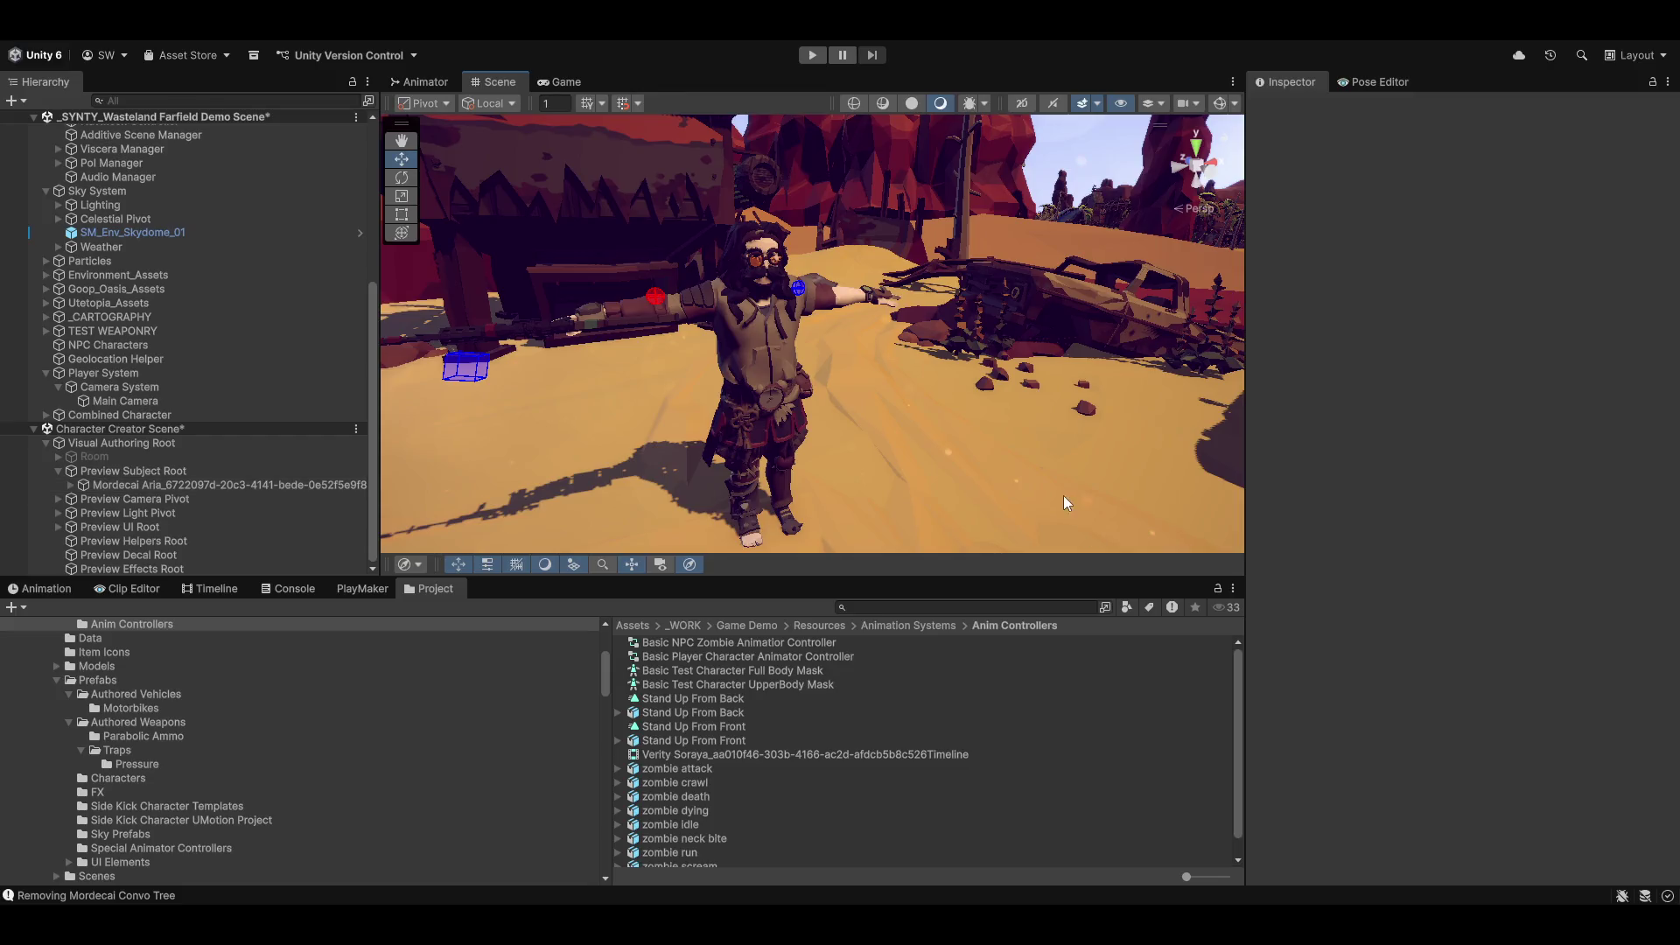
# Step: Launch the Magnum Opus Editor, frame and orbit in on Geolocation Helper, then enter Play mode
pyautogui.click(616, 42)
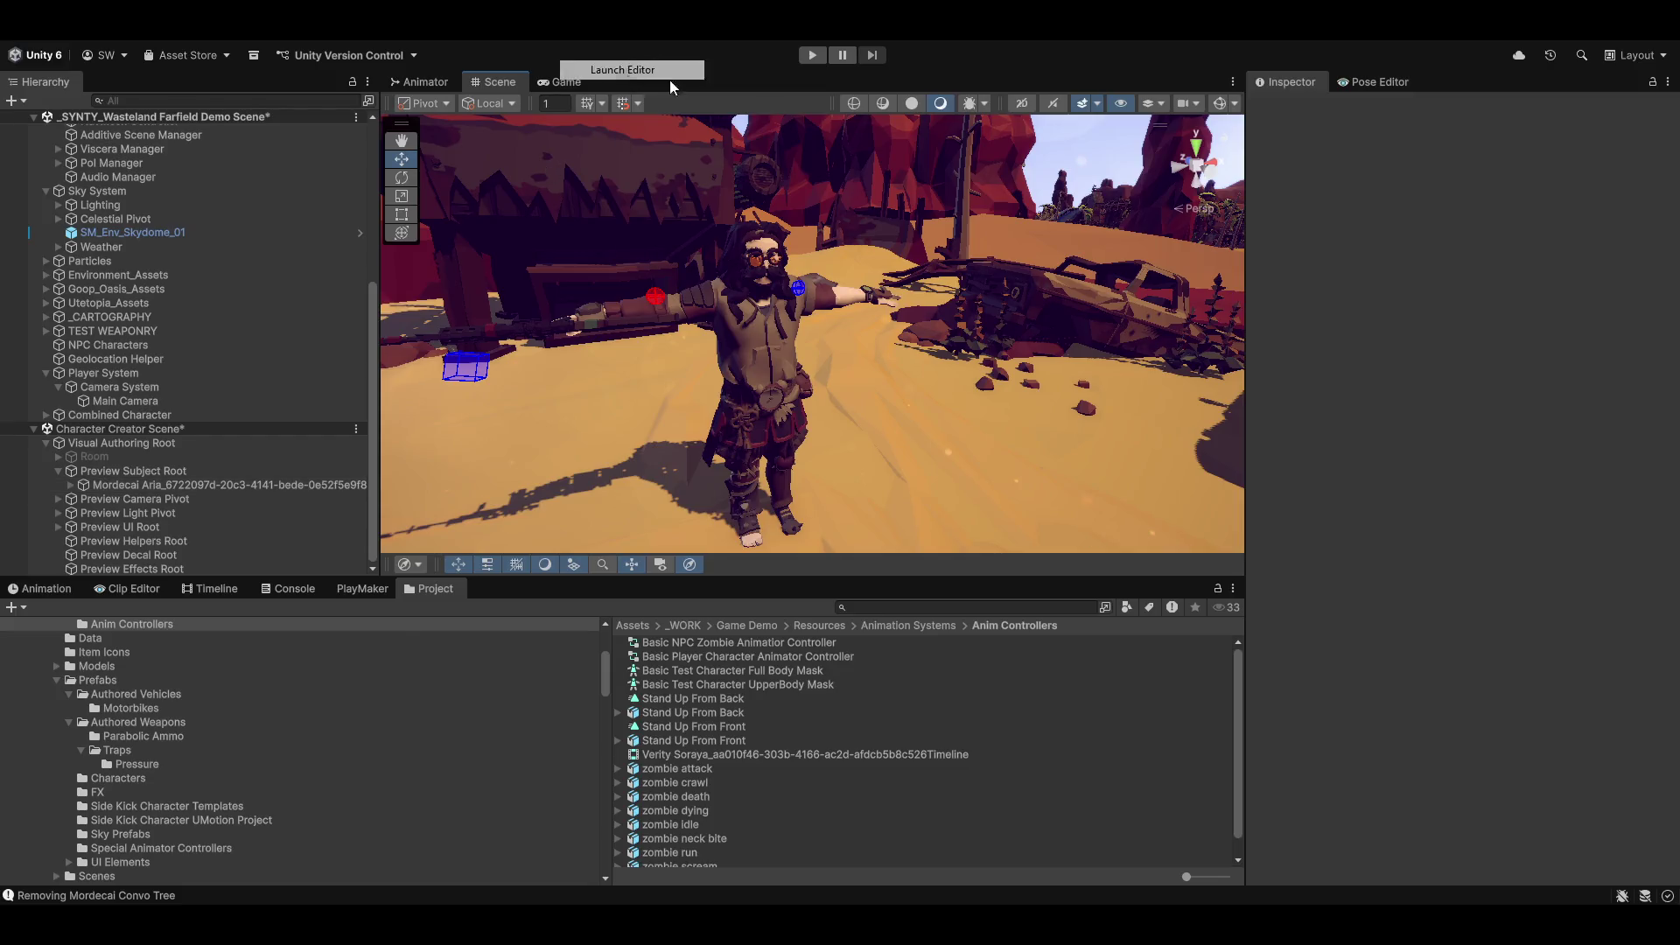
pyautogui.click(612, 66)
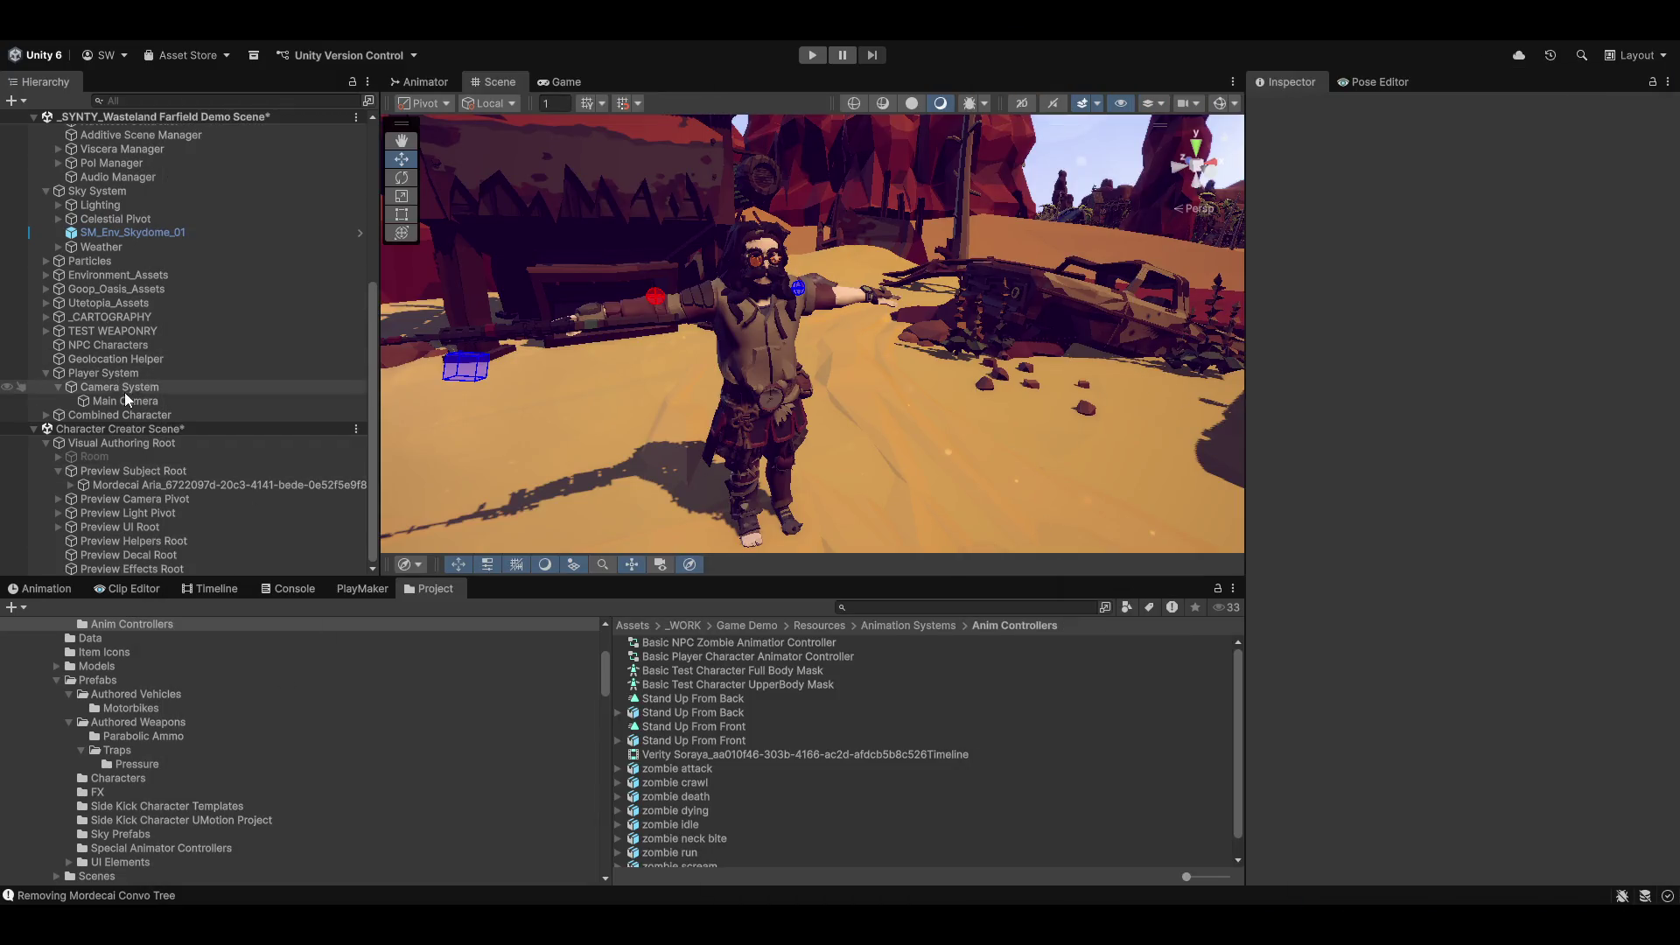
pyautogui.click(107, 354)
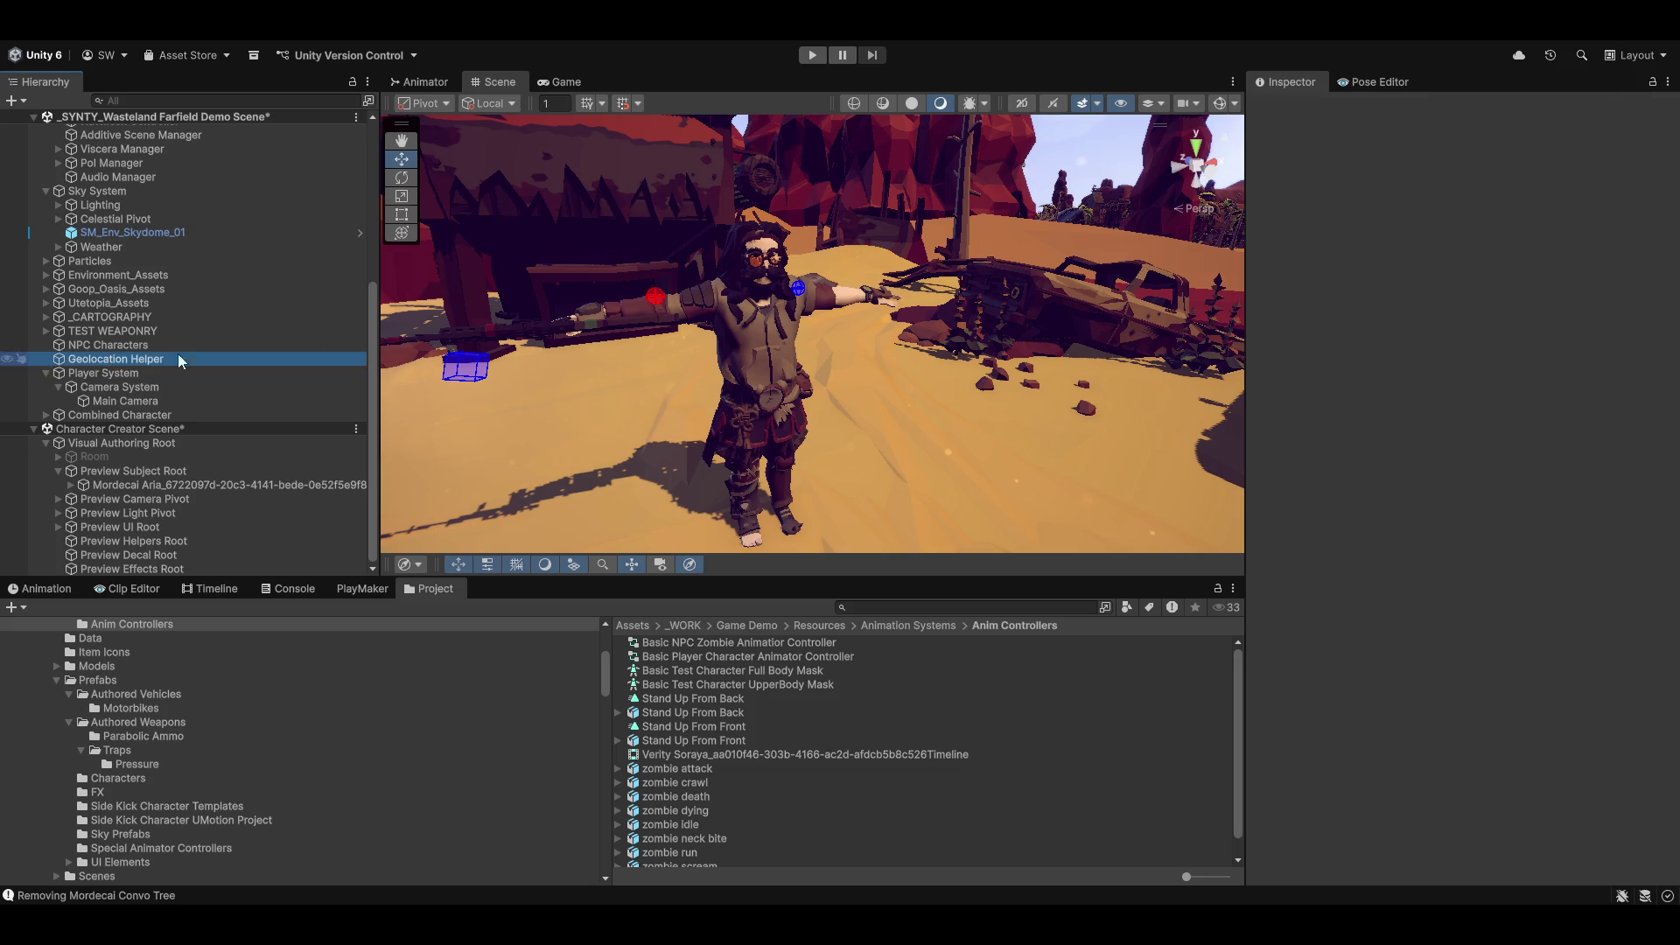
pyautogui.press('f')
pyautogui.scroll(-10, 938, 291)
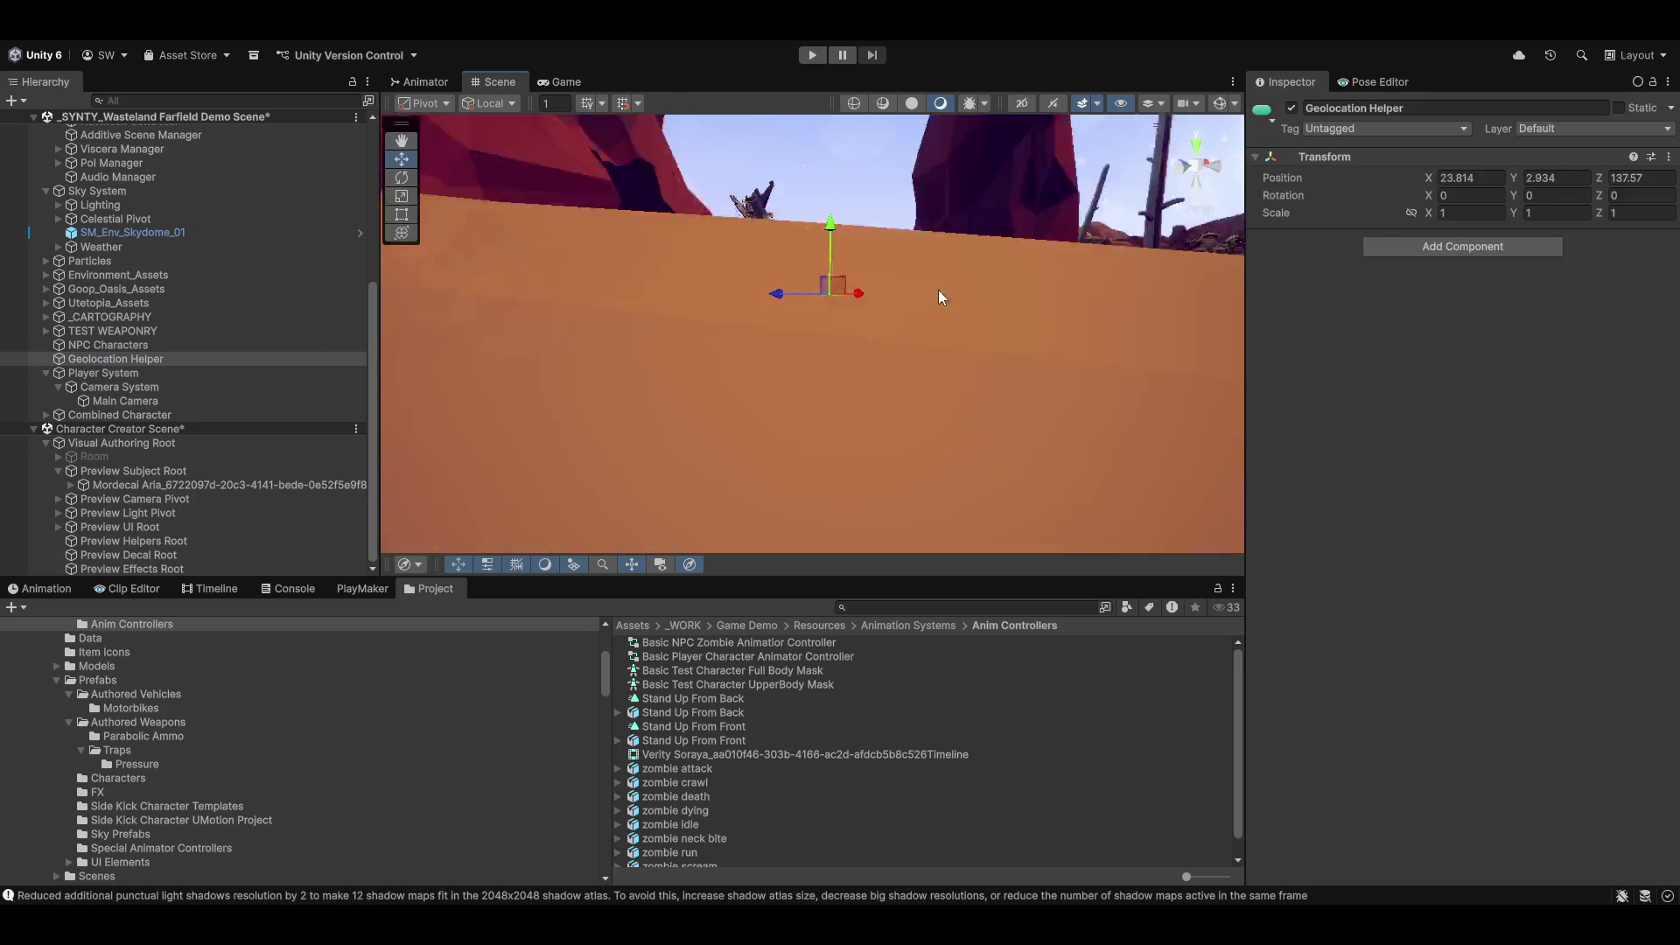
pyautogui.moveTo(850, 475)
pyautogui.mouseDown()
pyautogui.moveTo(911, 424)
pyautogui.moveTo(761, 410)
pyautogui.mouseUp()
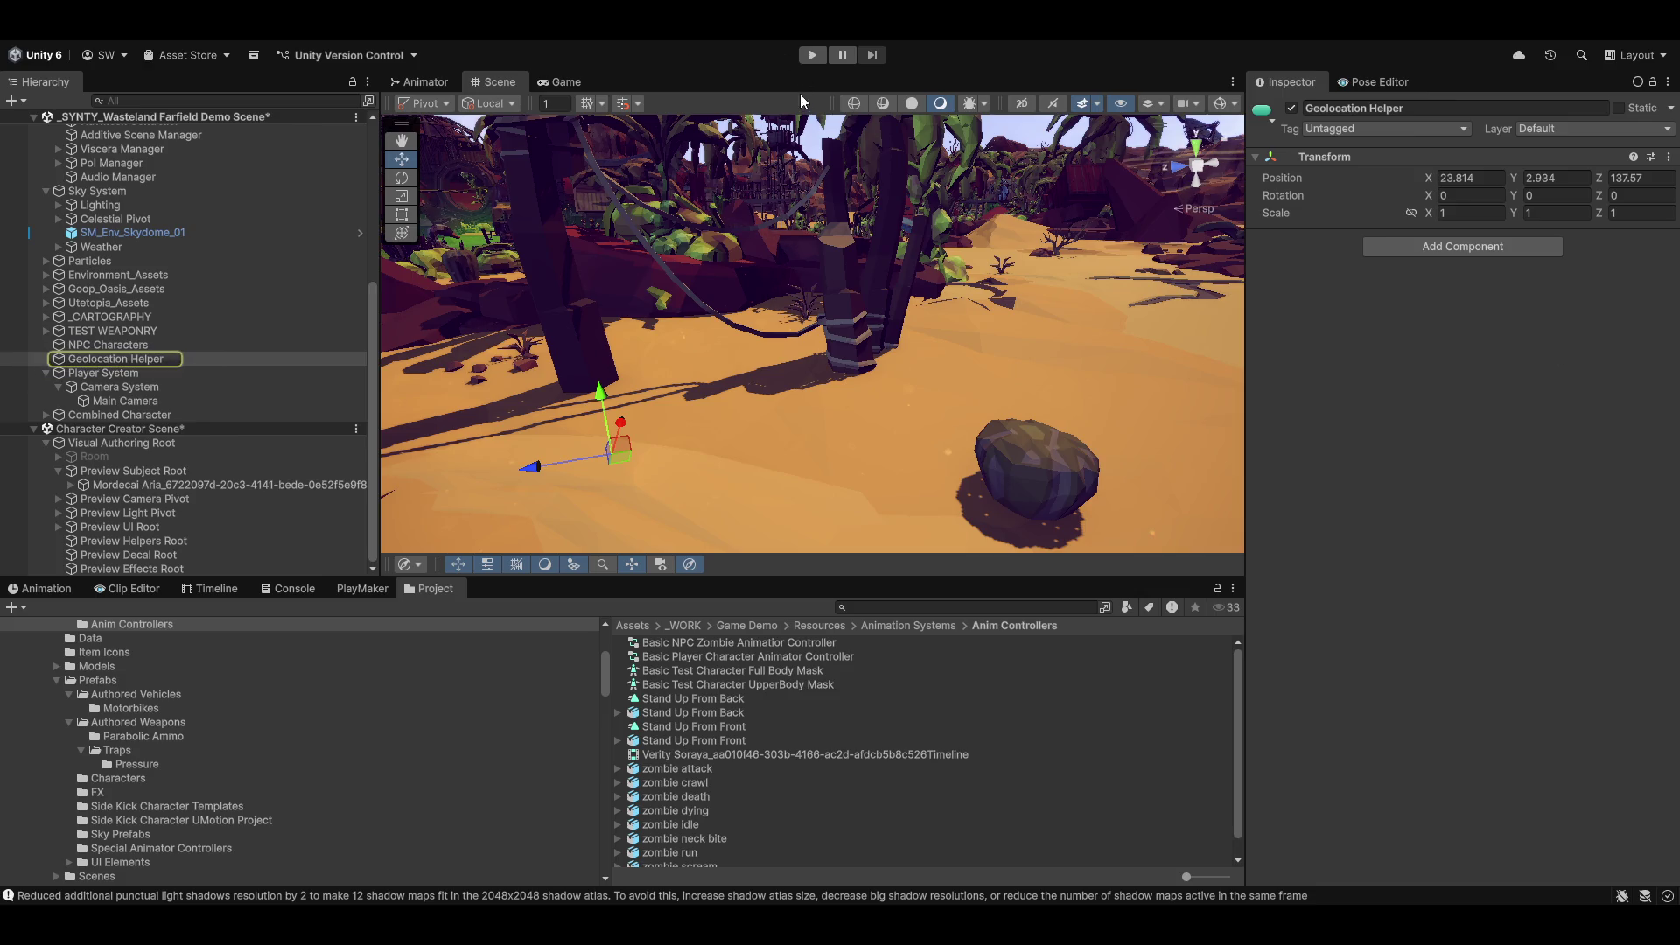
pyautogui.click(815, 54)
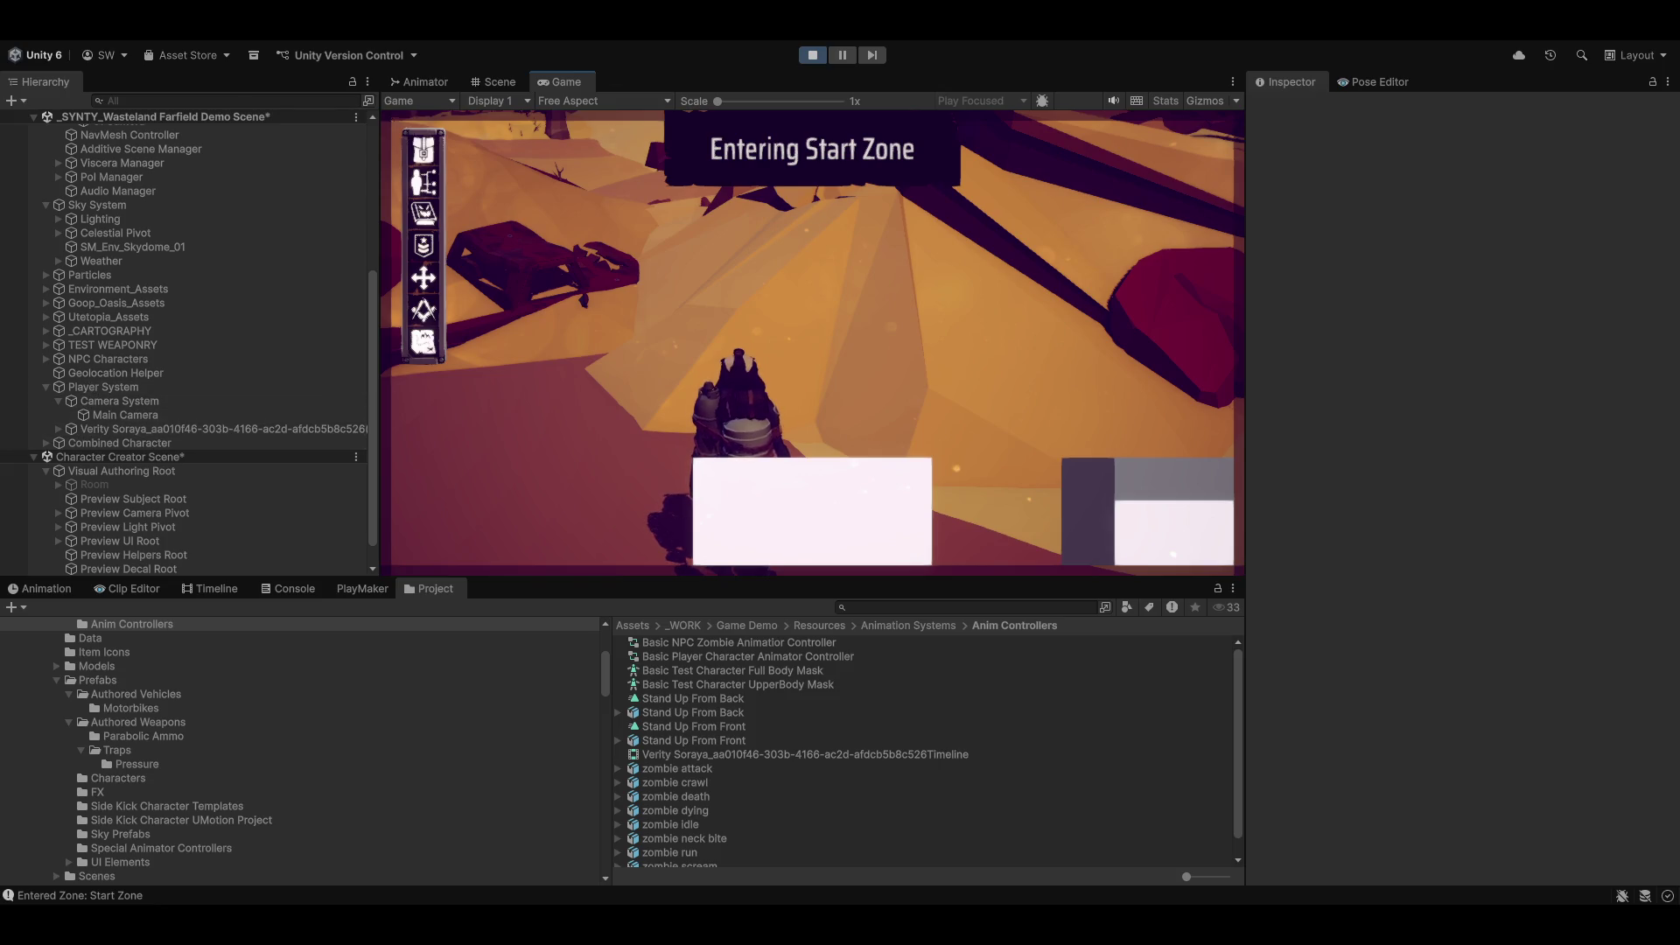
# Step: Put the player character and all its children on Character Layer
pyautogui.click(128, 428)
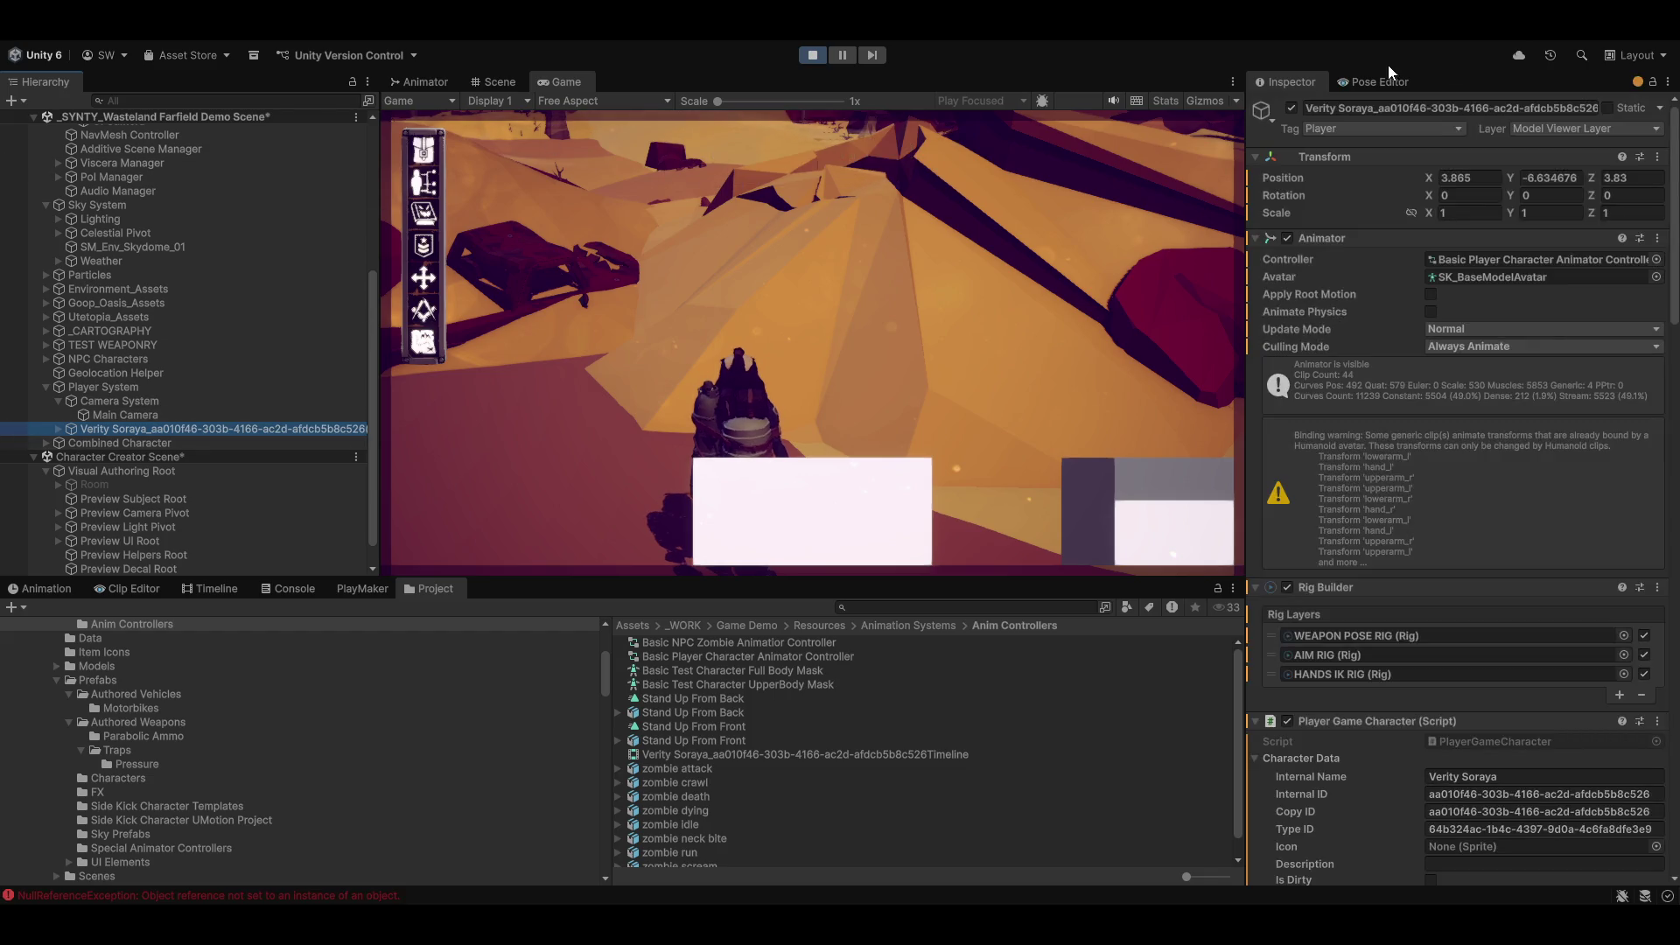
pyautogui.click(1556, 128)
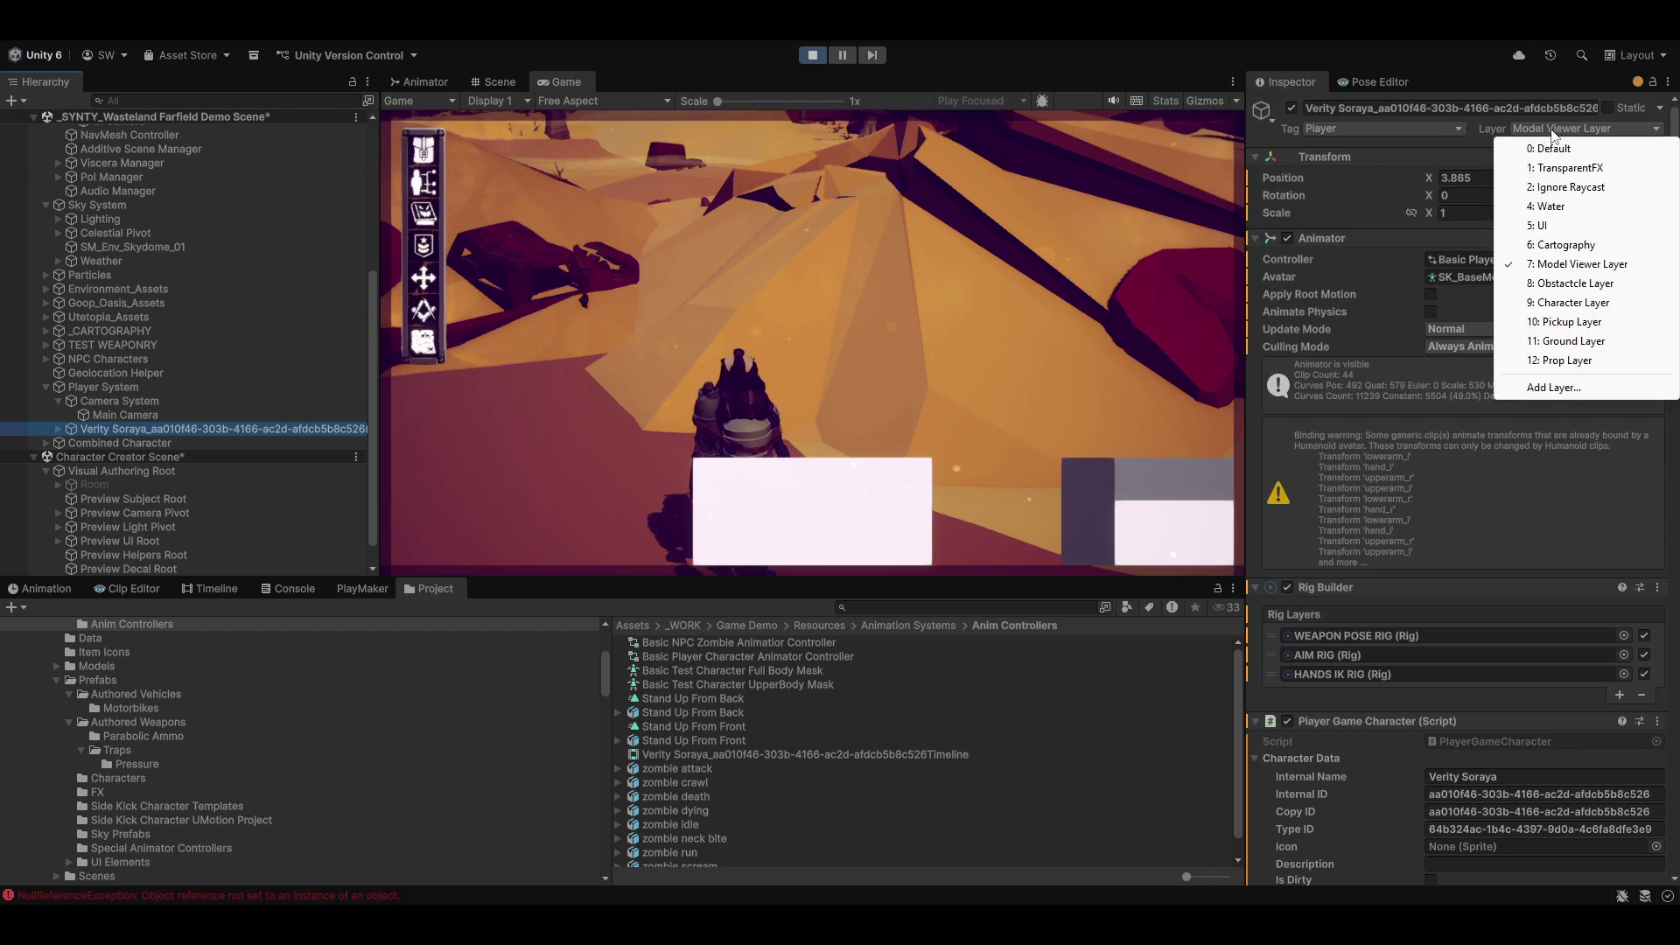
pyautogui.click(1572, 302)
pyautogui.click(772, 494)
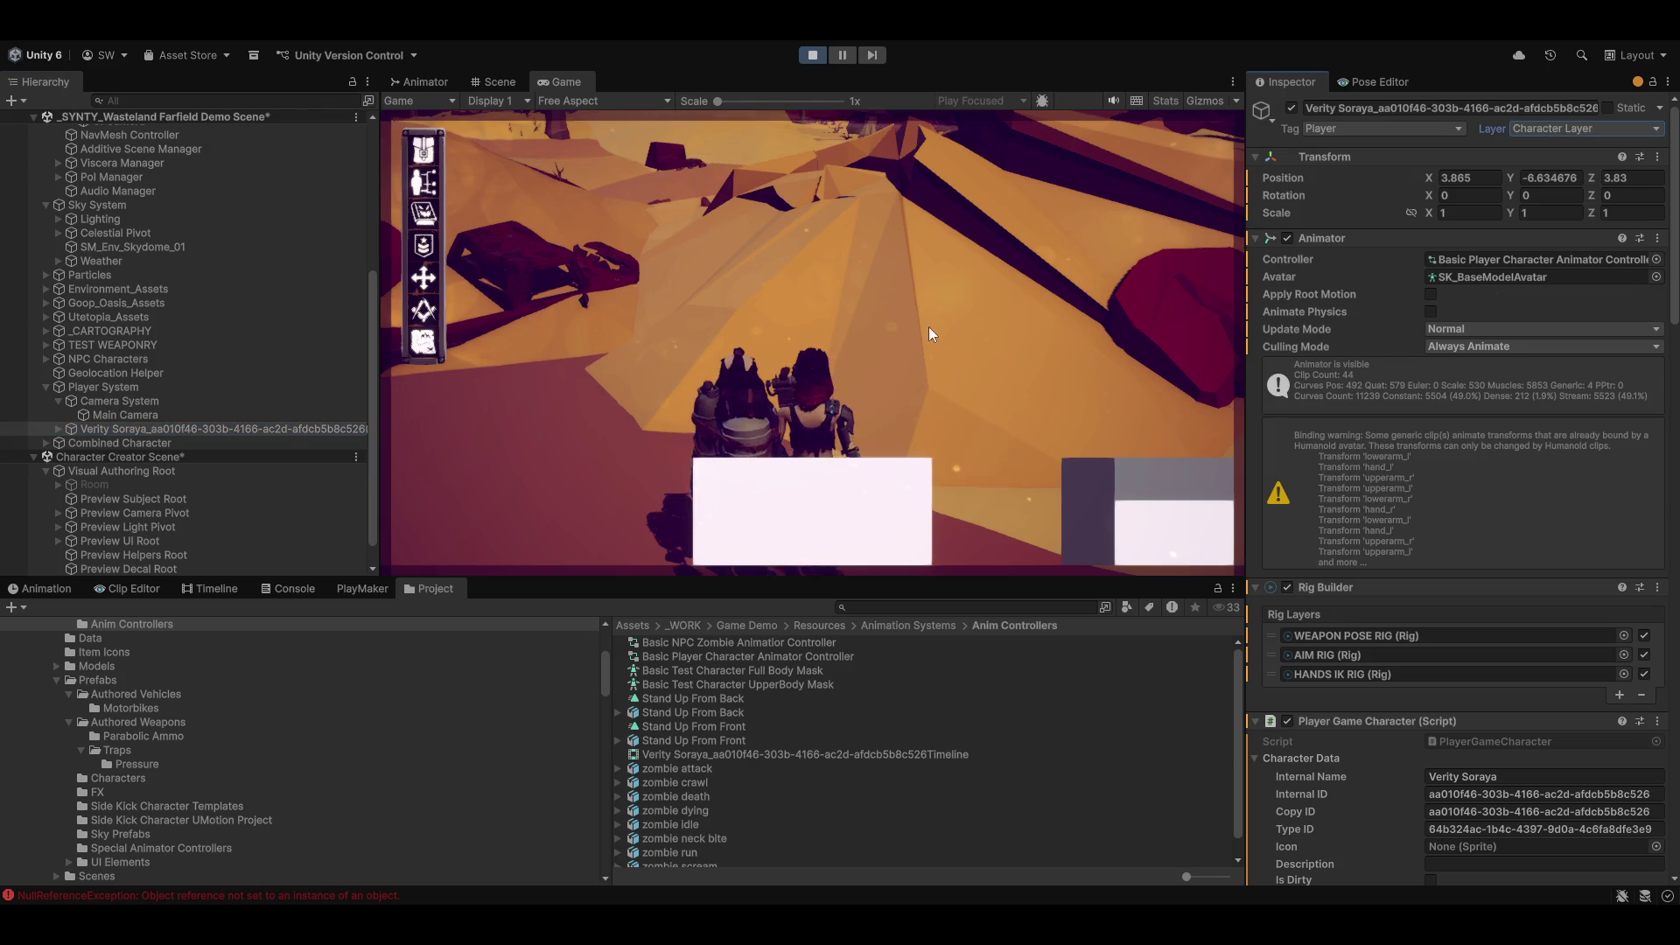
# Step: Run the character across the desert past the wreckage into the palm grove
pyautogui.press('w')
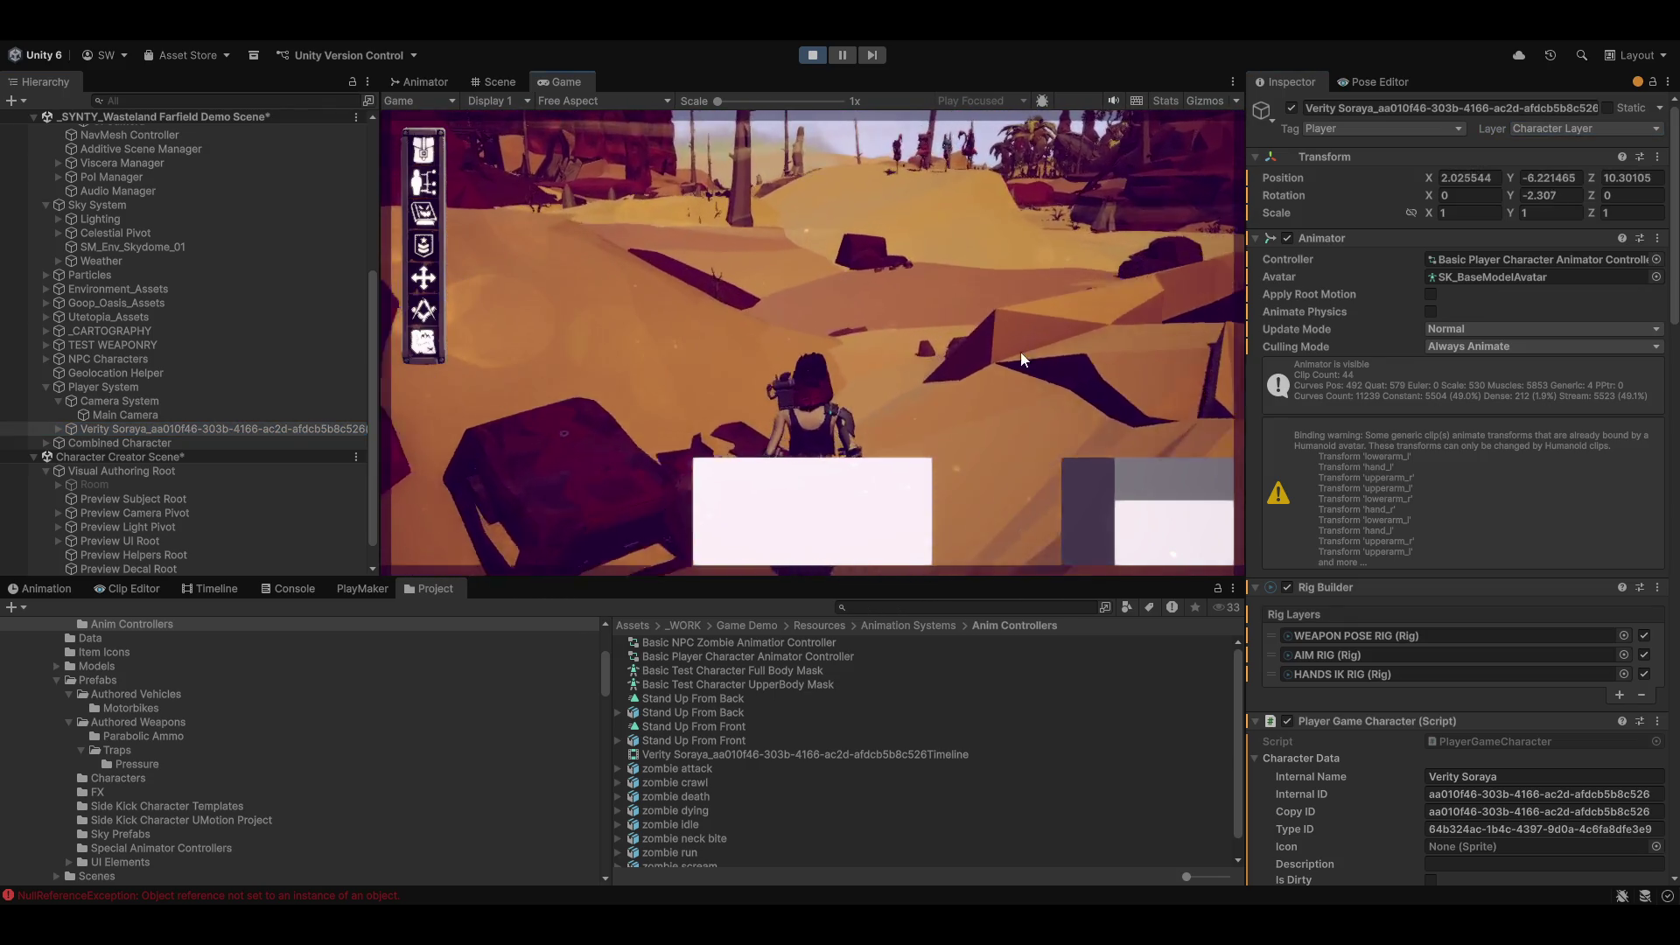
pyautogui.press('w')
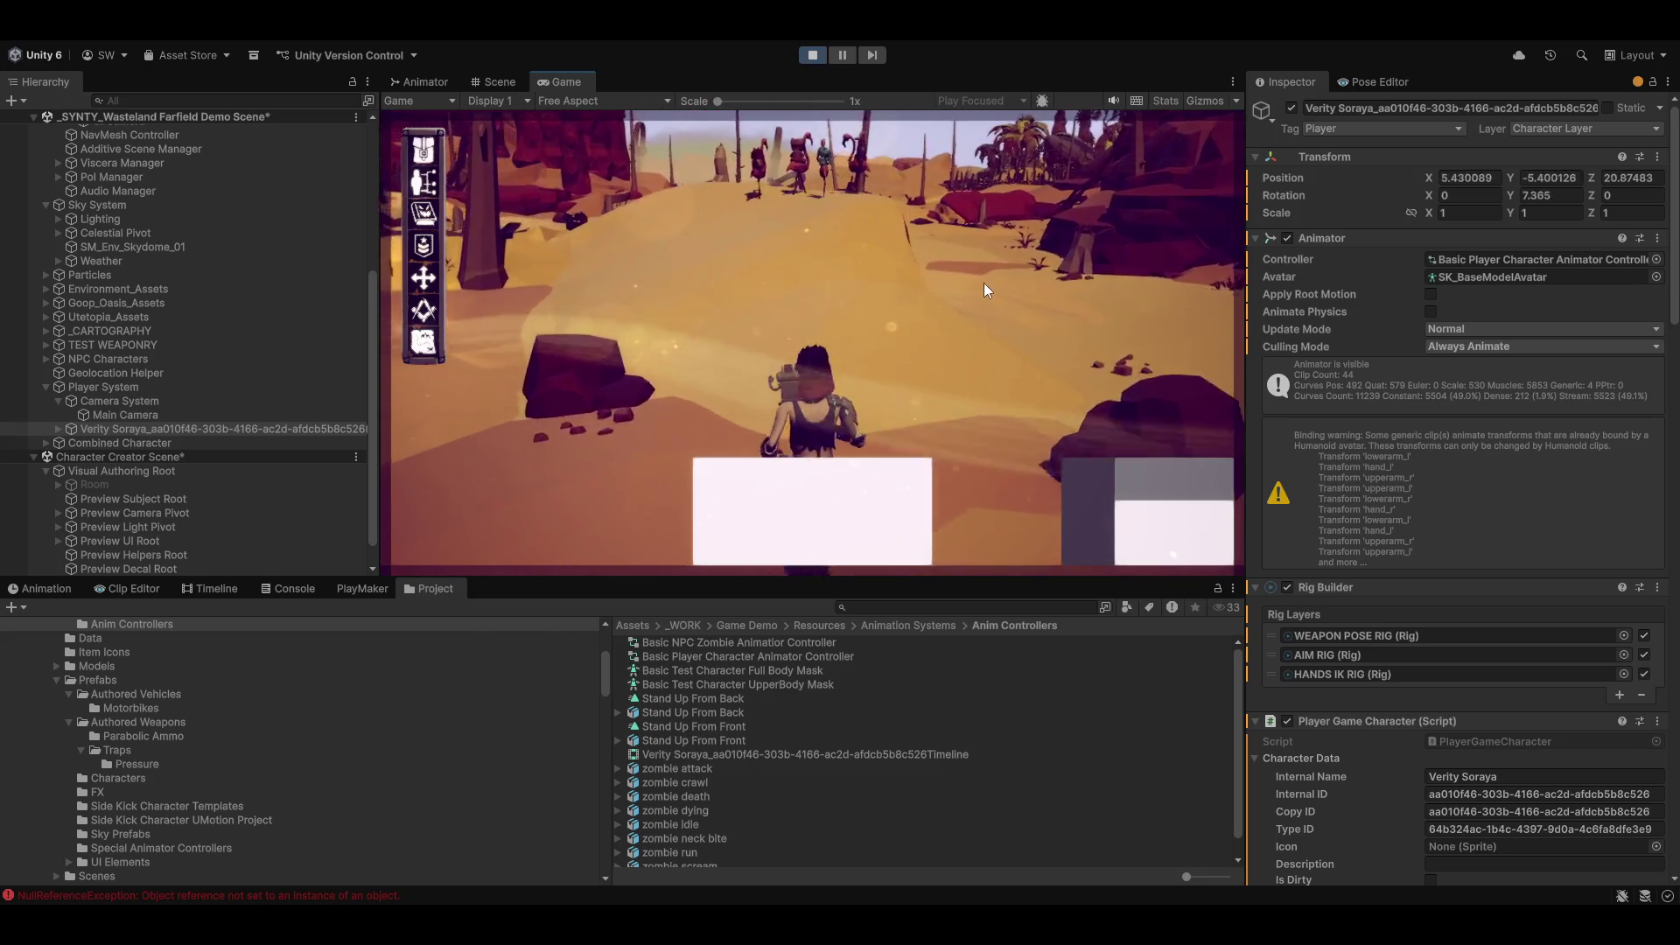
pyautogui.press('w')
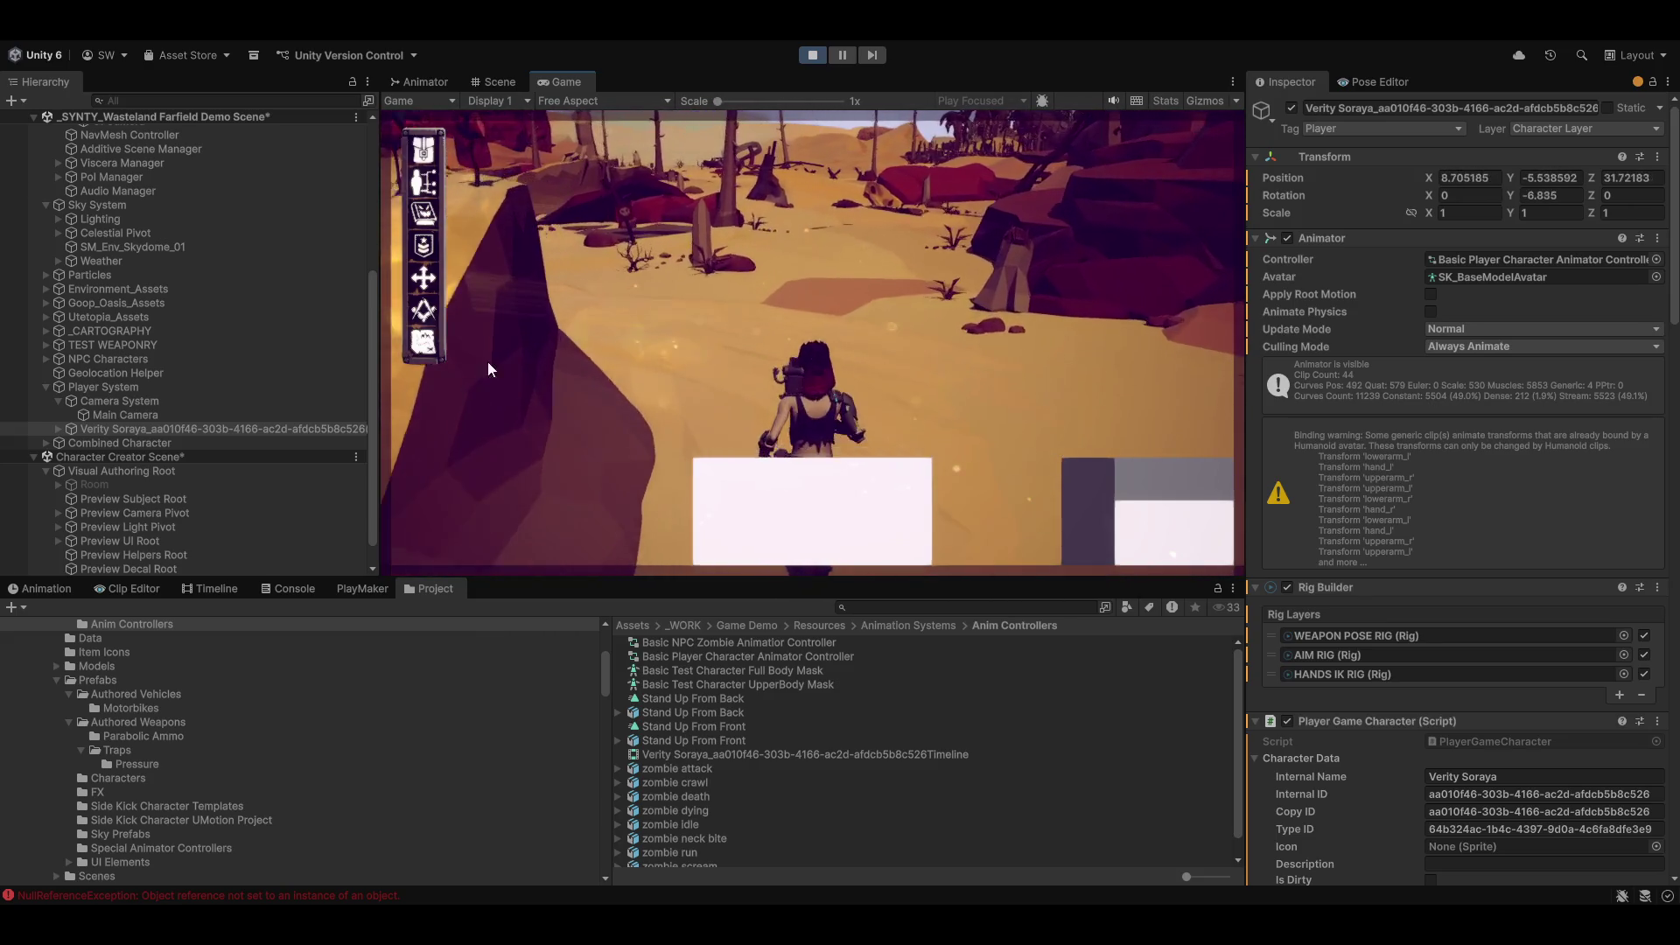
pyautogui.press('w')
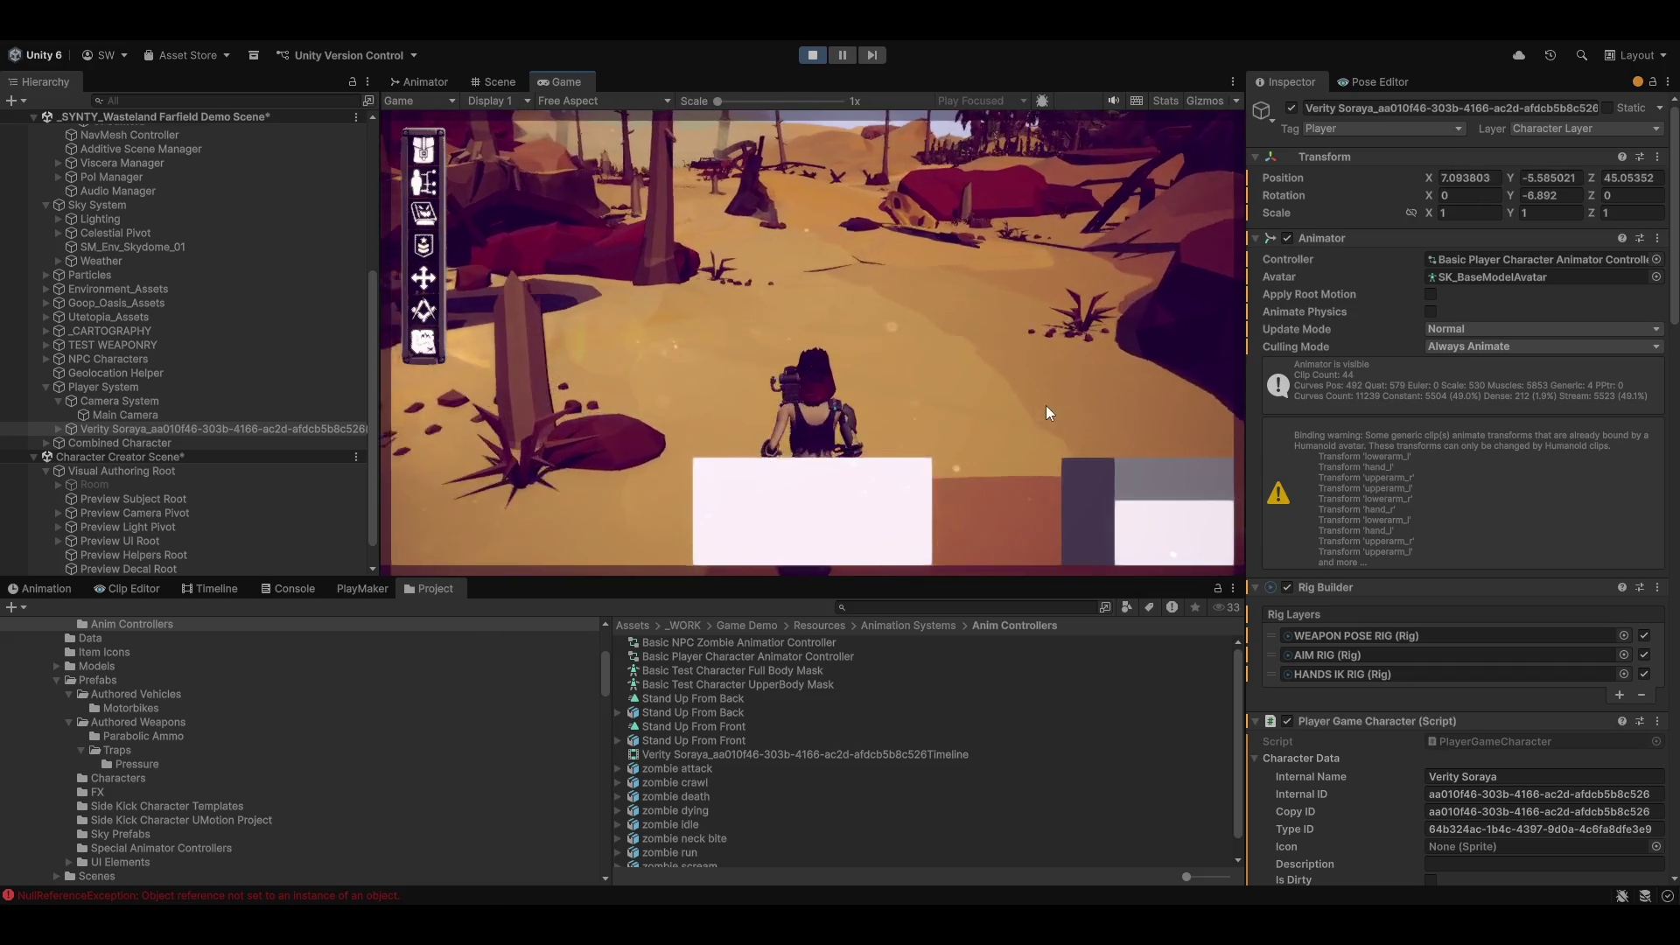
pyautogui.press('w')
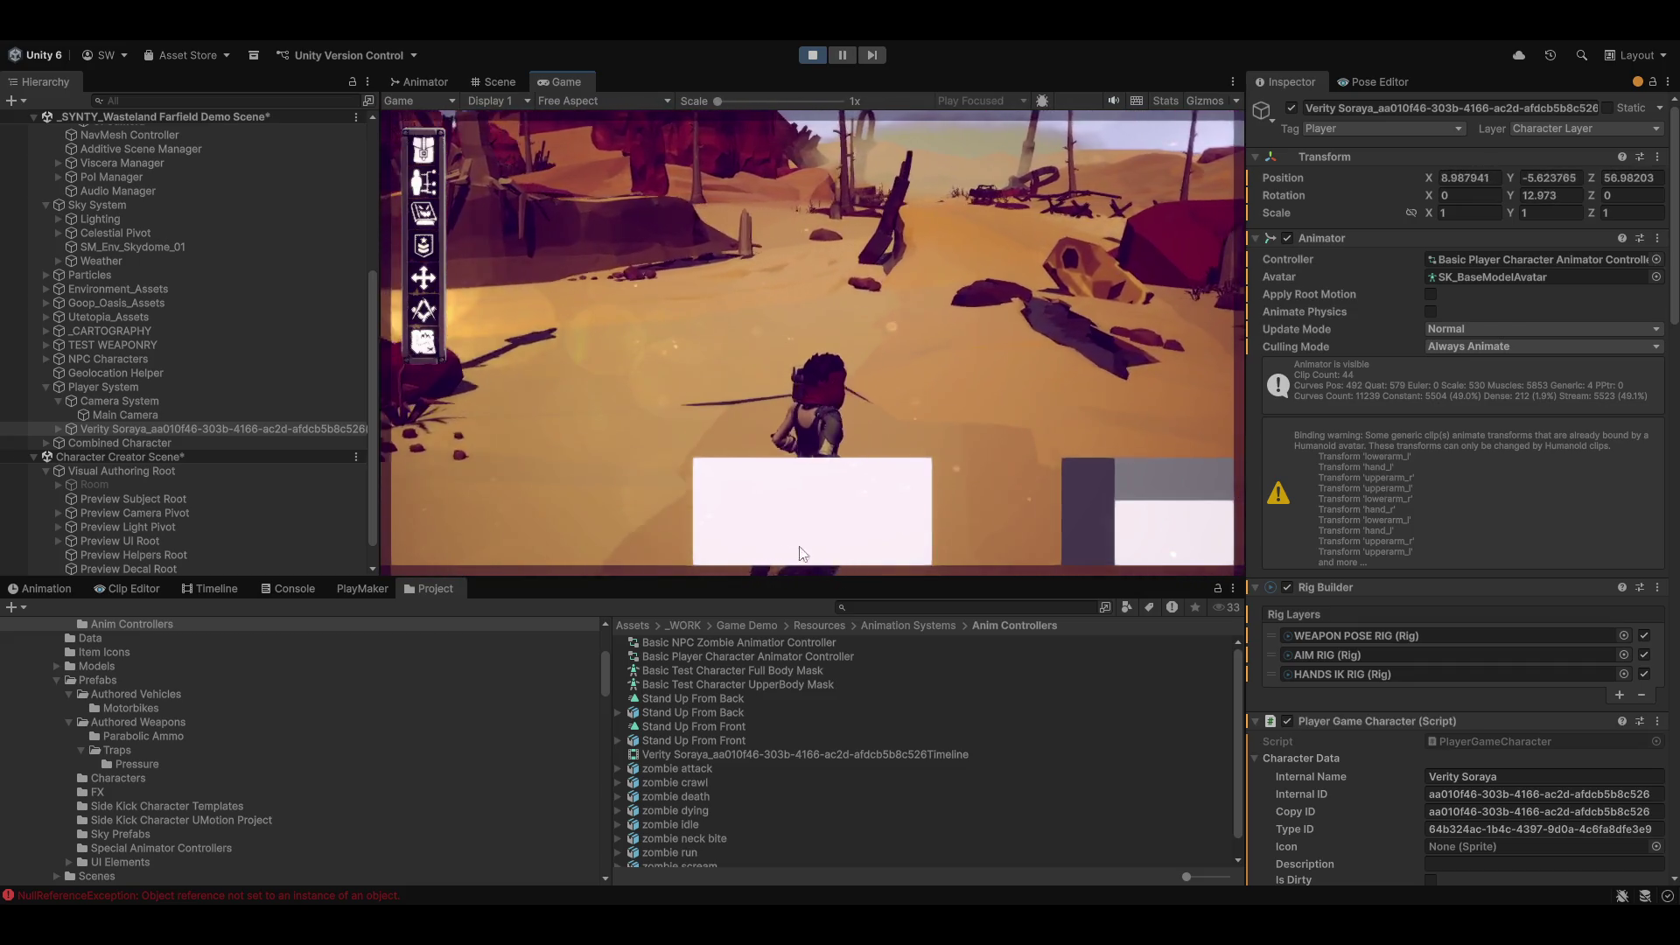
pyautogui.press('w')
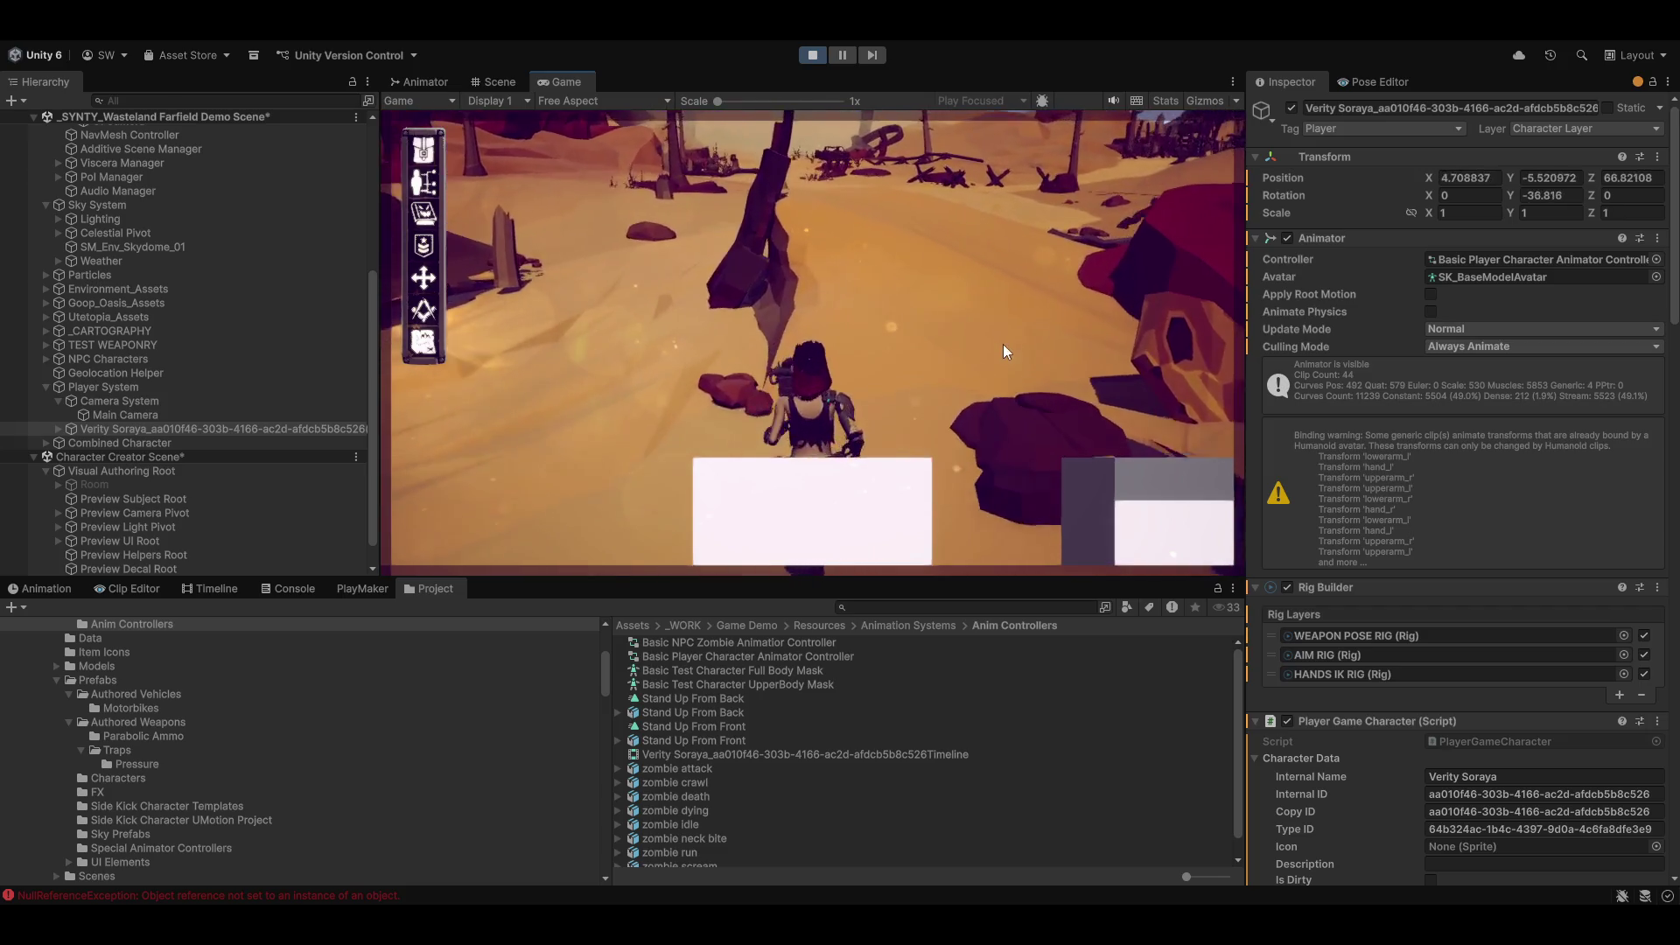
pyautogui.press('w')
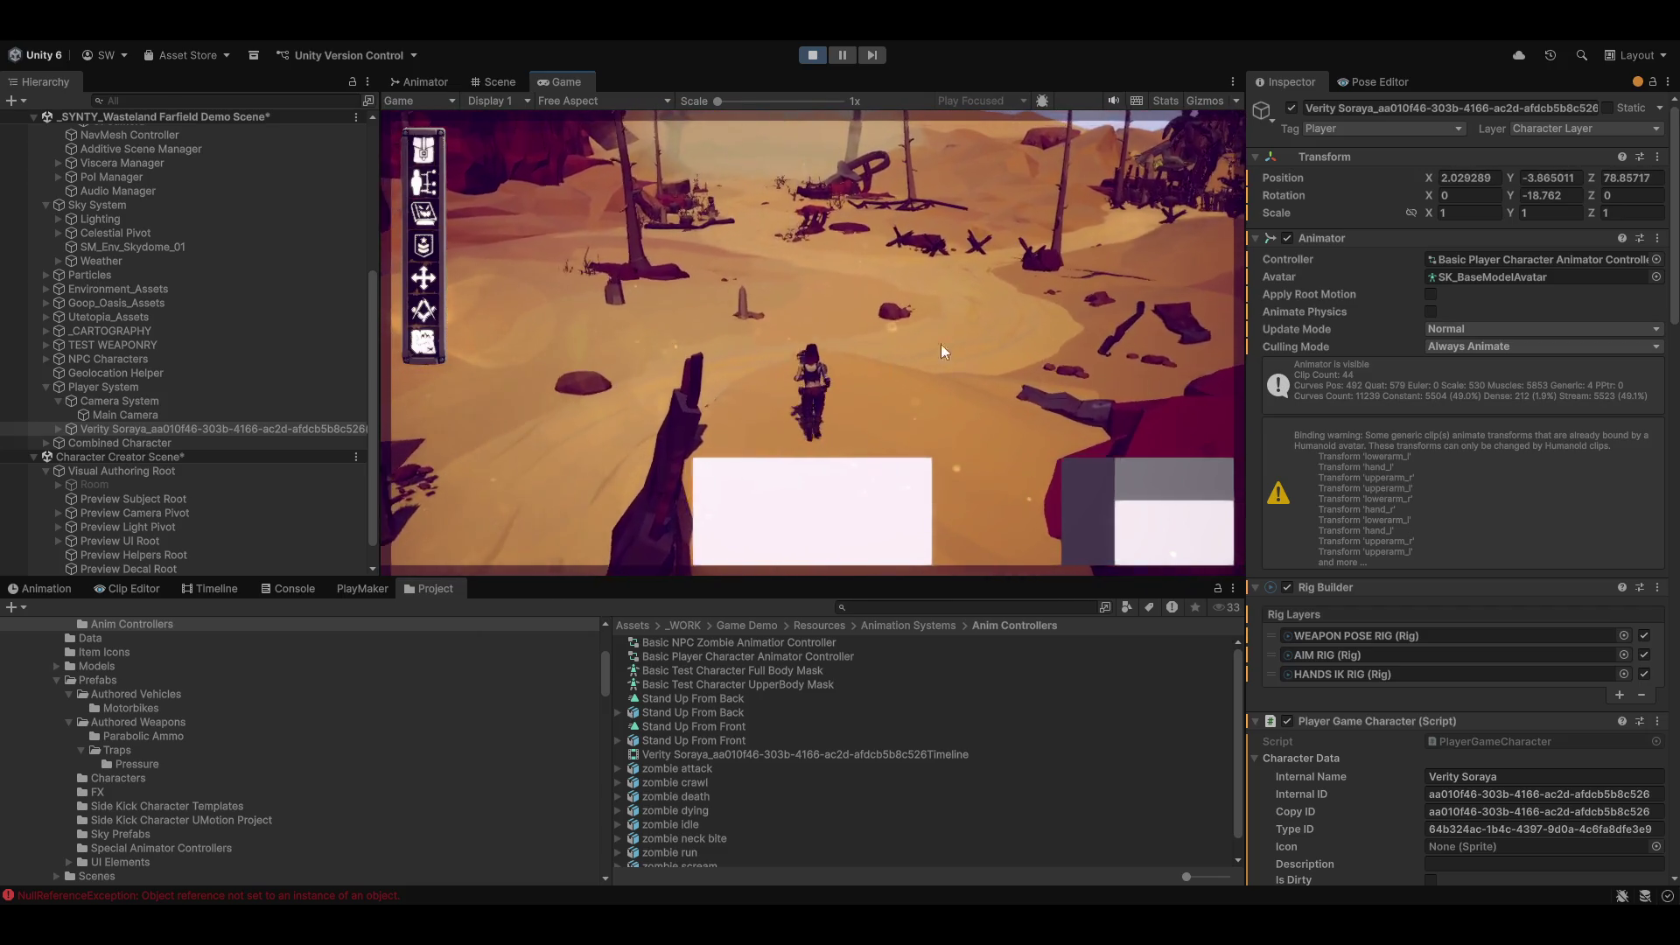
pyautogui.press('w')
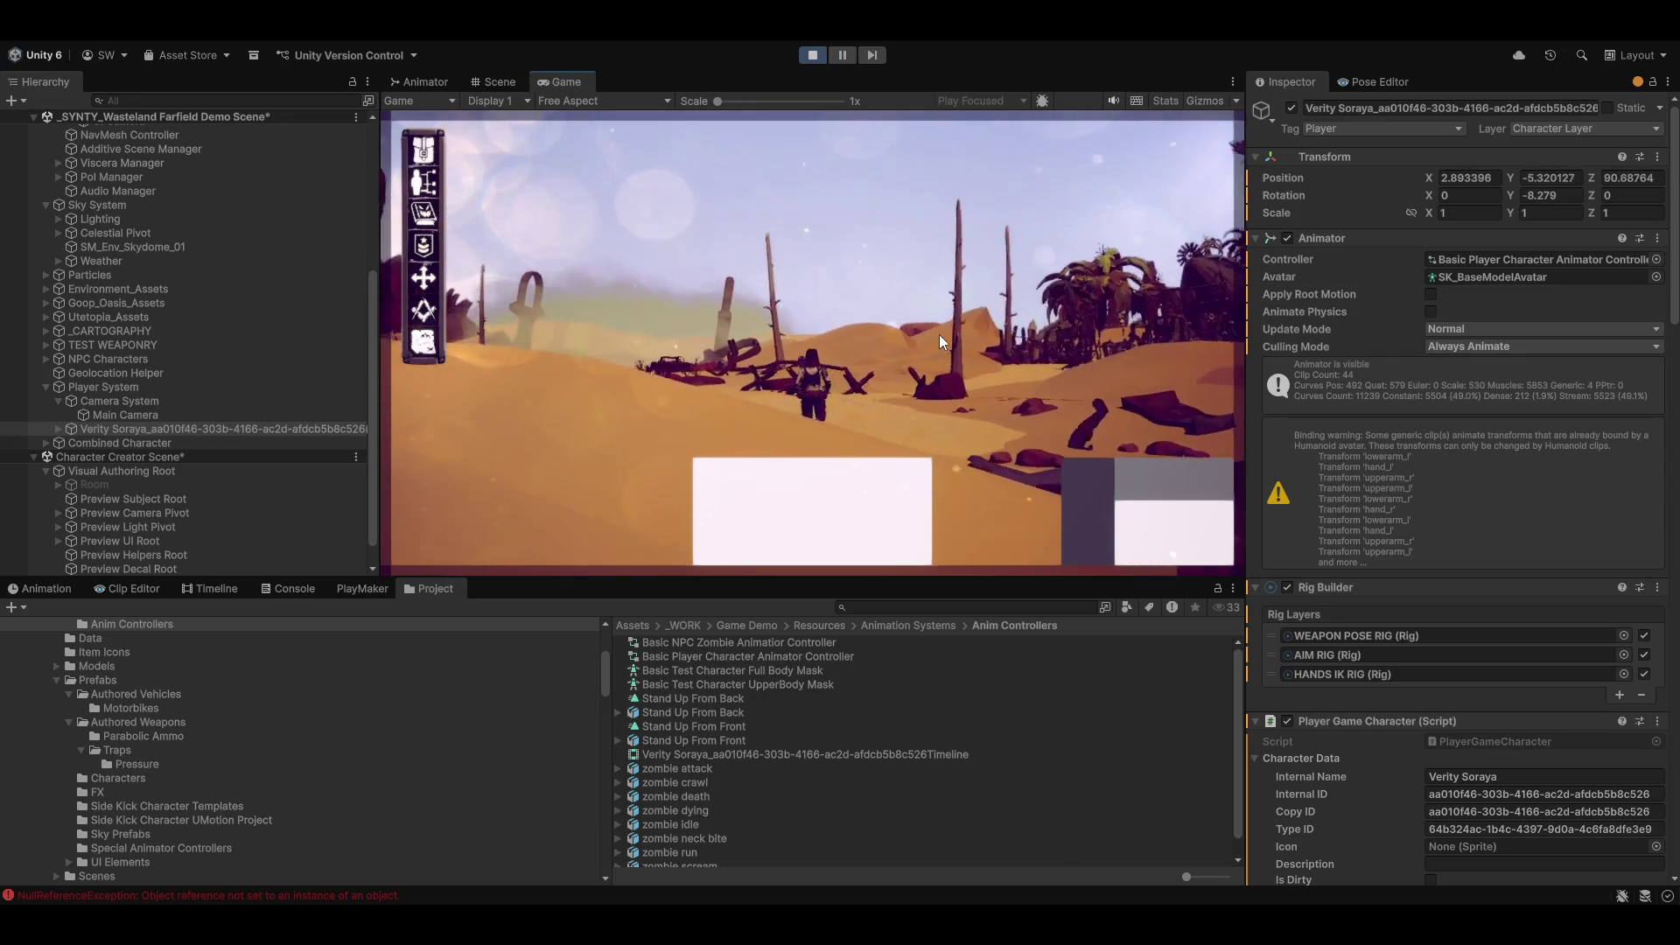
pyautogui.press('w')
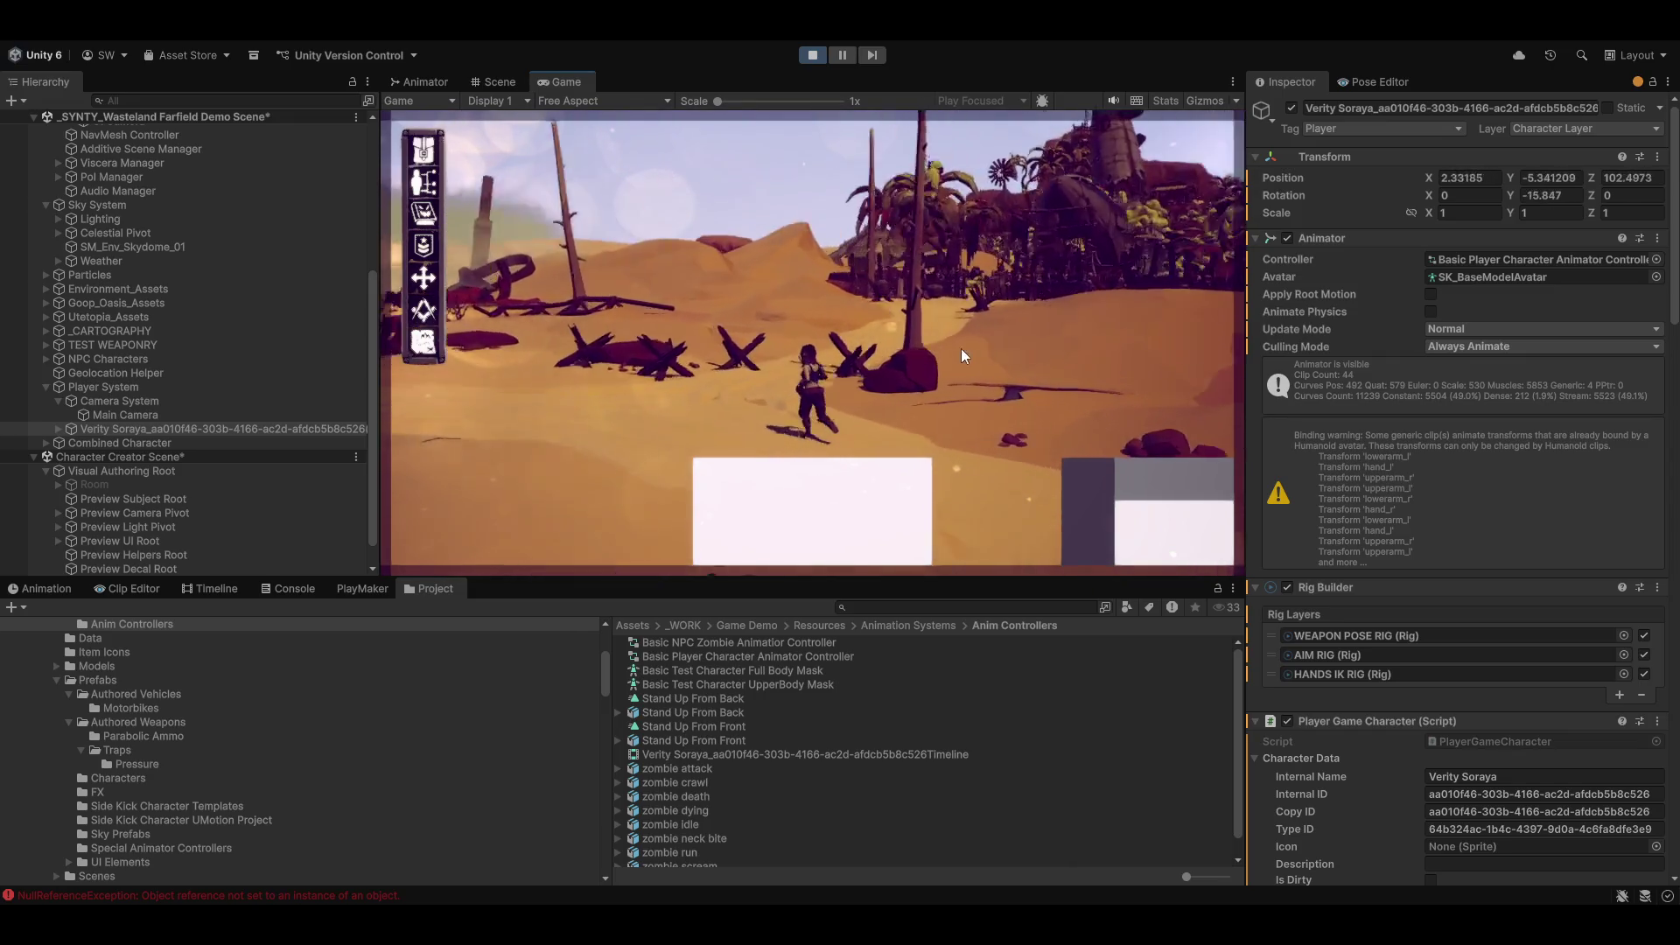
pyautogui.press('w')
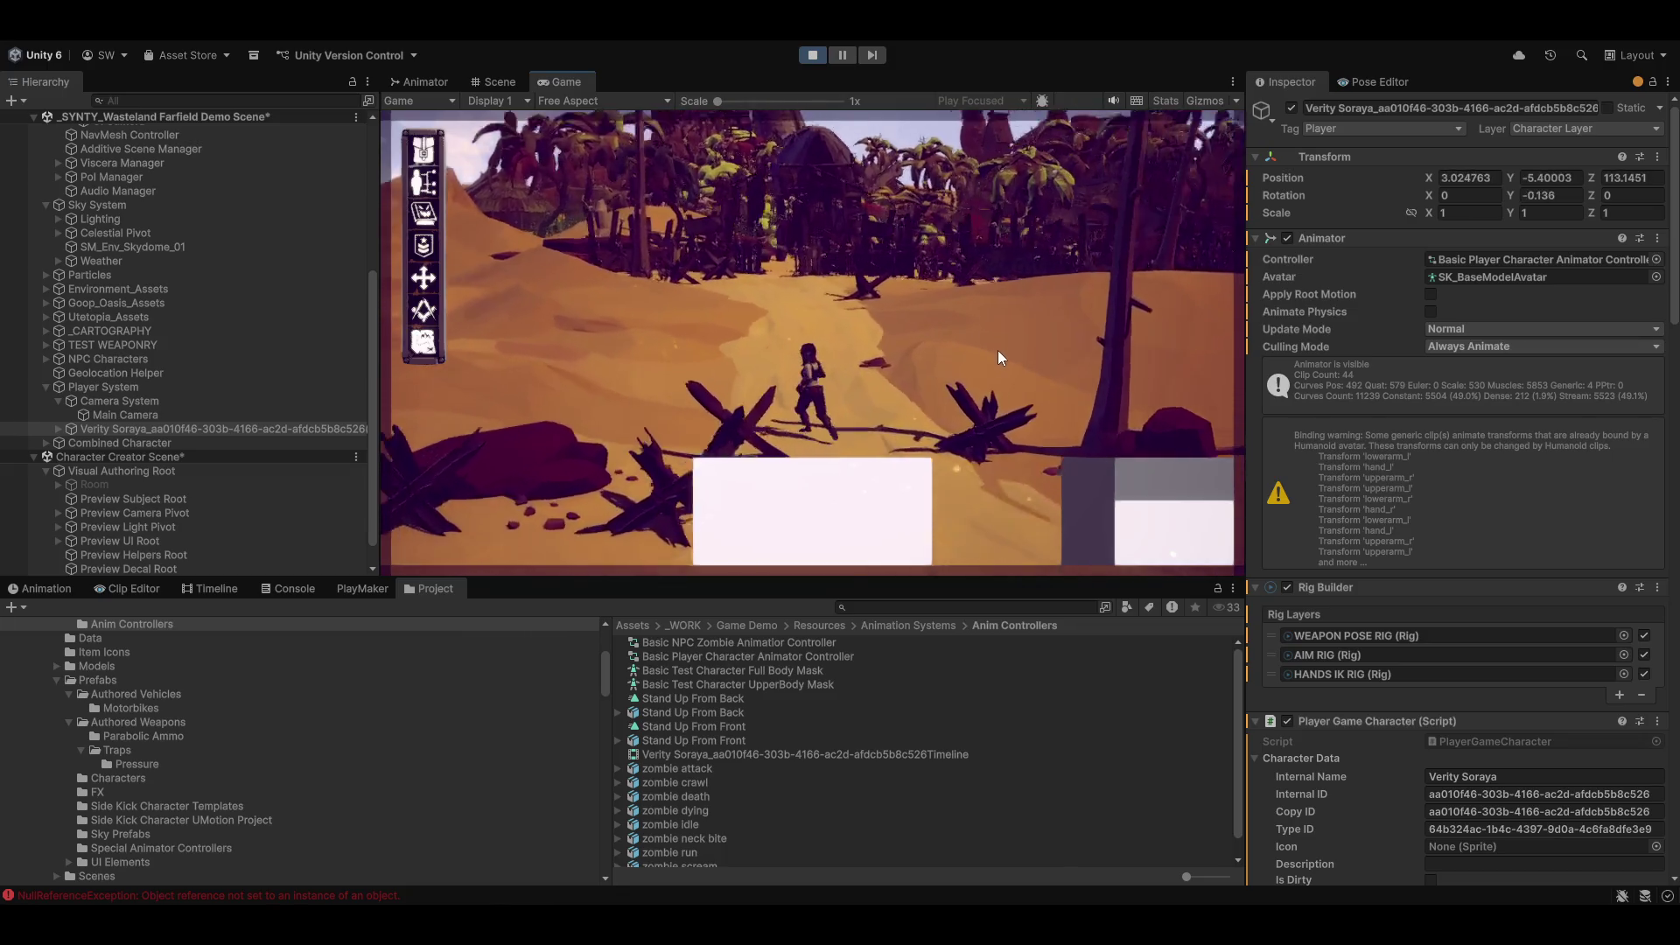
pyautogui.press('w')
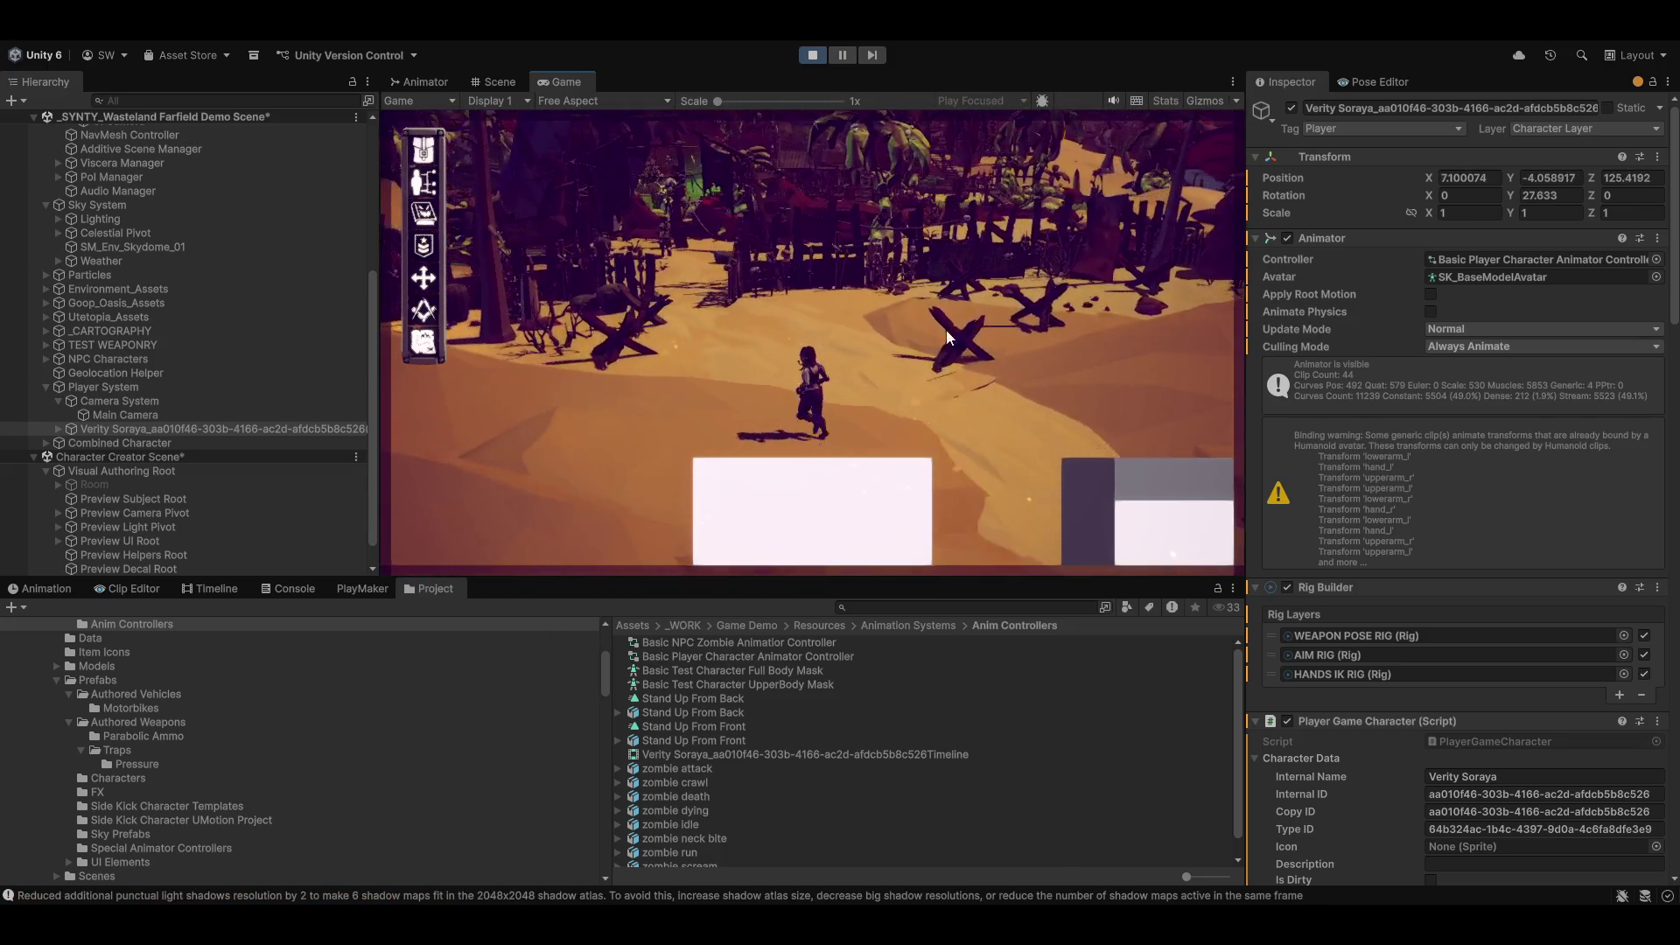
pyautogui.press('w')
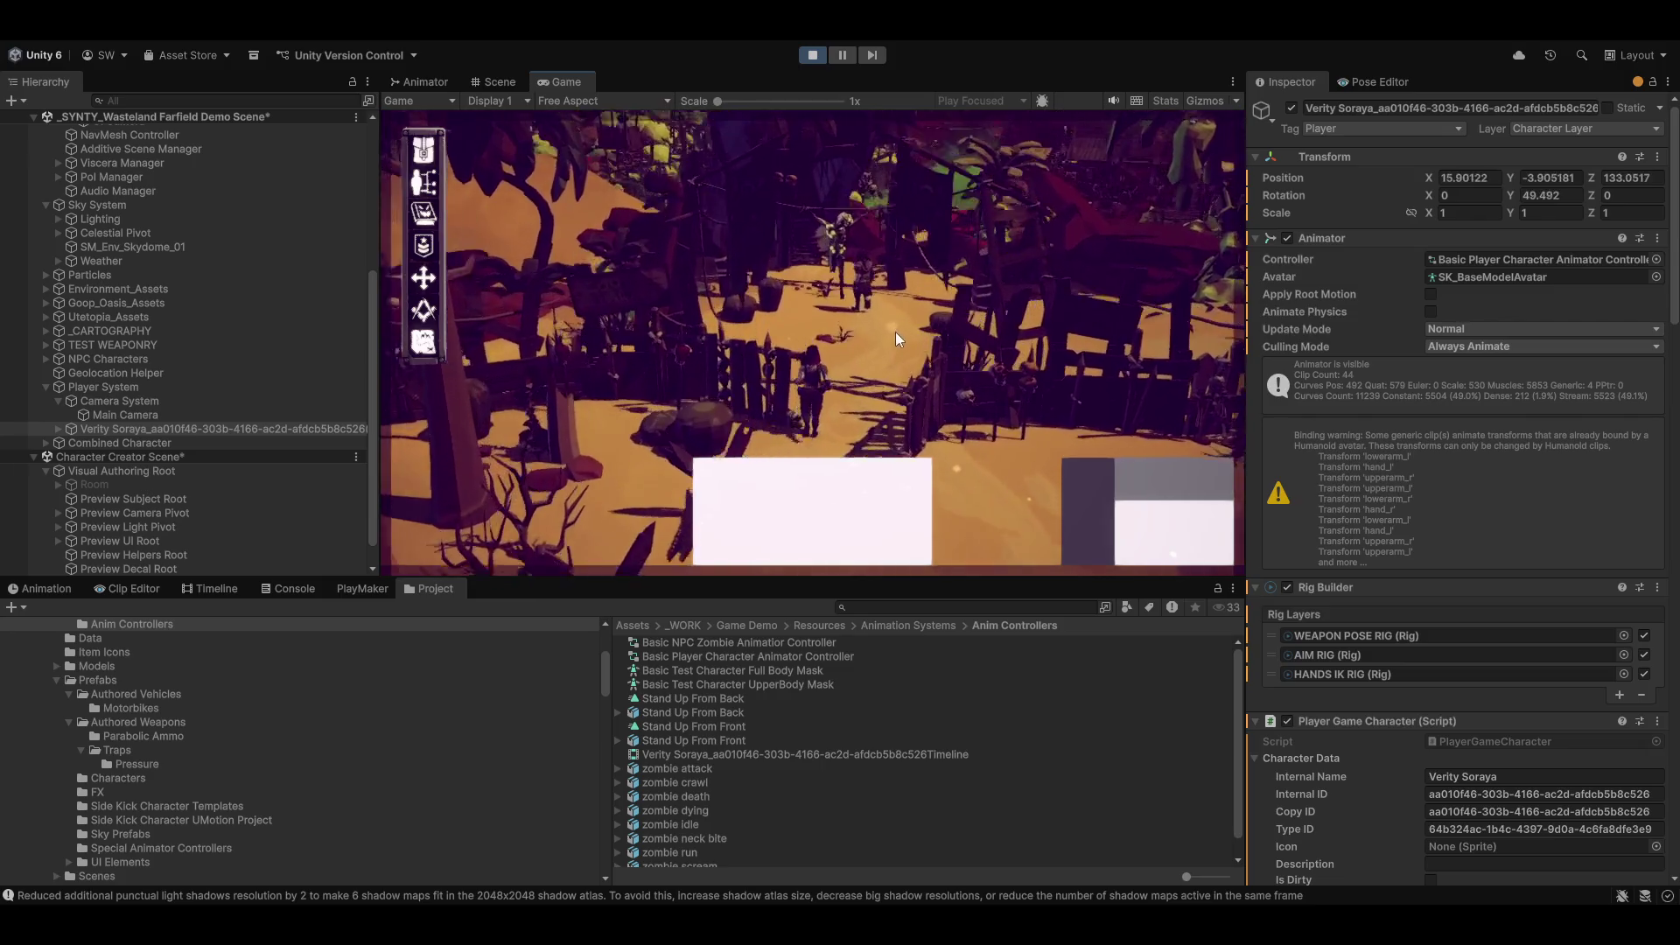
# Step: Switch between adventure and over-the-shoulder action control modes, then talk to the NPC
pyautogui.press('w')
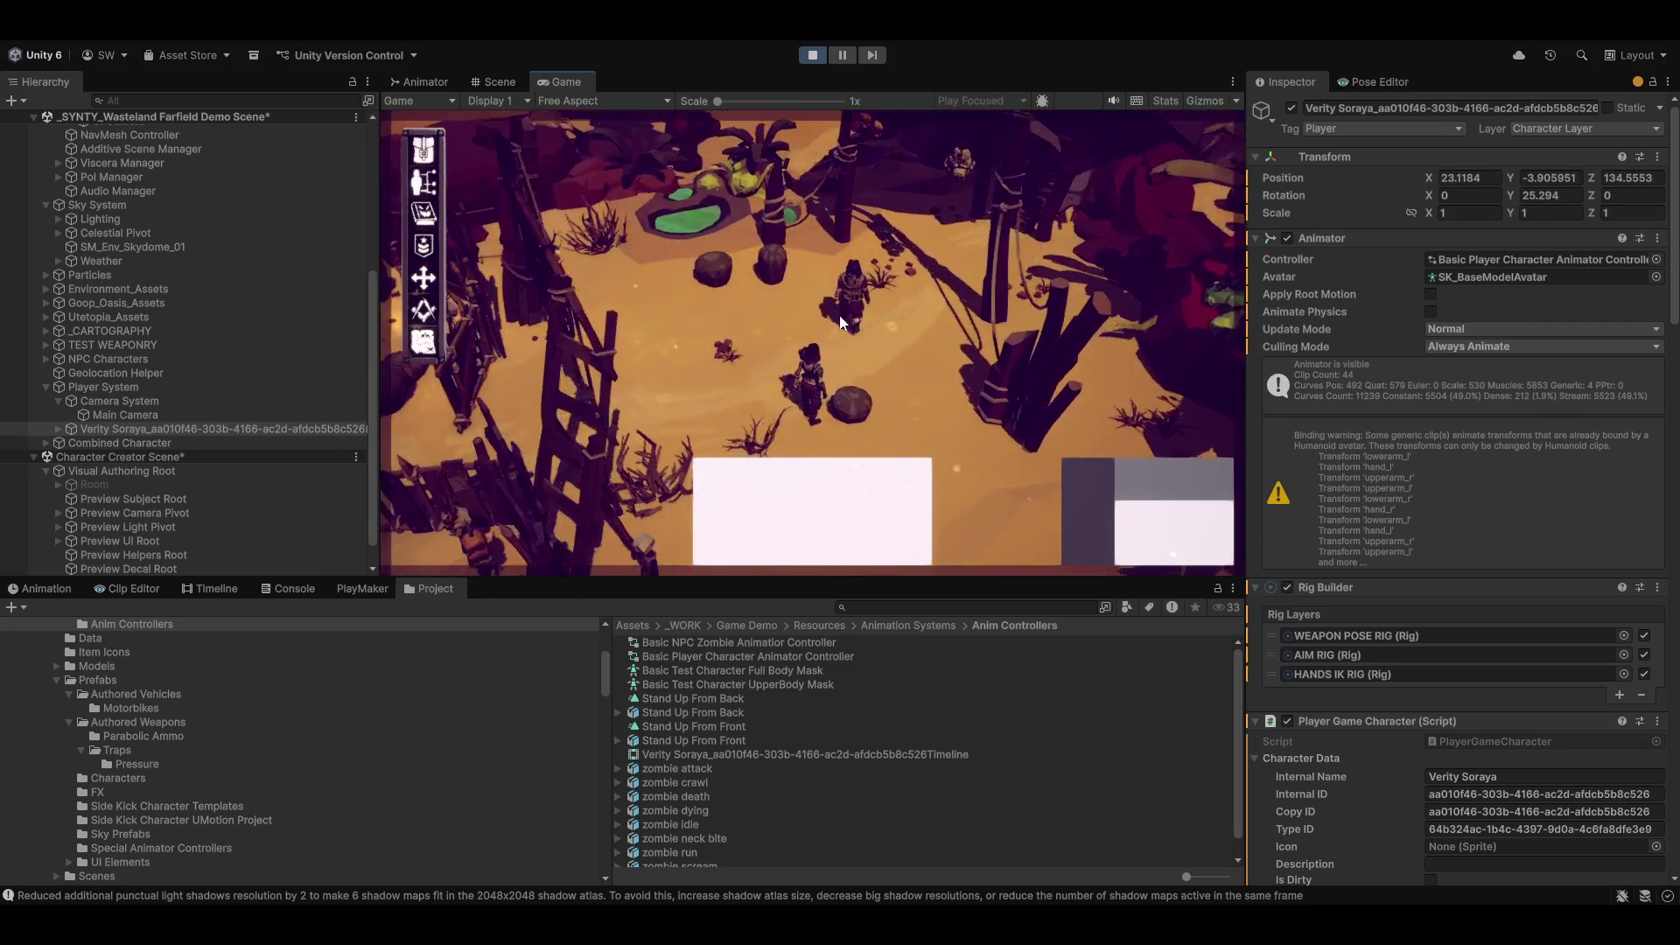
pyautogui.click(849, 233)
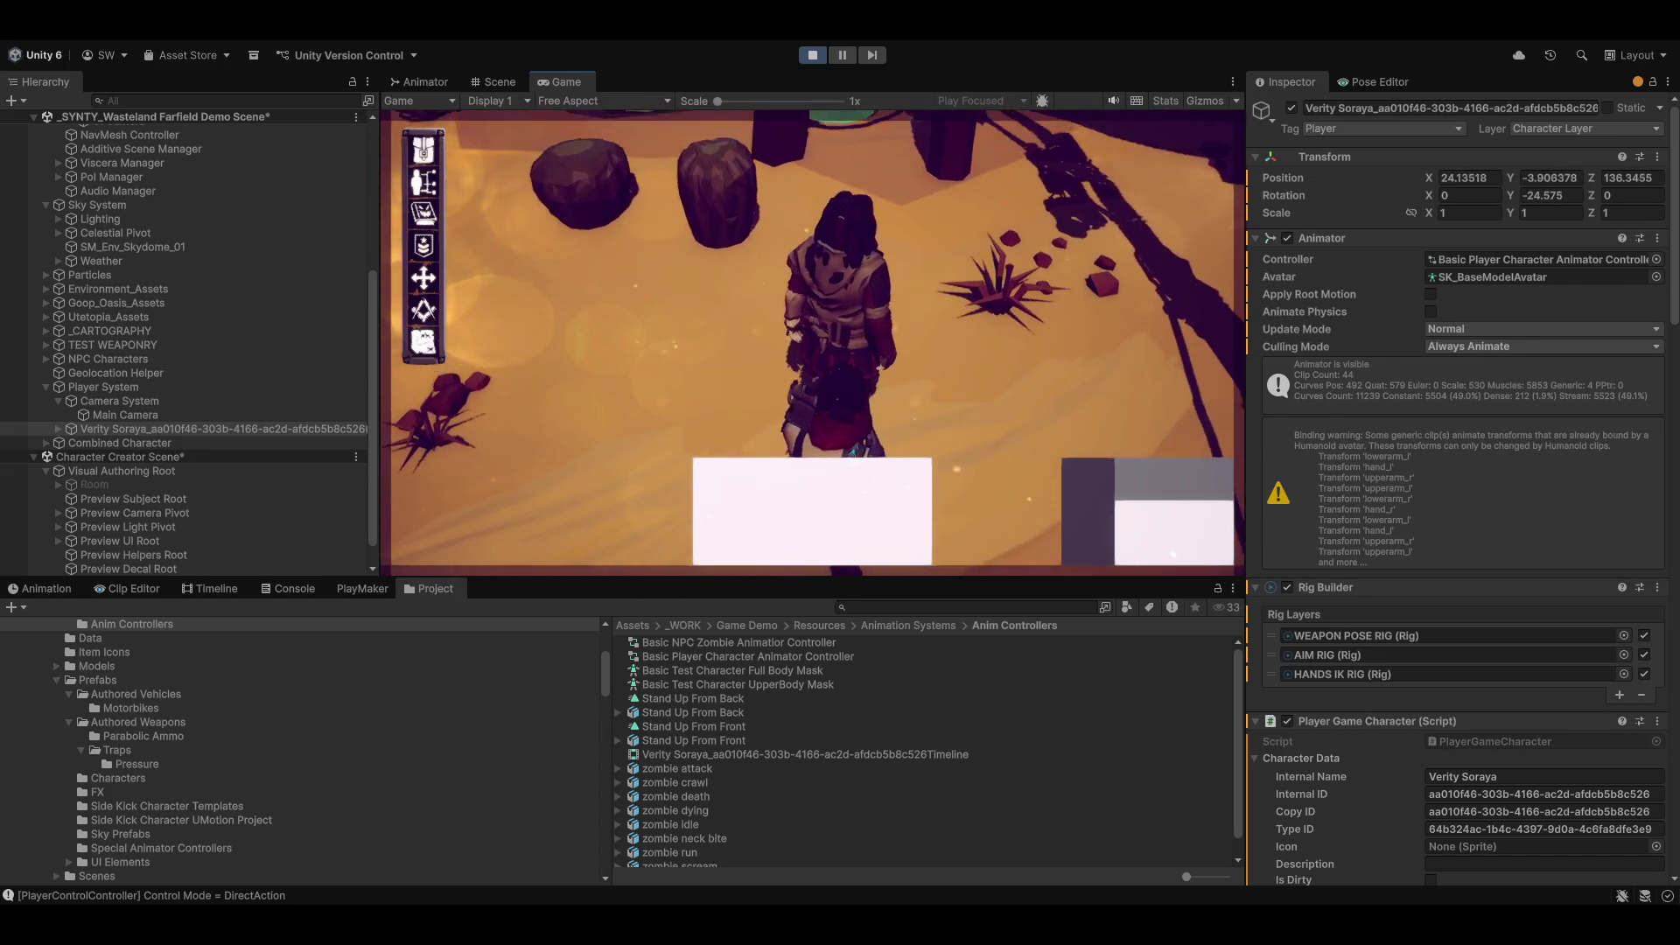
pyautogui.press('Escape')
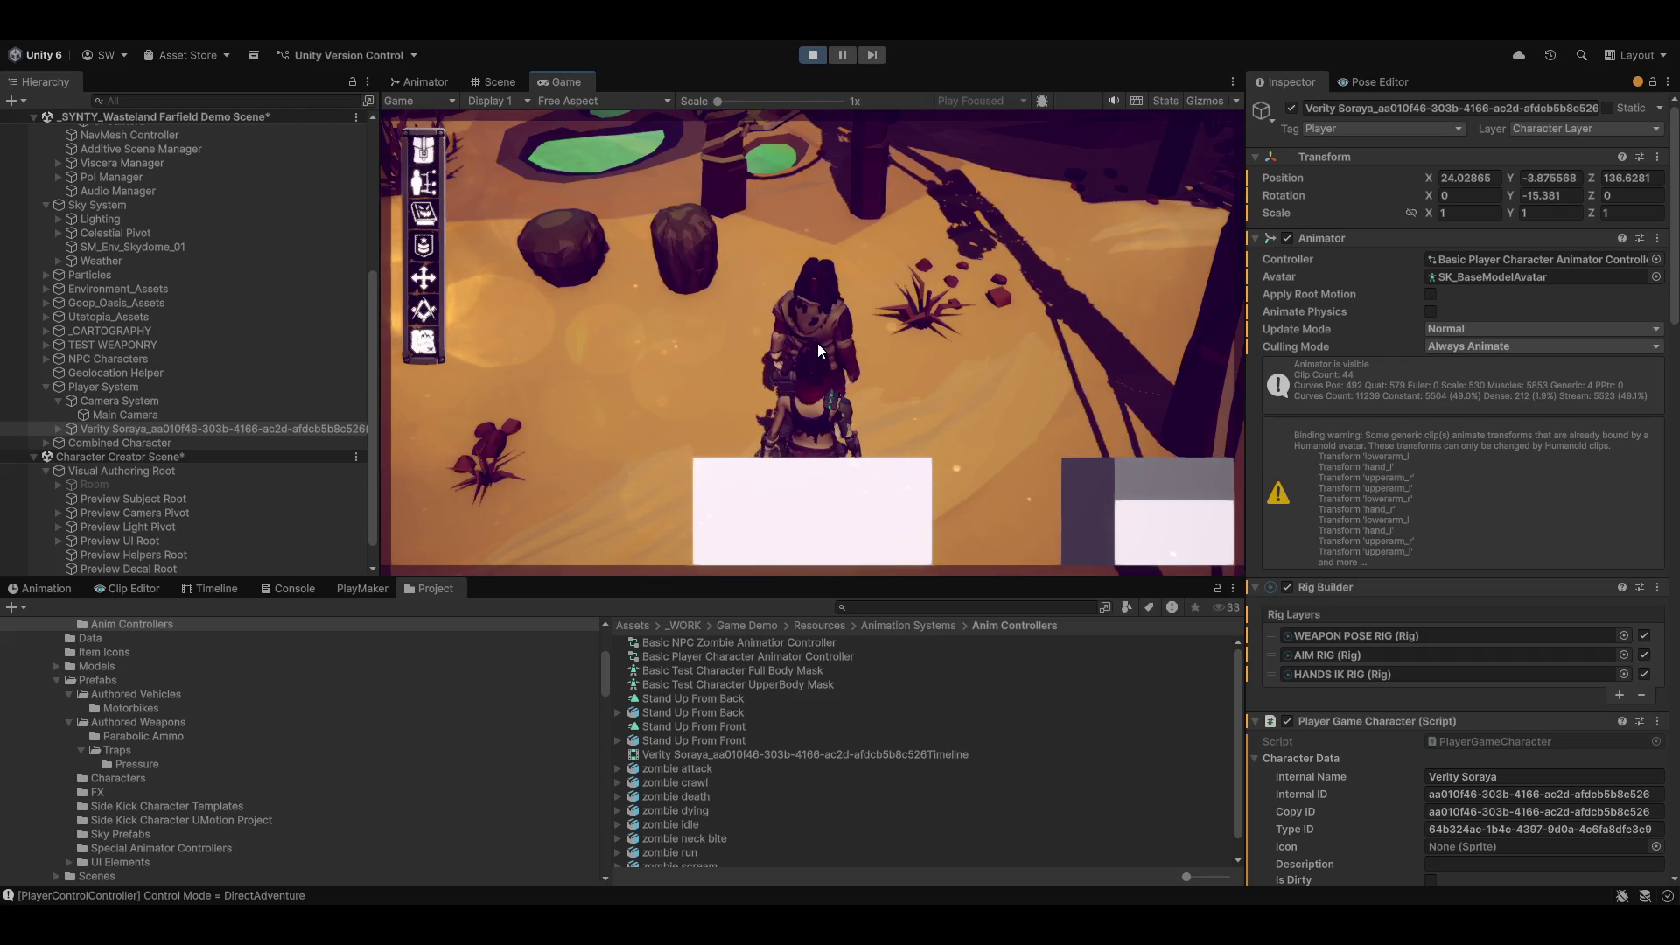
pyautogui.click(817, 343)
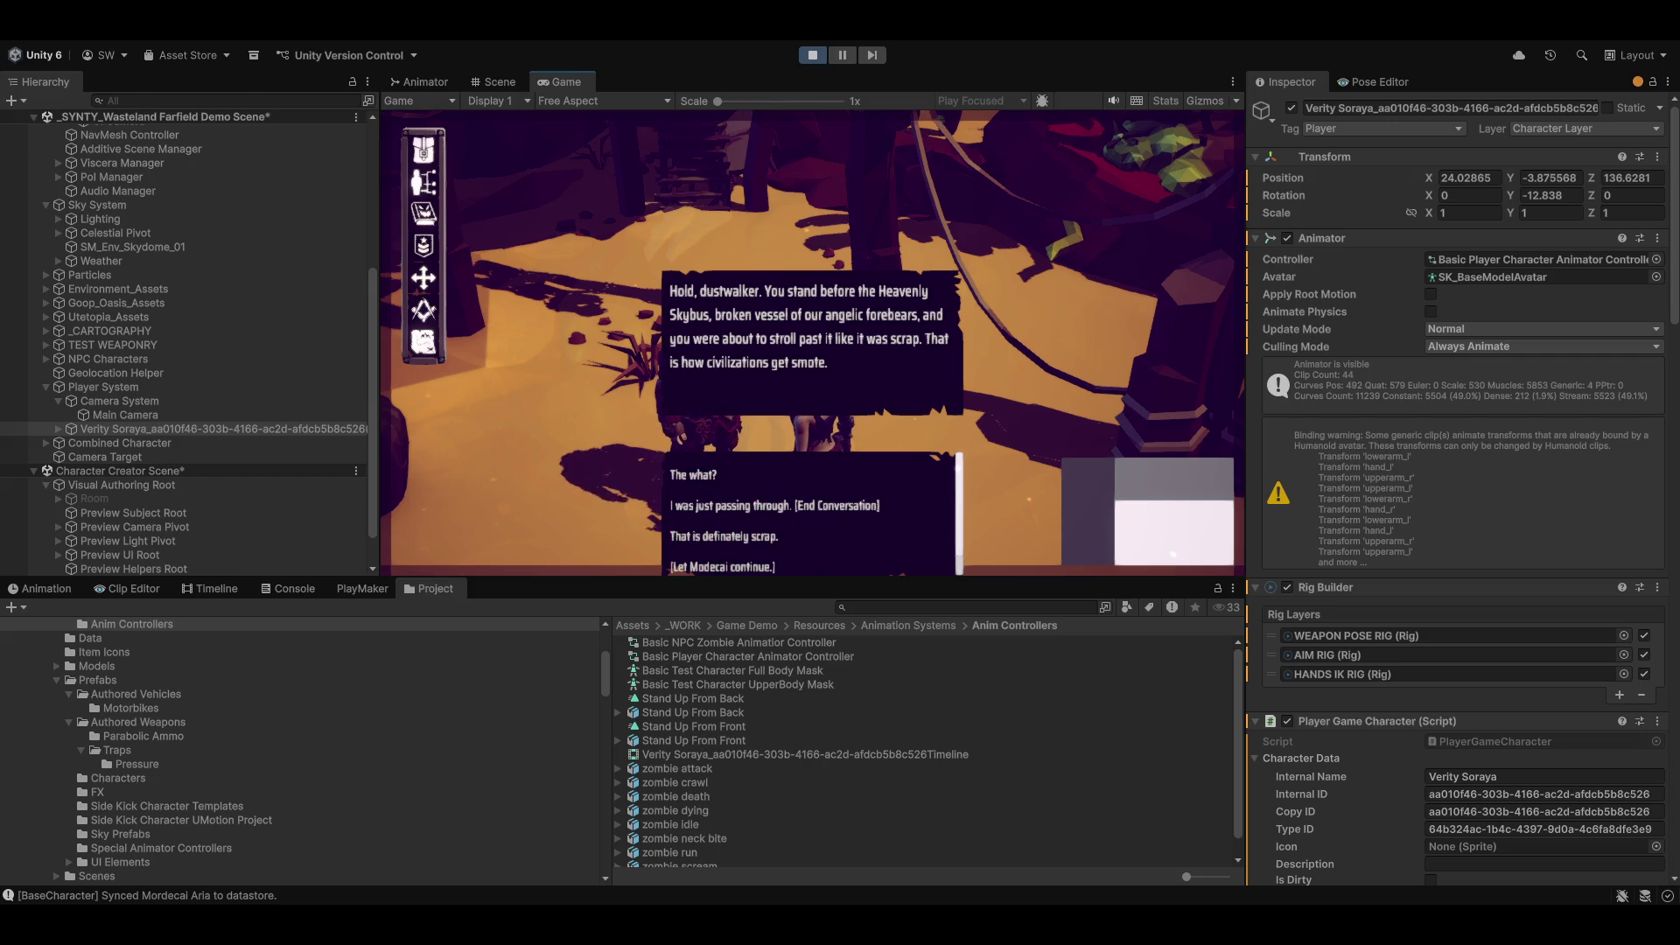
# Step: Bring up the toolbar's editor launch options, then dismiss them with Escape
pyautogui.rightClick(561, 43)
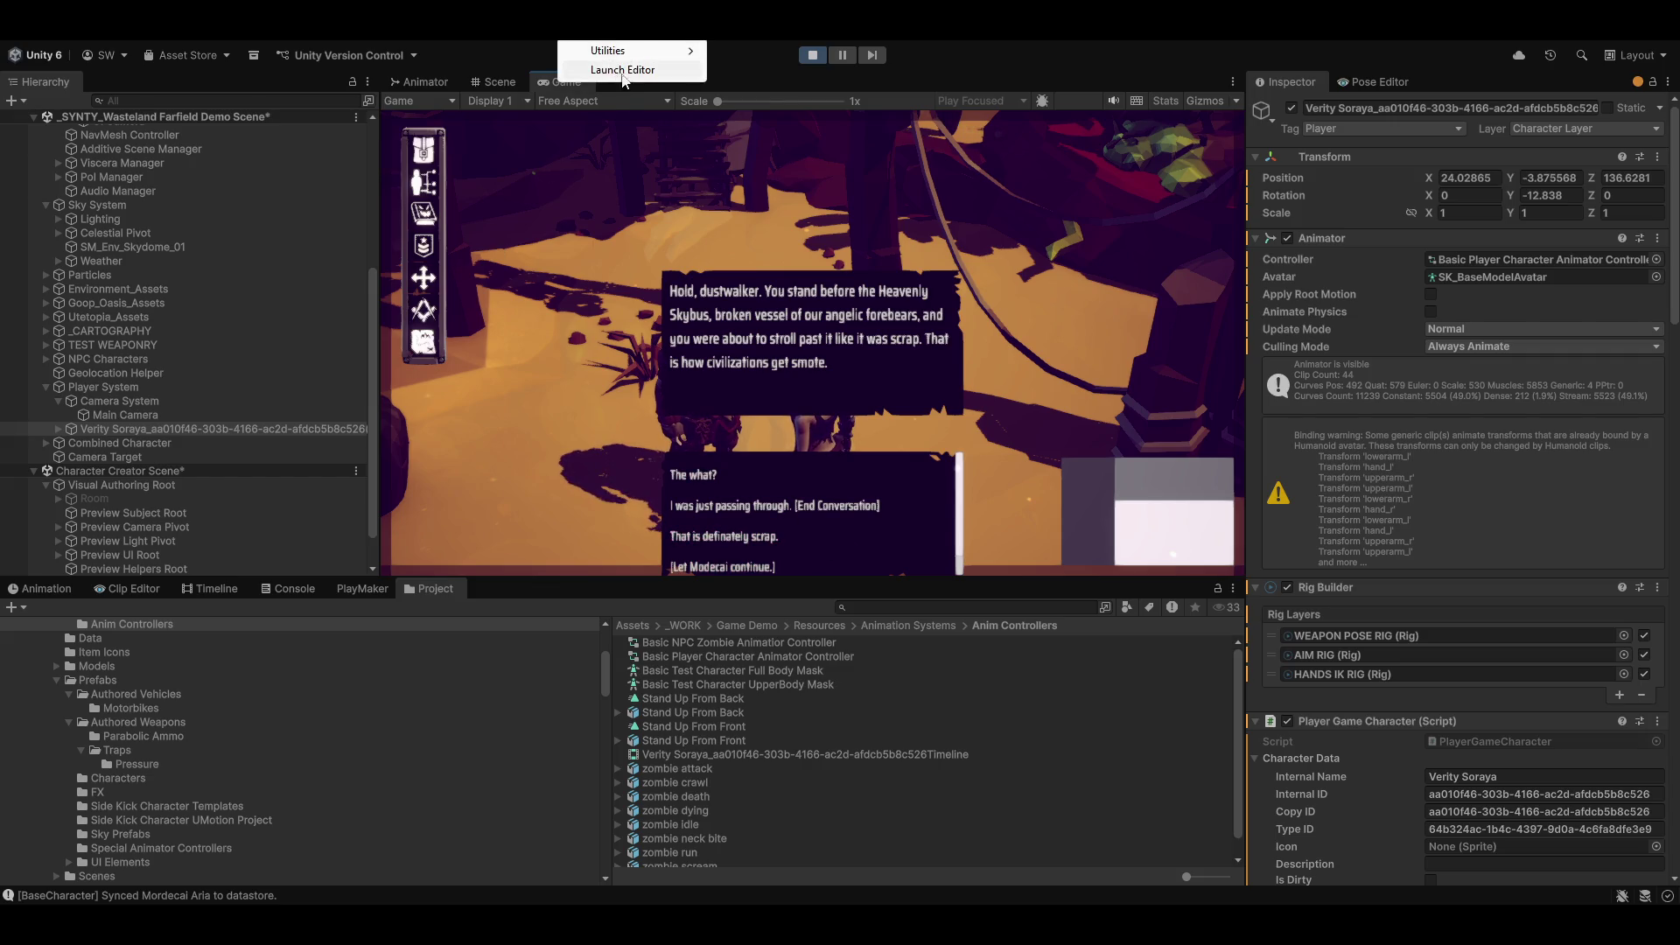
pyautogui.press('Escape')
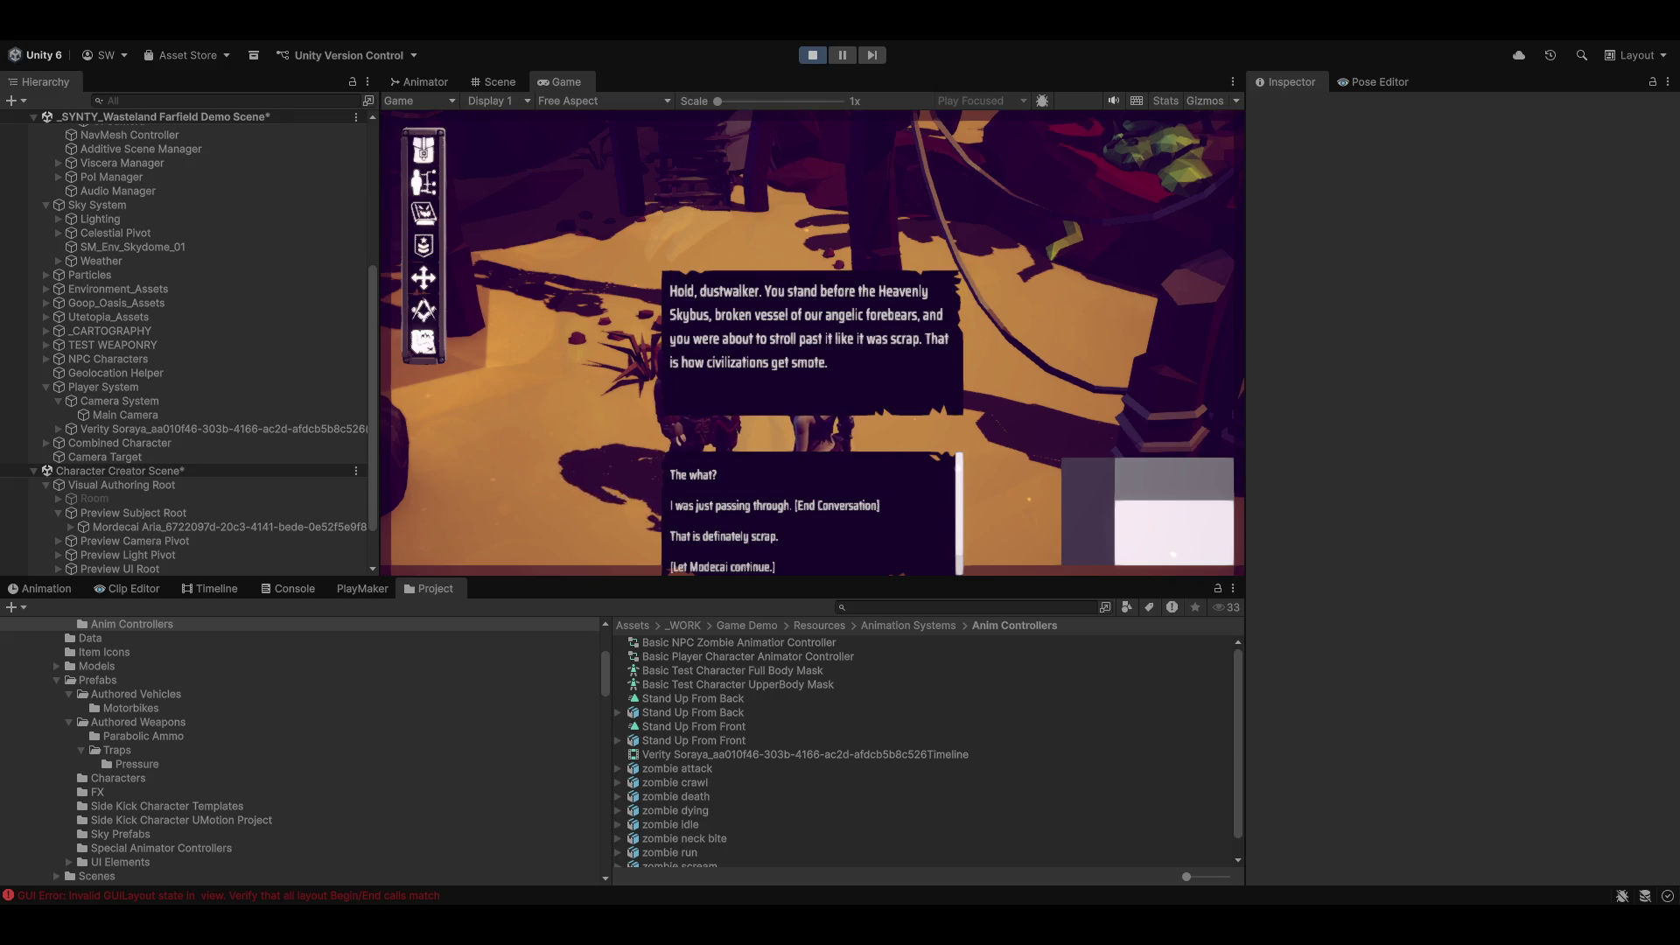
# Step: Reply 'That is definately scrap.', review the Console logs, and open the New Respect log's script
pyautogui.click(705, 536)
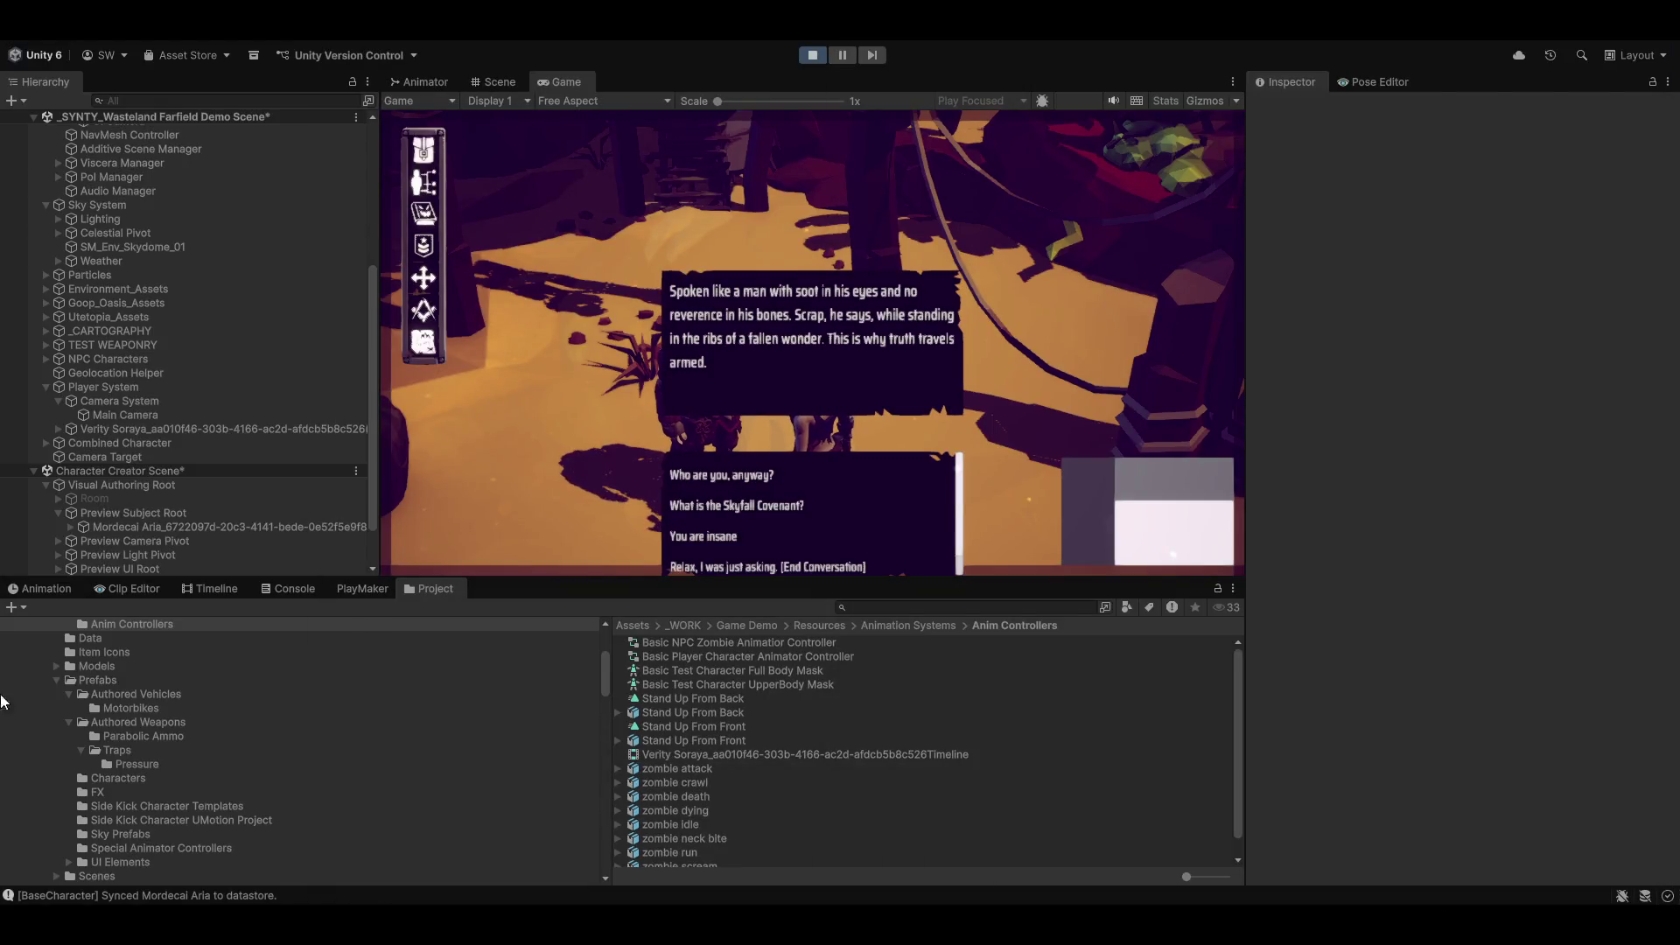
pyautogui.hotkey('ctrl', 'shift', 'c')
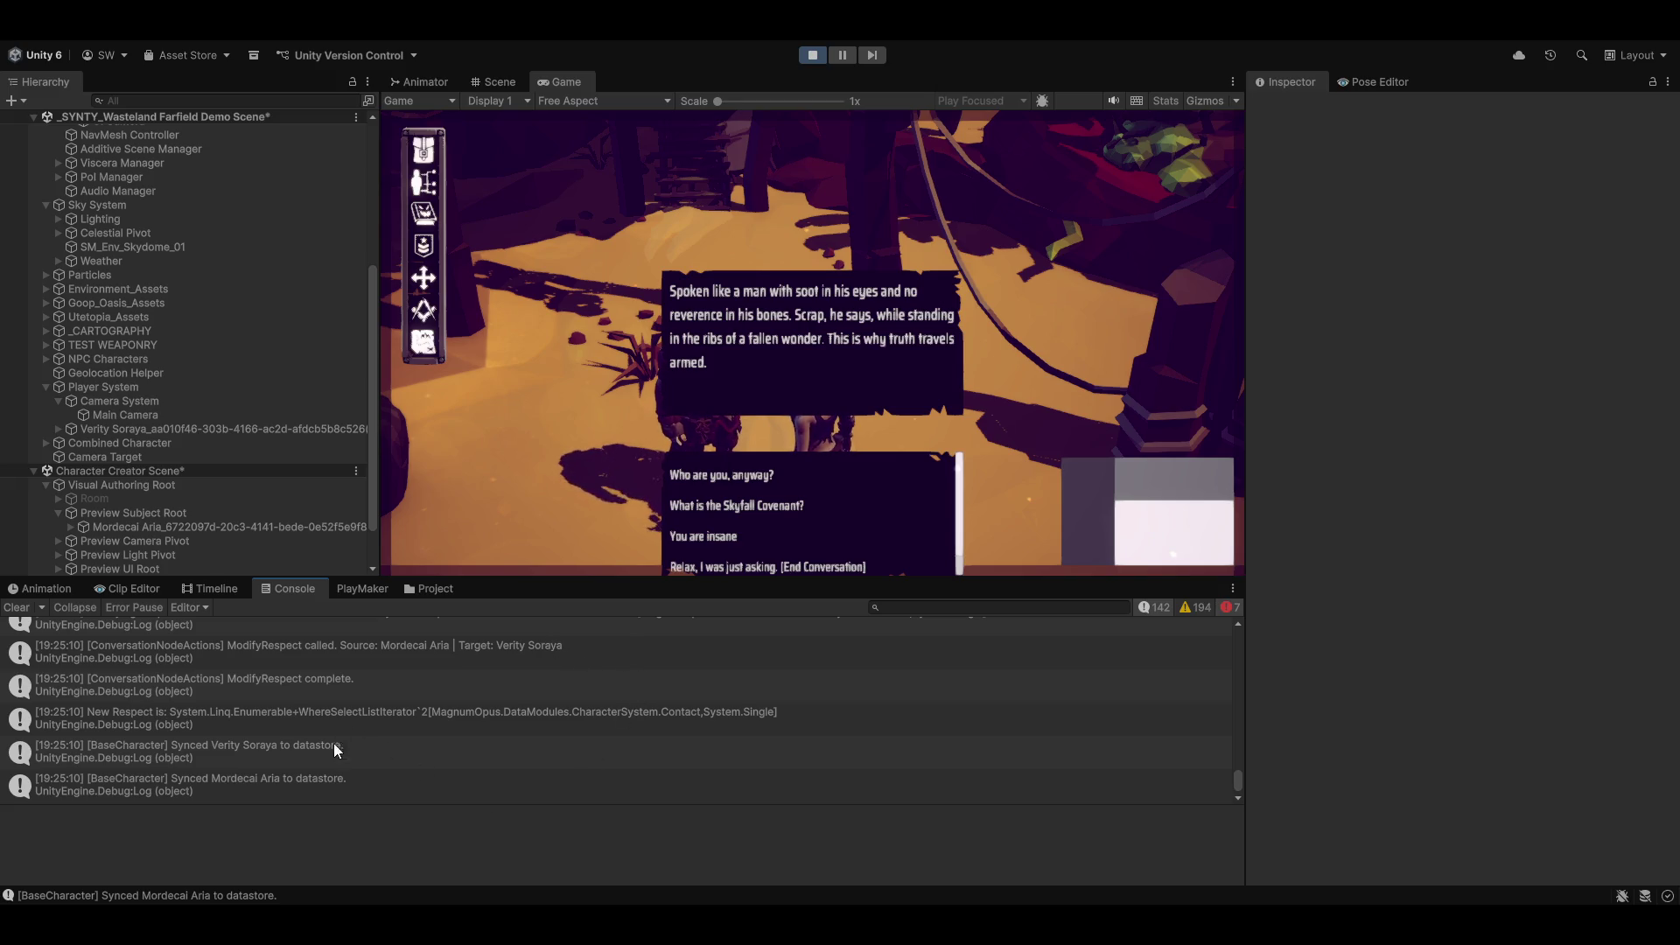
pyautogui.scroll(2, 336, 748)
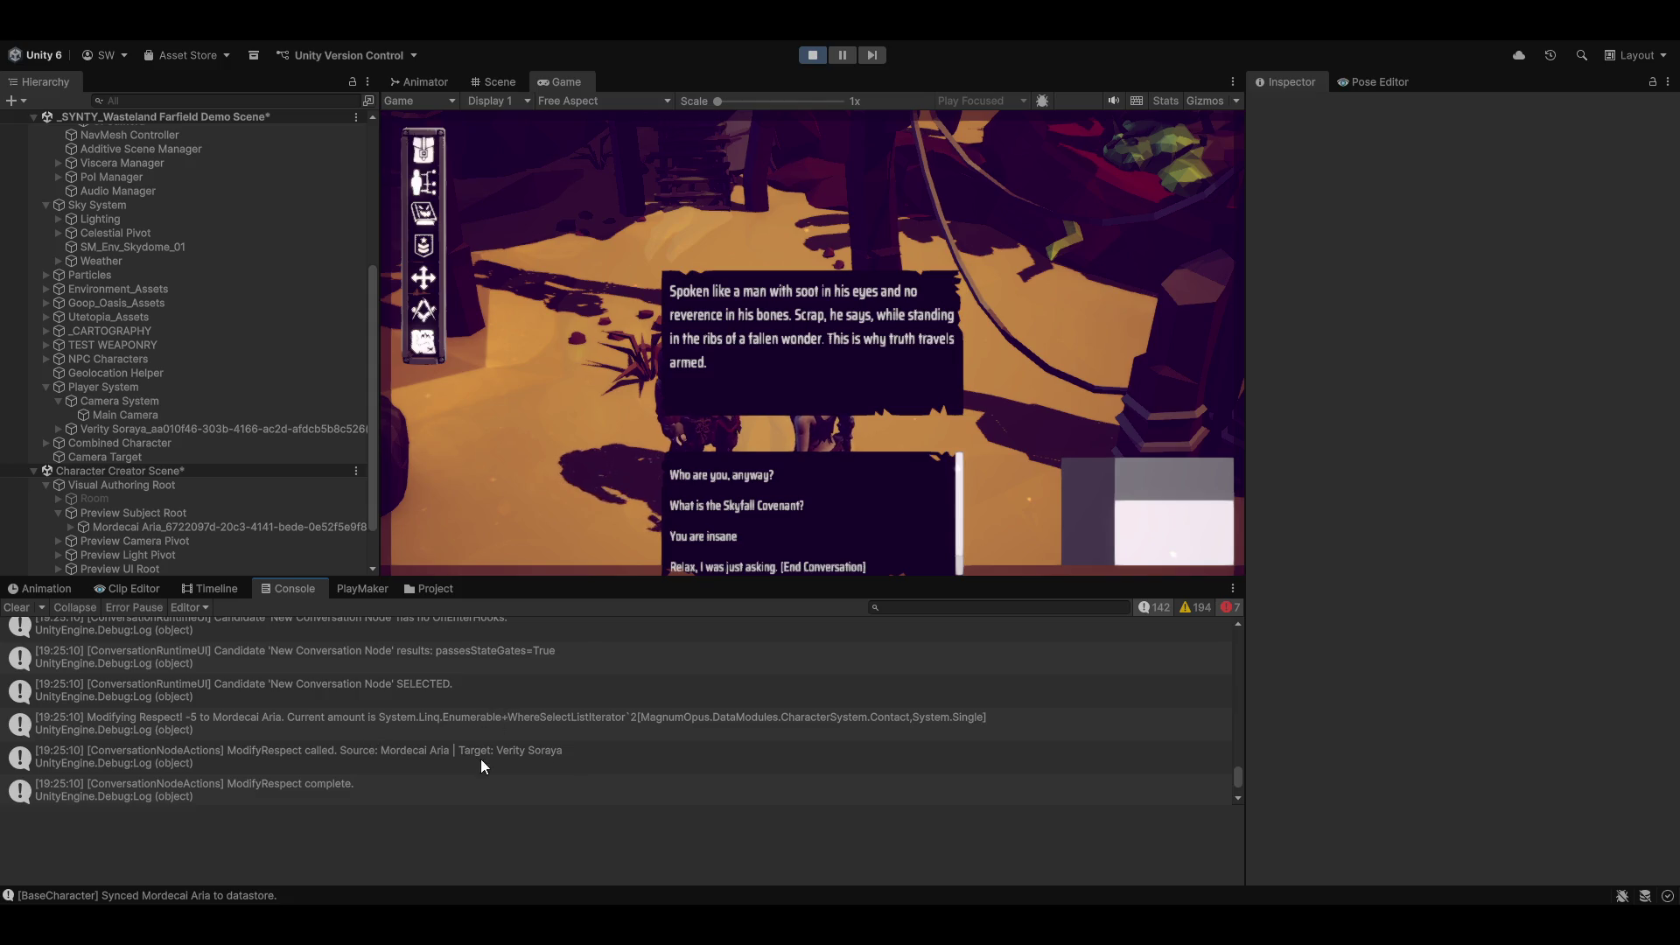
pyautogui.scroll(-1, 472, 758)
pyautogui.scroll(-1, 473, 757)
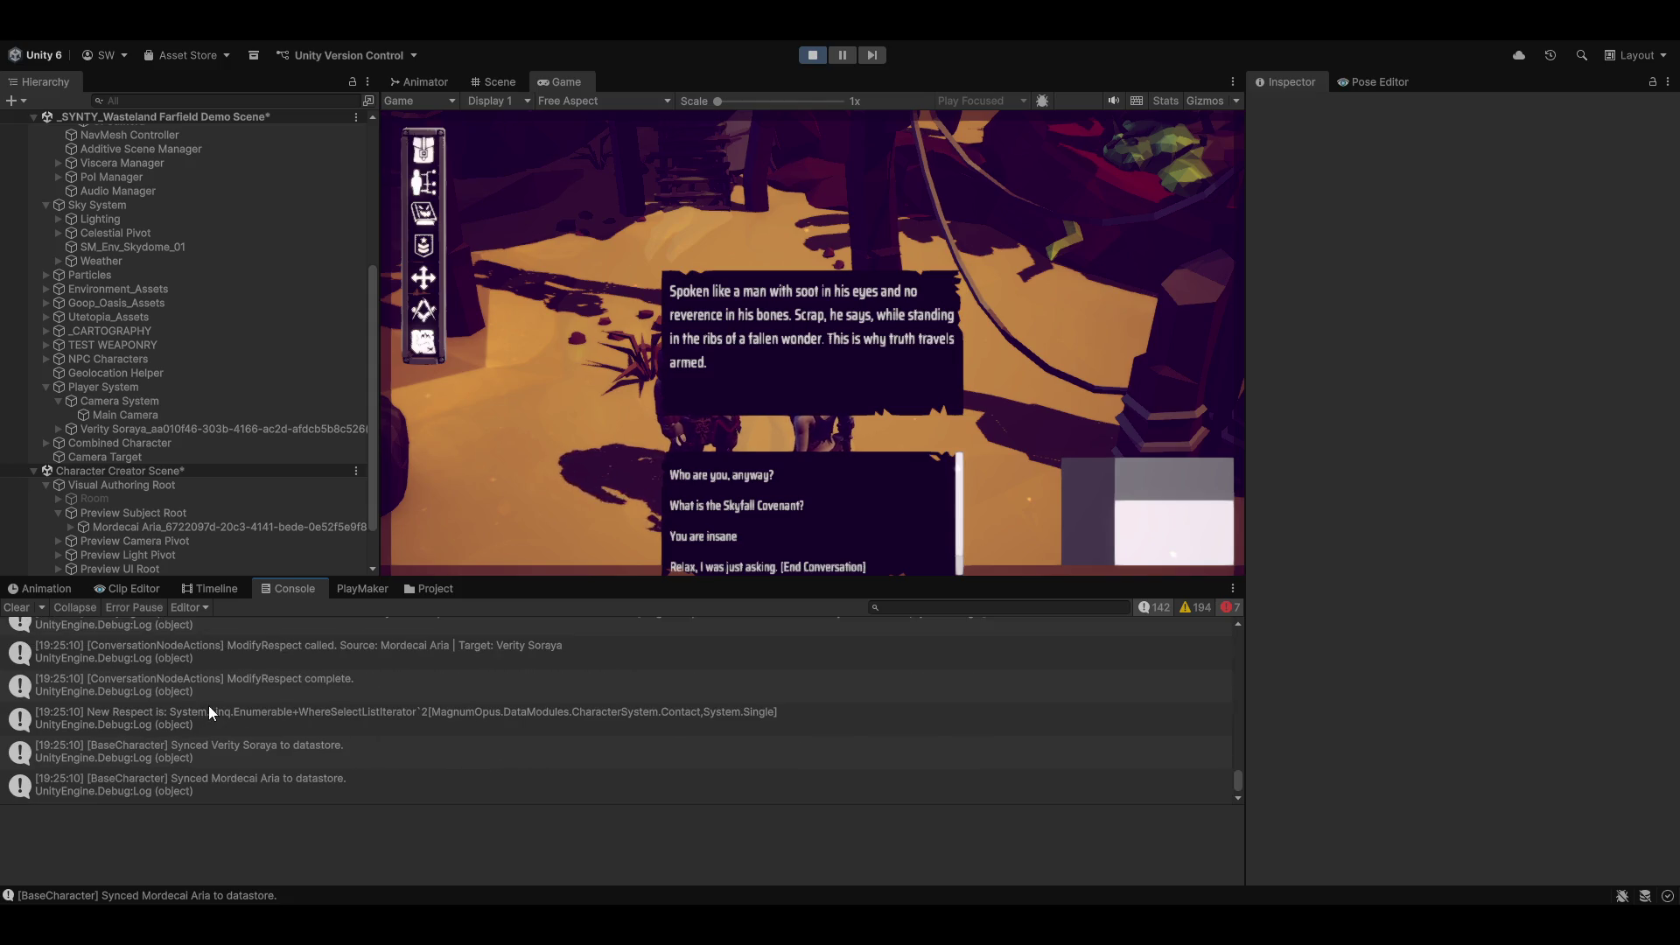
pyautogui.doubleClick(495, 719)
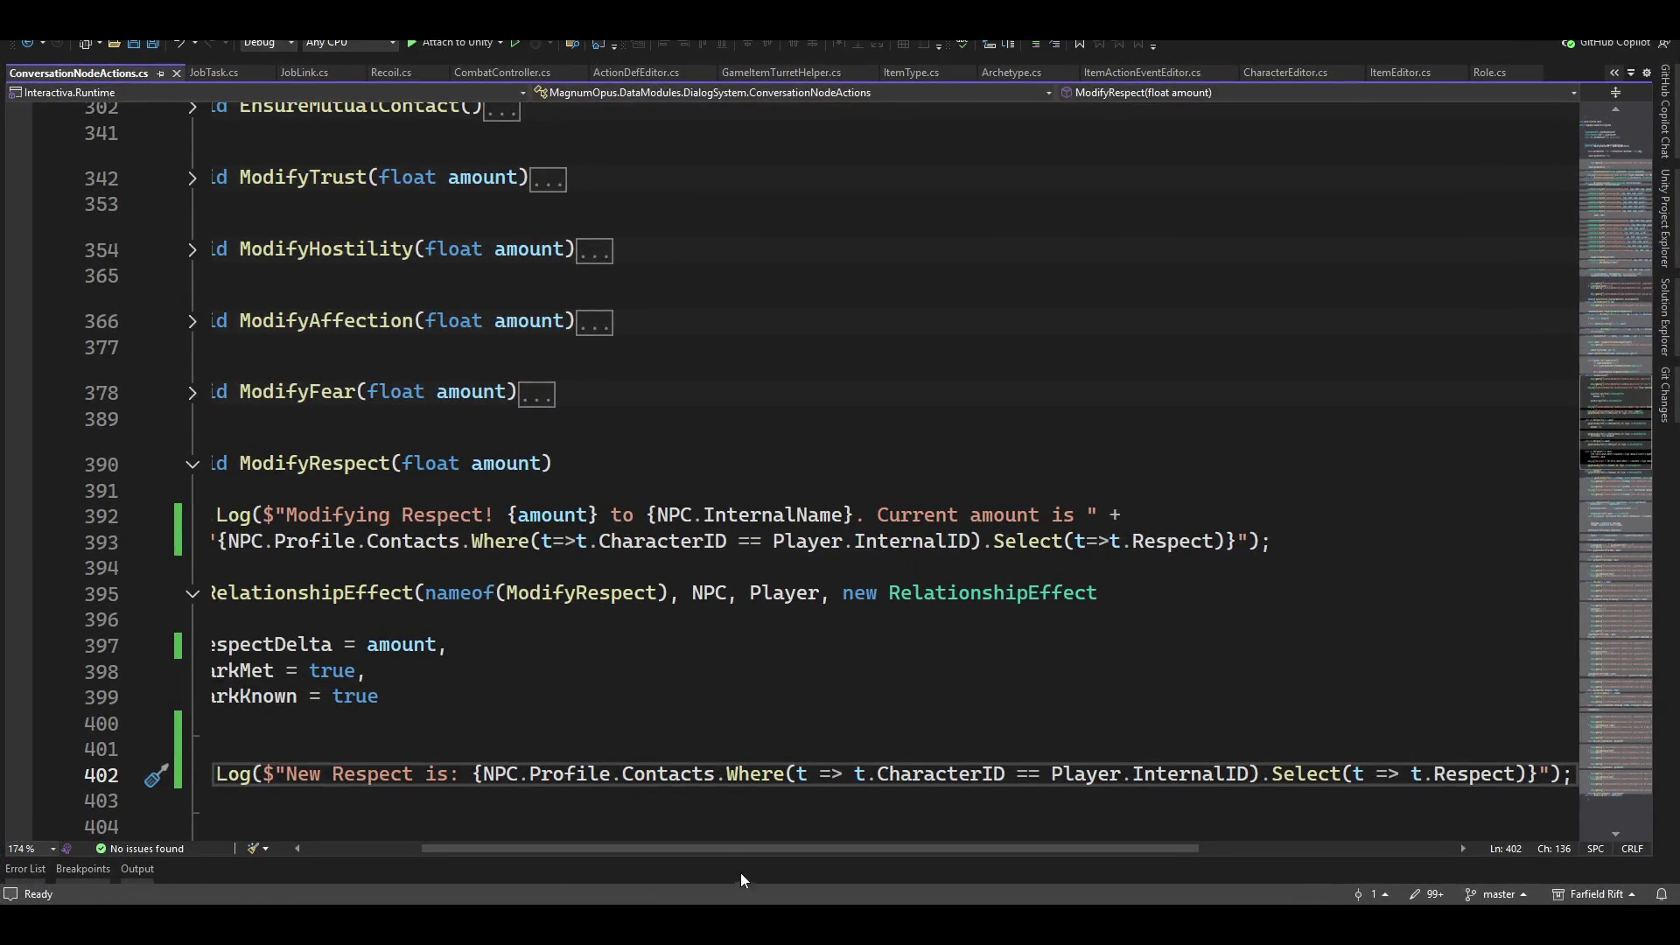
# Step: Scroll back to read ModifyRespect's Debug.Log lines, then return to Unity
pyautogui.moveTo(543, 847); pyautogui.dragTo(429, 847)
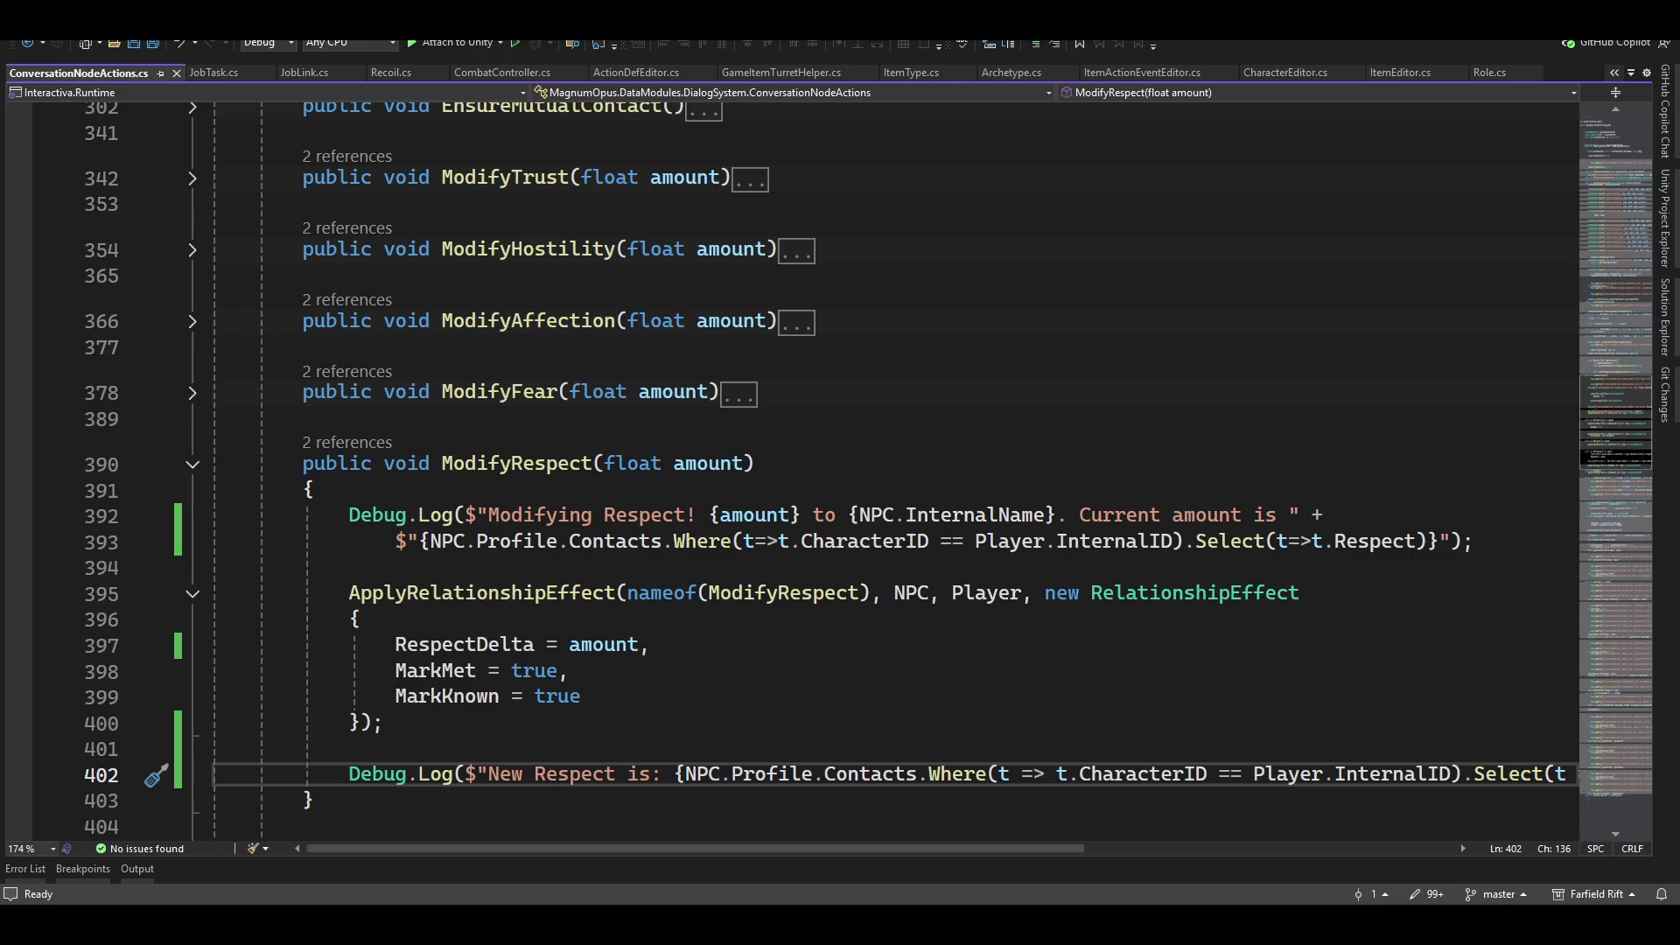
pyautogui.hotkey('alt', 'Tab')
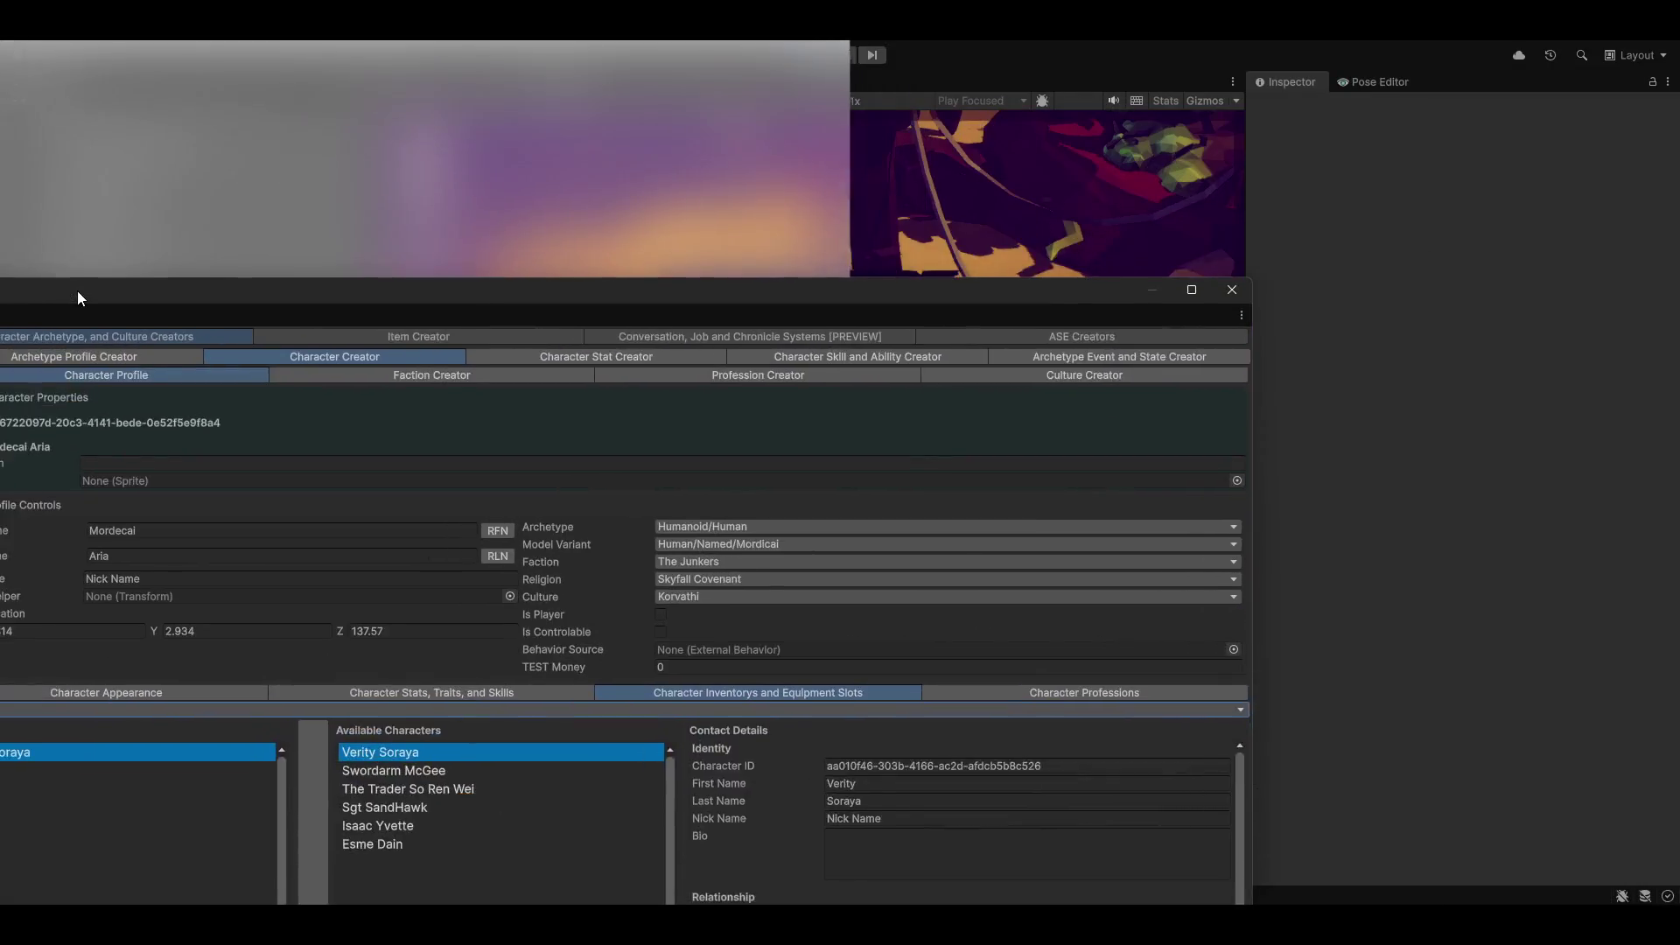
# Step: Rearrange the Character Creator window and replay the conversation choosing the scrap reply
pyautogui.moveTo(77, 290); pyautogui.dragTo(378, 65)
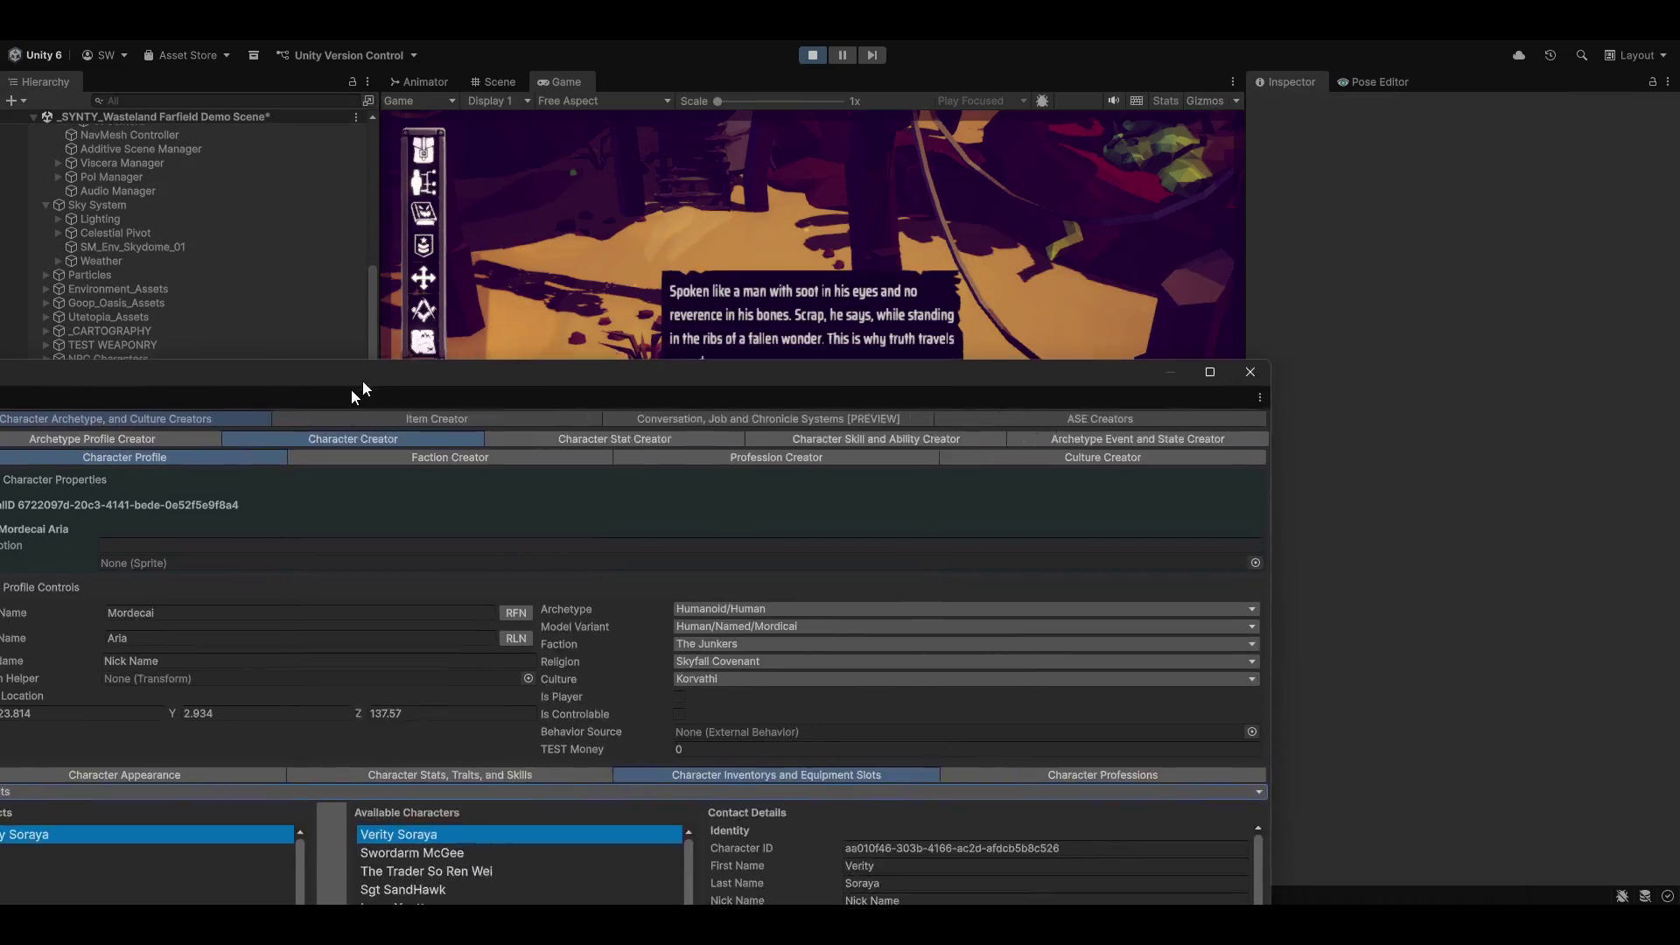
pyautogui.moveTo(362, 389)
pyautogui.mouseDown()
pyautogui.moveTo(361, 474)
pyautogui.moveTo(890, 485)
pyautogui.moveTo(859, 589)
pyautogui.moveTo(831, 566)
pyautogui.mouseUp()
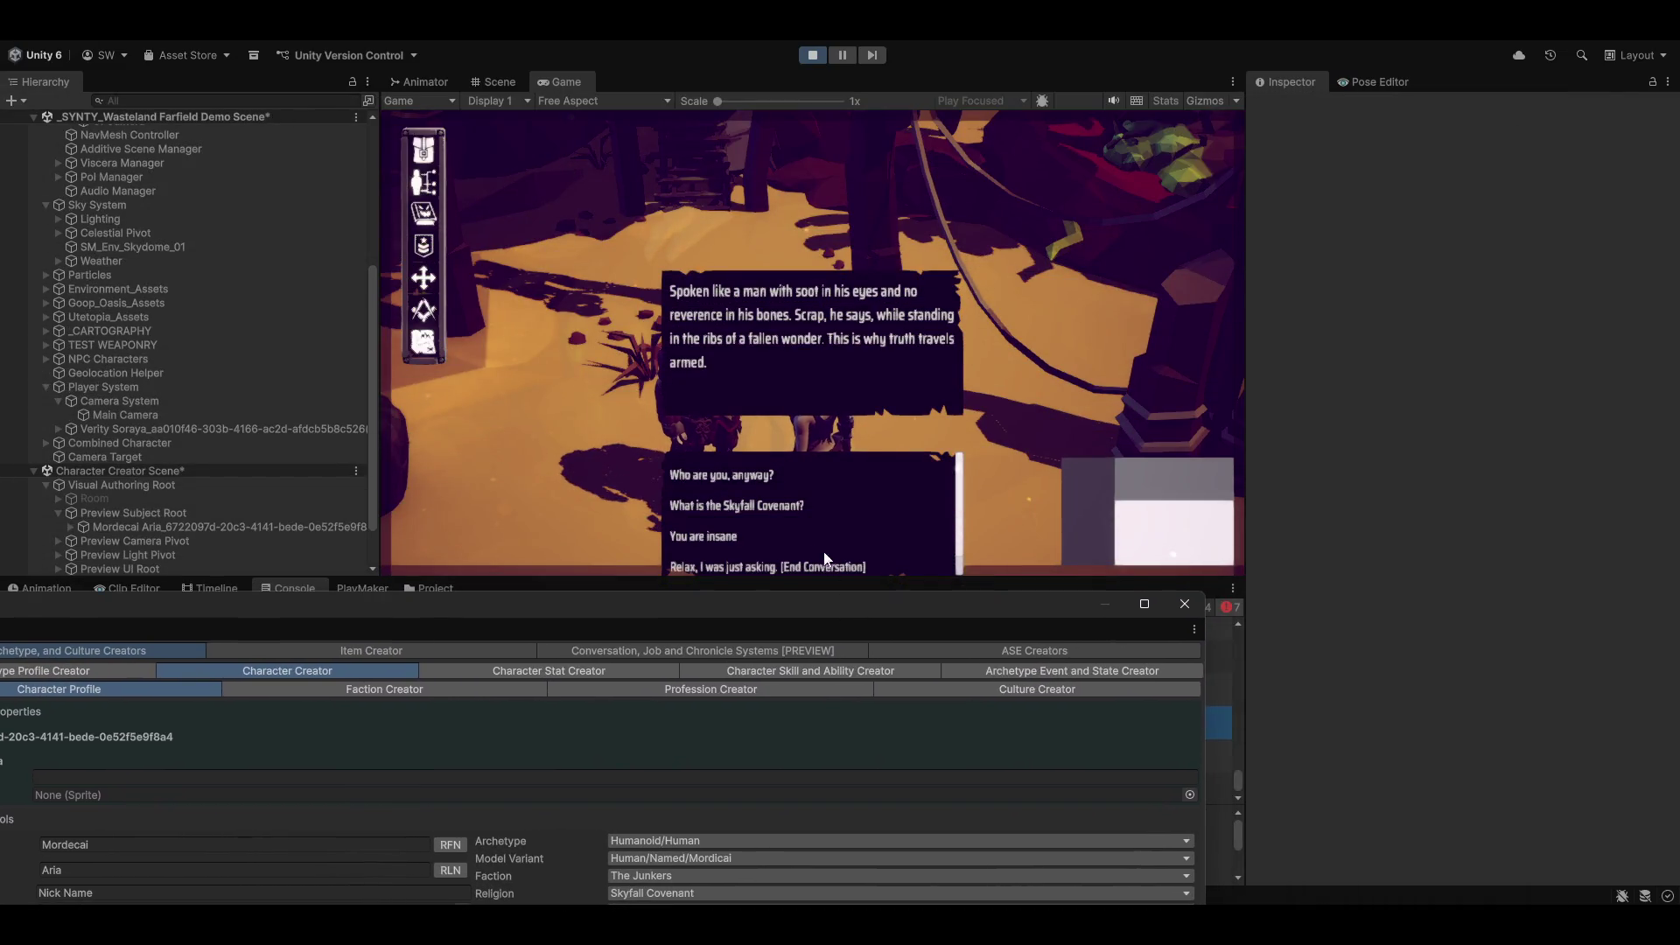
pyautogui.click(830, 566)
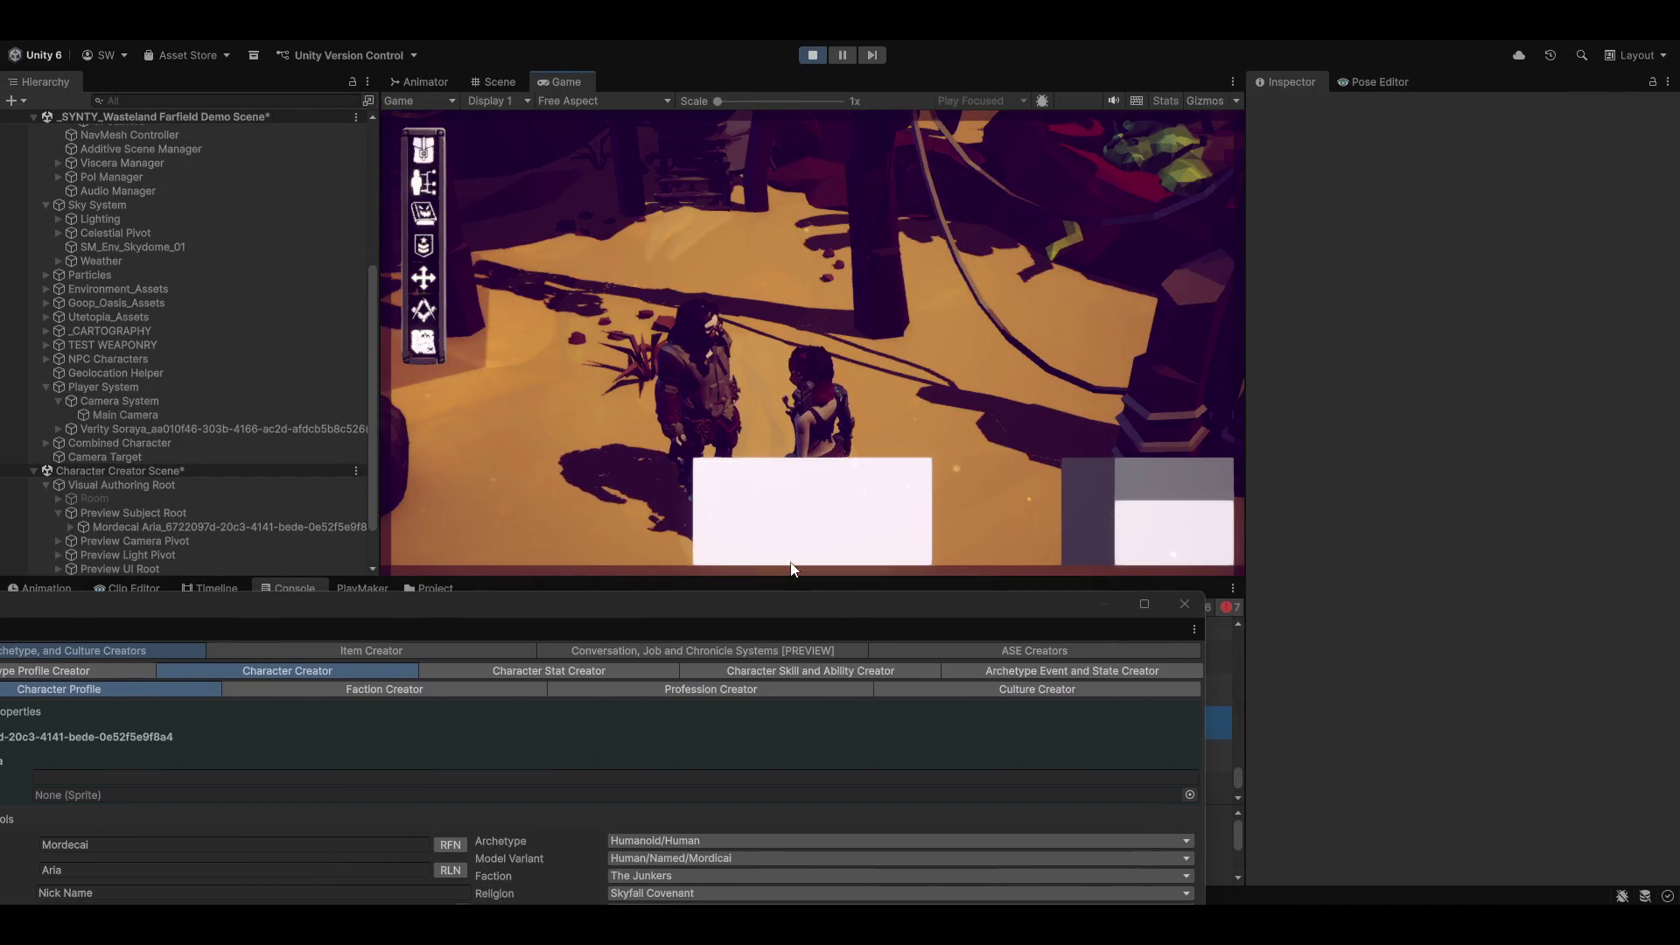
pyautogui.click(690, 380)
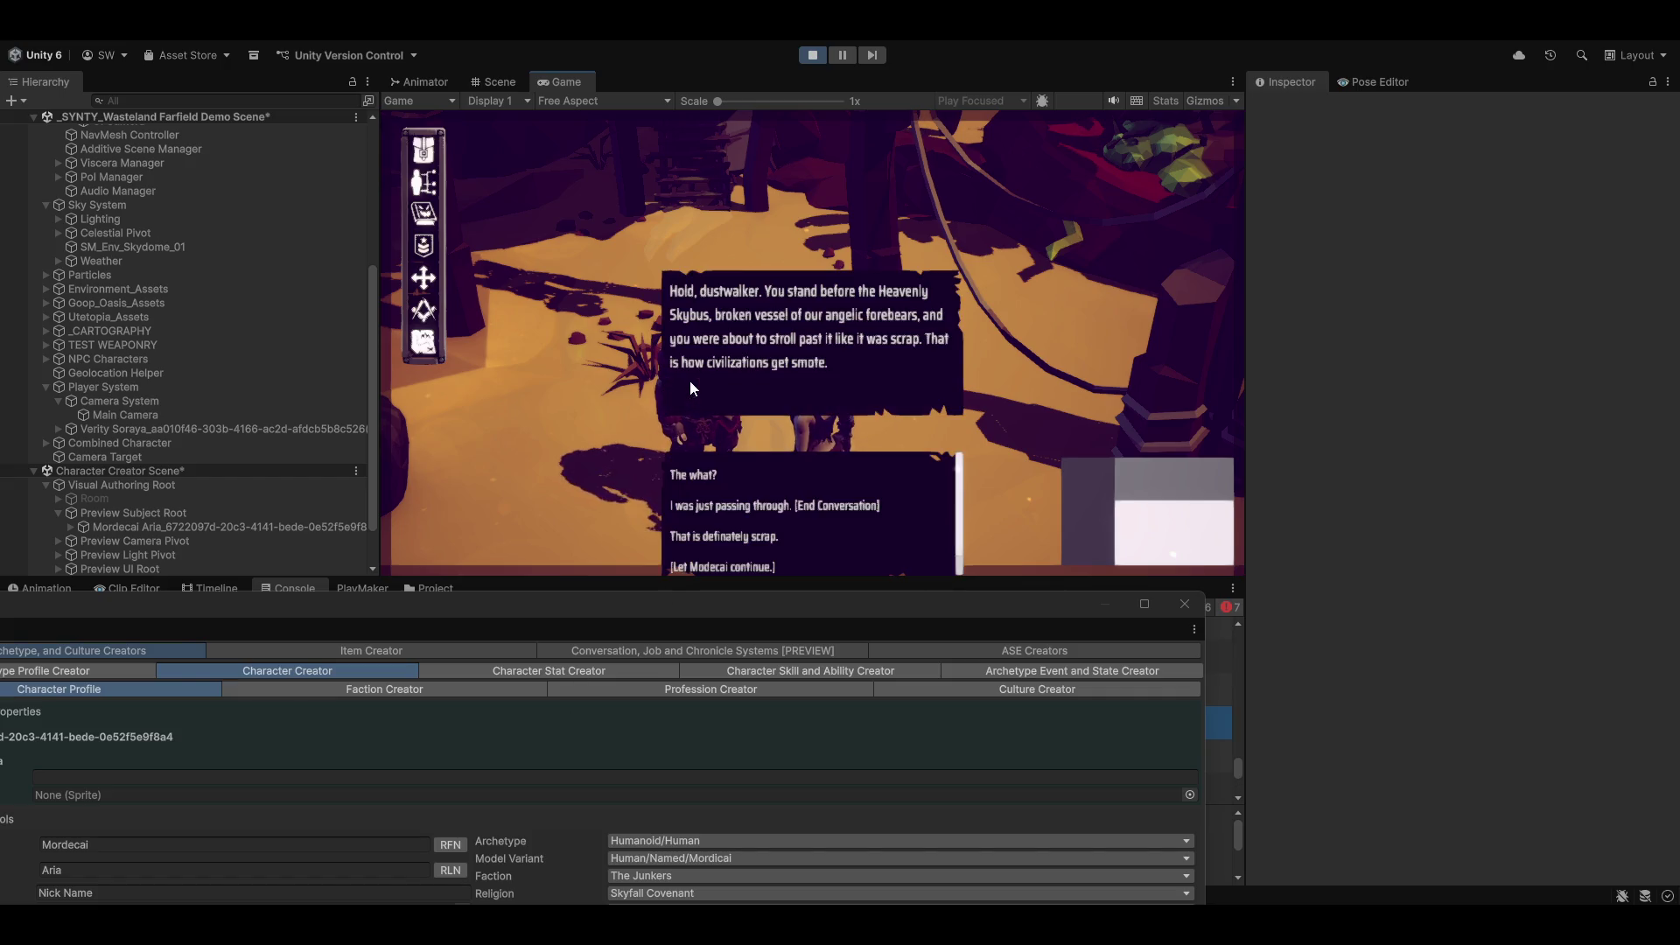
pyautogui.click(706, 537)
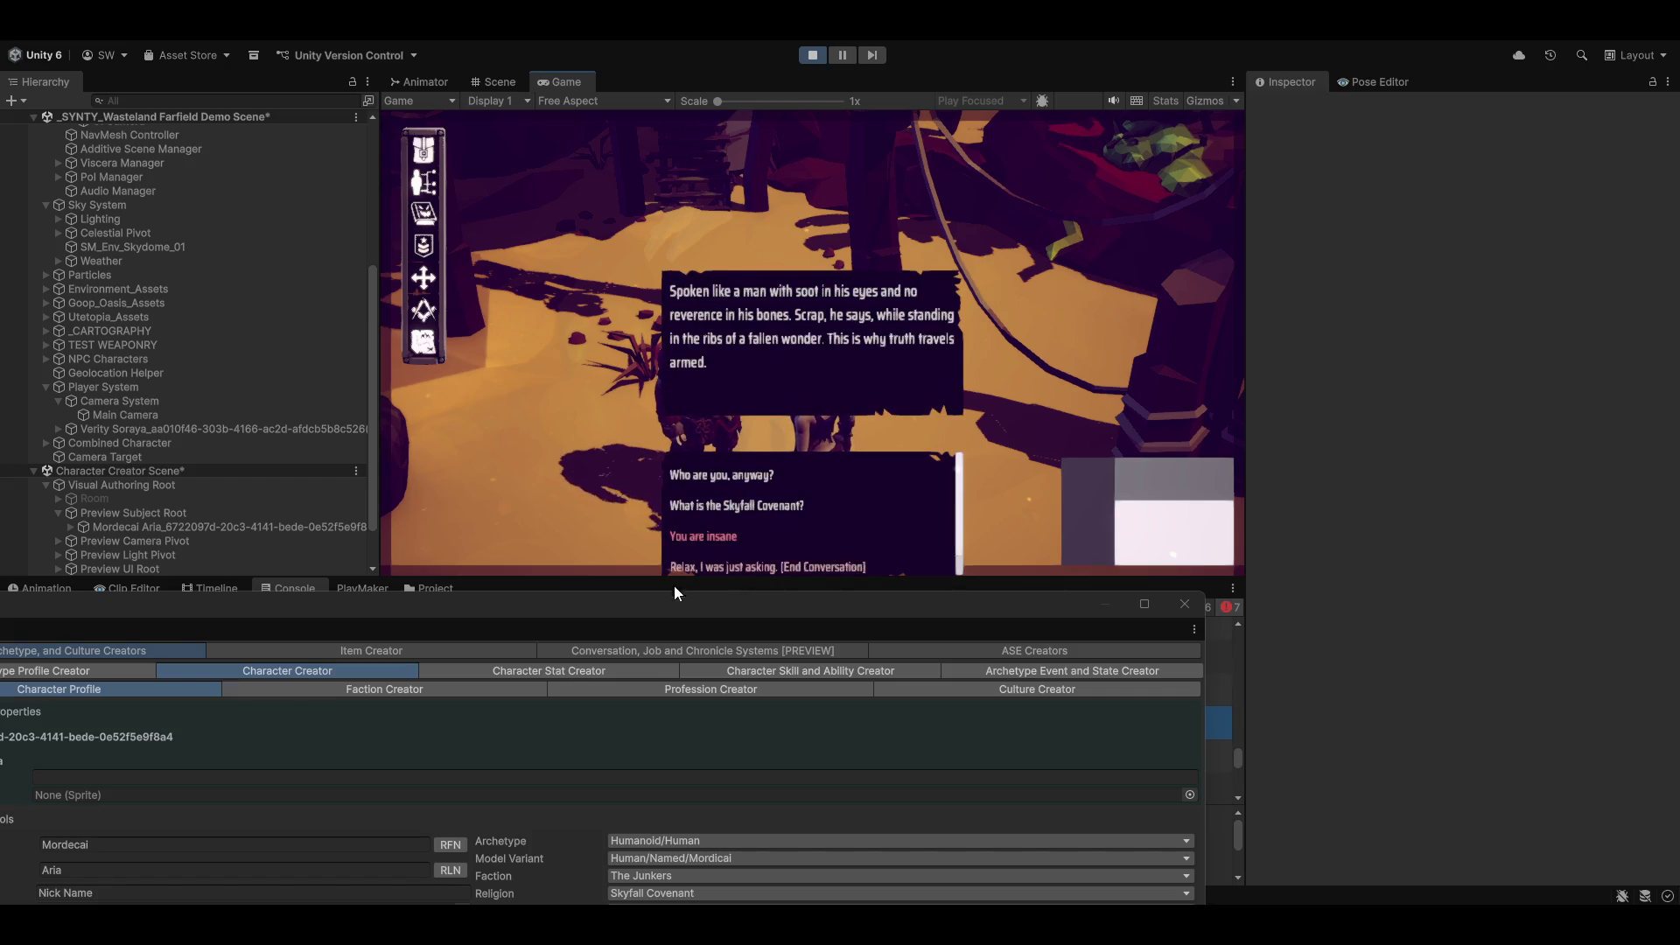
pyautogui.doubleClick(525, 605)
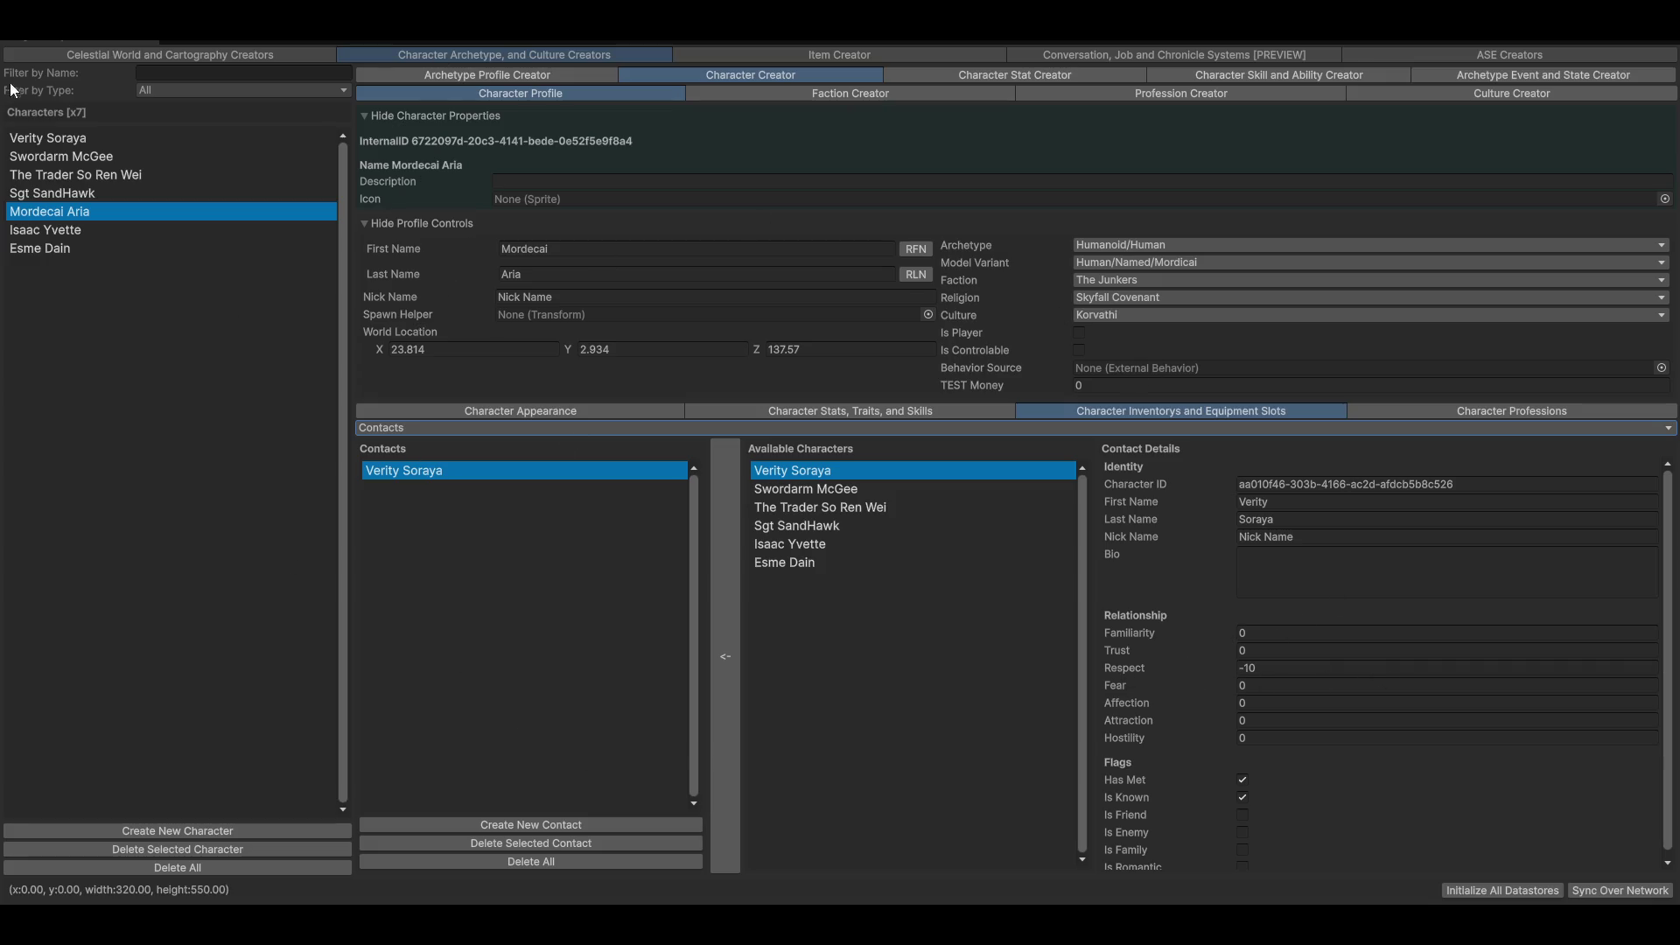
# Step: Check Mordecai Aria's Respect (-10) in Verity's contacts, then open the New Respect log's source
pyautogui.click(57, 142)
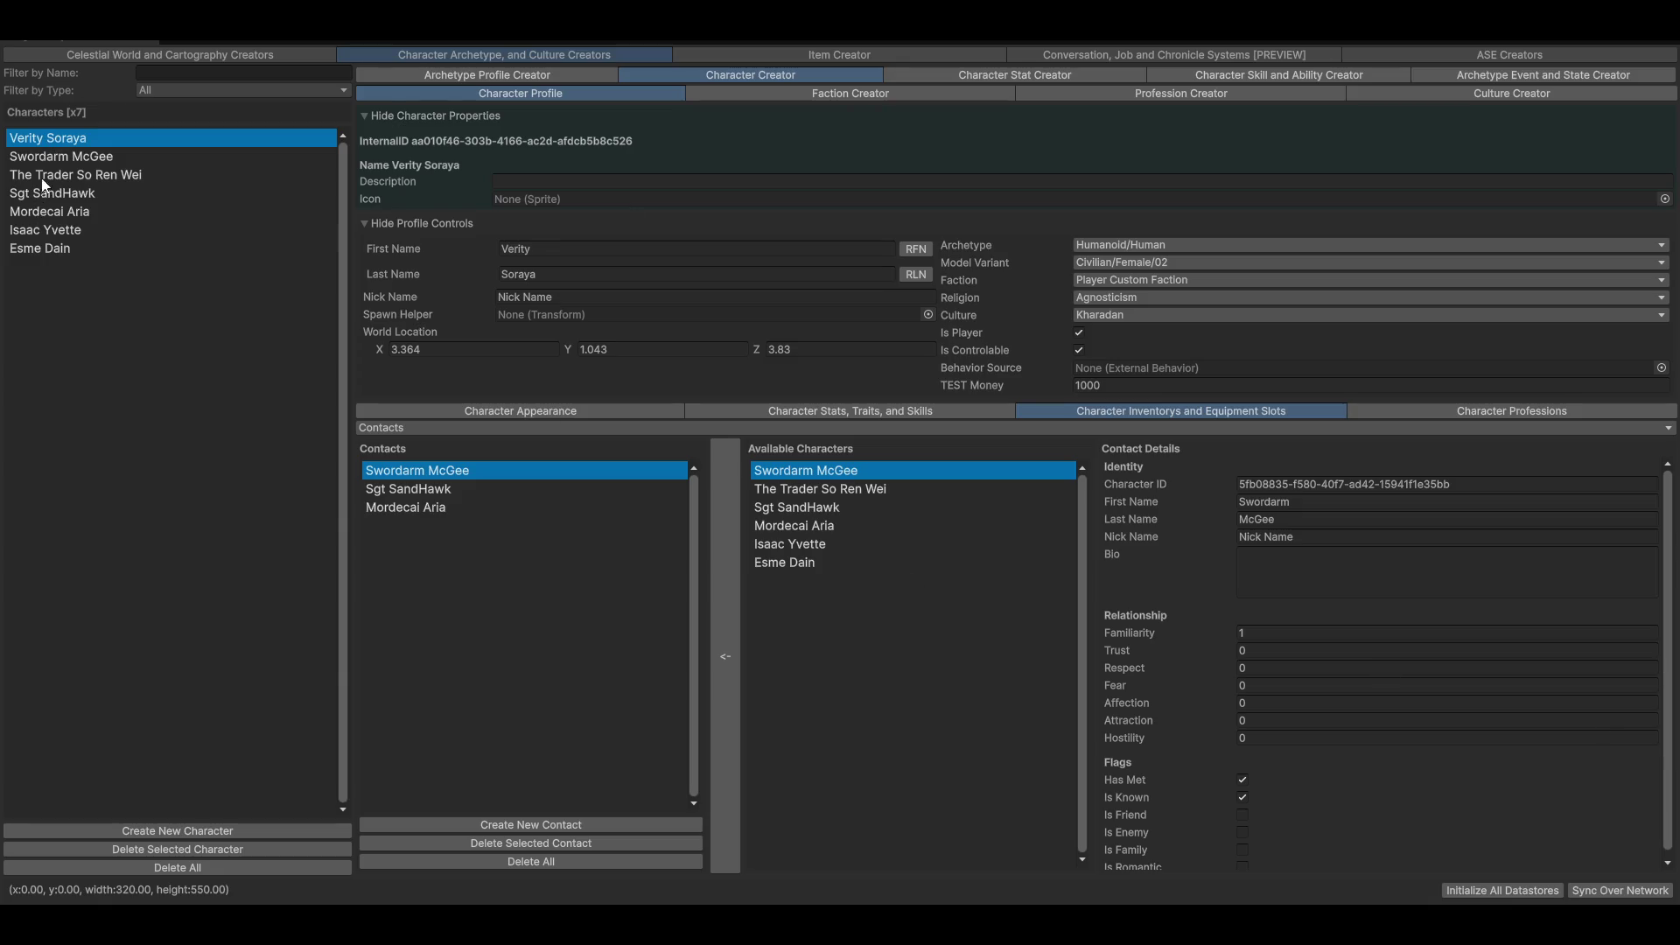
pyautogui.click(430, 515)
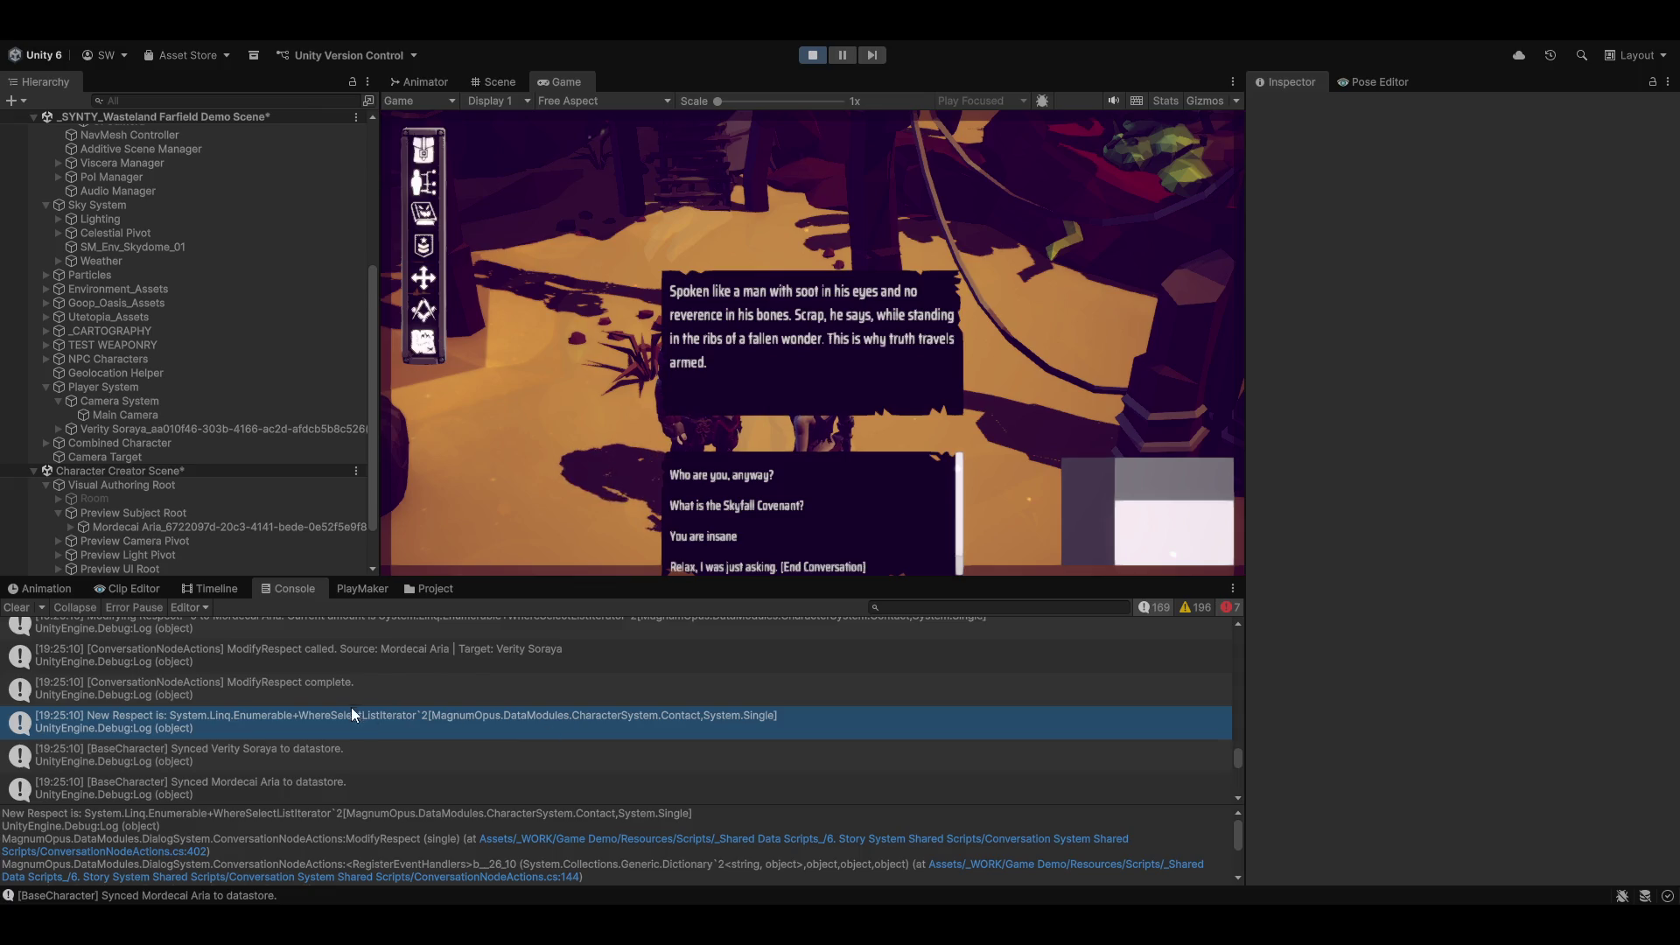
pyautogui.doubleClick(534, 733)
# Step: Append .First() after the Select call on line 393
pyautogui.click(1298, 536)
pyautogui.press('Left')
pyautogui.press('Left')
pyautogui.press('Left')
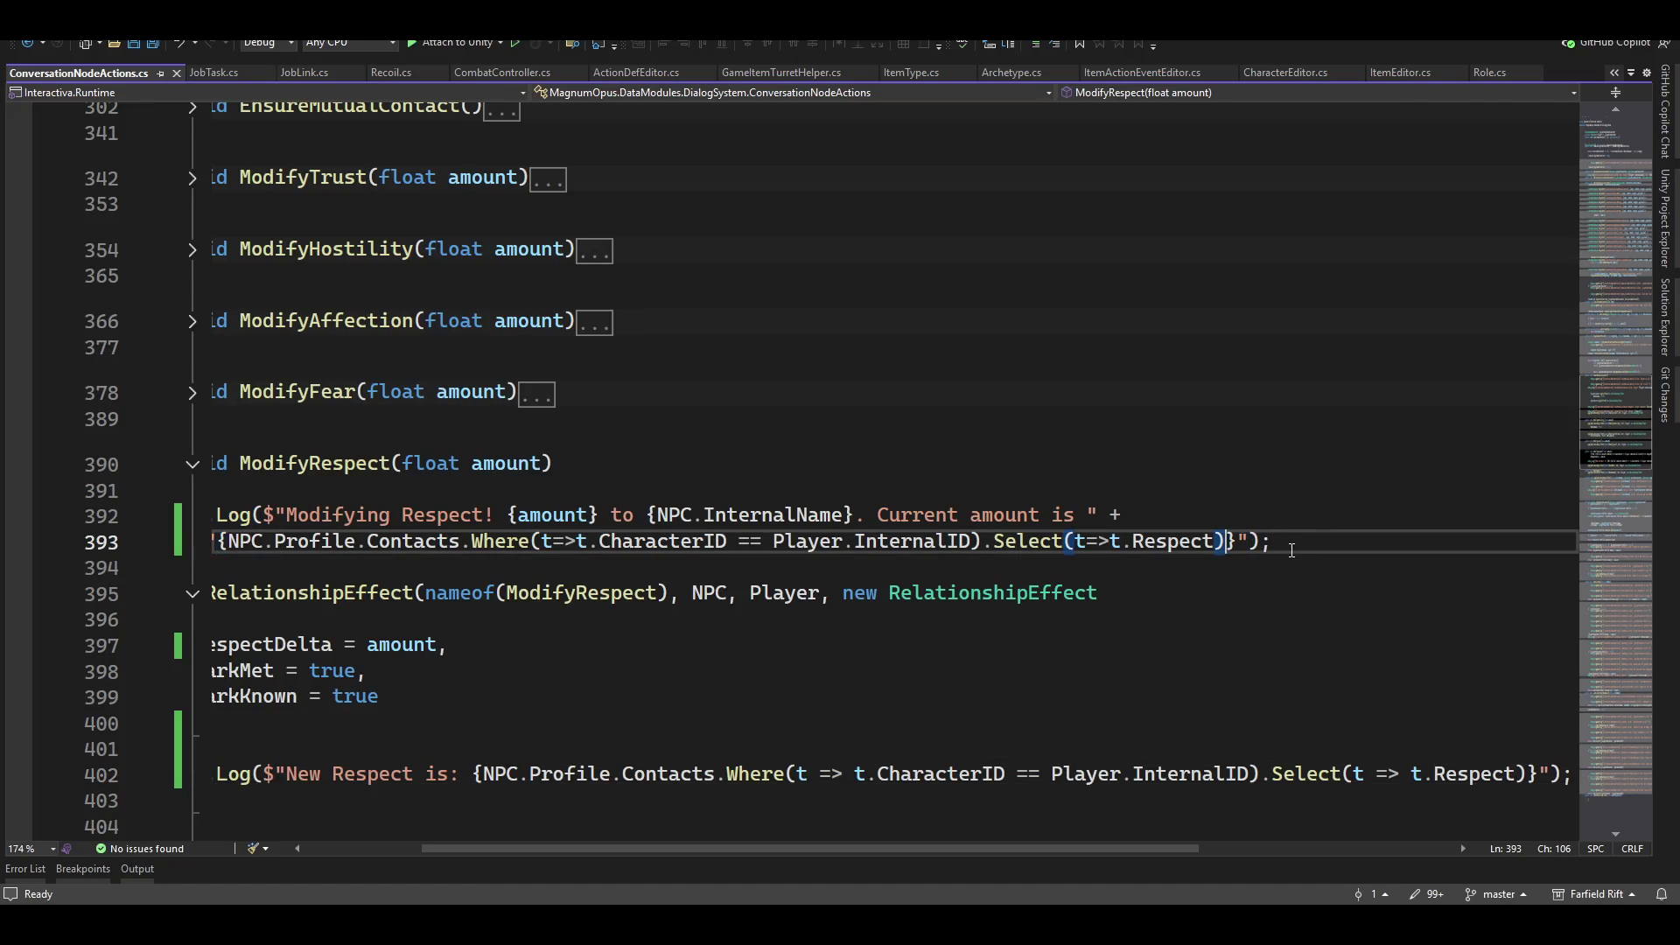
pyautogui.write('.')
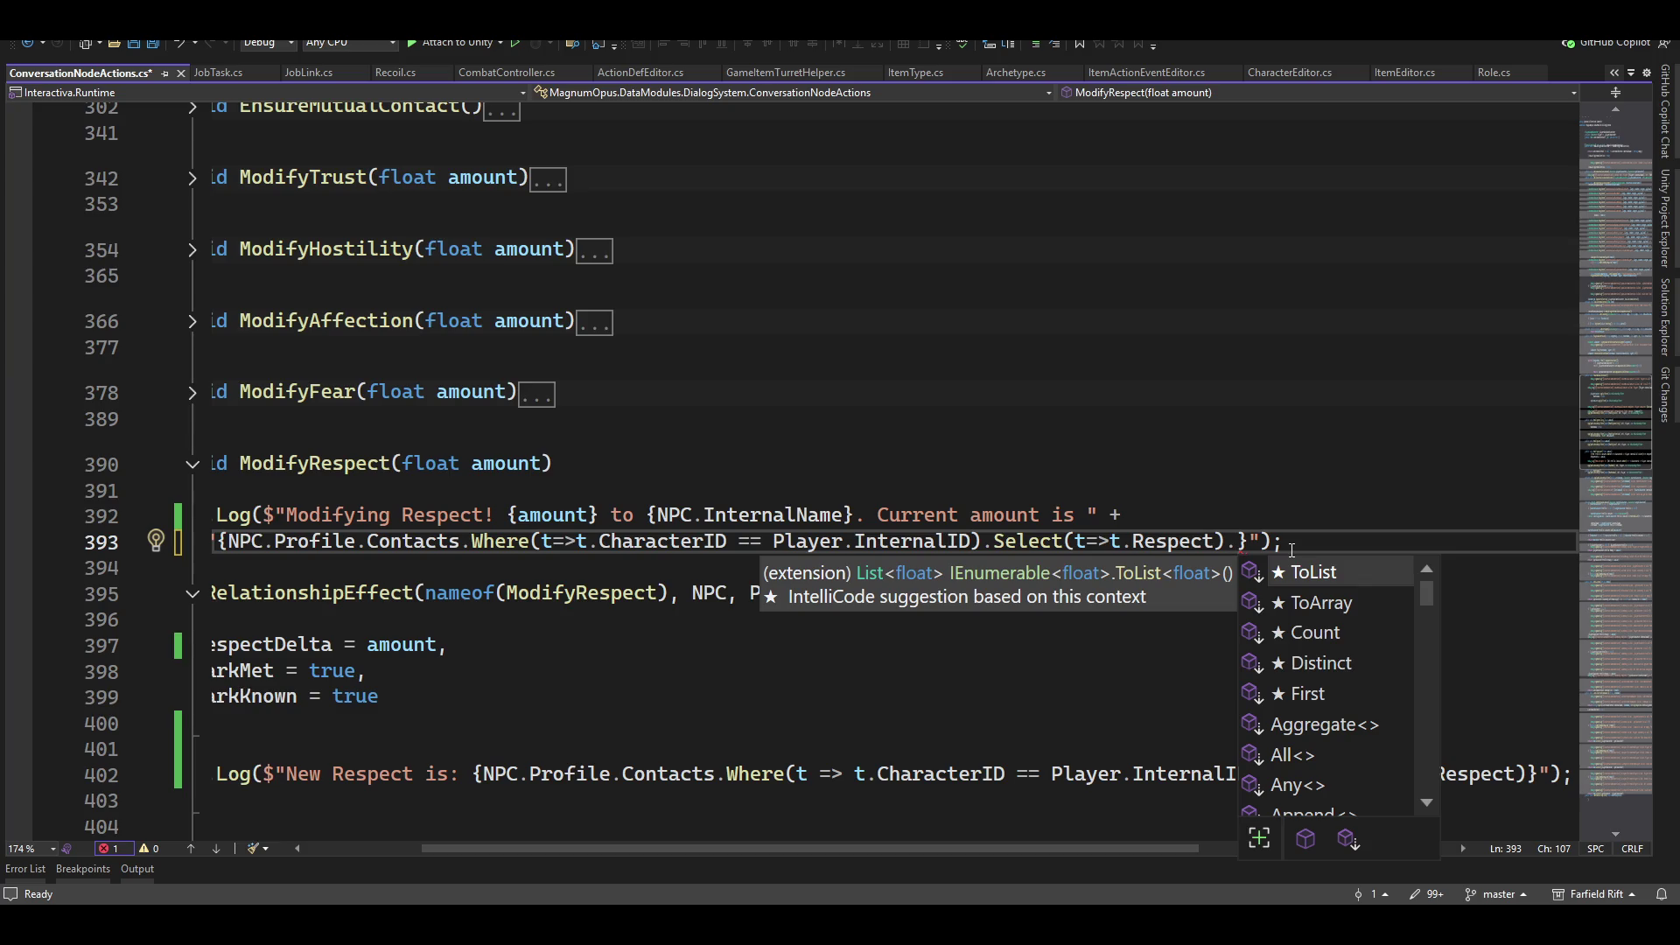
pyautogui.write('Fi')
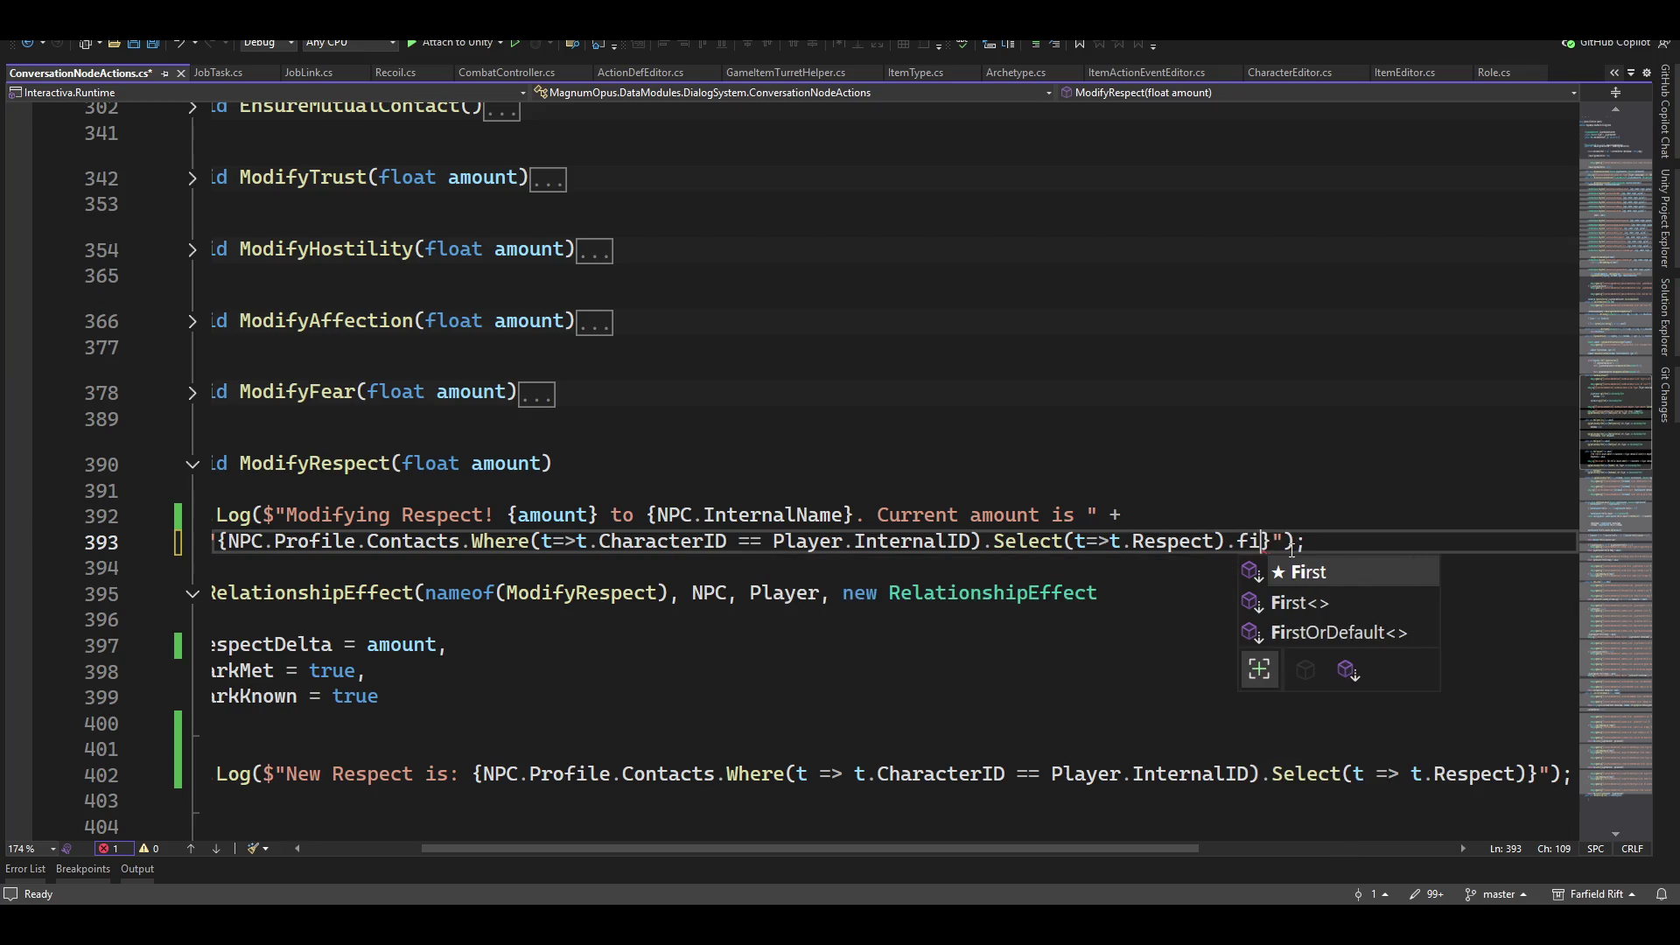
pyautogui.press('Tab')
pyautogui.write('()')
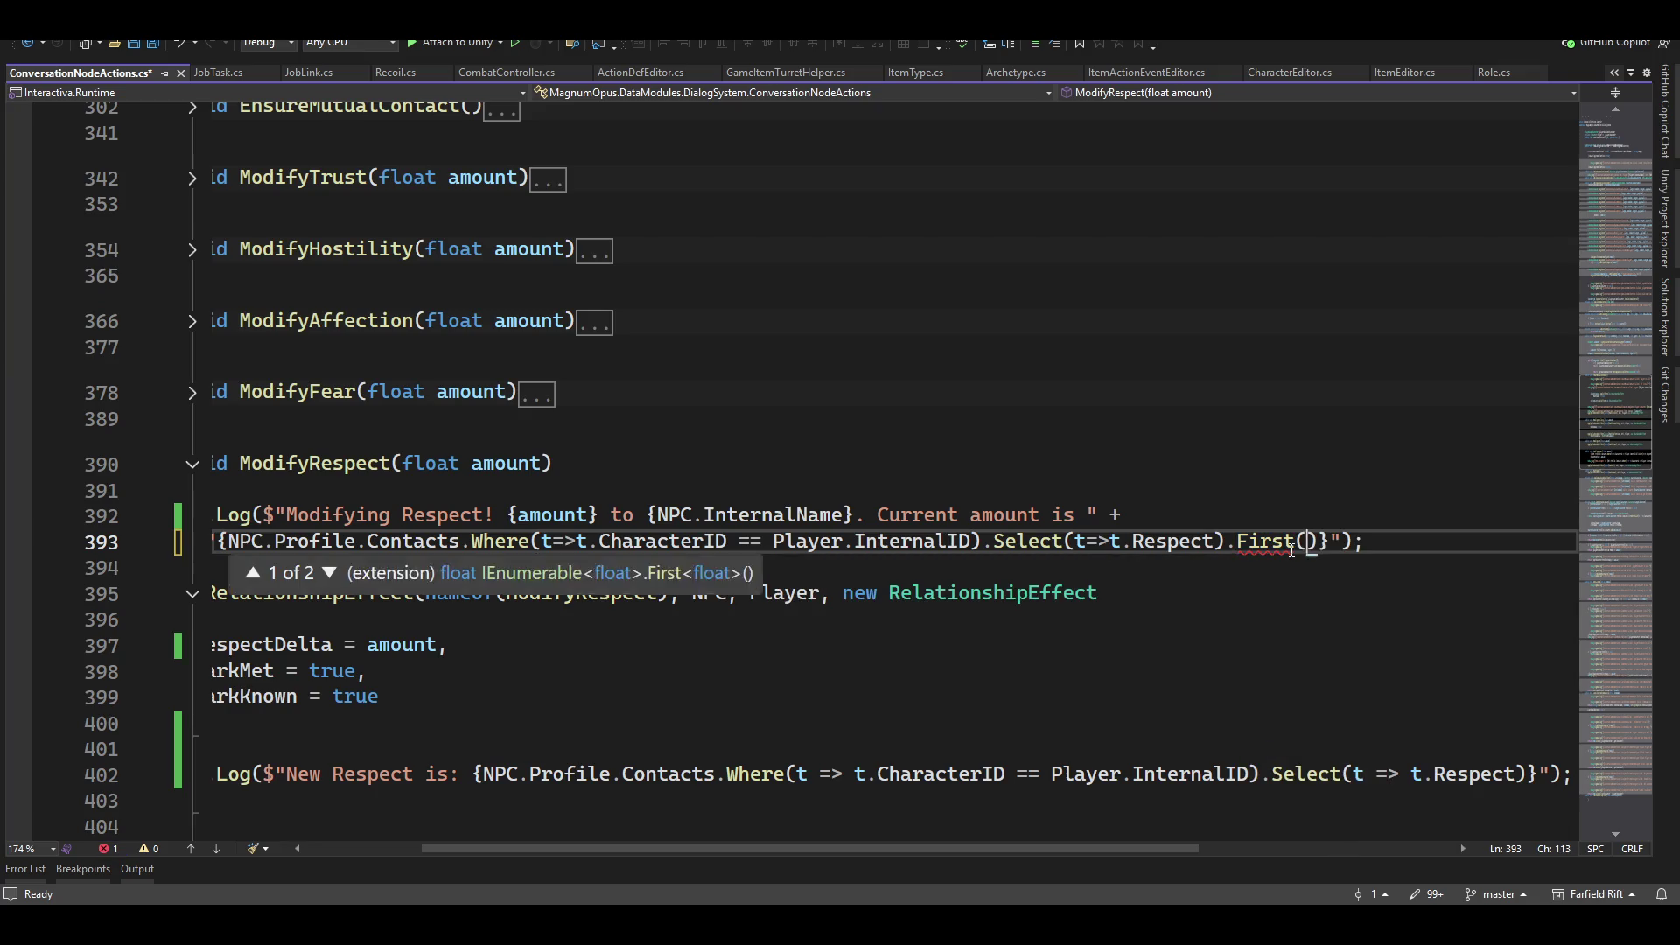
pyautogui.press('Right')
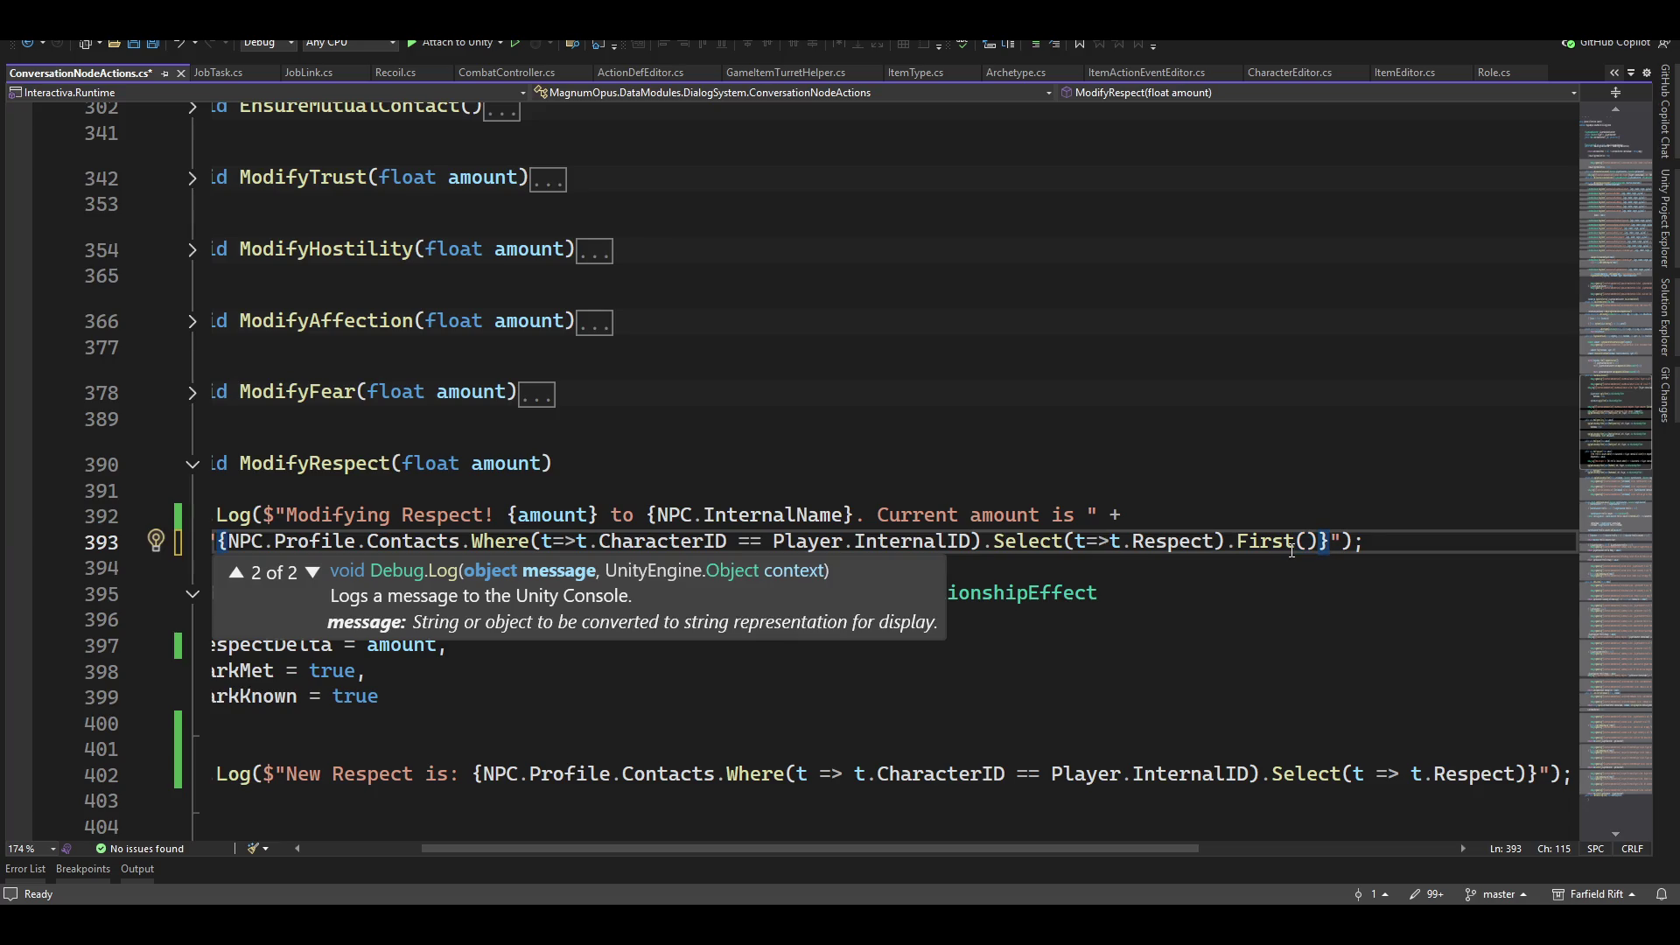
pyautogui.press('Down')
pyautogui.press('Down')
pyautogui.press('Down')
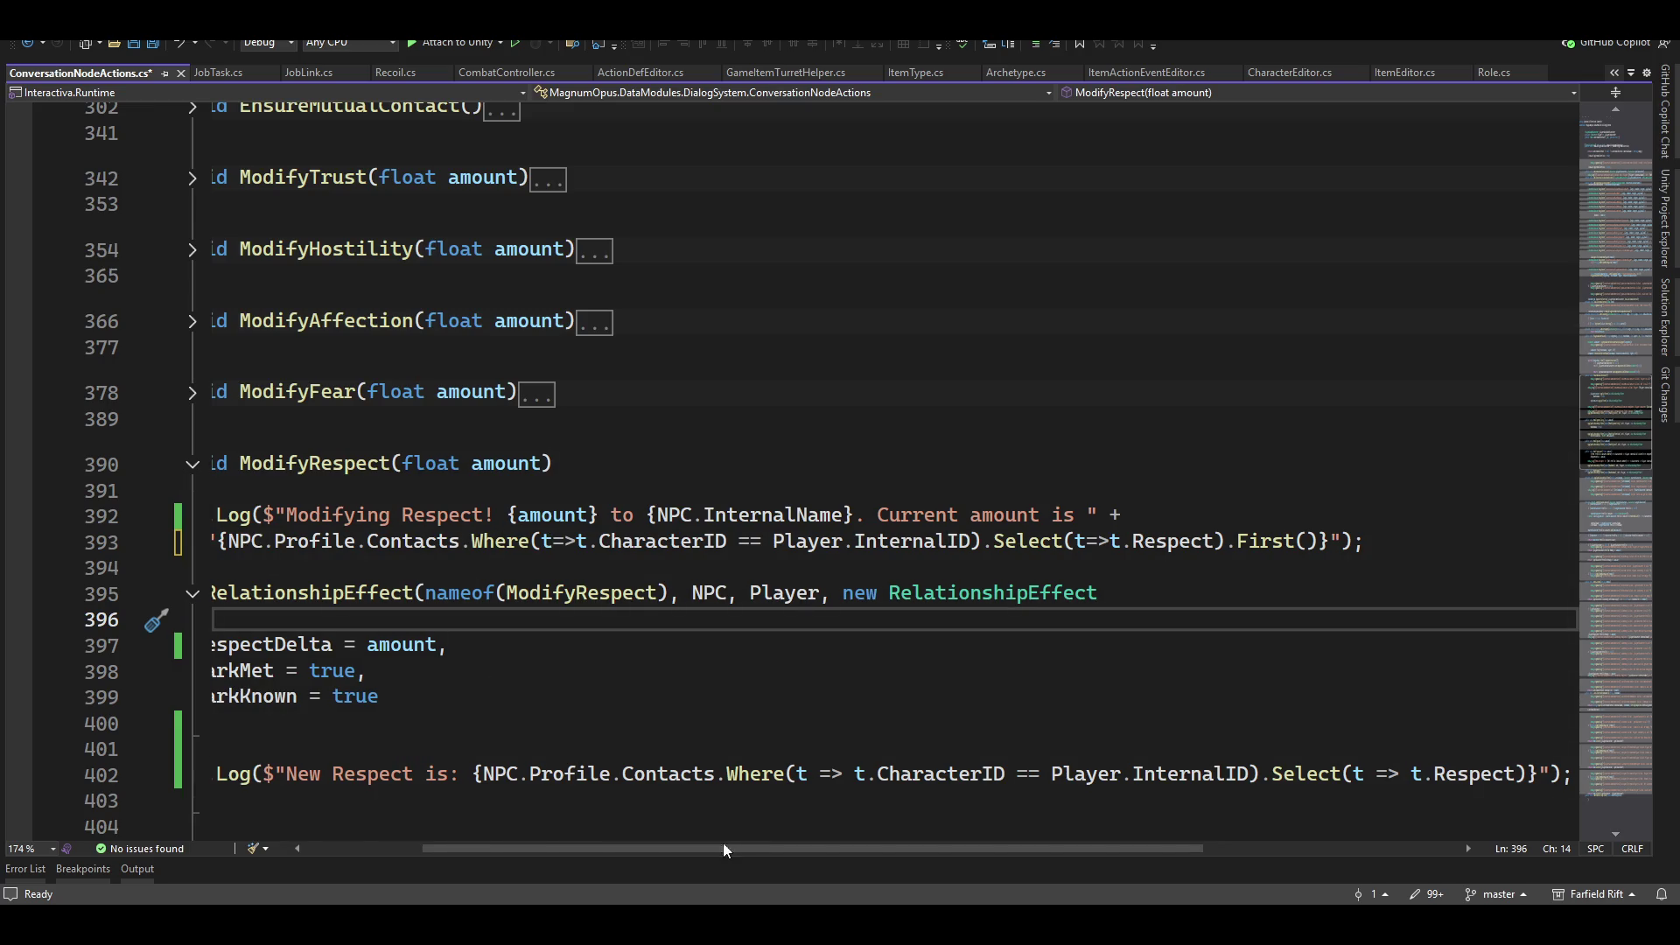
# Step: Save ConversationNodeActions.cs and return to the Unity editor
pyautogui.moveTo(644, 848); pyautogui.dragTo(529, 863)
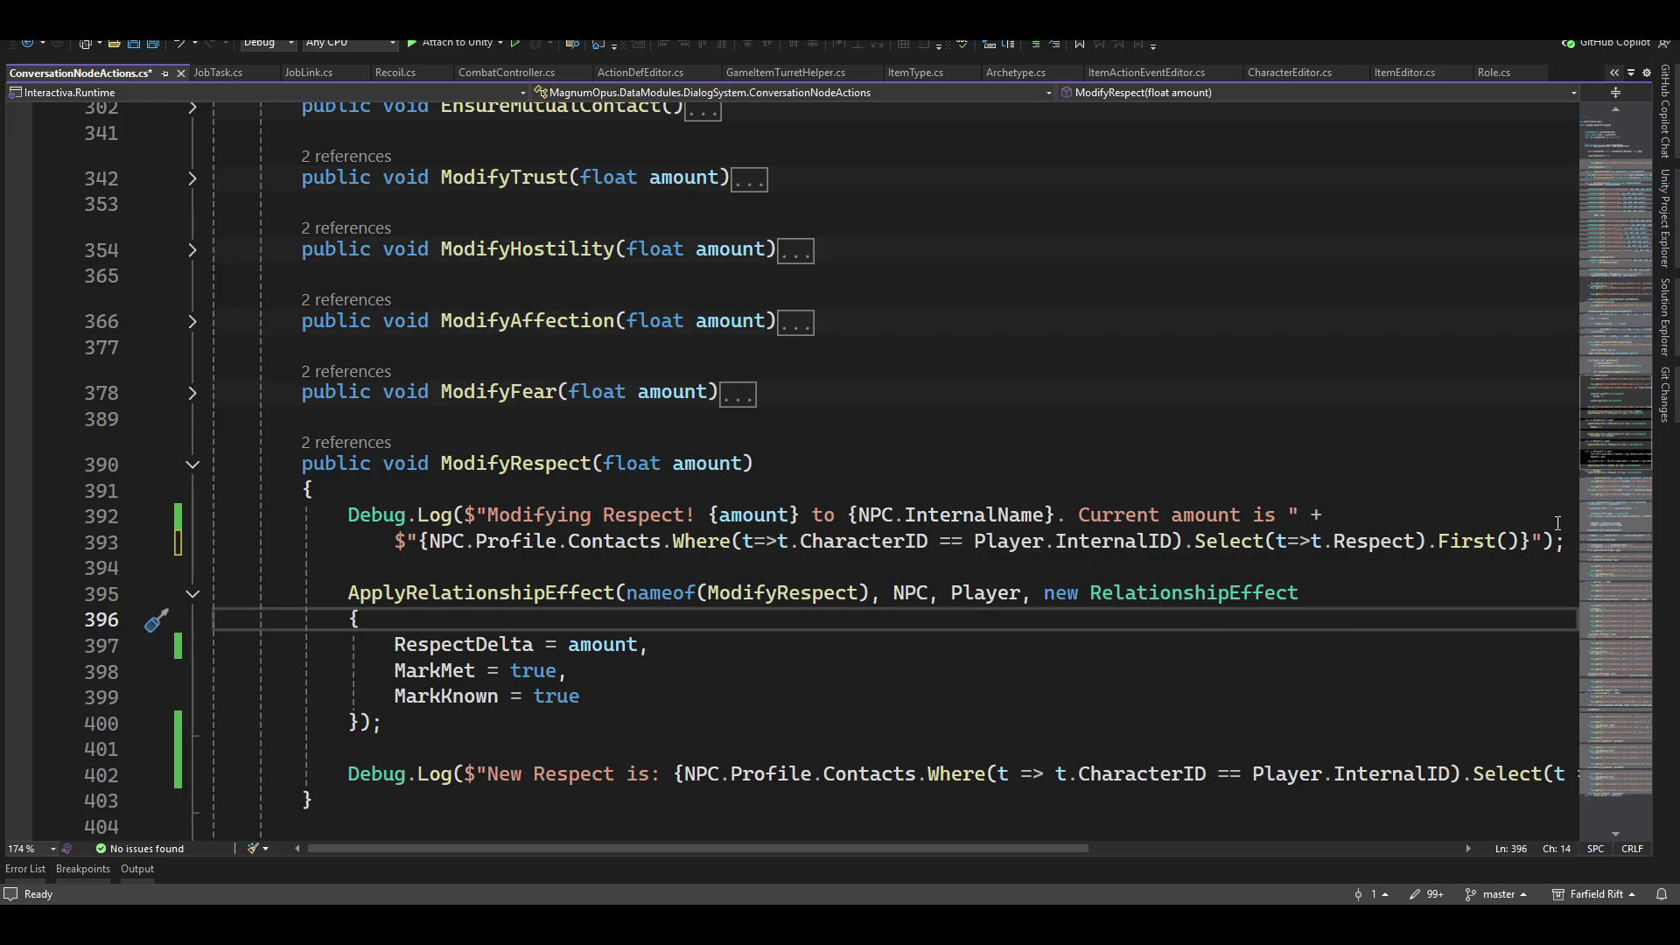
pyautogui.hotkey('ctrl', 's')
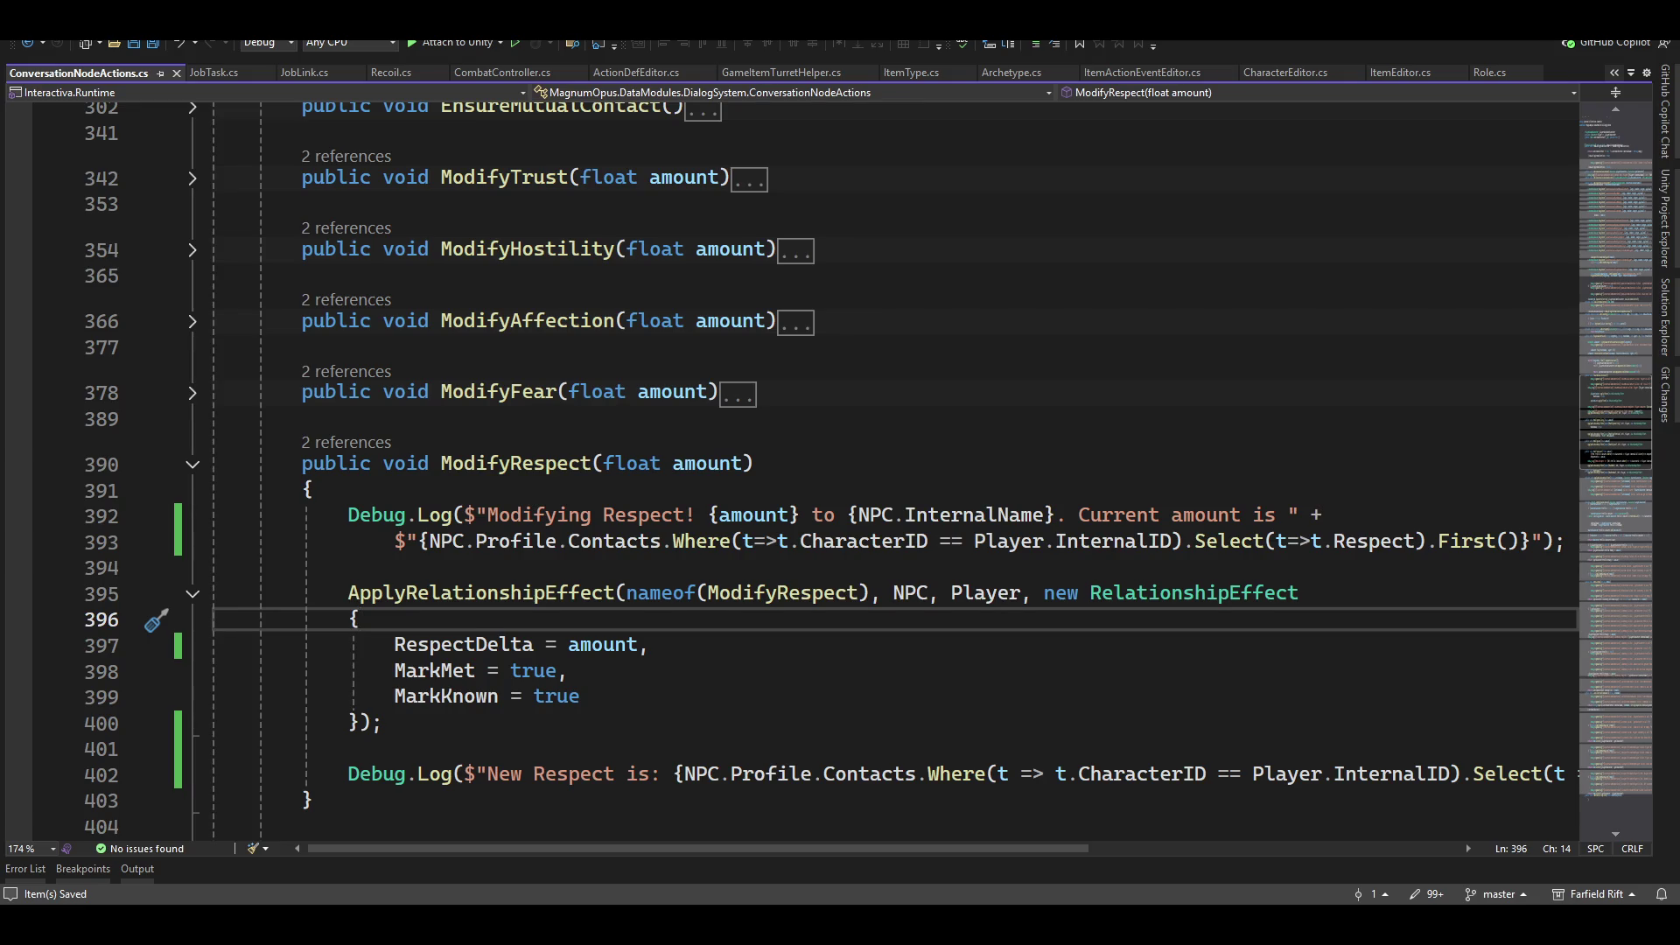
pyautogui.hotkey('alt', 'Tab')
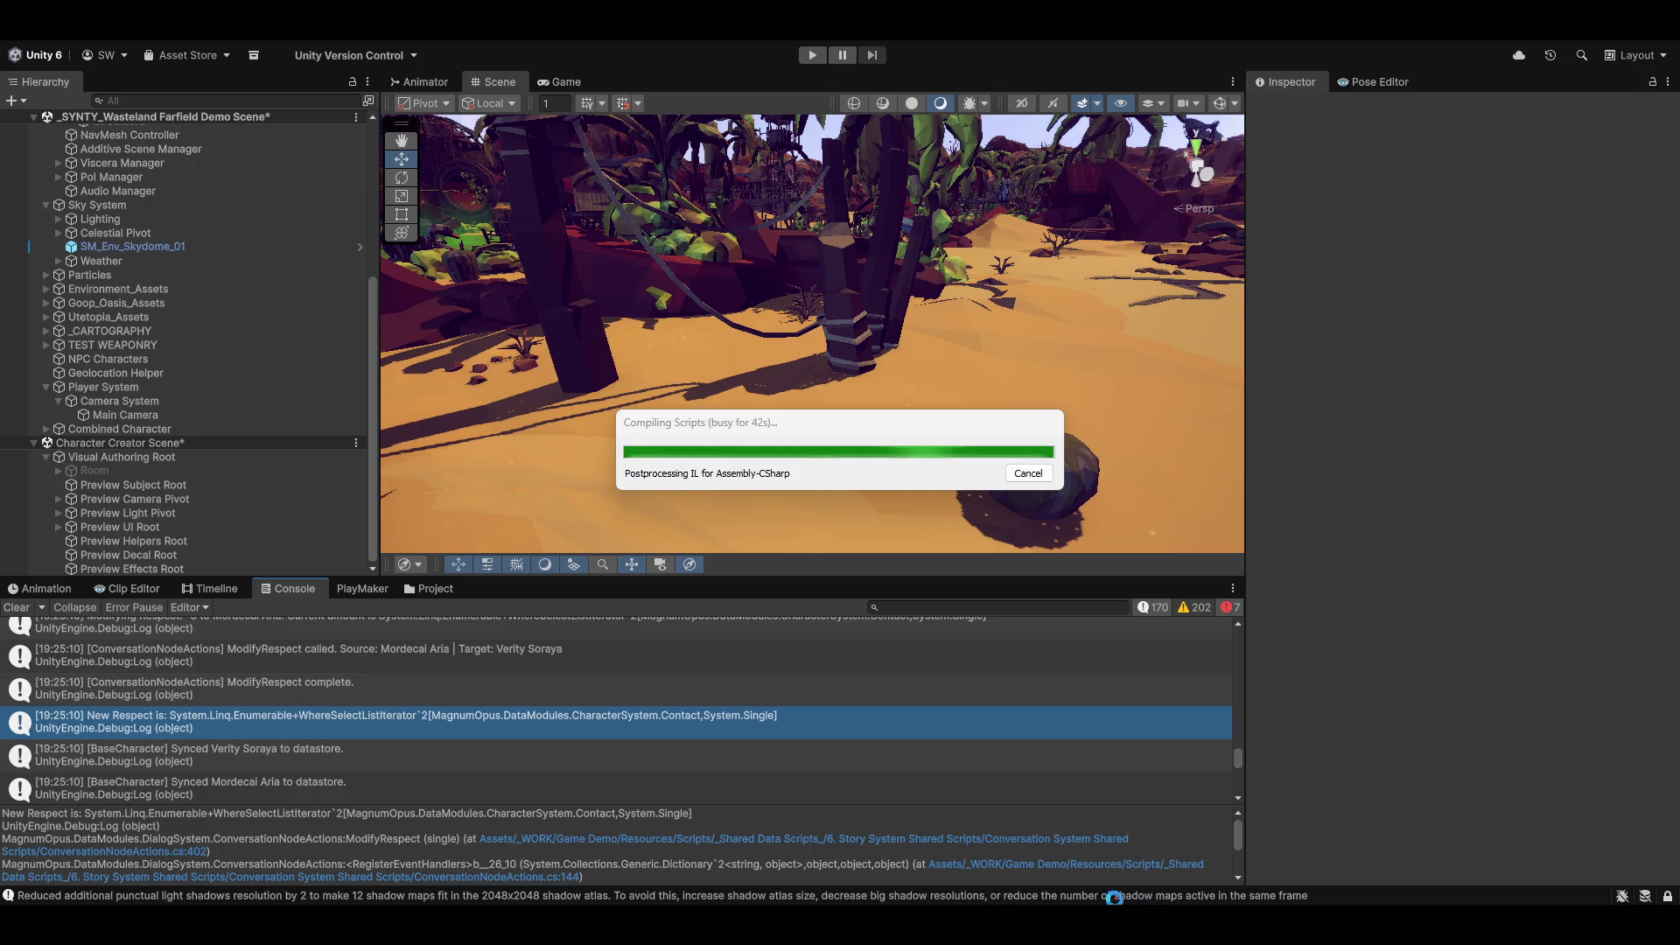
# Step: After scripts finish compiling, clear the Console messages and pan the Scene view sideways
pyautogui.moveTo(1151, 901)
pyautogui.moveTo(1164, 842)
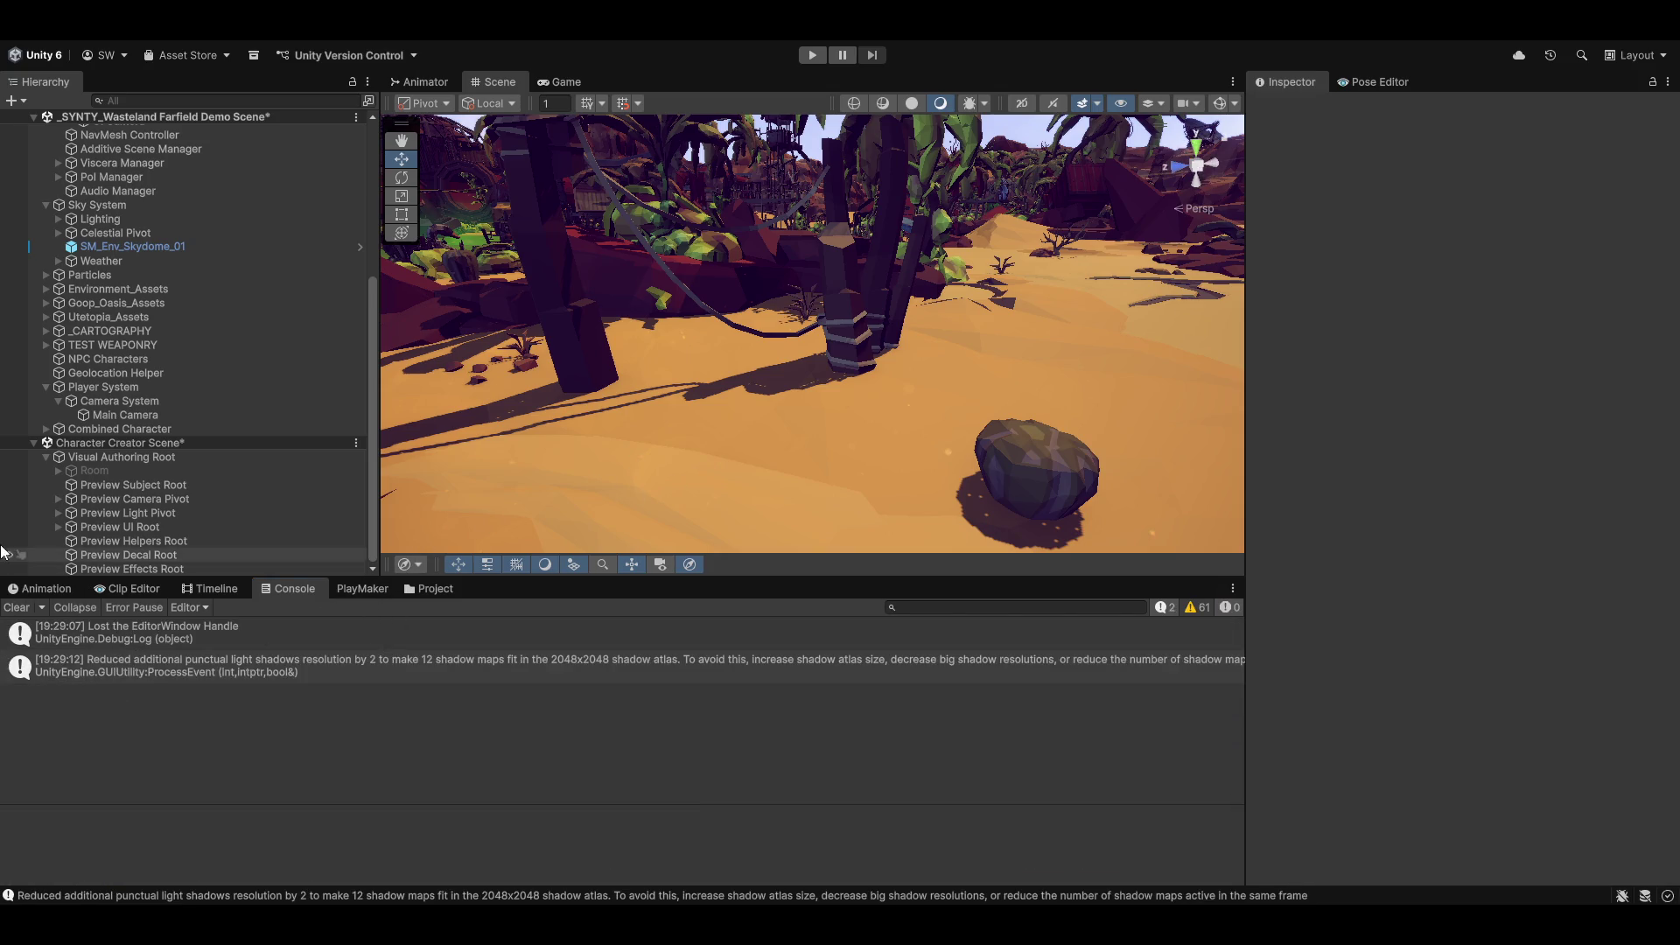
pyautogui.click(18, 605)
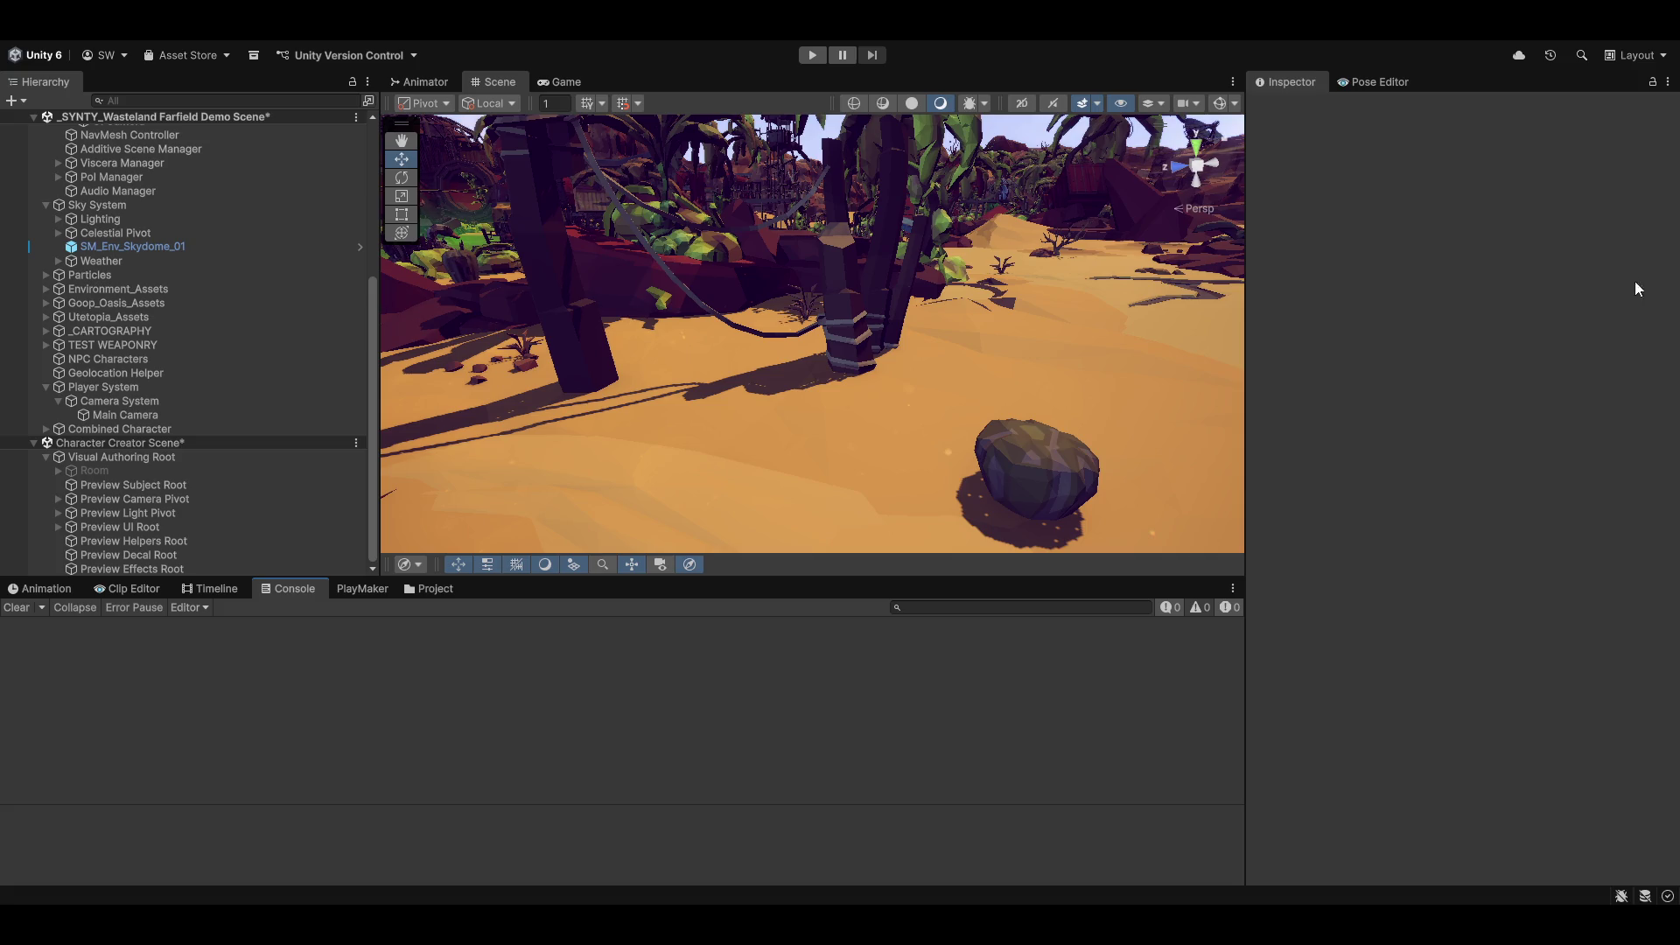
pyautogui.moveTo(1106, 433)
pyautogui.mouseDown()
pyautogui.moveTo(1091, 426)
pyautogui.moveTo(1190, 398)
pyautogui.mouseUp()
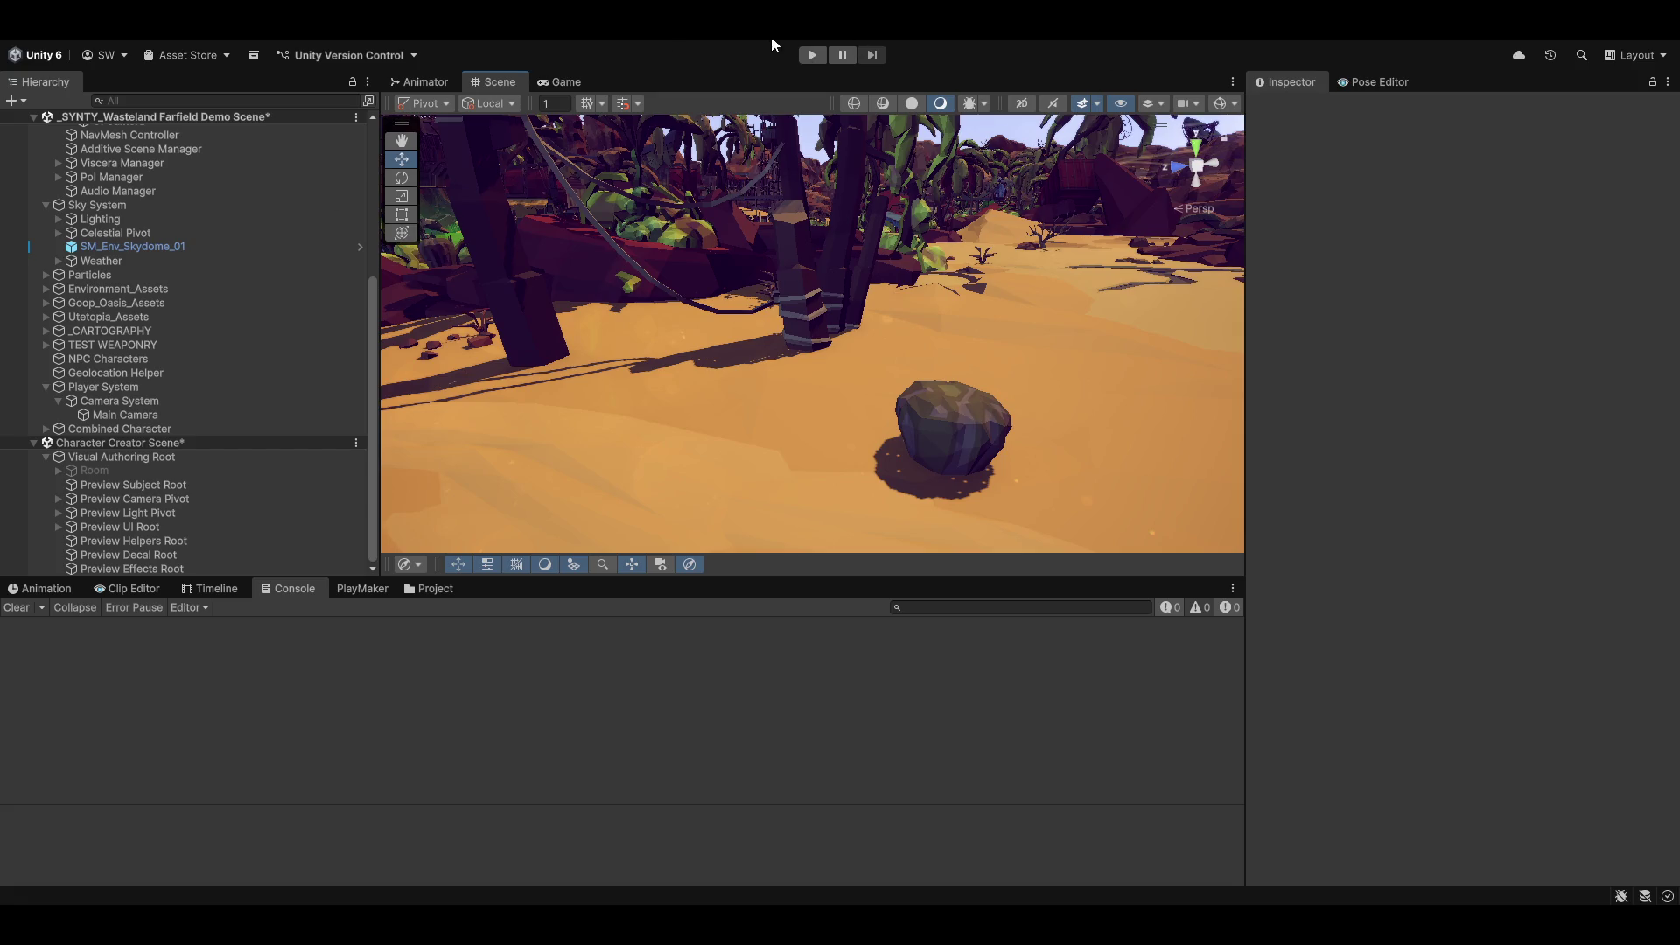
# Step: Enter Play mode from the toolbar, then select the Verity Soraya player object
pyautogui.click(603, 39)
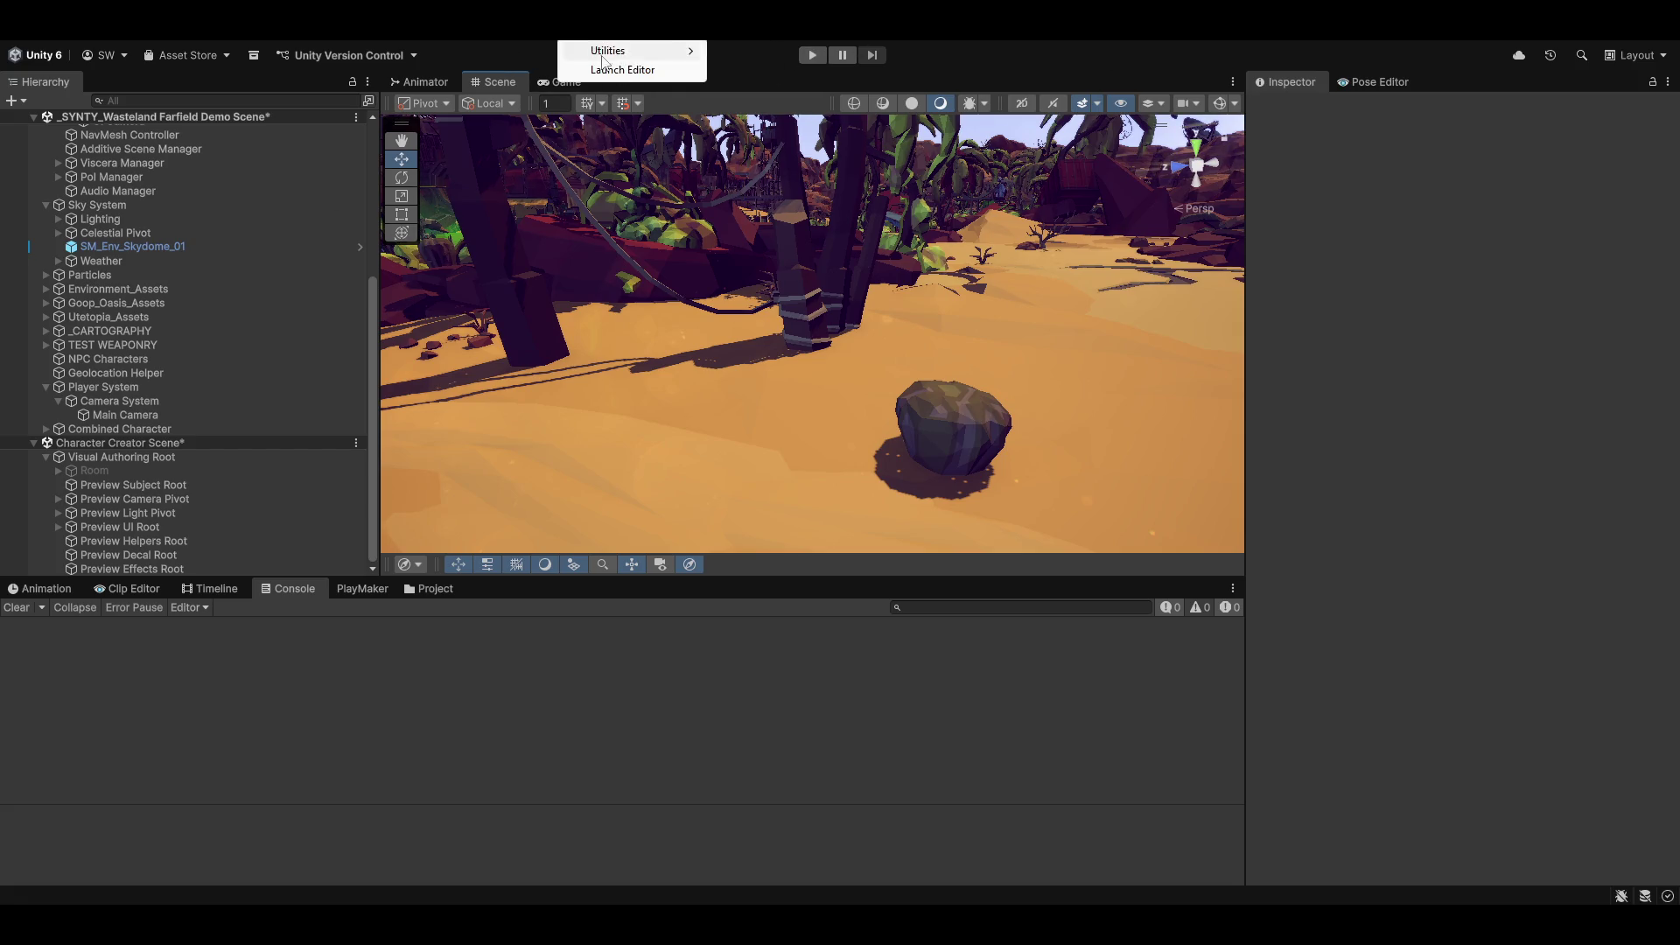
pyautogui.click(817, 56)
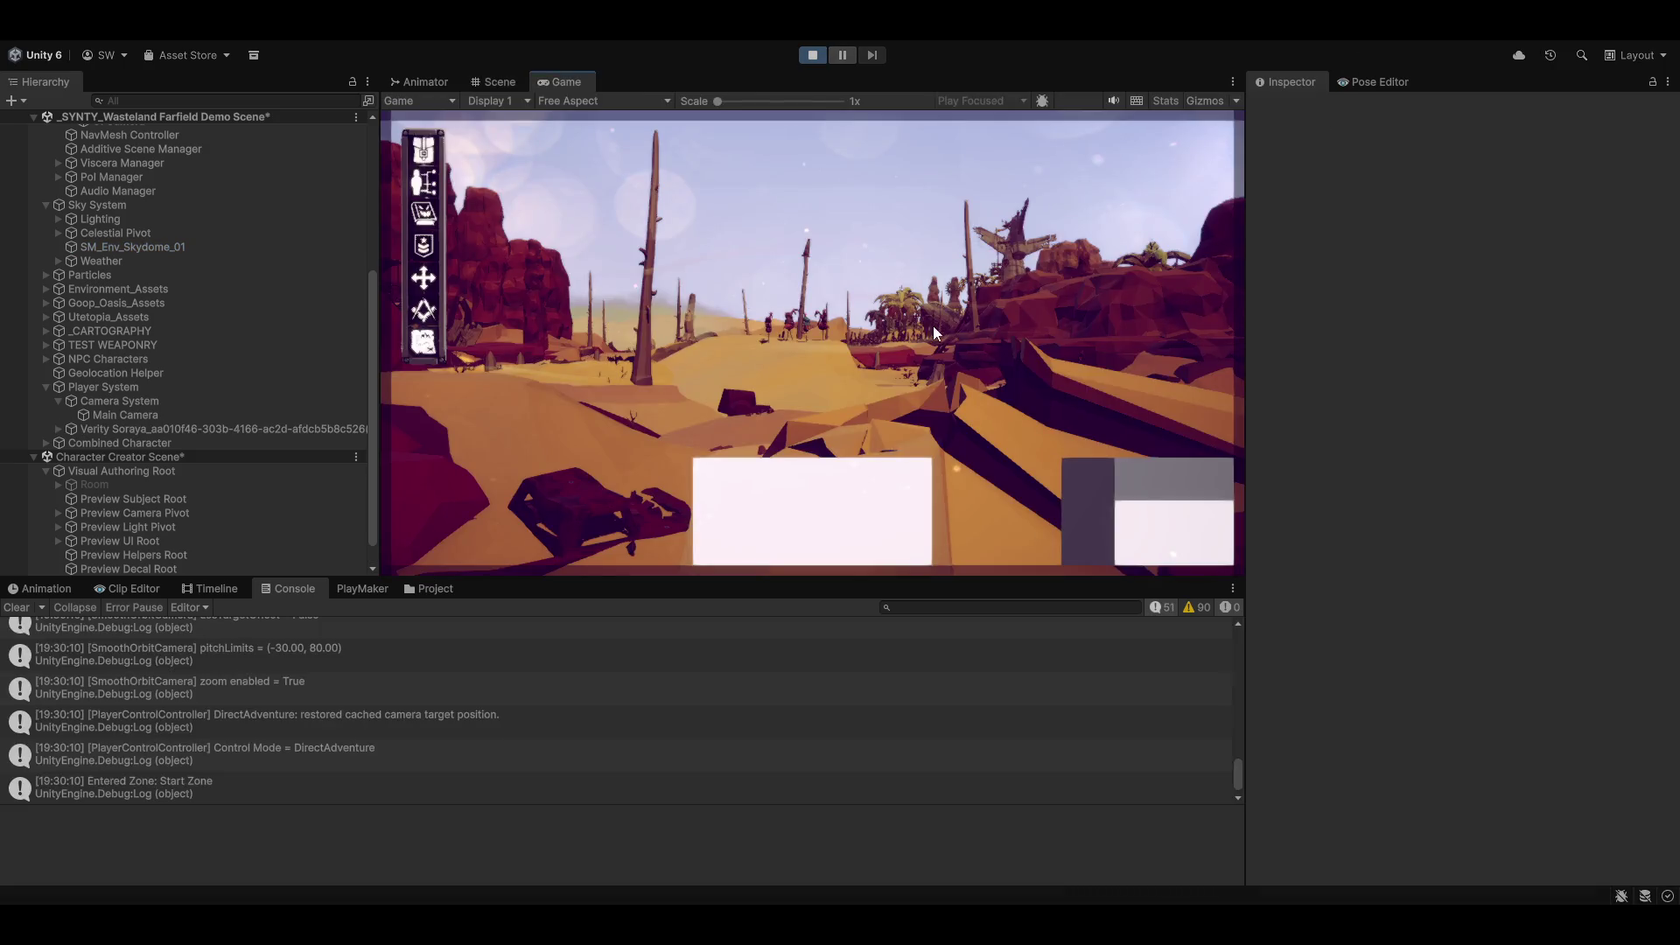
pyautogui.click(110, 425)
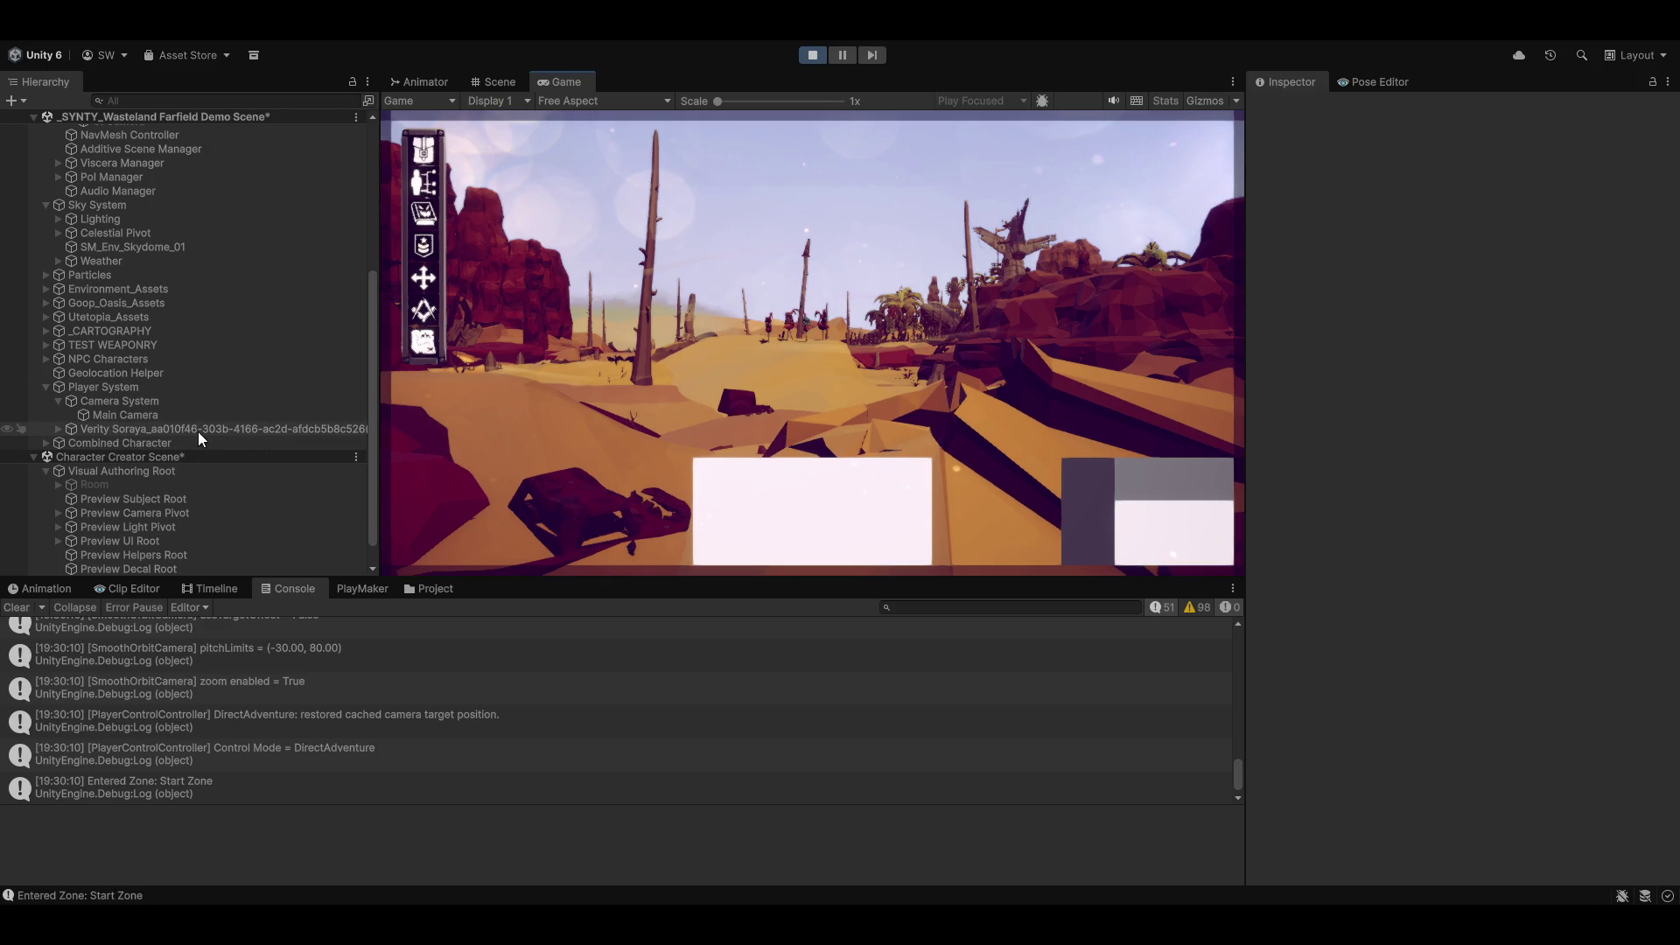
# Step: Put the player and all its children on Character Layer
pyautogui.click(1589, 124)
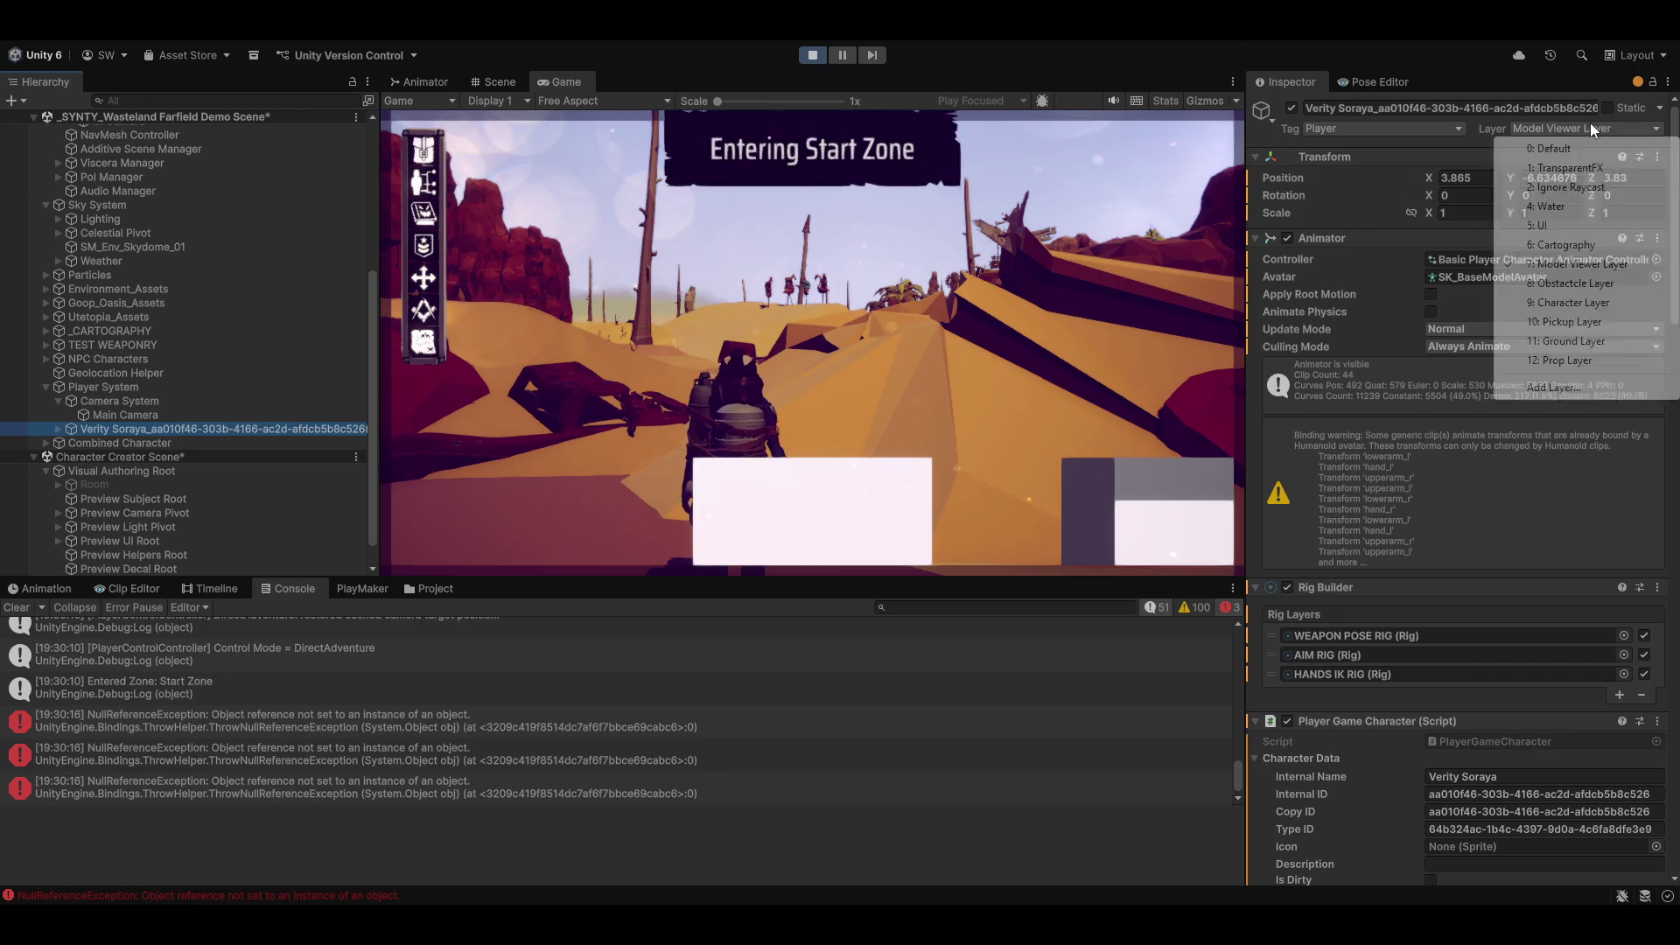
pyautogui.click(1569, 303)
pyautogui.click(751, 495)
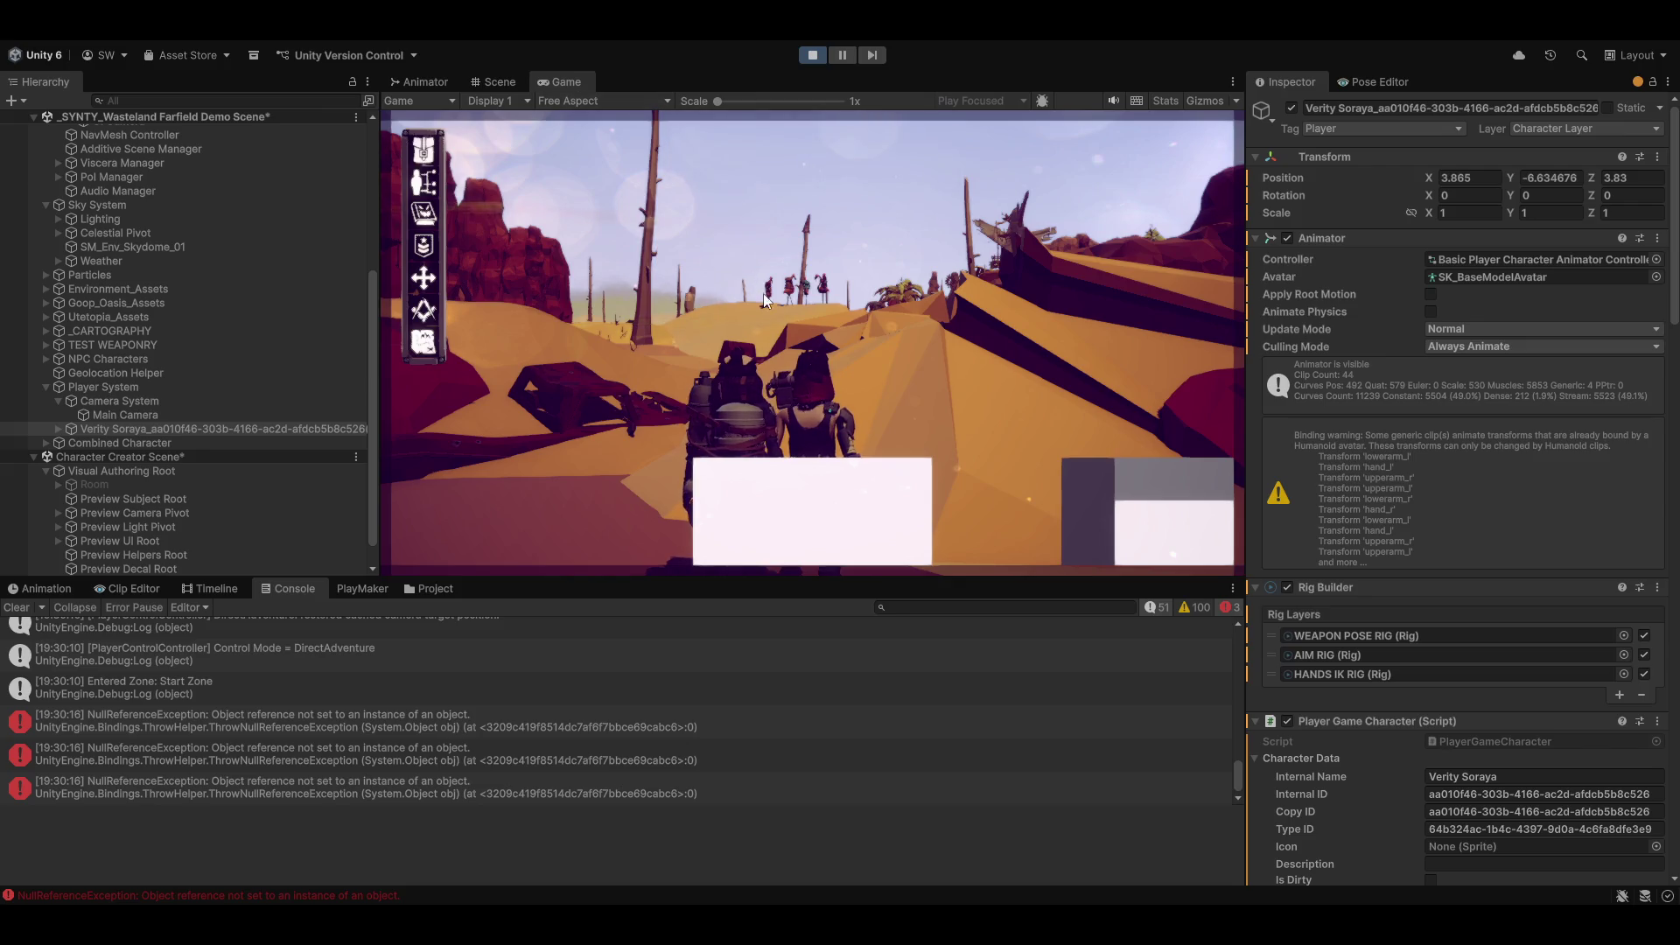
# Step: Run the player across the desert dunes, clearing the Console along the way
pyautogui.press('w')
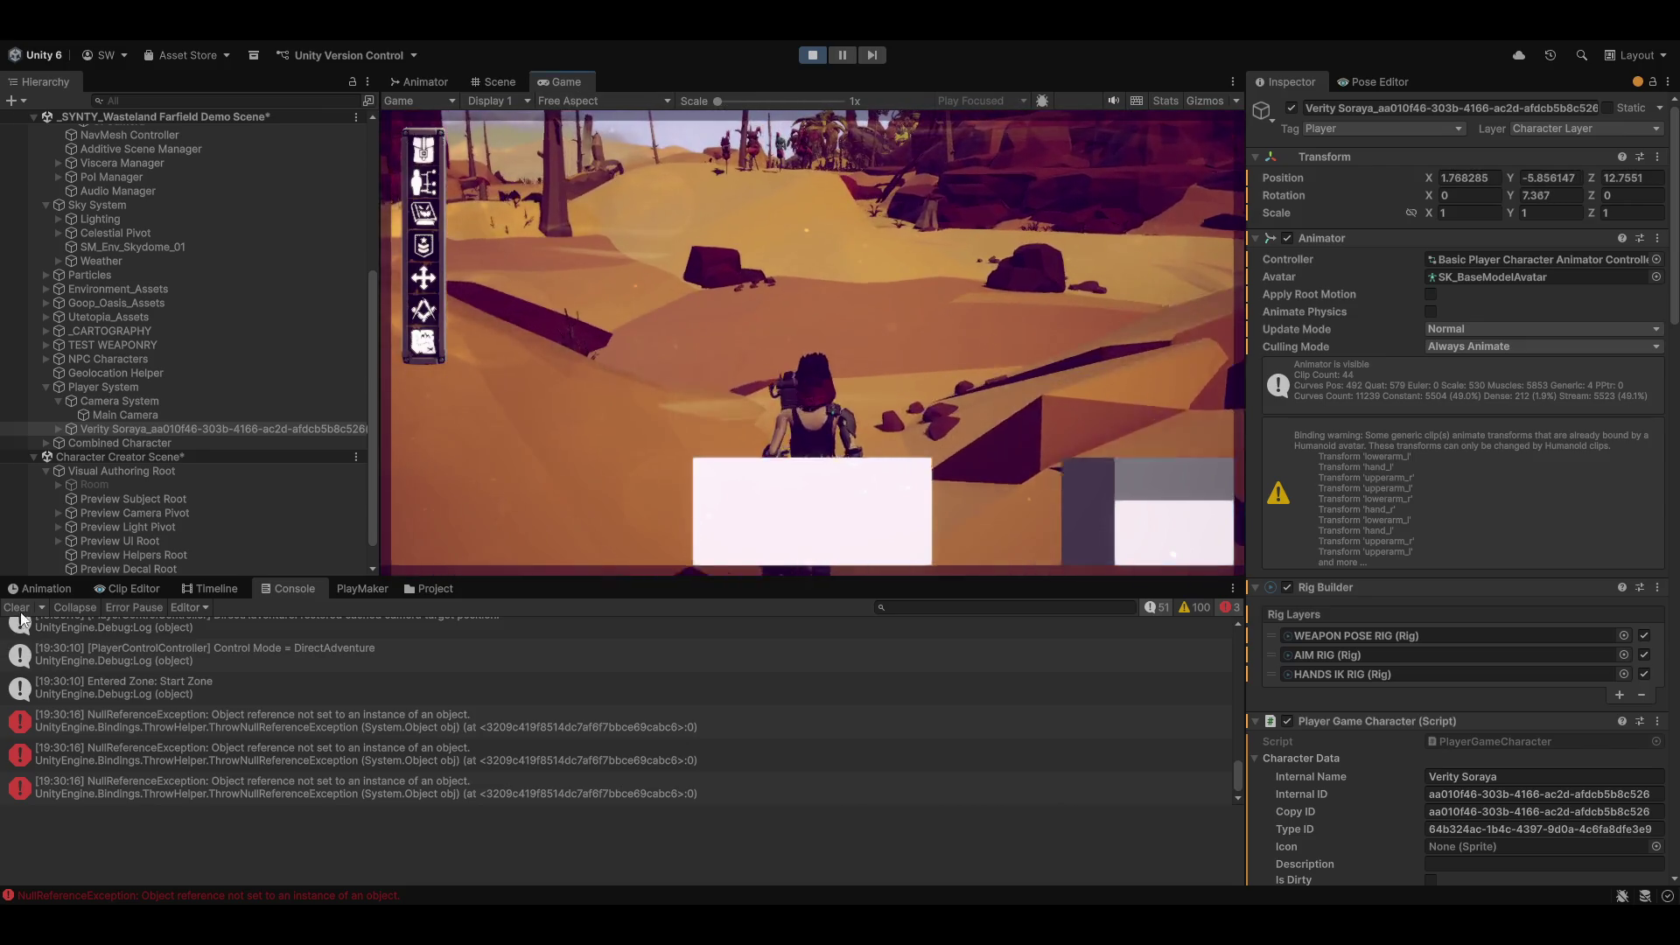
pyautogui.click(16, 607)
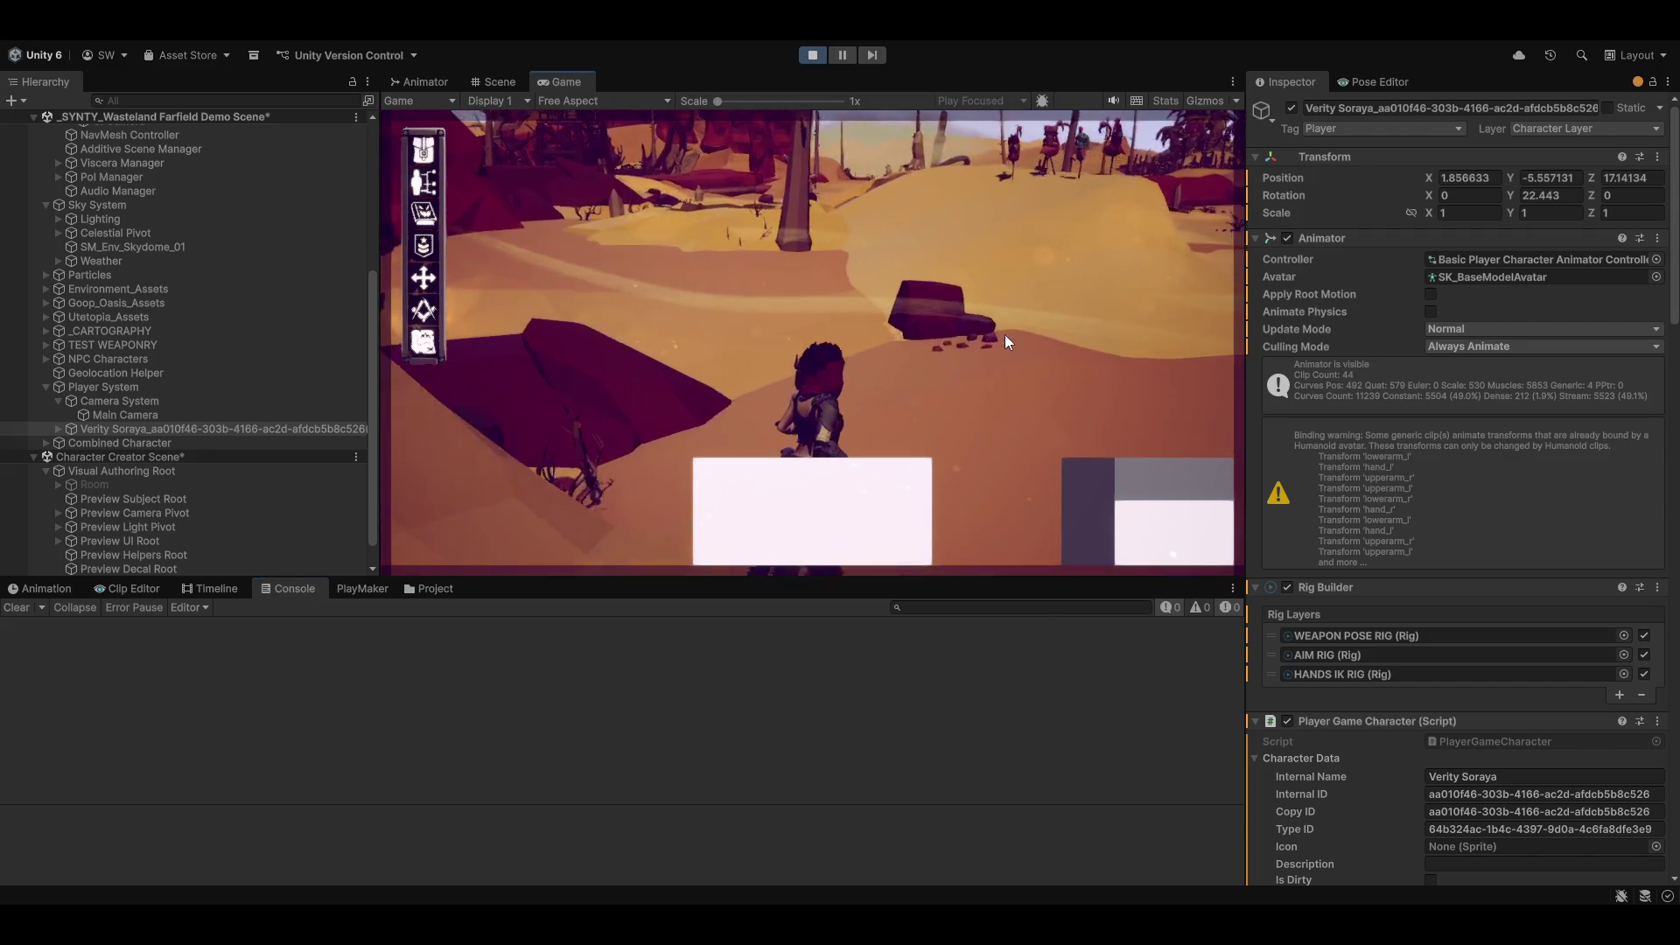
pyautogui.press('w')
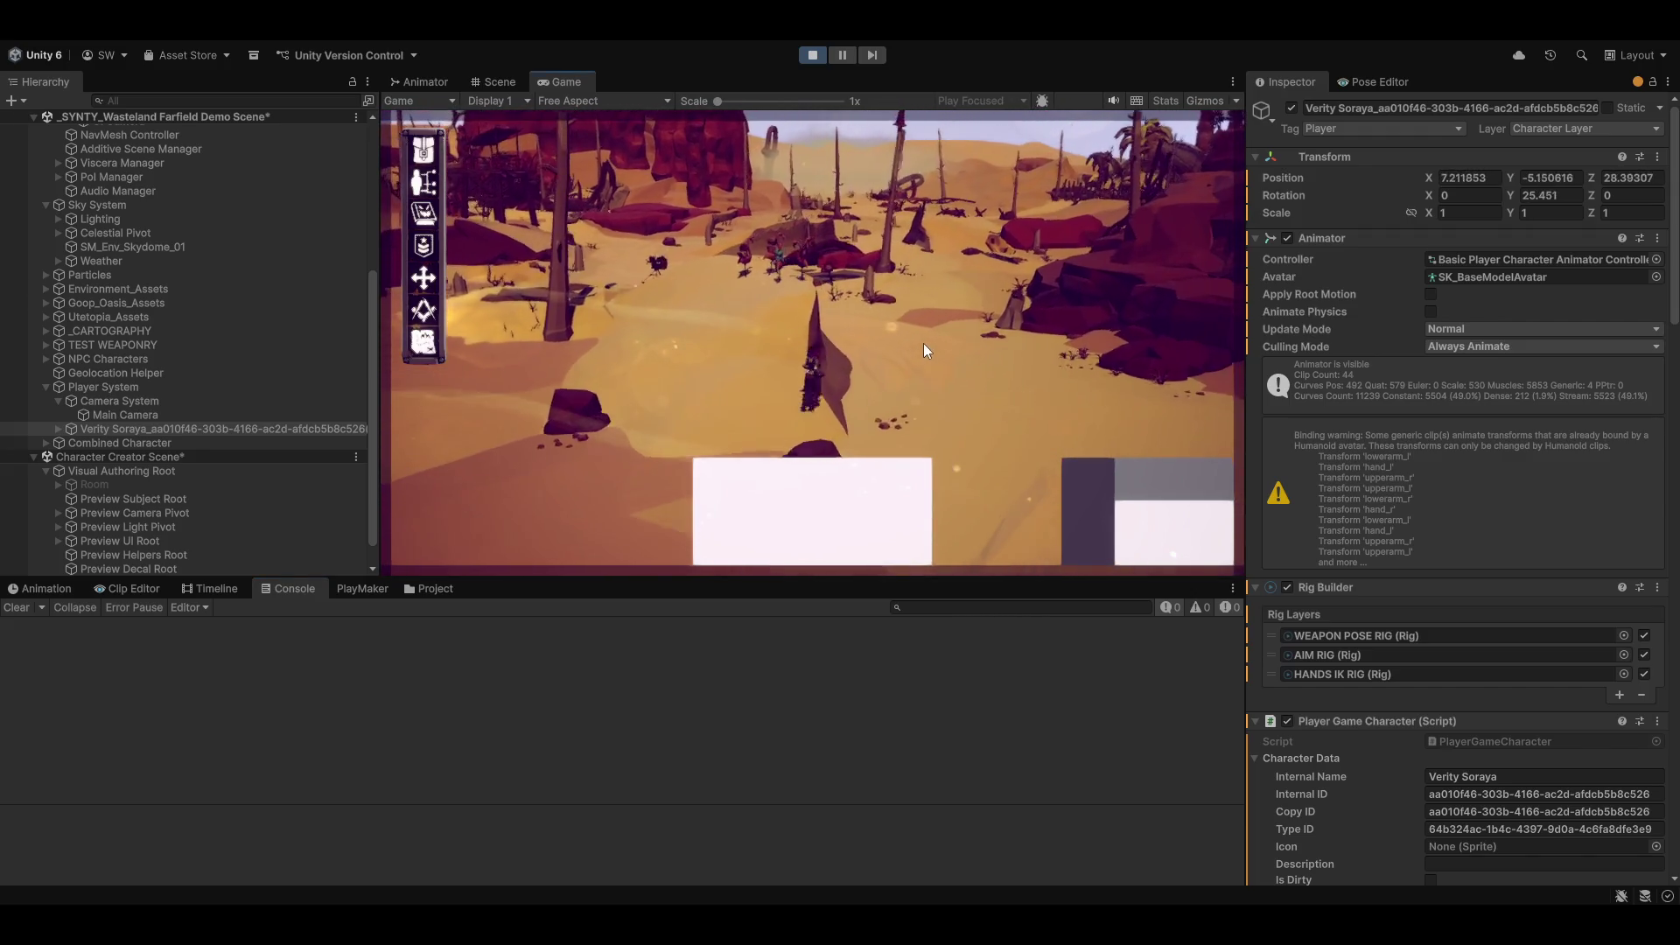
pyautogui.press('w')
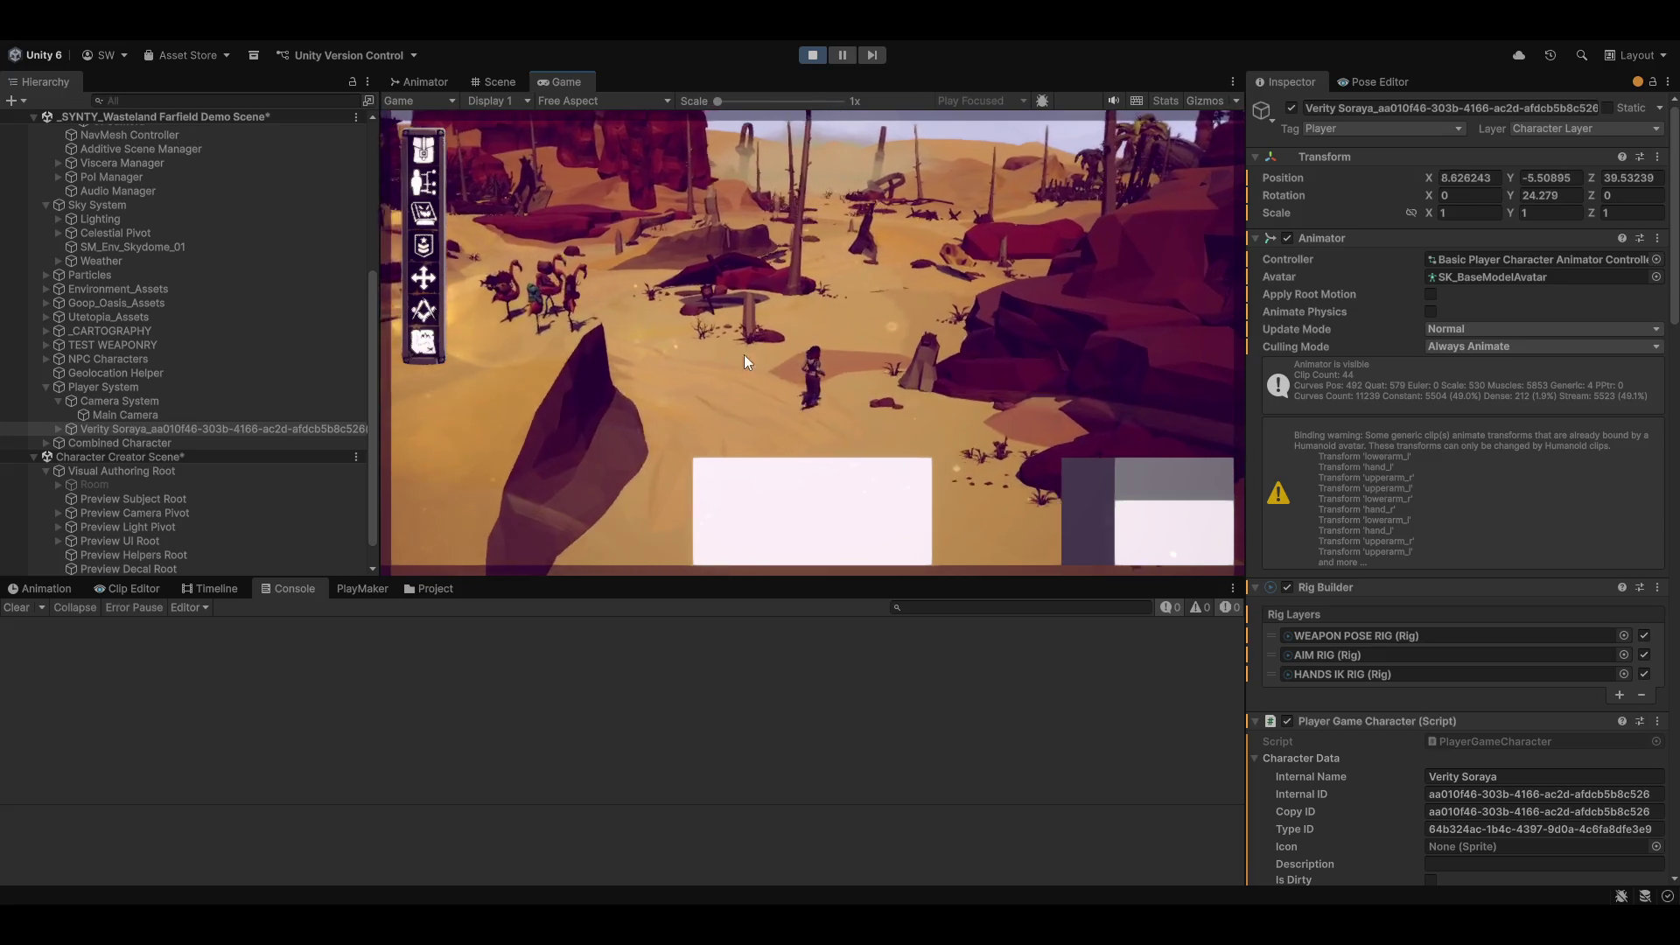
pyautogui.press('w')
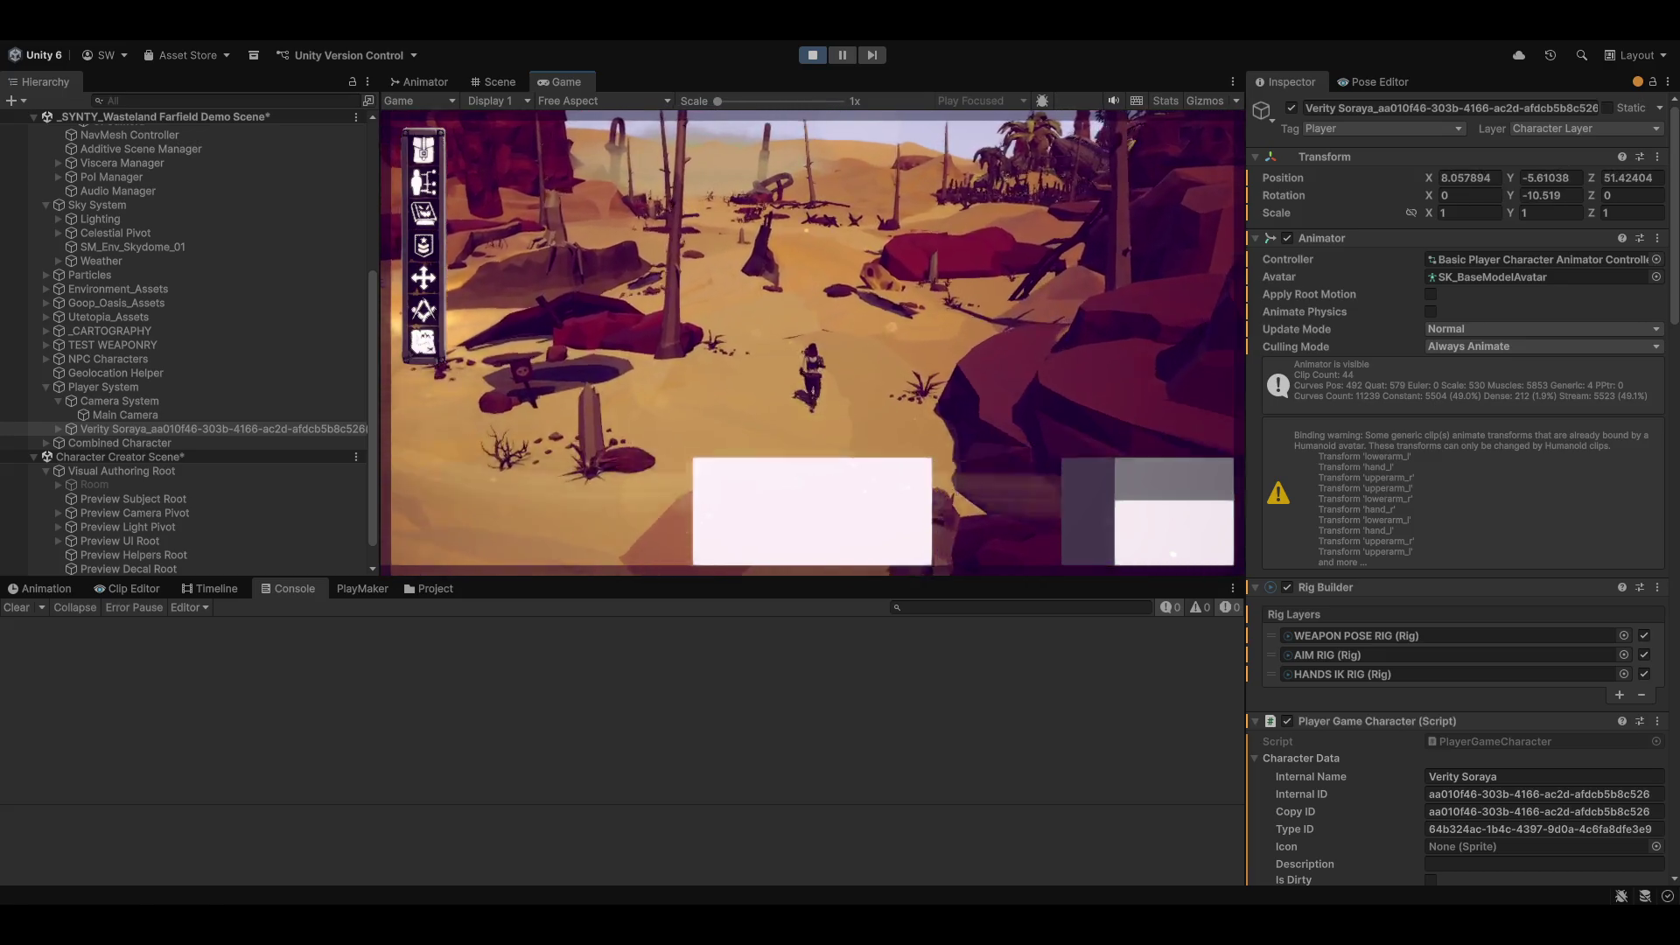
pyautogui.press('w')
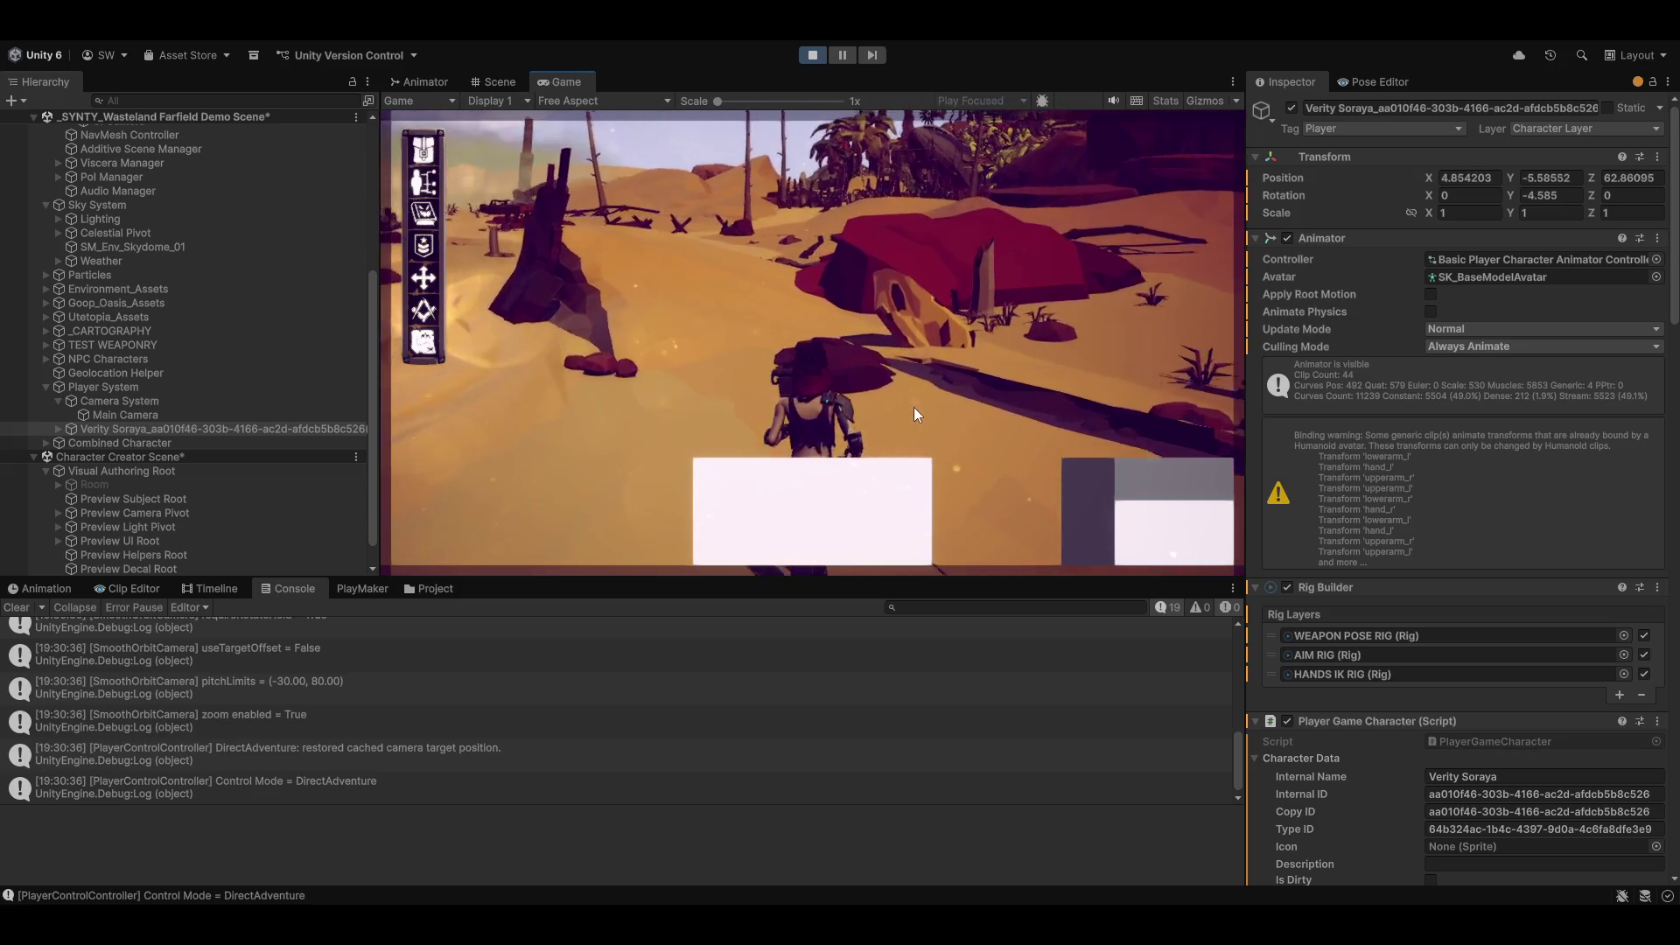
pyautogui.press('w')
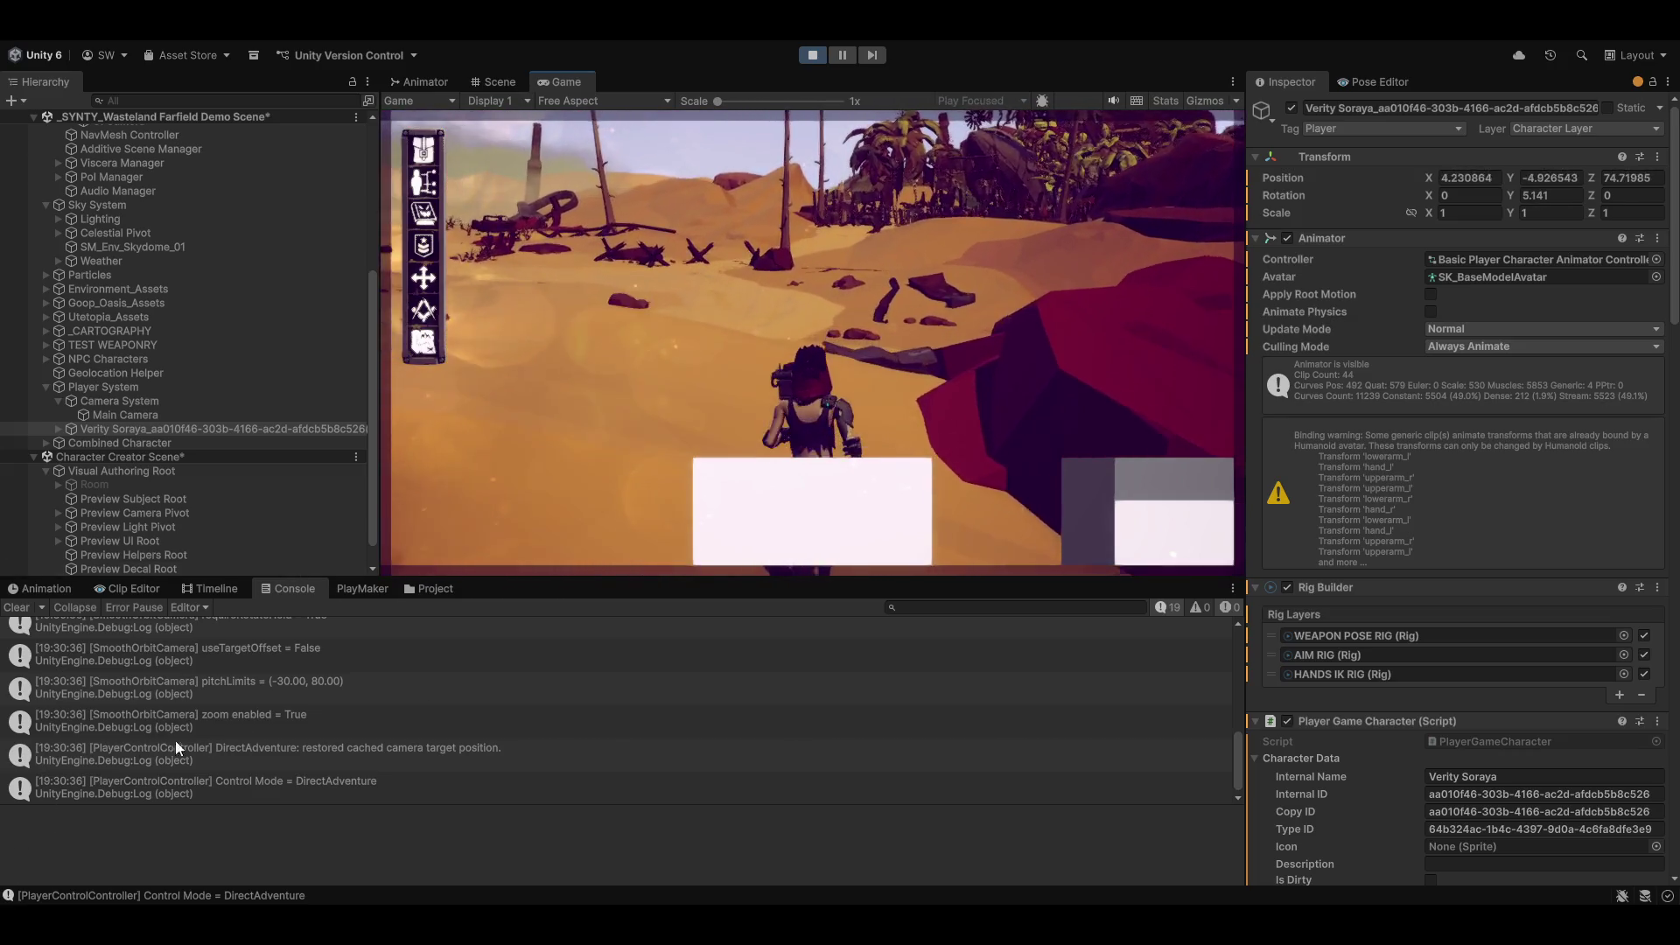
pyautogui.press('w')
pyautogui.press('w')
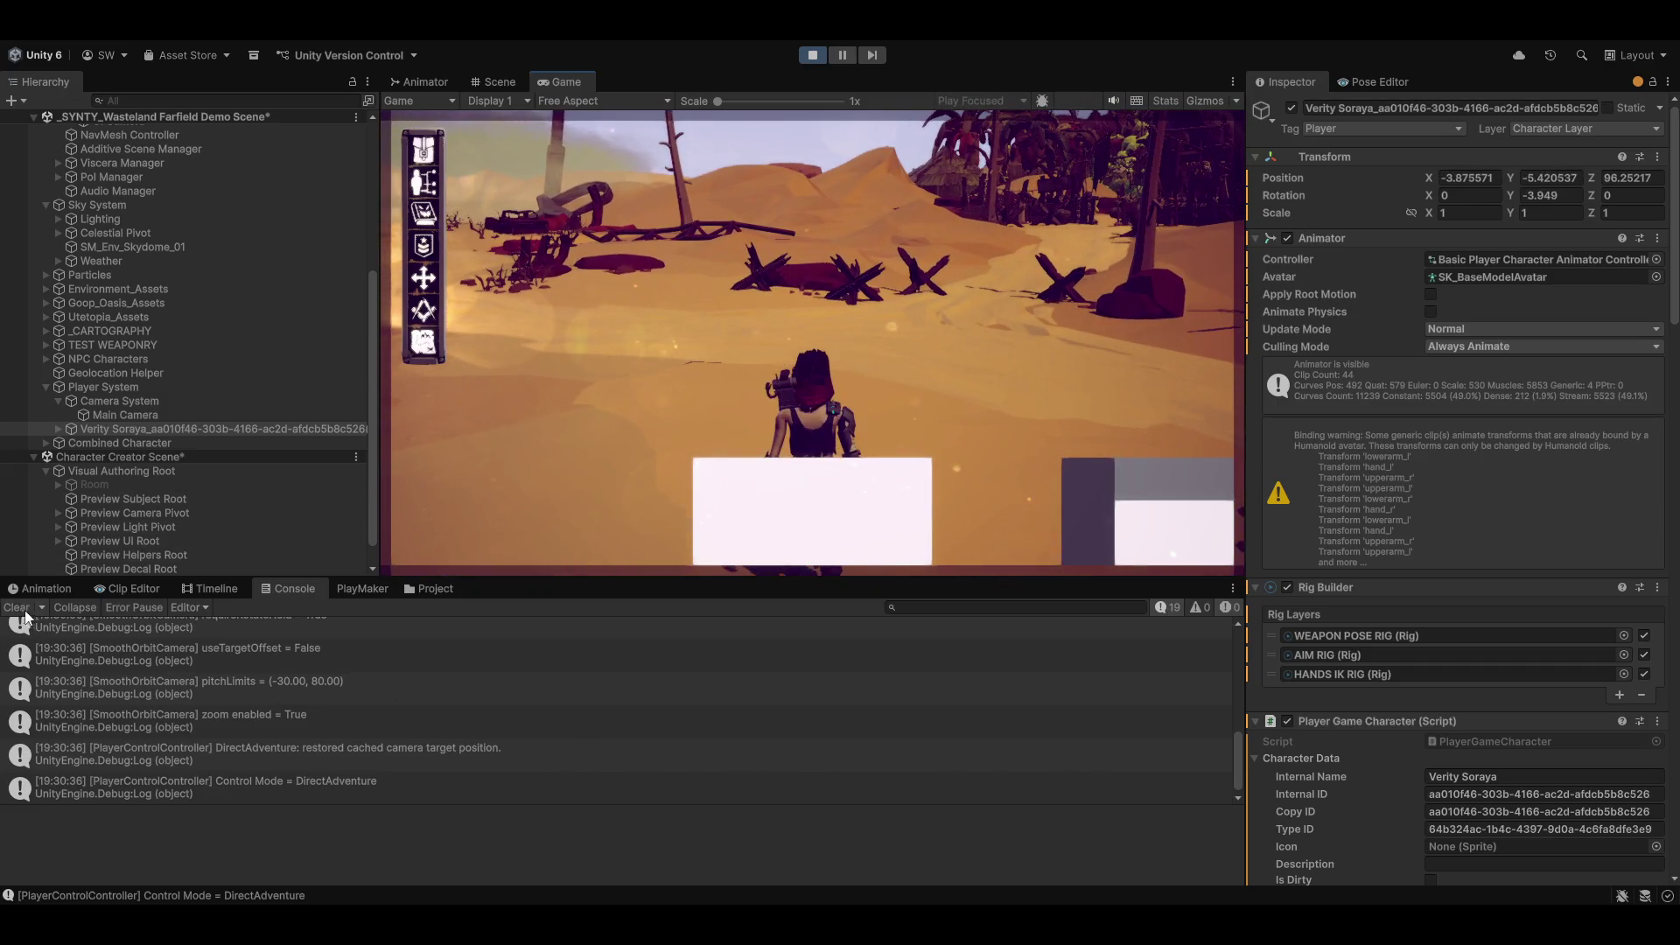
# Step: Clear the Console, keep running, then toggle the top-down RTS command camera with Tab
pyautogui.click(21, 608)
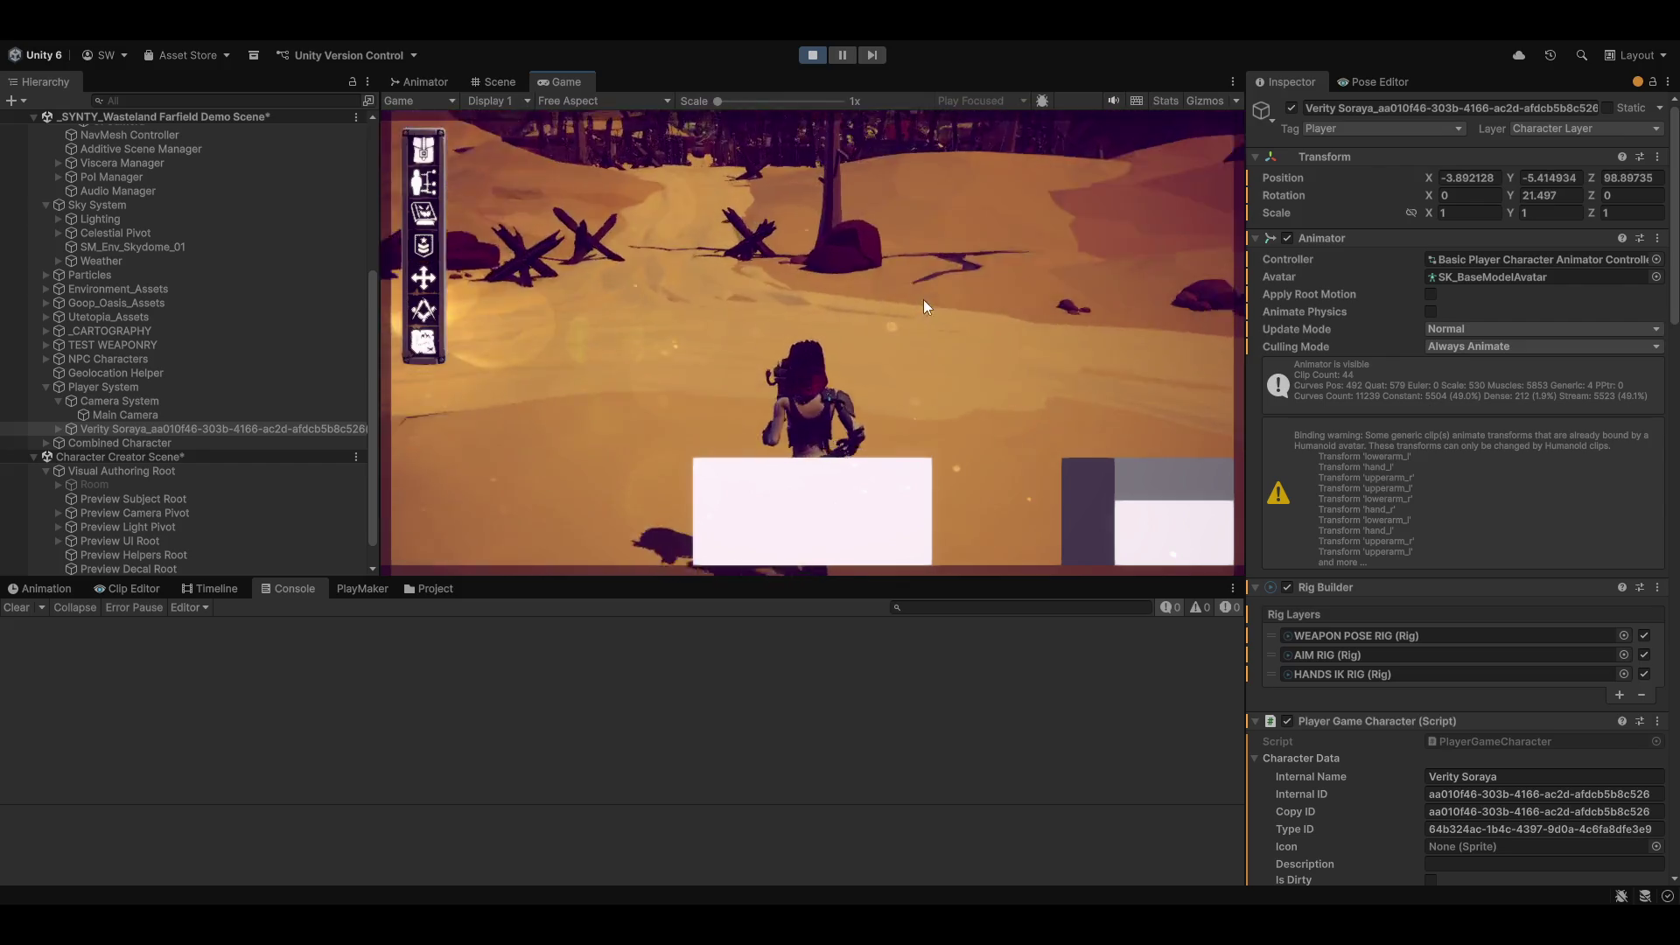
pyautogui.press('w')
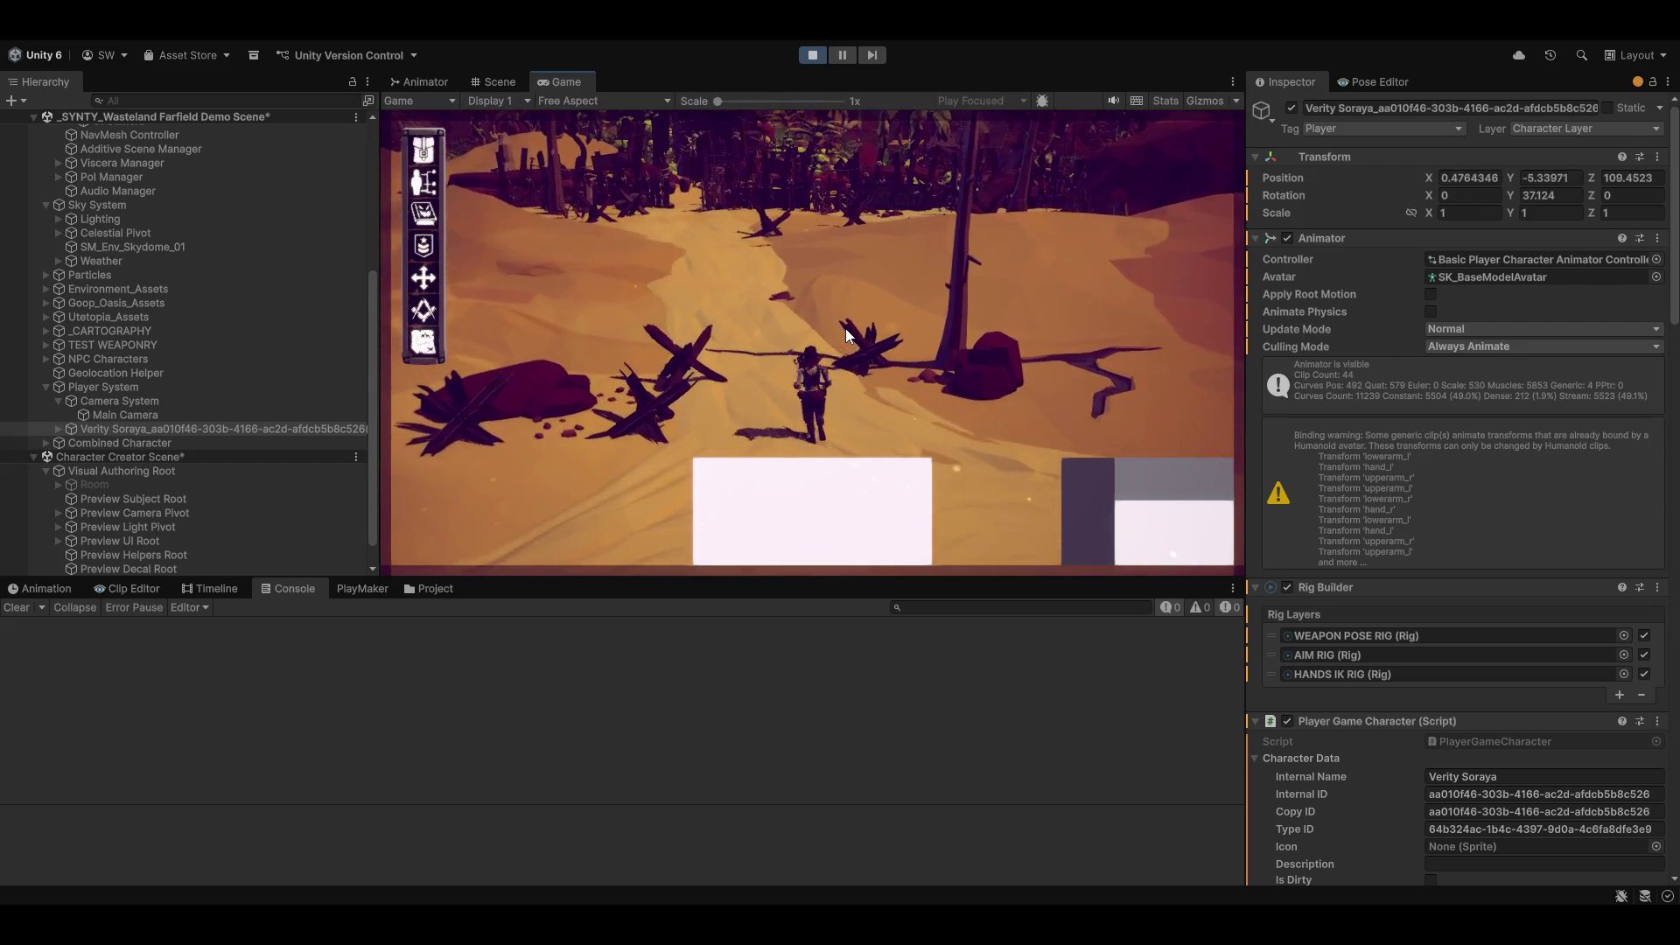
pyautogui.press('w')
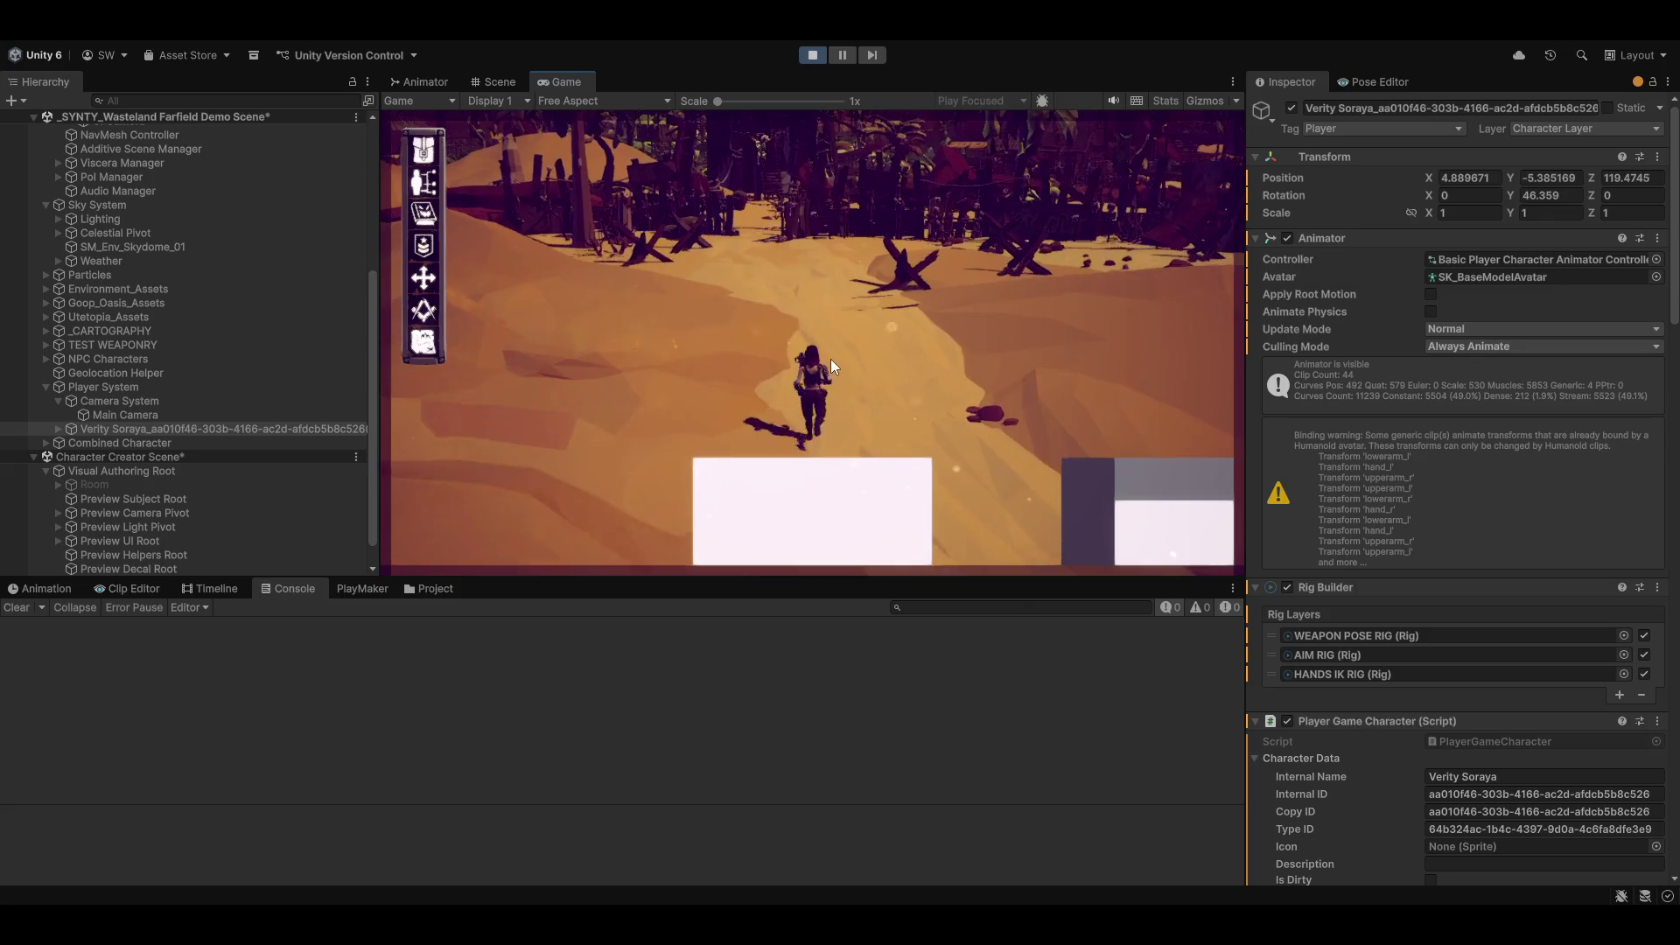
pyautogui.press('w')
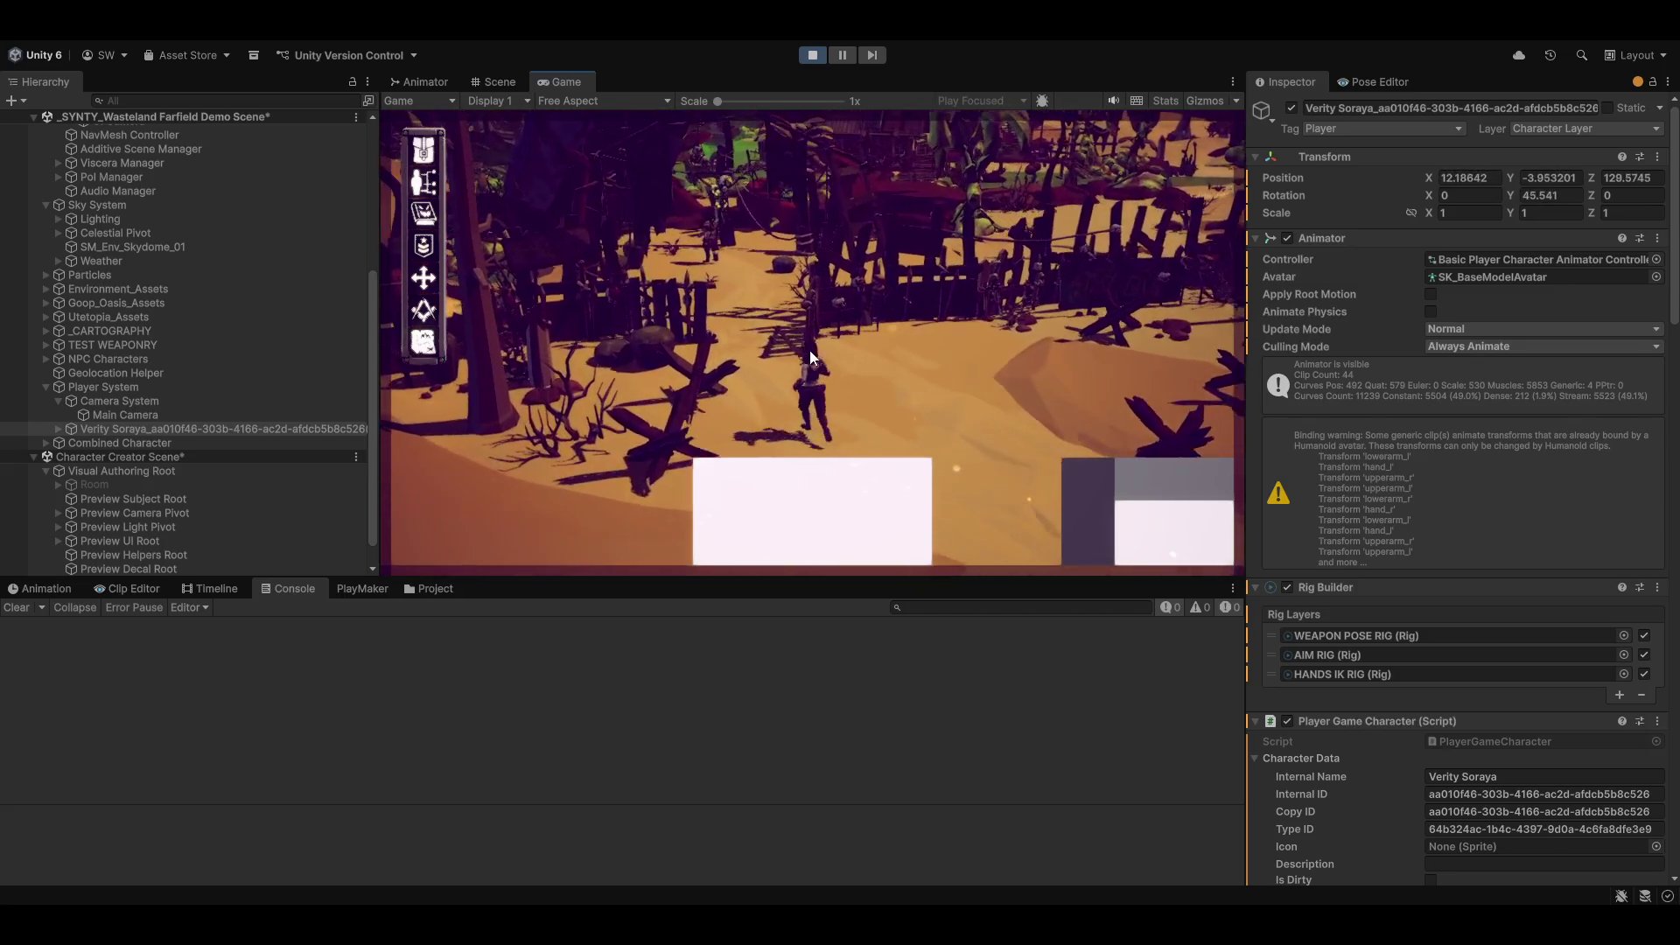
pyautogui.press('w')
pyautogui.press('w')
pyautogui.press('Tab')
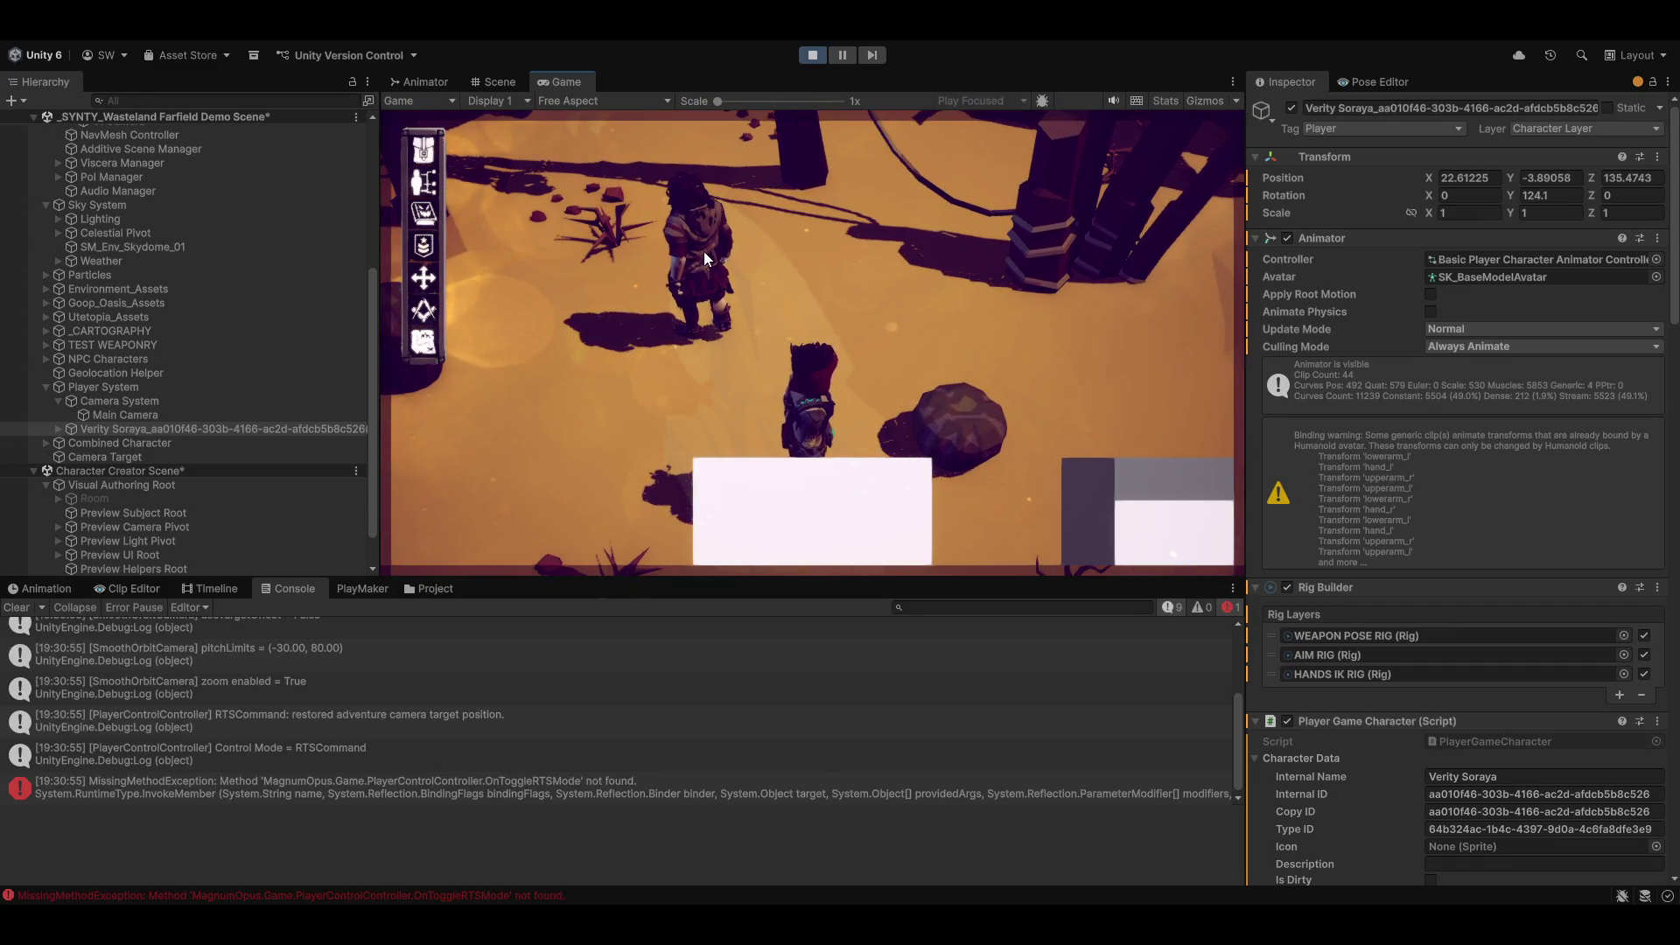
# Step: Talk to the NPC, reply 'That is definitely scrap', and open the 'New Respect is' log's code
pyautogui.click(704, 252)
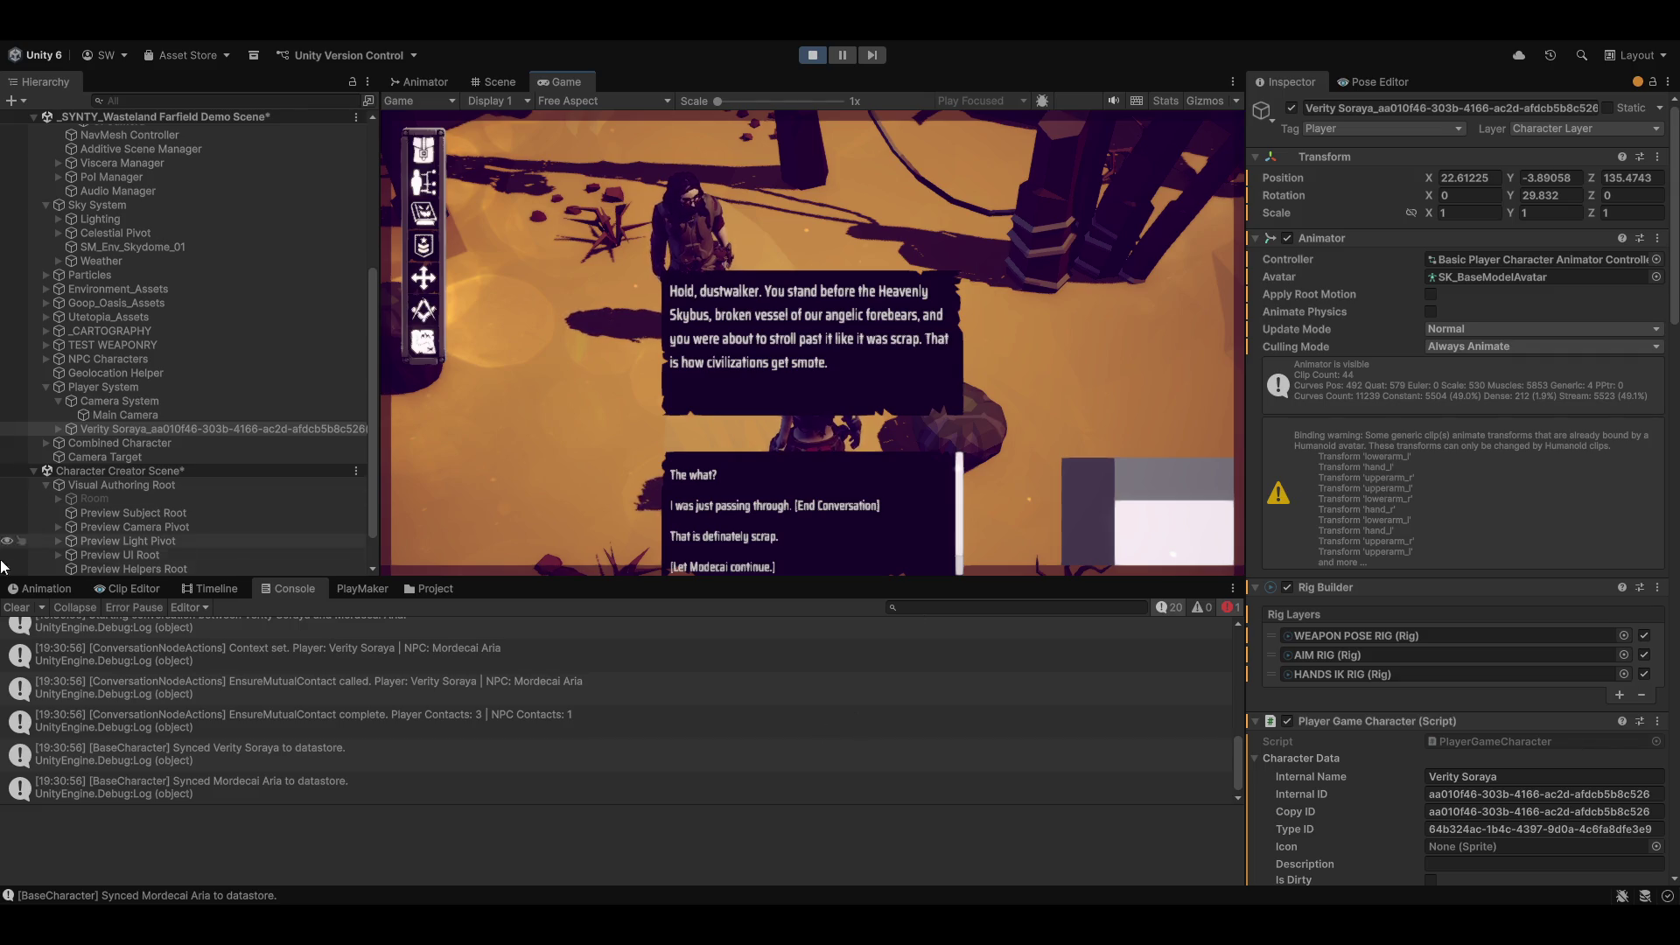
pyautogui.click(16, 607)
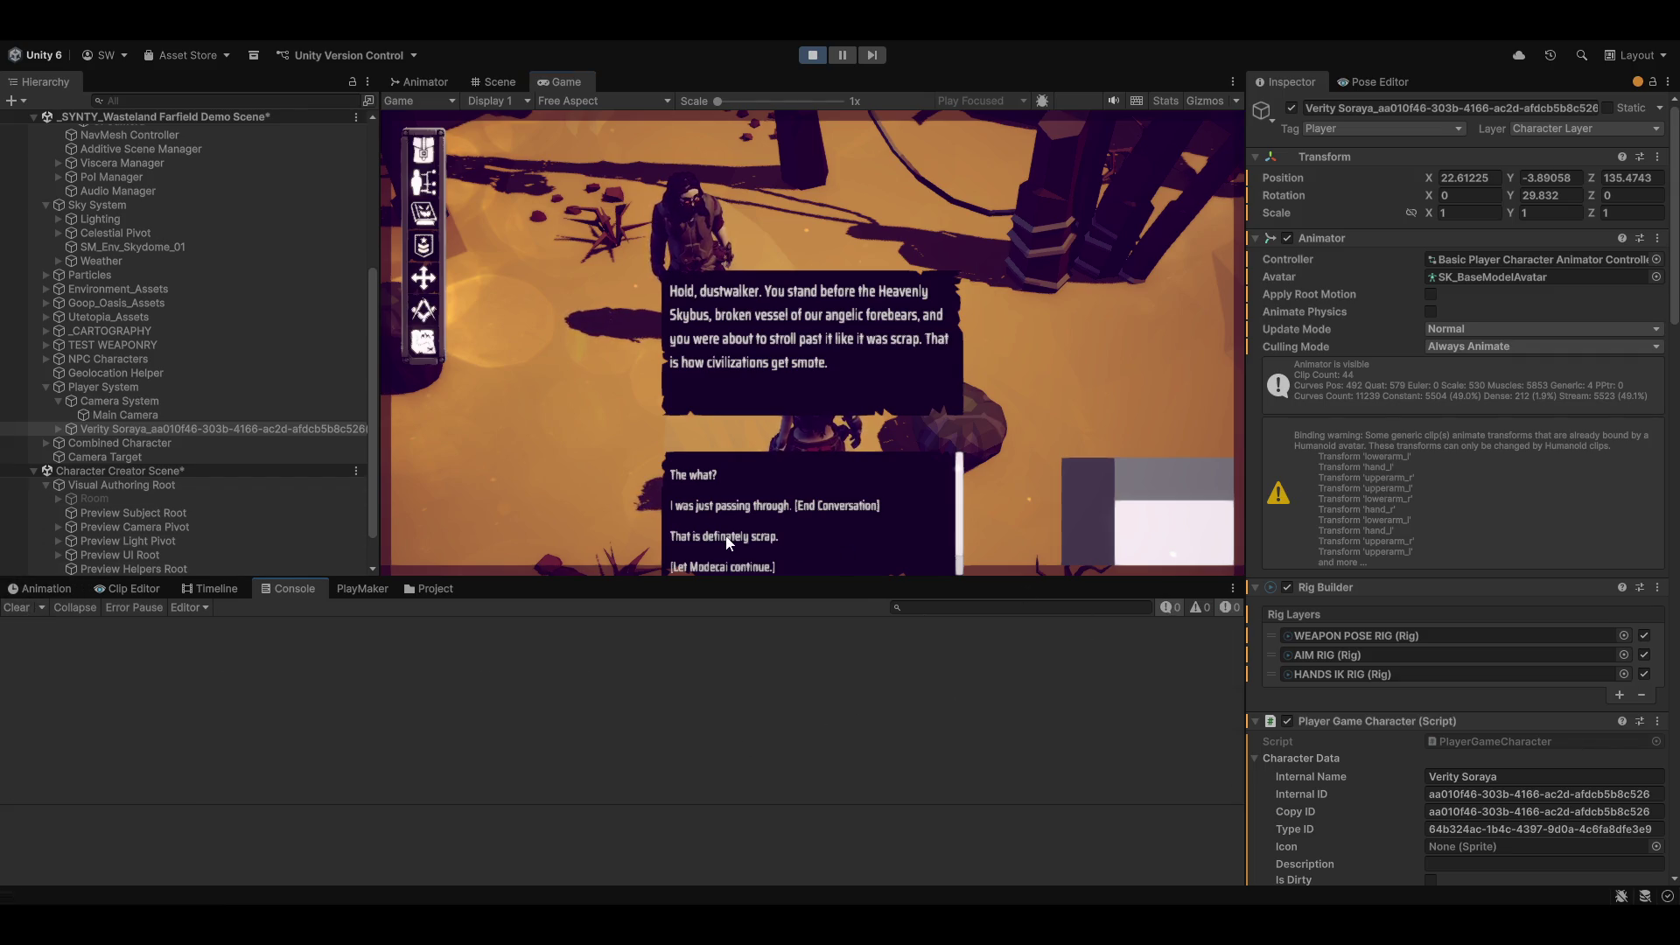
pyautogui.click(725, 537)
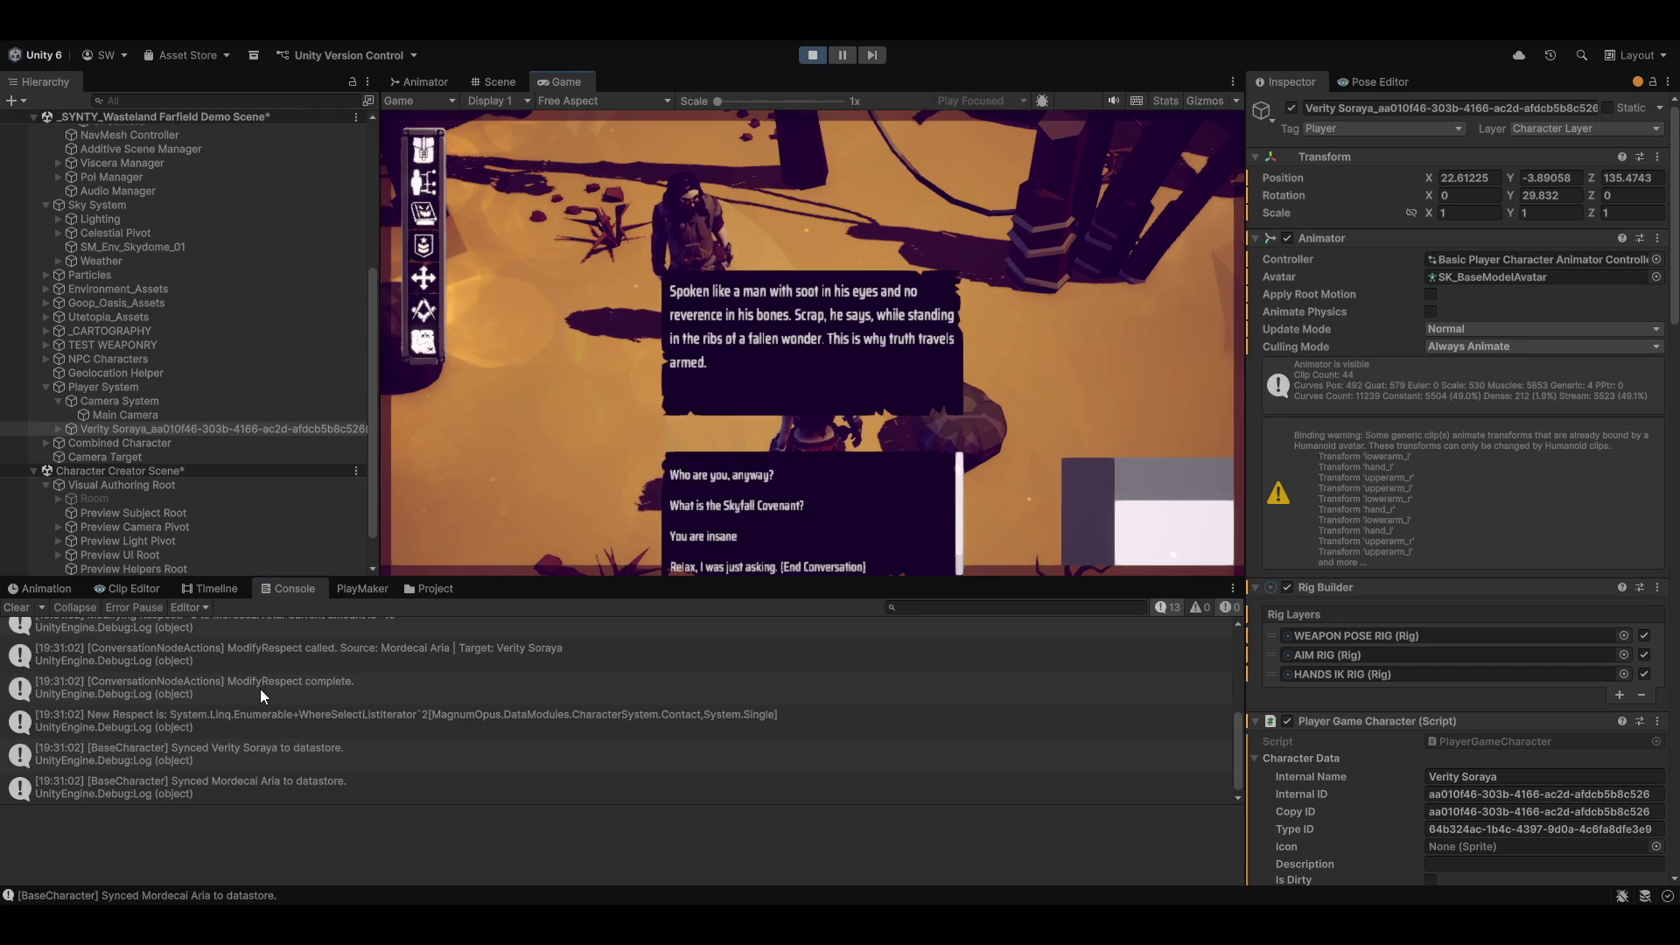
pyautogui.click(312, 721)
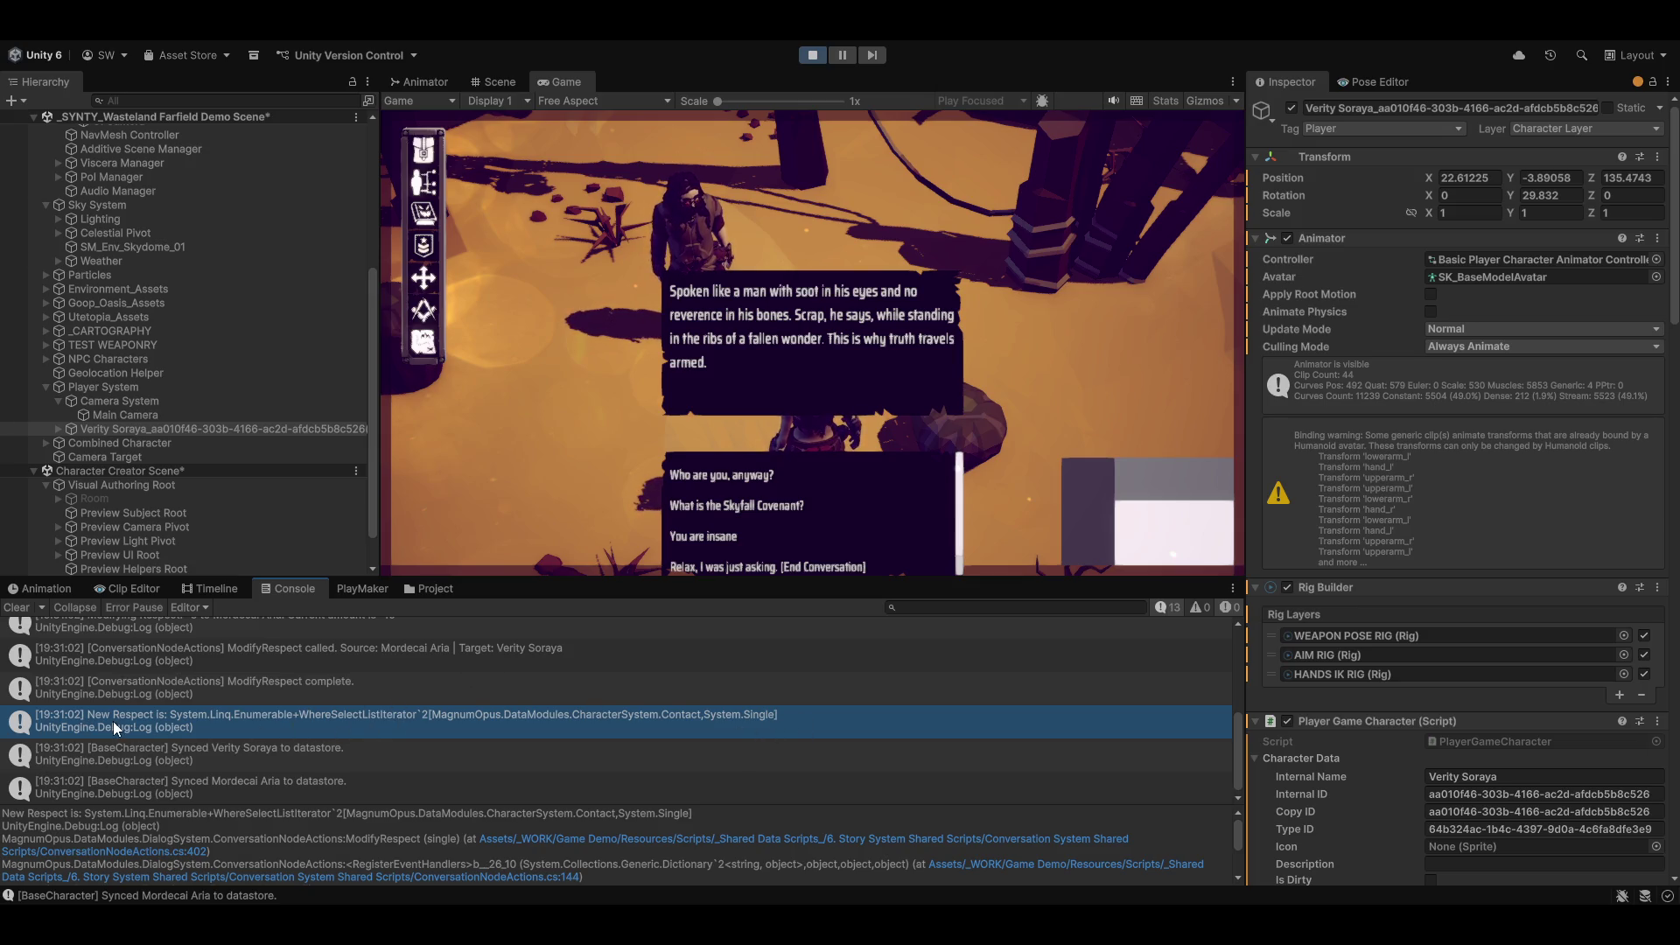
pyautogui.doubleClick(725, 717)
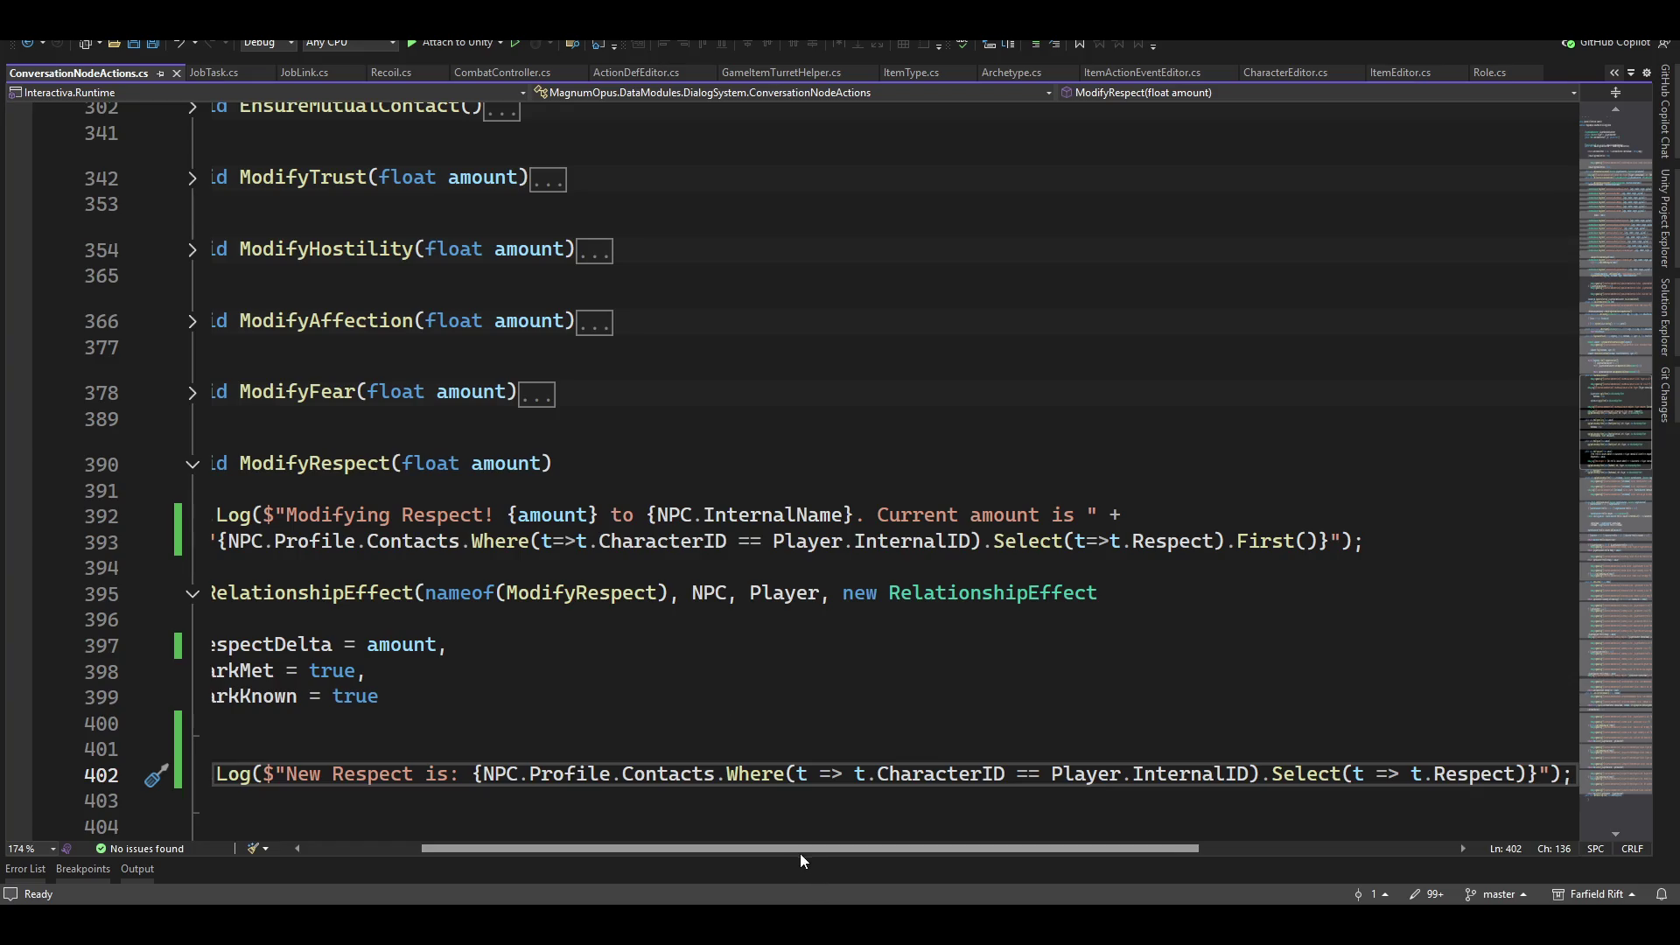
pyautogui.moveTo(799, 853); pyautogui.dragTo(607, 856)
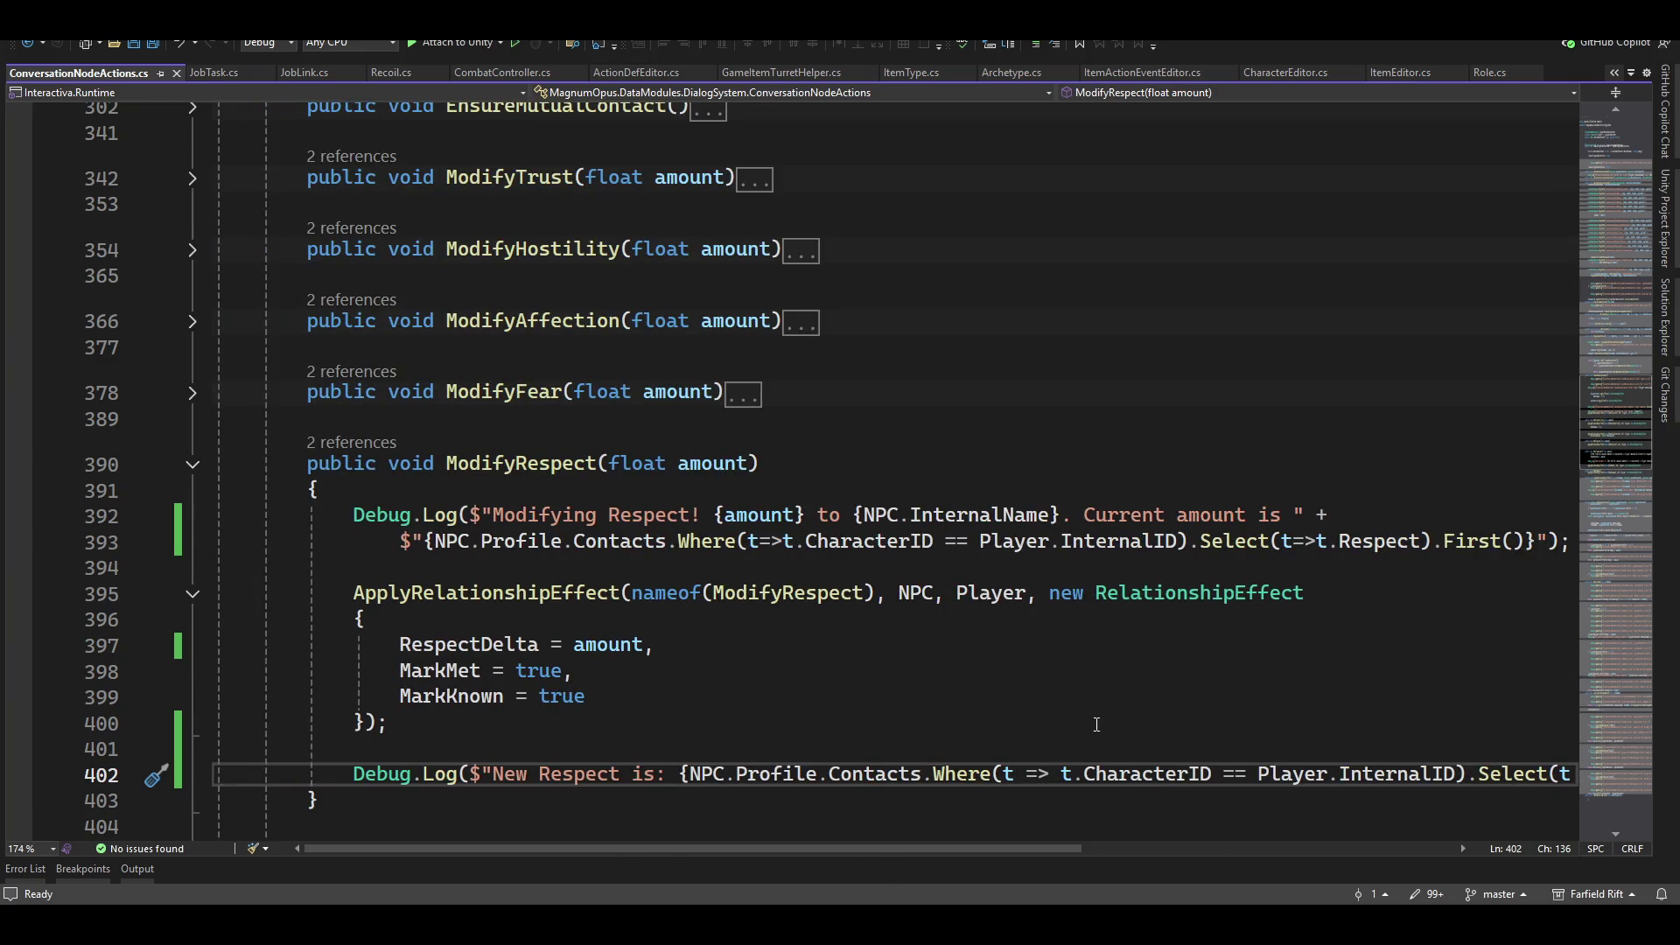
pyautogui.scroll(-3, 1069, 698)
pyautogui.click(770, 540)
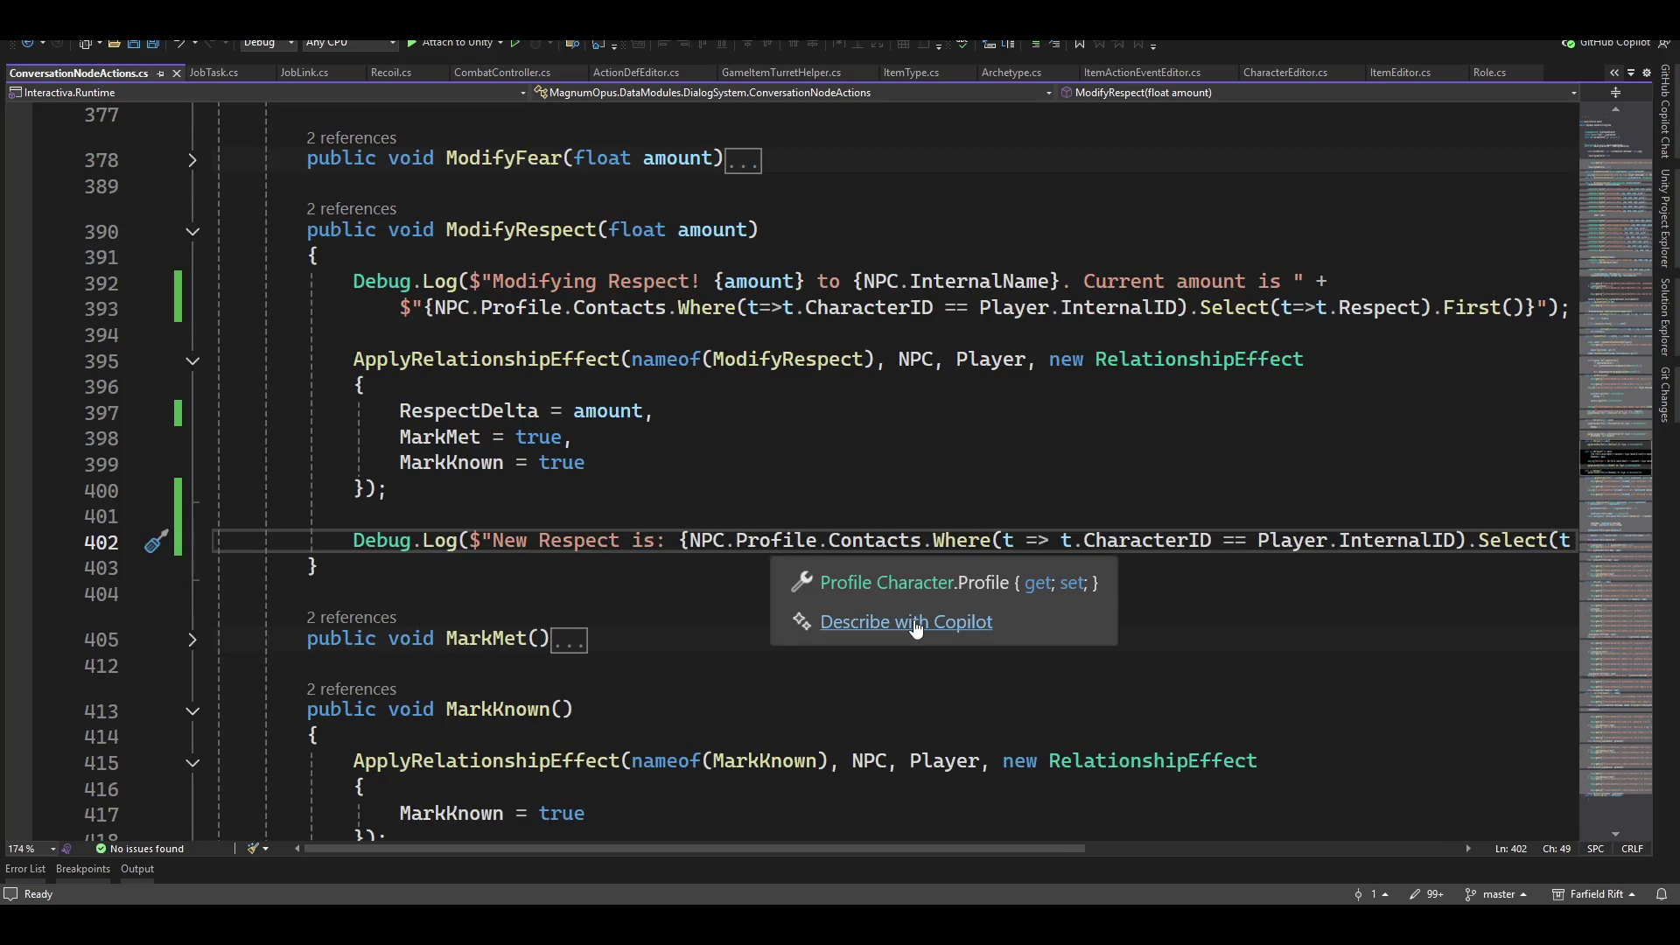
pyautogui.press('Home')
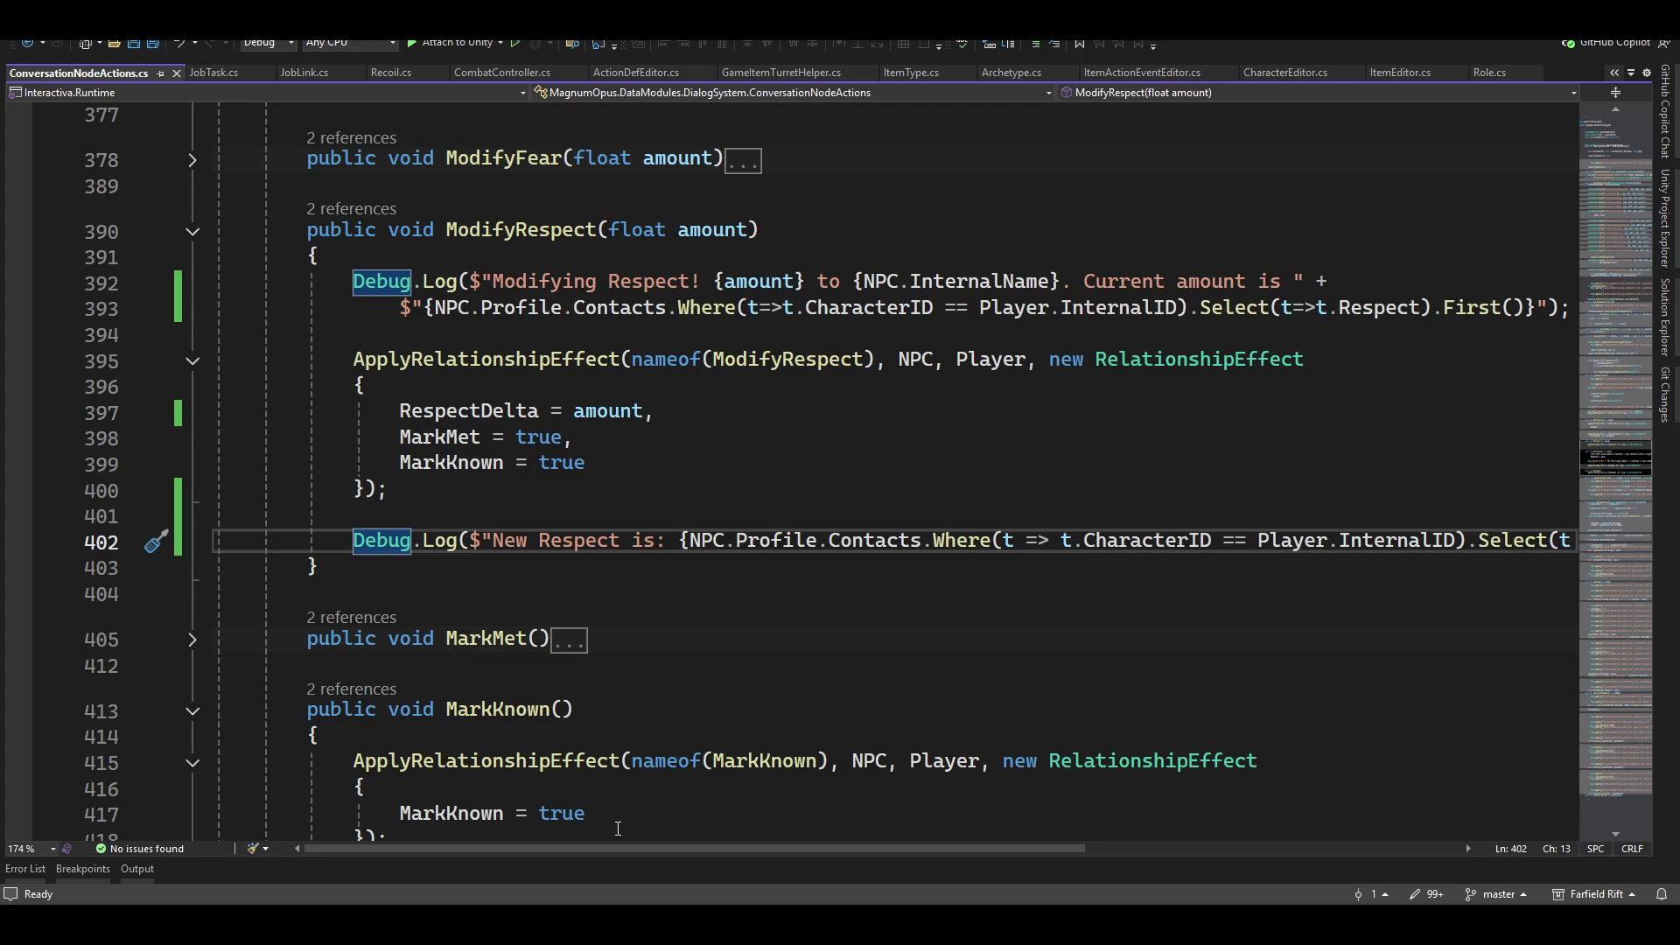
pyautogui.moveTo(628, 849)
pyautogui.mouseDown()
pyautogui.moveTo(868, 864)
pyautogui.moveTo(651, 856)
pyautogui.mouseUp()
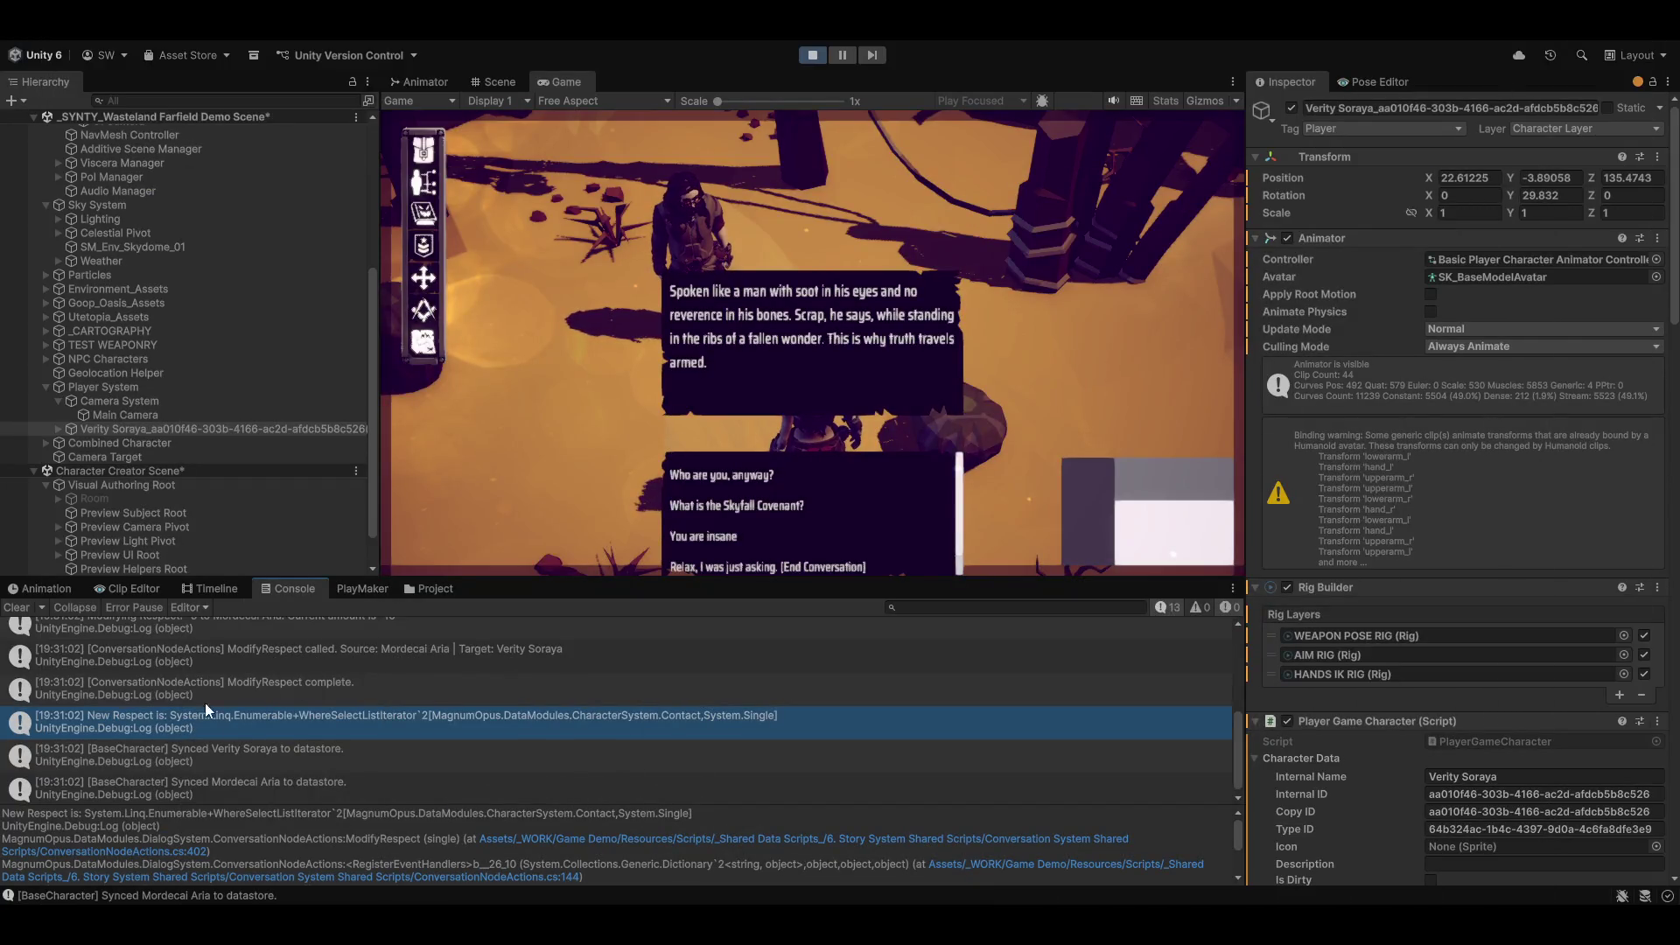
# Step: Find the 'Modifying Respect! -5' Console entry and open its line 392 in Visual Studio
pyautogui.scroll(2, 385, 720)
pyautogui.scroll(3, 575, 754)
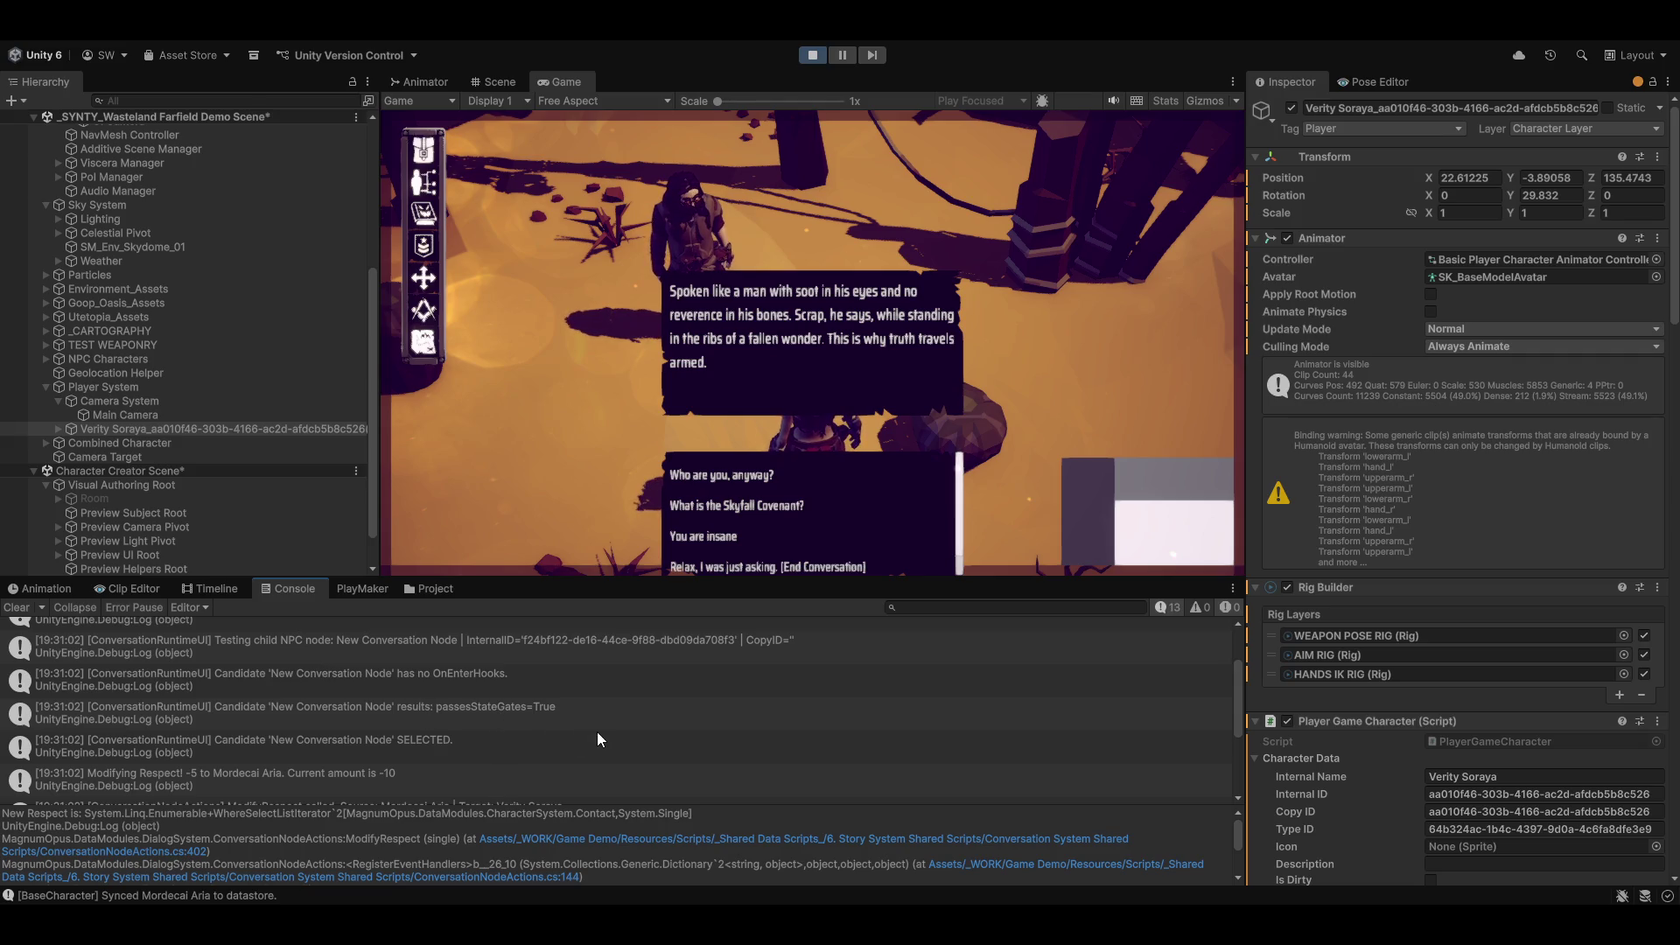
pyautogui.scroll(1, 597, 731)
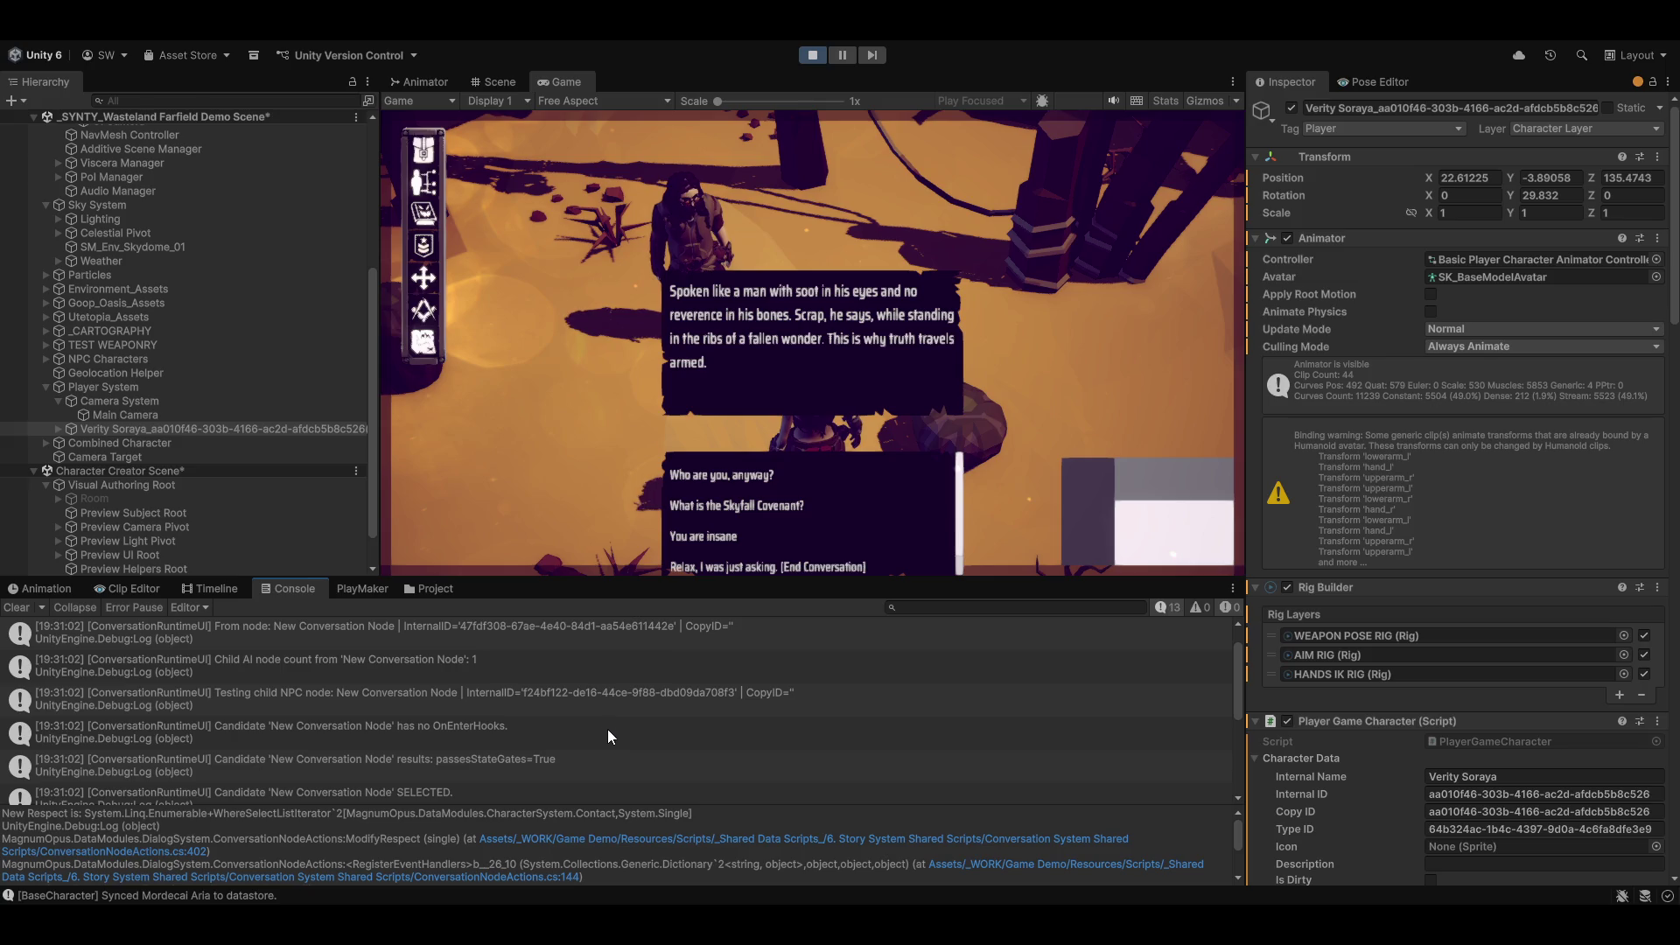
pyautogui.scroll(1, 607, 733)
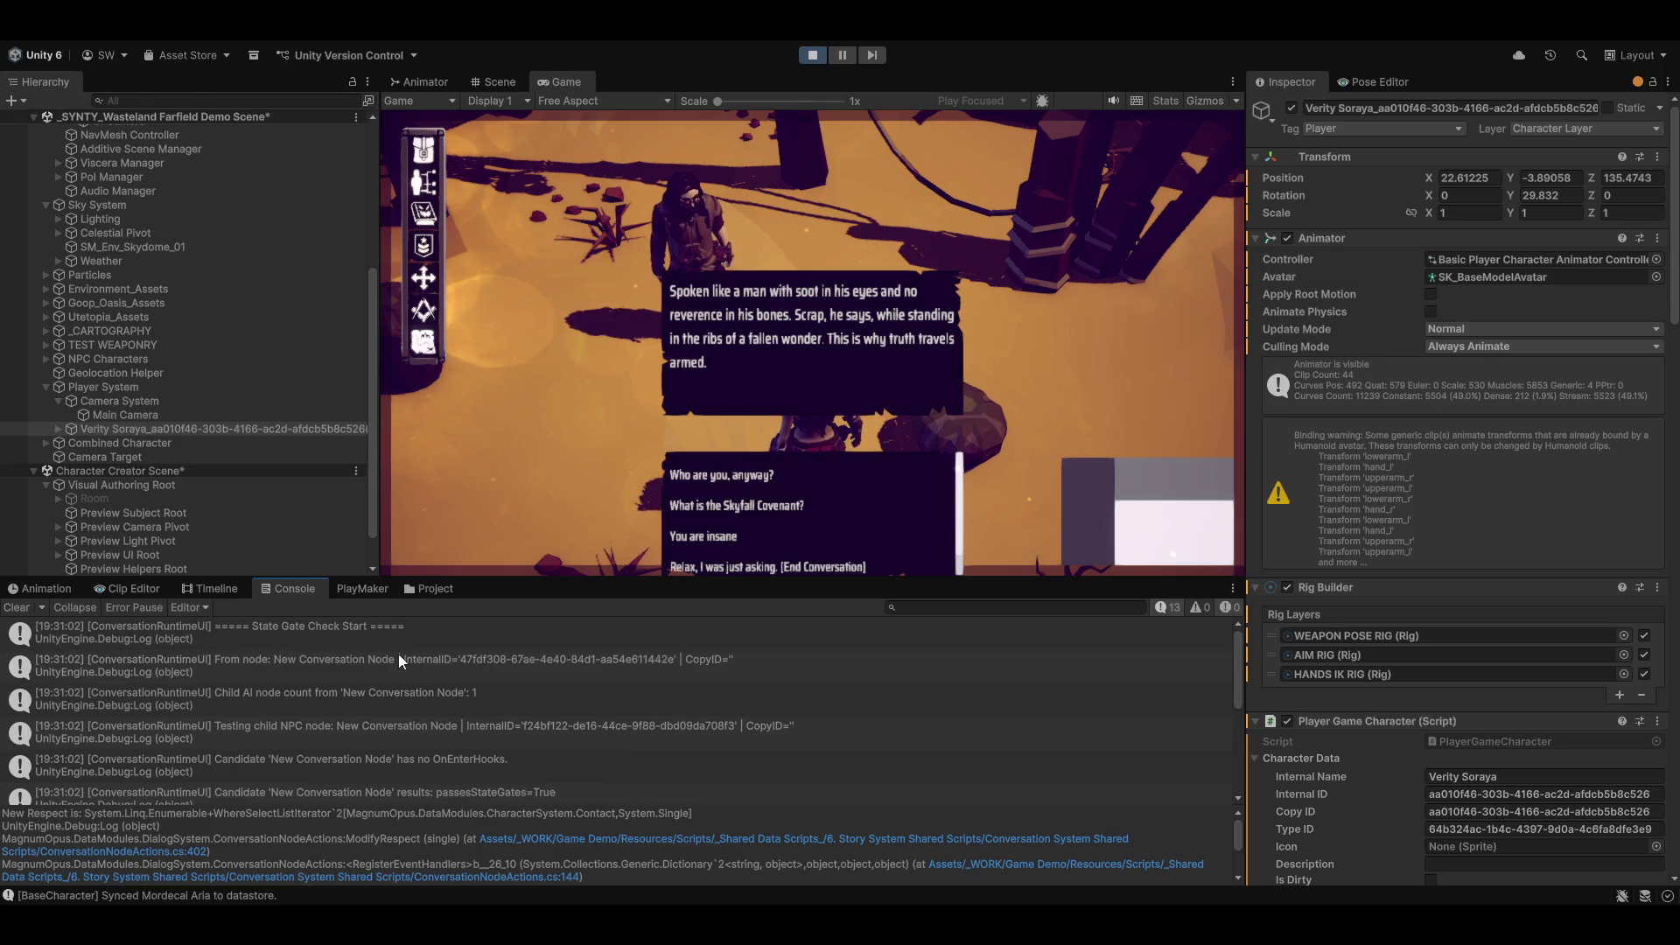
pyautogui.scroll(-1, 381, 678)
pyautogui.scroll(-1, 486, 722)
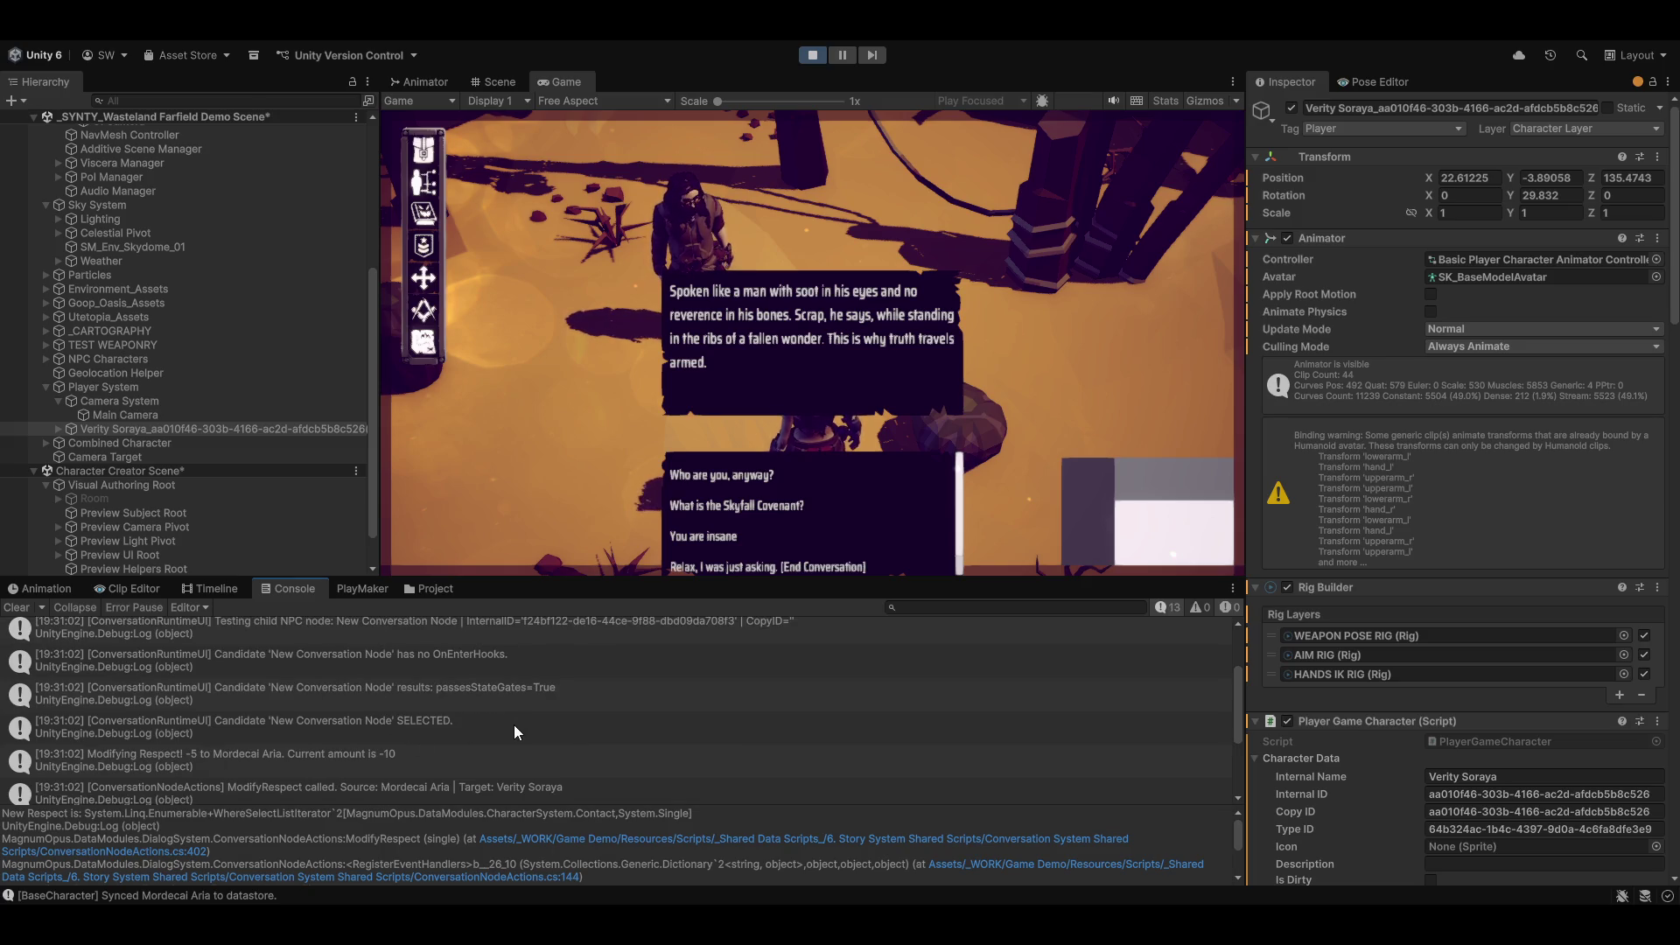
pyautogui.scroll(-2, 514, 737)
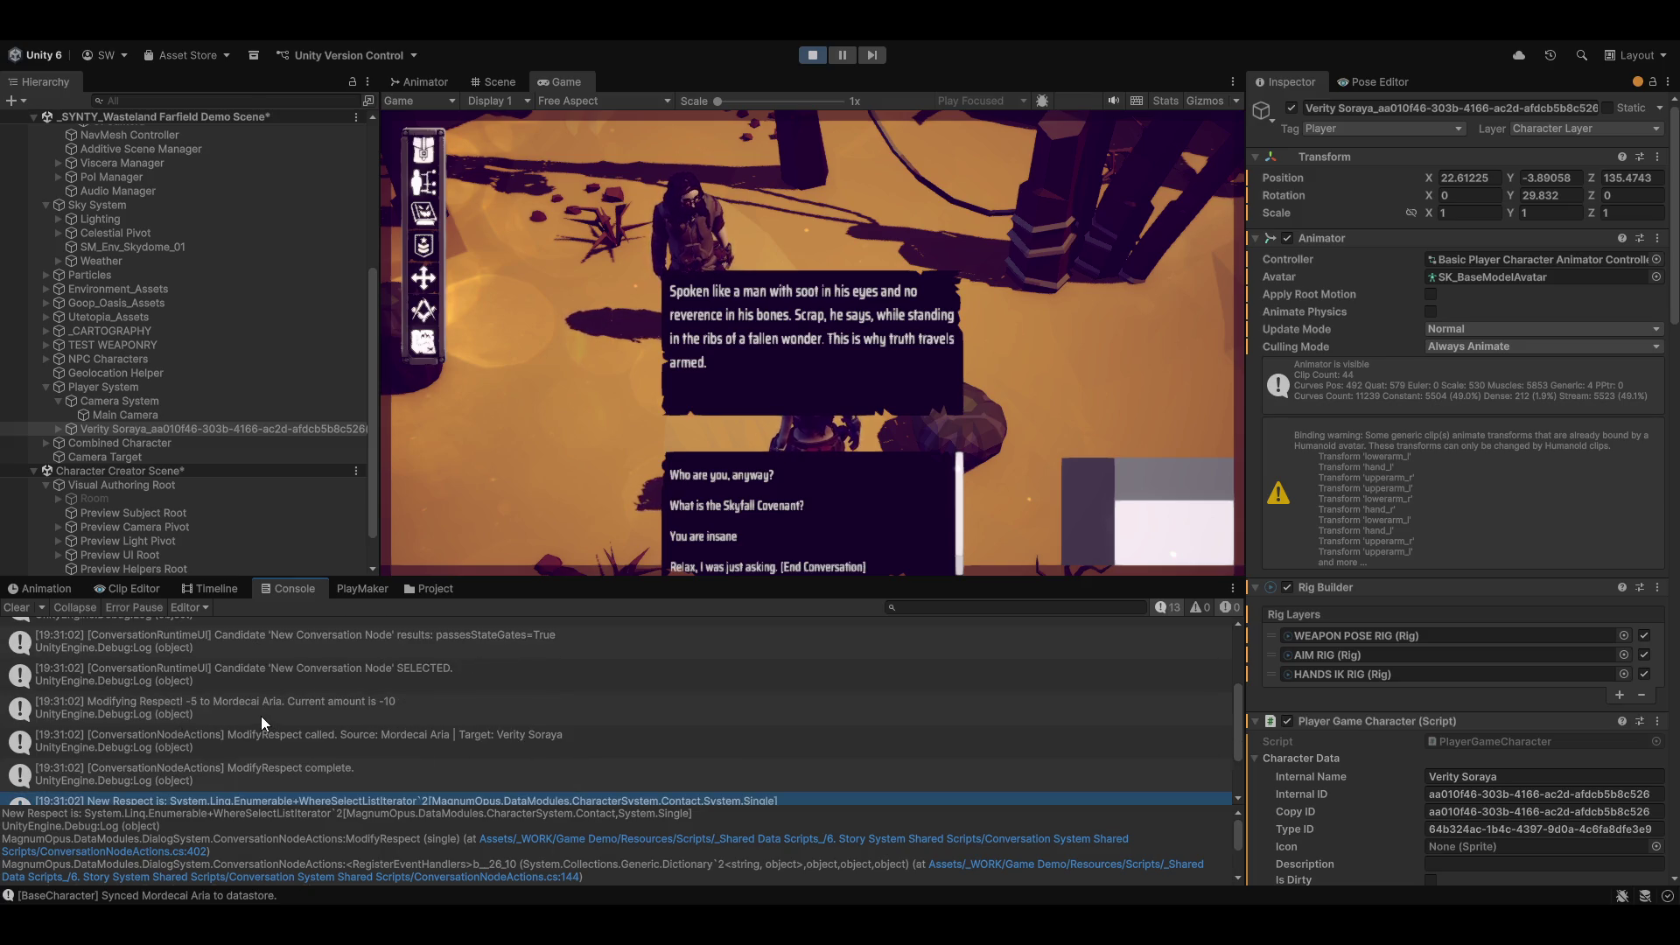
pyautogui.click(224, 707)
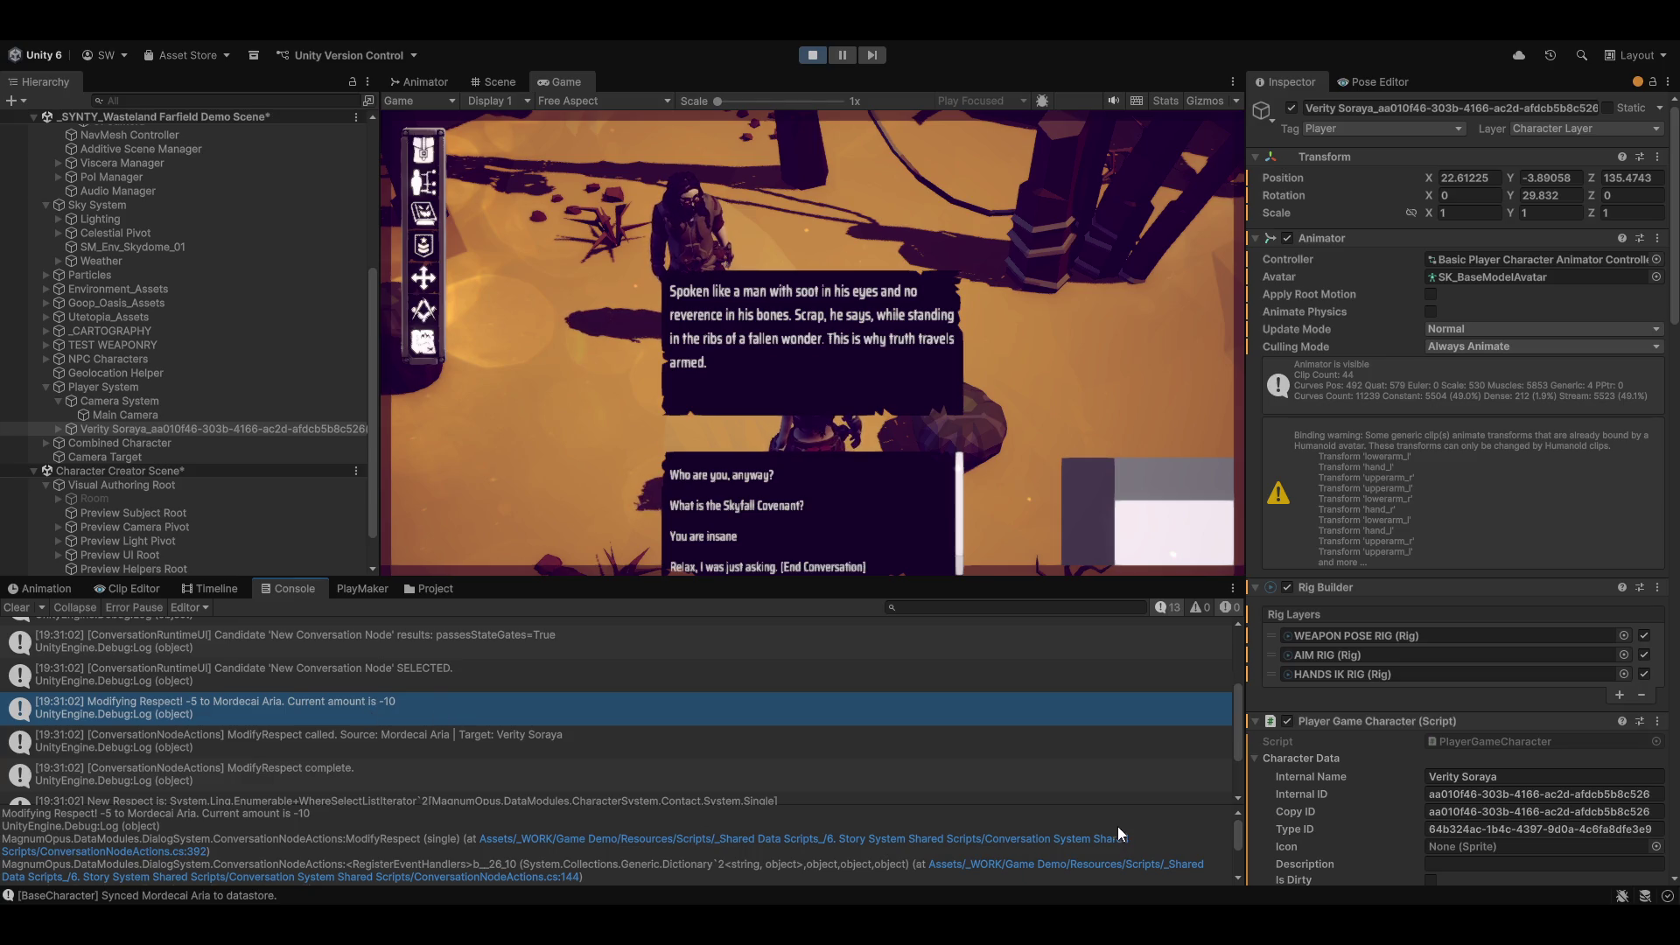
pyautogui.doubleClick(304, 703)
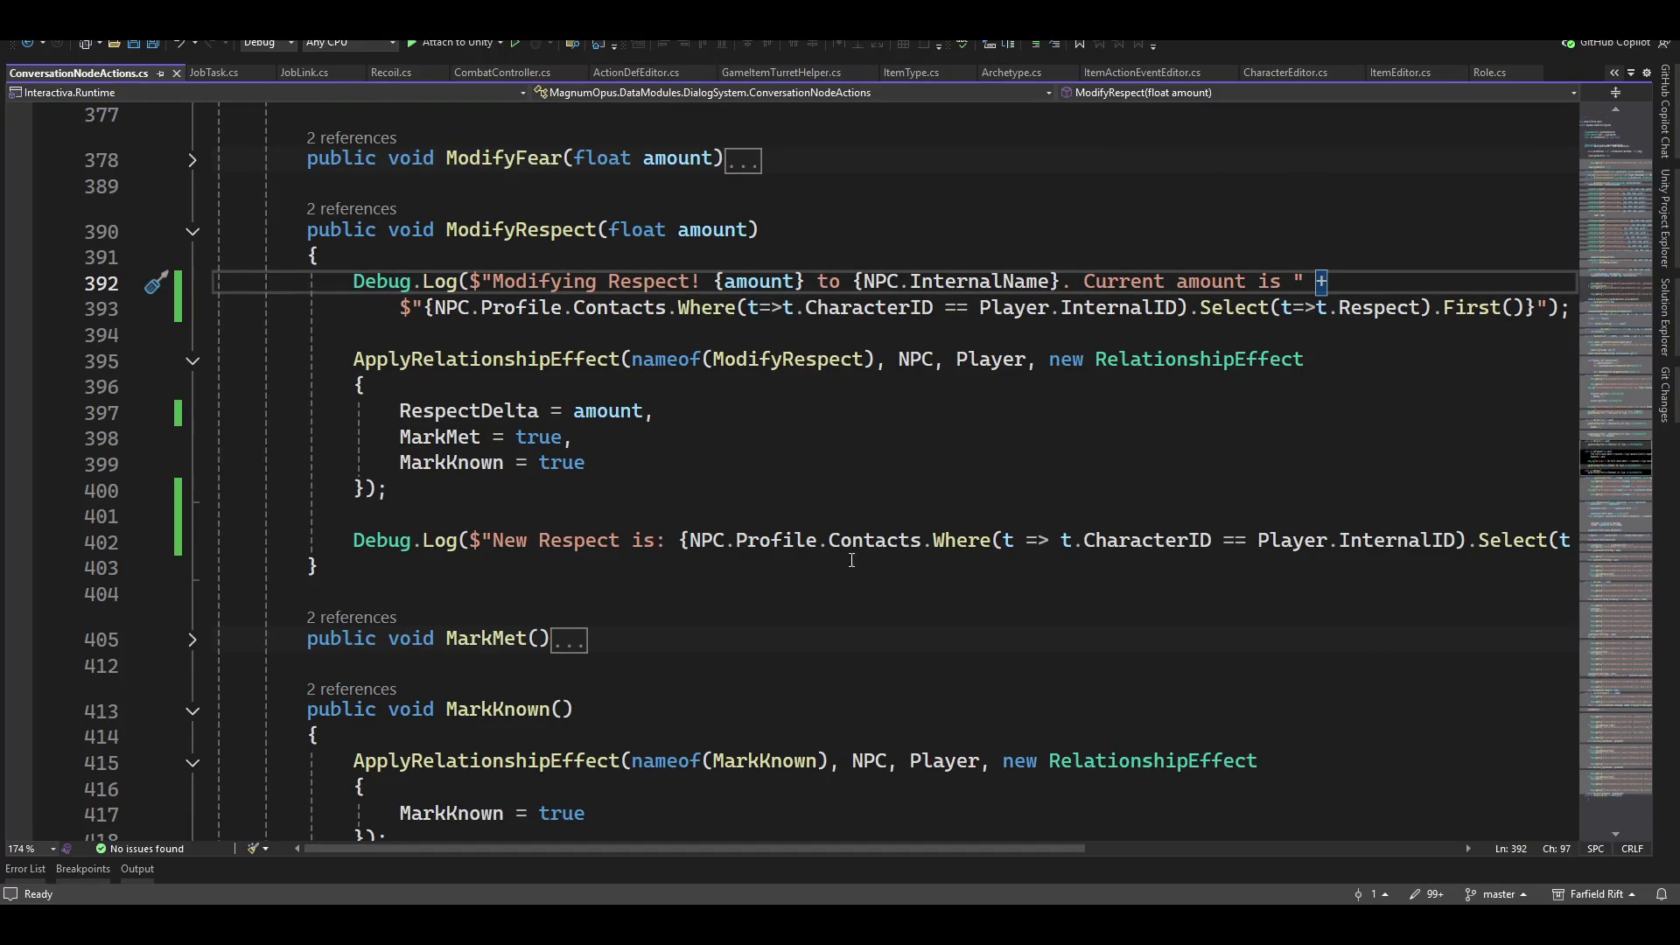
# Step: Inspect the InternalID and Respect query on line 393
pyautogui.moveTo(1354, 534)
pyautogui.click(1084, 307)
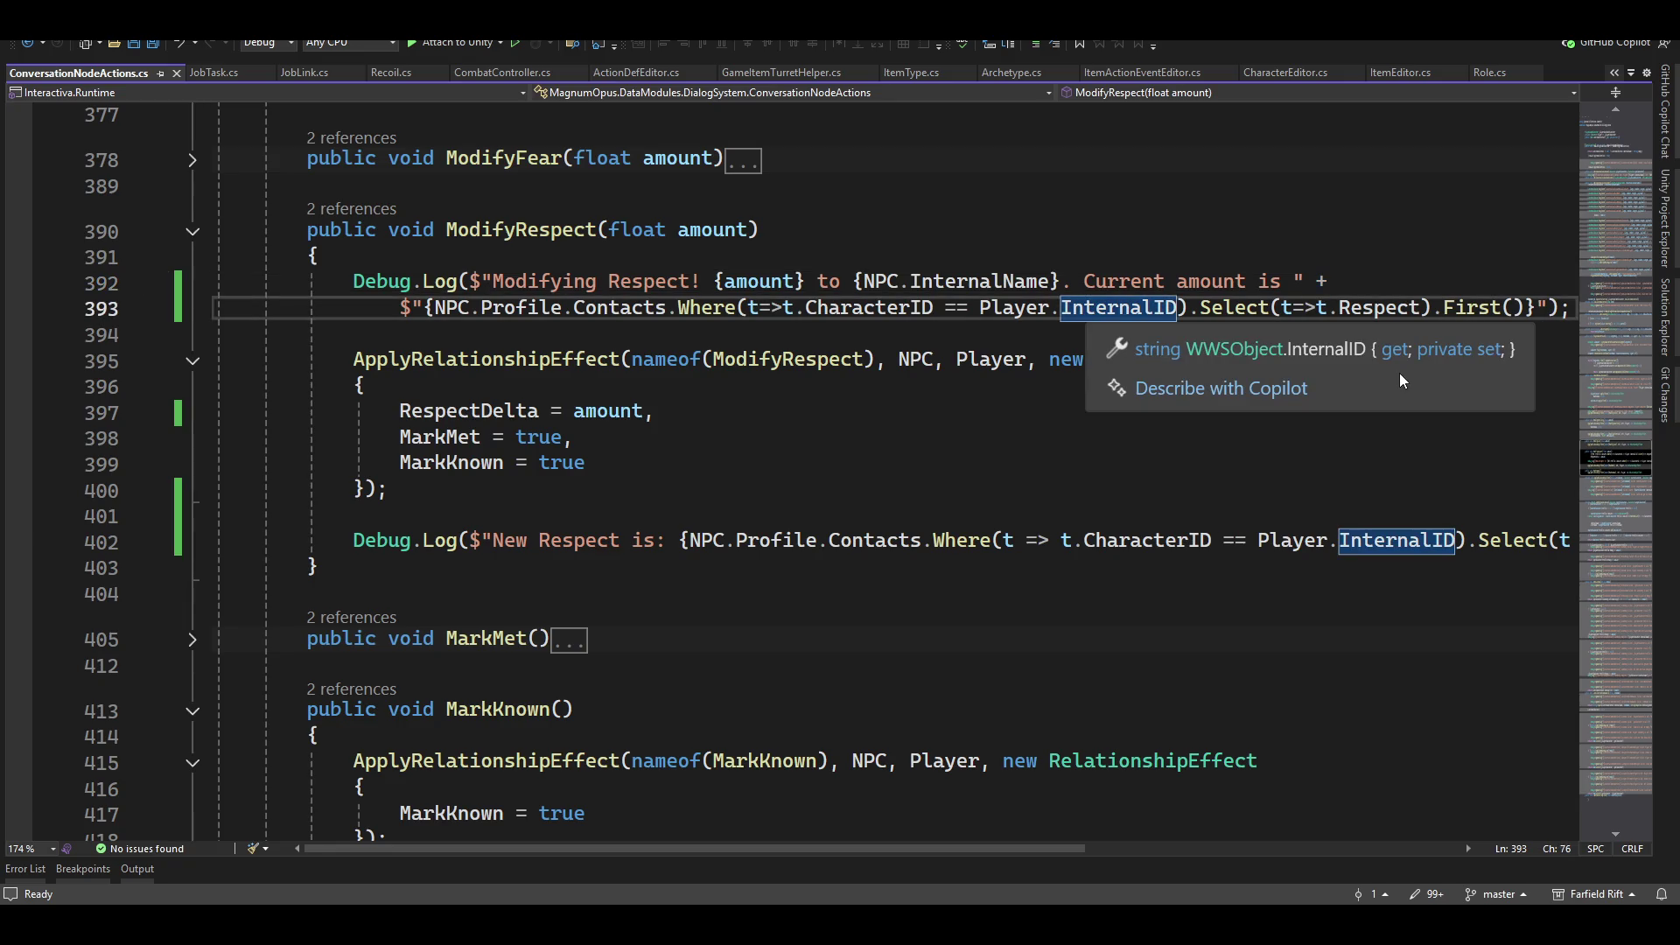
pyautogui.press('End')
pyautogui.hotkey('ctrl', 'Left')
pyautogui.hotkey('ctrl', 'Left')
pyautogui.hotkey('ctrl', 'Left')
pyautogui.hotkey('ctrl', 'shift', 'Left')
# Step: Append .First() to Select(t => t.Respect) on line 402, save, and return to Unity
pyautogui.press('Down')
pyautogui.press('Down')
pyautogui.press('Down')
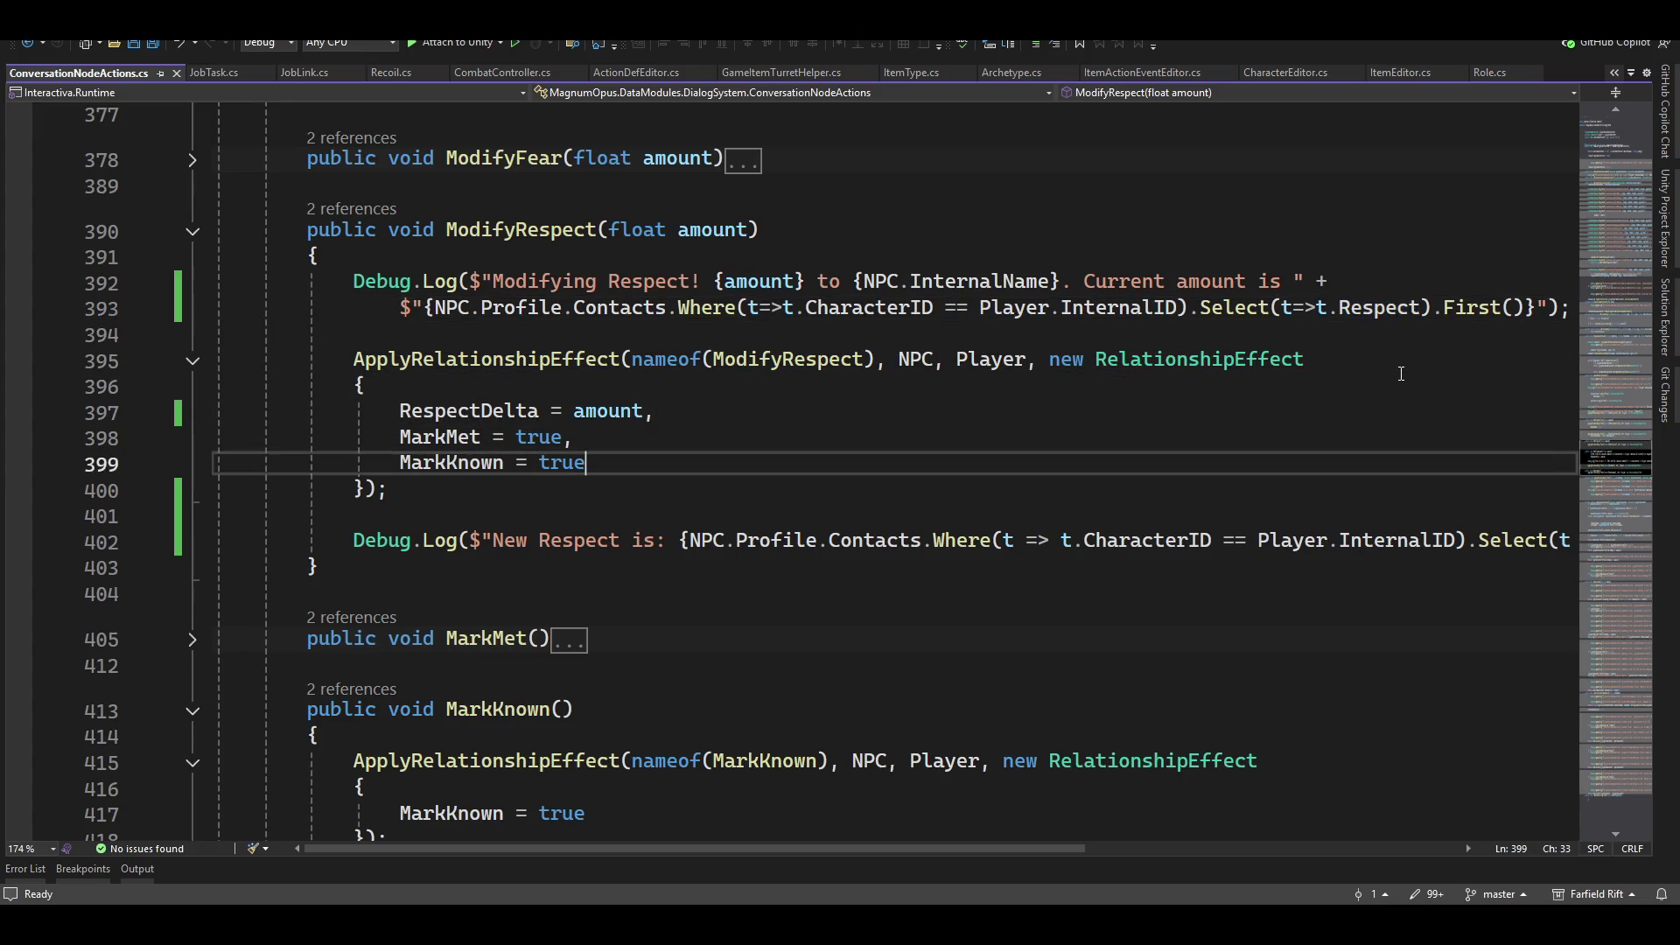
pyautogui.press('End')
pyautogui.press('Left')
pyautogui.press('Left')
pyautogui.press('Left')
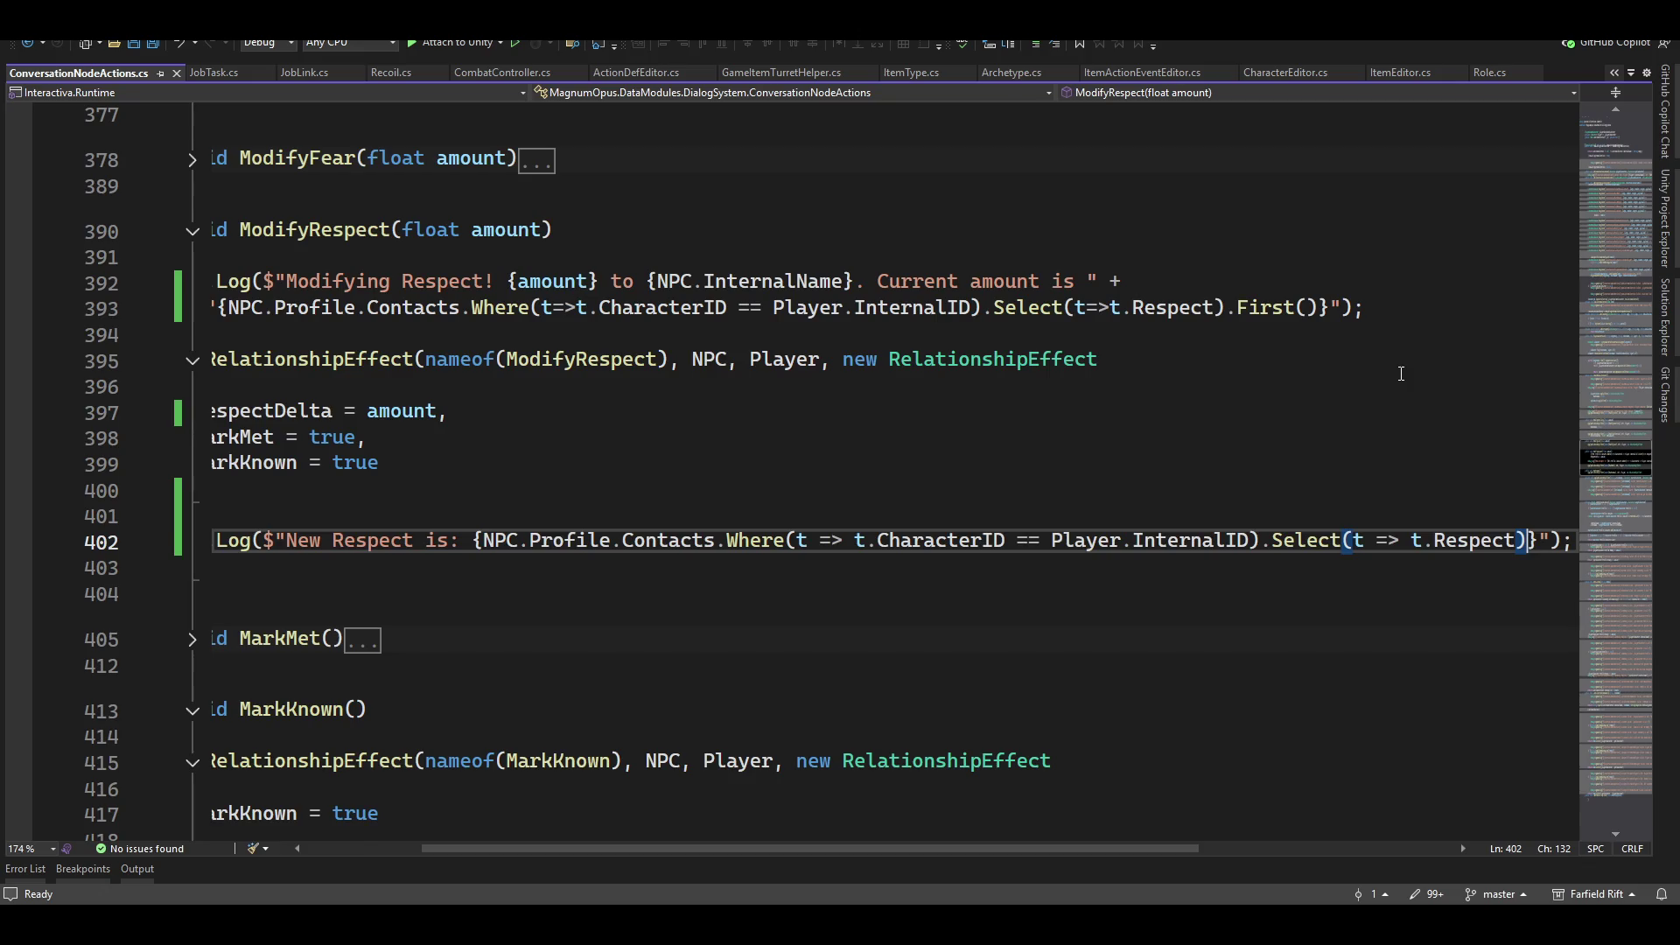
pyautogui.write('.f')
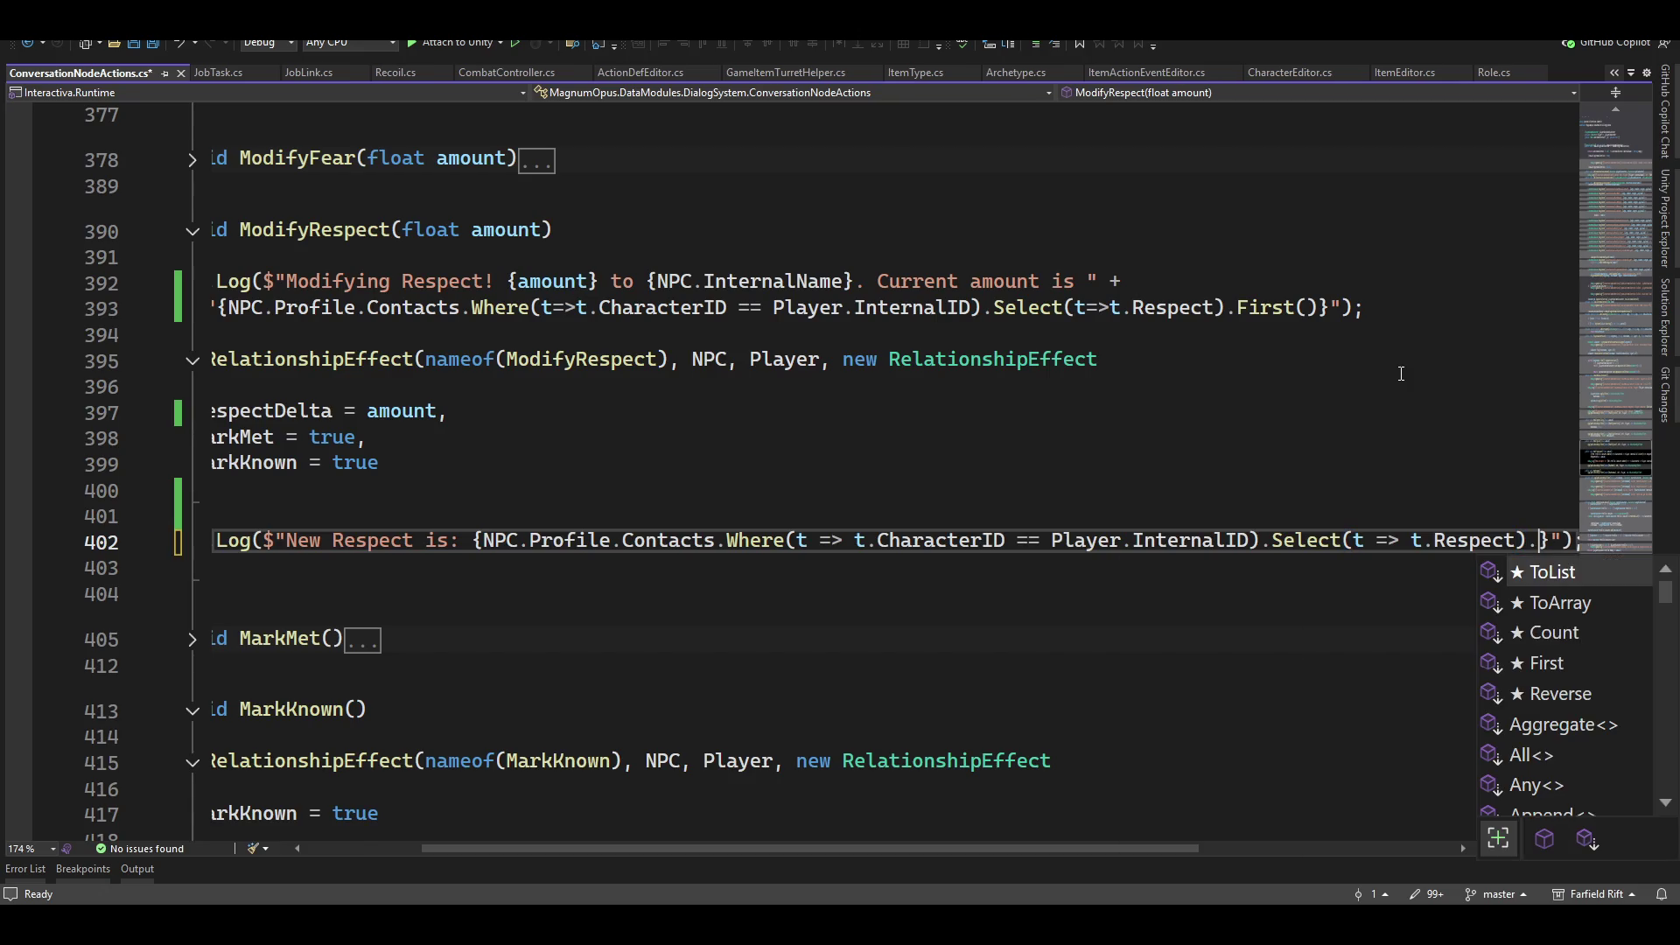
pyautogui.press('Tab')
pyautogui.write('()')
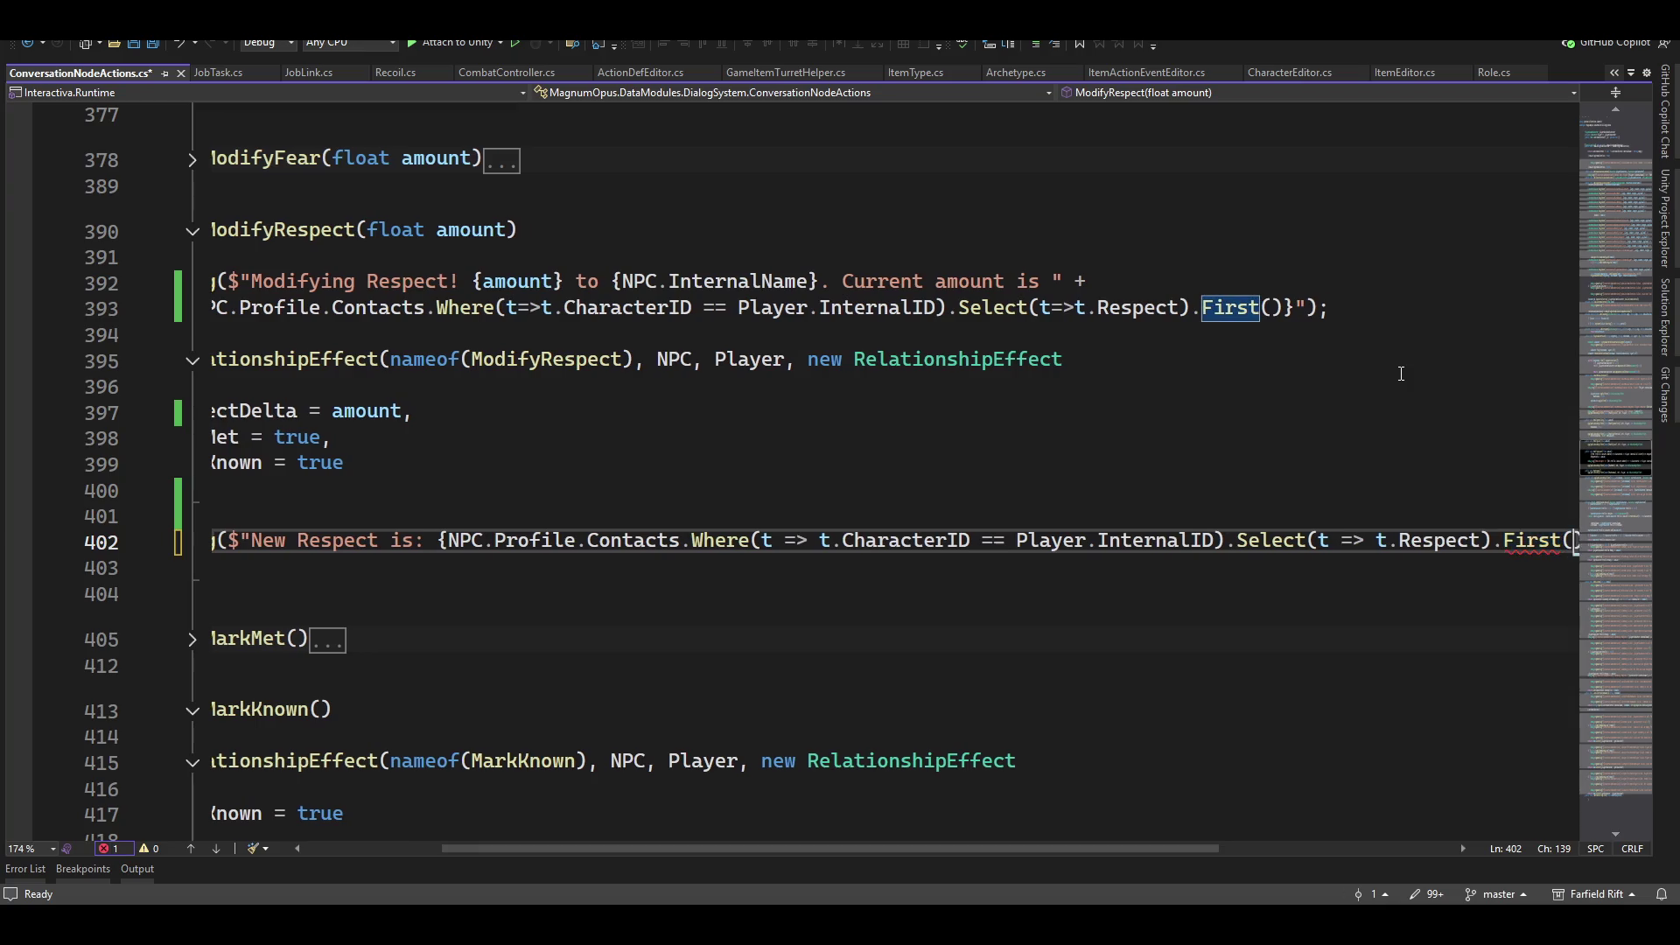
pyautogui.hotkey('ctrl', 's')
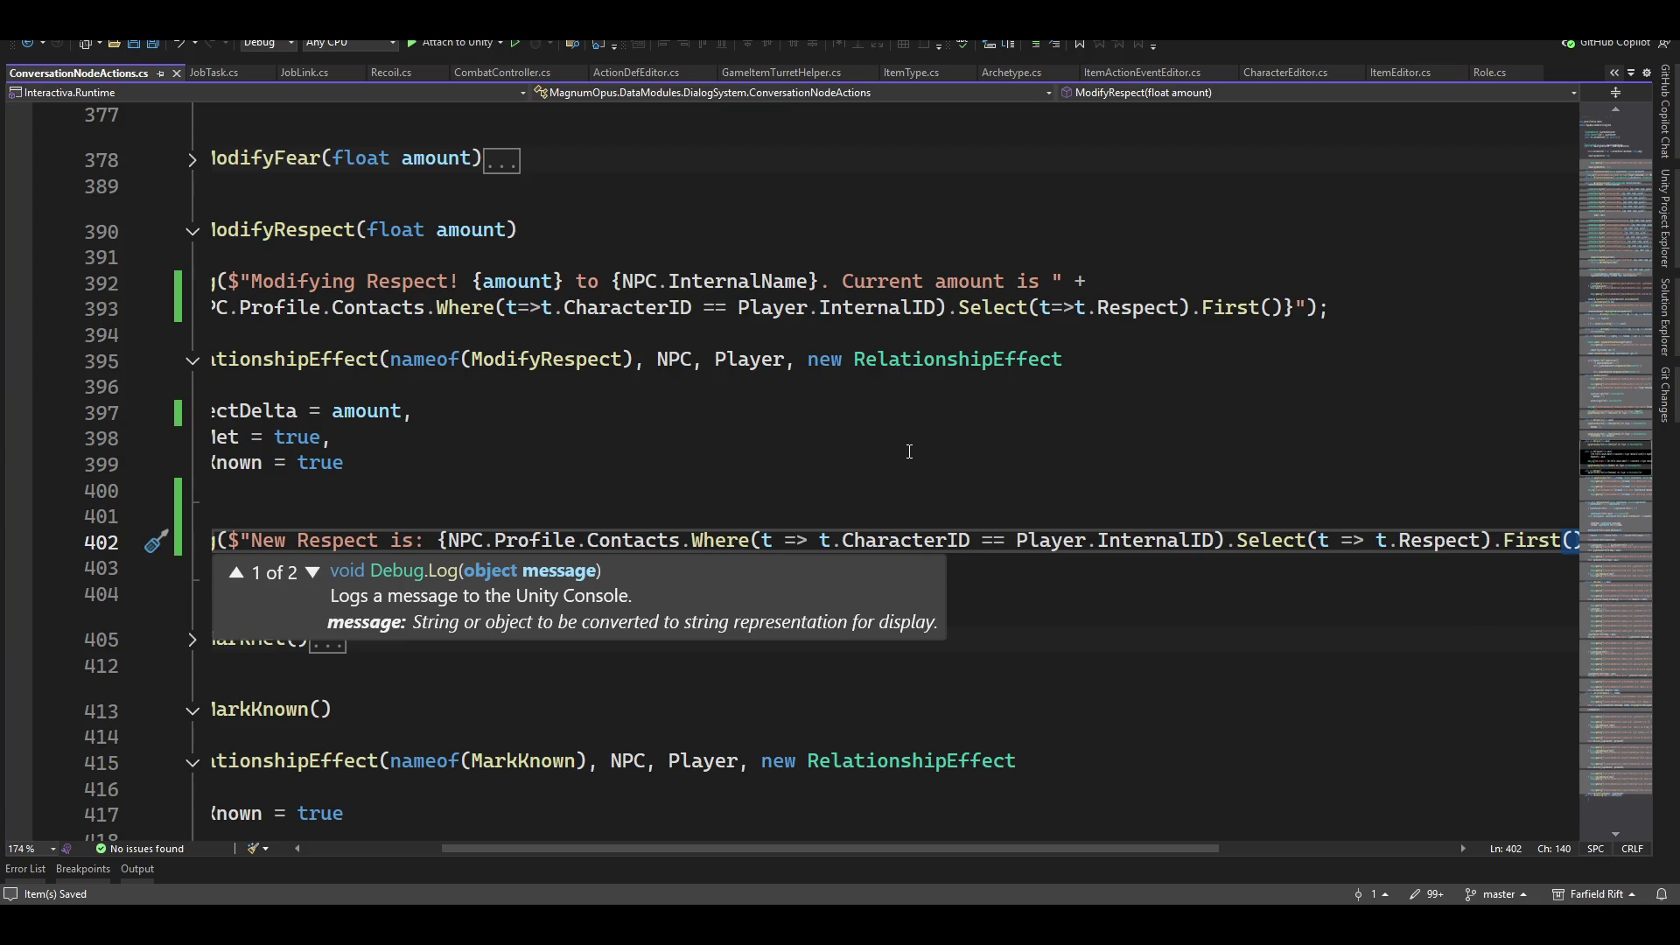
pyautogui.hotkey('alt', 'Tab')
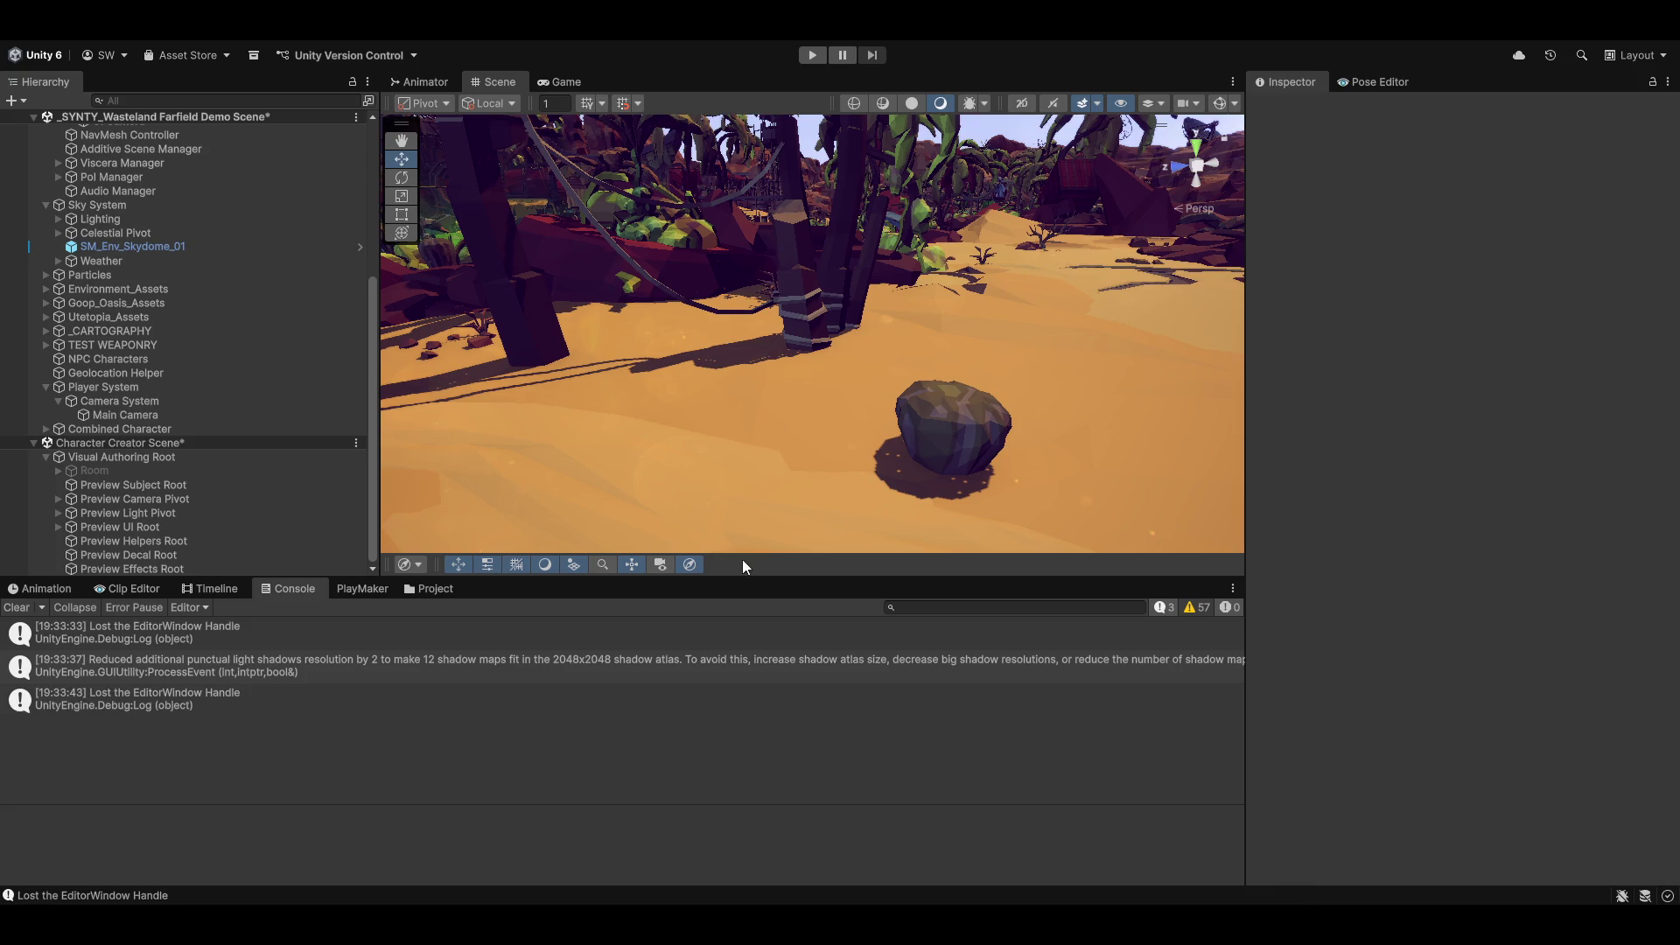
# Step: Clear the Console once script compilation has finished
pyautogui.click(15, 608)
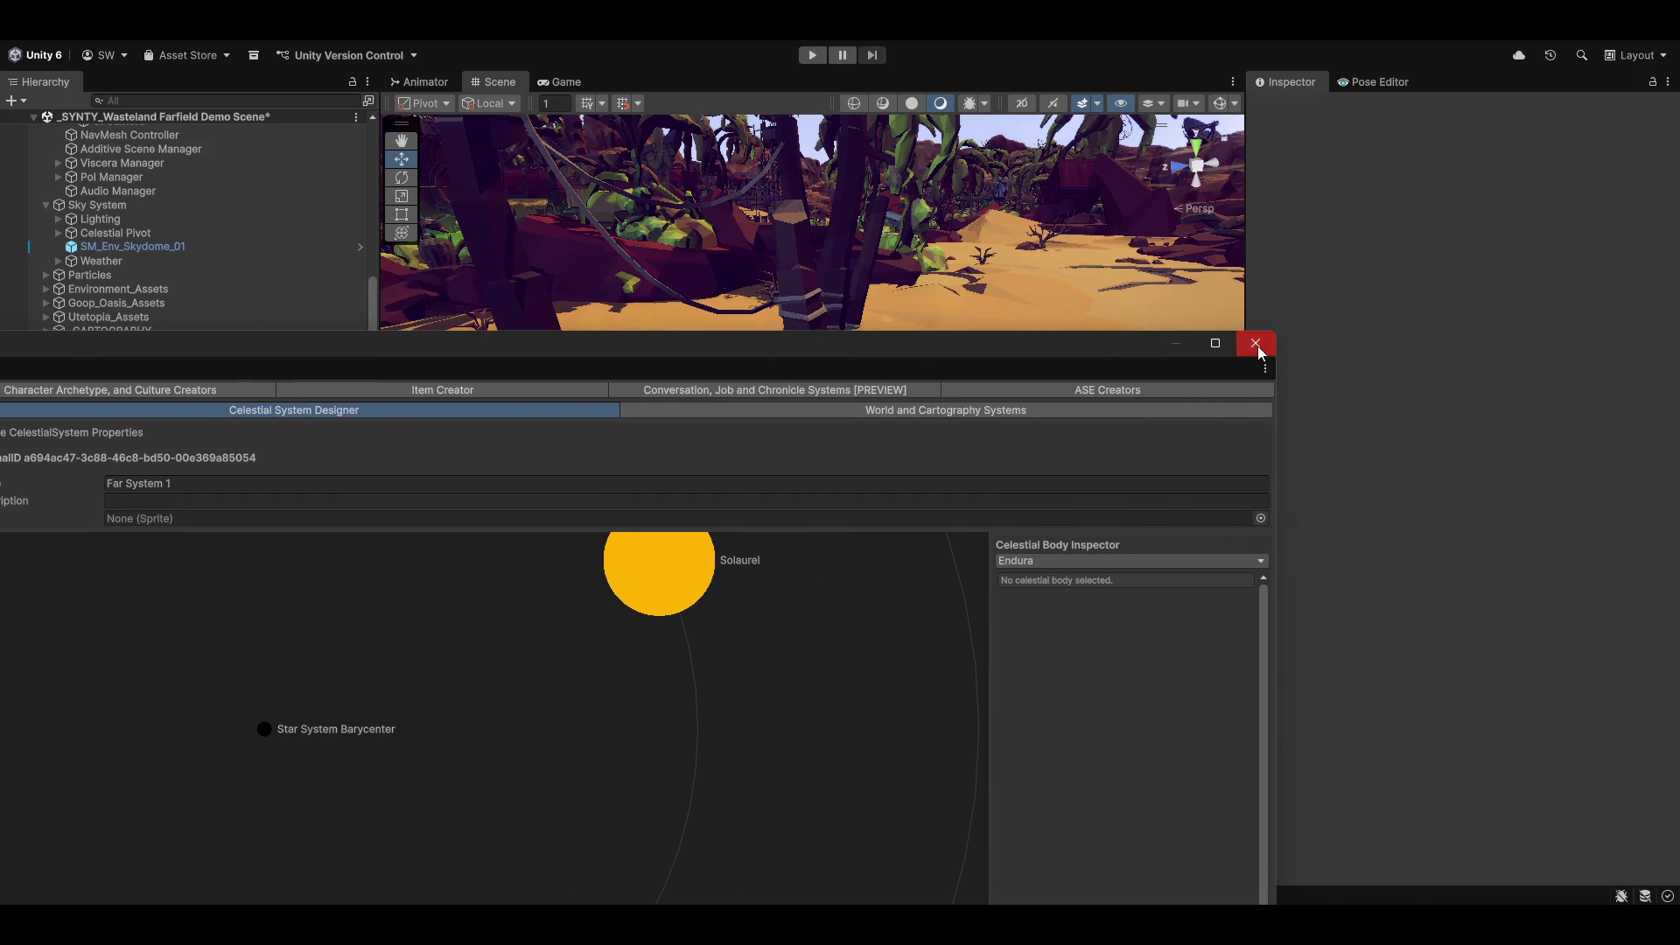
# Step: Close the Magnum Opus Editor, clear the Console, and switch to the Project window
pyautogui.click(1257, 343)
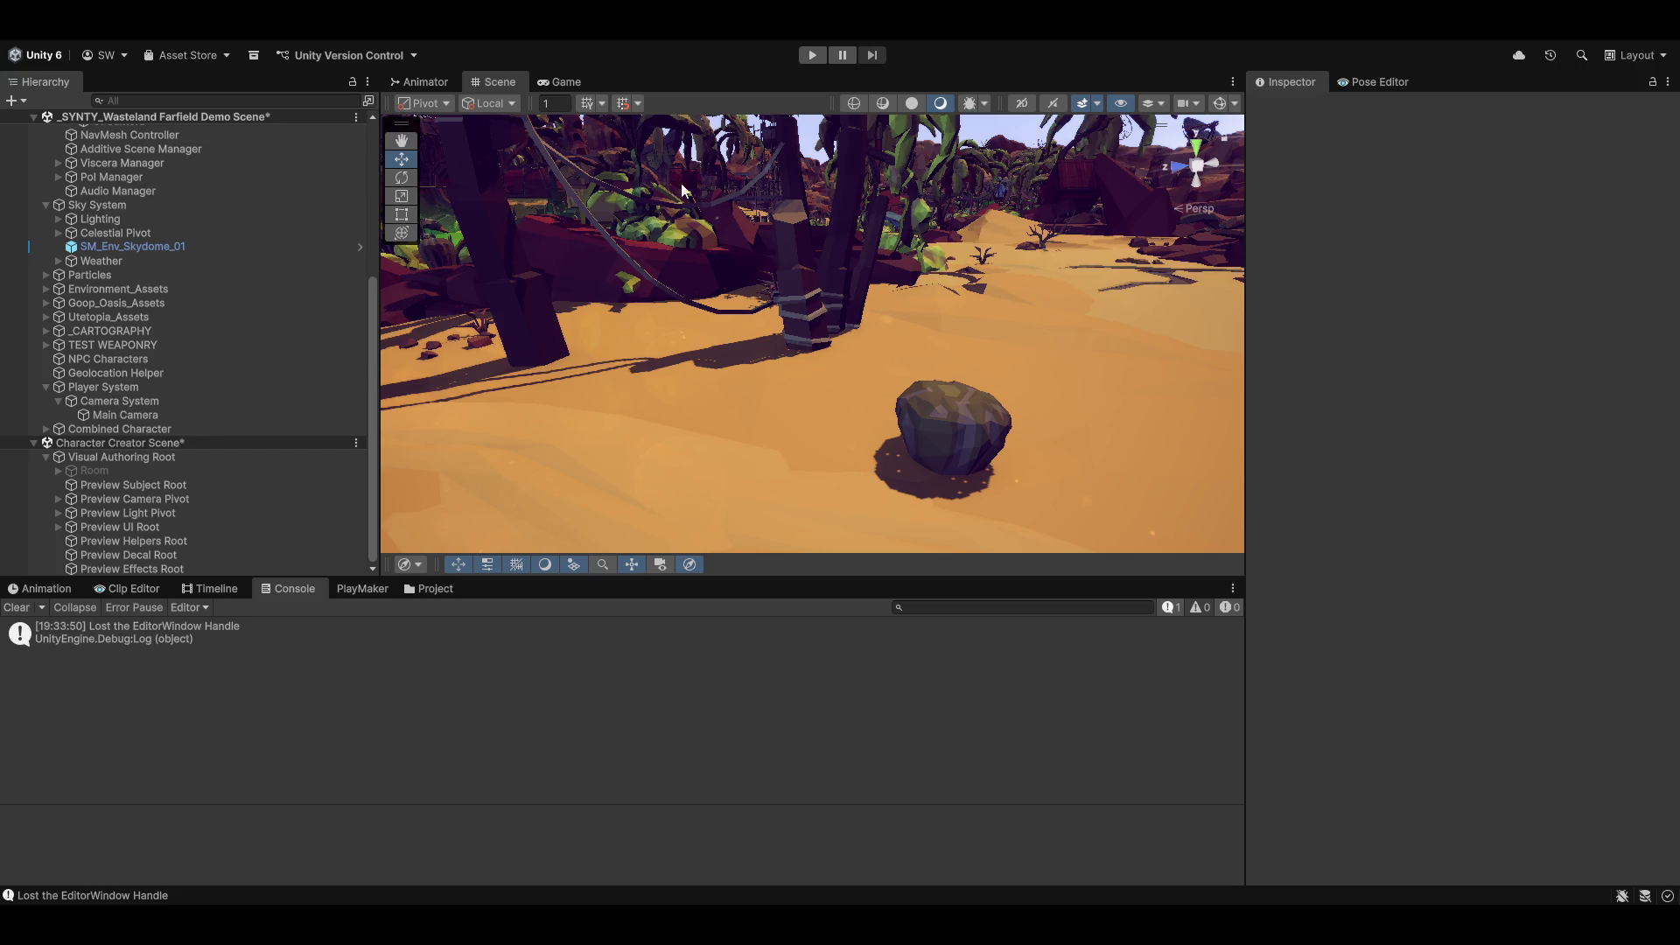
pyautogui.click(16, 608)
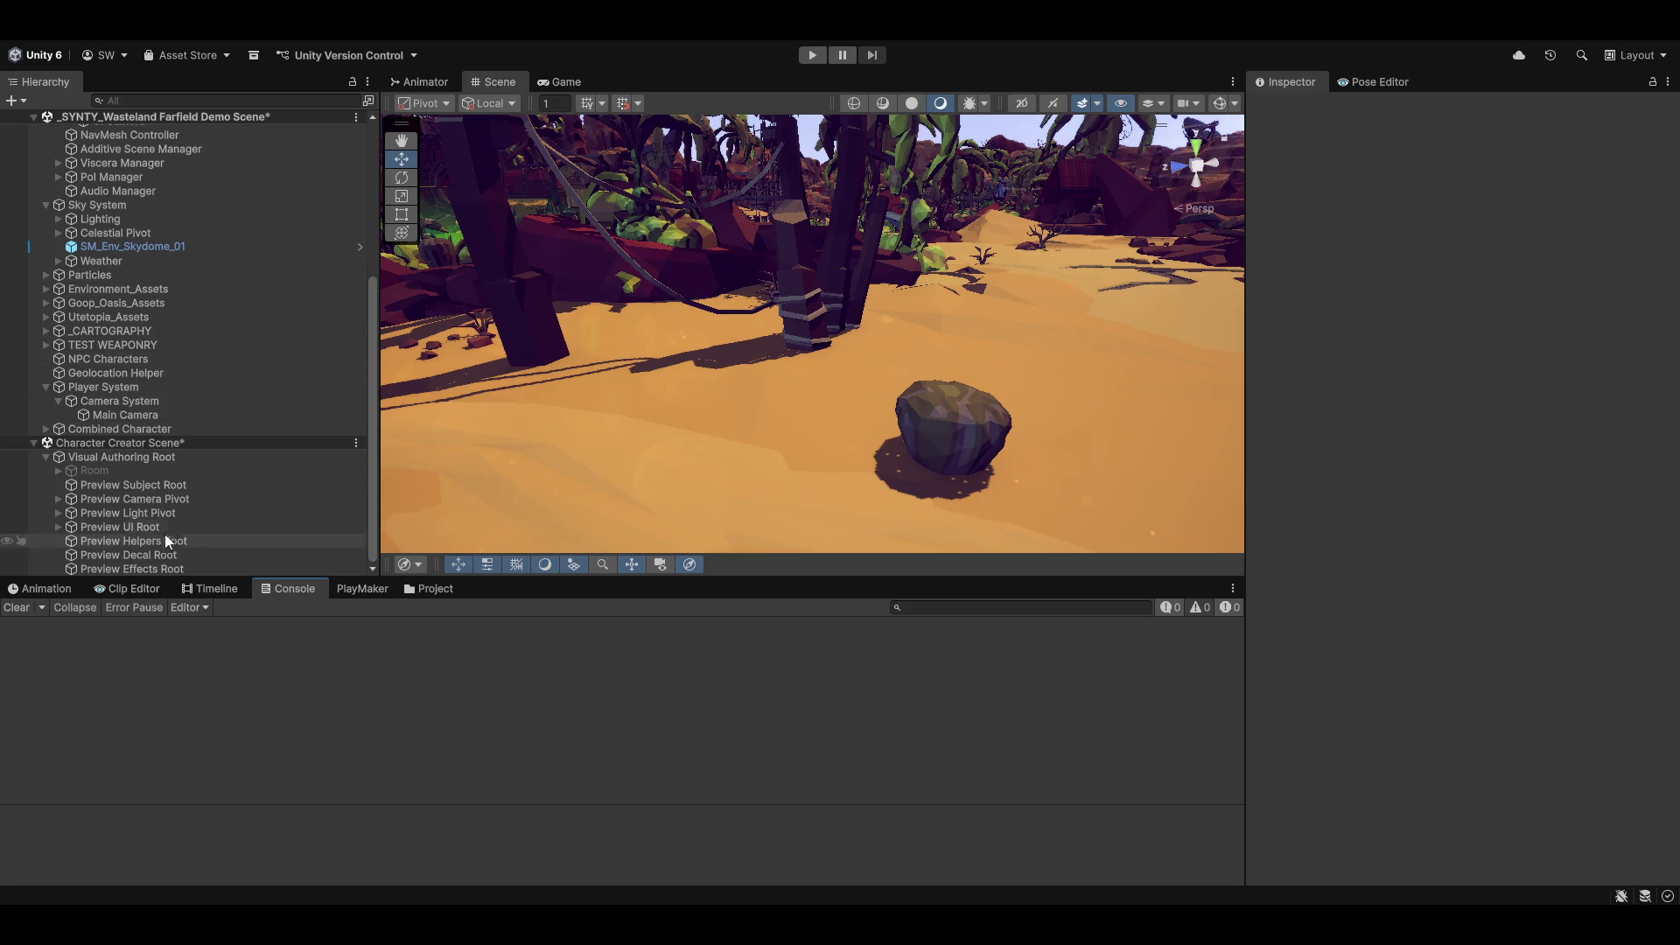
pyautogui.click(430, 591)
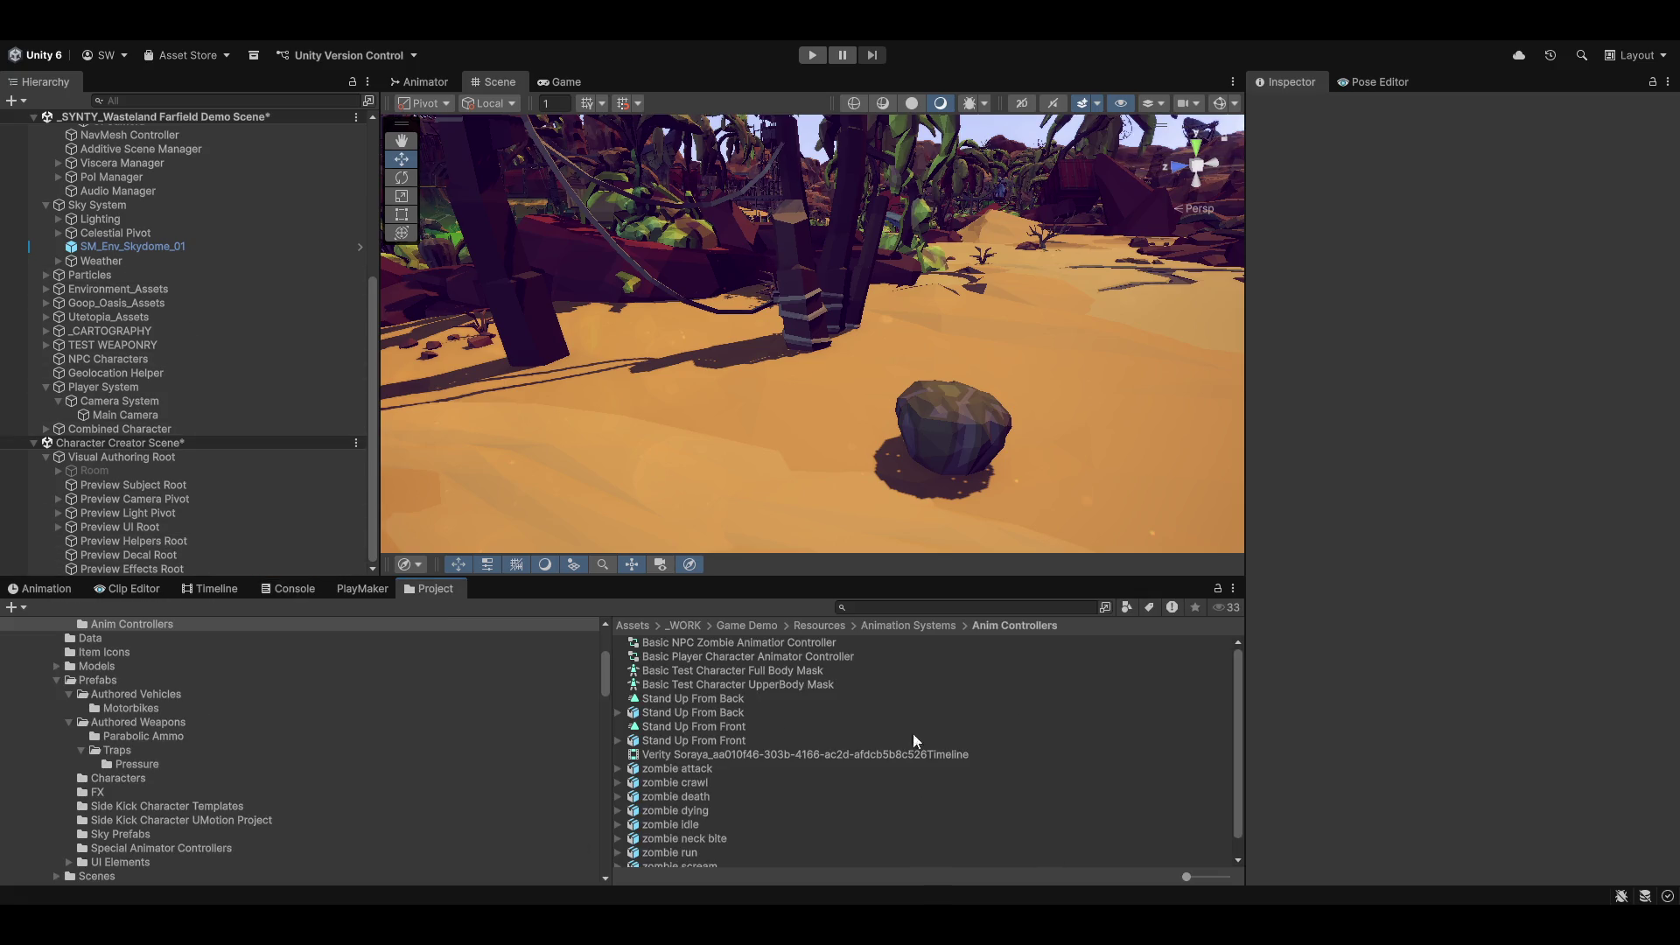
pyautogui.scroll(-1, 732, 729)
pyautogui.scroll(1, 721, 731)
pyautogui.scroll(3, 362, 728)
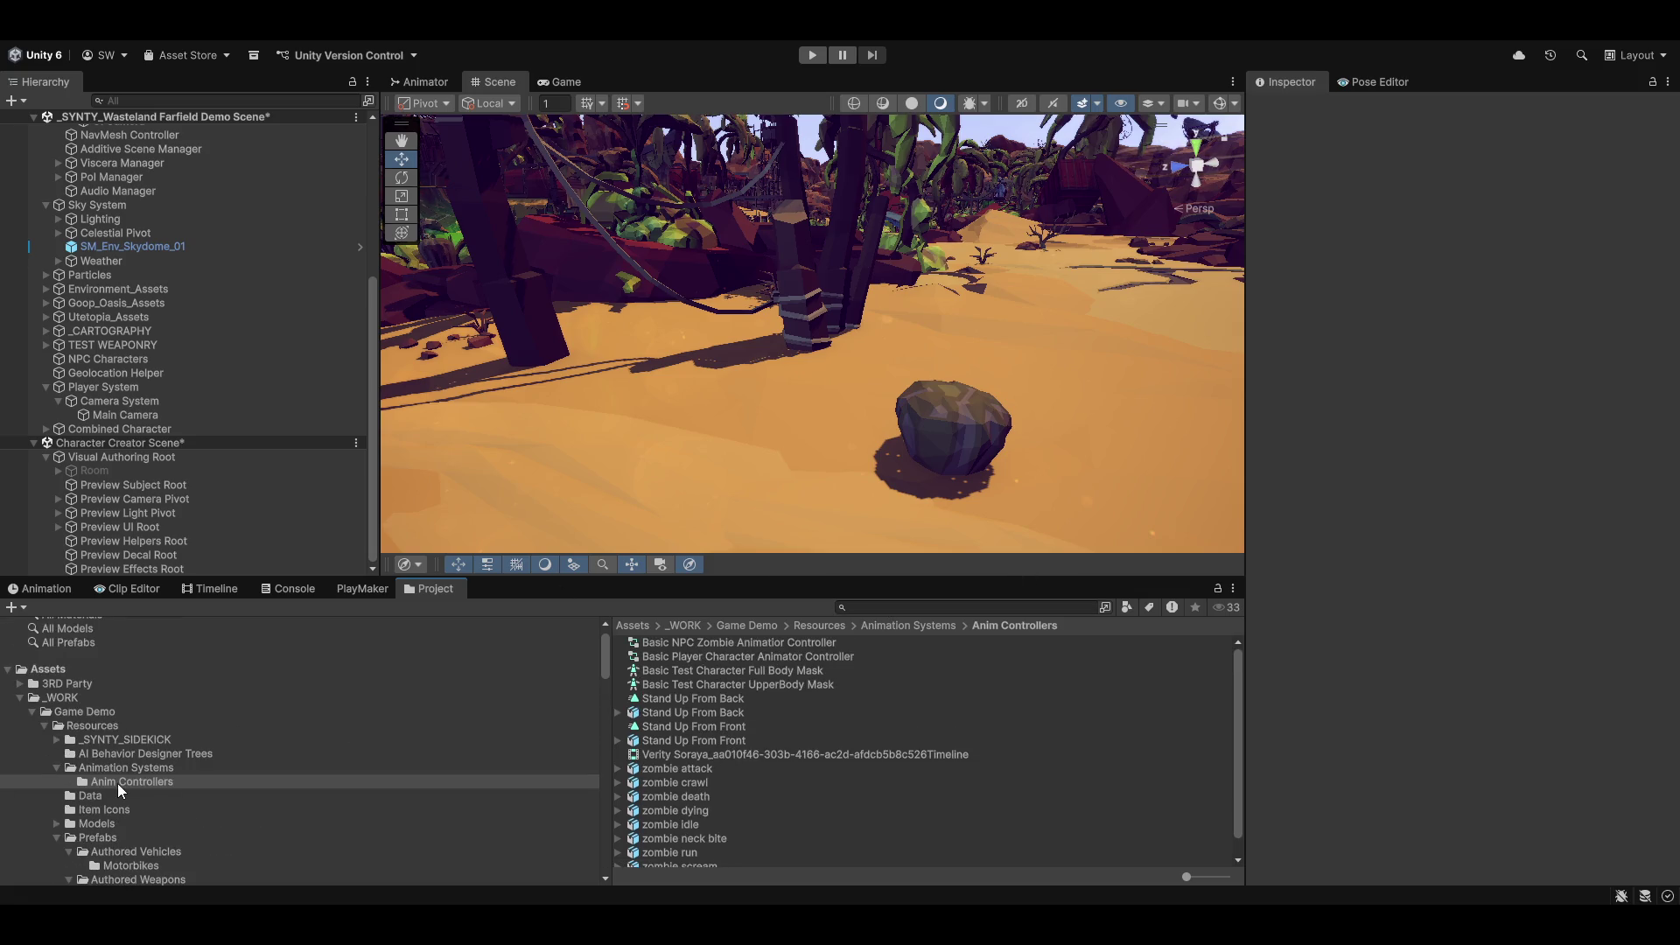
pyautogui.scroll(-3, 91, 784)
pyautogui.scroll(-6, 120, 820)
pyautogui.scroll(-3, 121, 801)
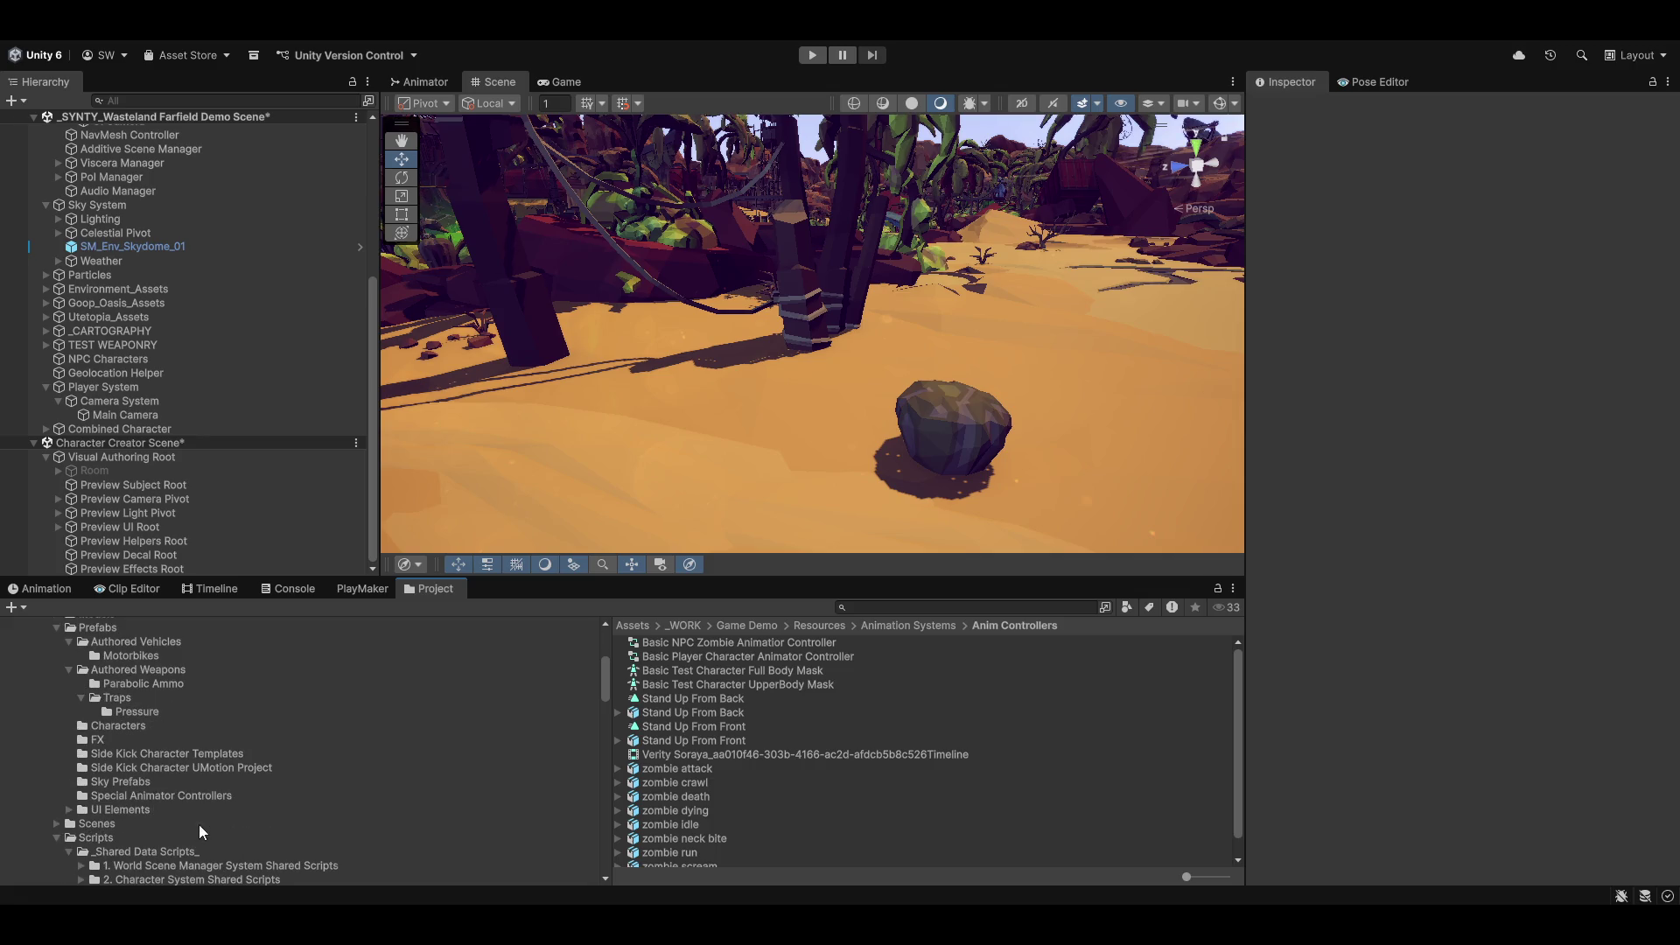
# Step: Browse to Assets/_WORK/Game Demo/Resources/Prefabs and open the Characters folder
pyautogui.click(120, 779)
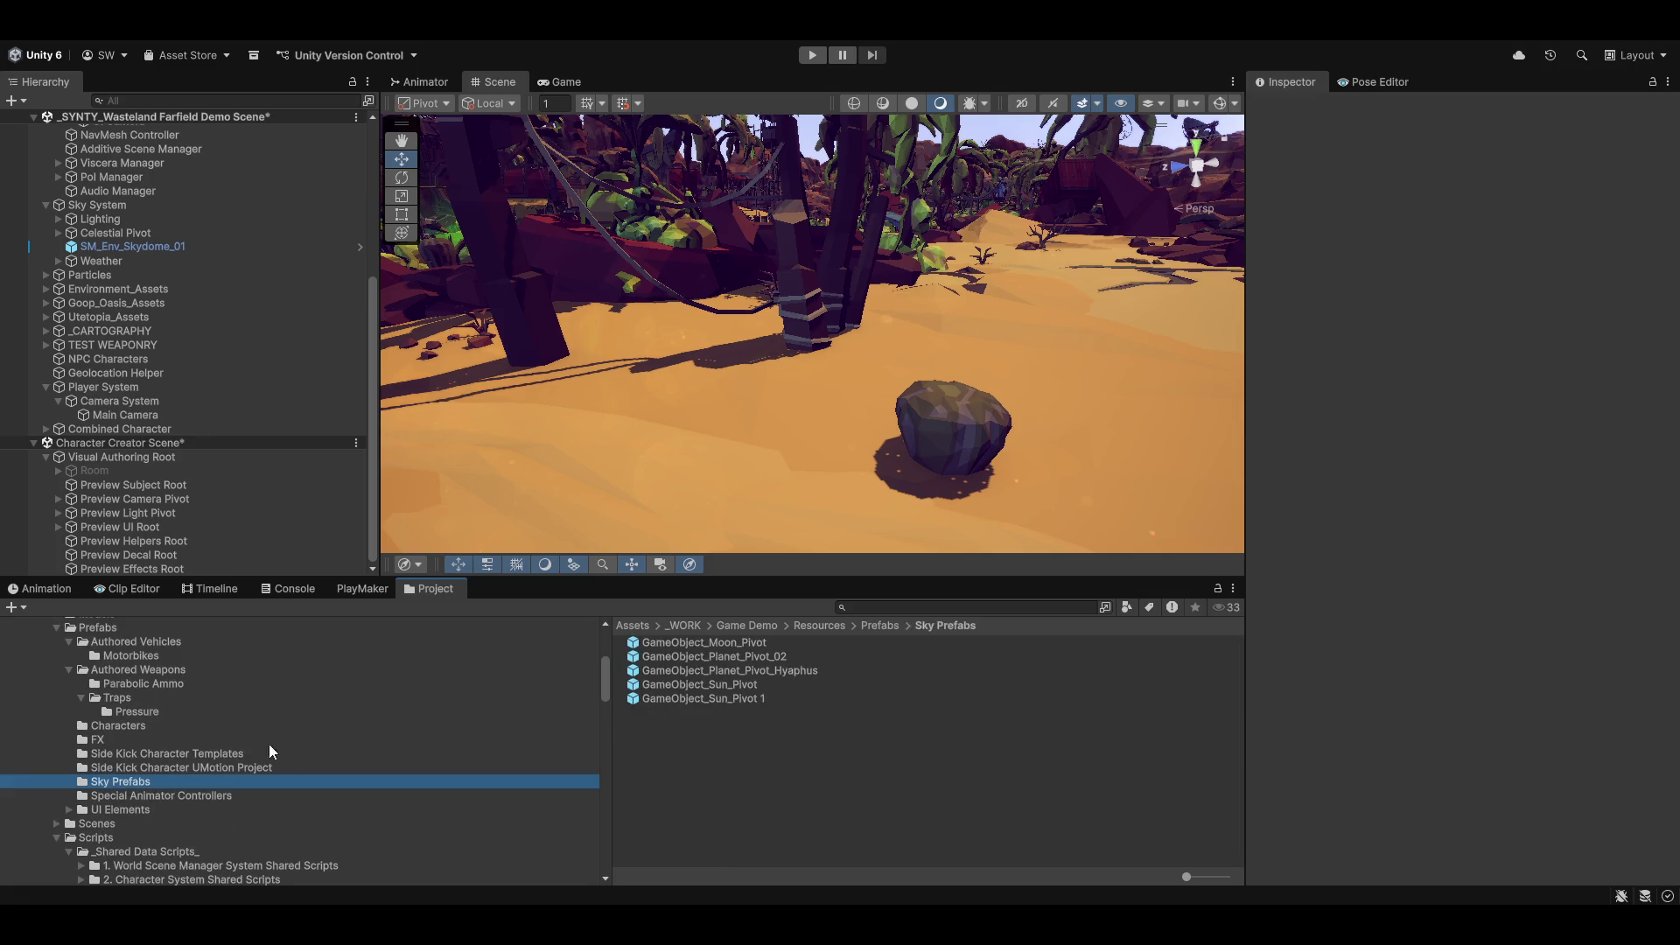
pyautogui.scroll(-6, 175, 800)
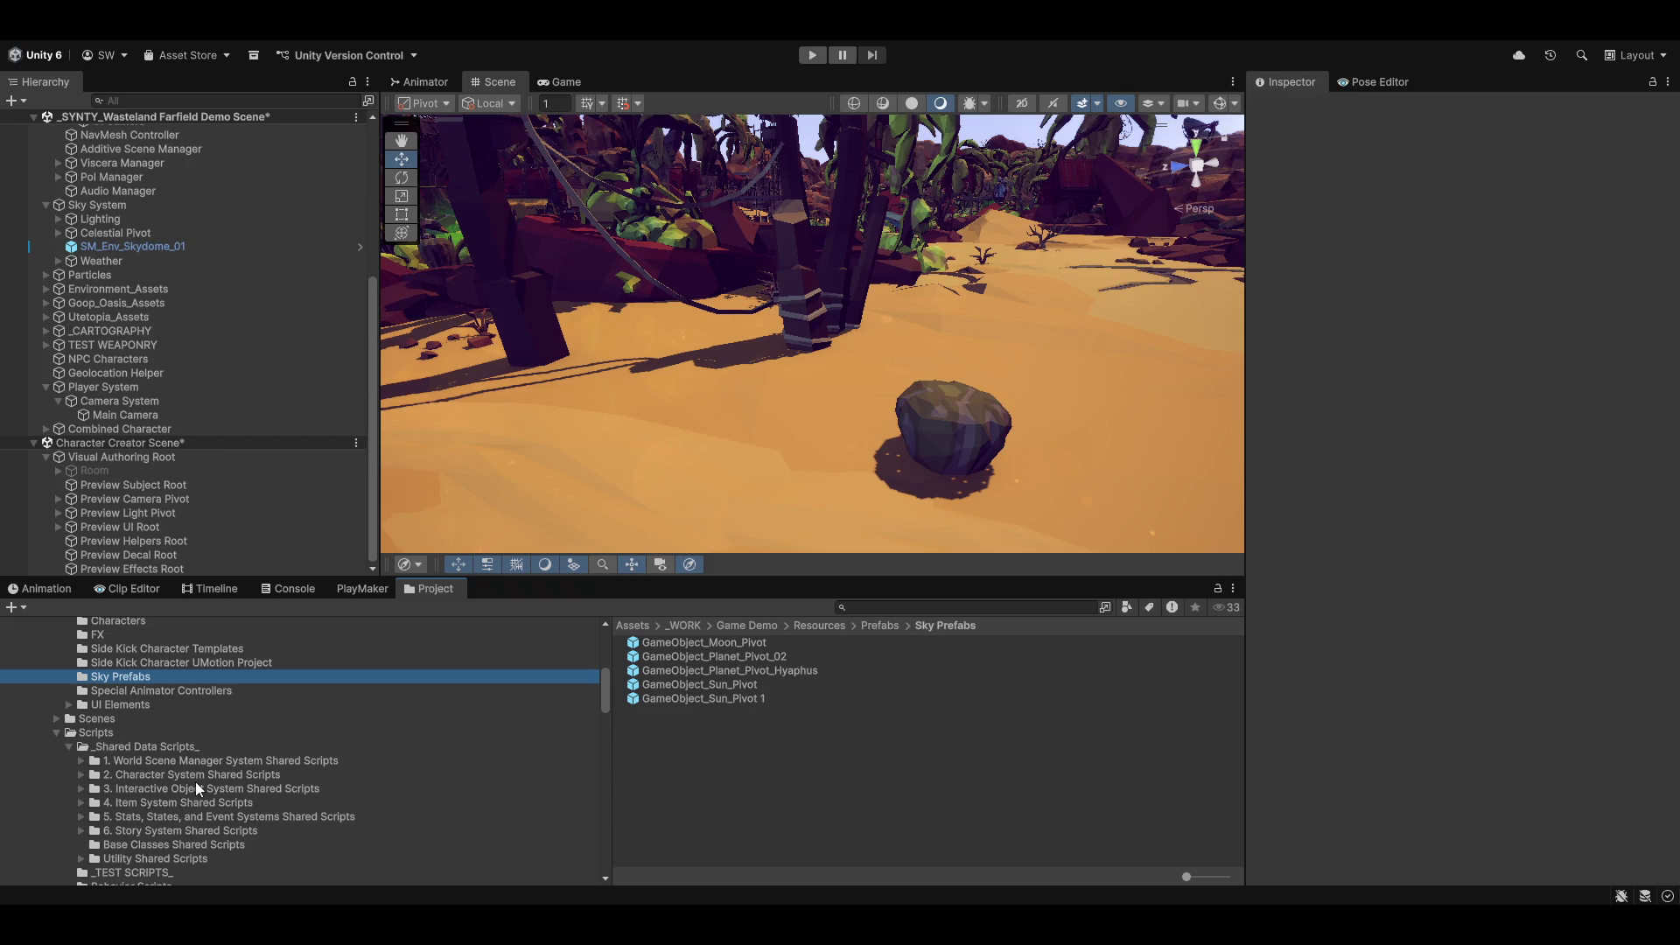
pyautogui.scroll(6, 358, 842)
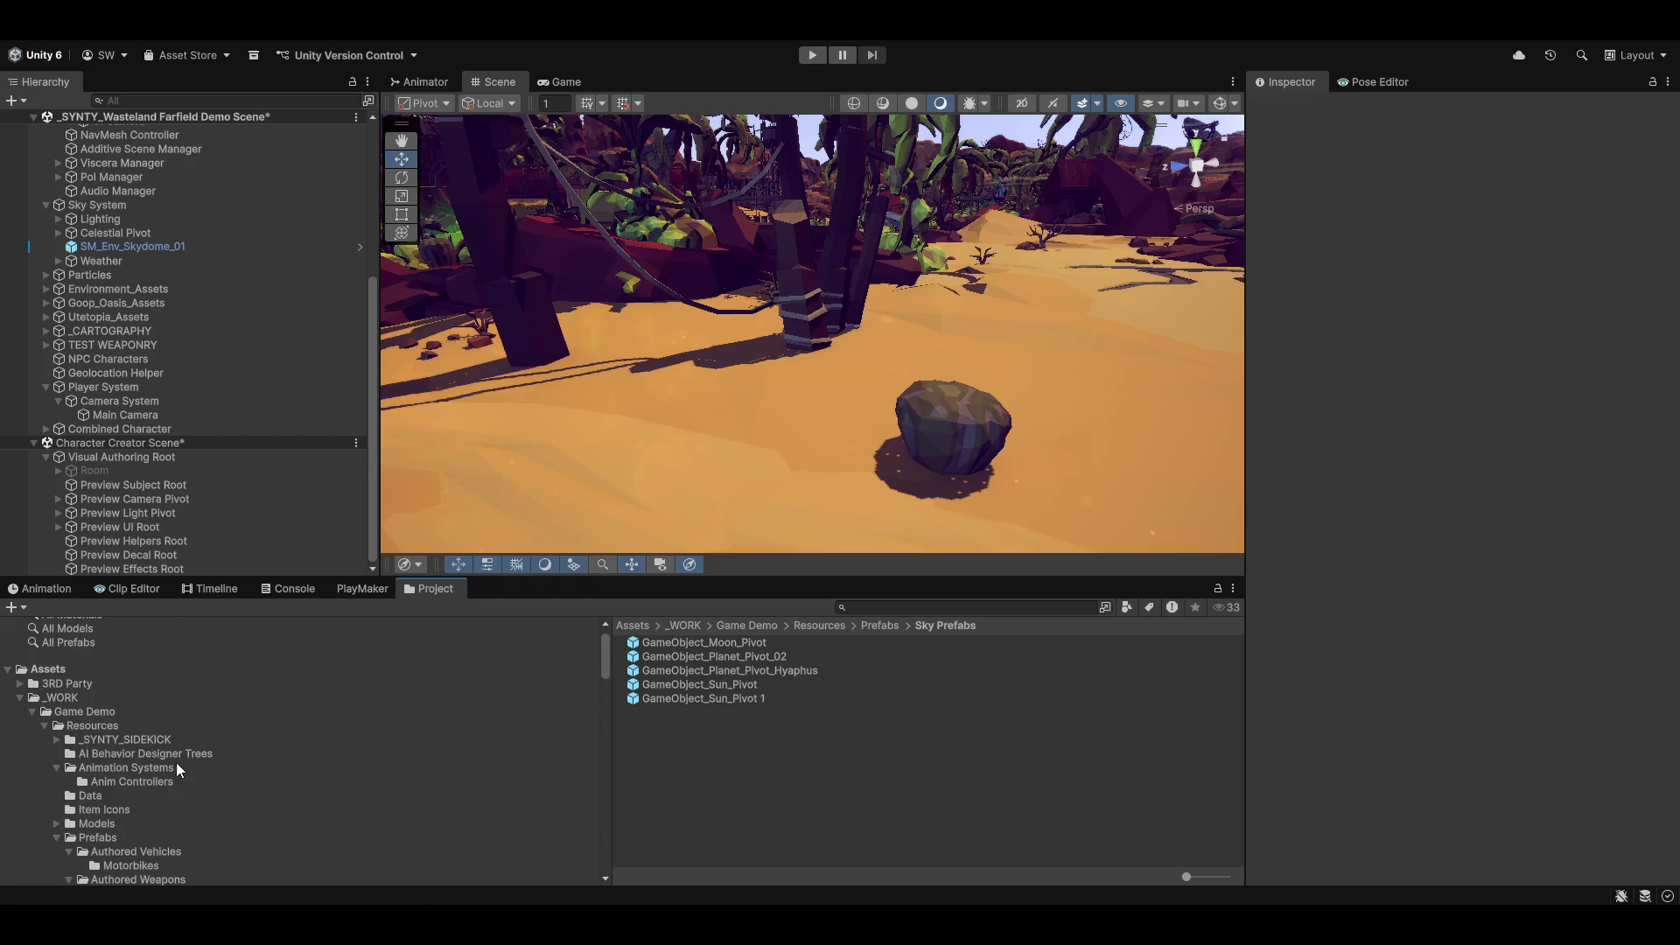
pyautogui.scroll(9, 182, 768)
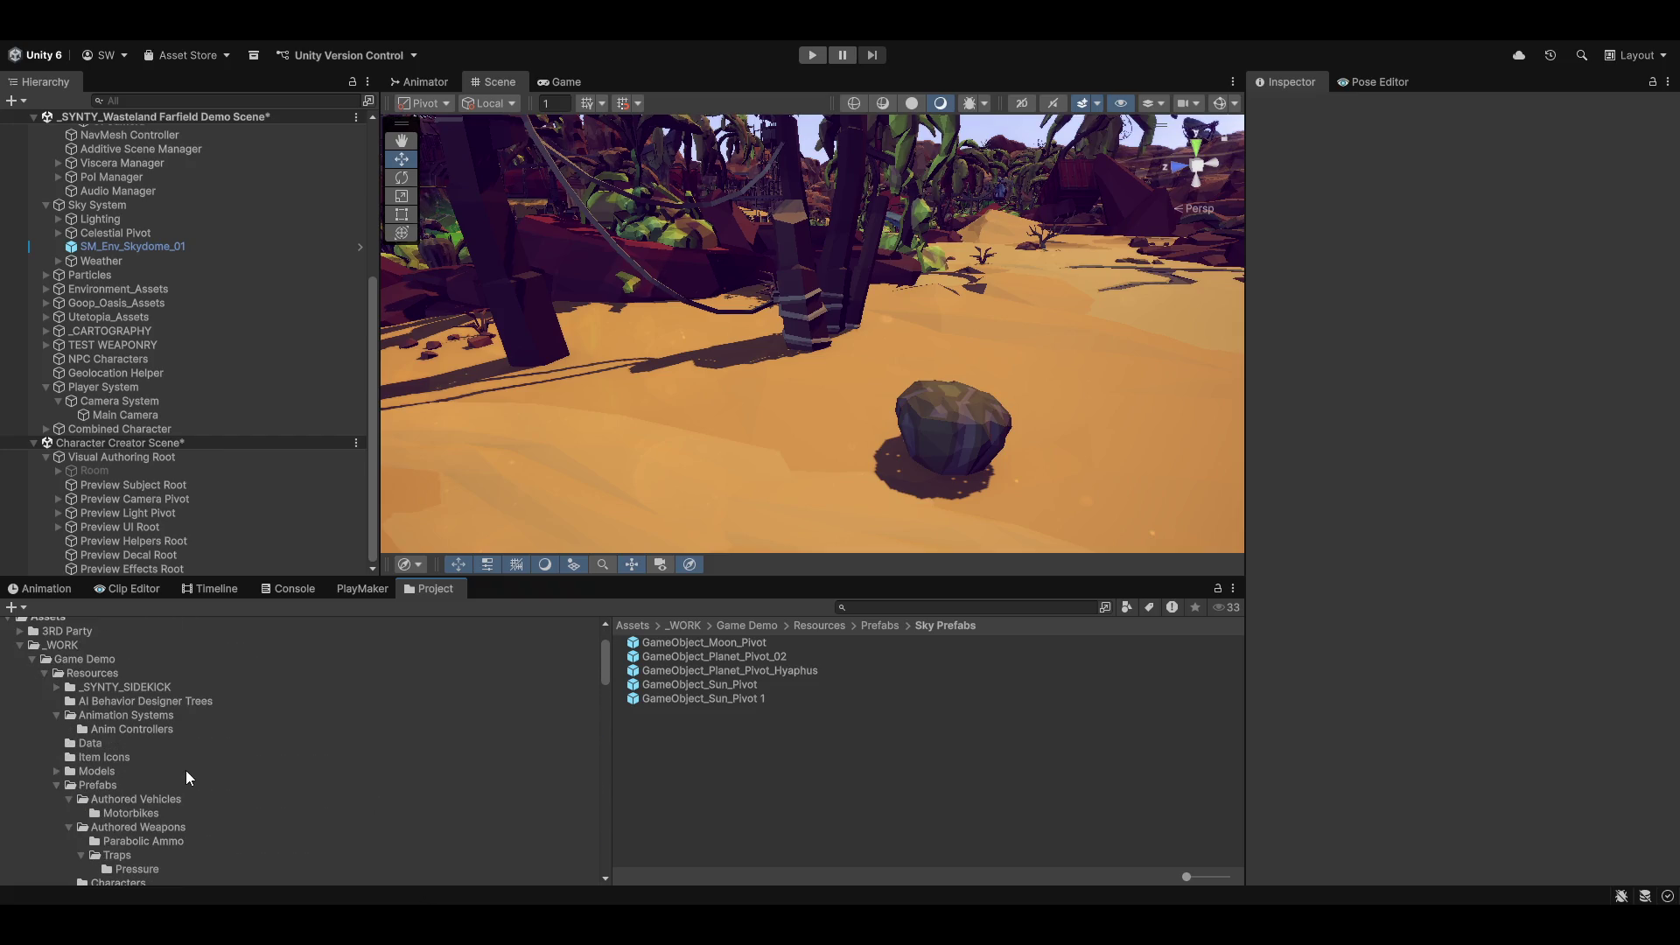
pyautogui.scroll(-3, 108, 843)
pyautogui.click(96, 733)
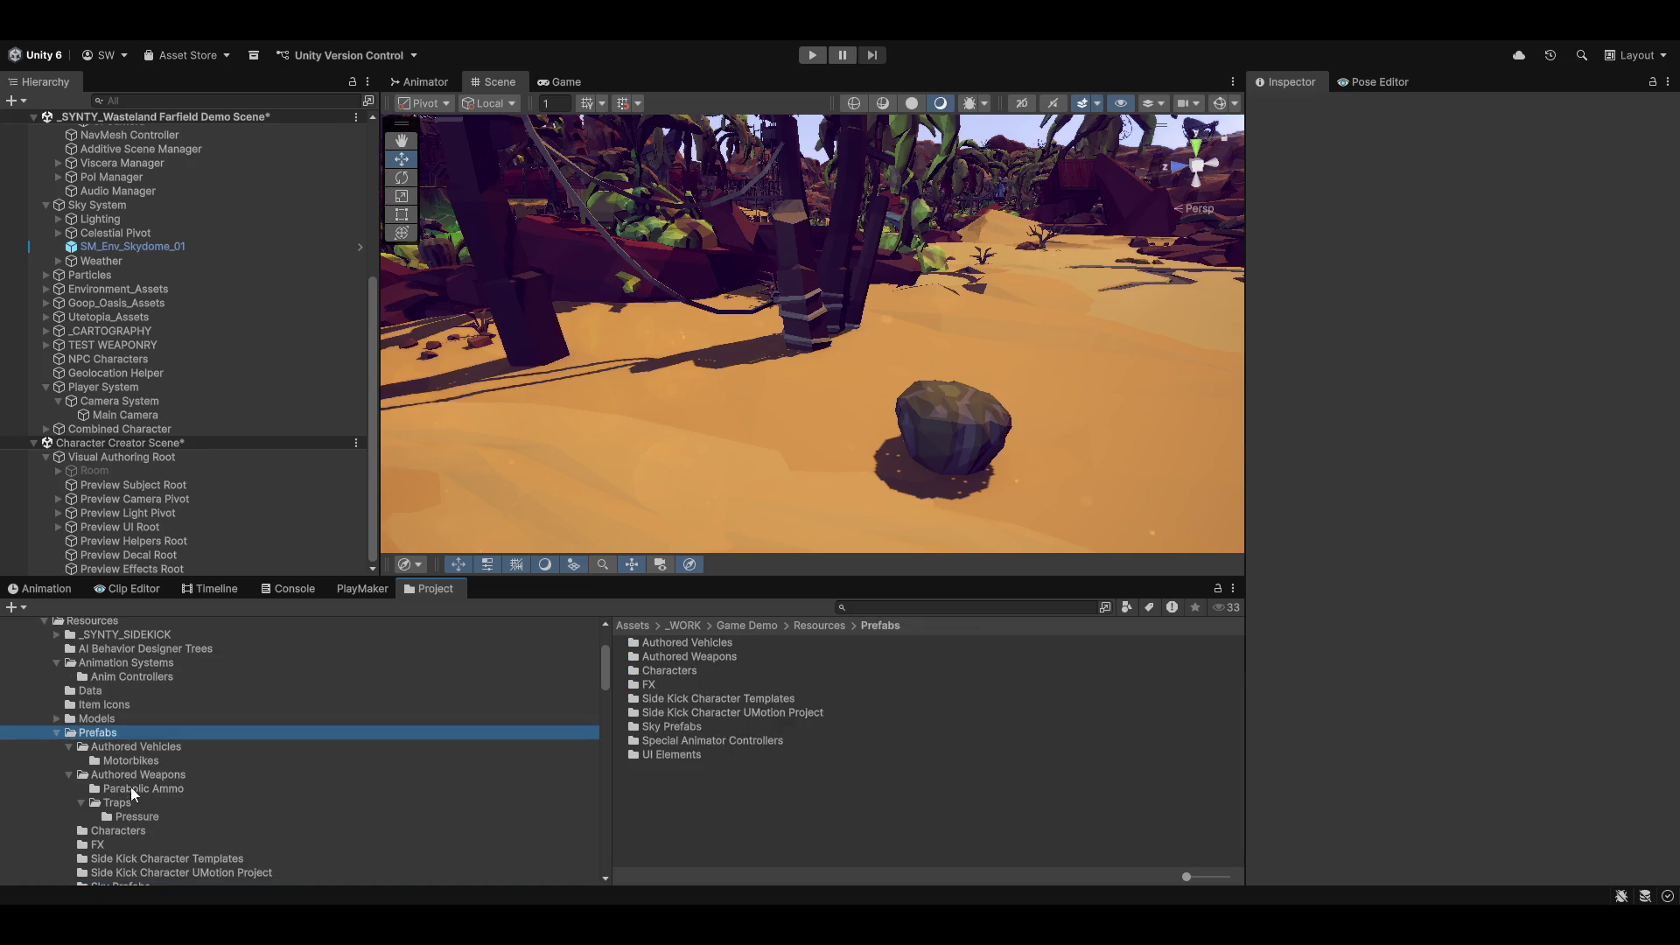
pyautogui.doubleClick(670, 671)
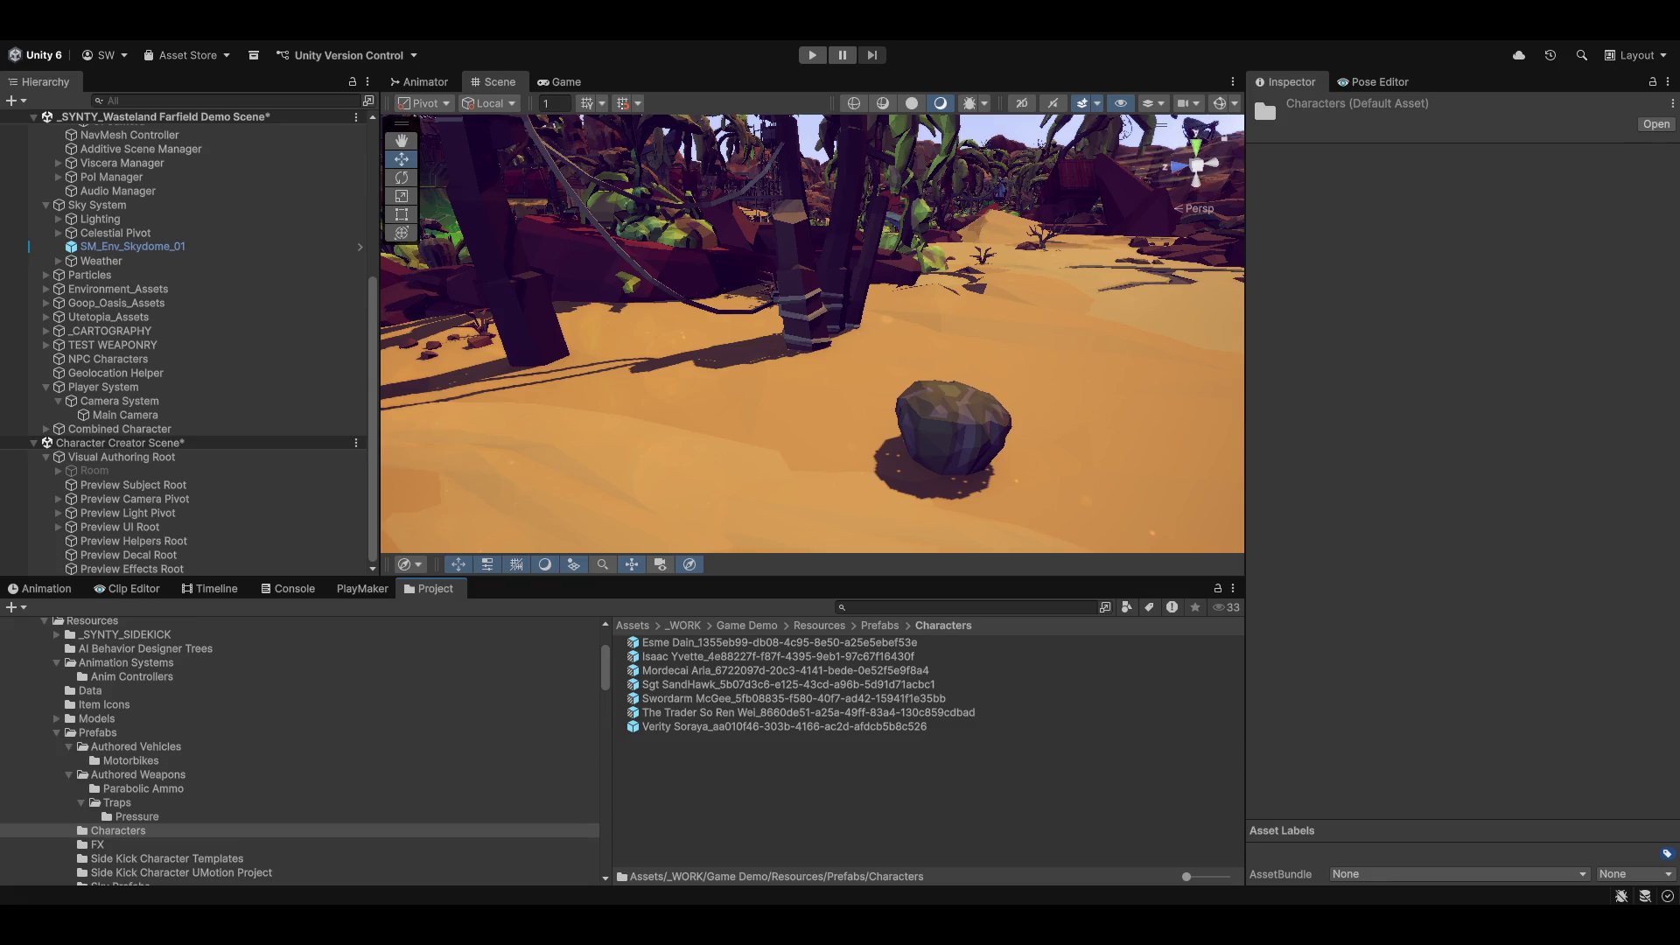
# Step: Check the custom tools menu, then select the player character prefab for the Inspector
pyautogui.click(624, 35)
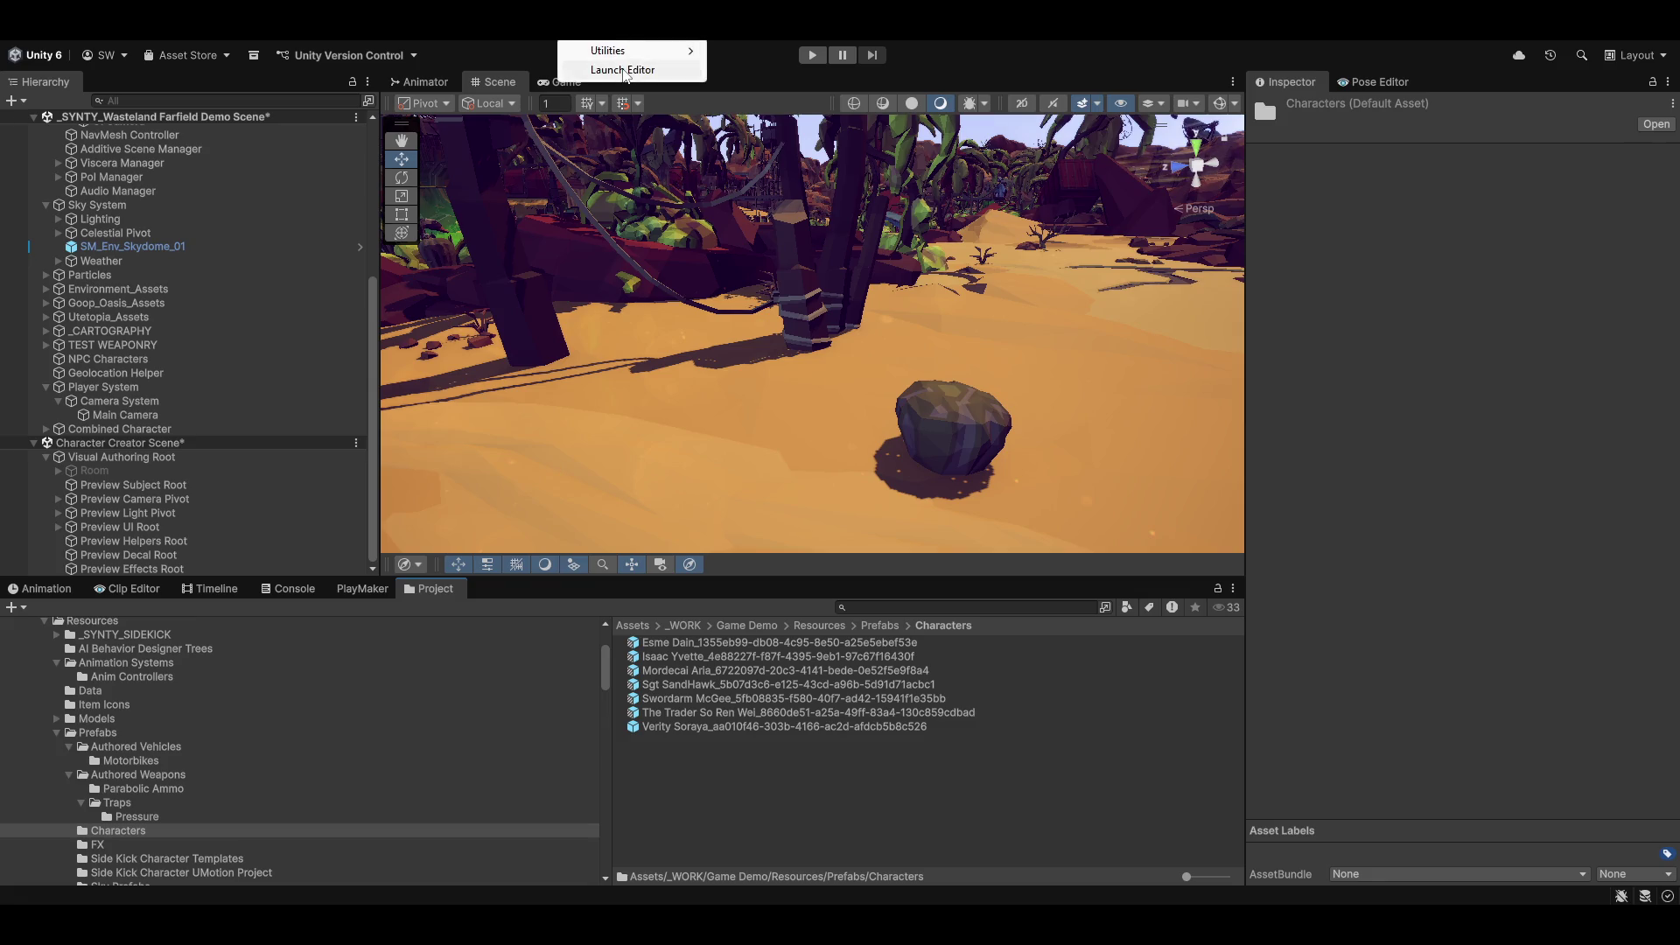
pyautogui.moveTo(774, 35)
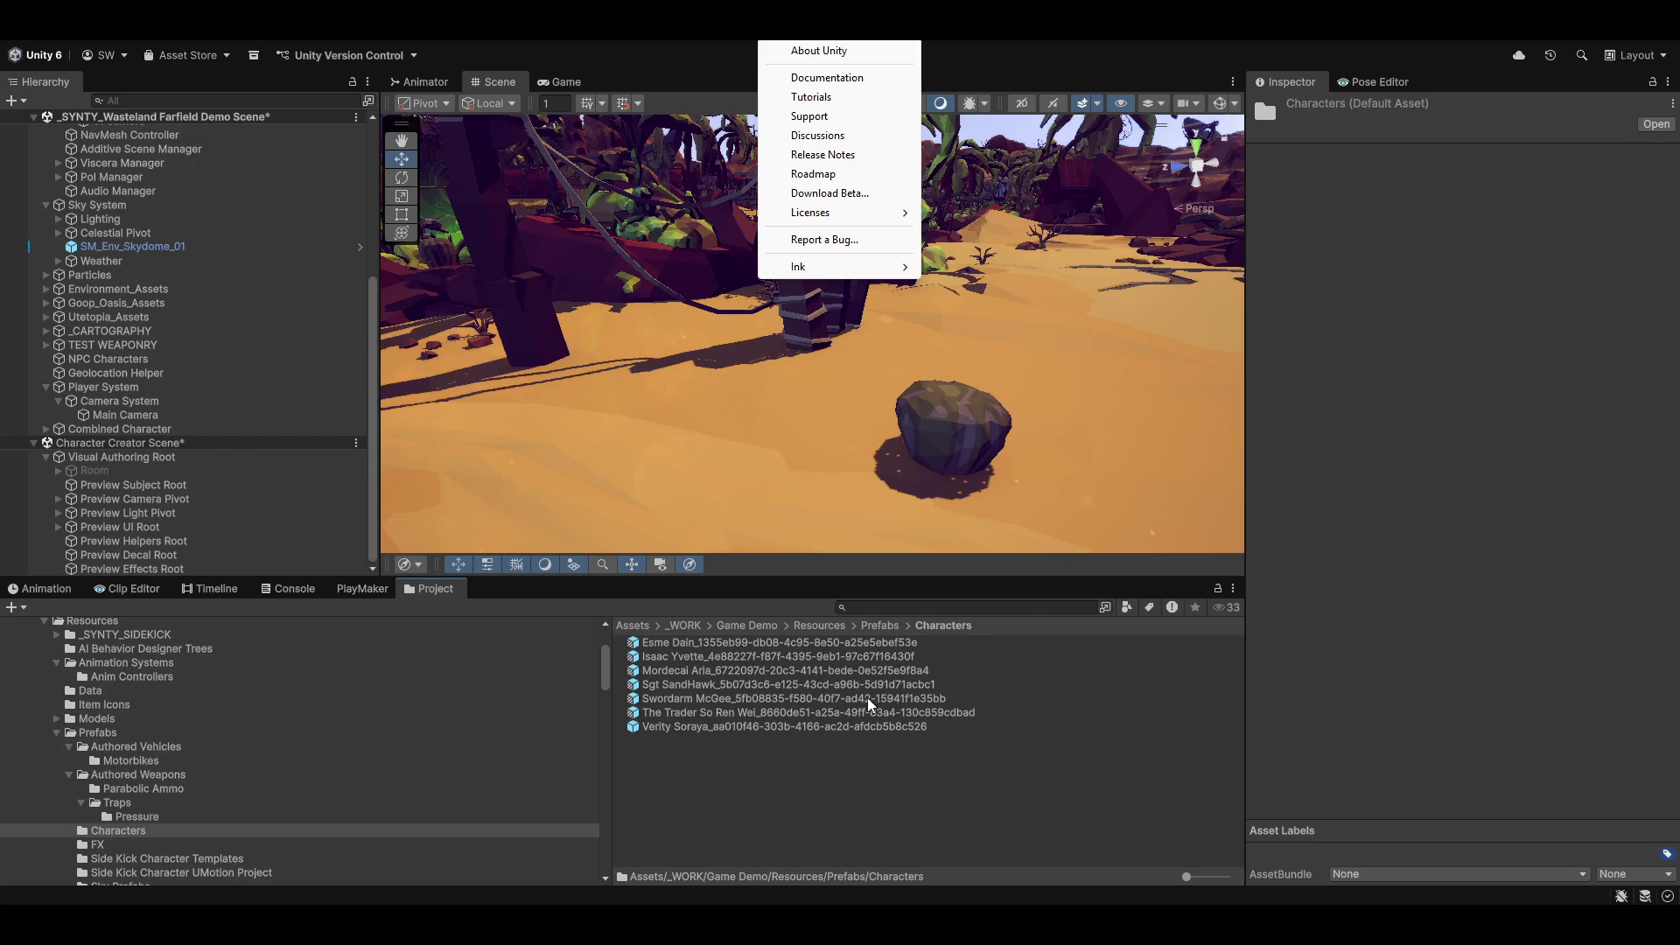
pyautogui.click(691, 727)
# Step: Set the player prefab and its children to Character Layer, then enter Play mode
pyautogui.click(1578, 229)
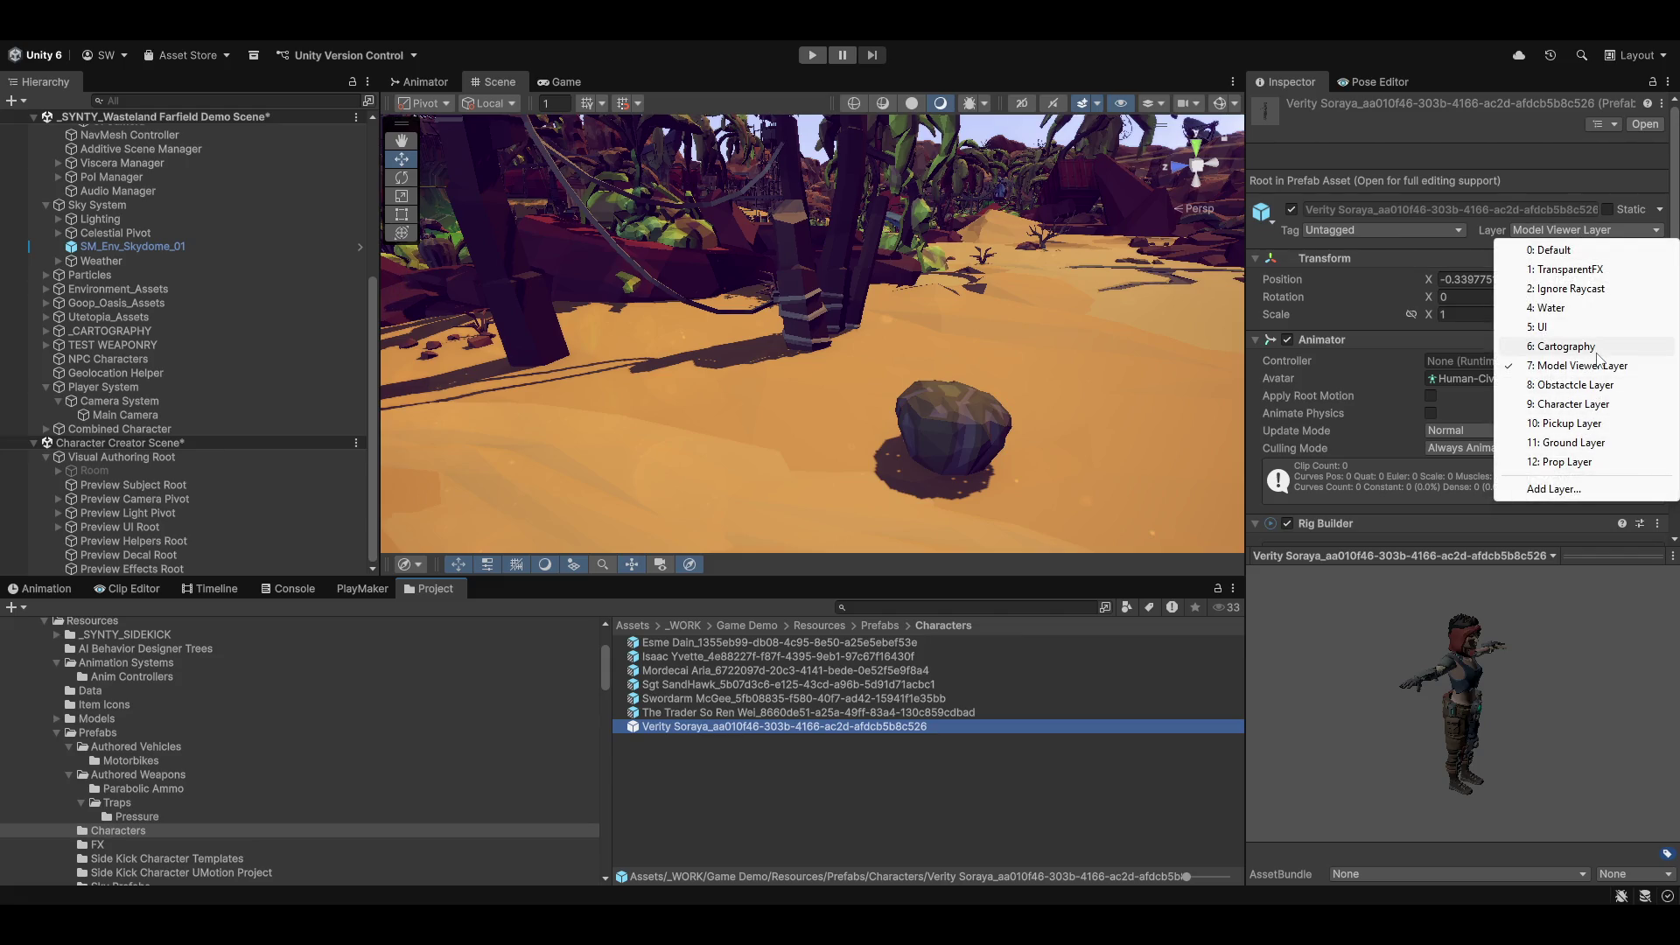
pyautogui.click(1573, 404)
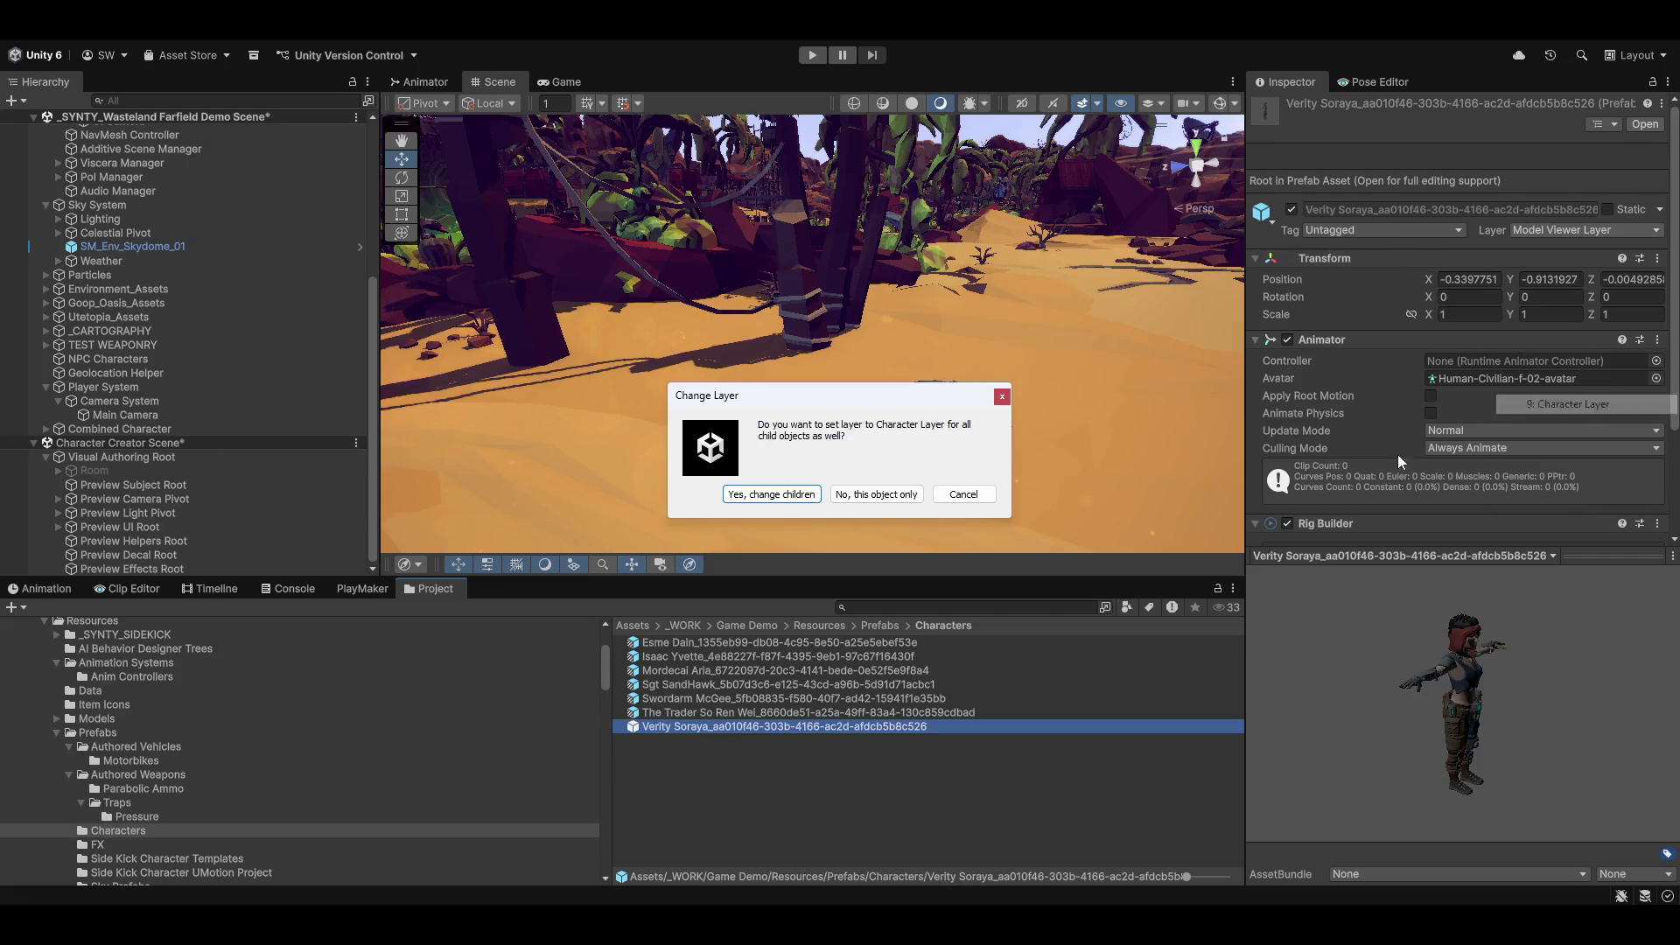
pyautogui.click(770, 495)
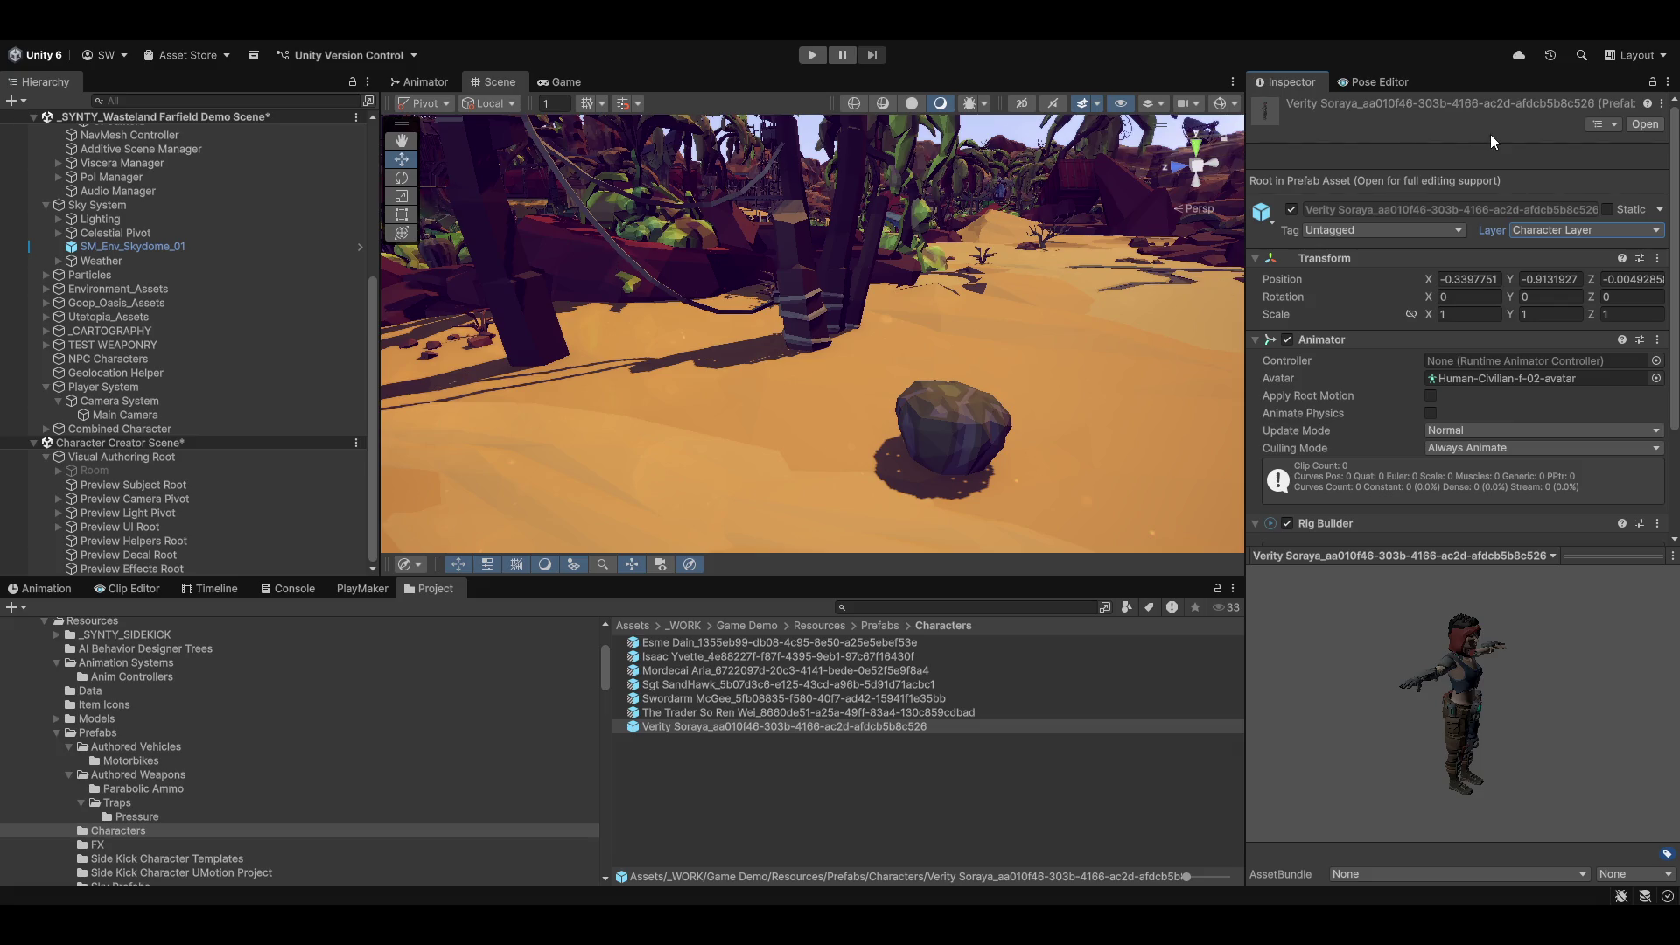
pyautogui.click(812, 55)
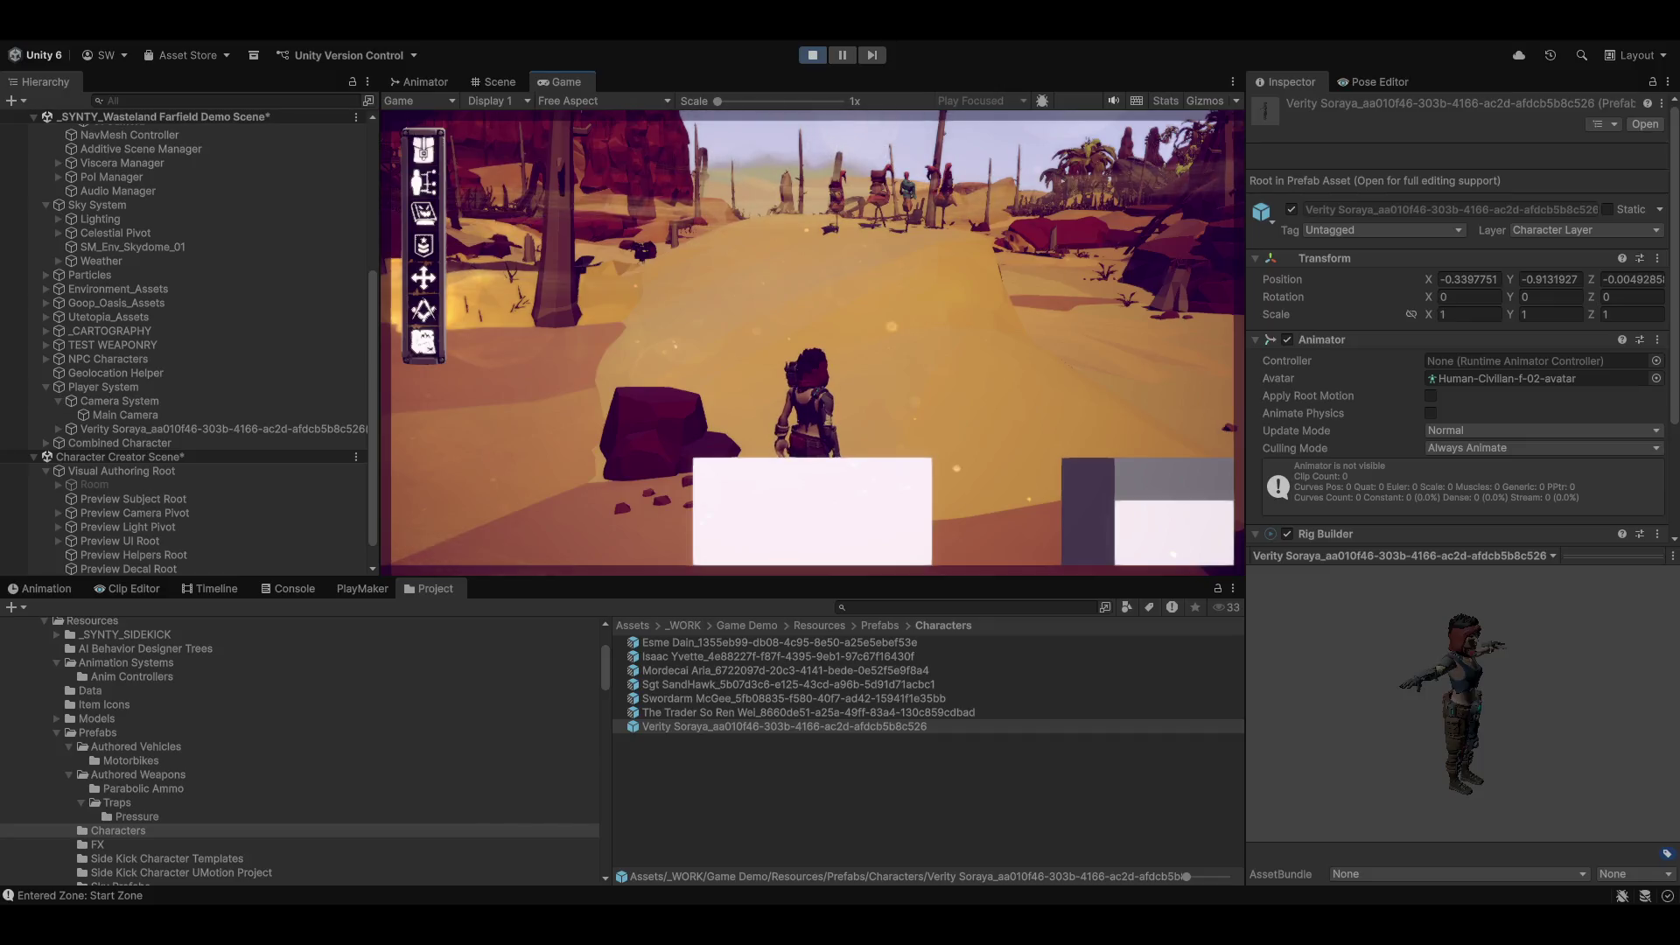
# Step: Choose Utilities > Launch Editor from the menu beside the Game tab
pyautogui.rightClick(616, 94)
pyautogui.click(622, 70)
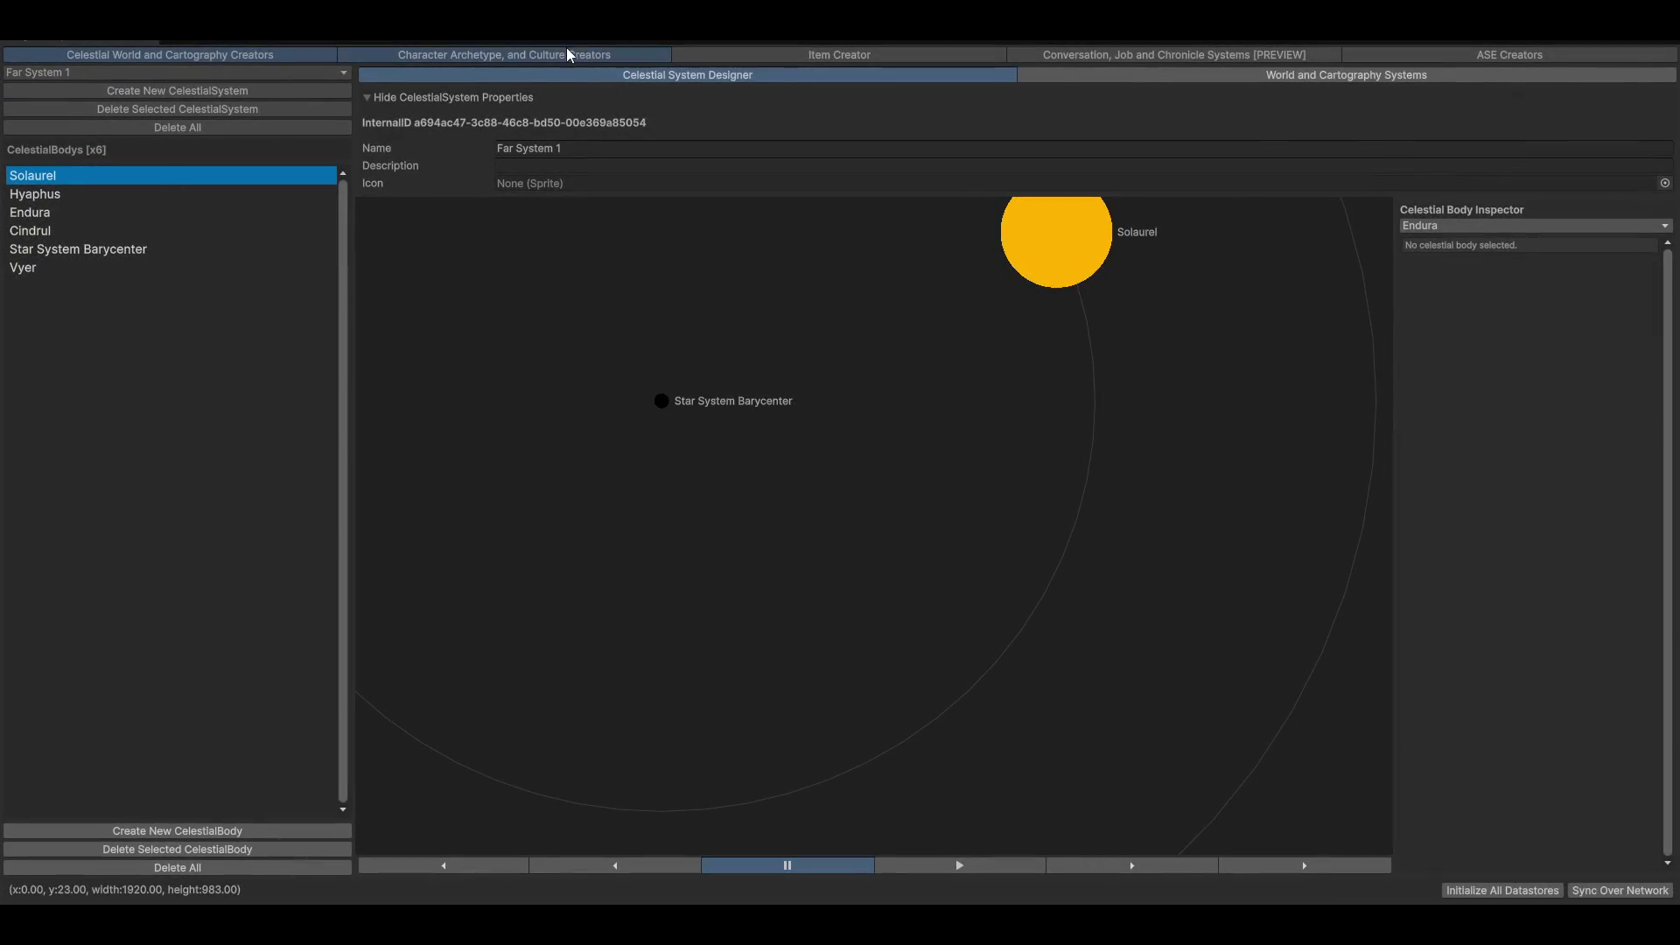
# Step: Open Character Archetype > Character Creator on the Inventorys and Equipment Slots tab
pyautogui.click(565, 53)
pyautogui.click(763, 75)
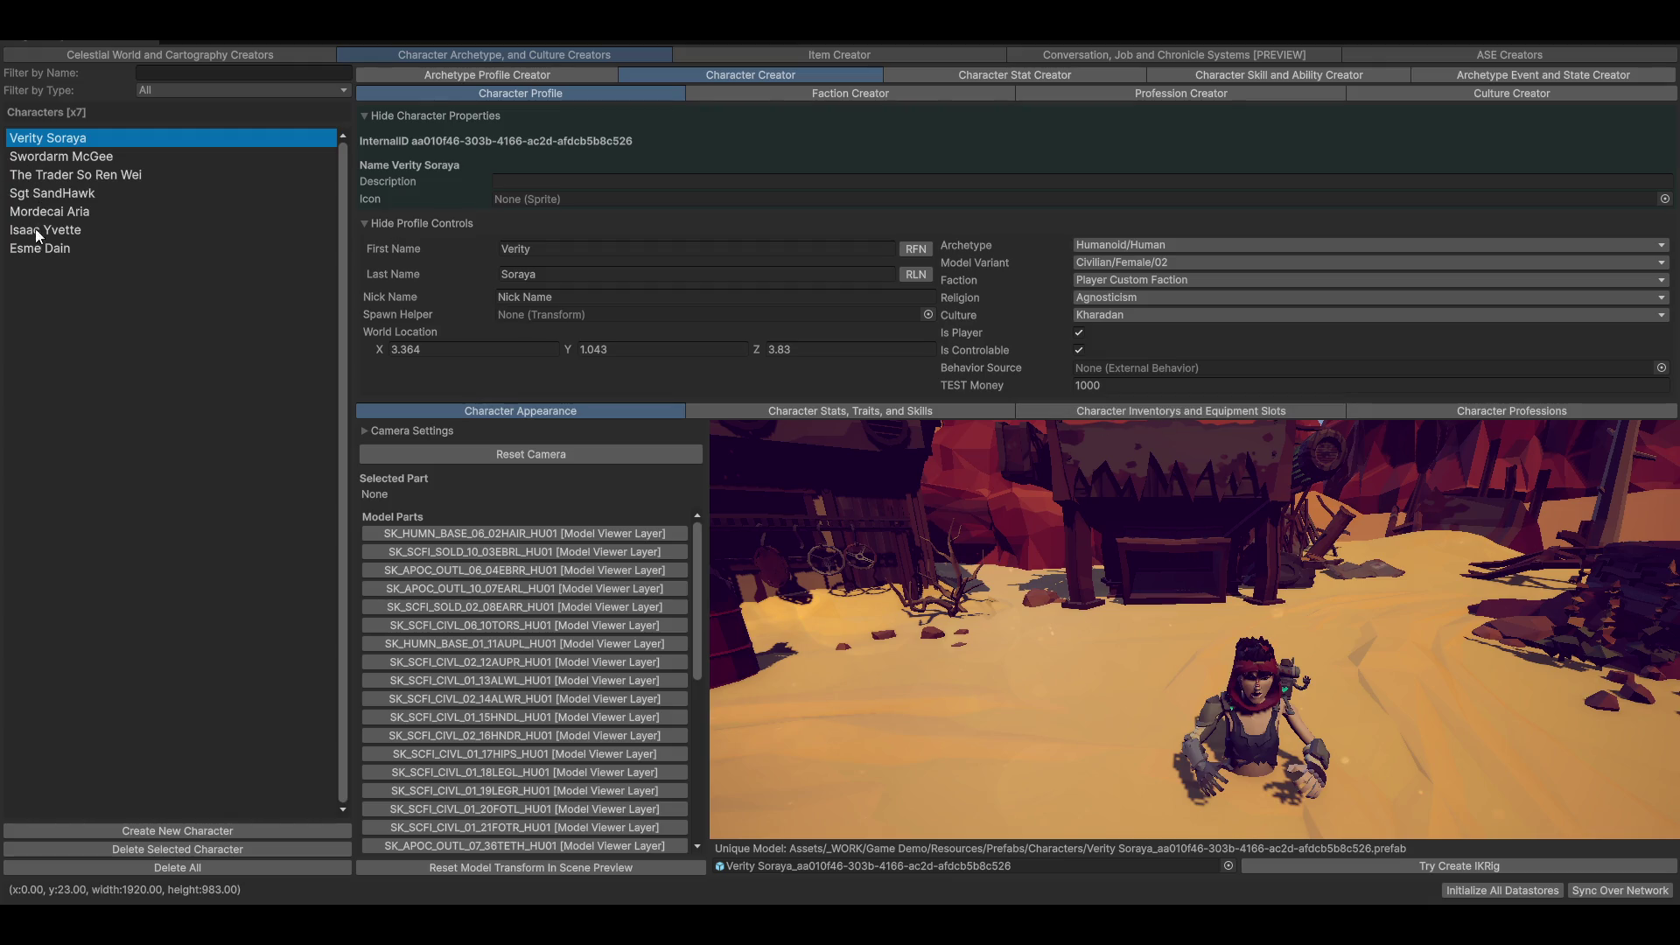
pyautogui.click(1137, 411)
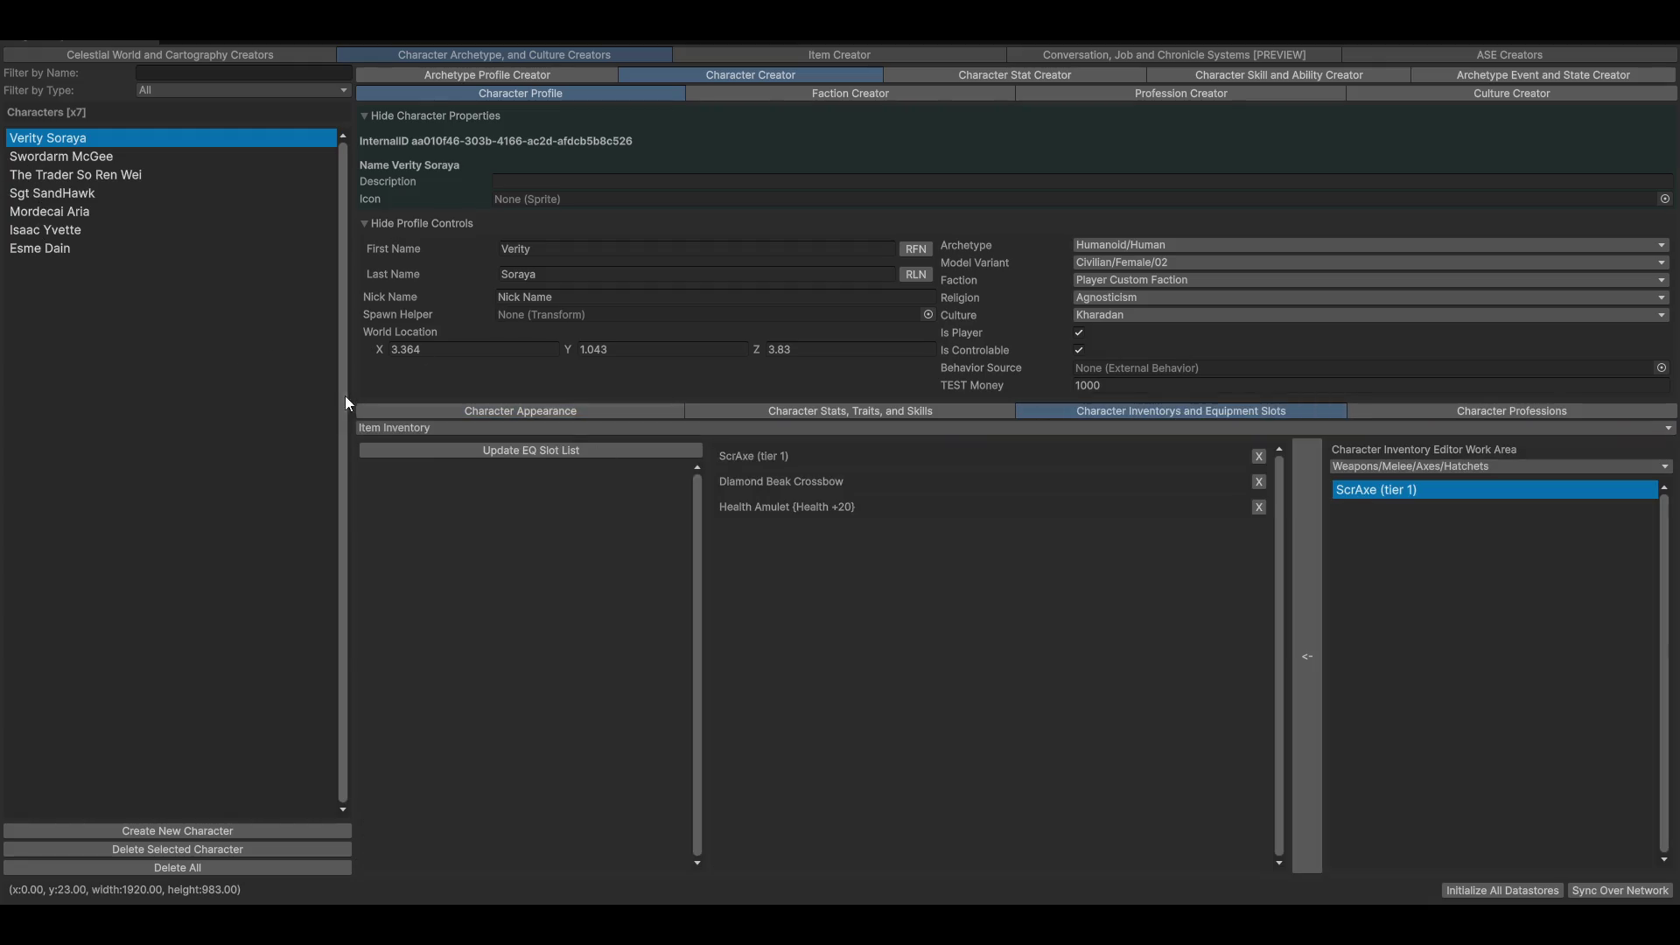
# Step: Switch the list to Contacts and compare several characters' contact entries
pyautogui.click(410, 427)
pyautogui.click(444, 508)
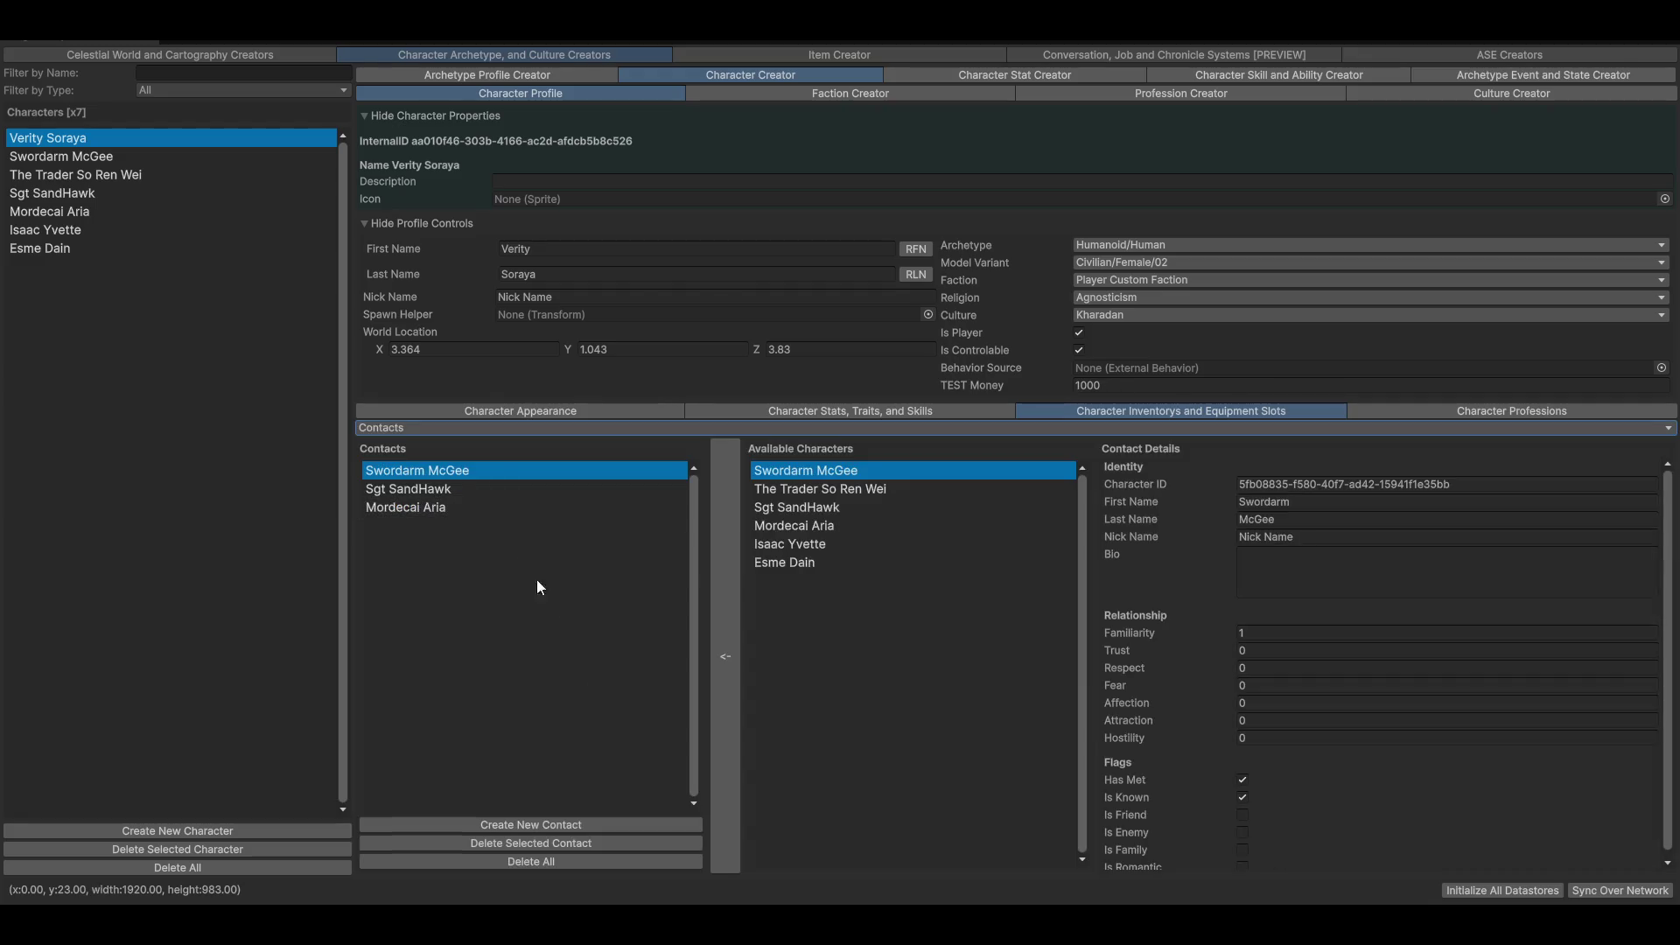
pyautogui.click(417, 509)
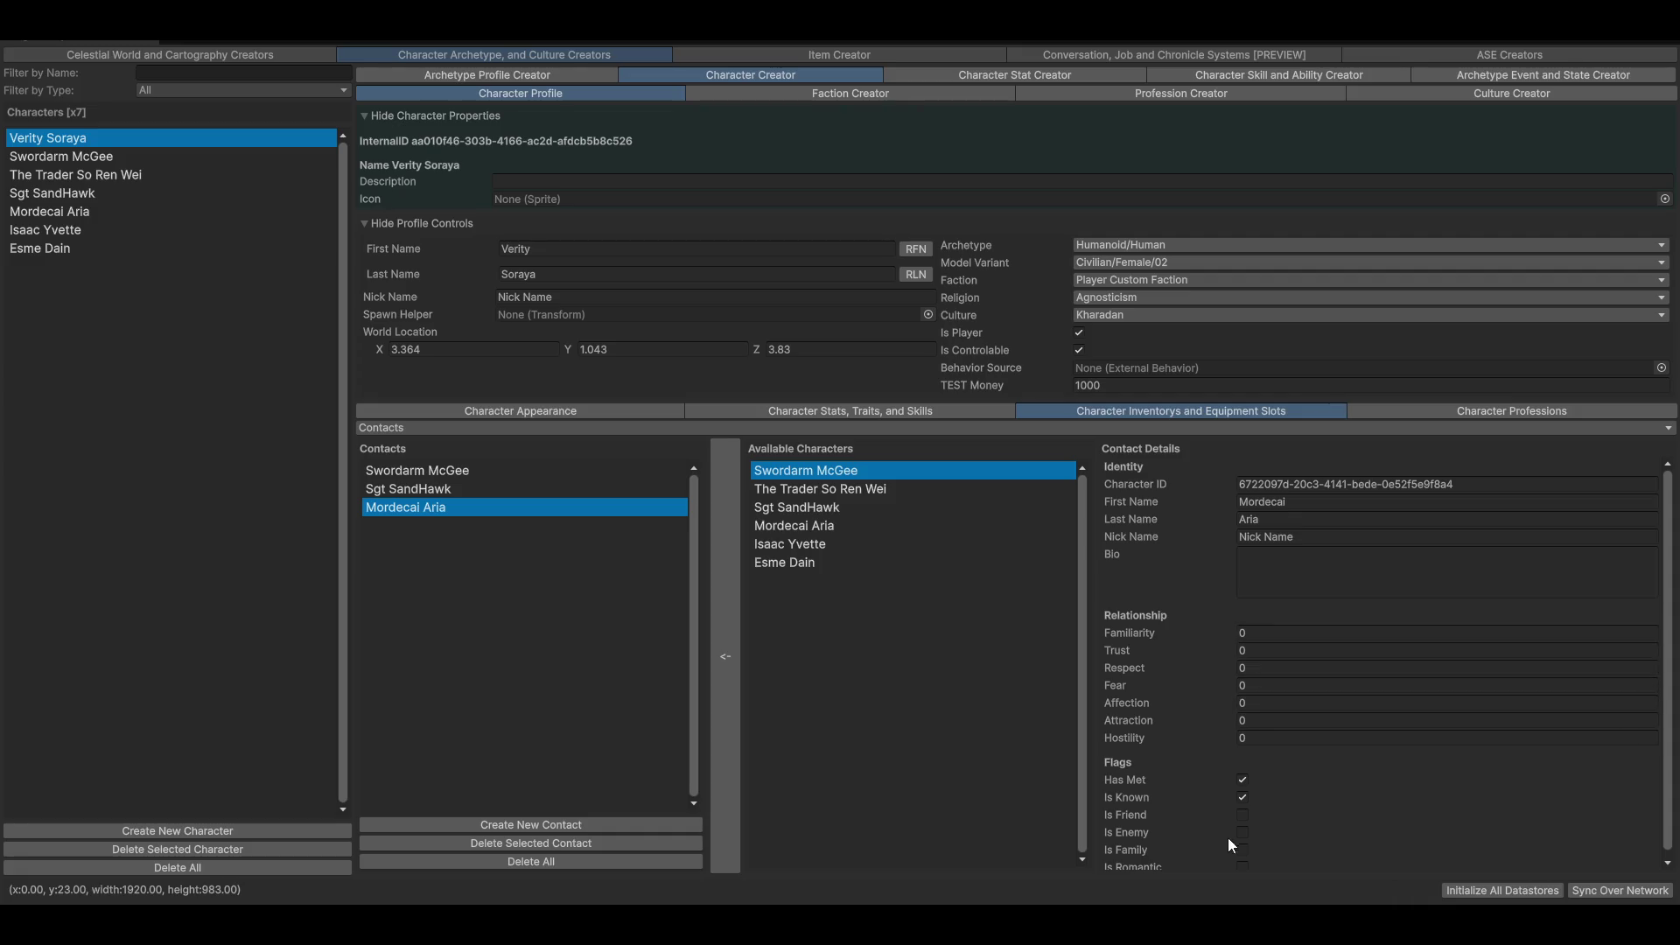
pyautogui.click(61, 156)
pyautogui.click(53, 139)
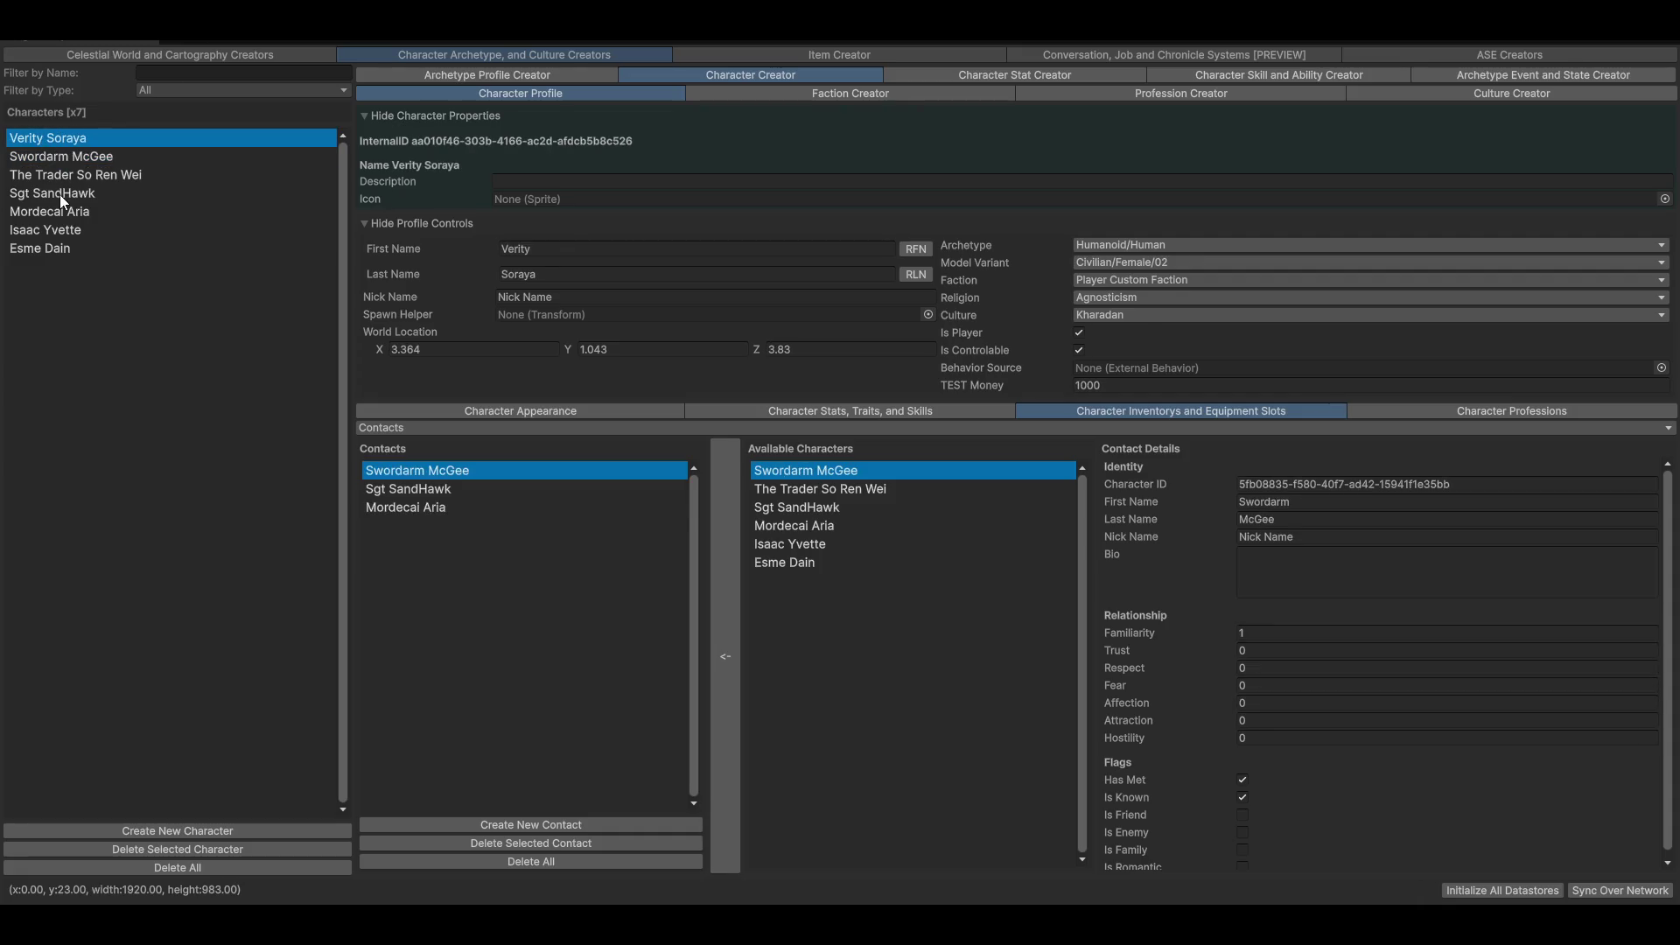
pyautogui.click(44, 213)
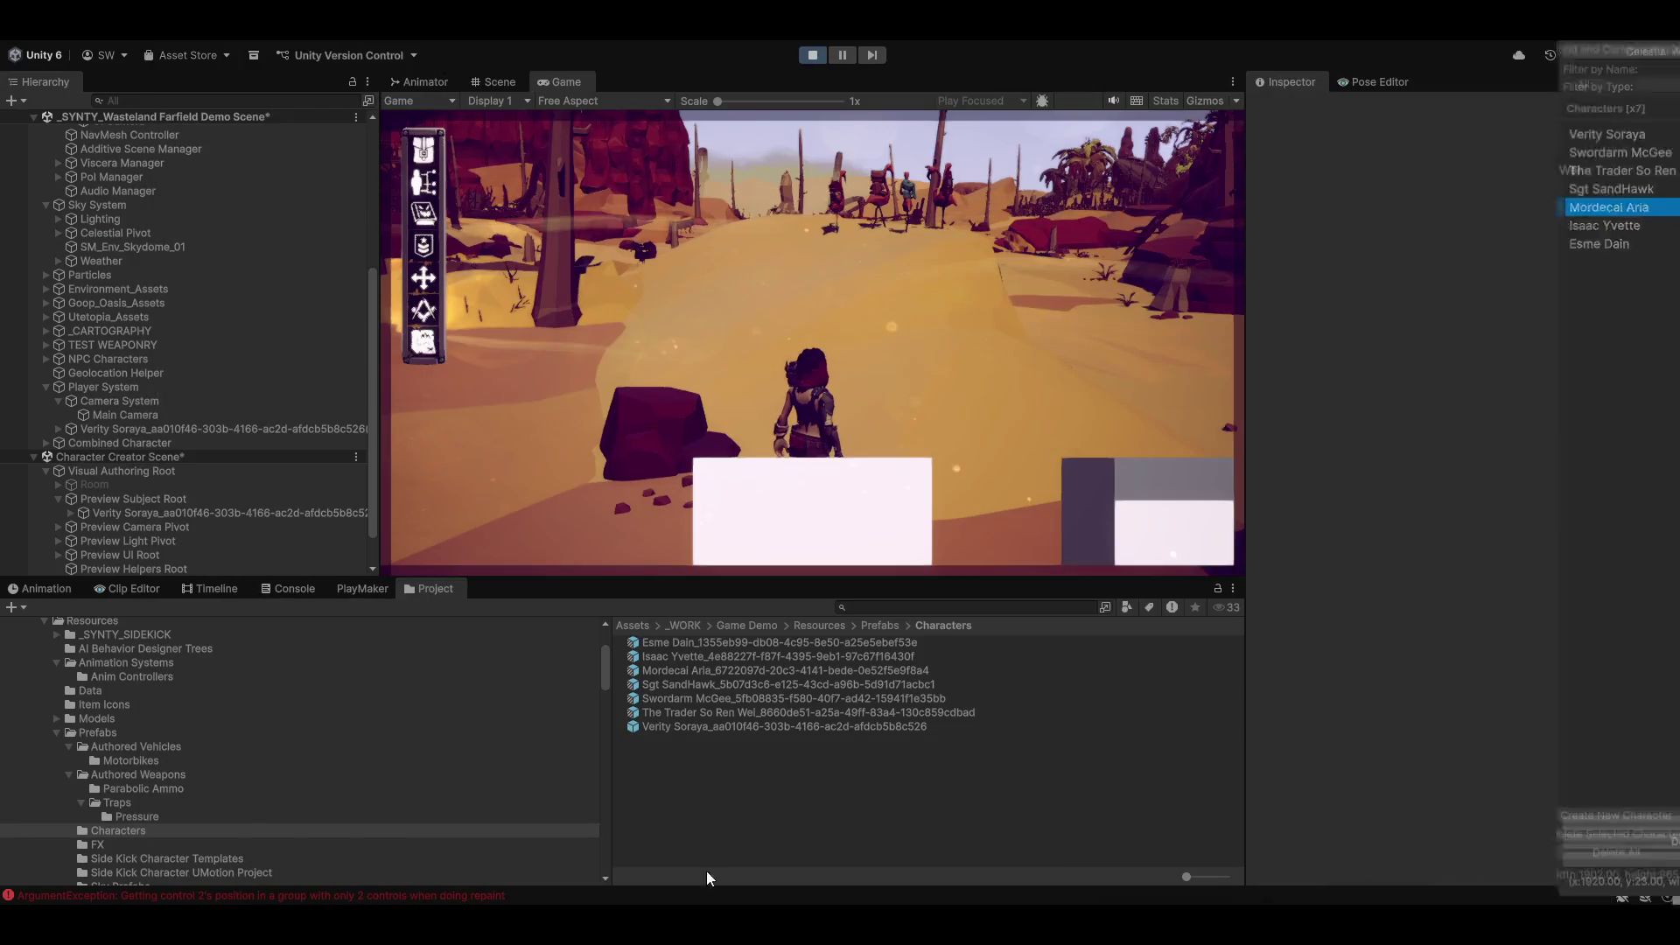
# Step: Steer the character with A/D along the desert path to the fence, zoom in, and talk to the NPC
pyautogui.press('a')
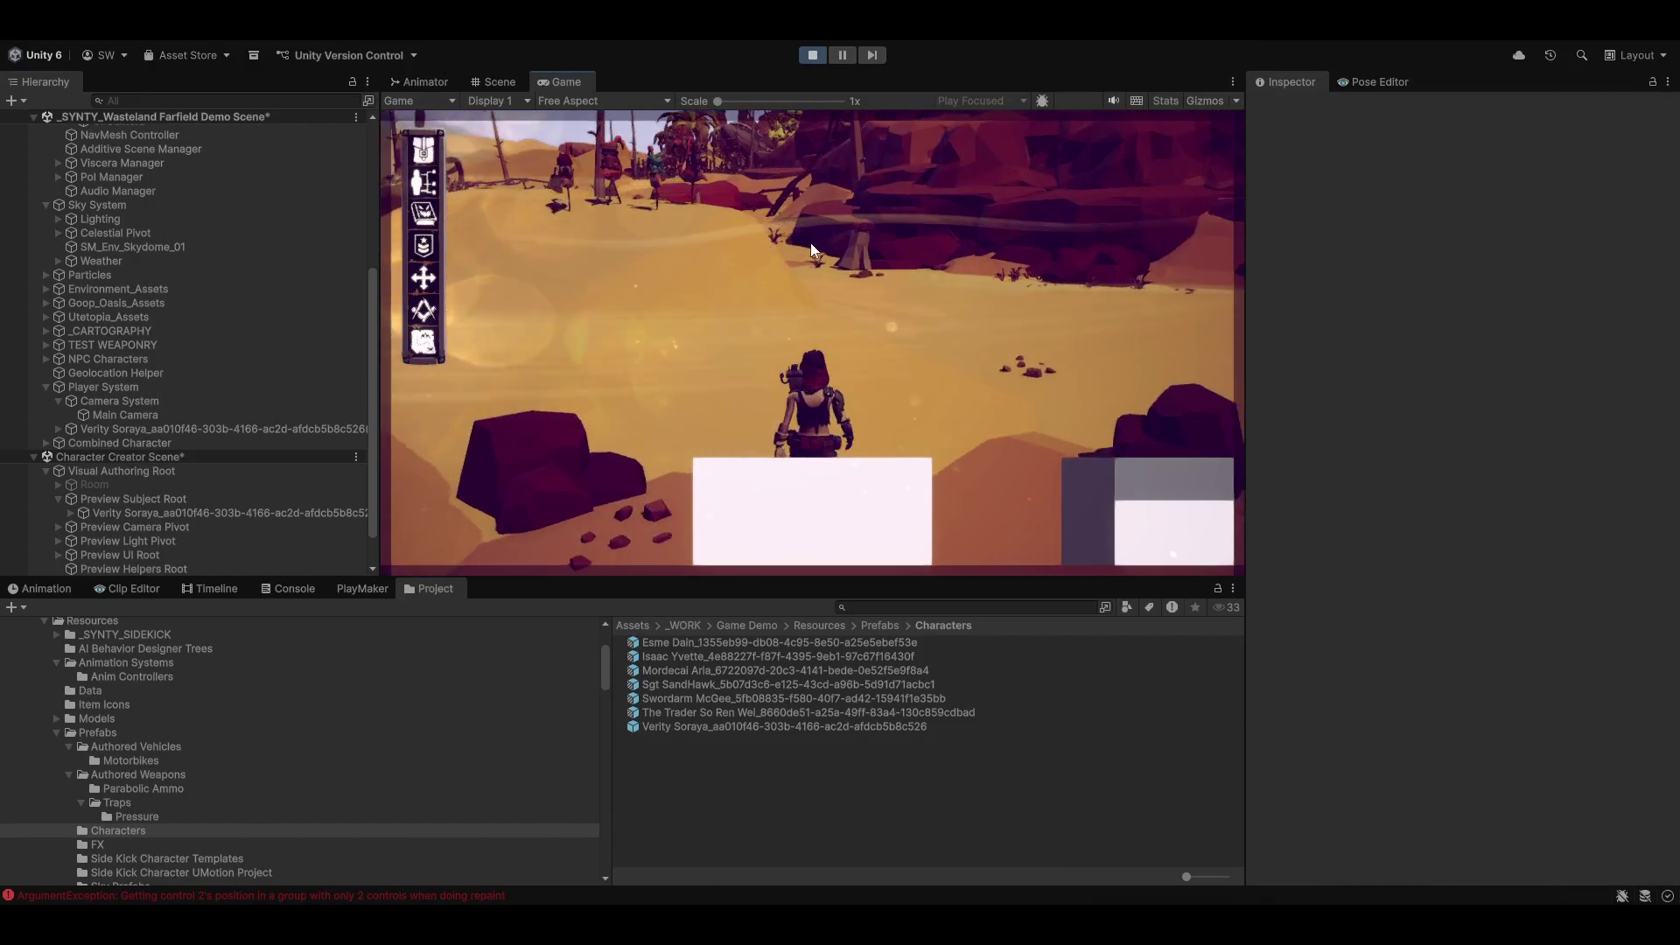
pyautogui.press('d')
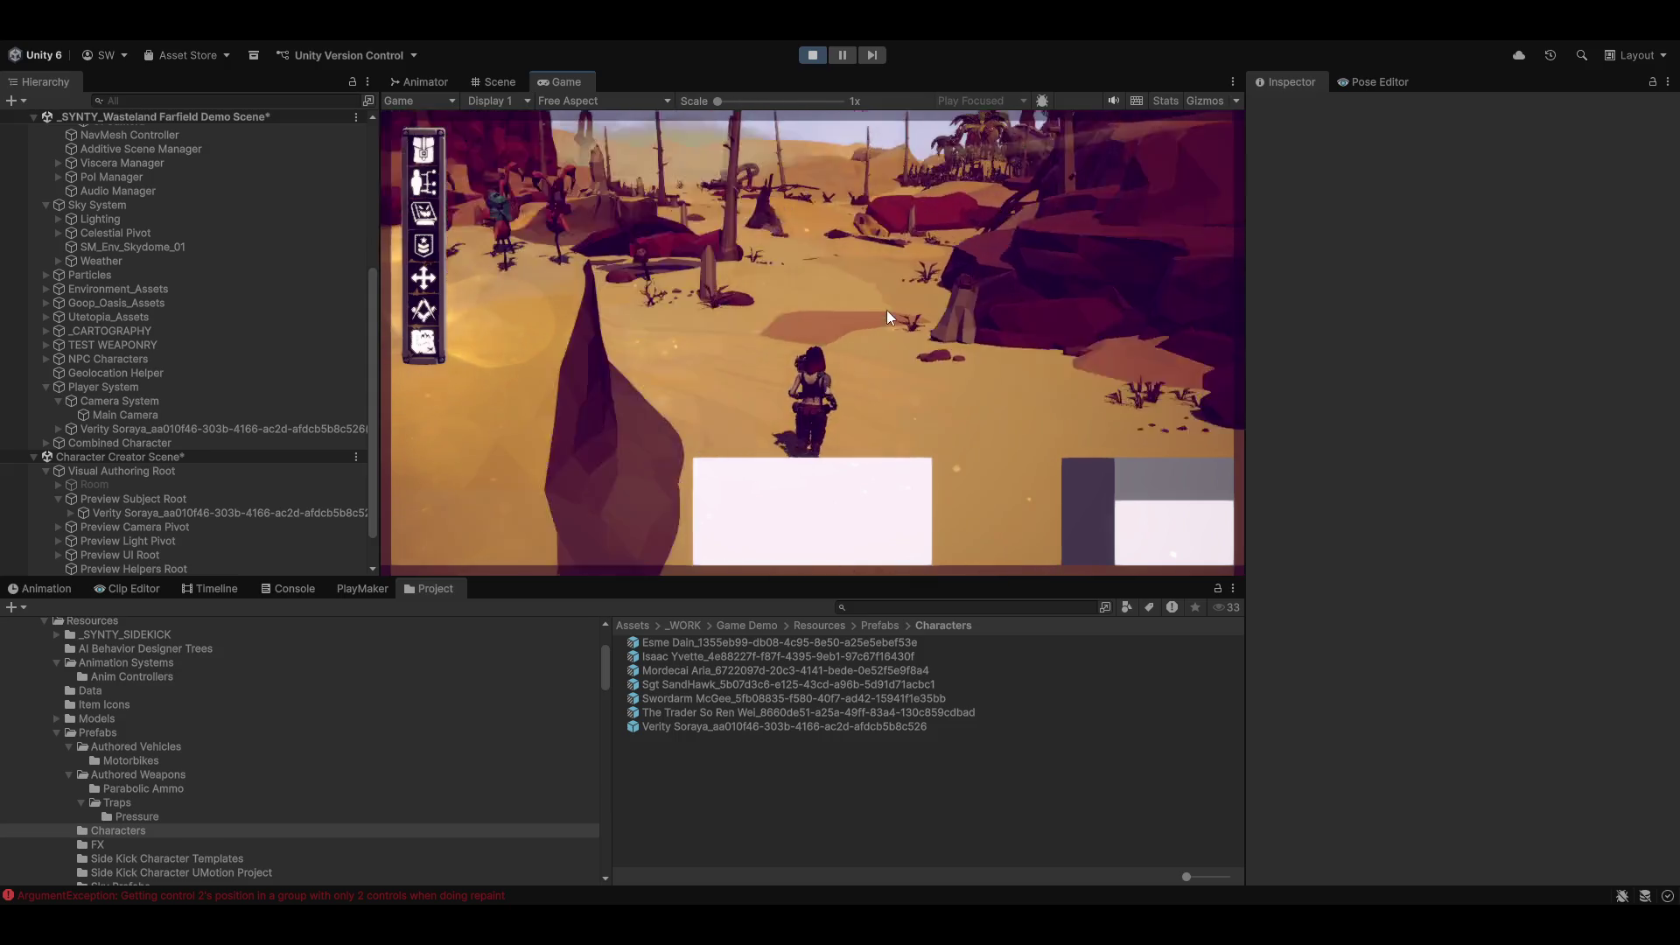
pyautogui.press('d')
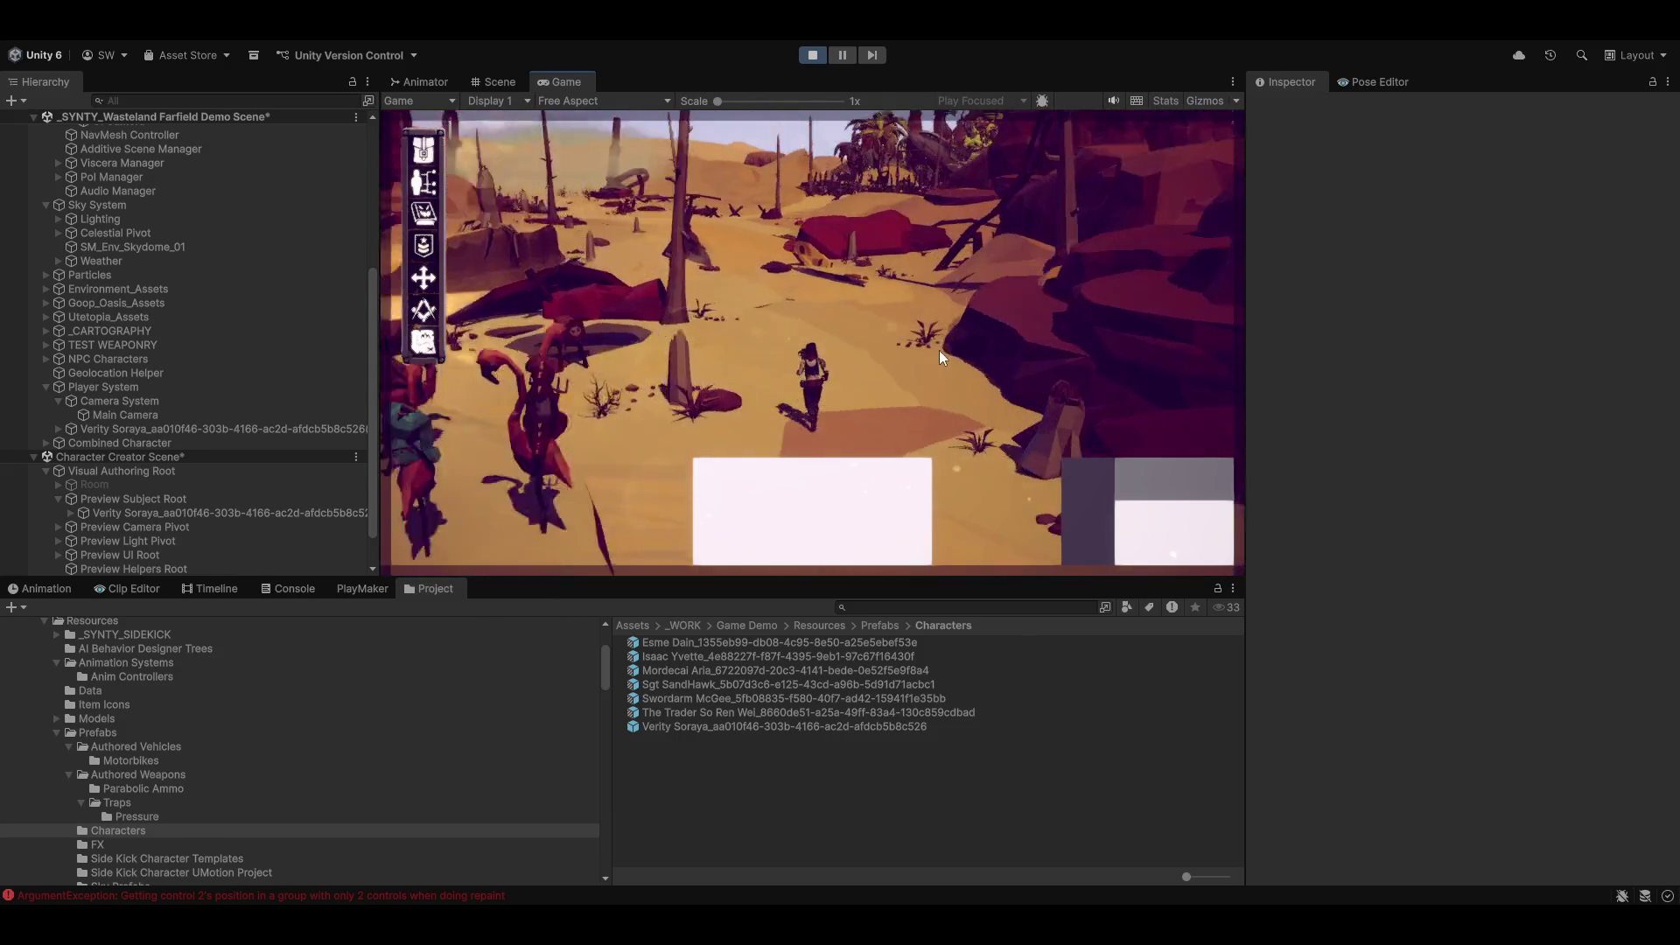
pyautogui.press('a')
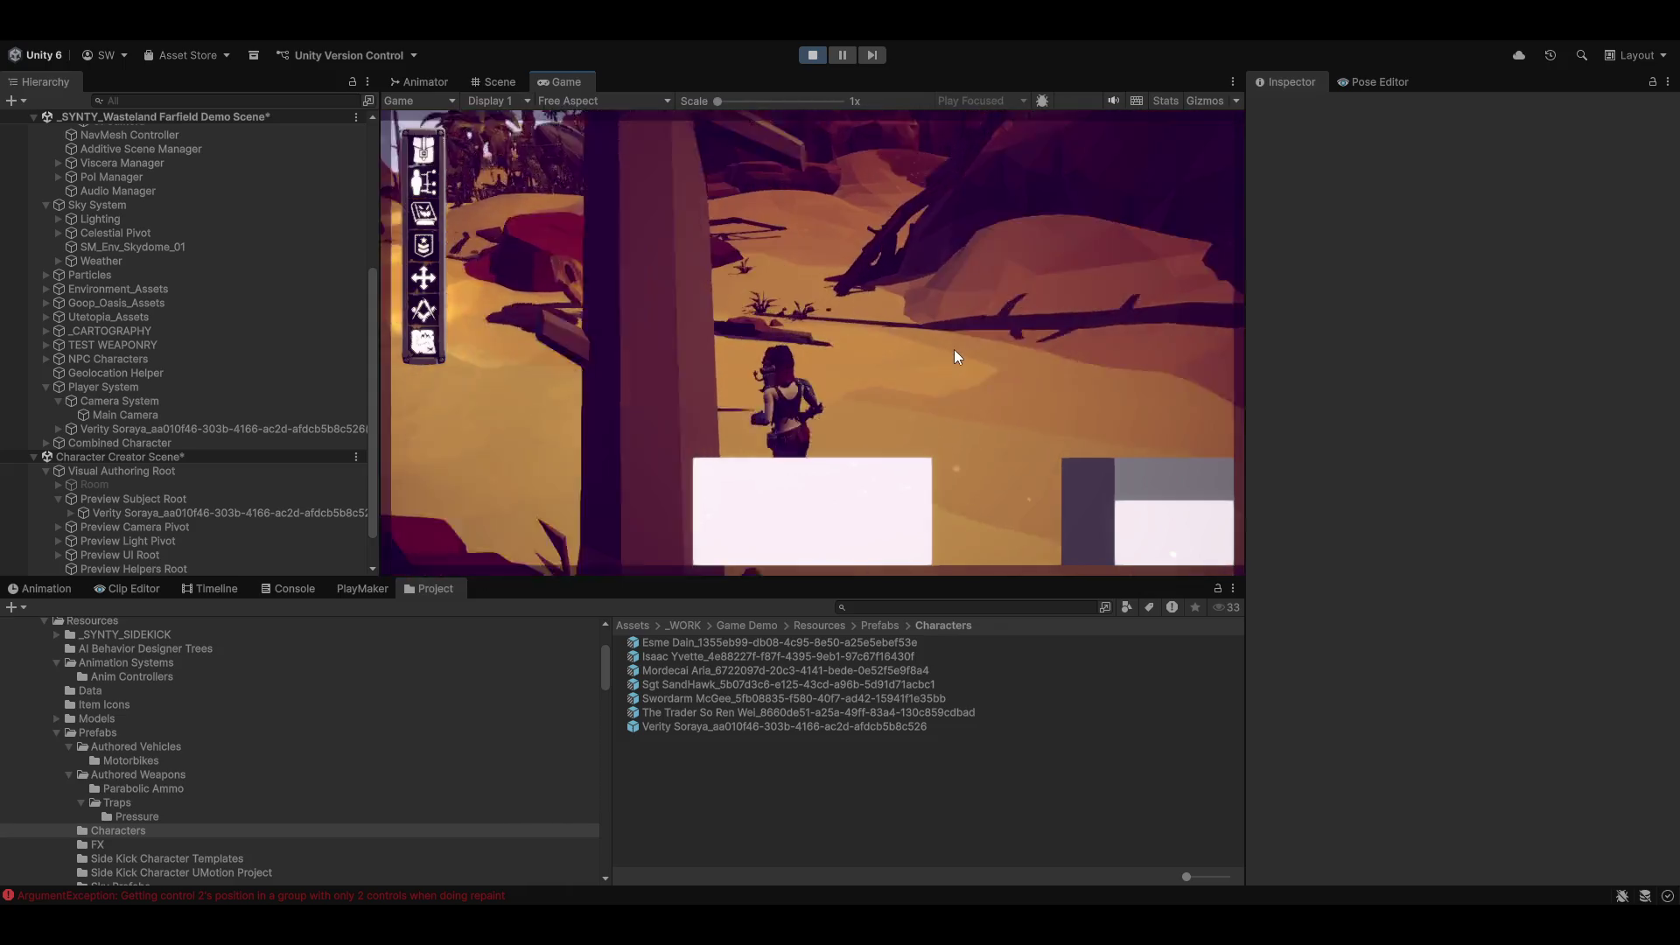
pyautogui.press('a')
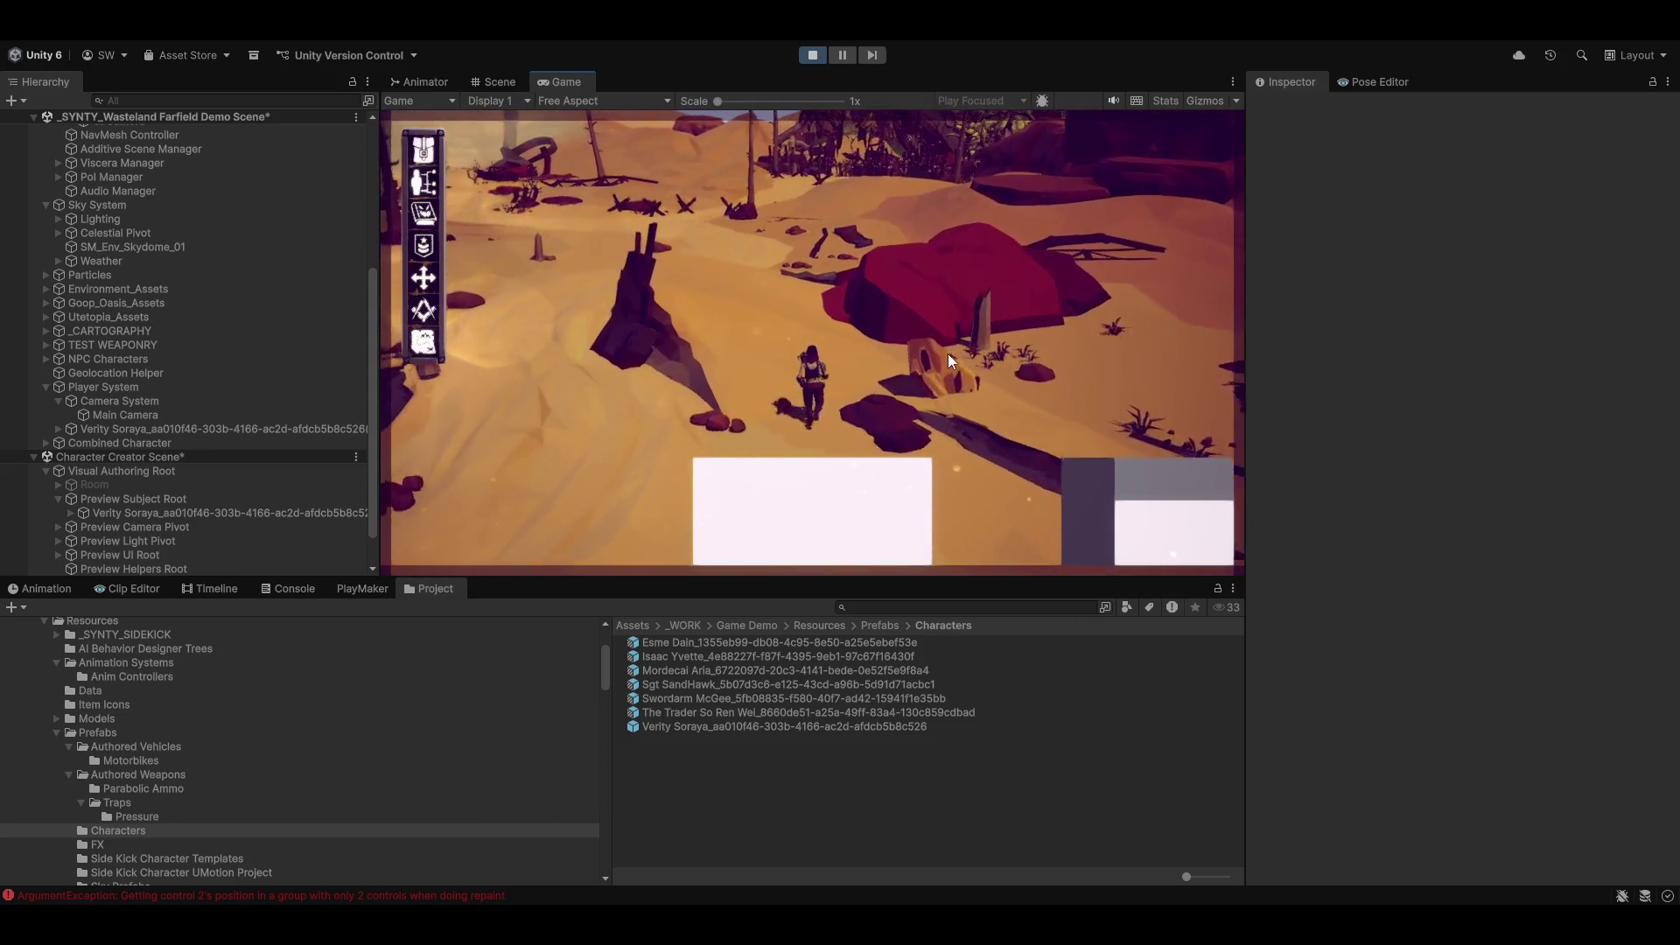
pyautogui.press('a')
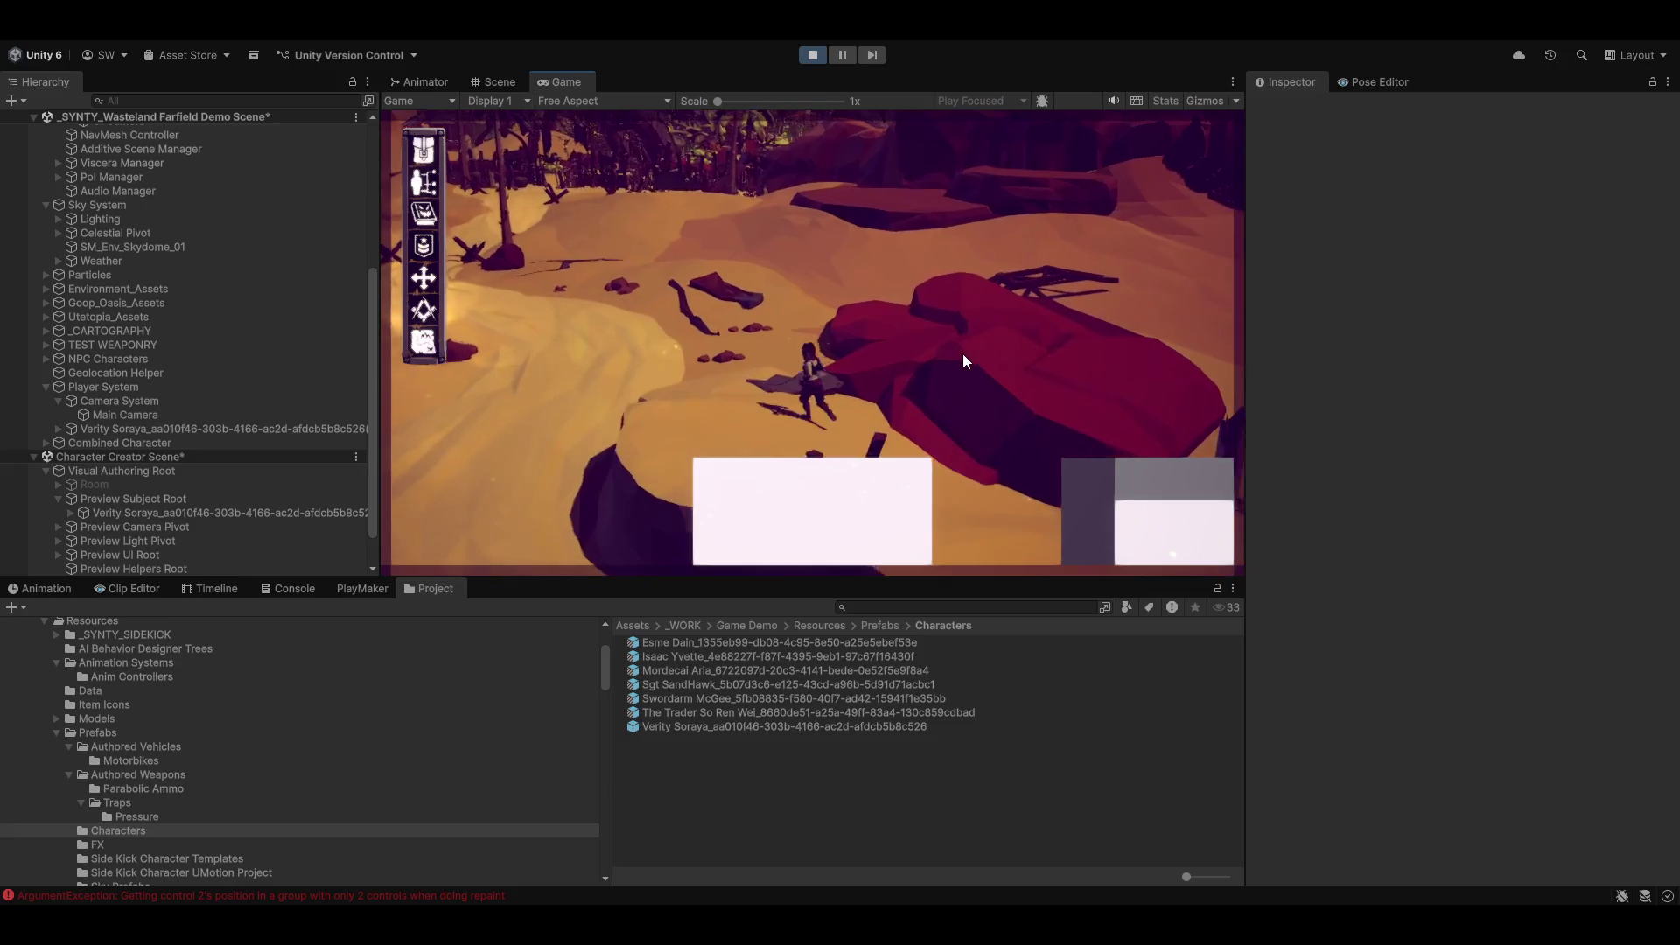
pyautogui.press('a')
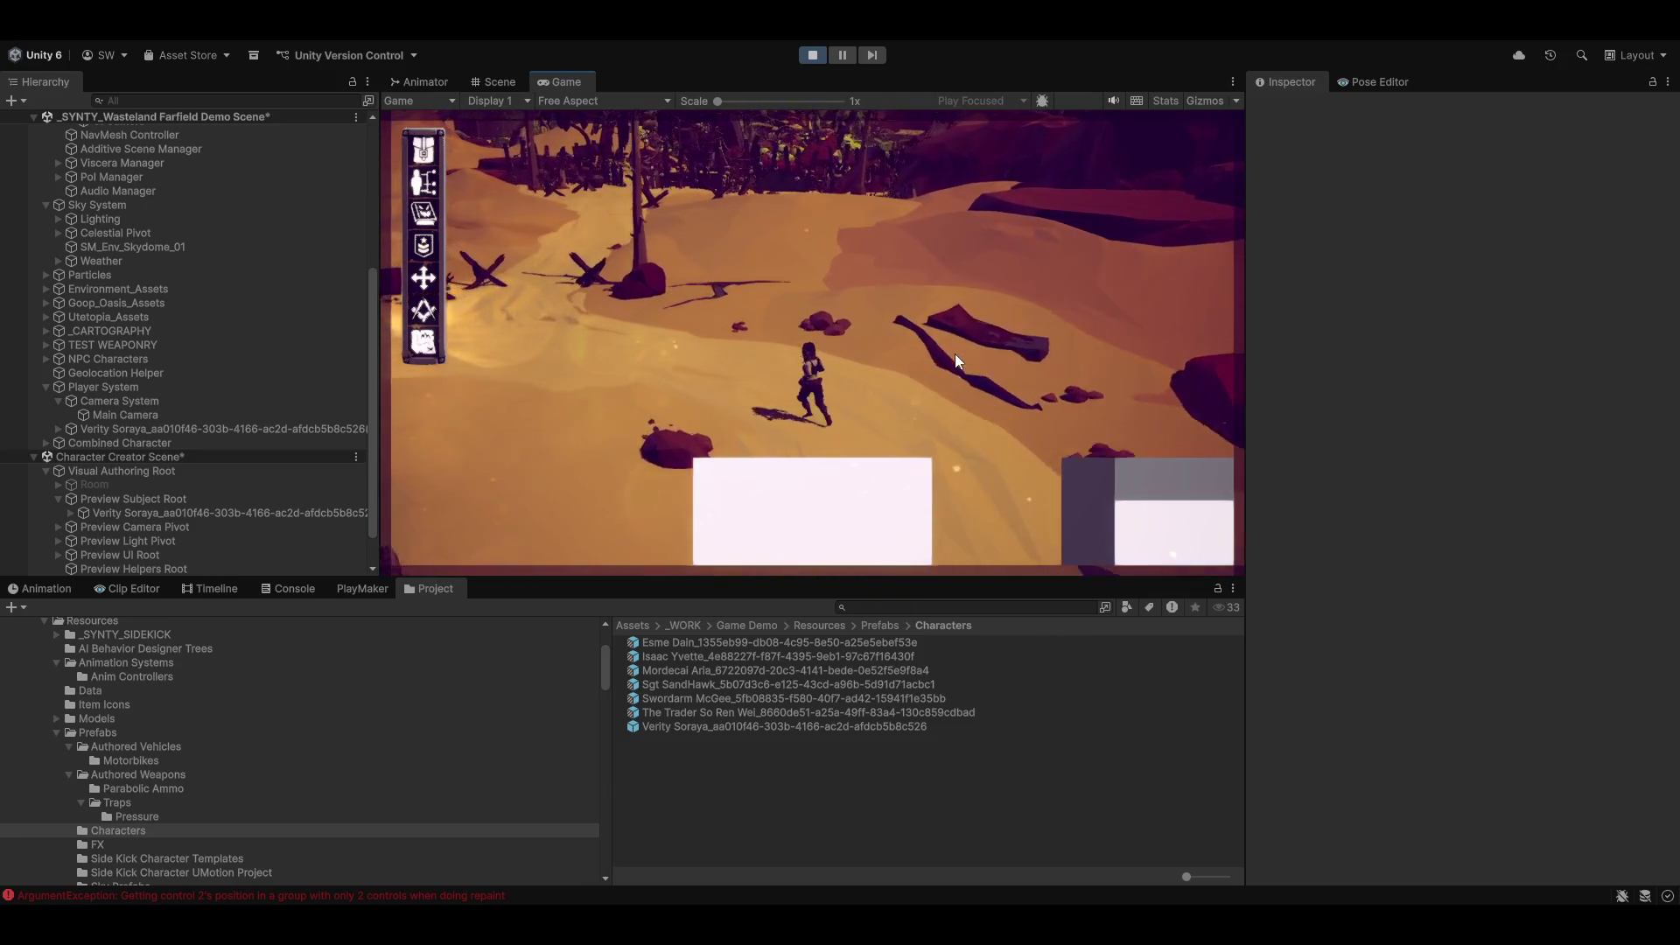
pyautogui.press('a')
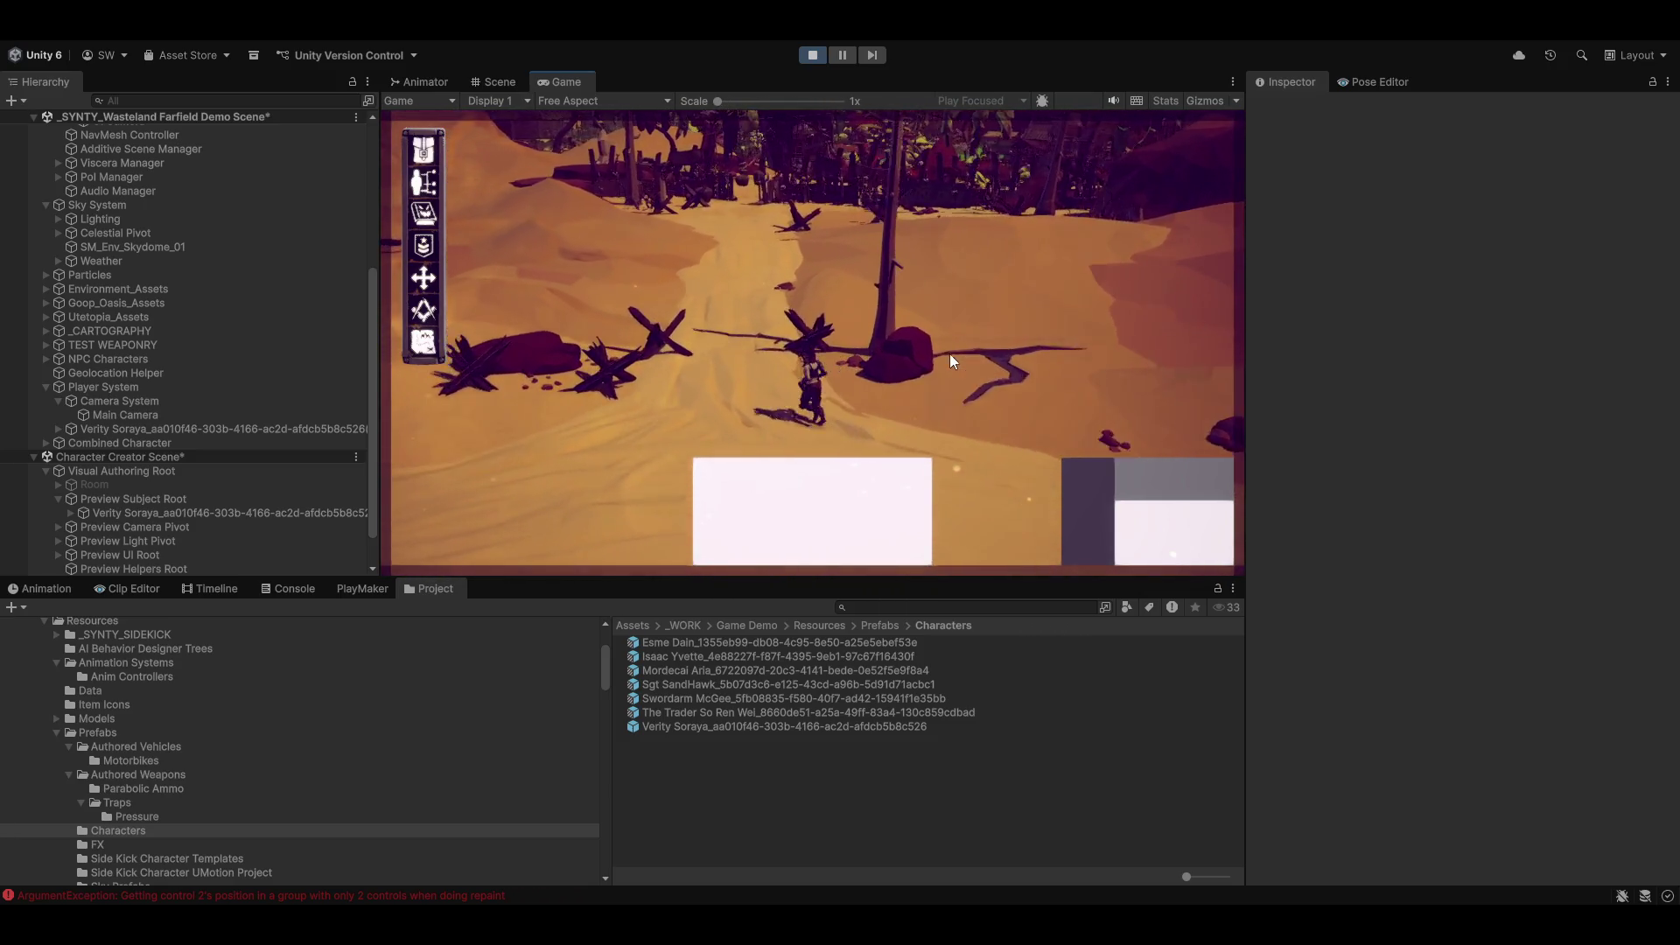
pyautogui.press('a')
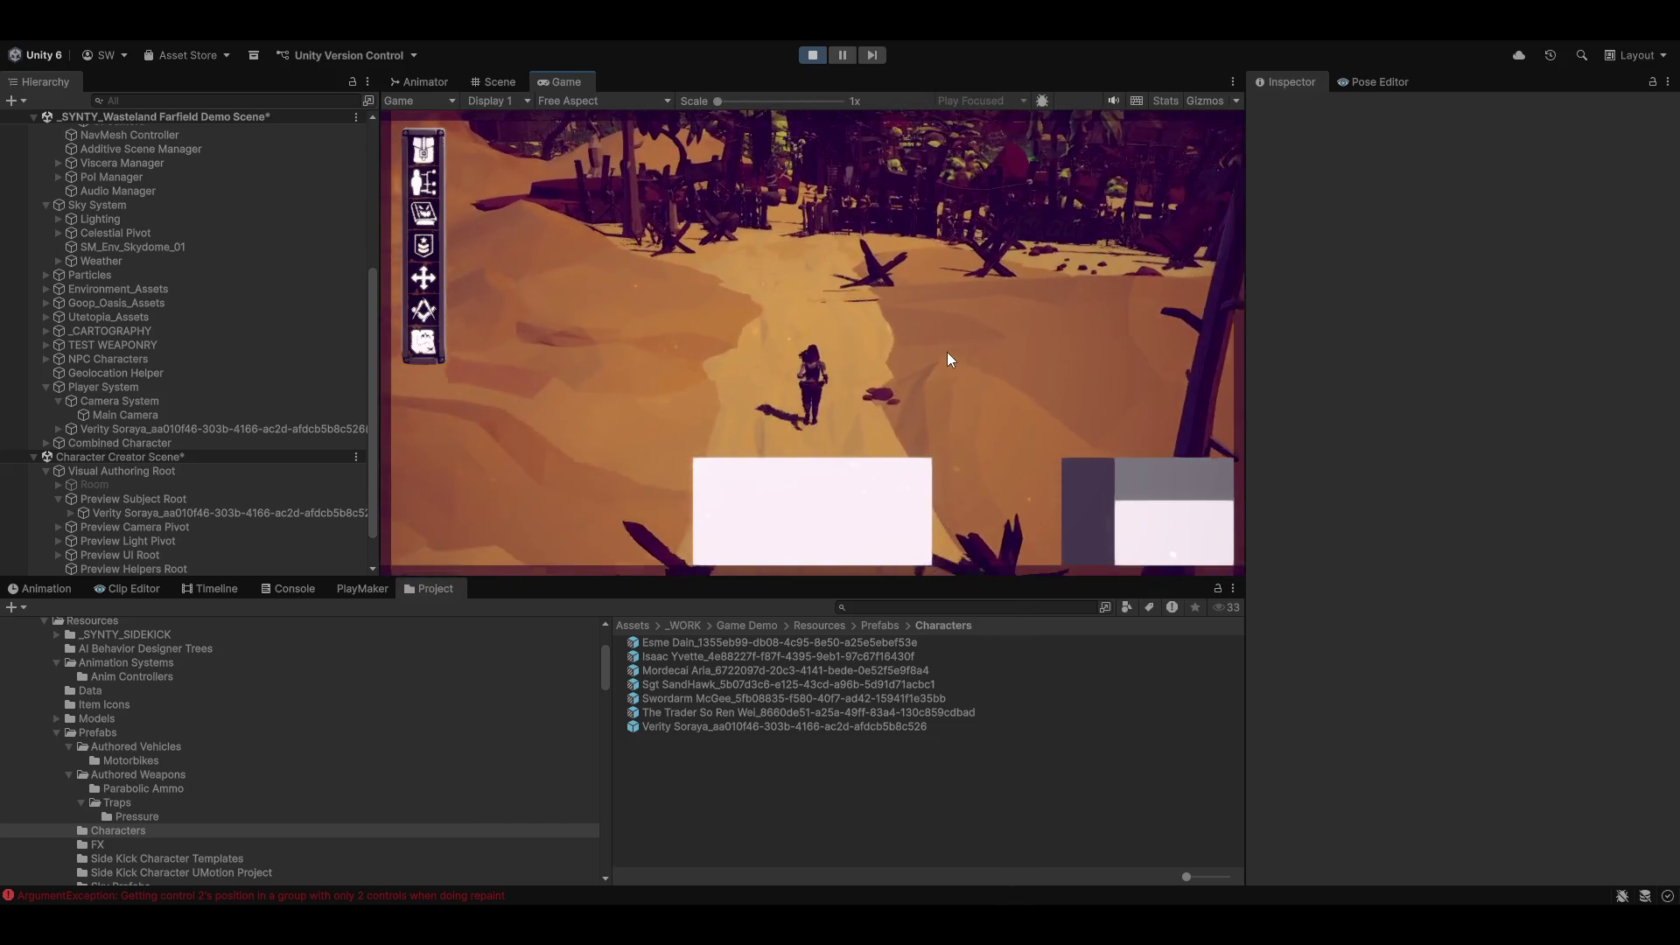
pyautogui.press('a')
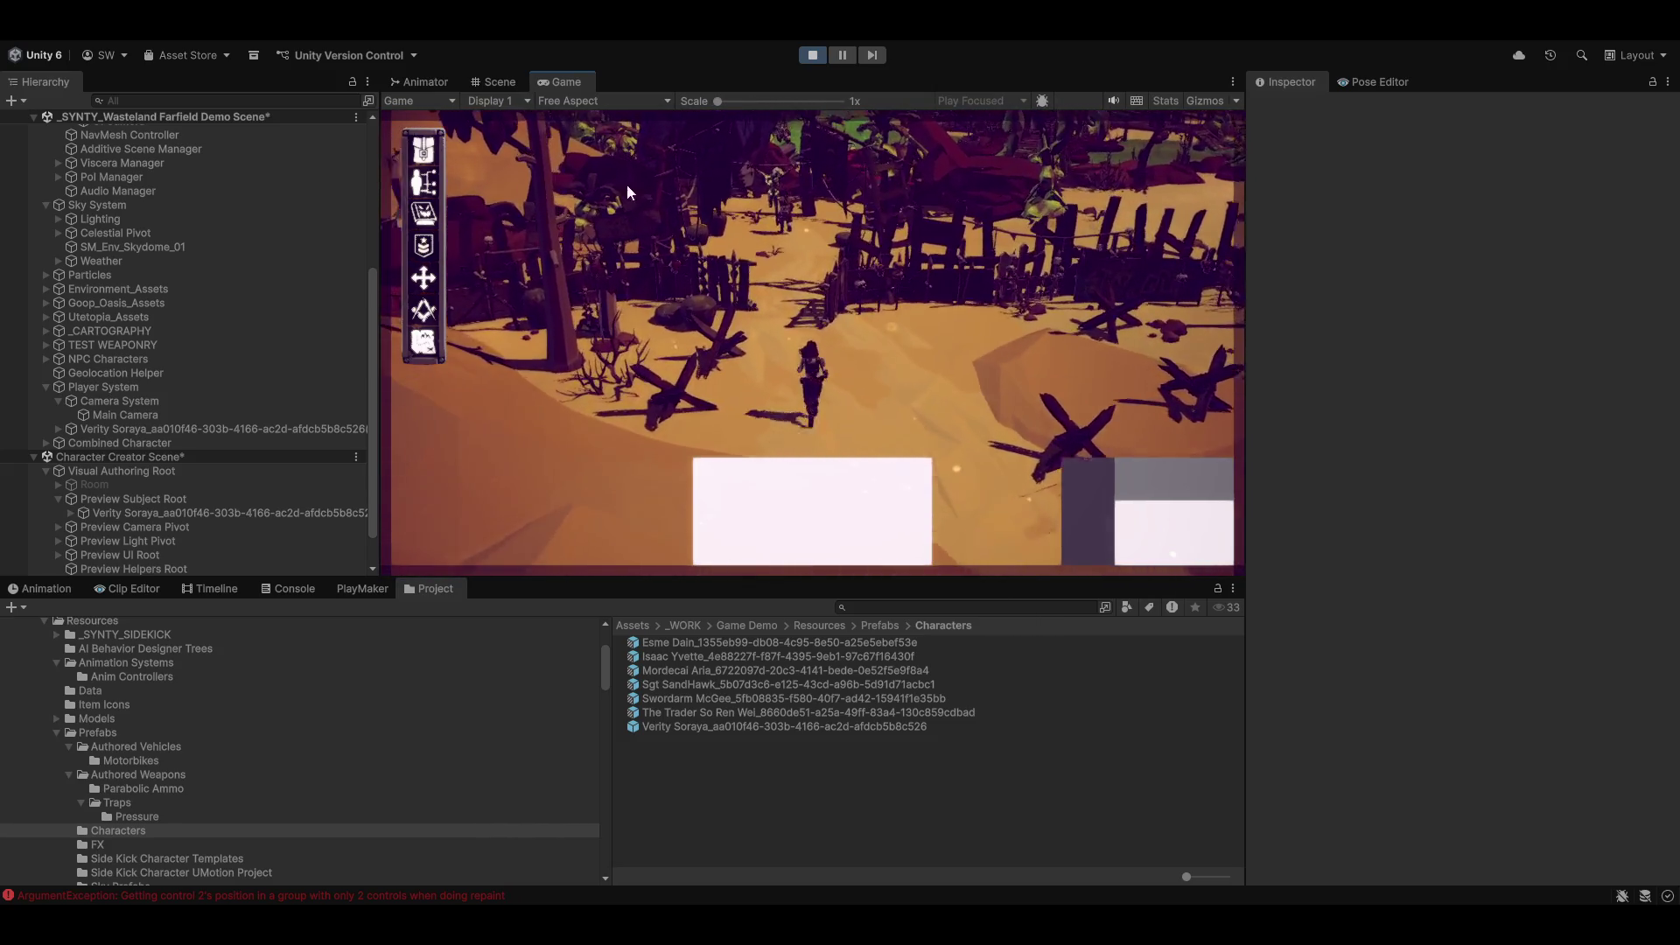
pyautogui.press('a')
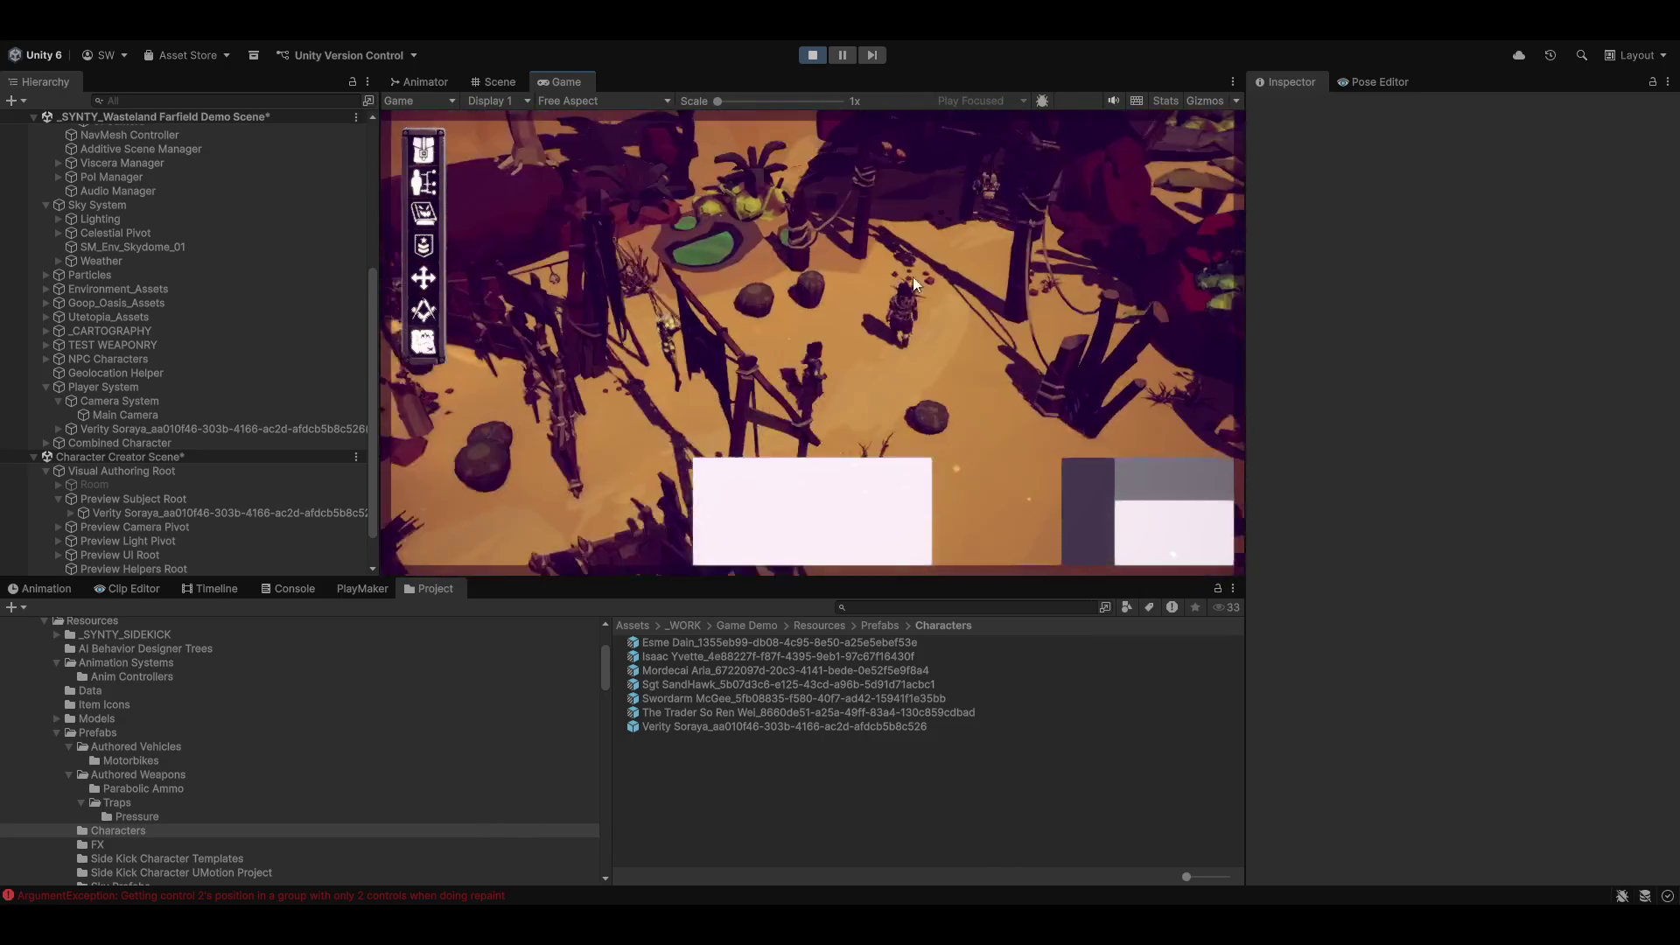
pyautogui.scroll(3, 889, 329)
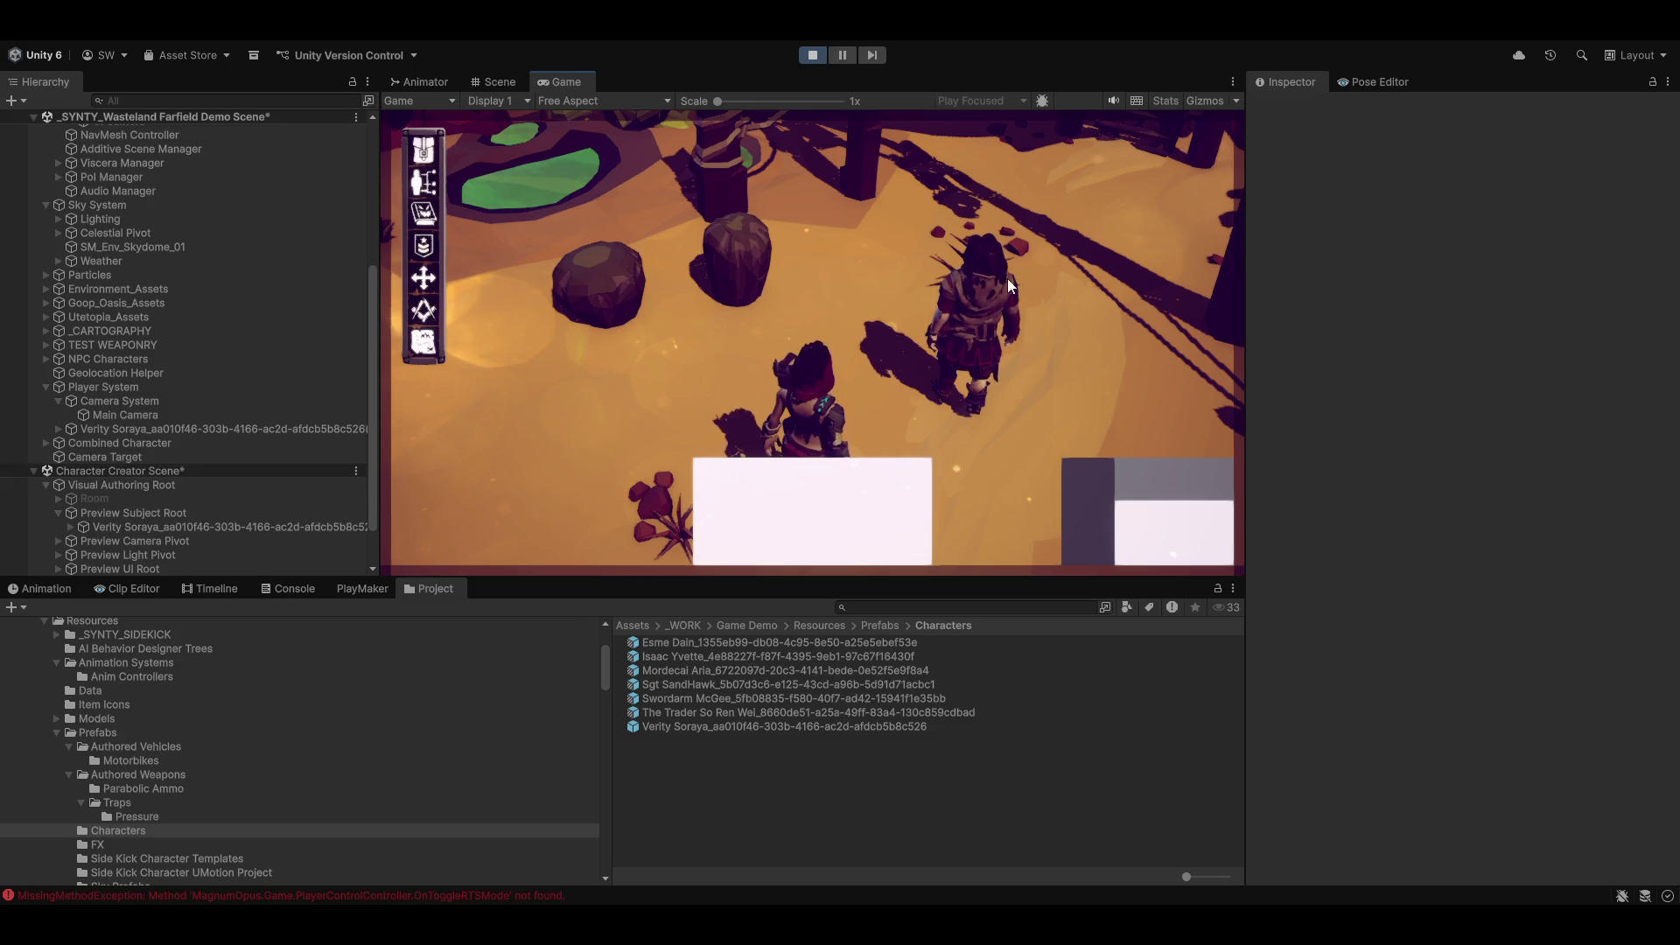
pyautogui.click(1008, 280)
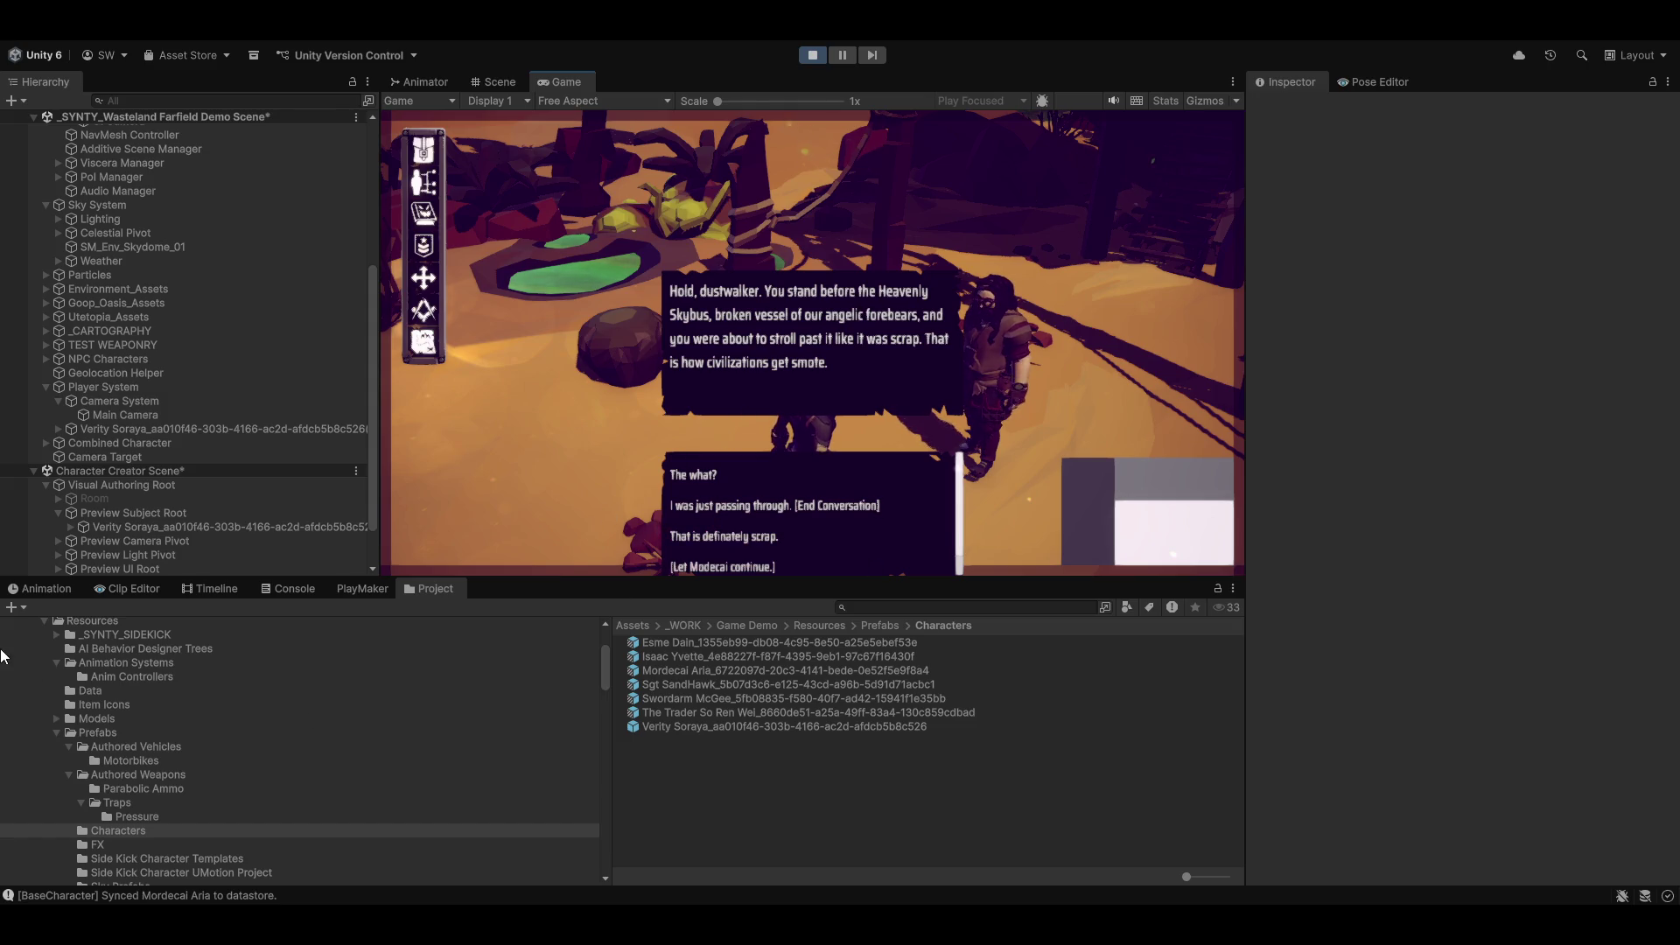
# Step: Clear the Console, reply that it's scrap, confirm 'New Respect is: -20', and end the conversation
pyautogui.click(288, 587)
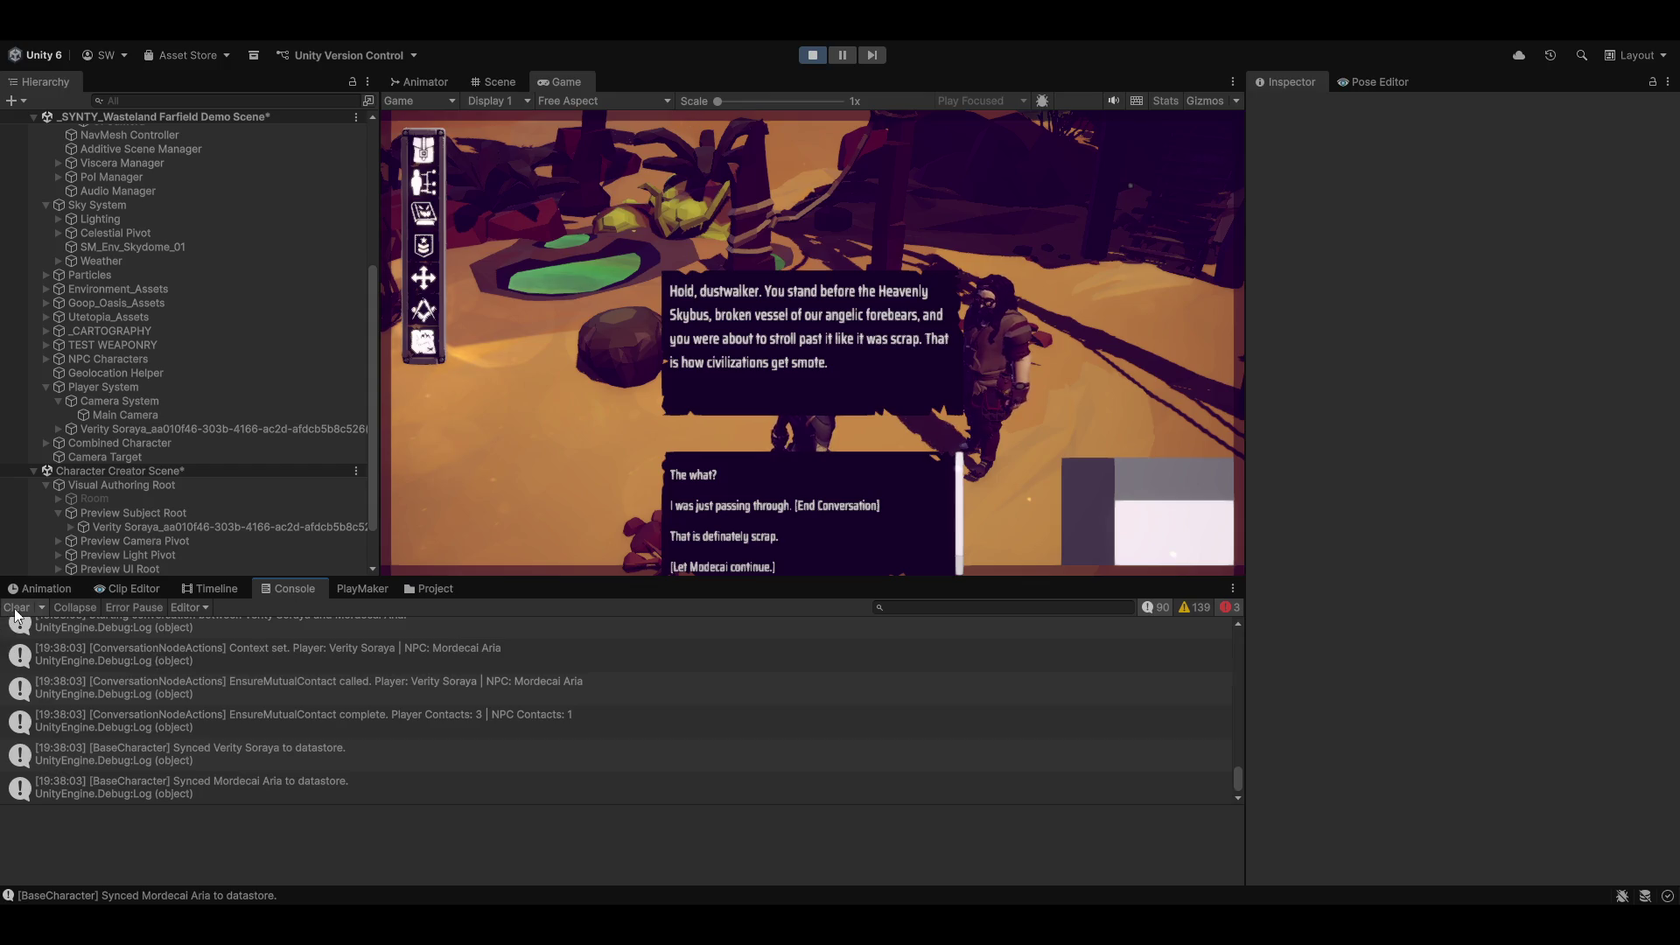
pyautogui.click(15, 607)
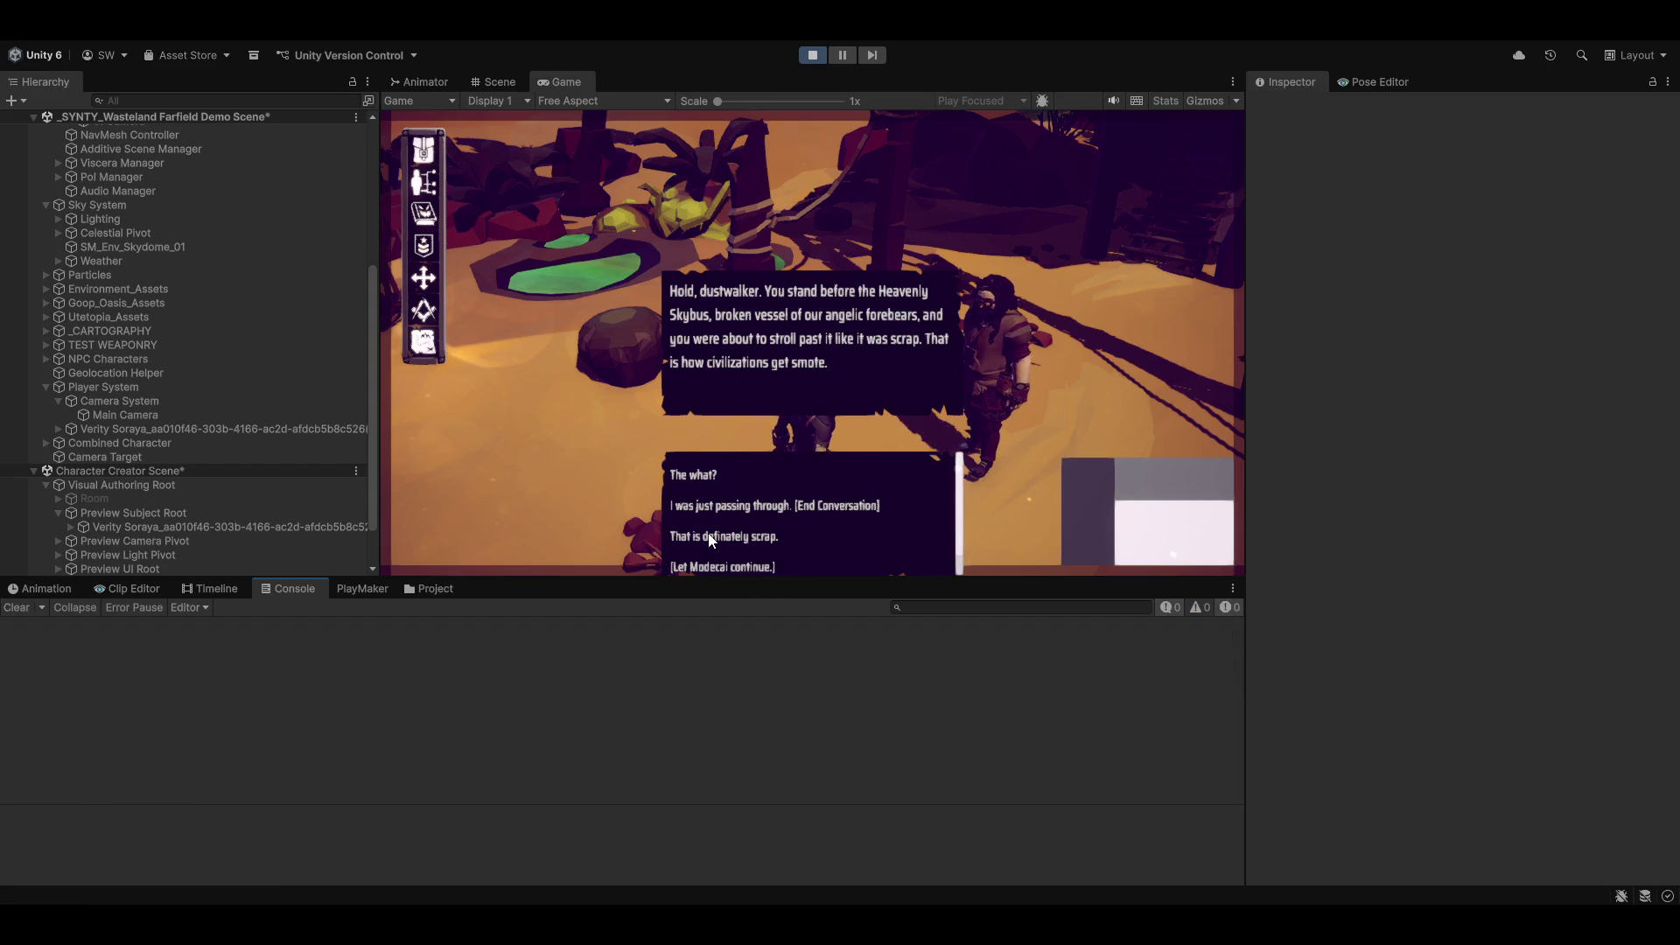
pyautogui.click(734, 538)
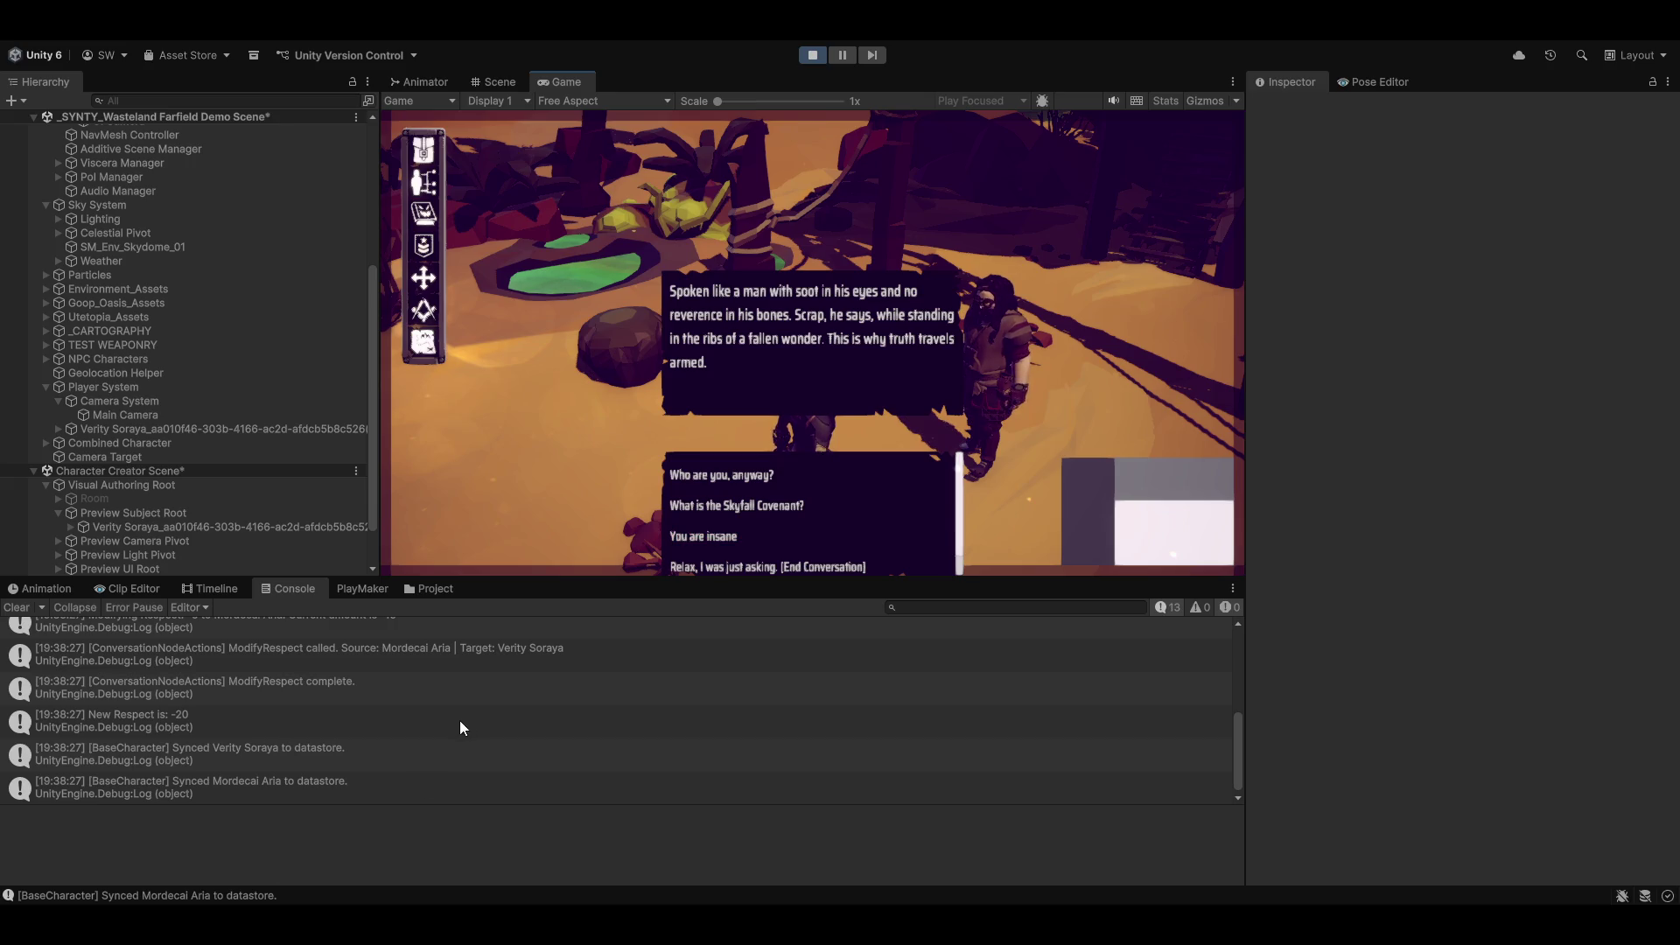
pyautogui.click(111, 721)
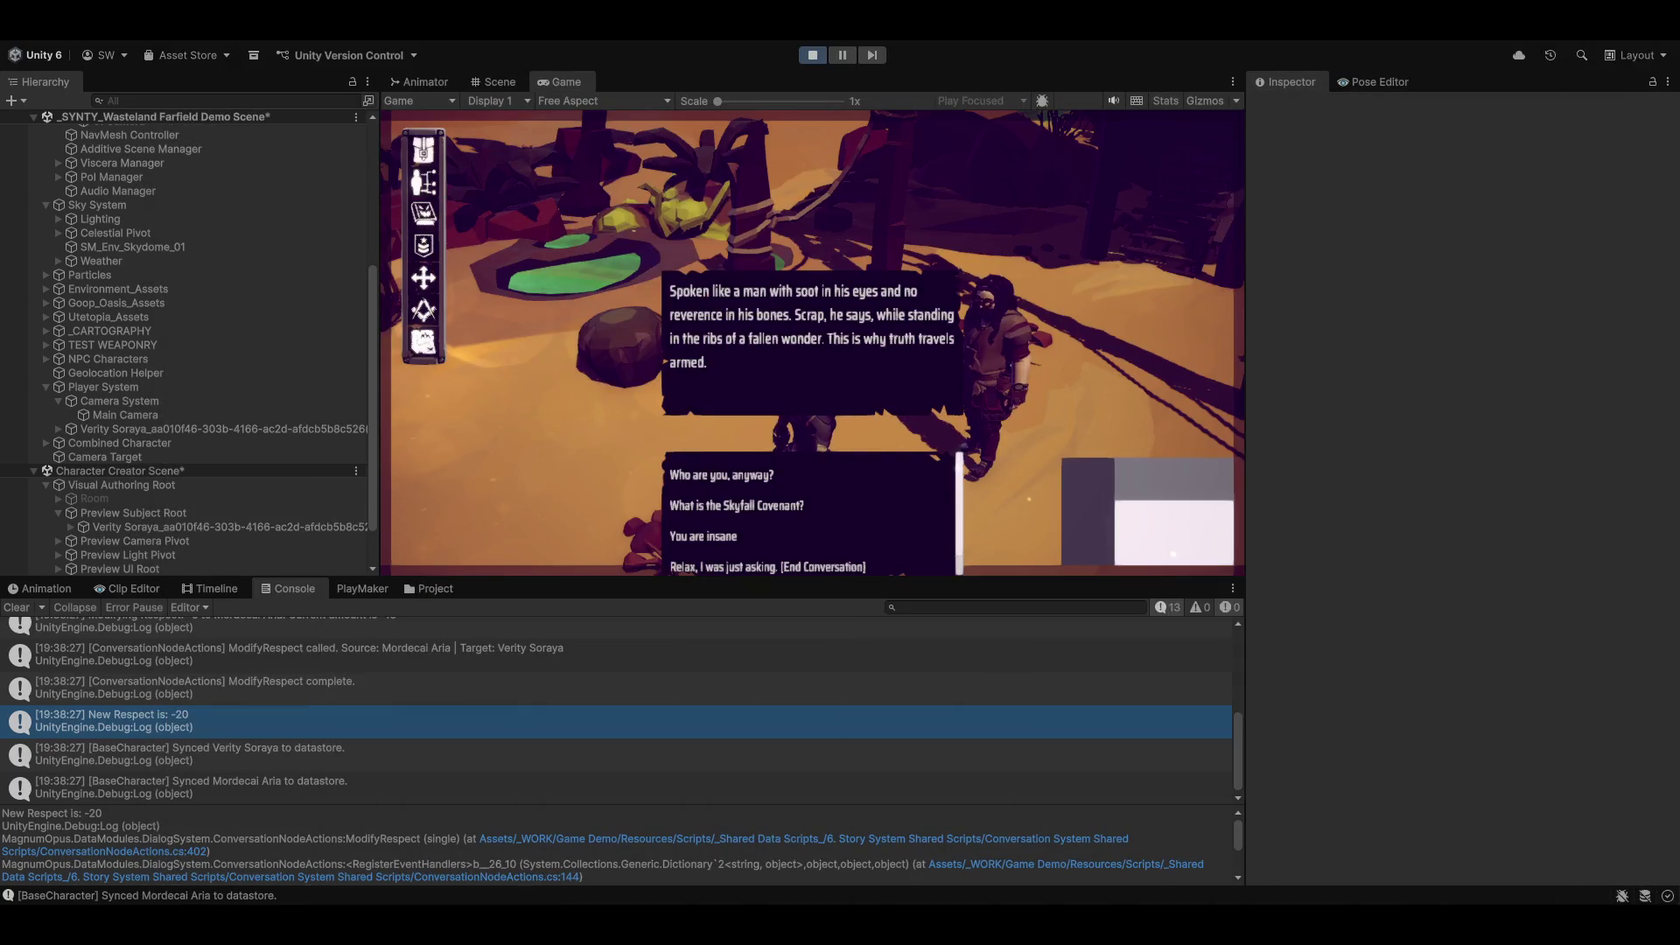
pyautogui.click(767, 565)
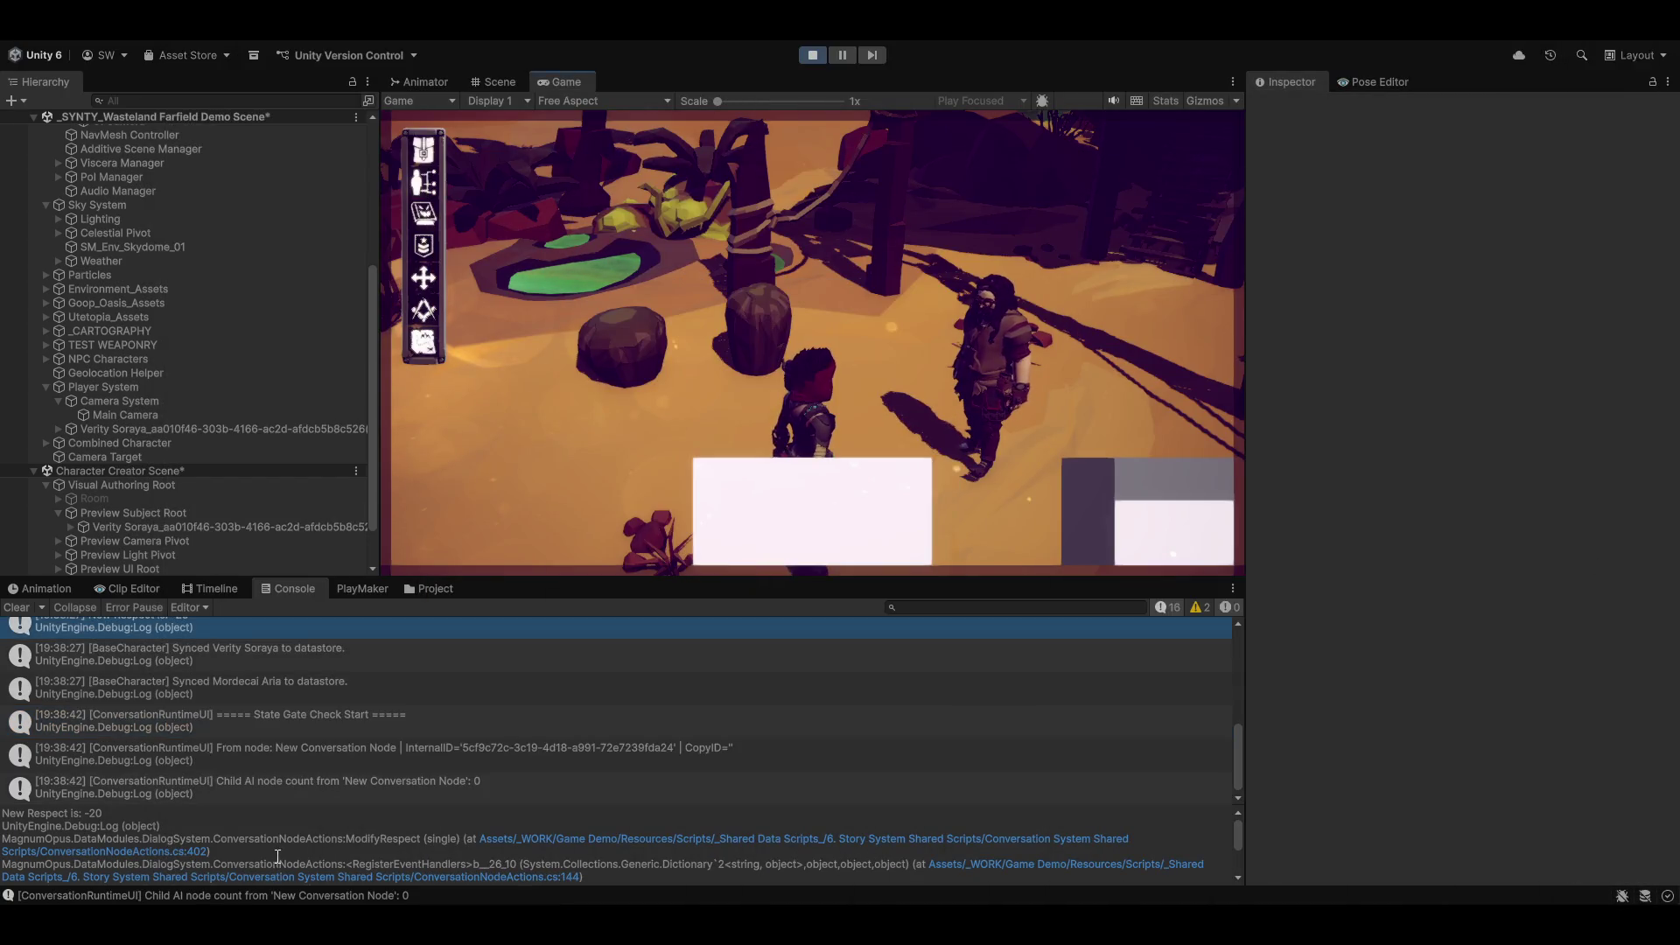
# Step: Clear the Console and test click-to-move across the ground and the action wheel over the rock
pyautogui.click(16, 607)
pyautogui.press('w')
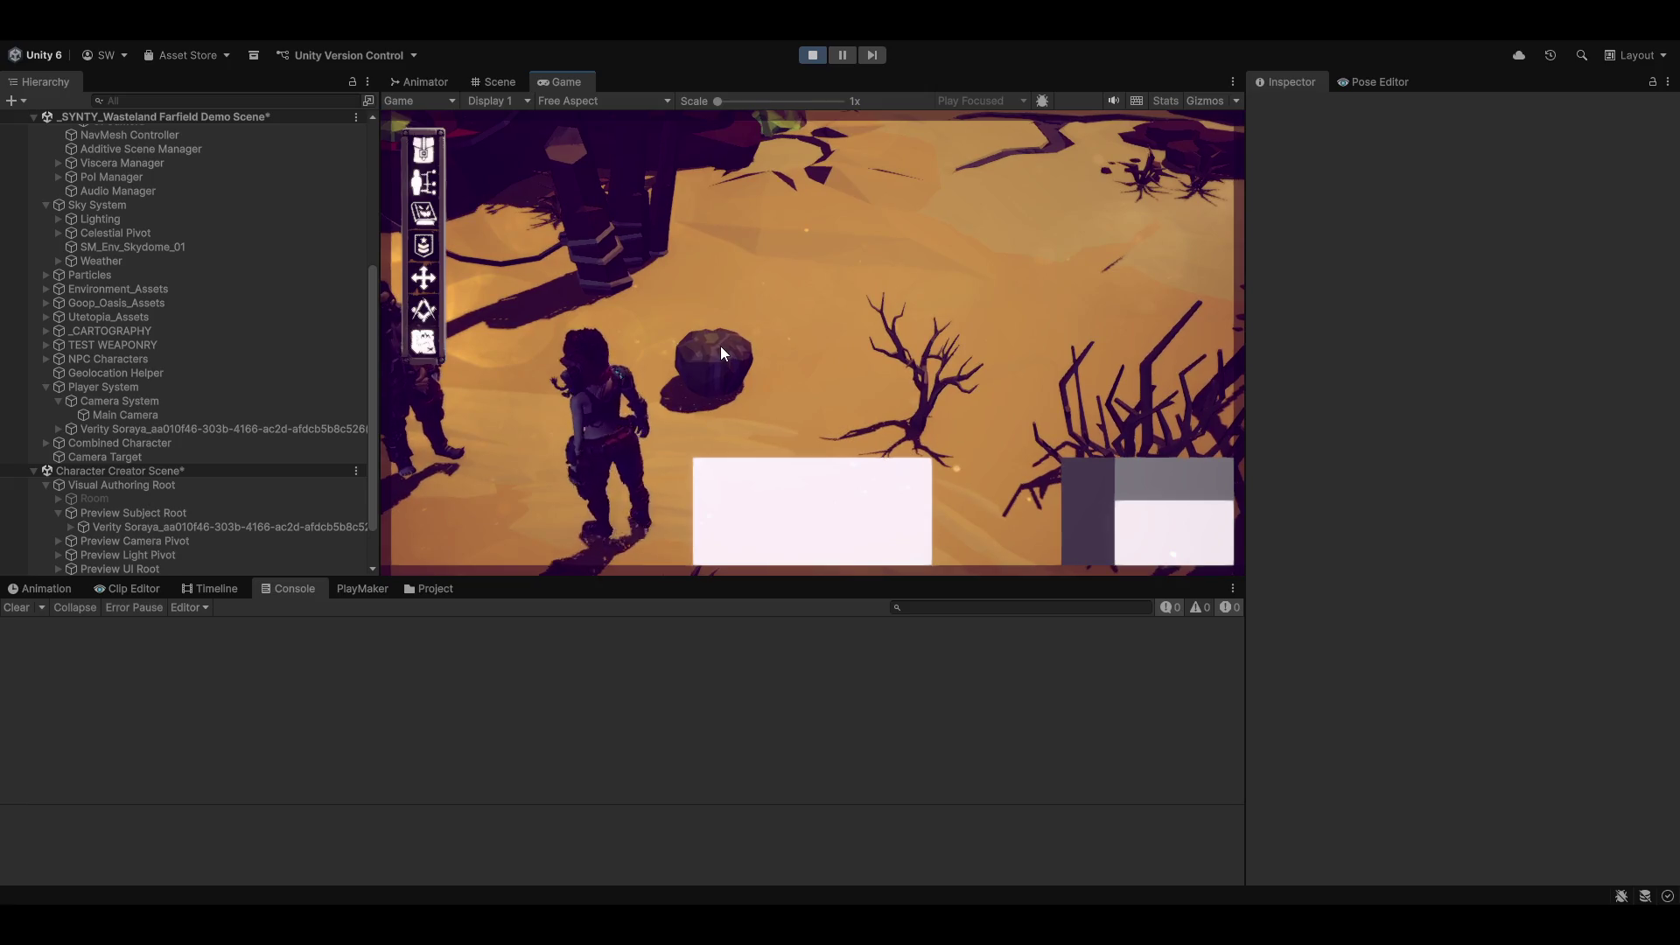
pyautogui.click(721, 345)
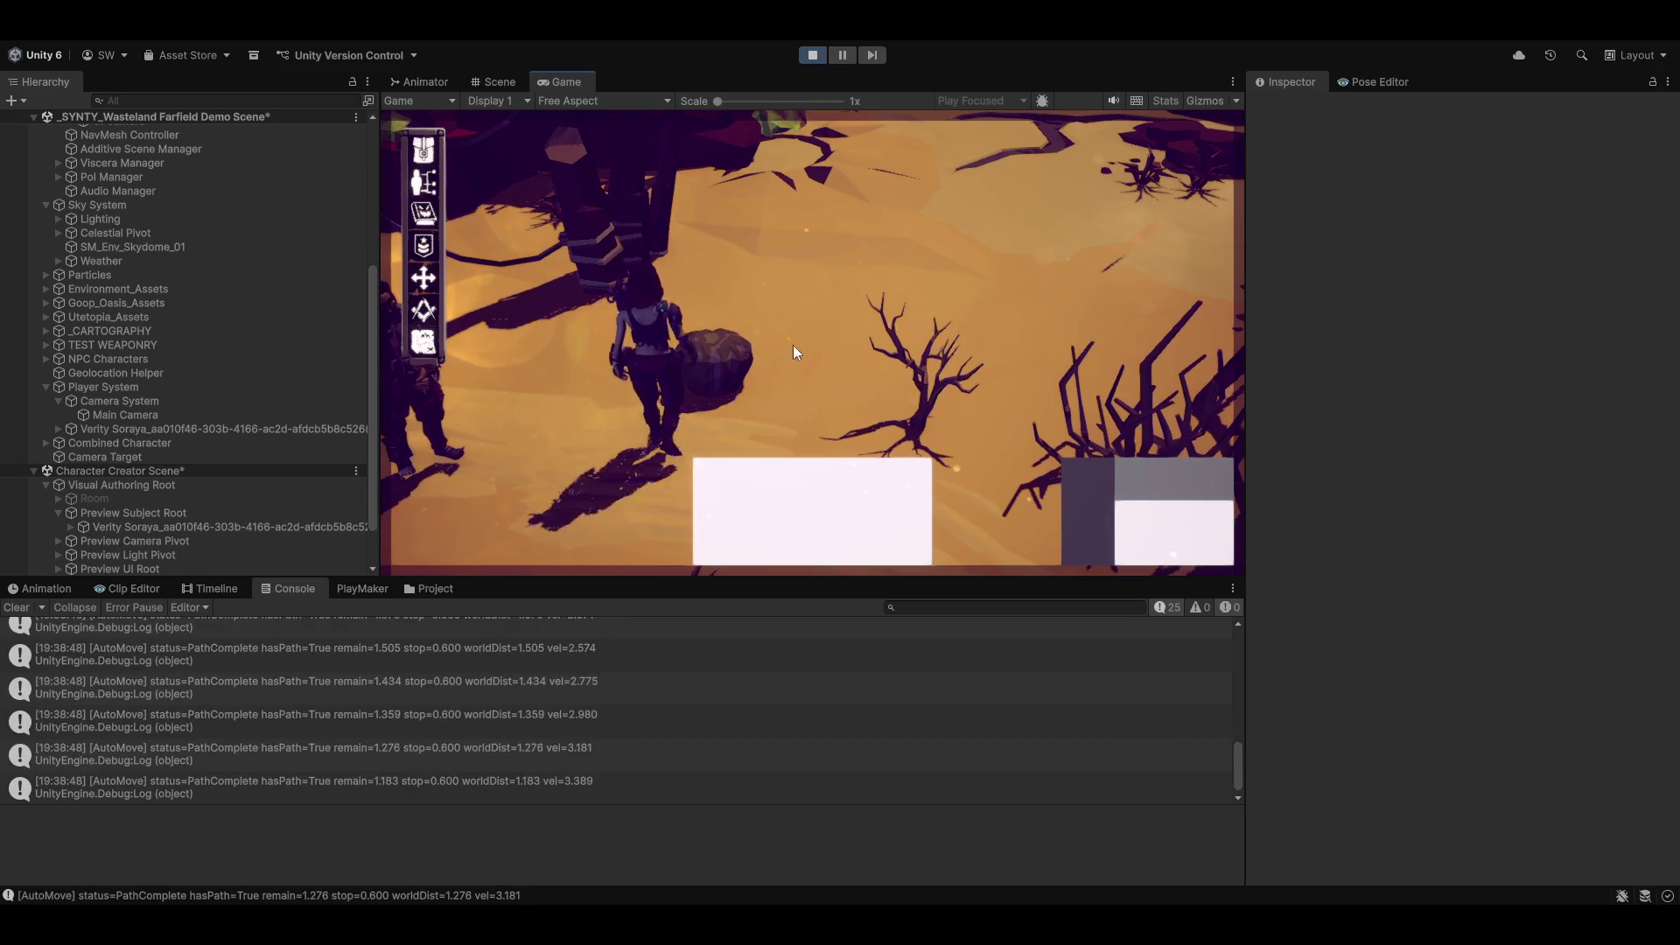
pyautogui.click(802, 417)
pyautogui.click(803, 416)
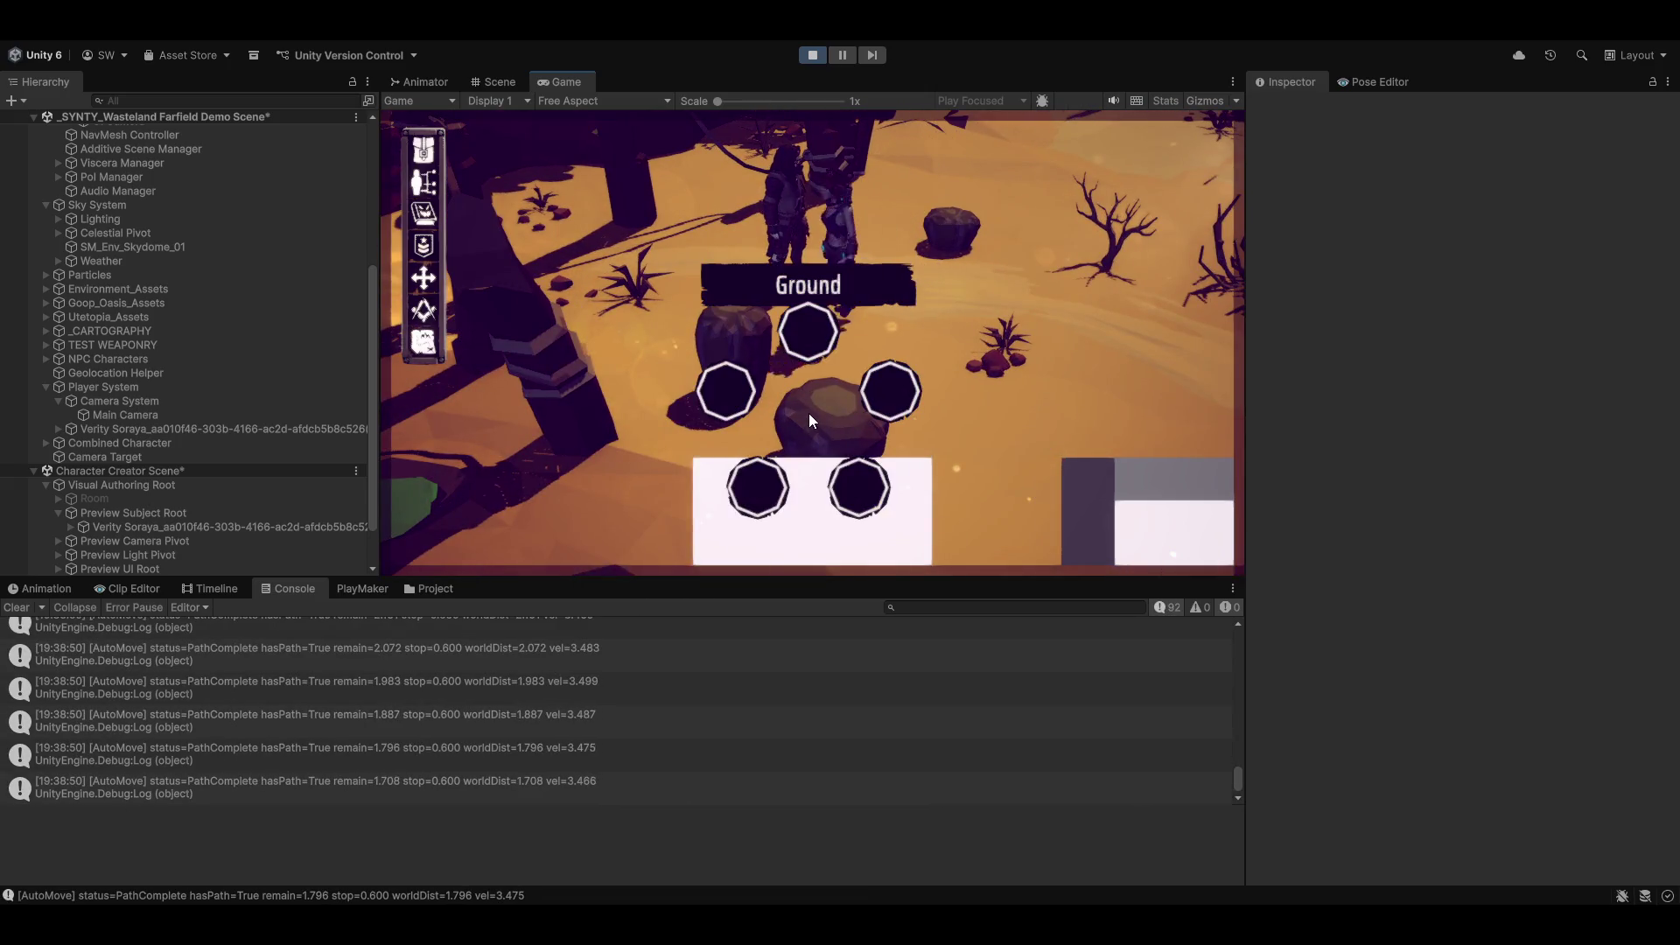
pyautogui.click(799, 308)
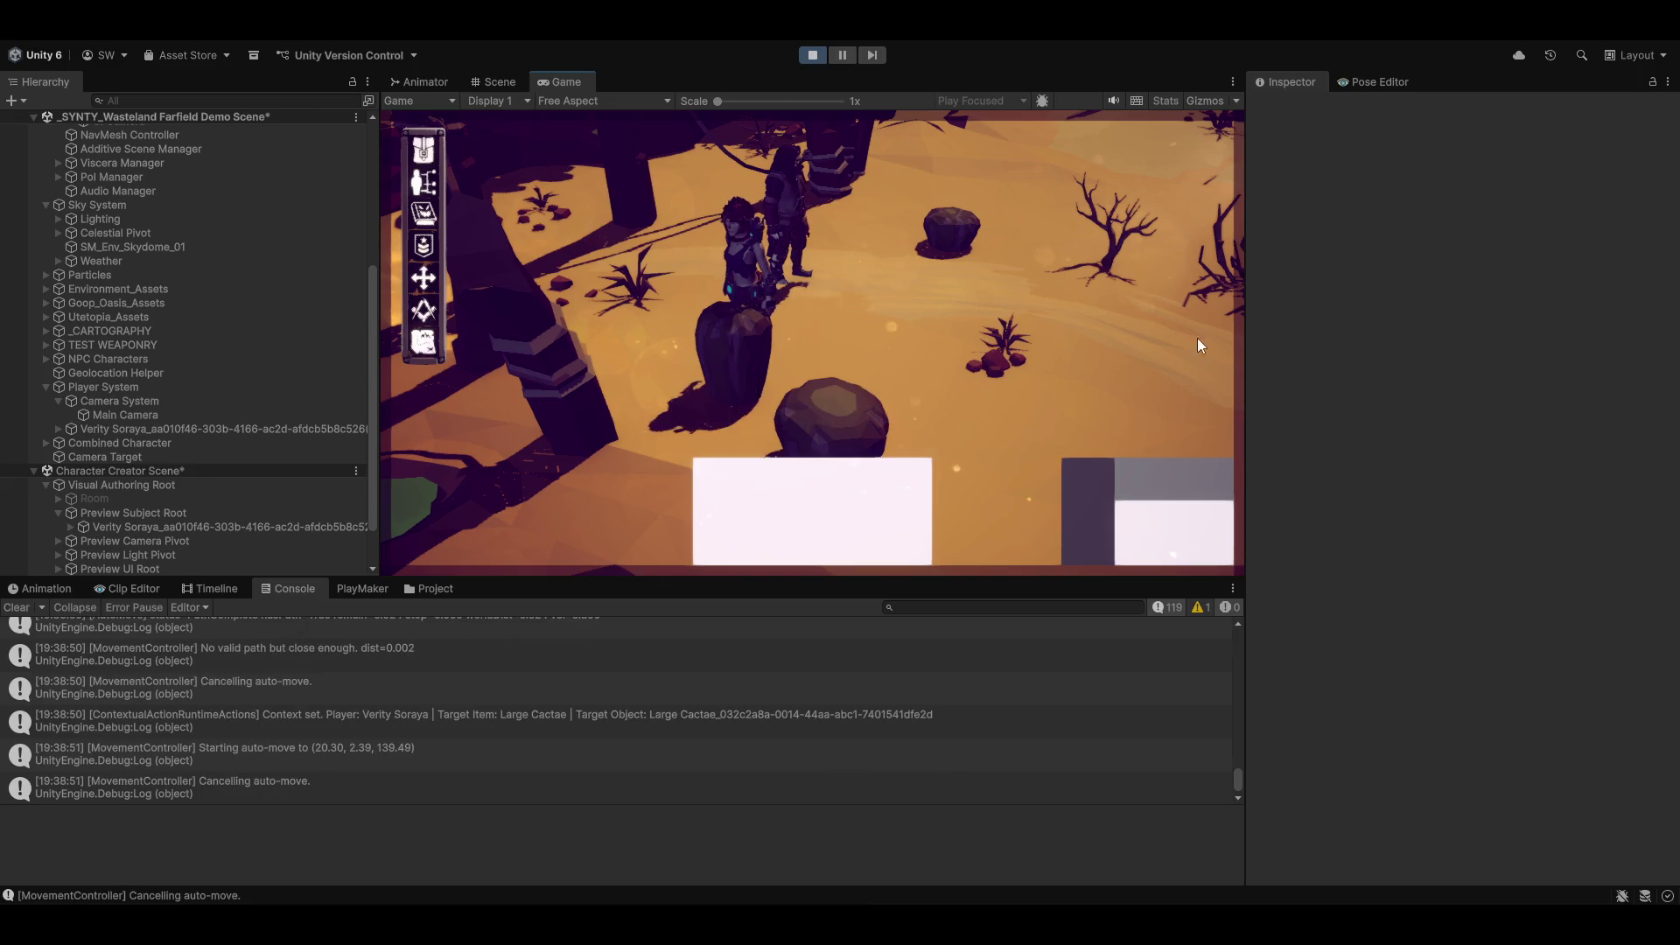
pyautogui.click(1015, 233)
pyautogui.click(1016, 140)
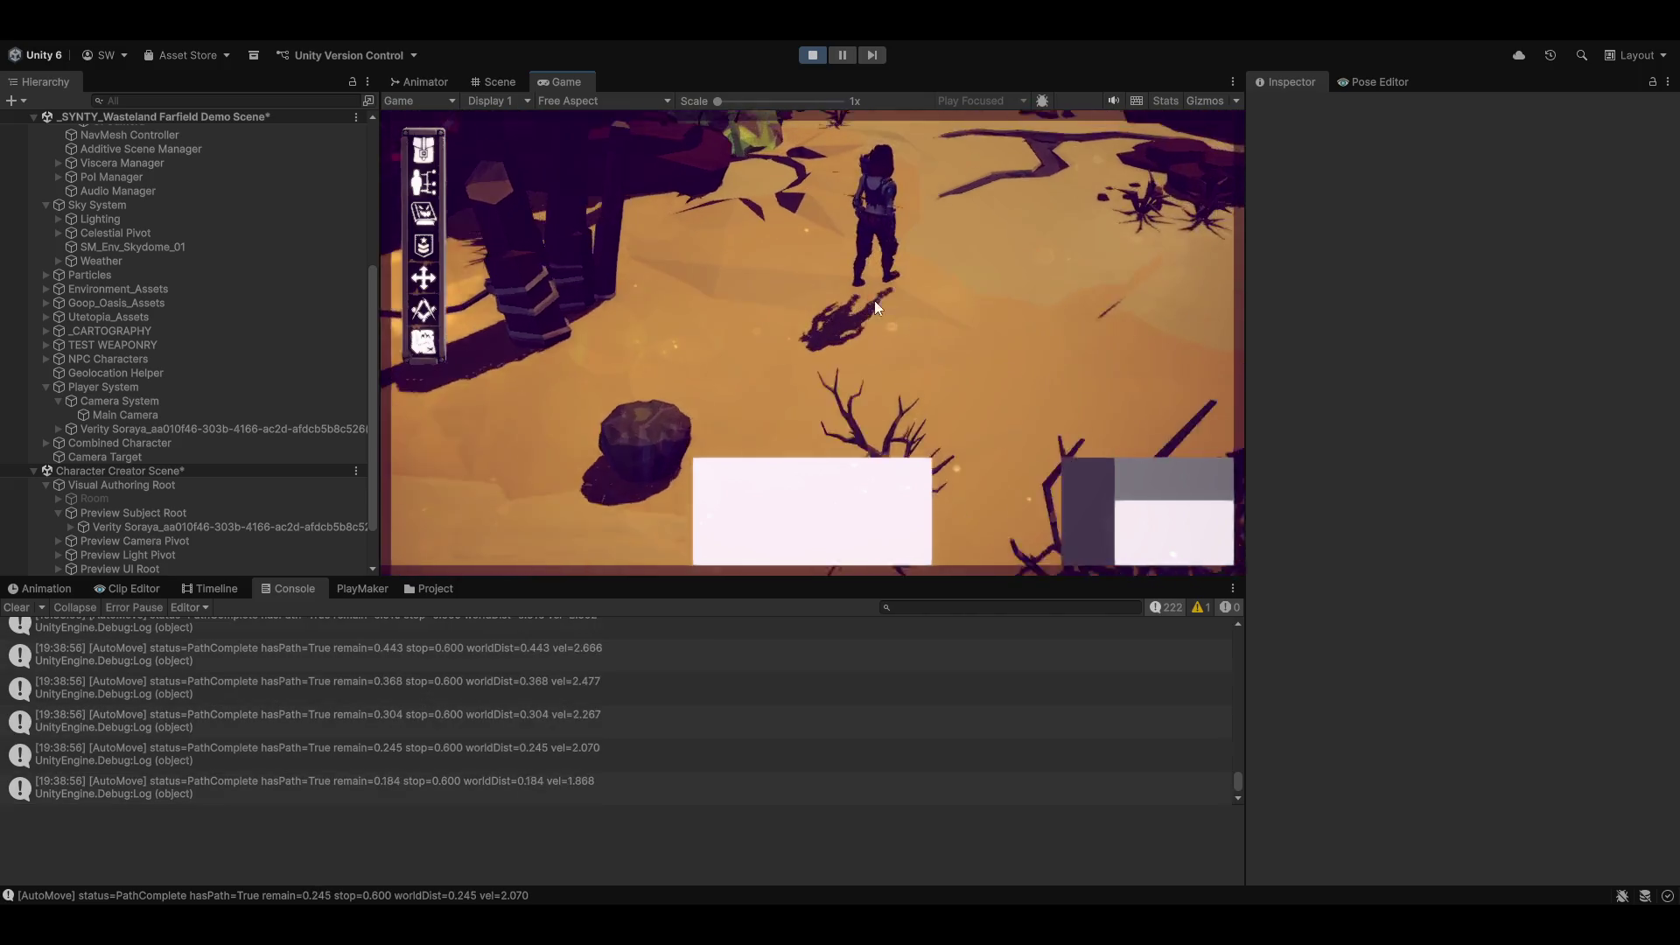
# Step: Toggle between direct adventure and direct action control modes with Tab, then stop Play mode
pyautogui.press('Tab')
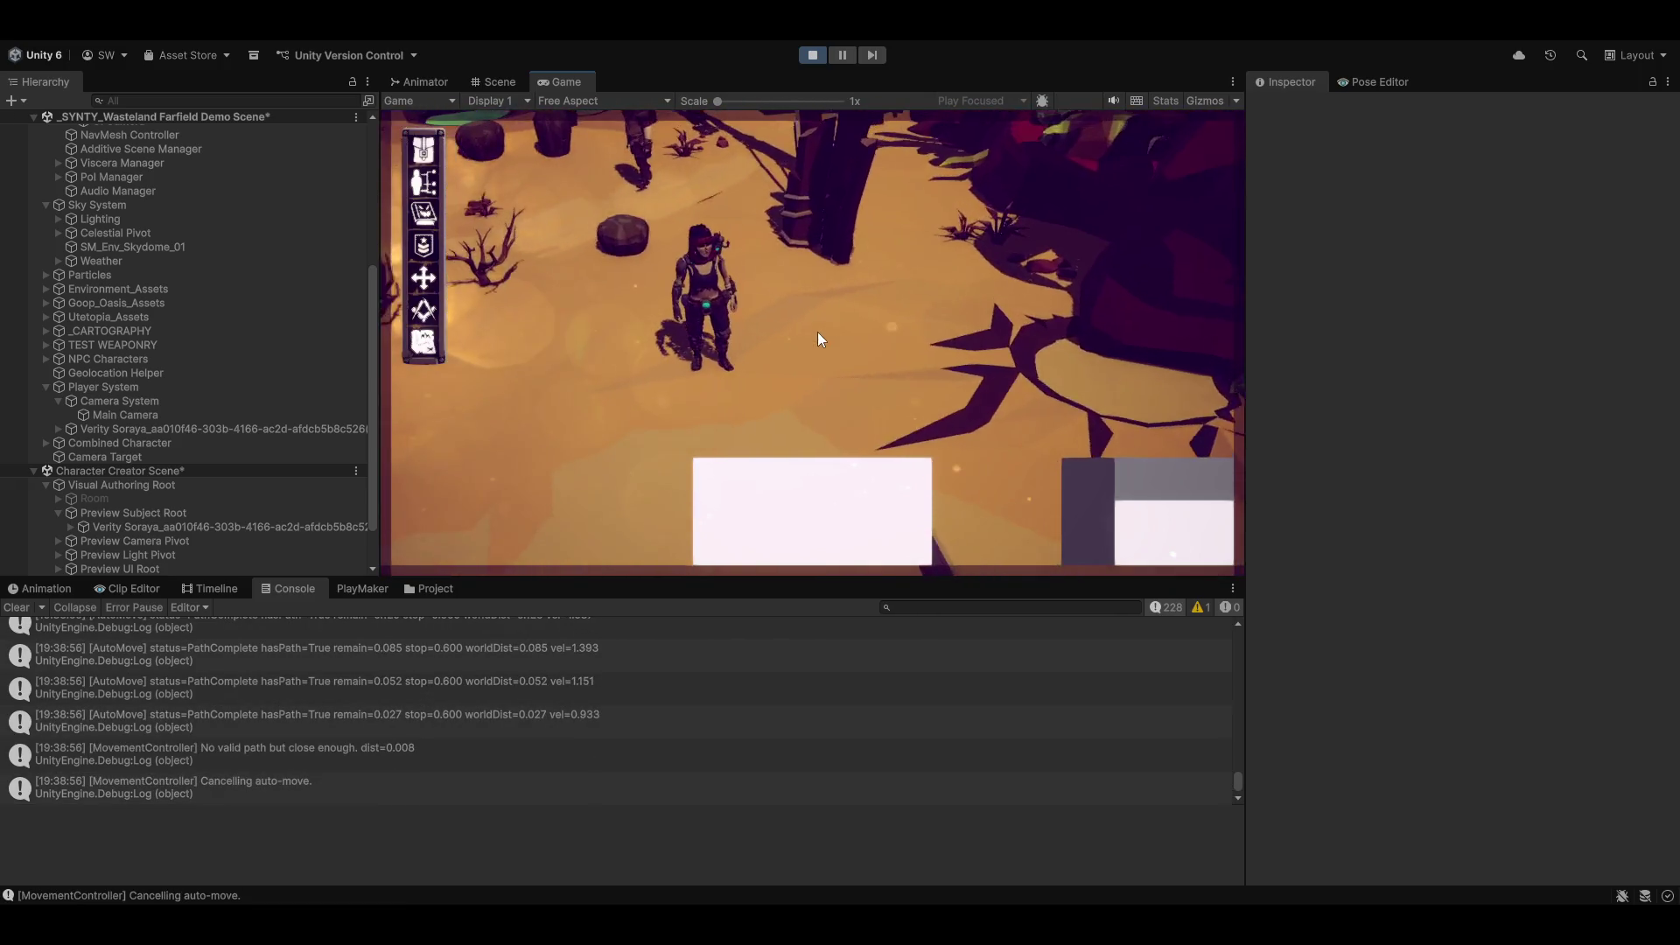
pyautogui.press('w')
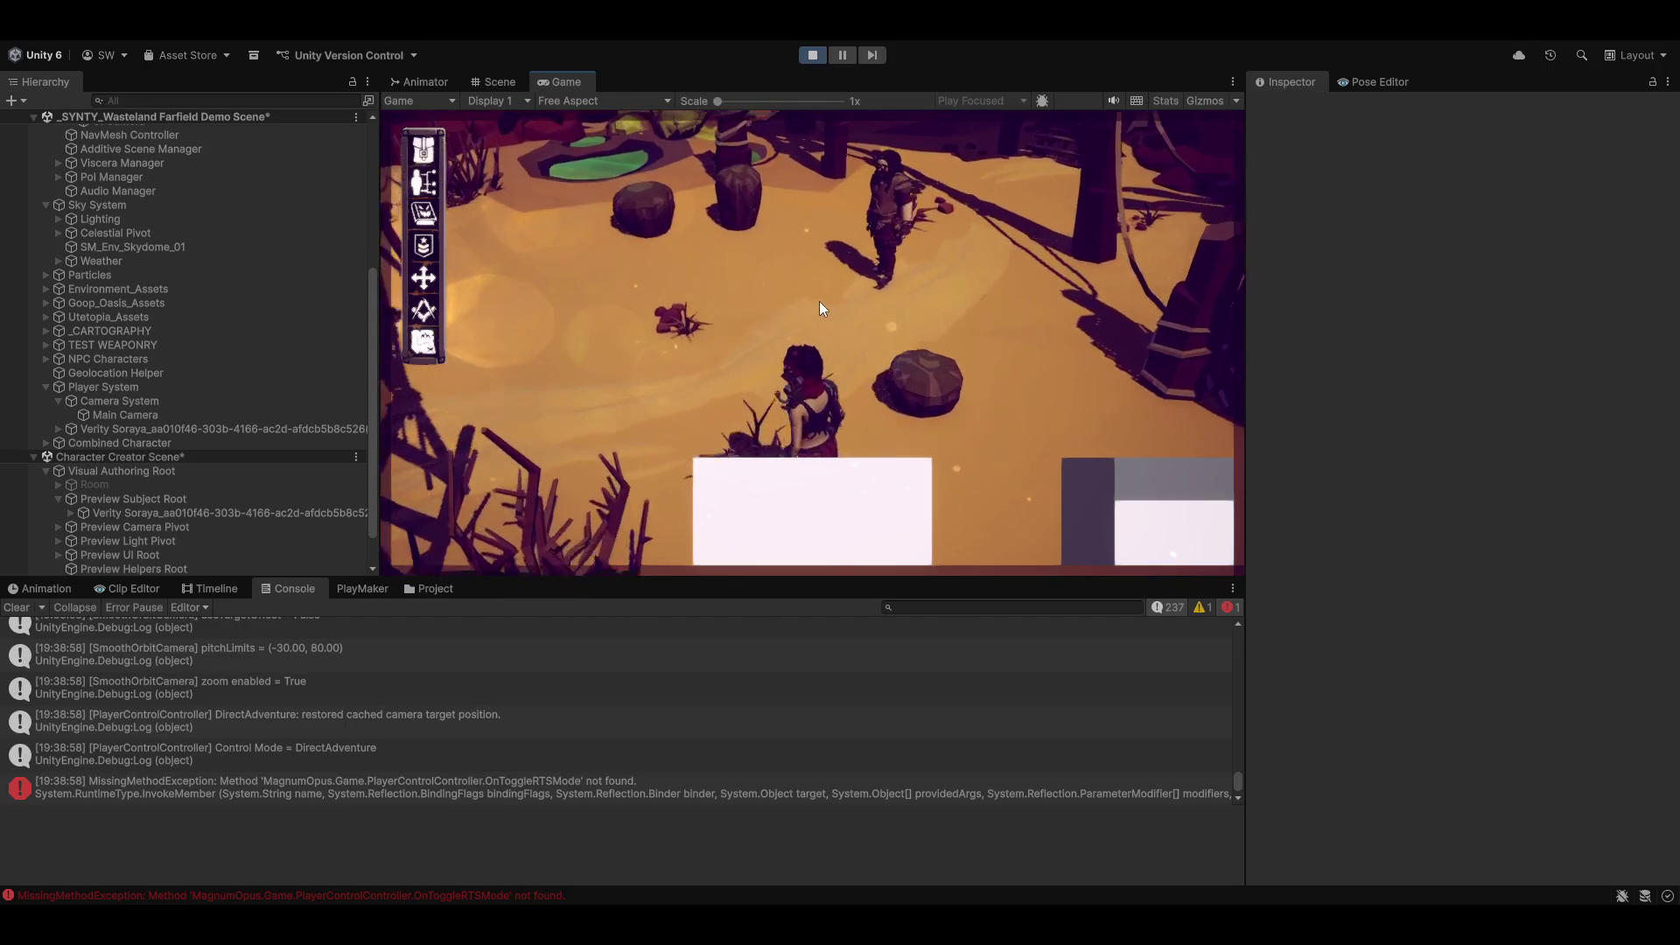
pyautogui.press('Tab')
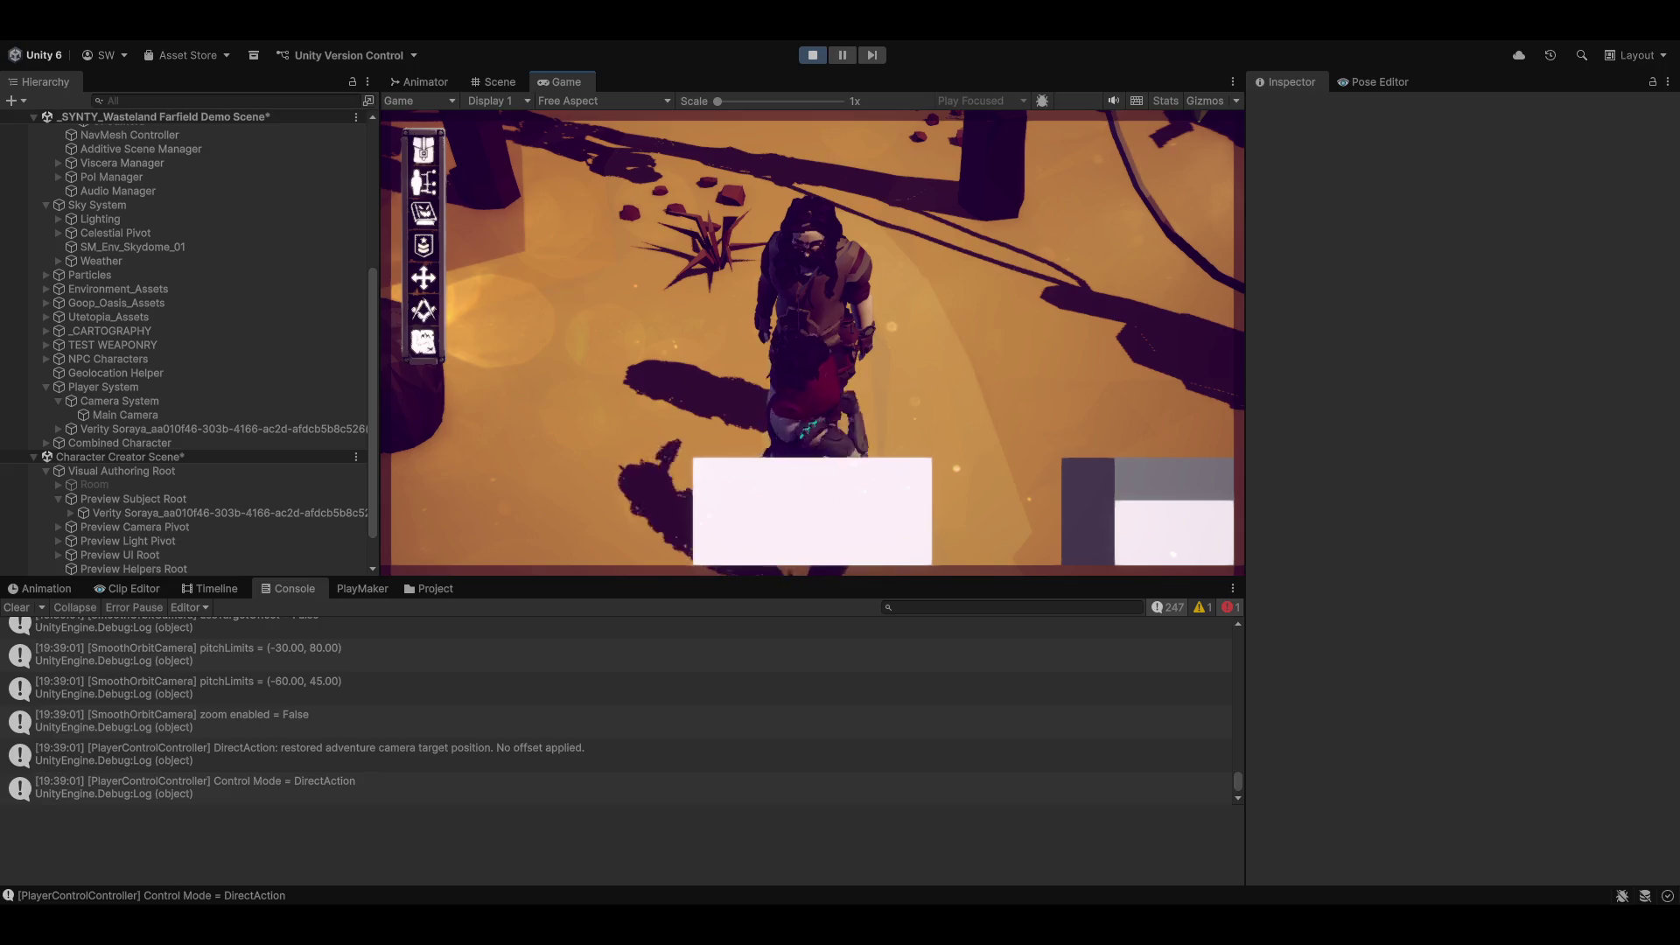
pyautogui.press('Tab')
pyautogui.press('Tab')
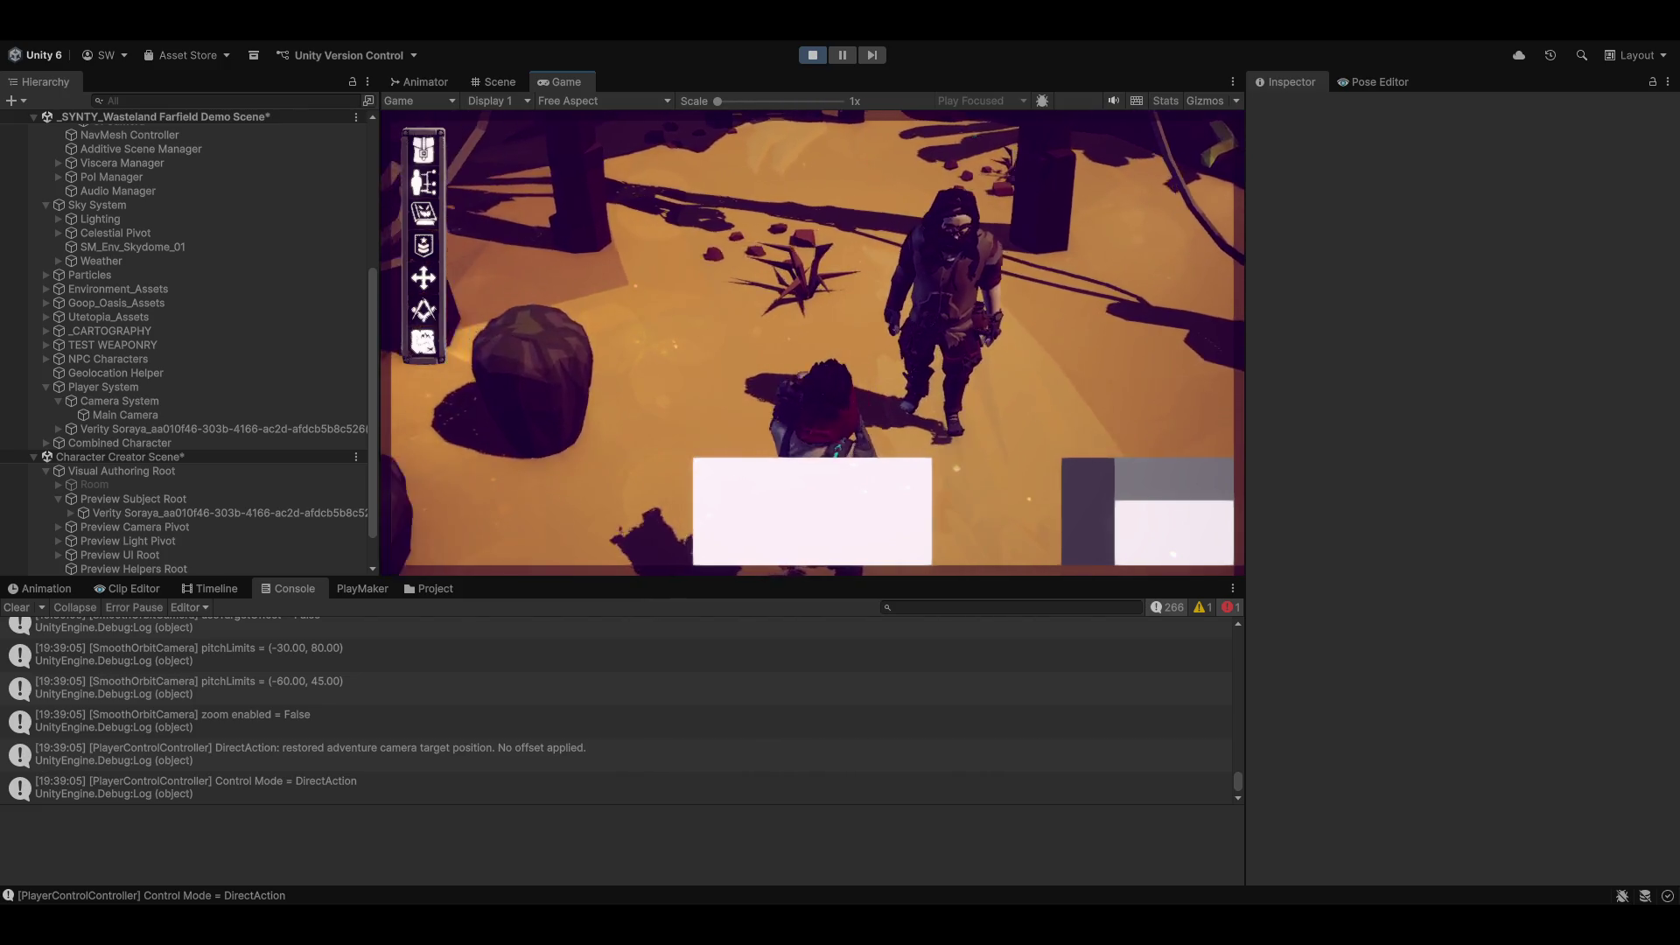
pyautogui.press('Tab')
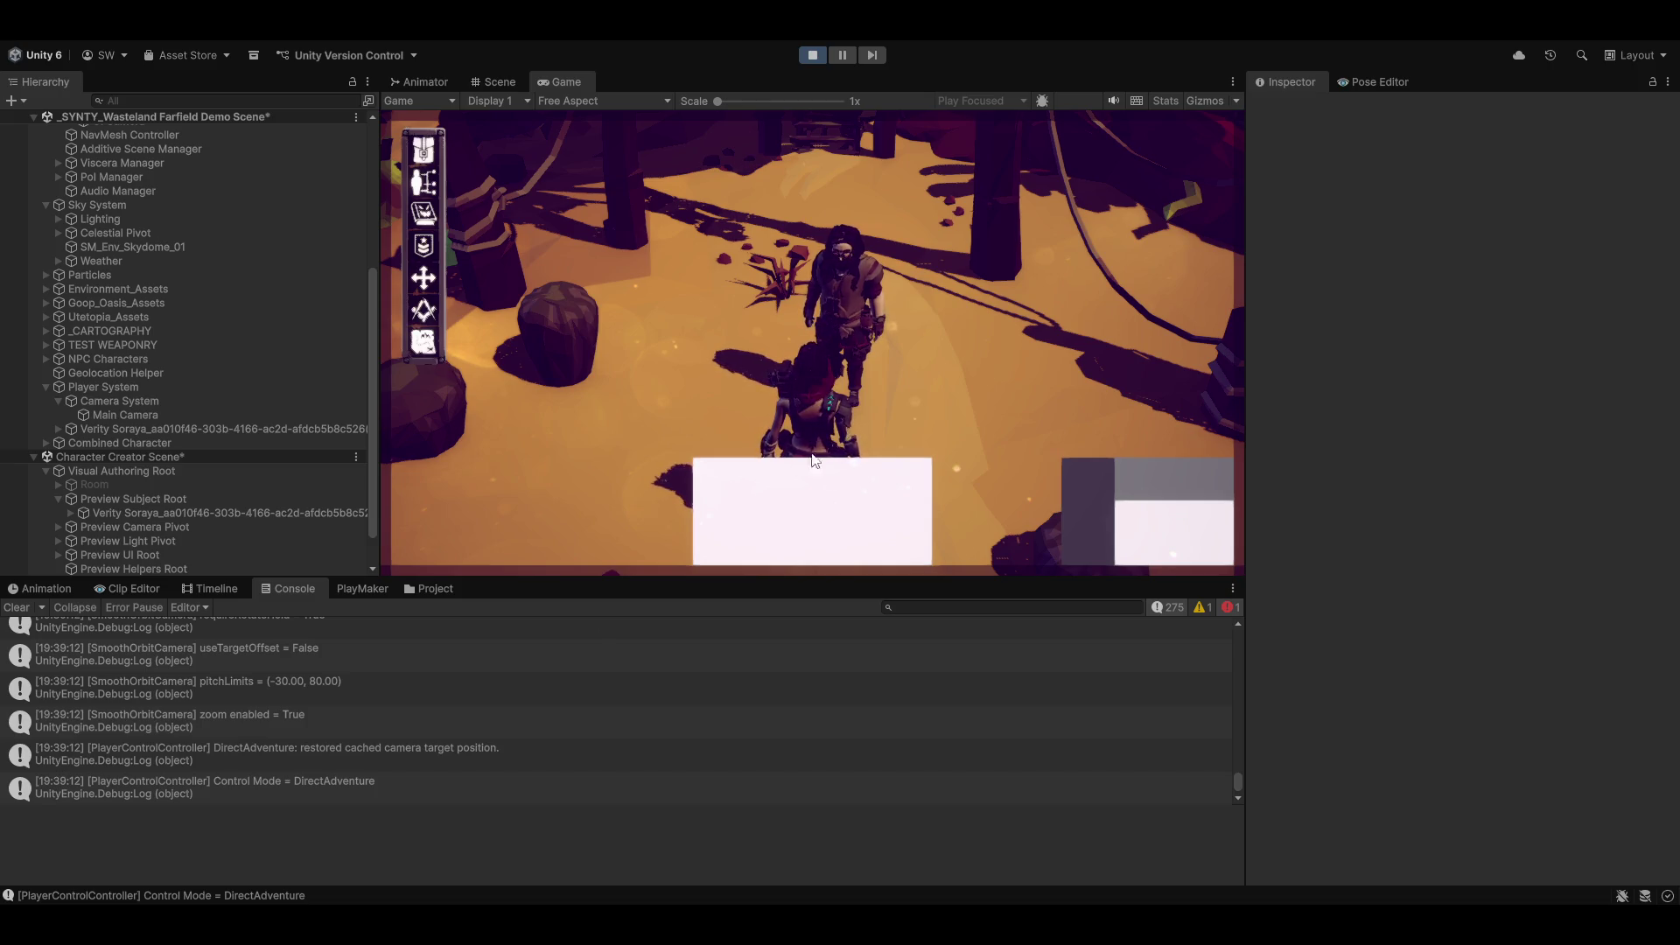
pyautogui.click(820, 54)
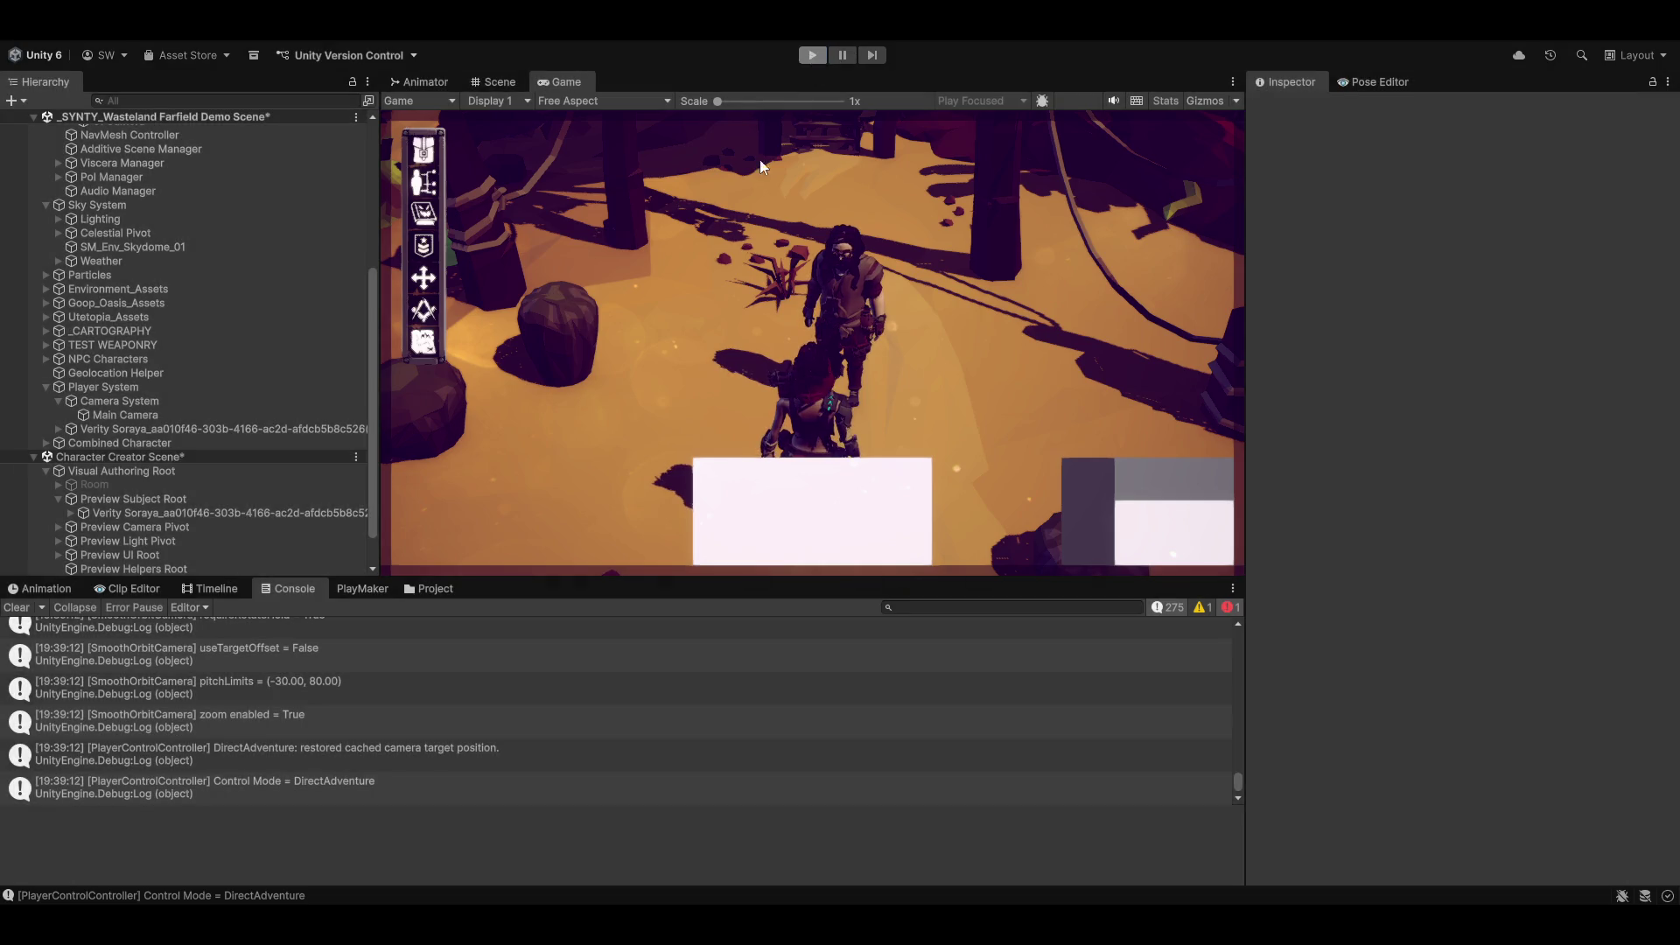
# Step: Clear the Console, collapse Character Creator Scene, and show Main Camera's Smooth Orbit Camera settings
pyautogui.click(24, 609)
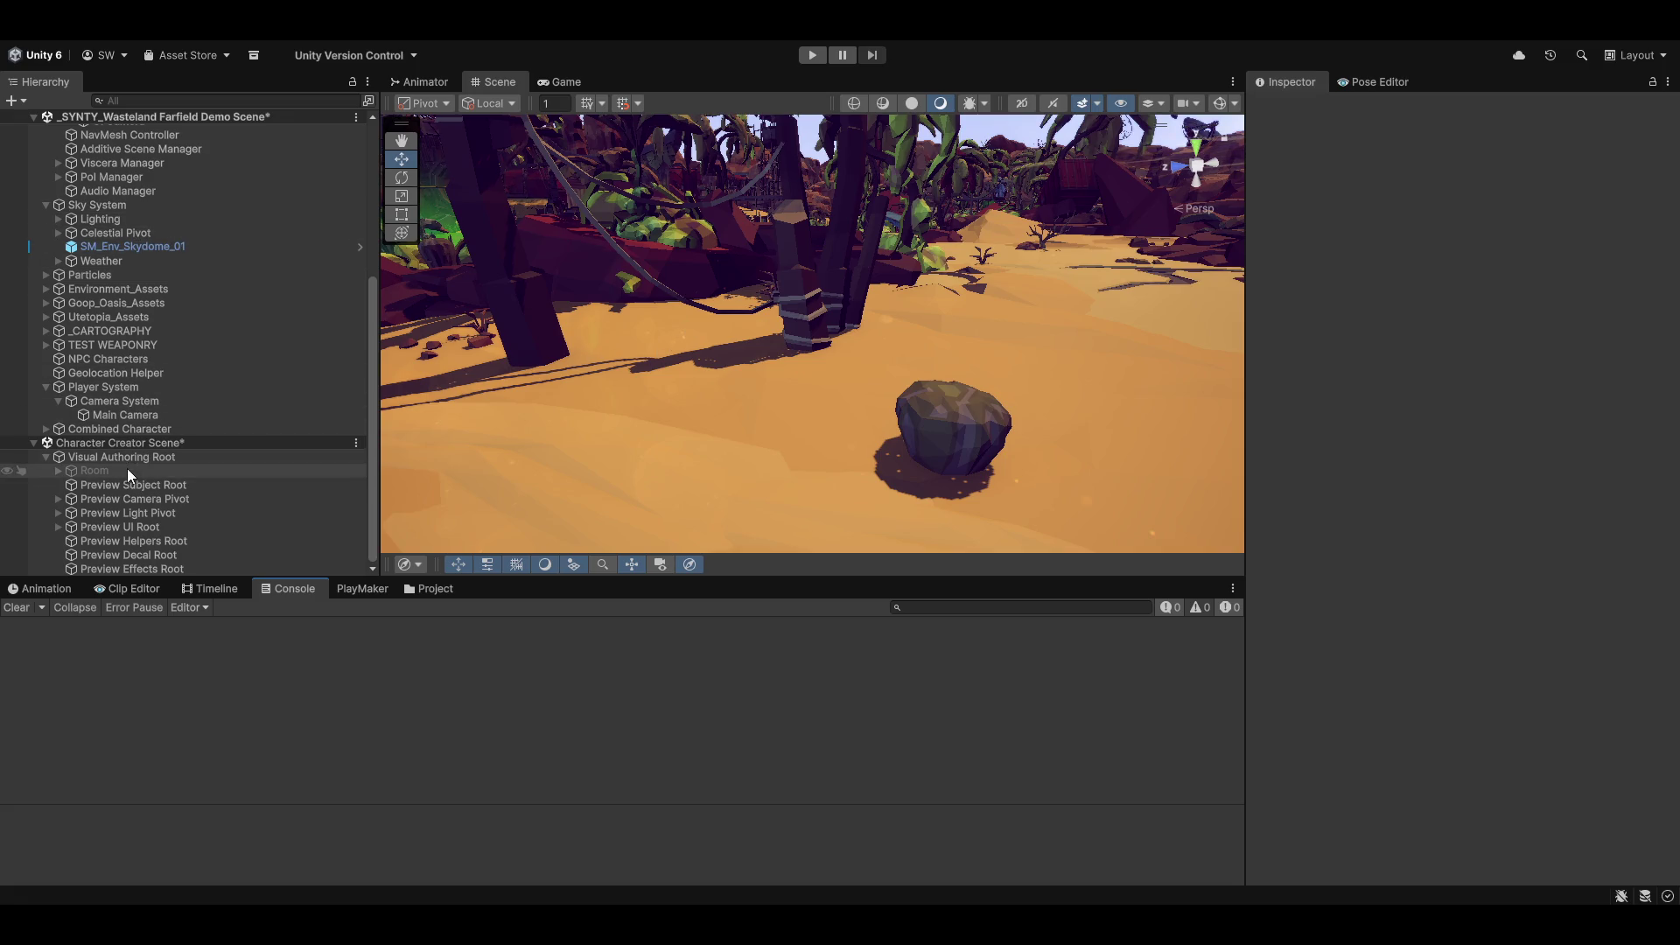
pyautogui.click(34, 442)
pyautogui.click(116, 540)
pyautogui.scroll(-15, 1487, 448)
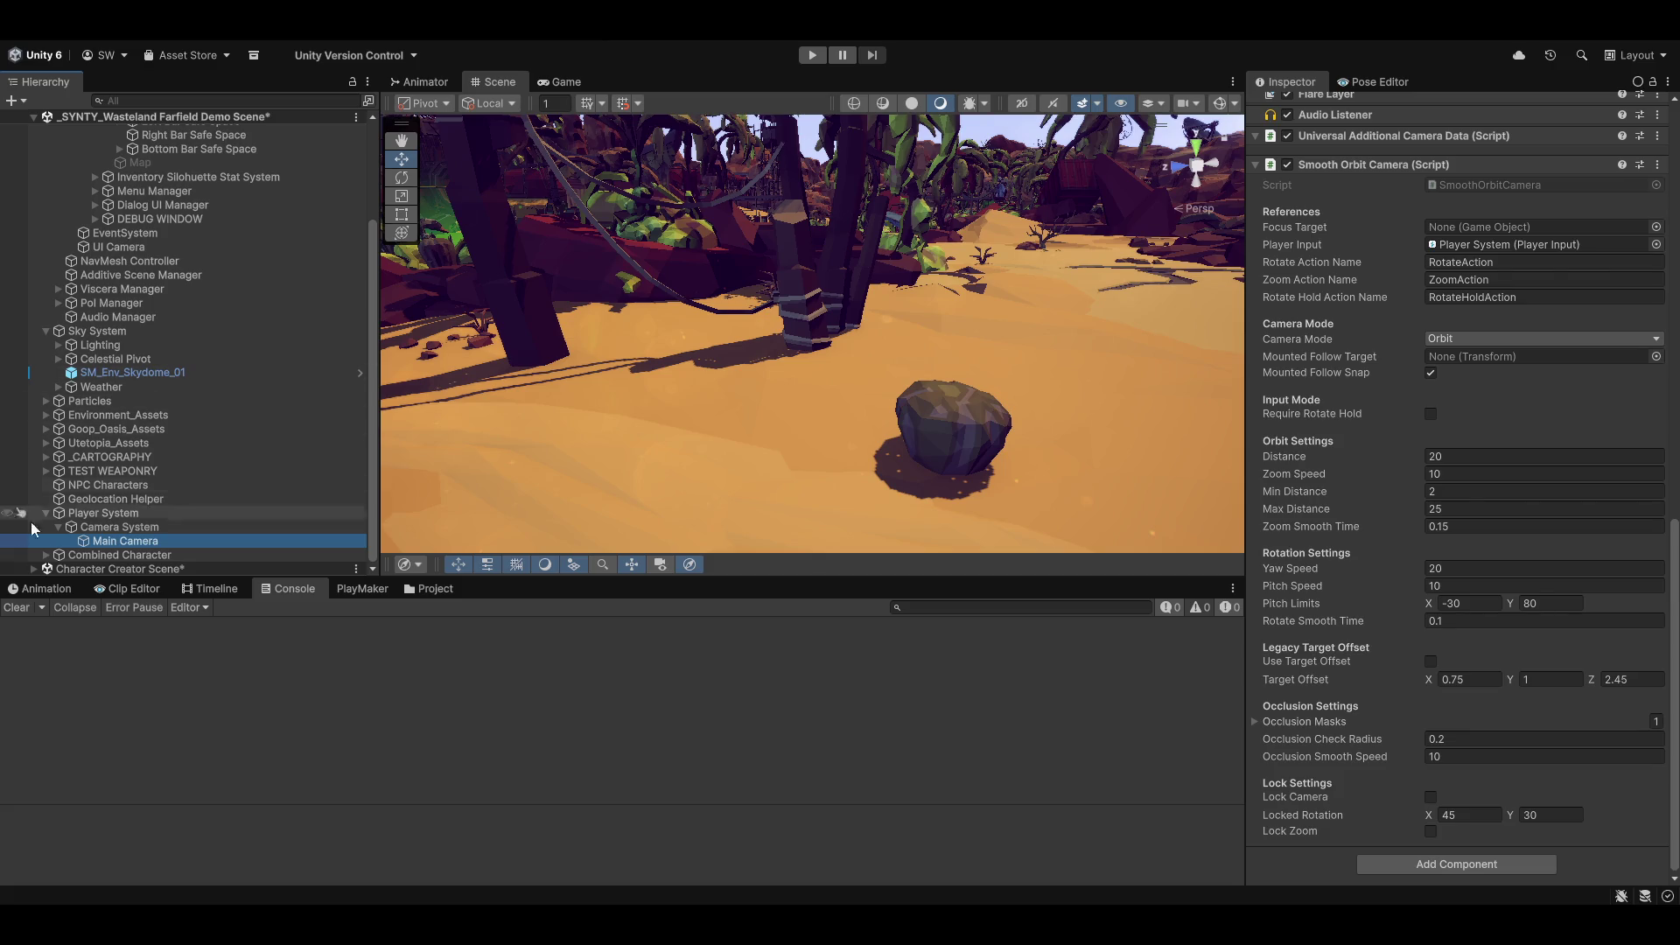
# Step: Select Player System and widen the Inspector to show its Player Control Controller
pyautogui.click(89, 526)
pyautogui.click(81, 511)
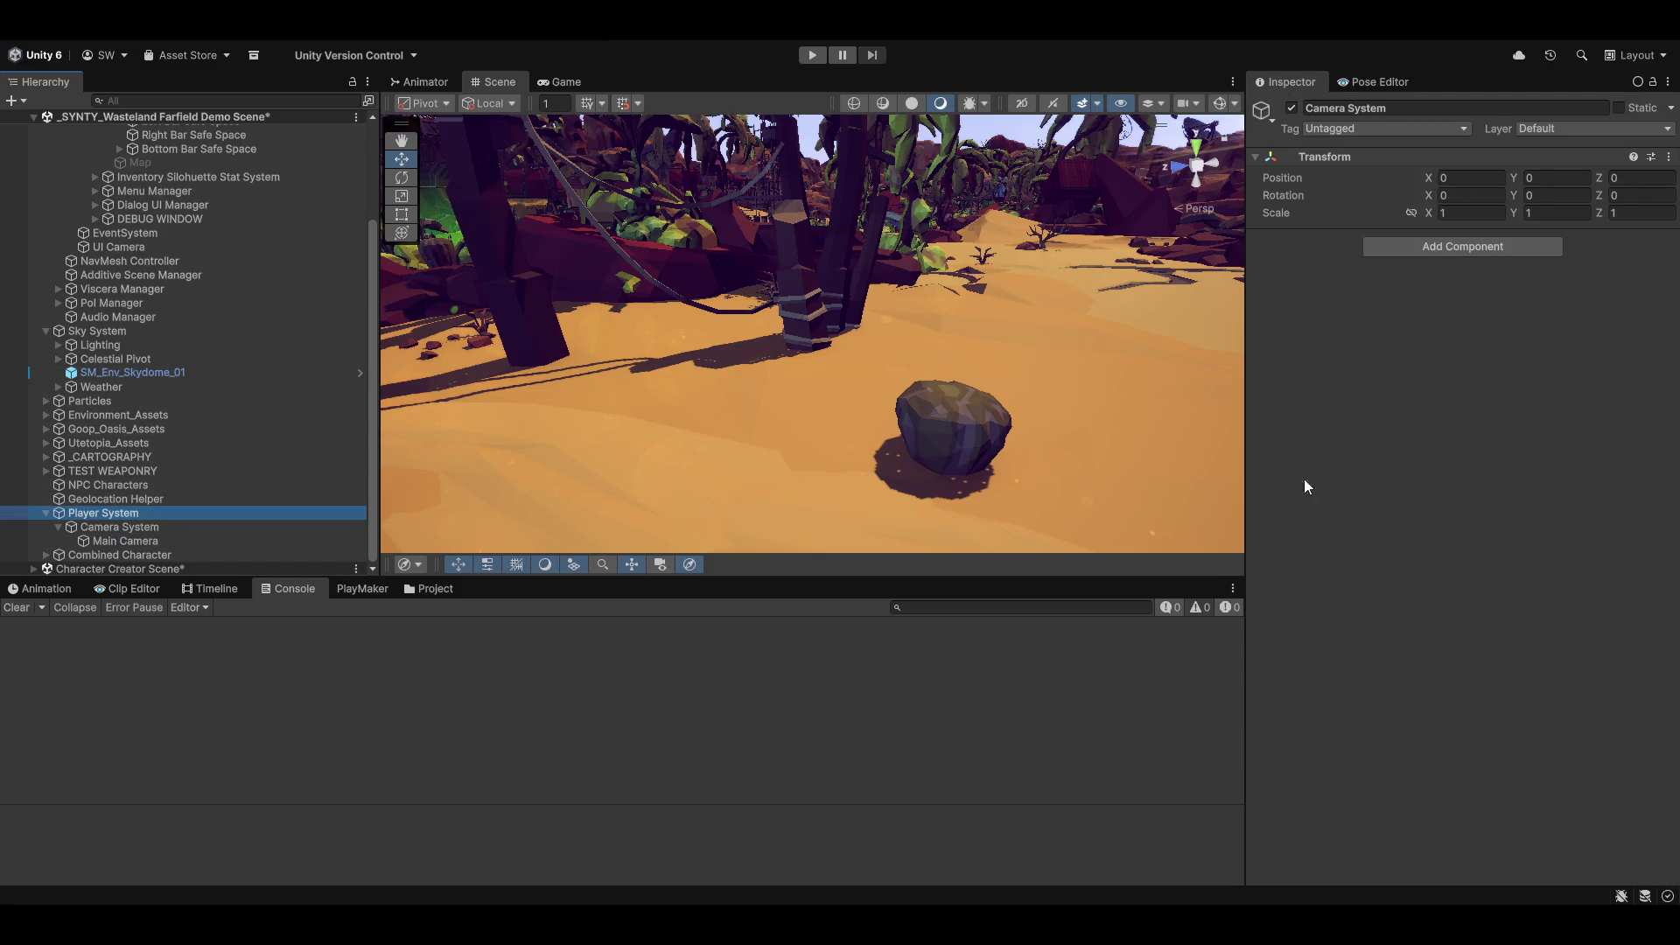
pyautogui.scroll(-3, 1472, 565)
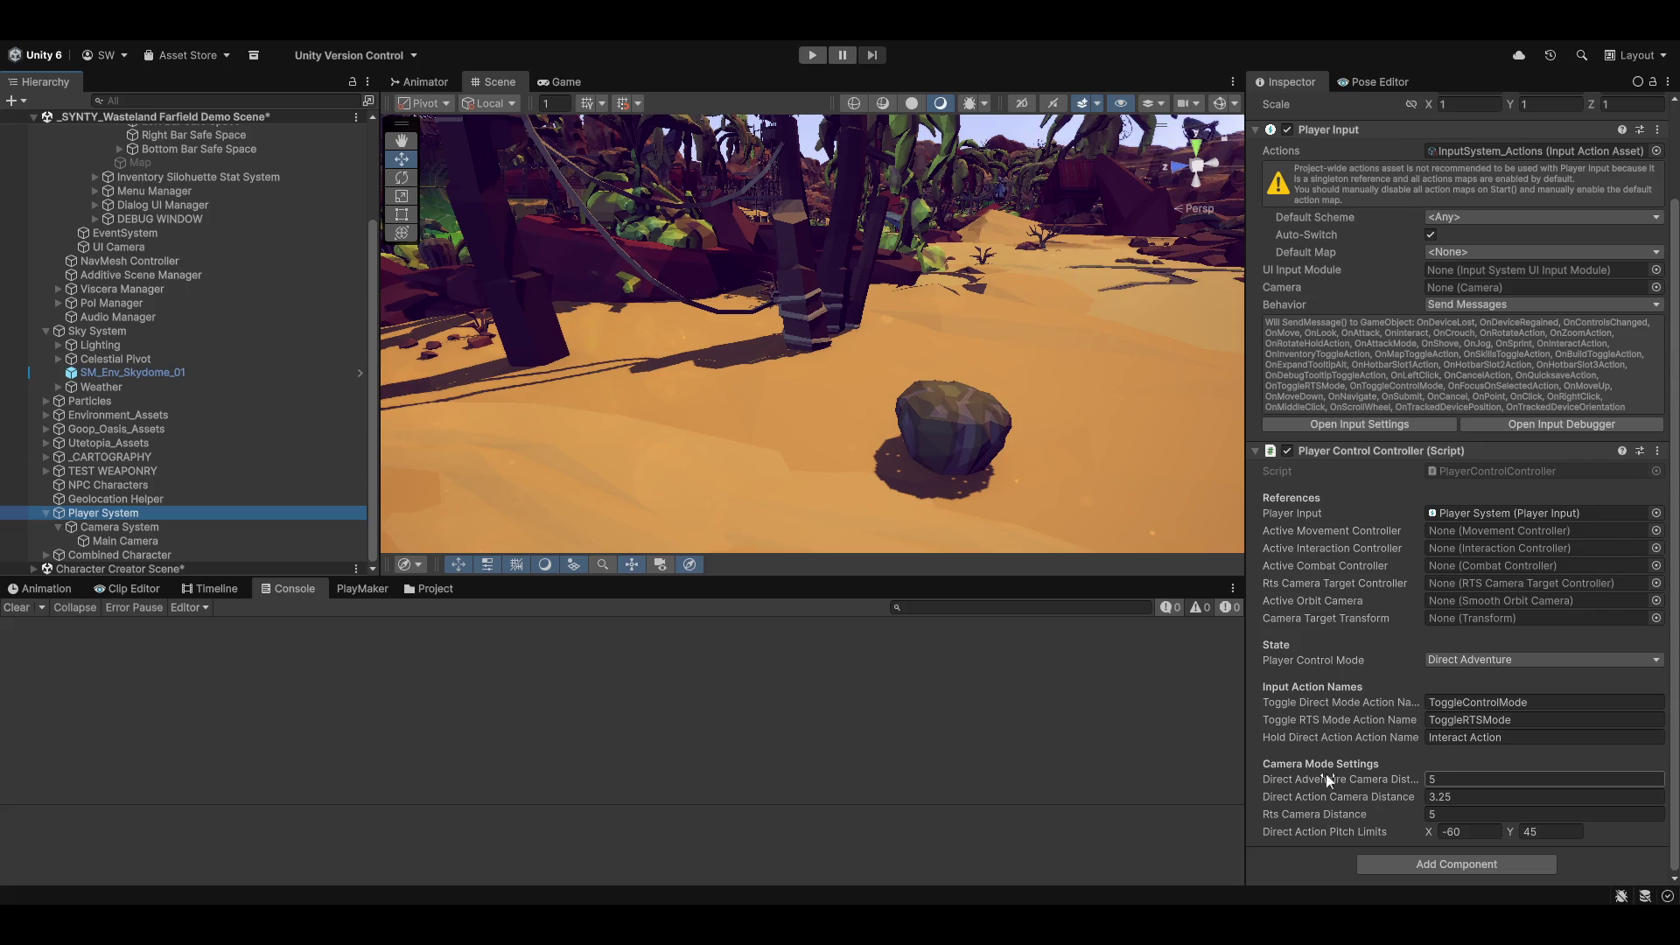
pyautogui.moveTo(1247, 724); pyautogui.dragTo(1158, 725)
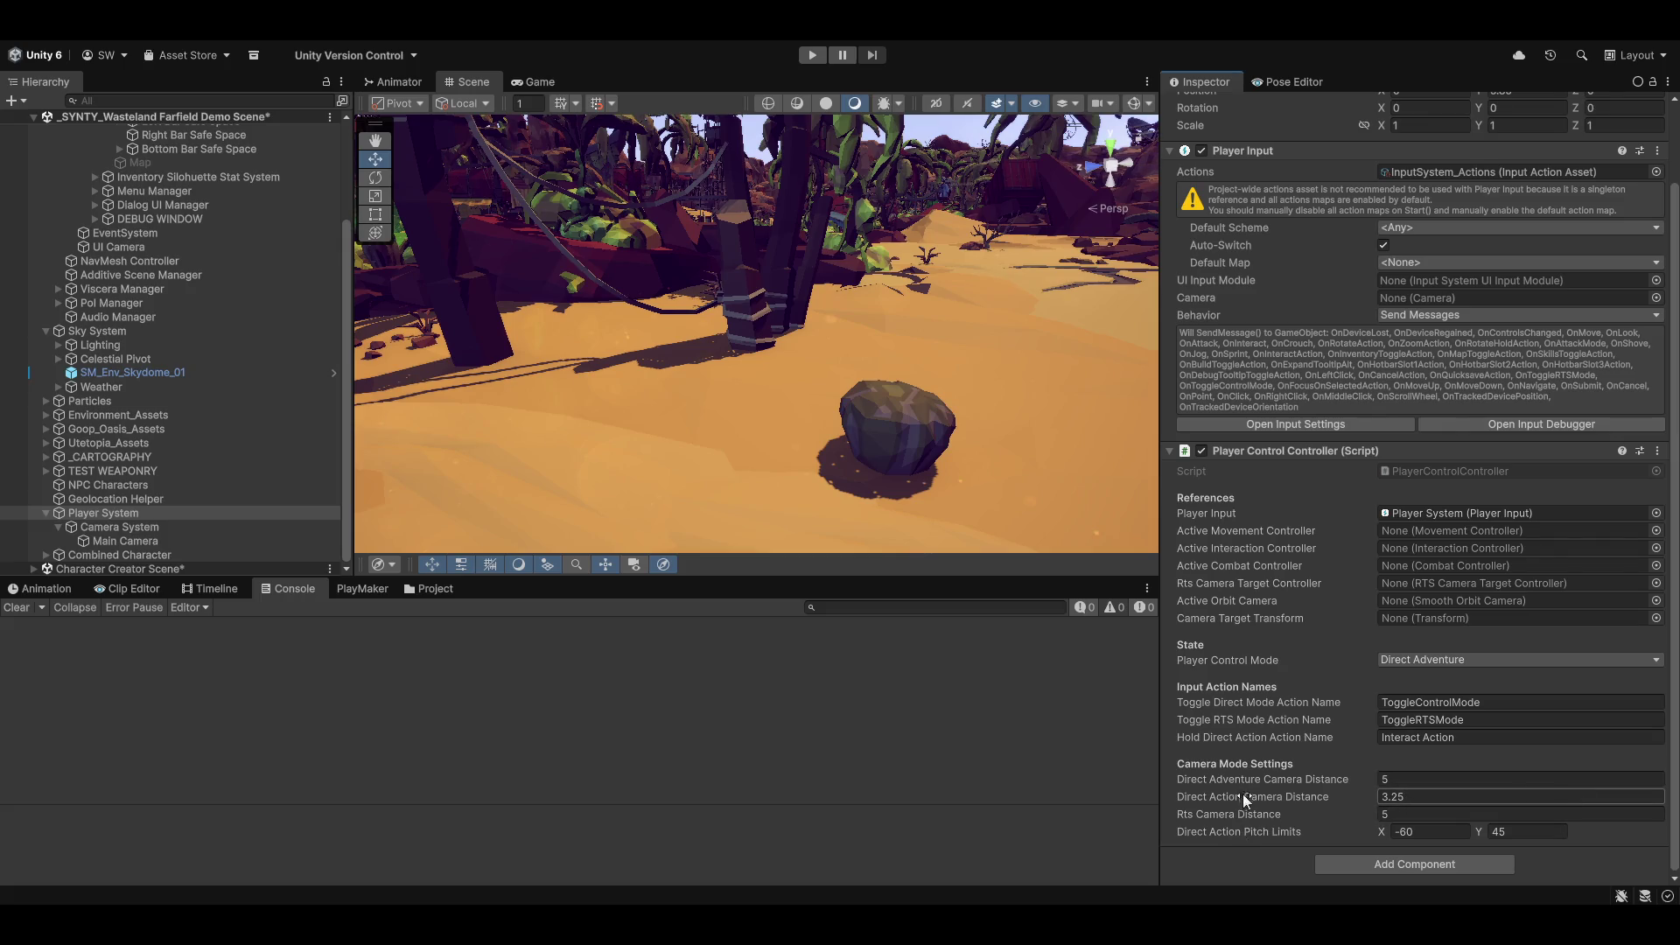
# Step: Set the Direct Adventure, Direct Action and Rts Camera Distance values to 7
pyautogui.write('5')
pyautogui.hotkey('shift', 'Tab')
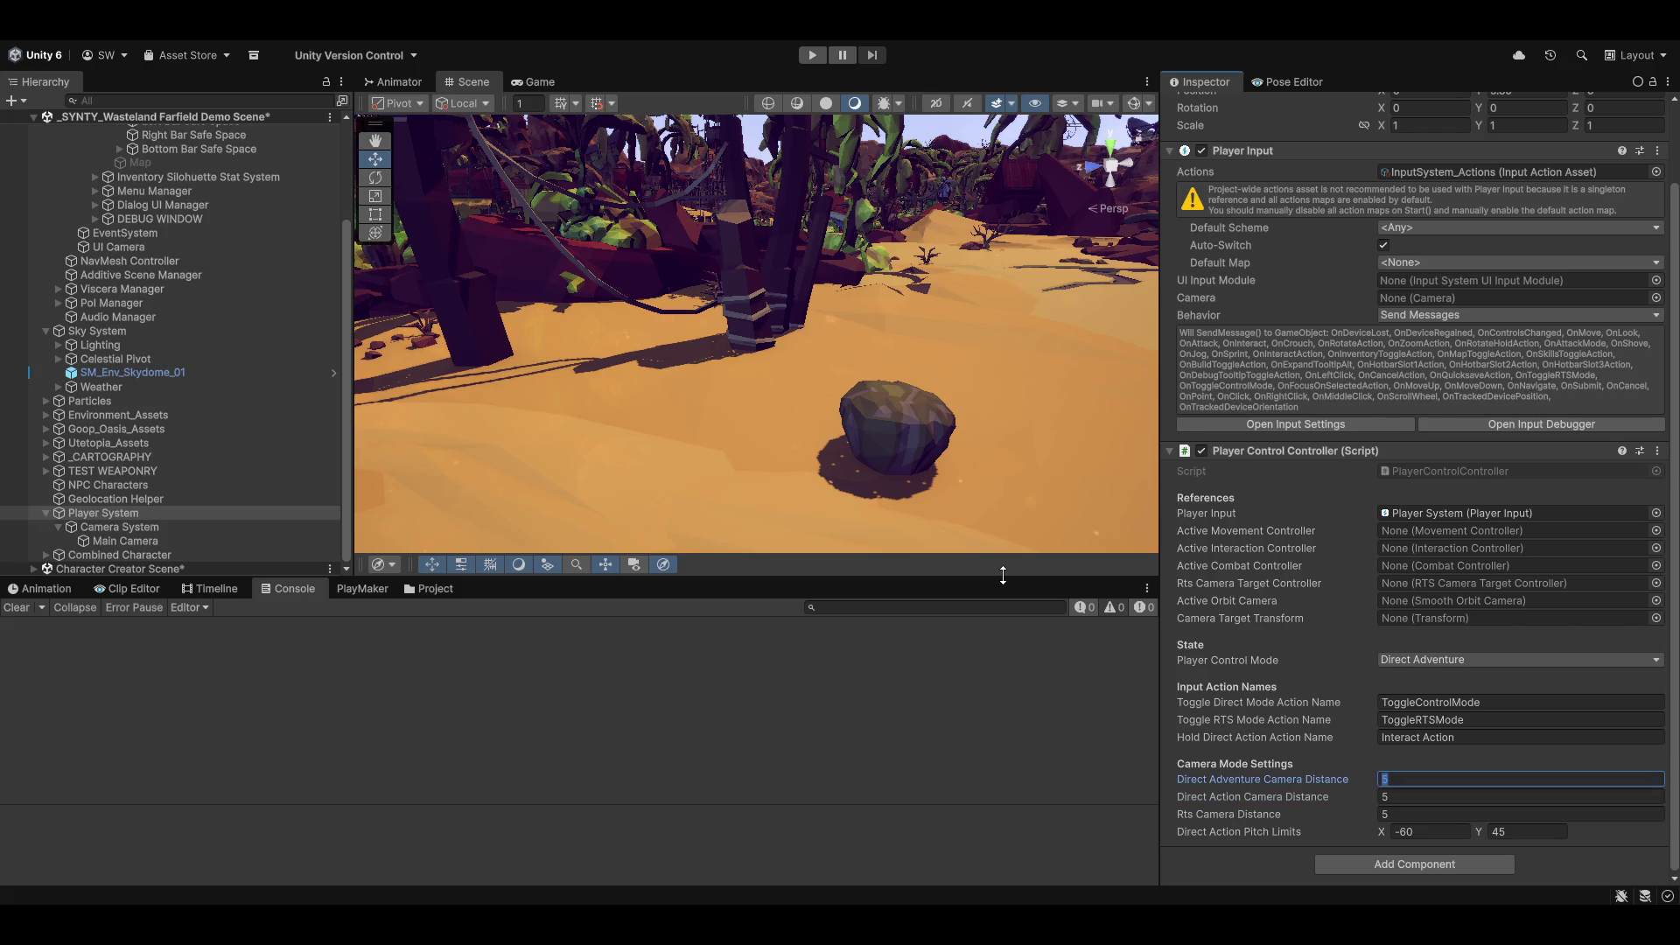
pyautogui.press('Tab')
pyautogui.write('7')
pyautogui.press('Tab')
pyautogui.write('7')
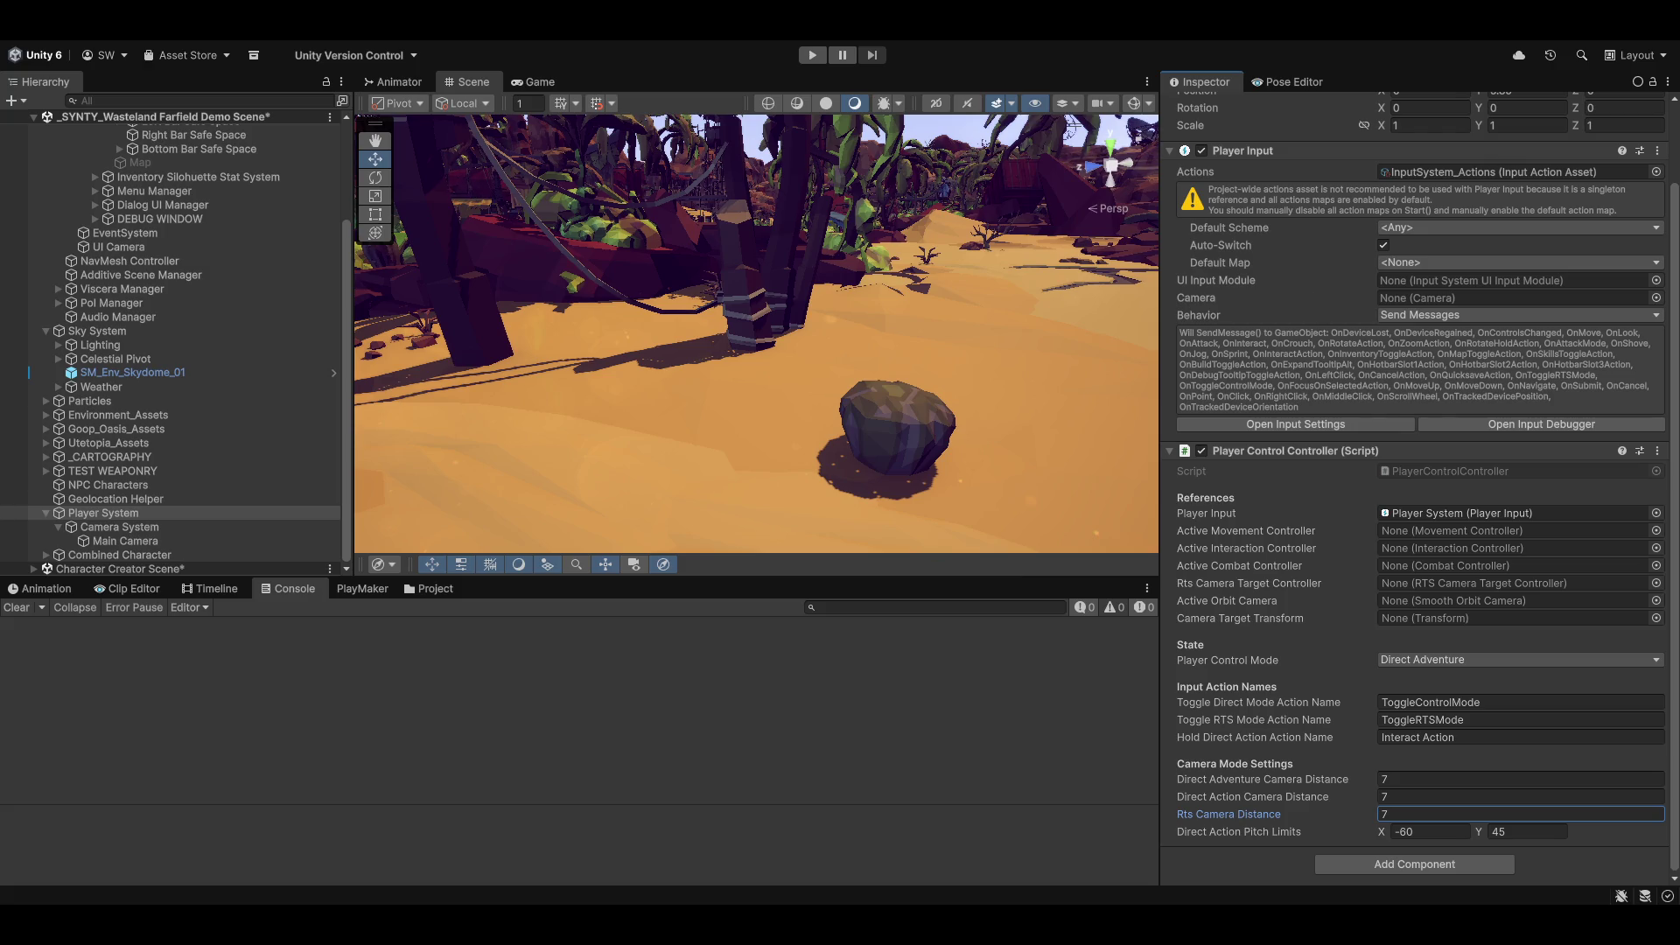
pyautogui.press('Return')
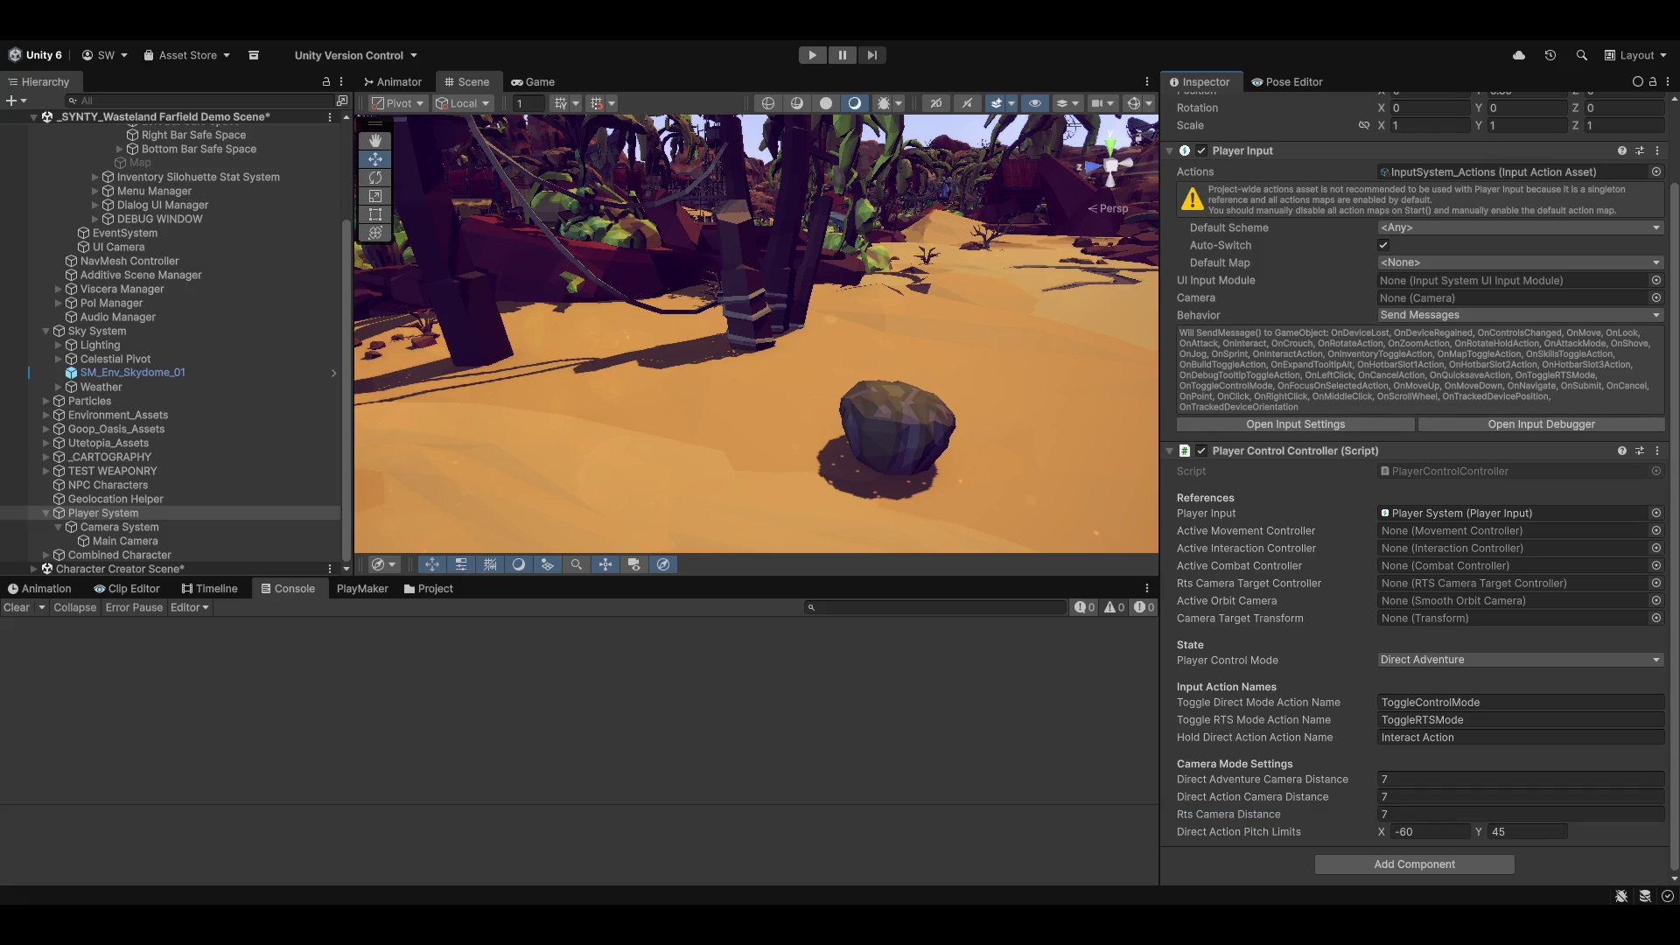
pyautogui.moveTo(1027, 246)
pyautogui.mouseDown()
pyautogui.moveTo(711, 326)
pyautogui.moveTo(552, 442)
pyautogui.moveTo(659, 371)
pyautogui.moveTo(969, 318)
pyautogui.mouseUp()
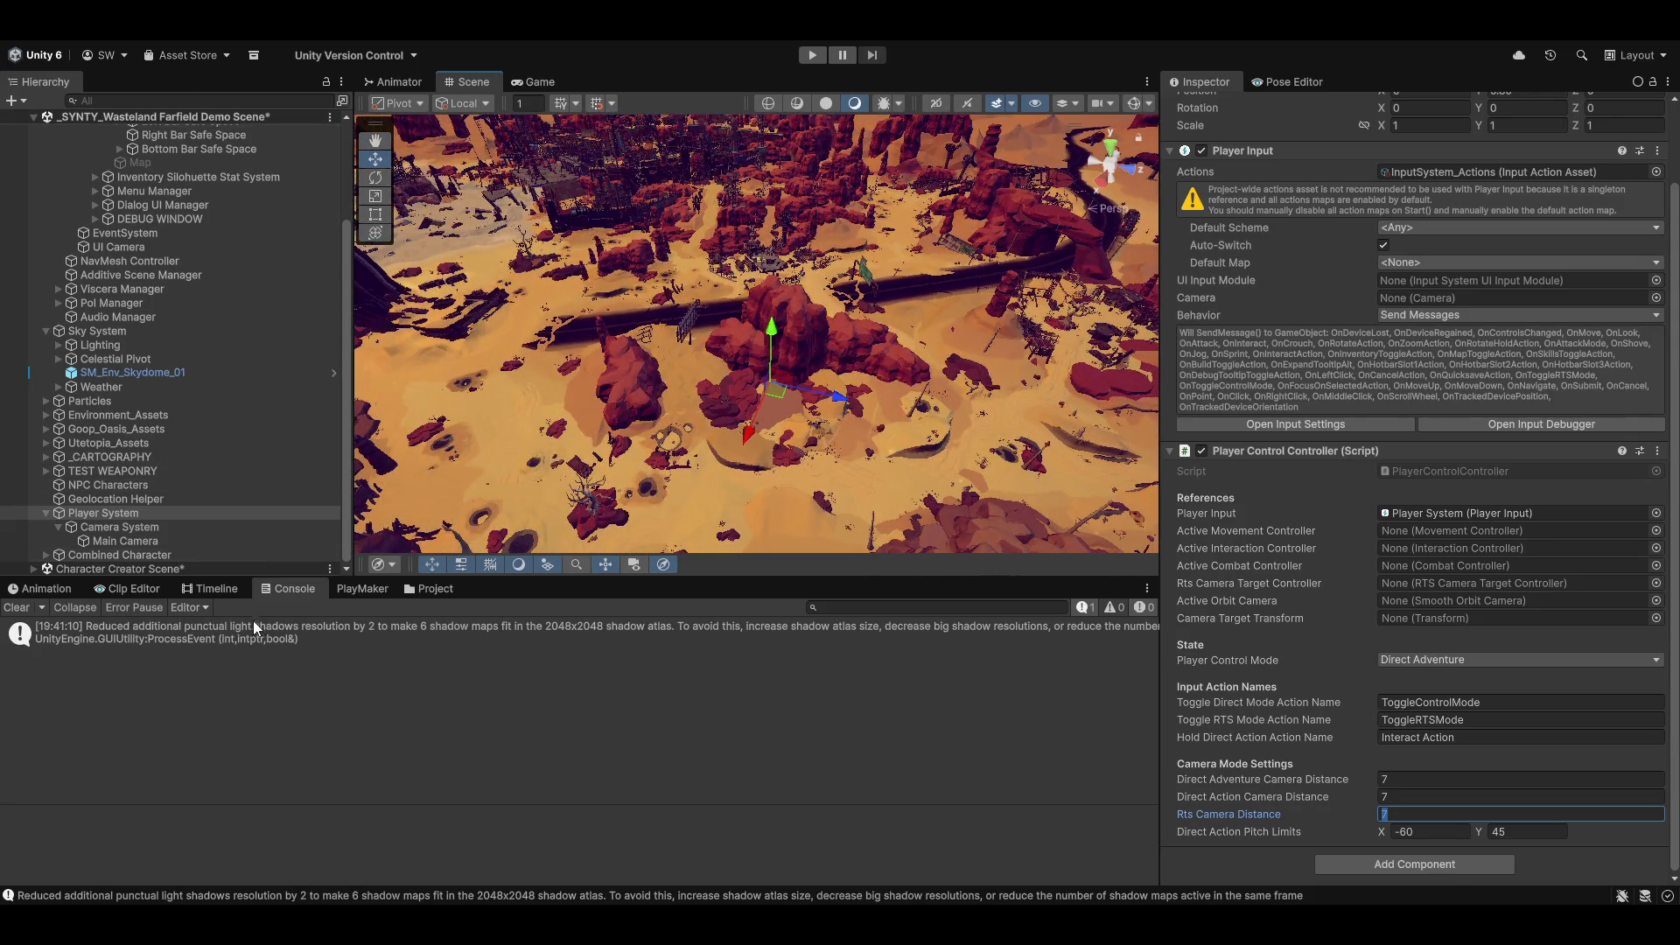
# Step: Collapse HUD Container in the Hierarchy and clear the shadow-atlas warning from the Console
pyautogui.scroll(5, 231, 487)
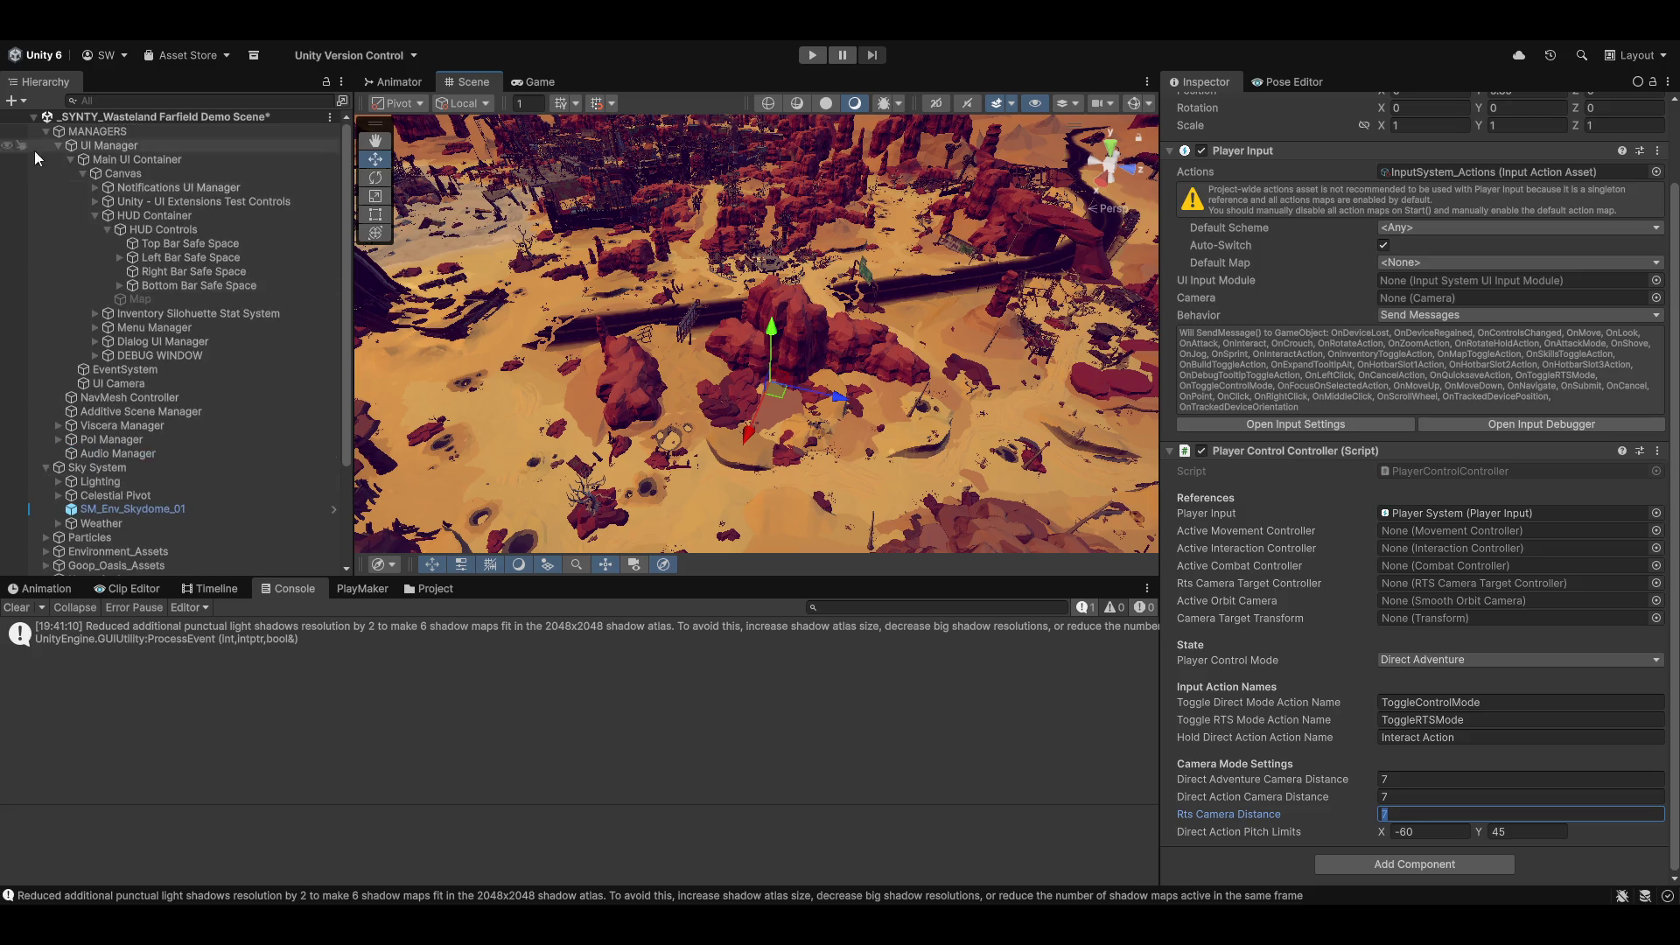
pyautogui.click(95, 215)
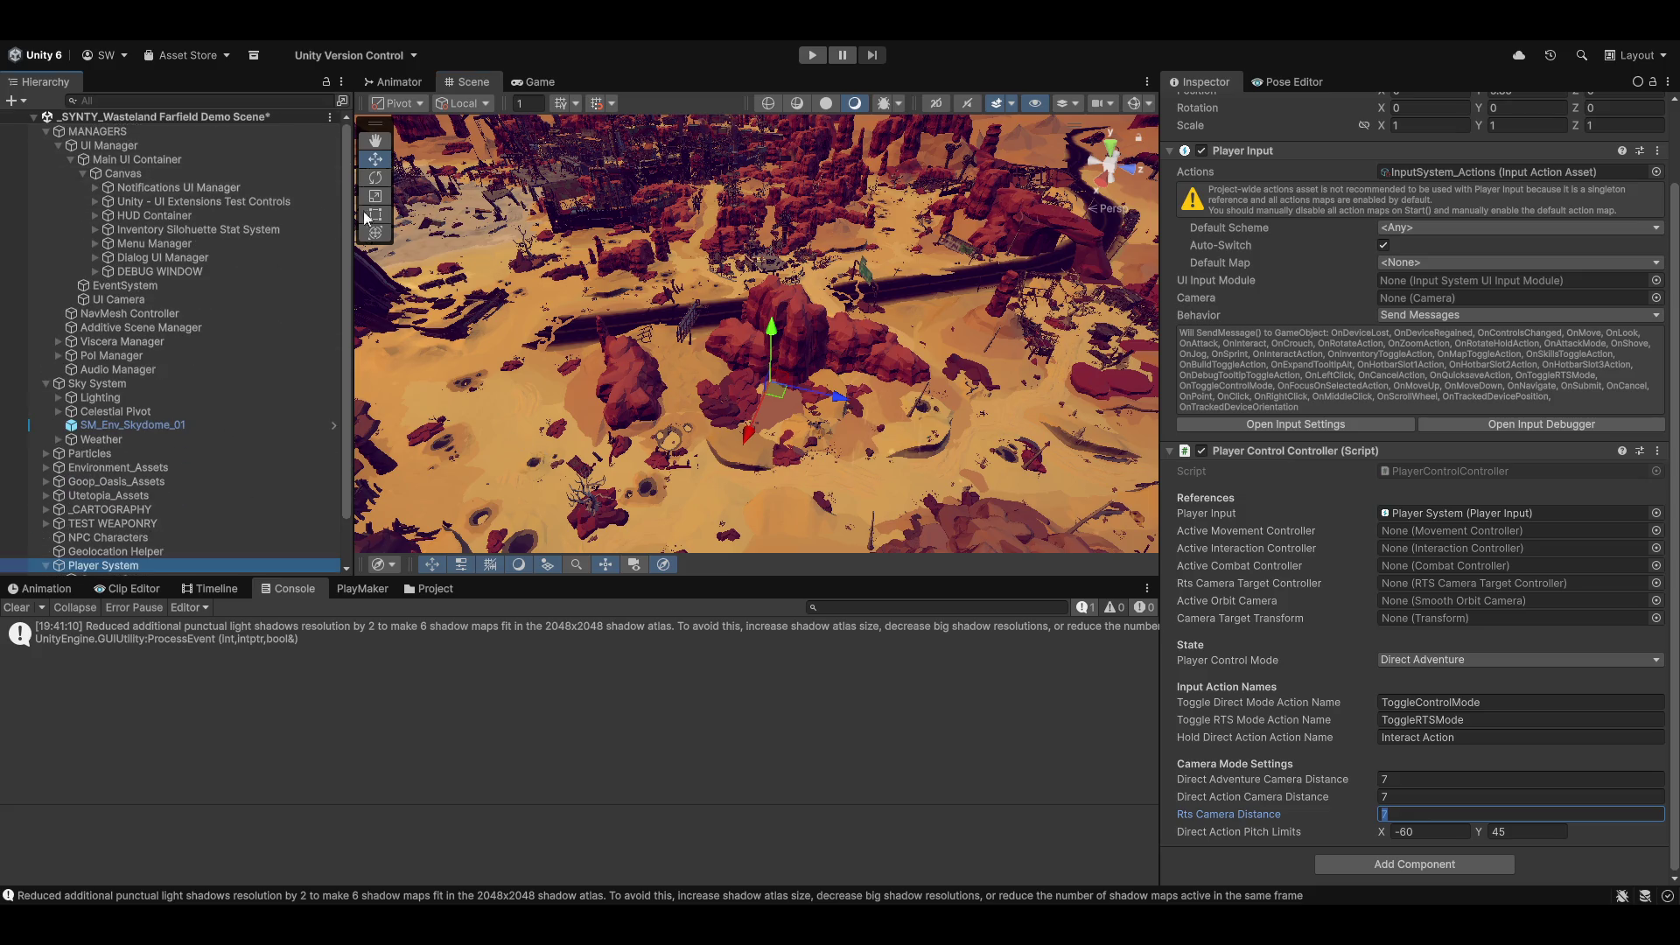
pyautogui.click(16, 607)
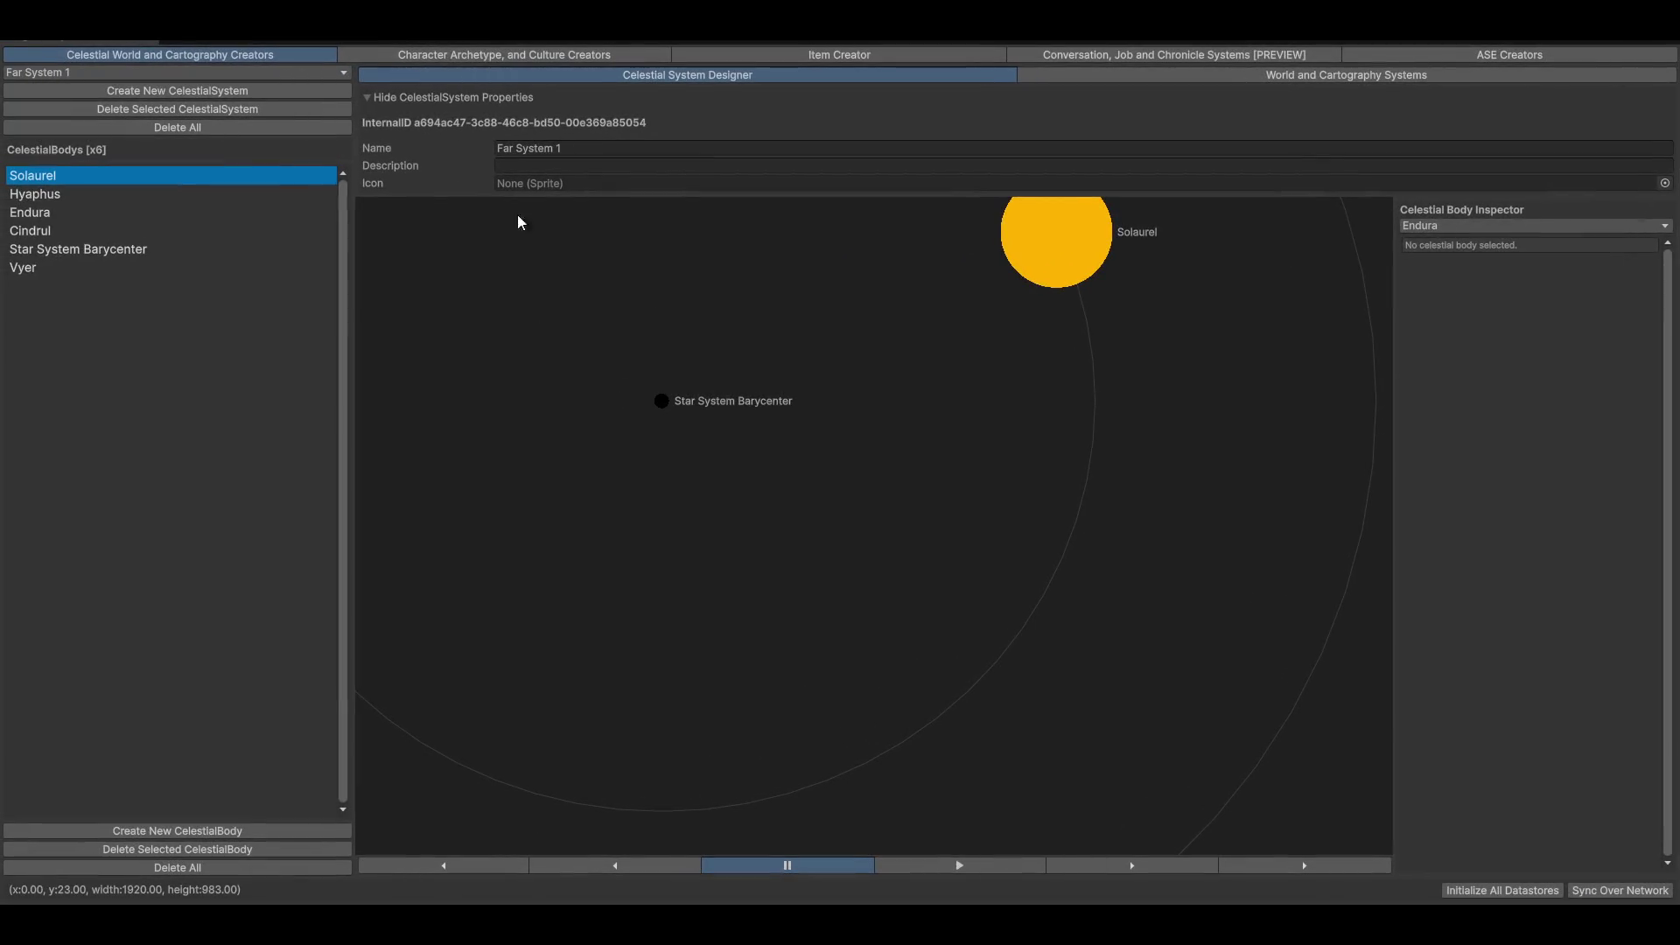
# Step: Open the Character Archetype Character Creator, select Verity Soraya, then close the creator window
pyautogui.click(453, 55)
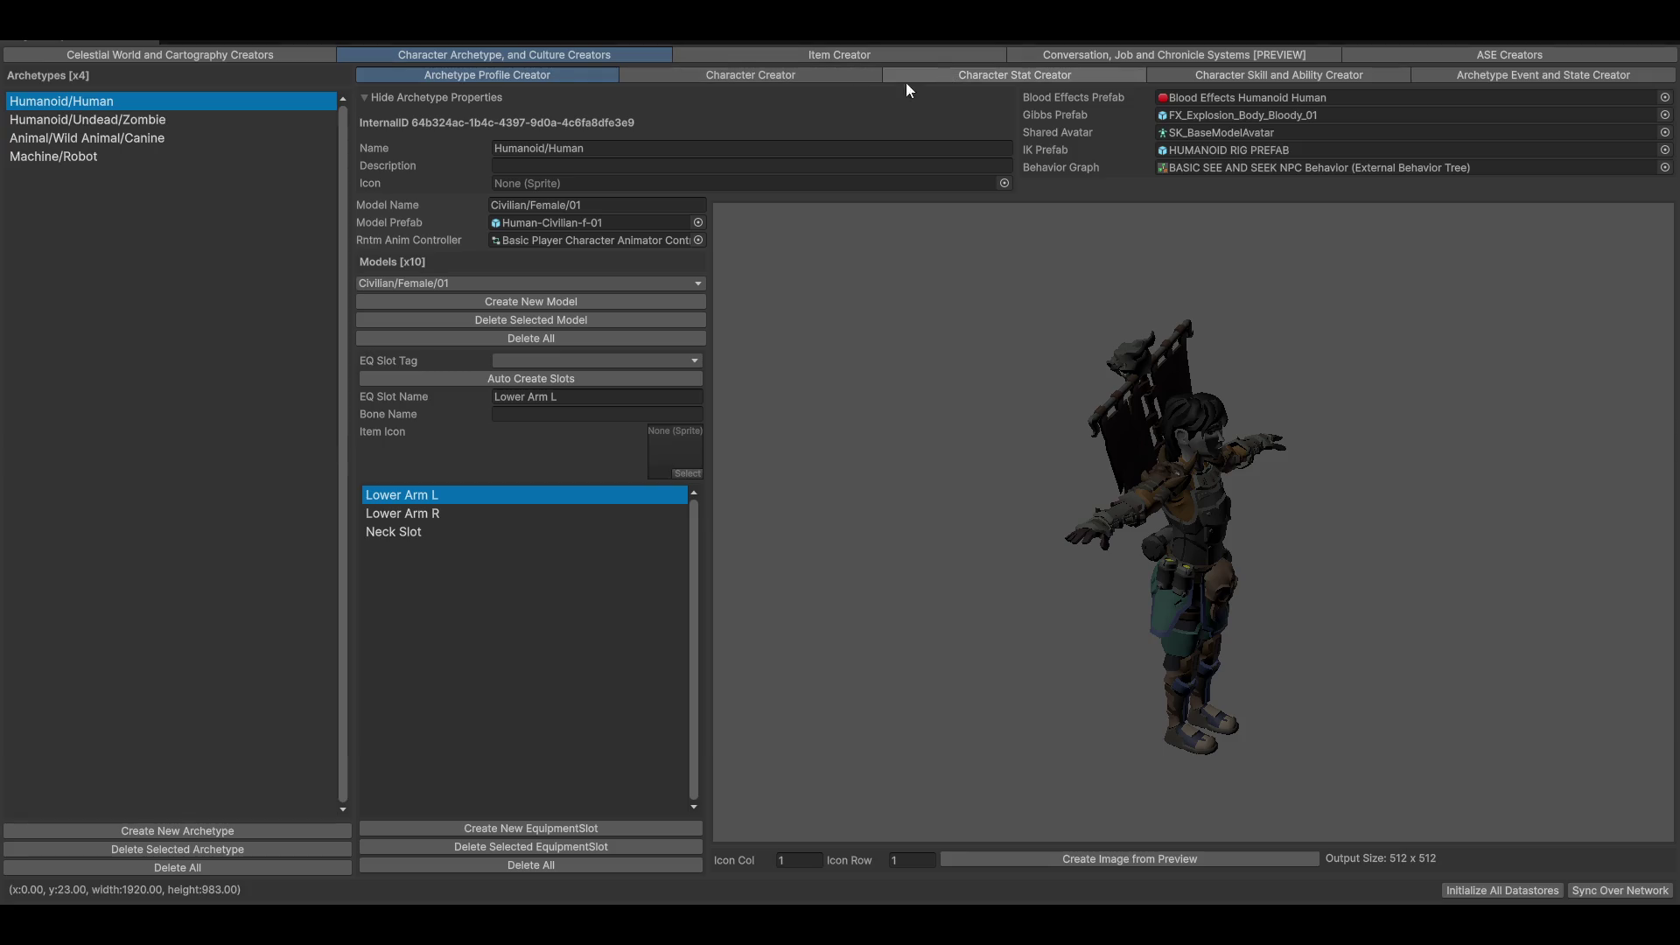
pyautogui.click(688, 77)
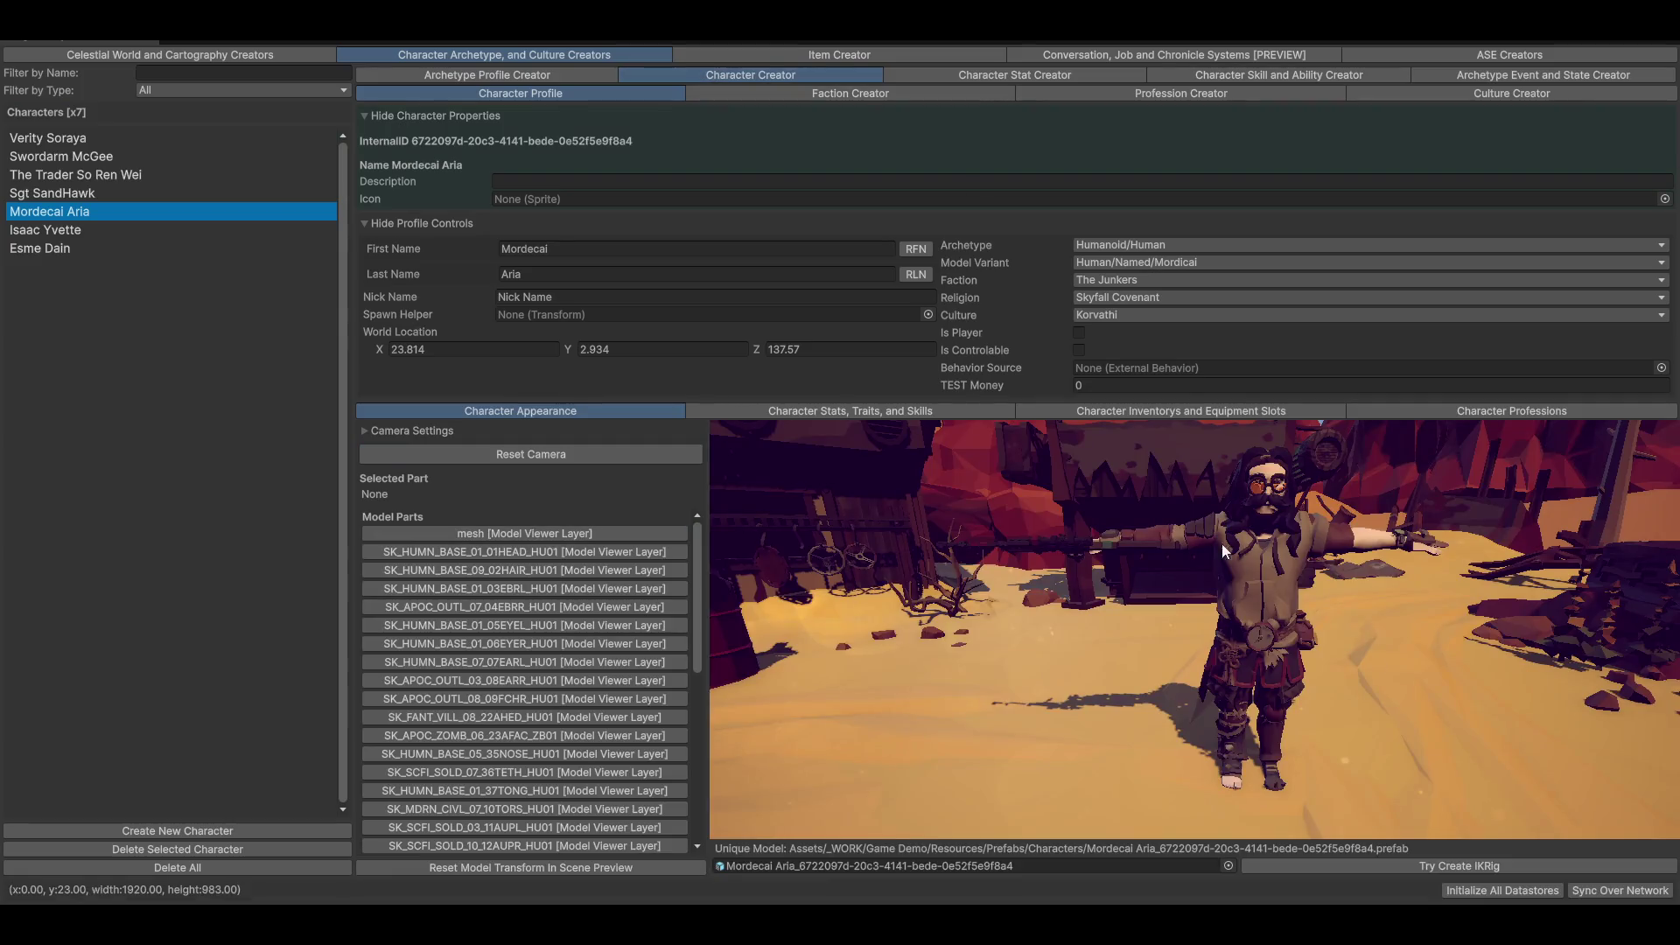
pyautogui.click(60, 140)
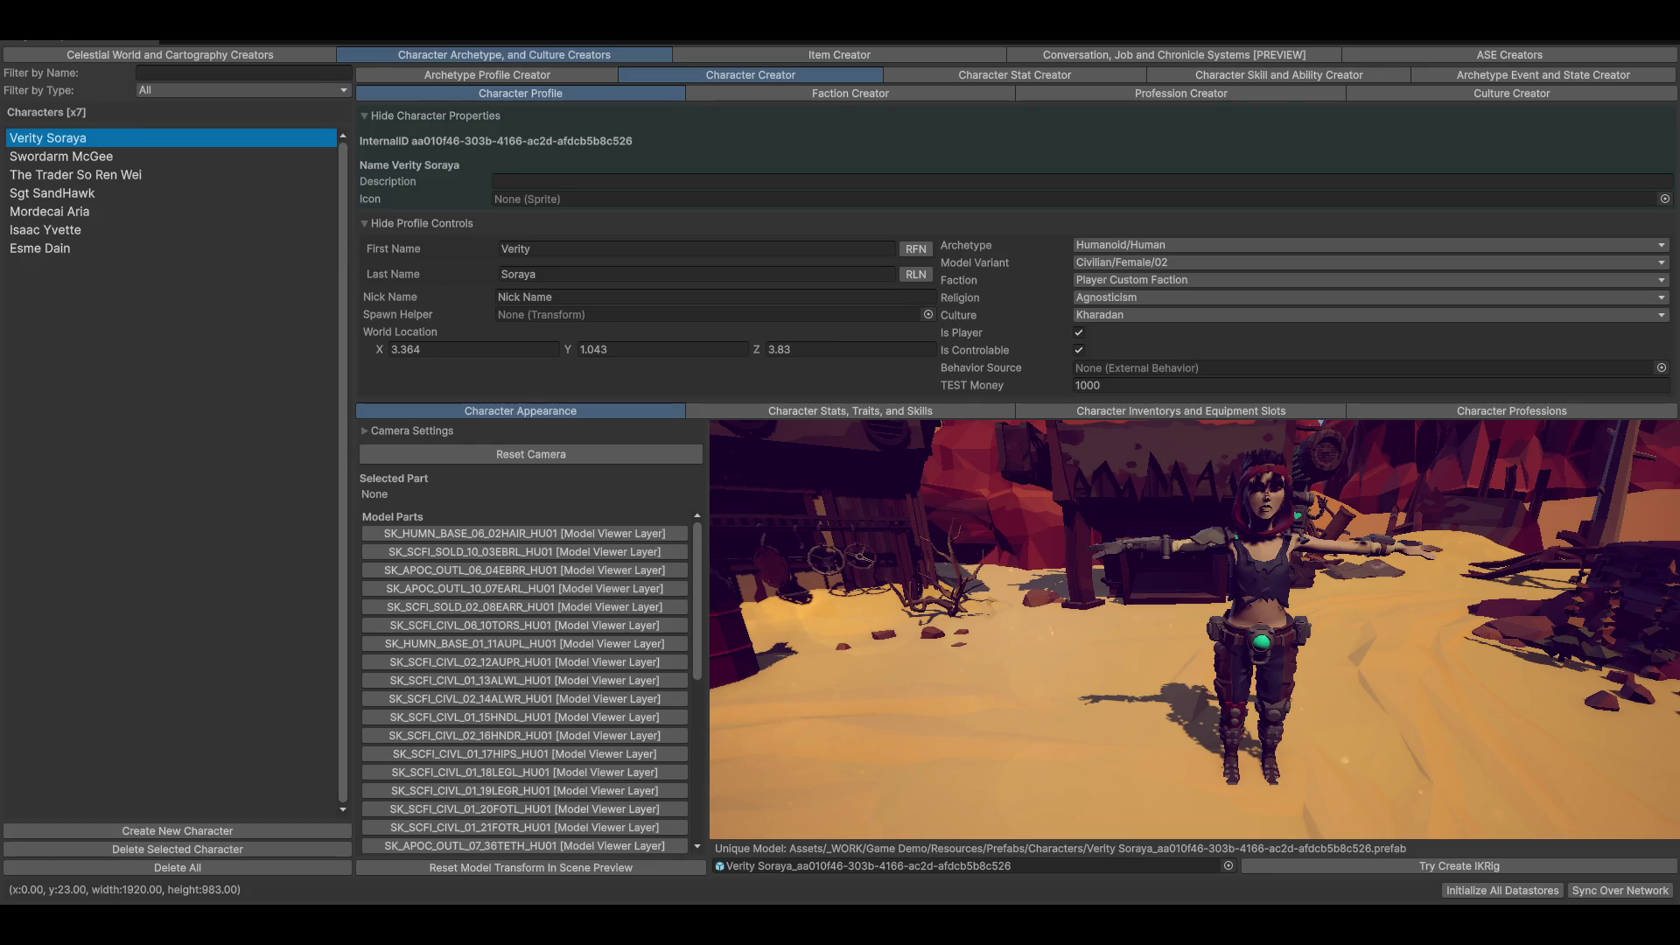
pyautogui.hotkey('shift', 'space')
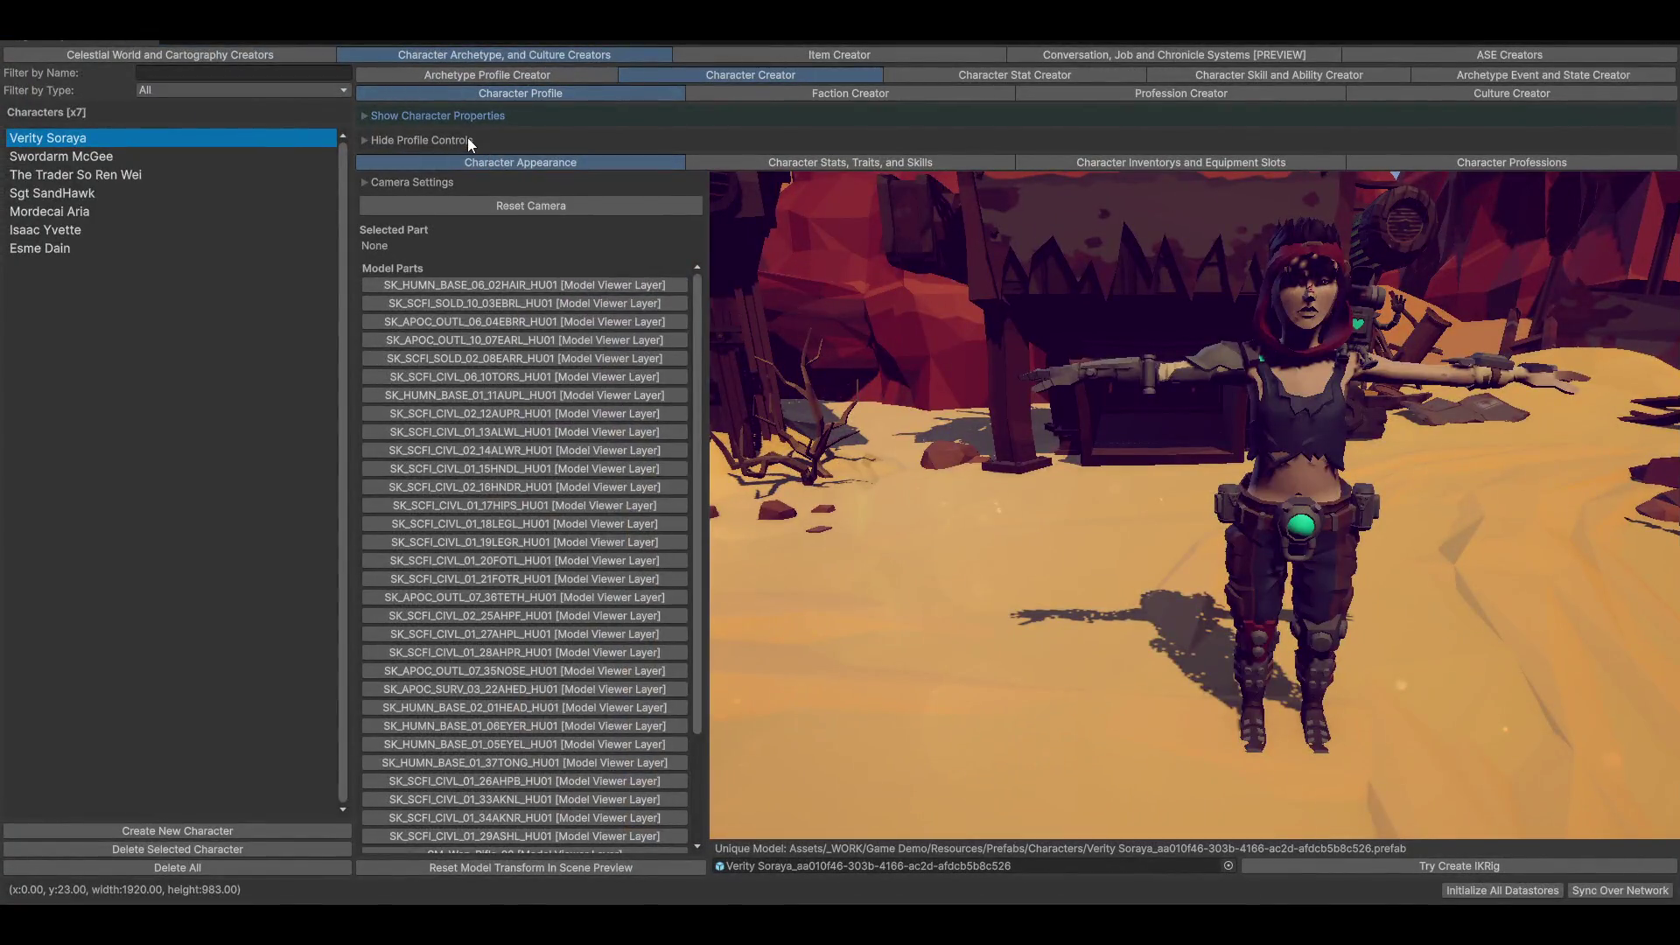
pyautogui.click(467, 139)
pyautogui.click(466, 140)
pyautogui.click(438, 118)
pyautogui.click(438, 118)
pyautogui.moveTo(1284, 637)
pyautogui.mouseDown()
pyautogui.moveTo(1261, 574)
pyautogui.moveTo(1220, 628)
pyautogui.moveTo(1141, 606)
pyautogui.moveTo(1293, 579)
pyautogui.moveTo(1273, 574)
pyautogui.mouseUp()
pyautogui.moveTo(1305, 543)
pyautogui.mouseDown()
pyautogui.moveTo(1252, 562)
pyautogui.moveTo(1340, 554)
pyautogui.moveTo(1316, 571)
pyautogui.mouseUp()
pyautogui.scroll(5, 1330, 590)
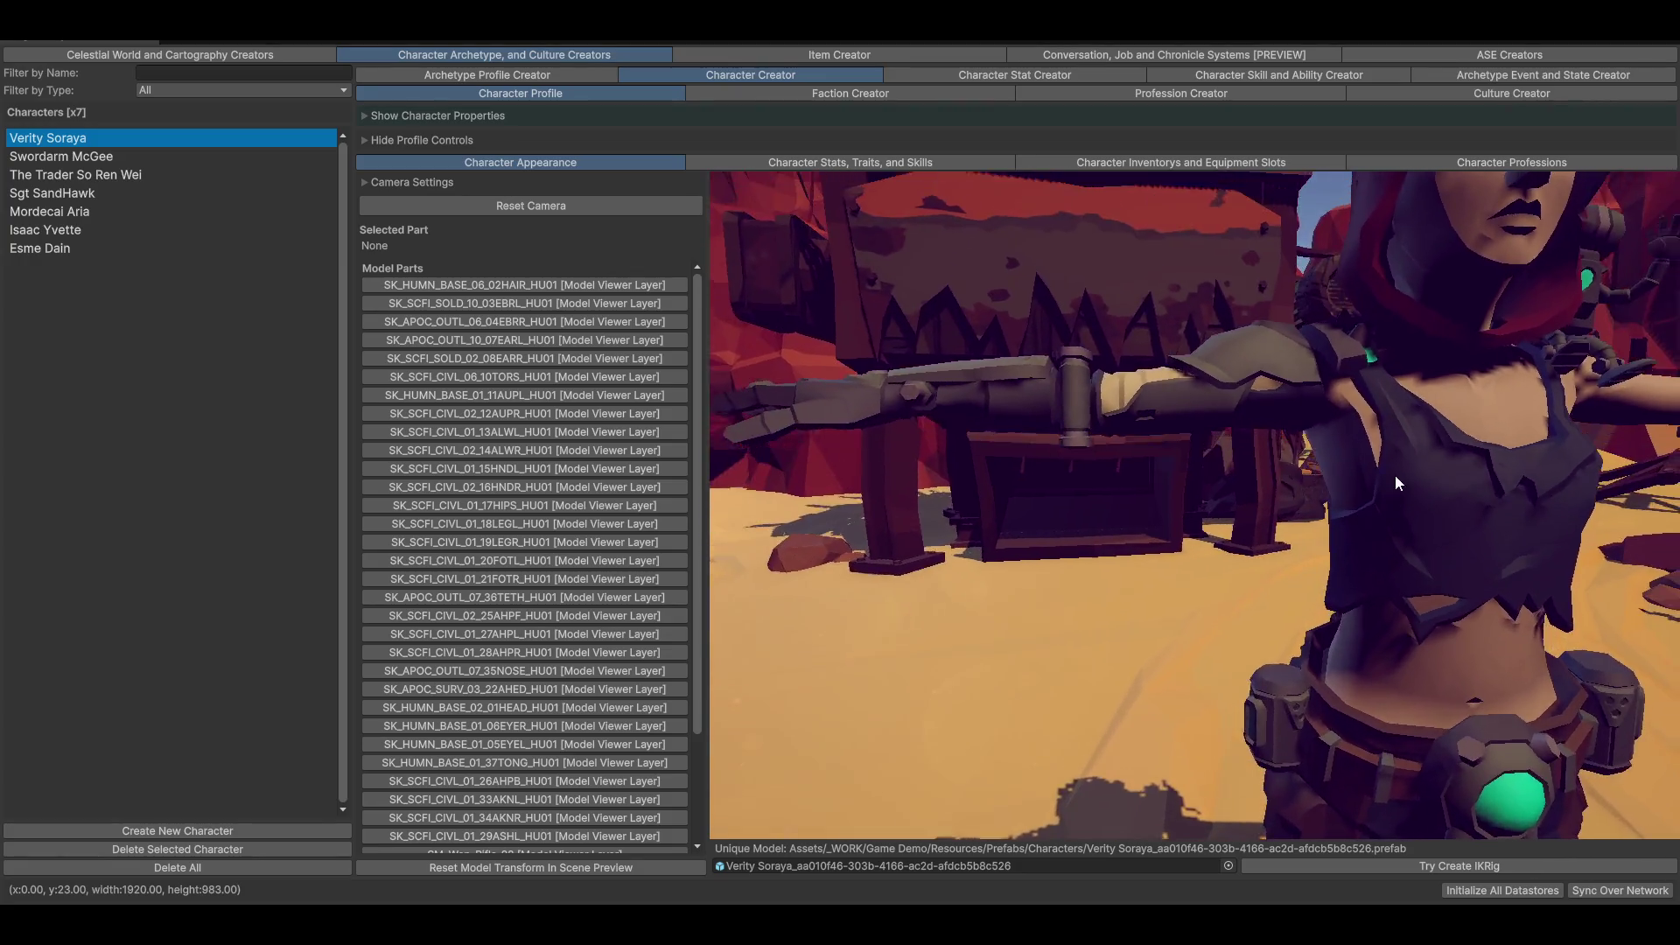
pyautogui.scroll(-5, 1391, 525)
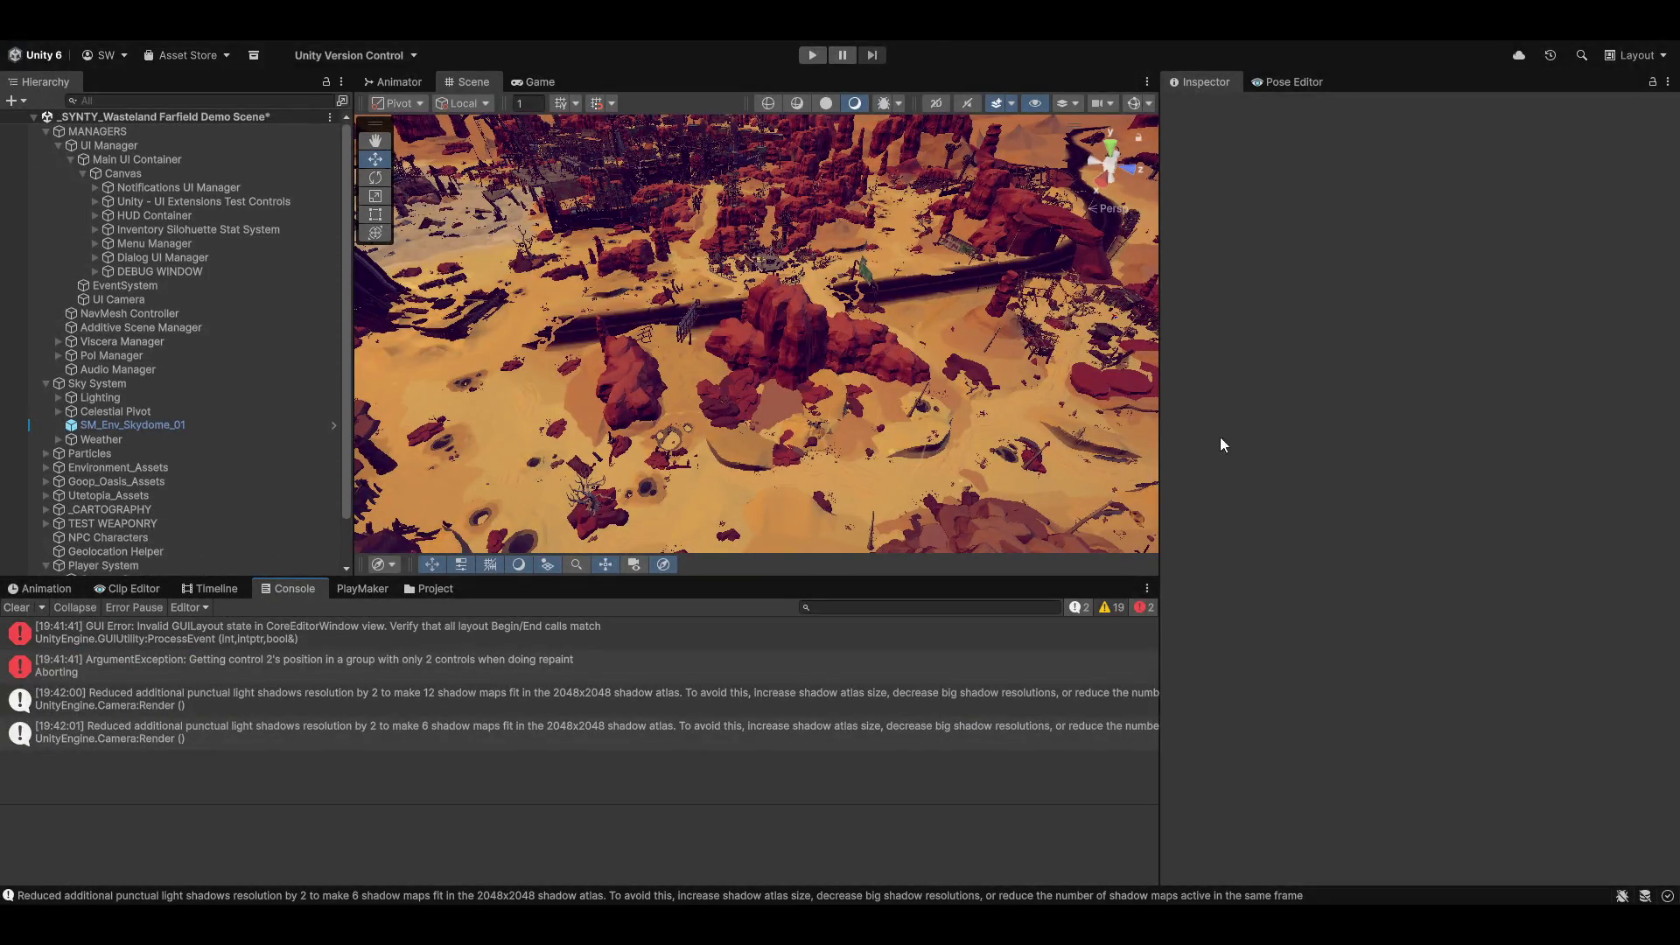
# Step: Orbit and zoom the Scene view down to the character, then clear the Console
pyautogui.moveTo(747, 335); pyautogui.dragTo(726, 344)
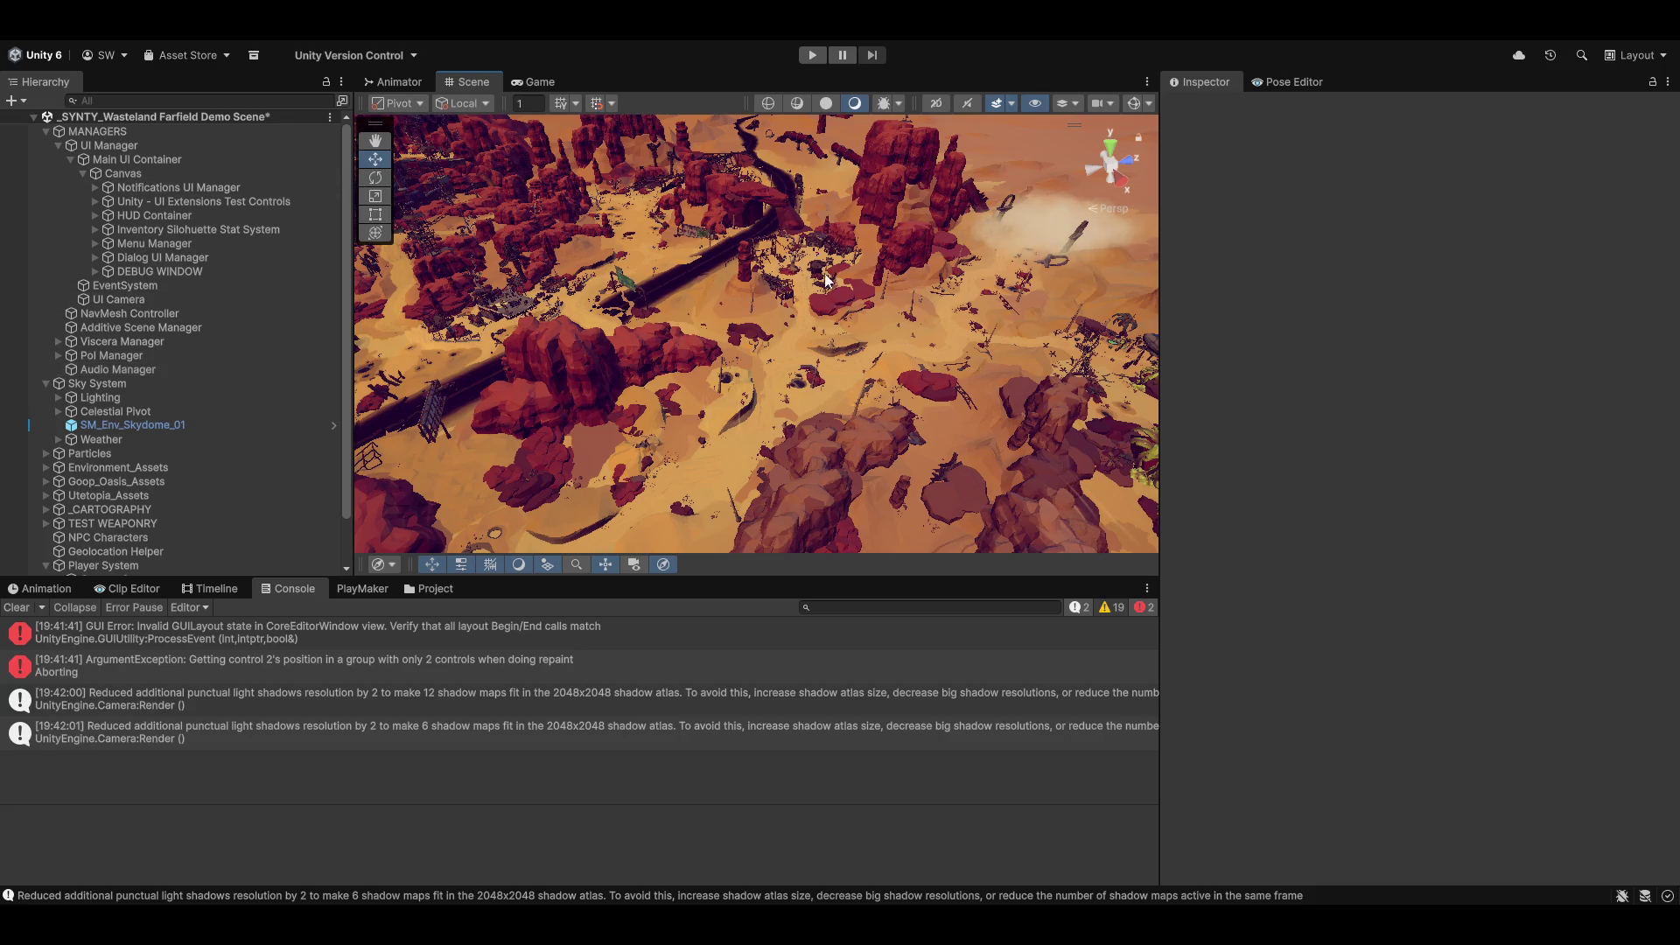
pyautogui.moveTo(788, 261)
pyautogui.mouseDown()
pyautogui.moveTo(741, 190)
pyautogui.moveTo(810, 209)
pyautogui.moveTo(831, 175)
pyautogui.moveTo(824, 186)
pyautogui.moveTo(959, 260)
pyautogui.moveTo(1010, 262)
pyautogui.mouseUp()
pyautogui.scroll(-2, 815, 201)
pyautogui.scroll(-3, 831, 178)
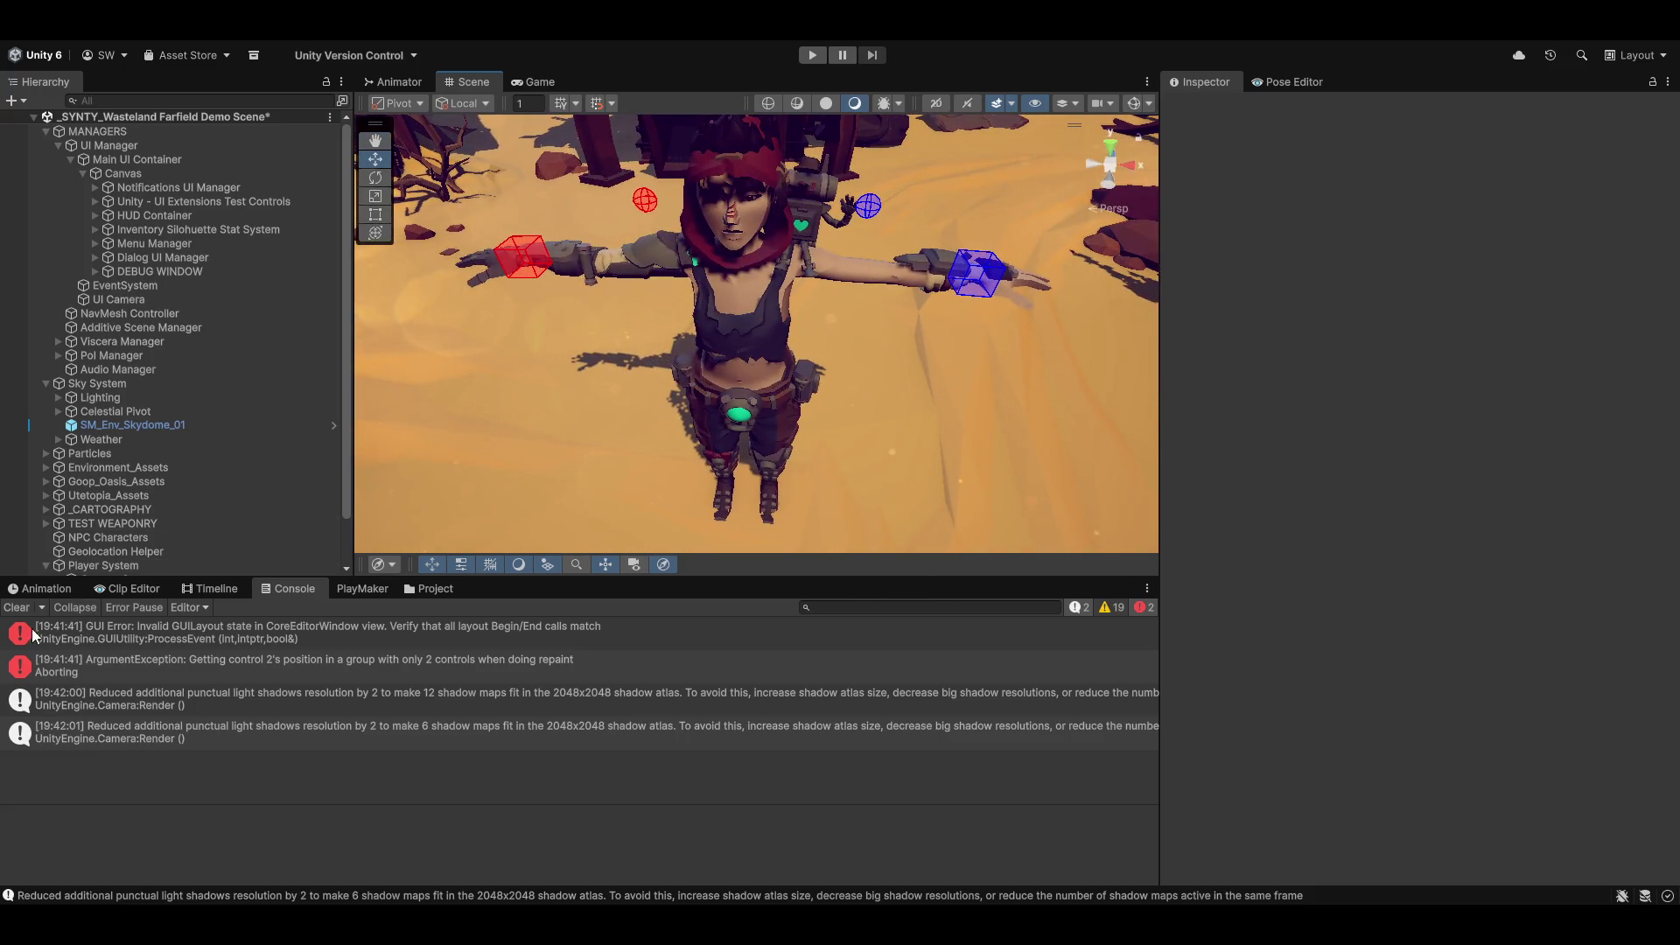
pyautogui.click(16, 607)
# Step: Delete the Combined Character object from the Character Creator Scene
pyautogui.scroll(-3, 148, 290)
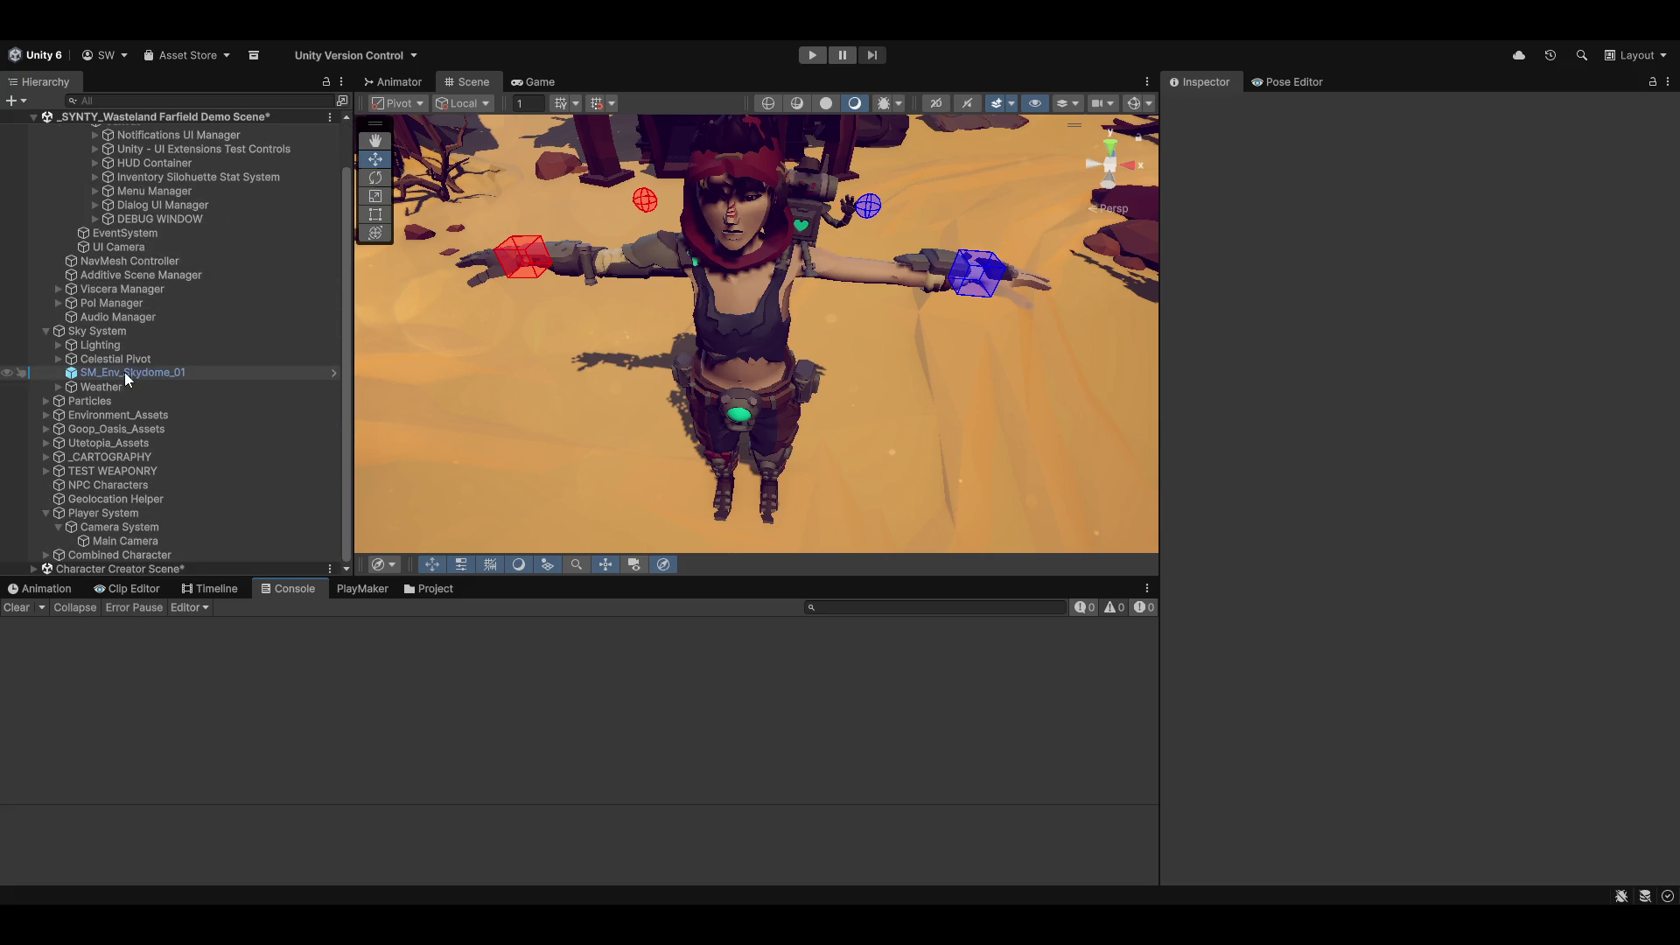
pyautogui.click(46, 555)
pyautogui.scroll(-2, 149, 472)
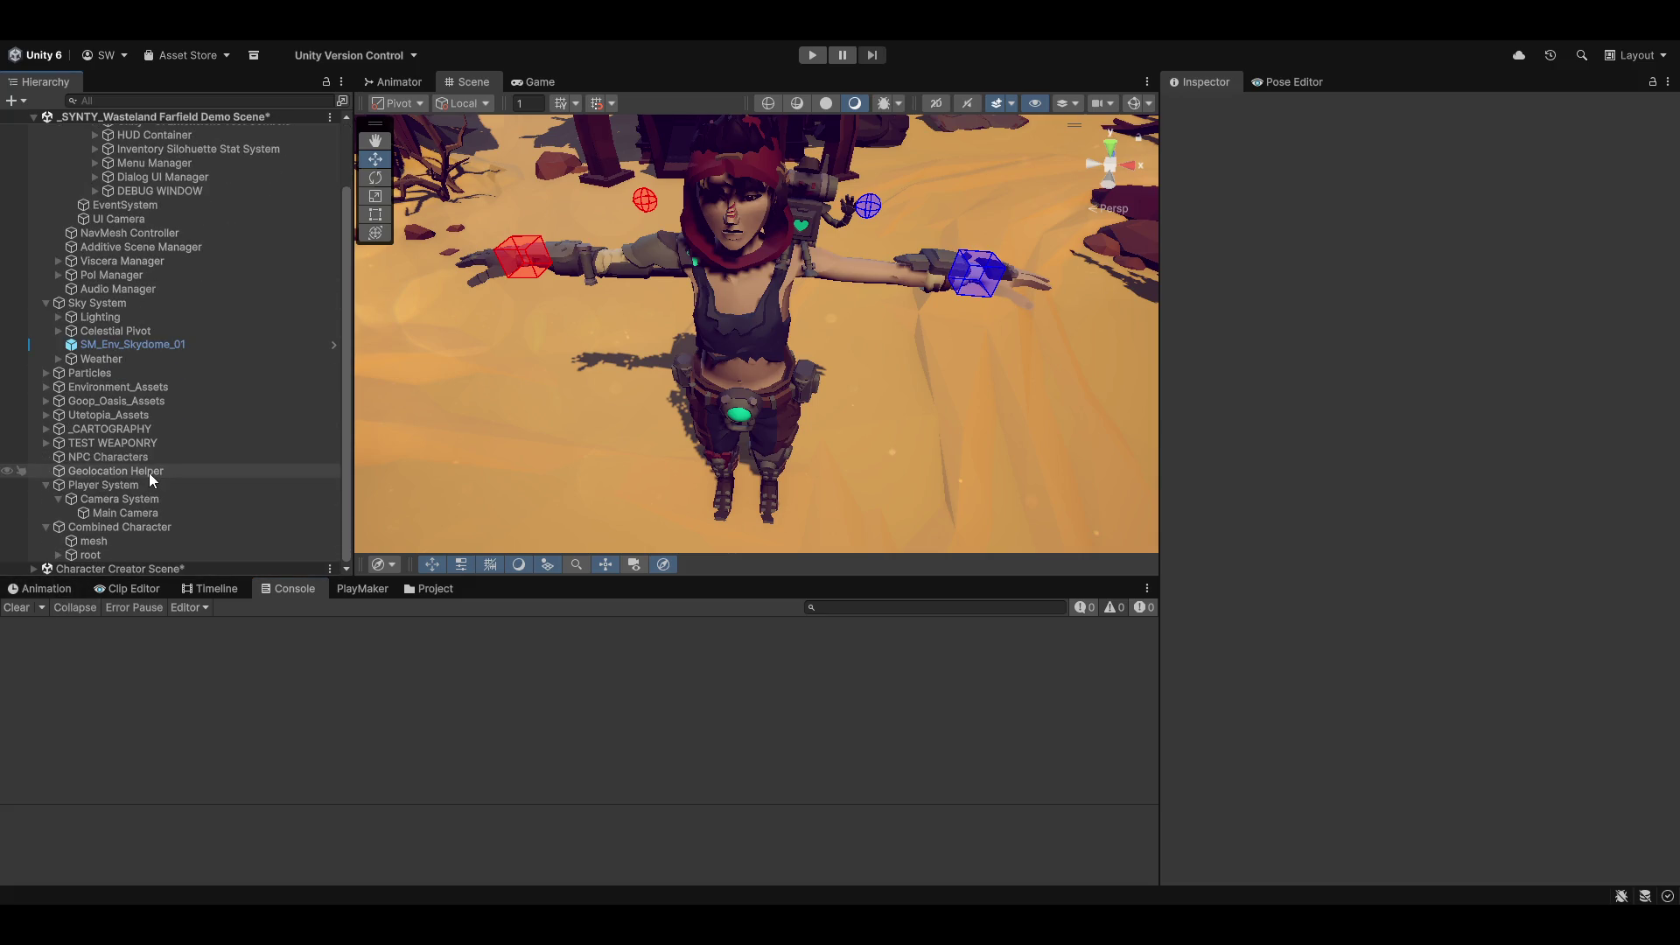
pyautogui.click(33, 568)
pyautogui.scroll(-5, 135, 500)
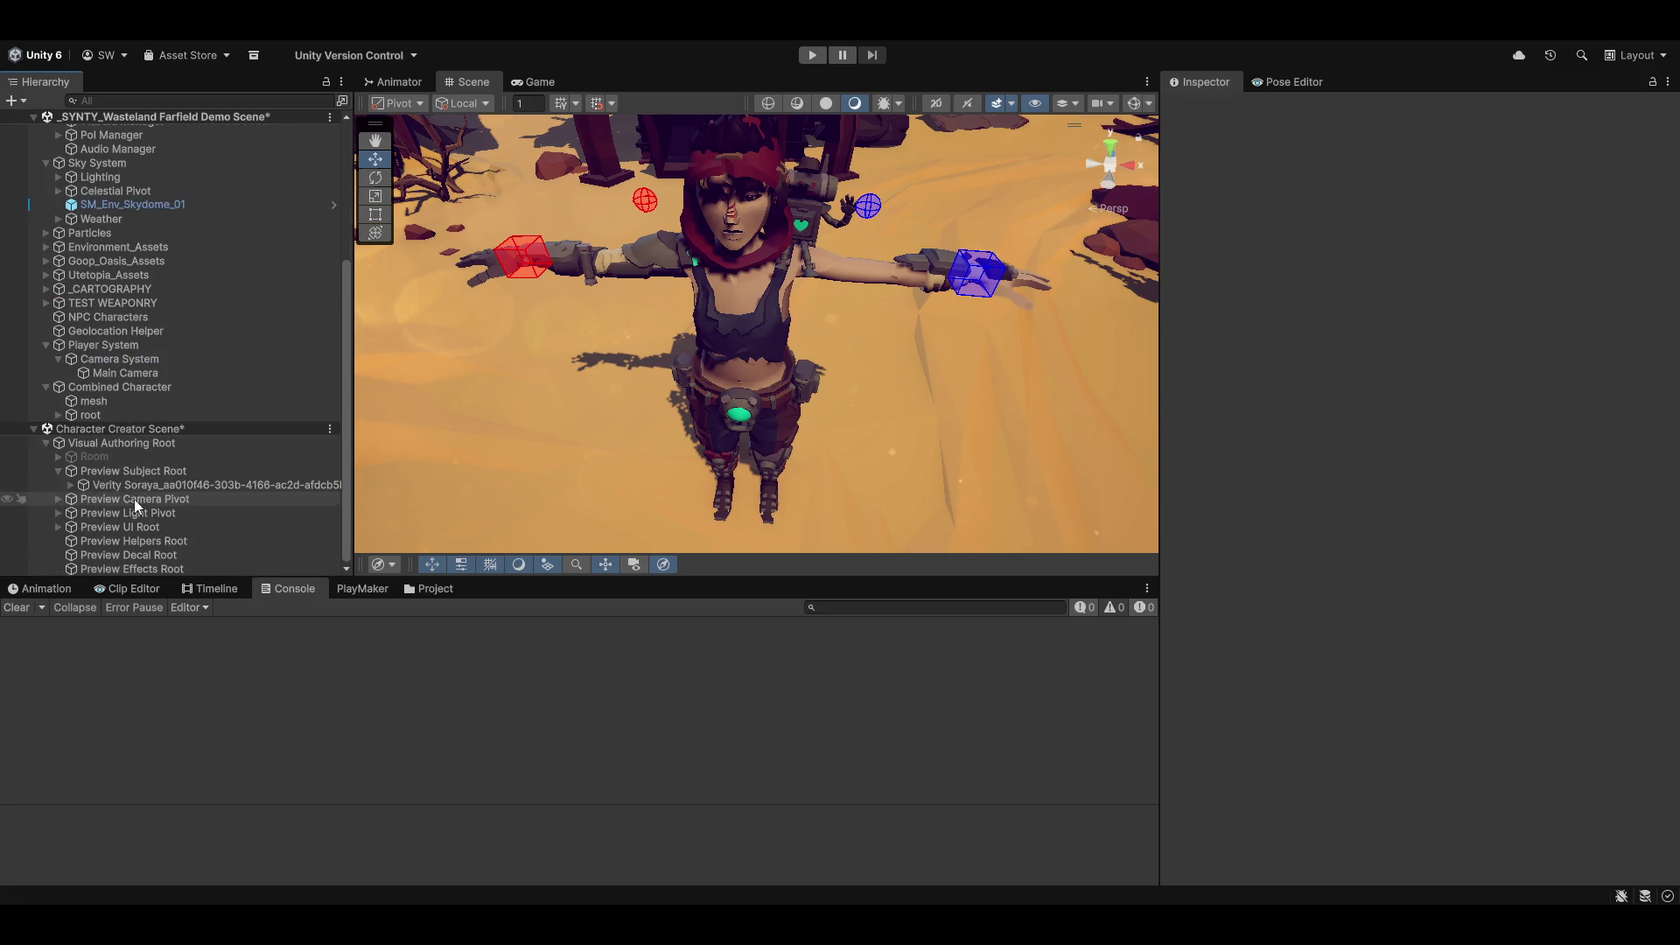
pyautogui.click(123, 388)
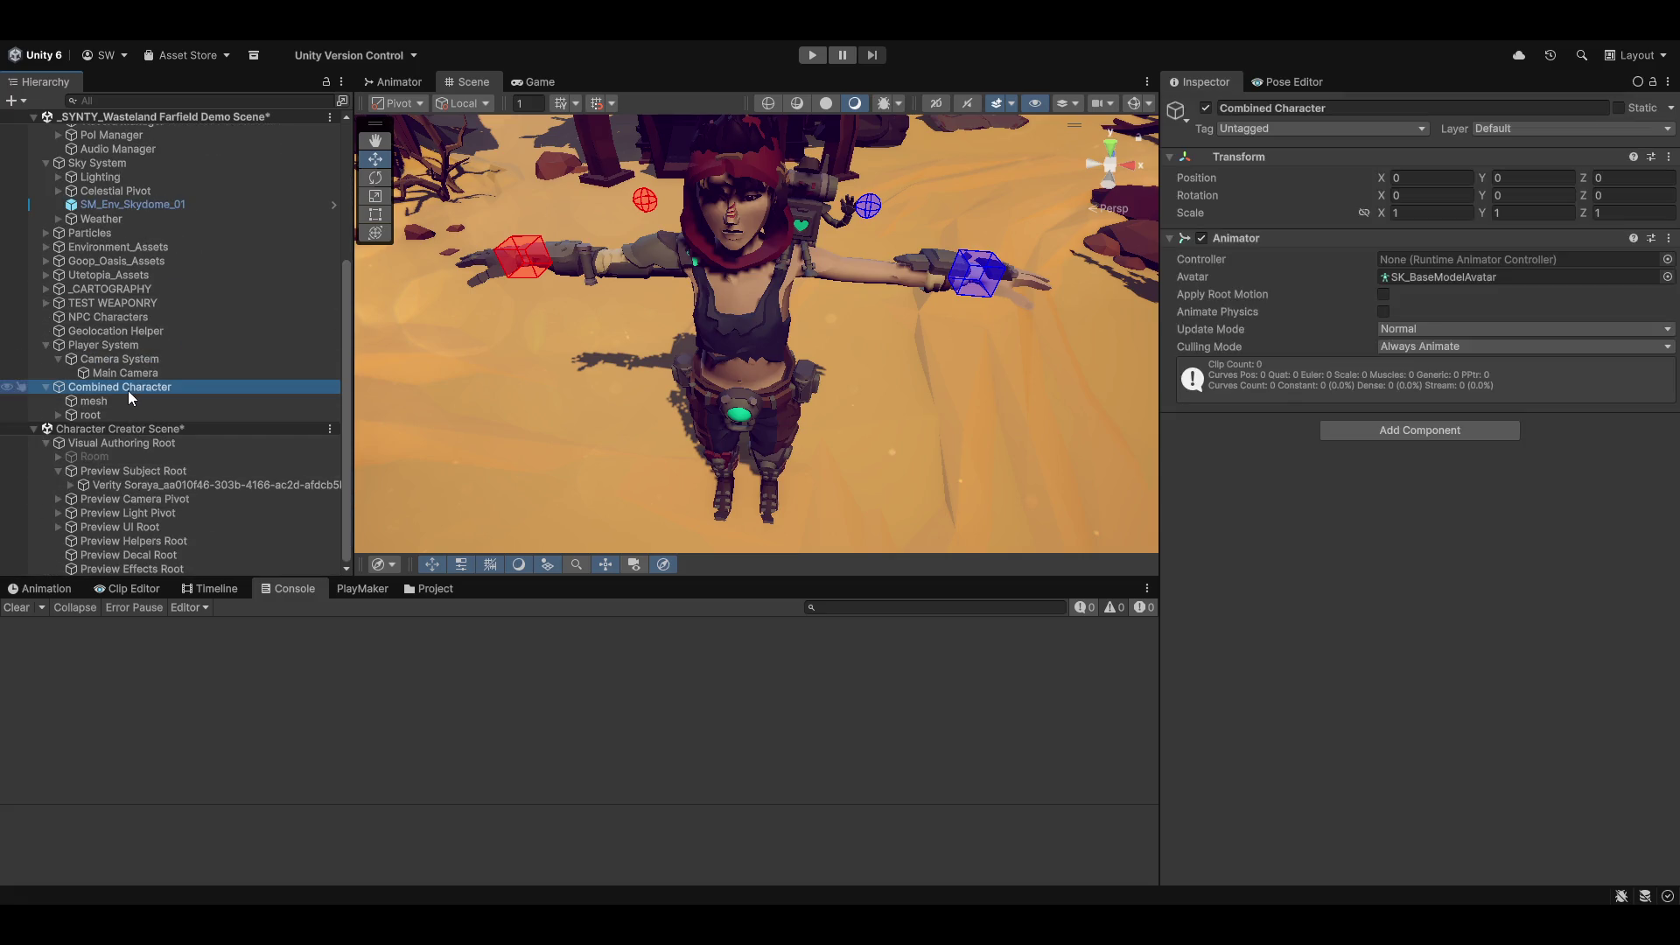
pyautogui.press('Delete')
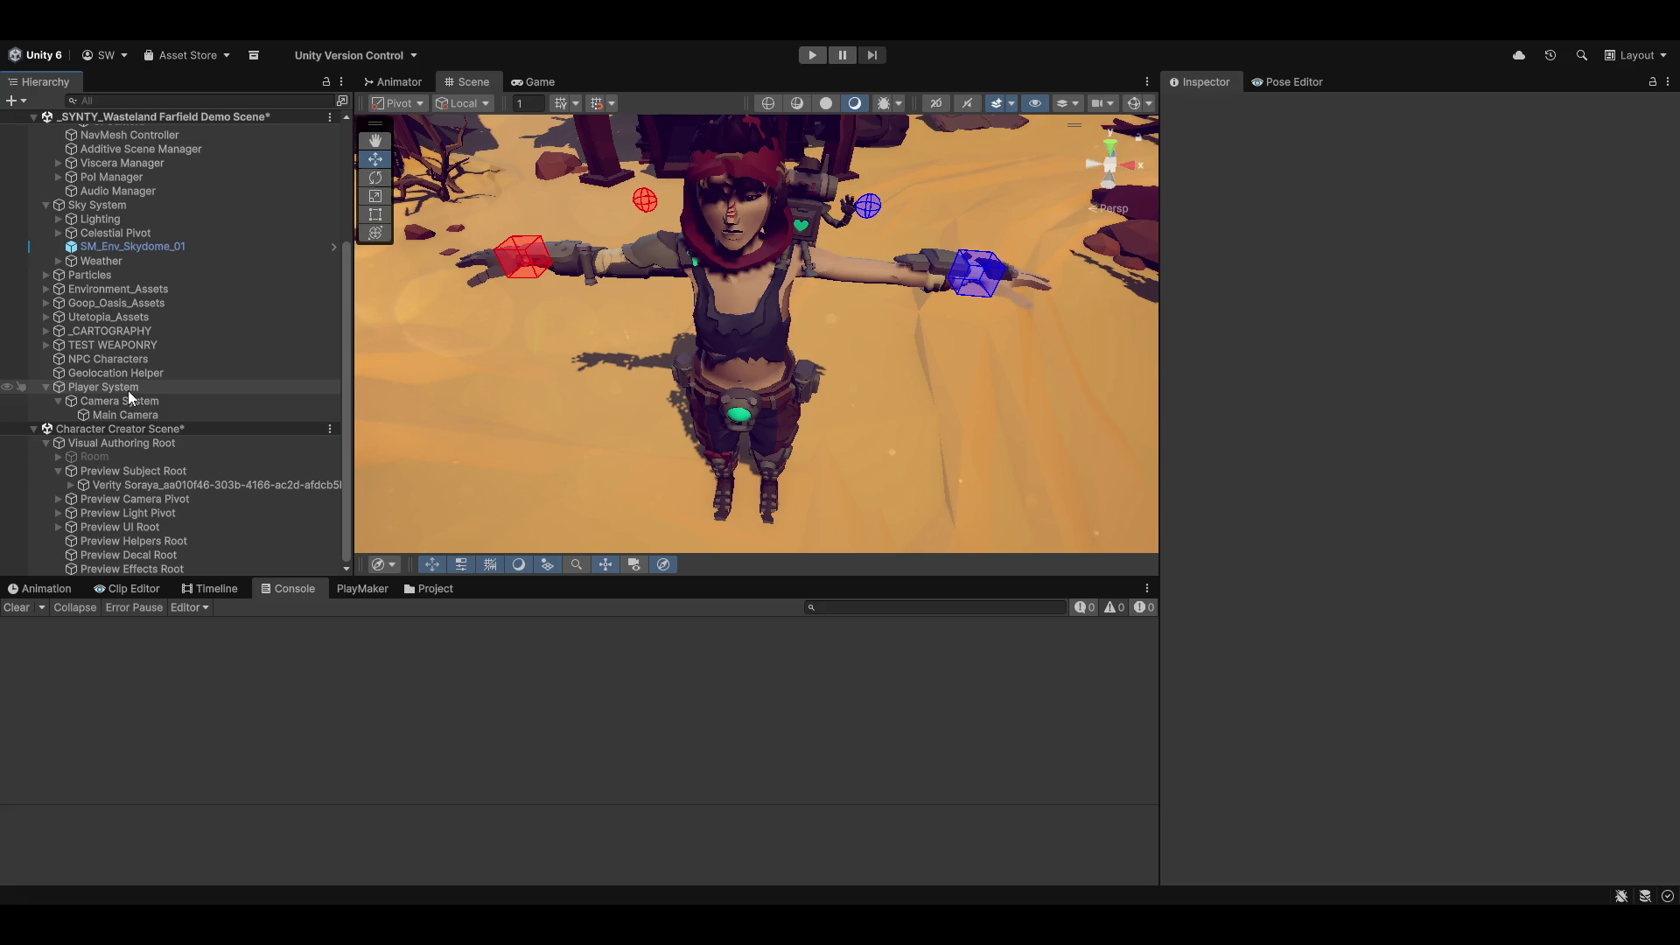
# Step: Select Verity Soraya's hand IK target and hint effectors and switch off their gizmo display
pyautogui.click(80, 484)
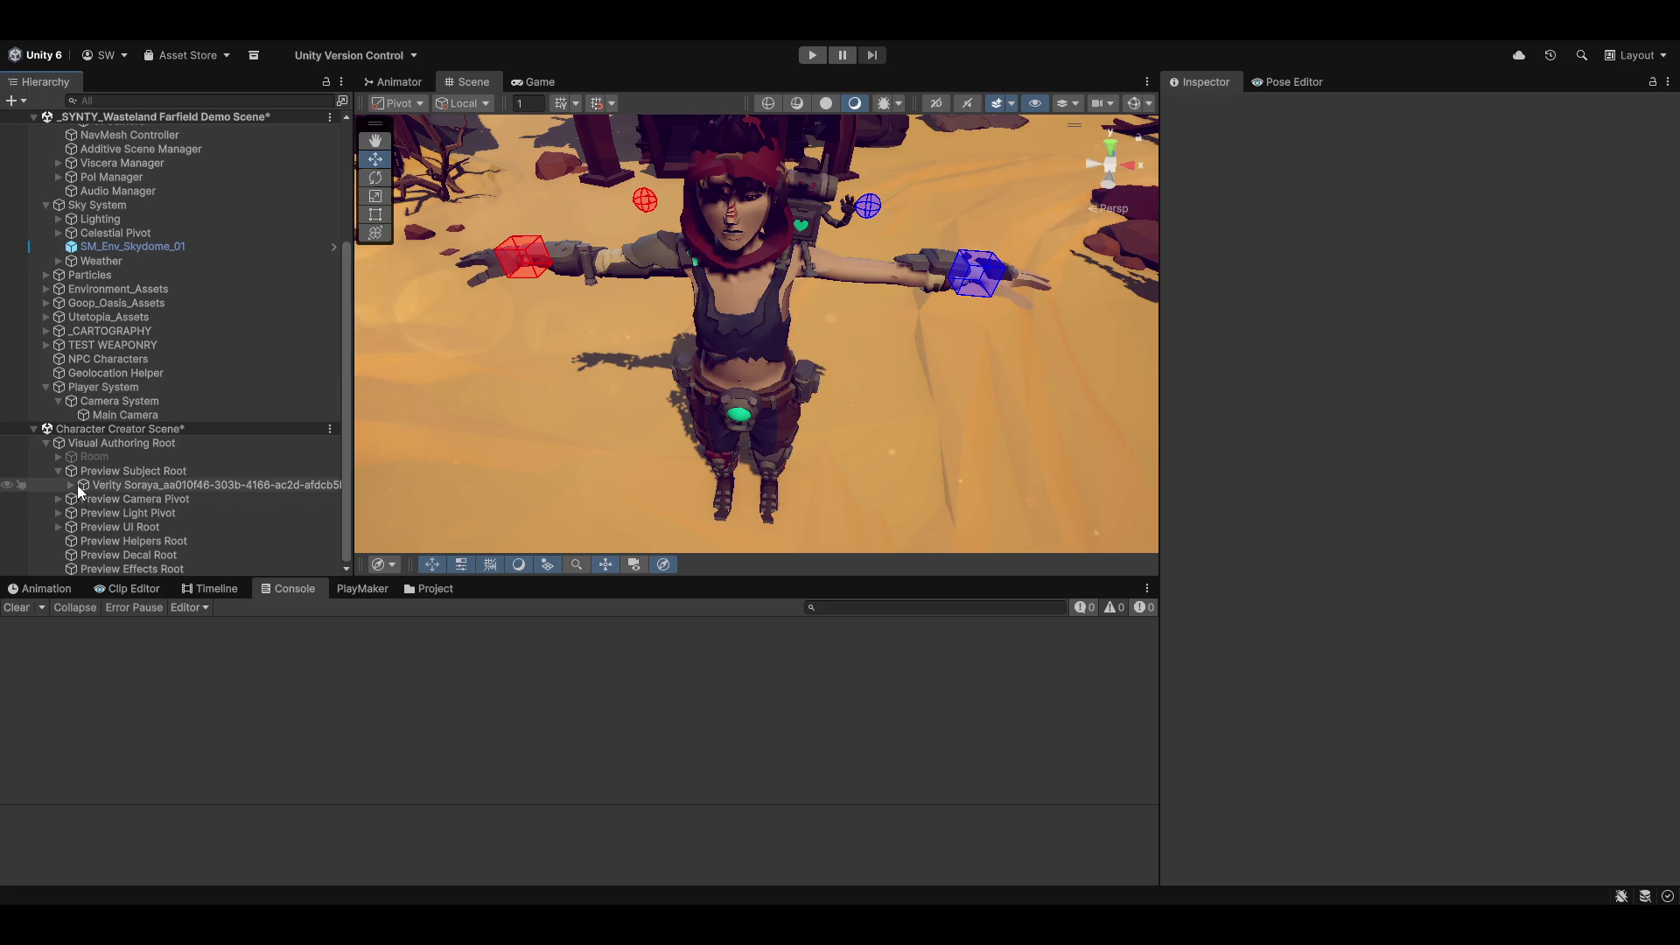
pyautogui.click(71, 485)
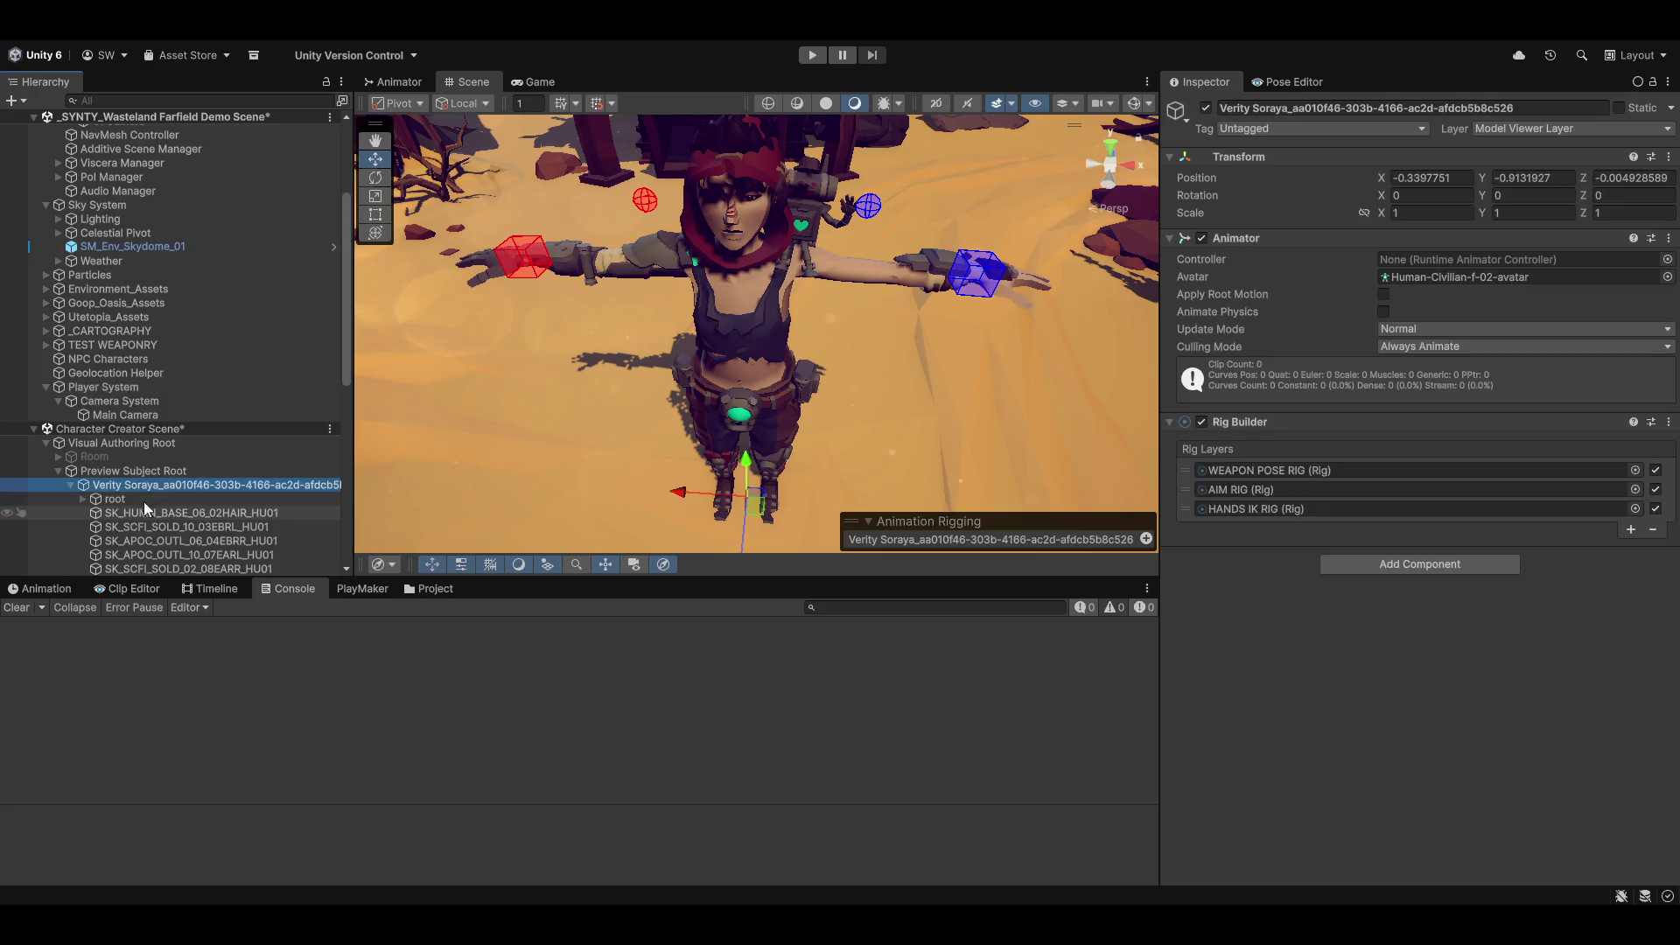
pyautogui.scroll(-8, 168, 502)
pyautogui.click(523, 256)
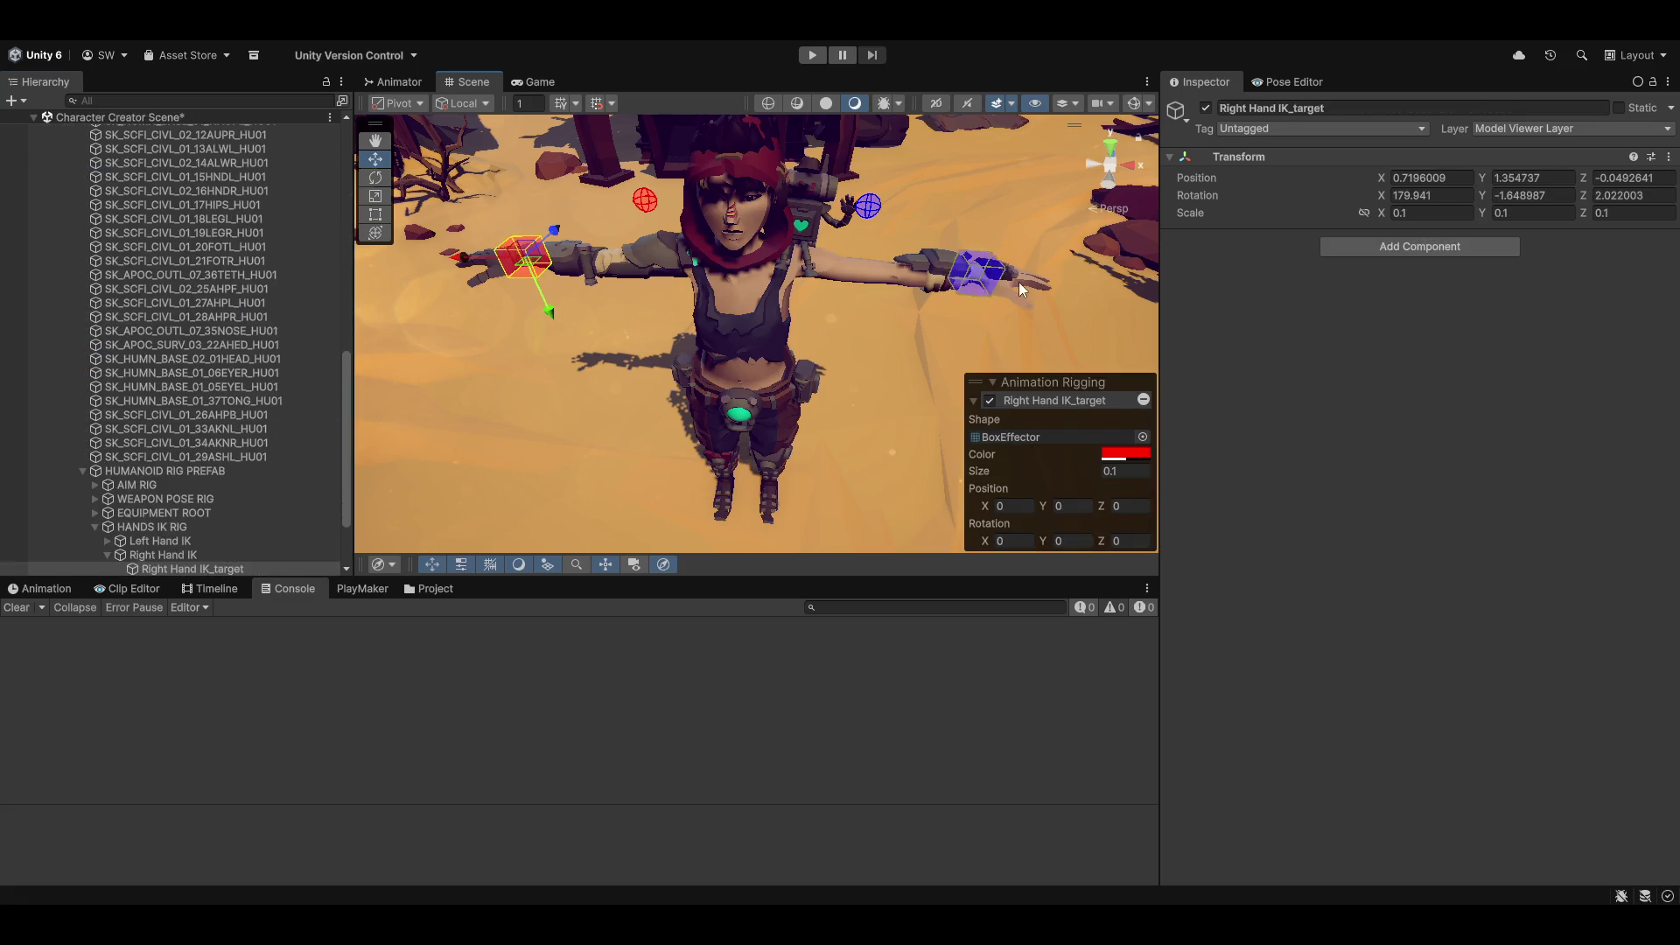
pyautogui.keyDown('shift'); pyautogui.click(978, 284); pyautogui.keyUp('shift')
pyautogui.keyDown('shift'); pyautogui.click(866, 208); pyautogui.keyUp('shift')
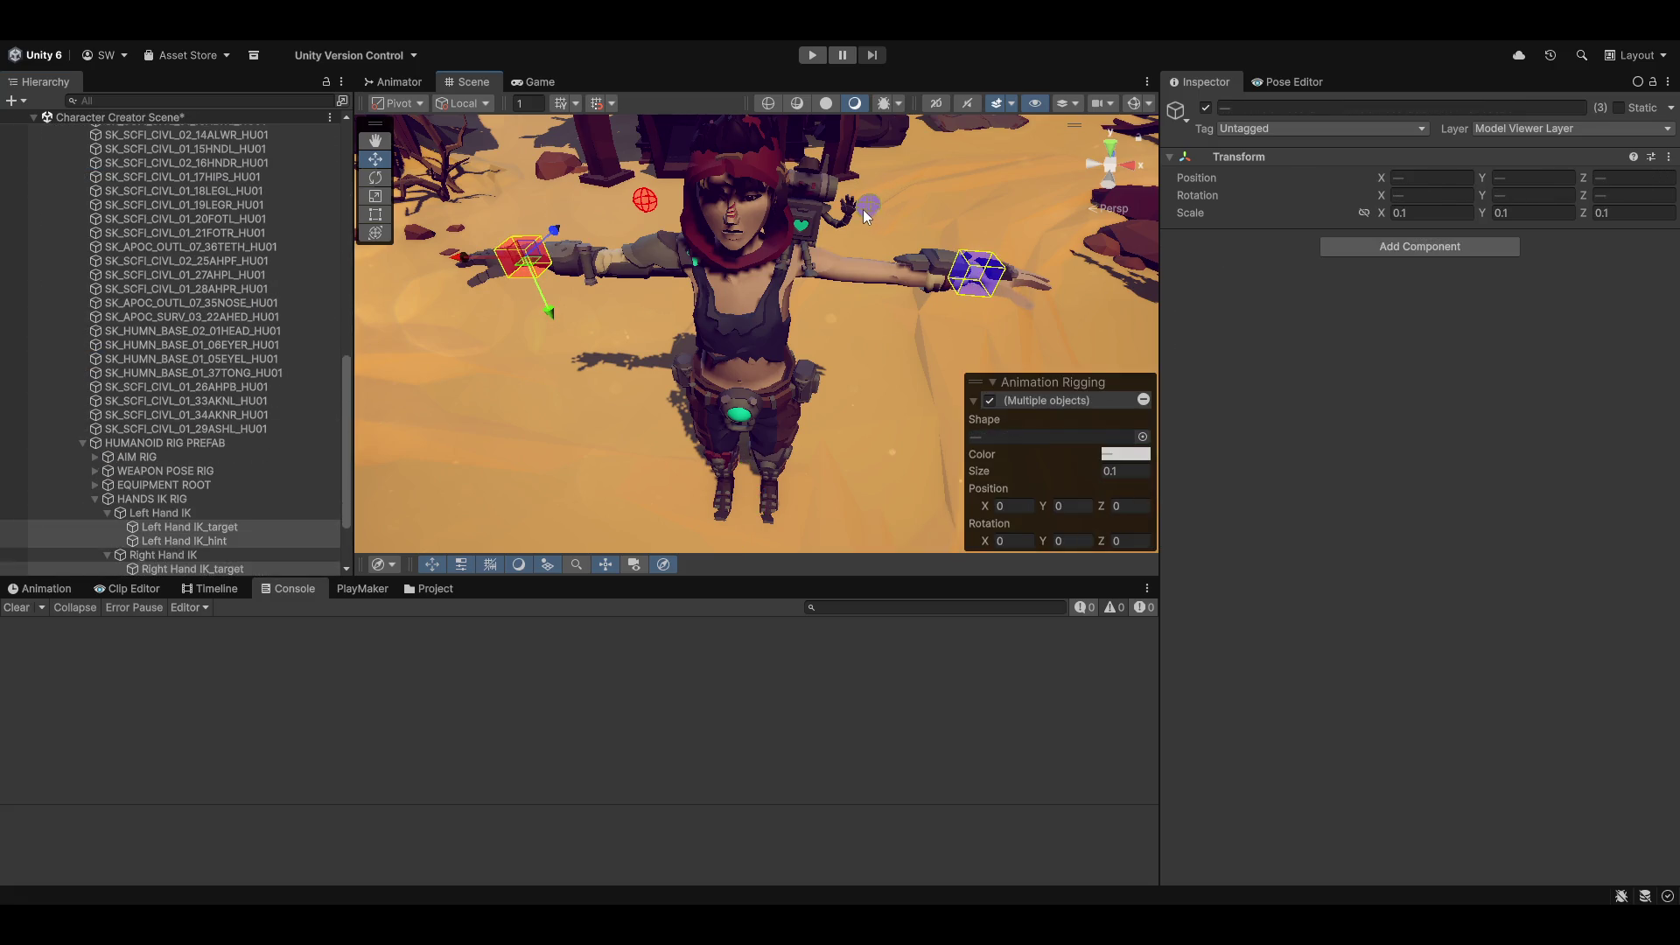
pyautogui.click(988, 401)
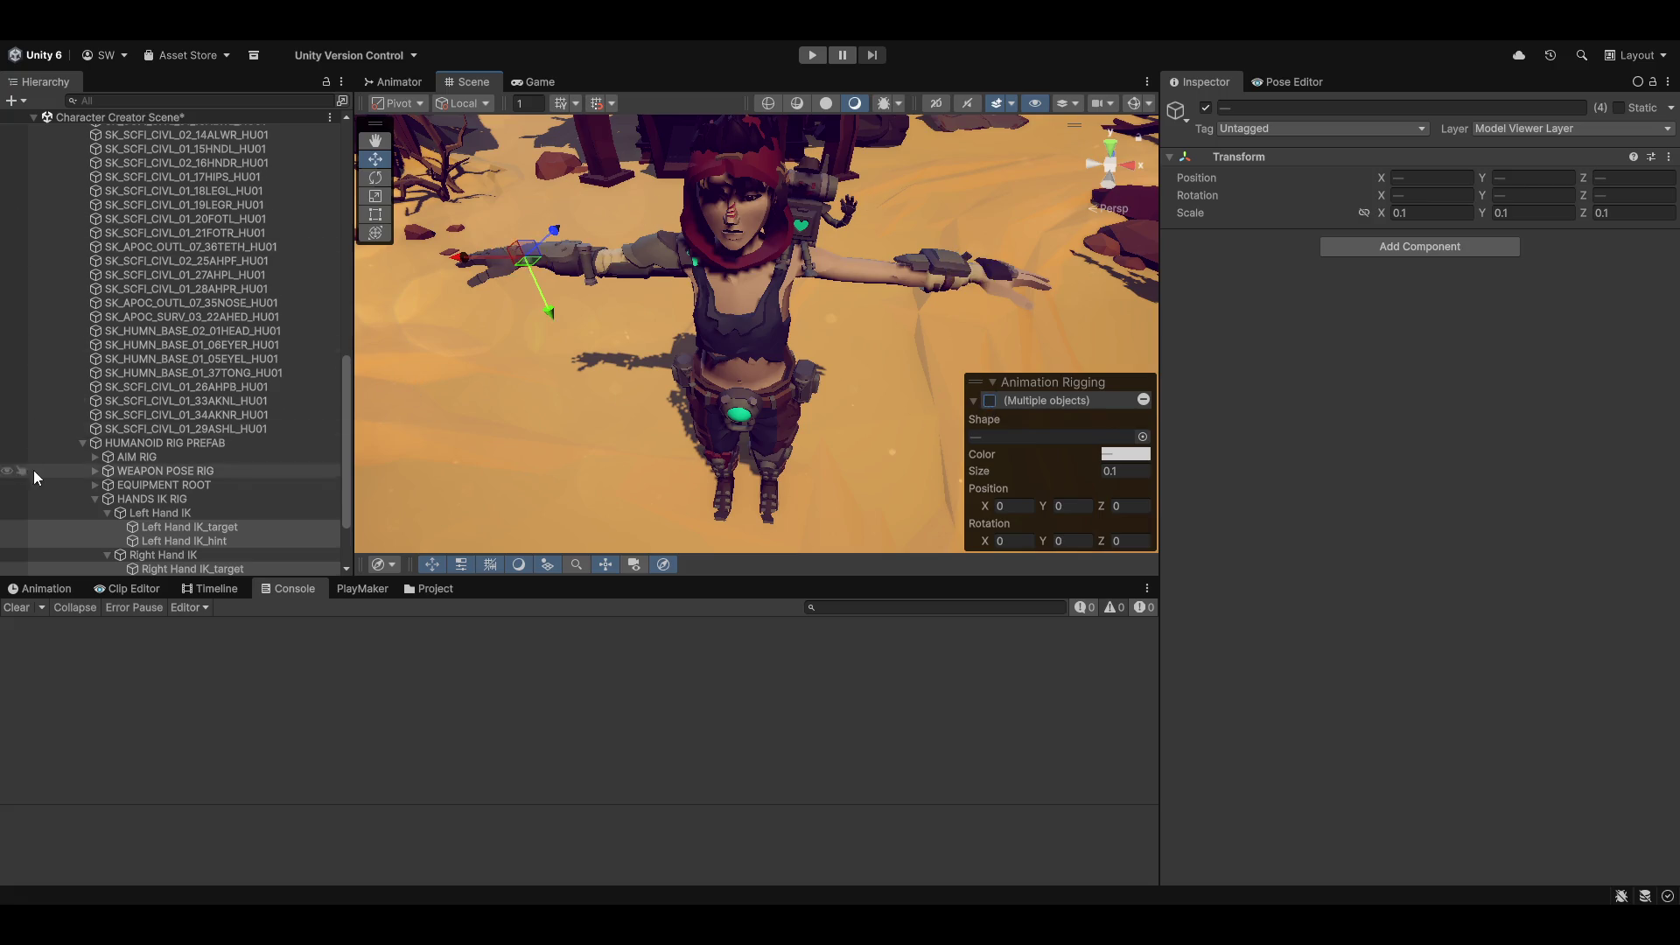
pyautogui.scroll(-3, 35, 477)
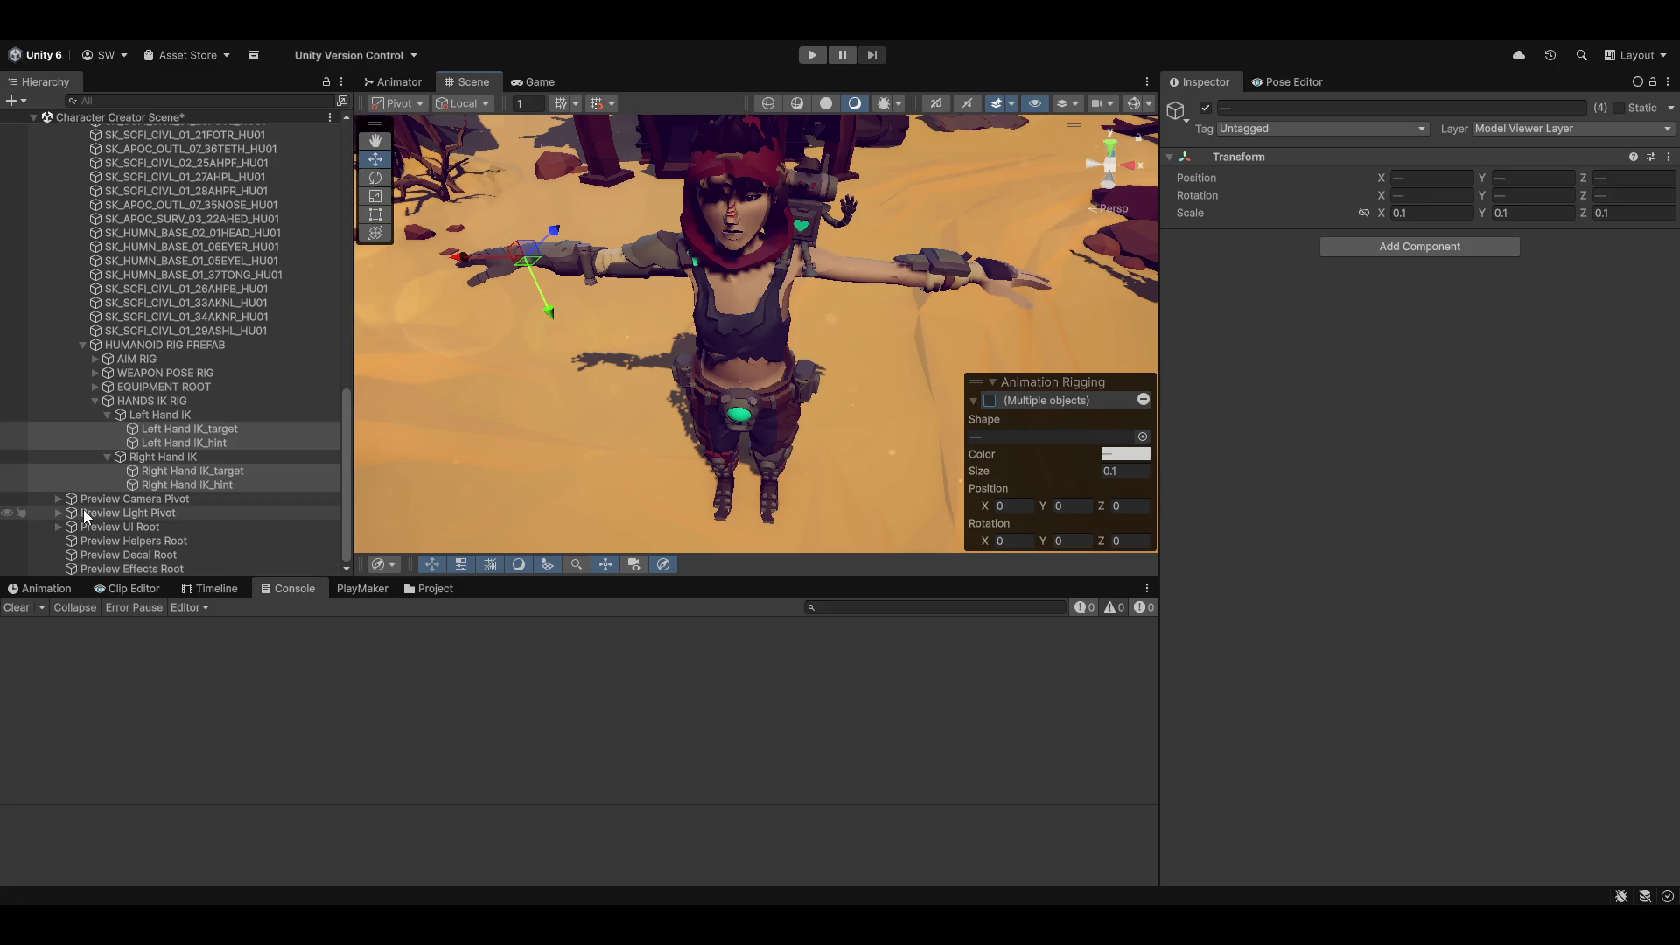
pyautogui.click(95, 386)
# Step: Activate Weapon Pivot_SM_Wep_Rifle_02 under EQUIPMENT ROOT and frame the rifle in the character's hands
pyautogui.click(155, 401)
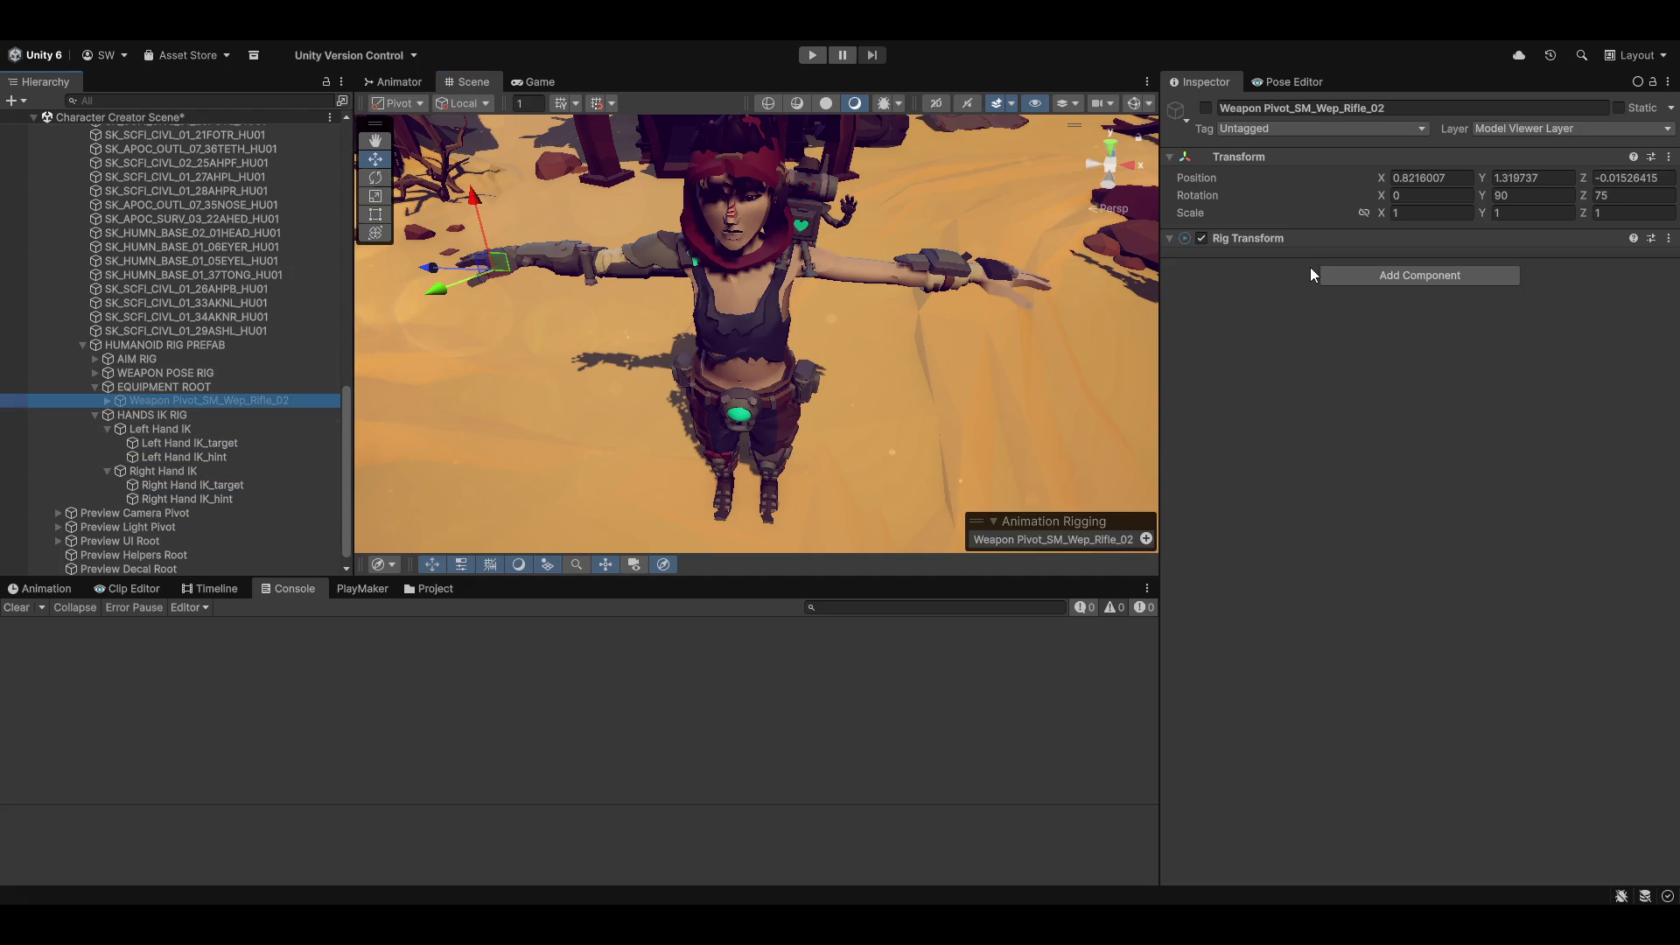
pyautogui.click(1204, 107)
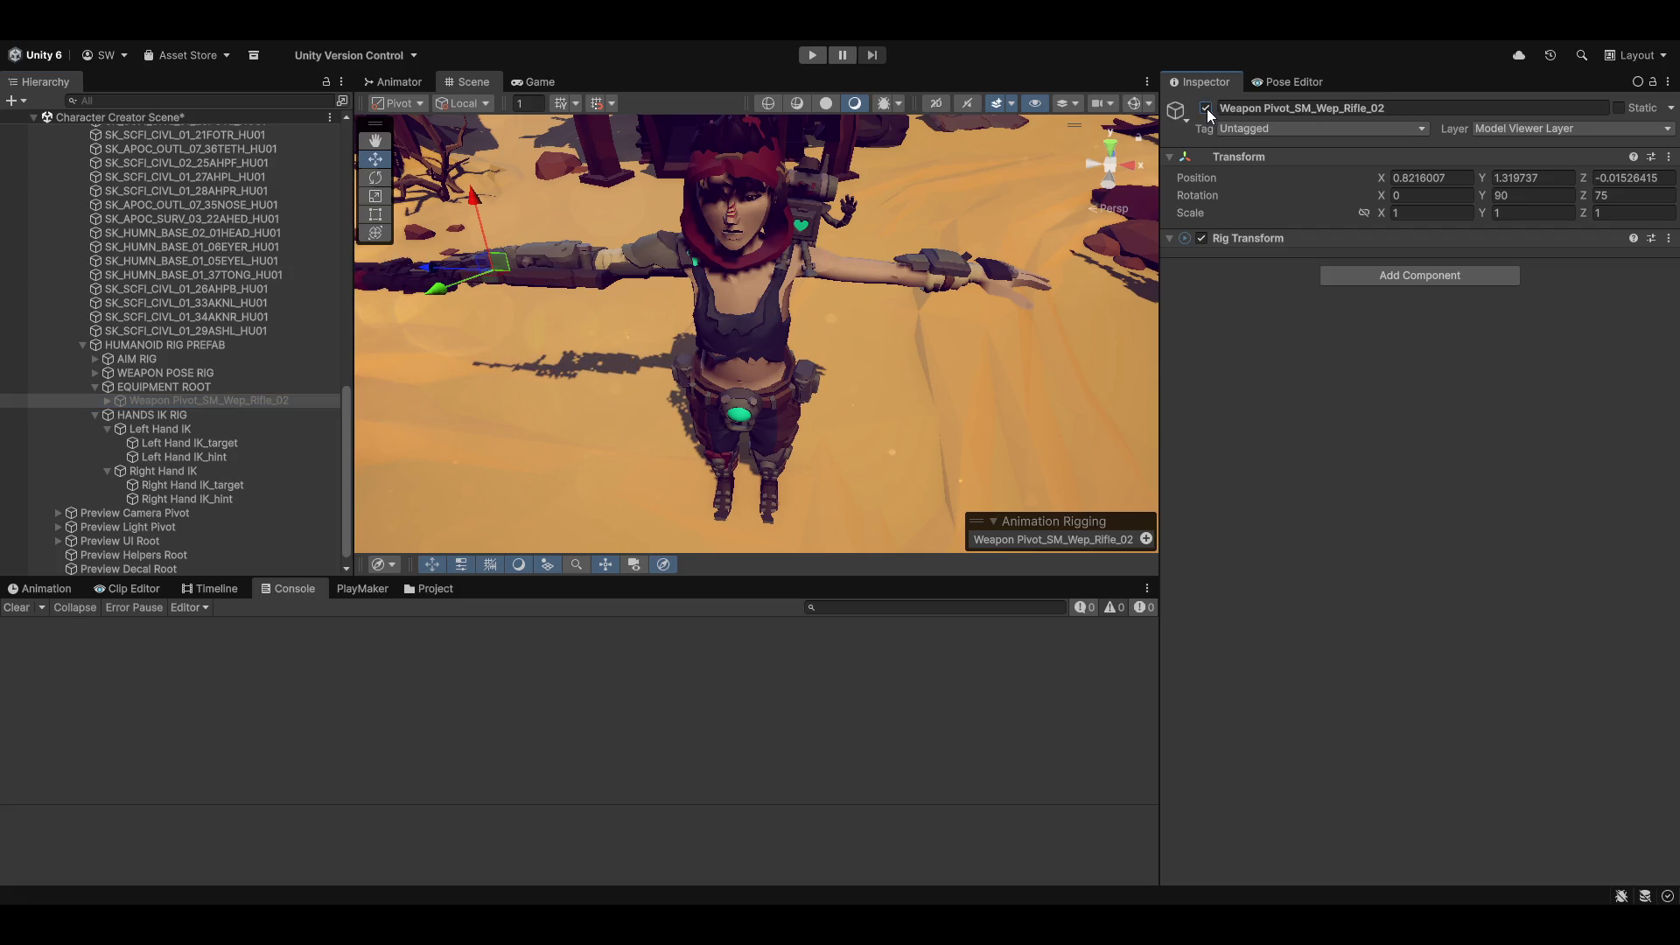
pyautogui.press('f')
pyautogui.press('w')
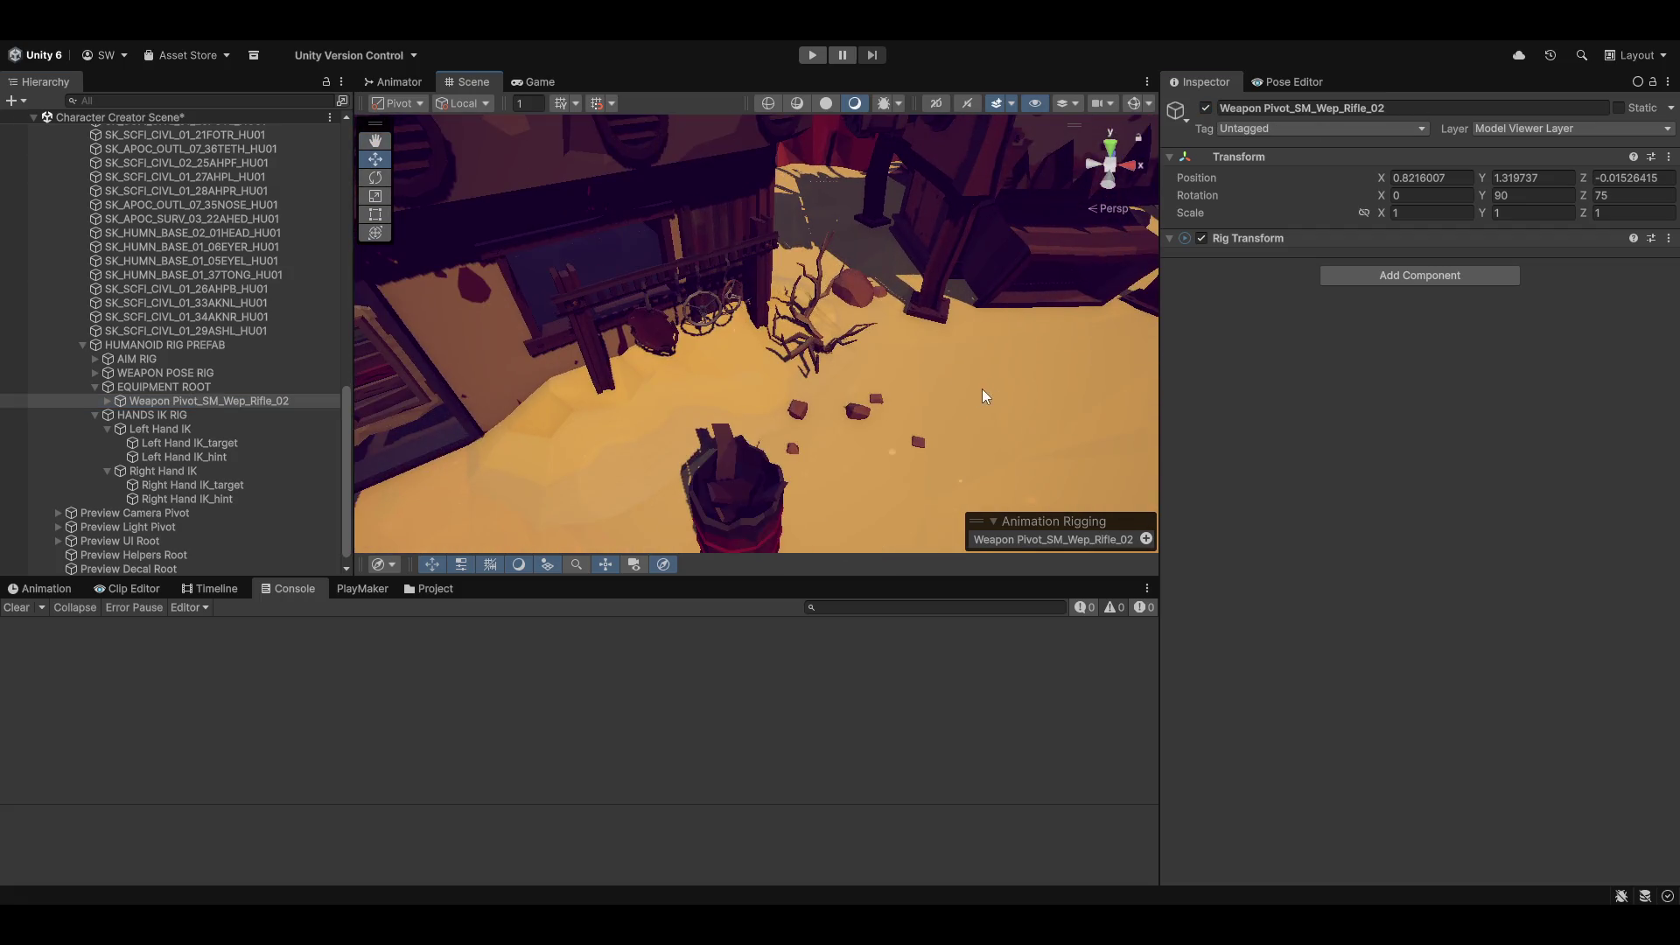
pyautogui.press('q')
pyautogui.moveTo(805, 315); pyautogui.dragTo(960, 304)
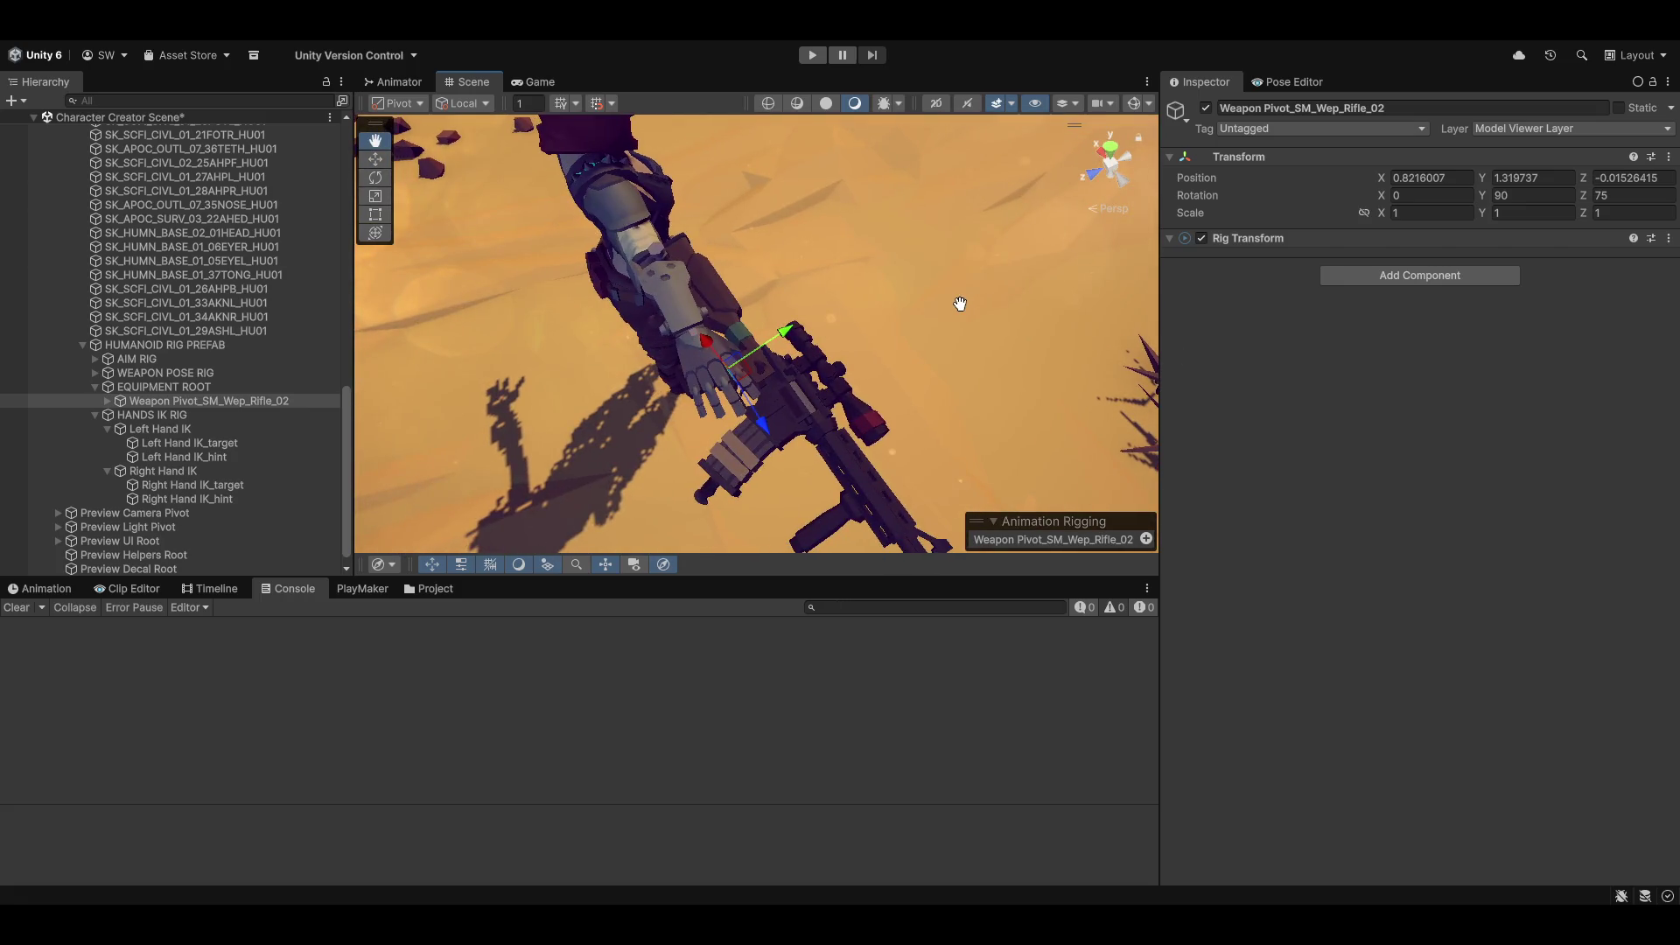
pyautogui.scroll(-5, 959, 304)
pyautogui.press('w')
pyautogui.moveTo(942, 375)
pyautogui.mouseDown()
pyautogui.moveTo(892, 440)
pyautogui.moveTo(752, 357)
pyautogui.moveTo(847, 353)
pyautogui.mouseUp()
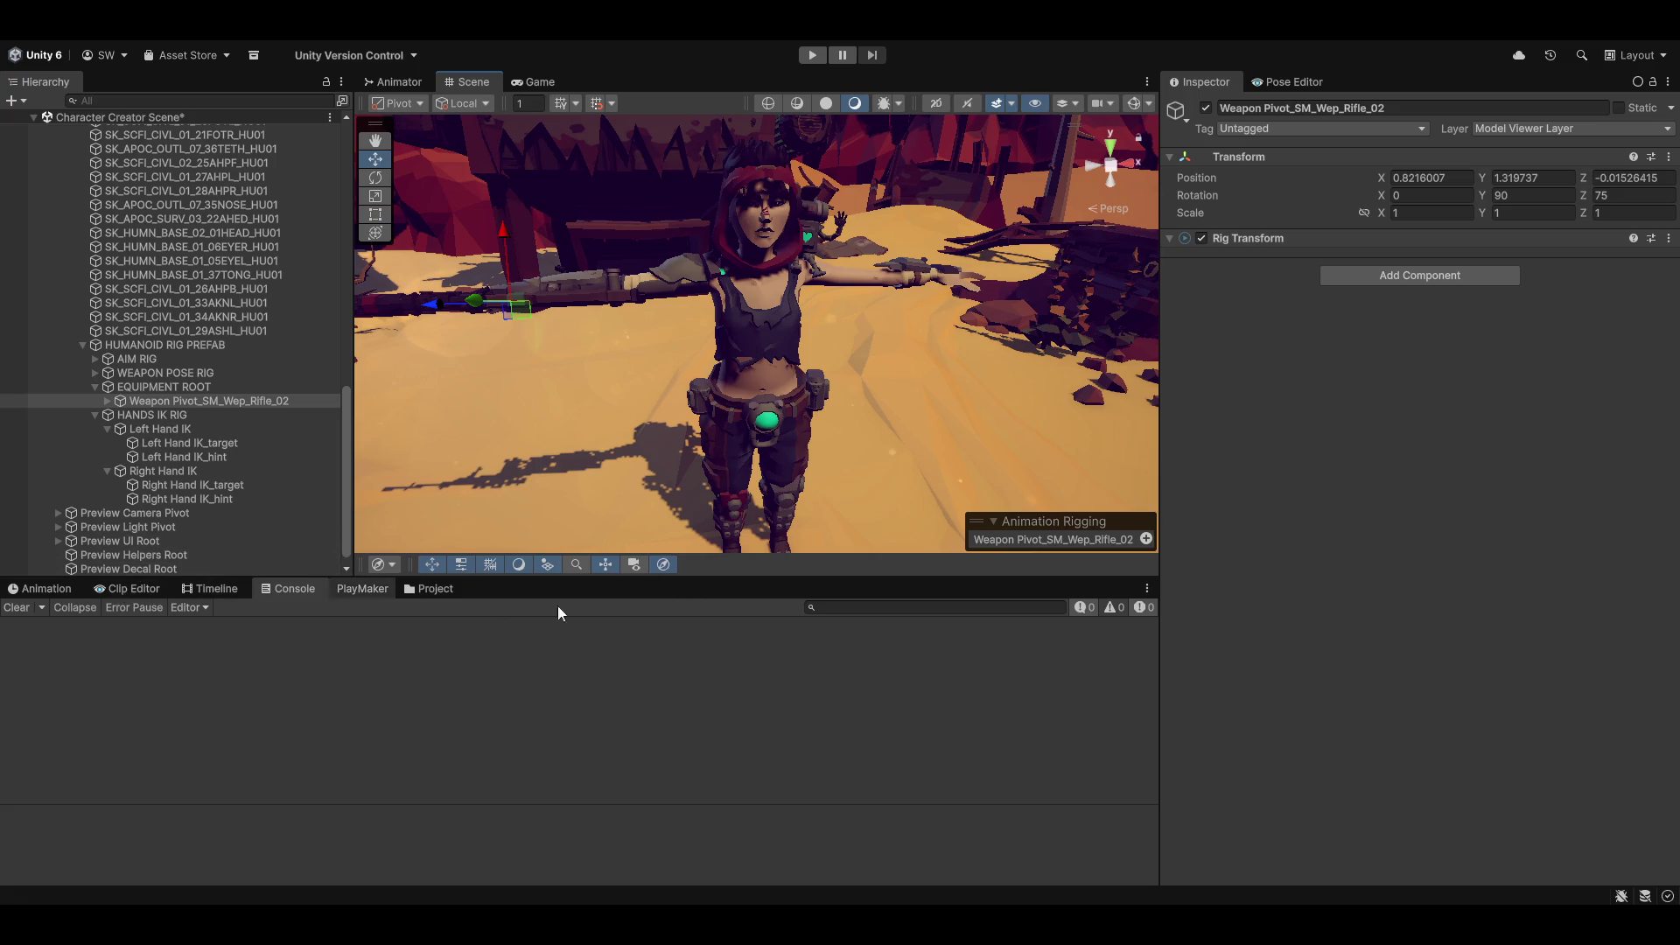
# Step: Show the Animation window with Verity Soraya selected
pyautogui.click(65, 594)
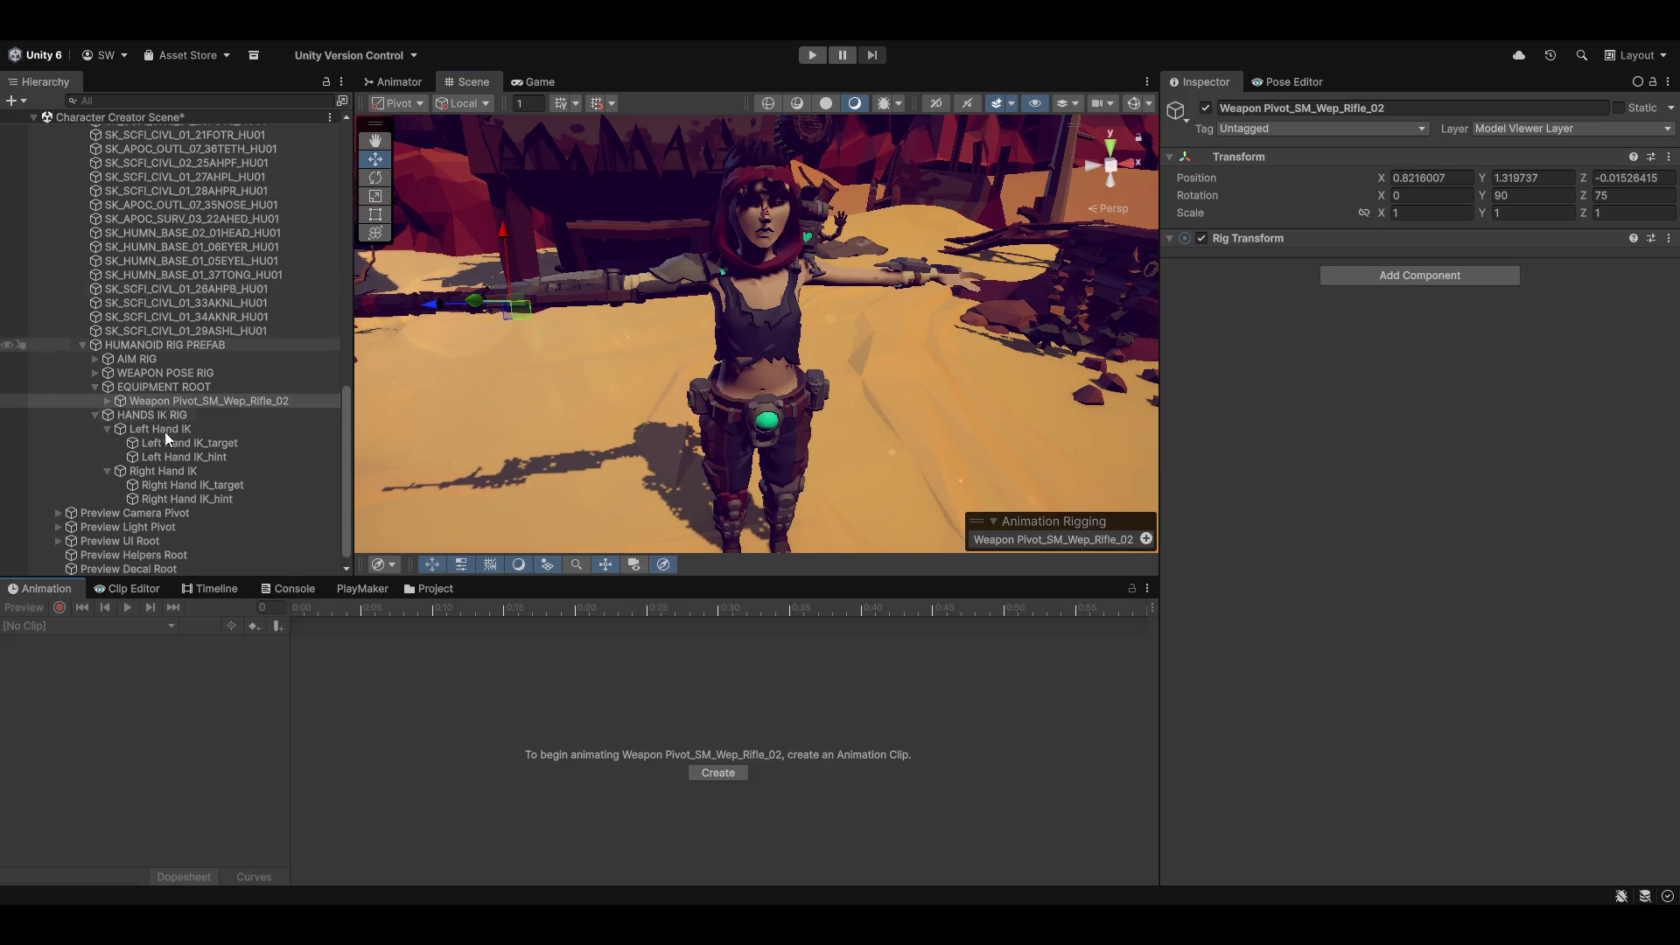
pyautogui.scroll(12, 161, 413)
pyautogui.click(124, 408)
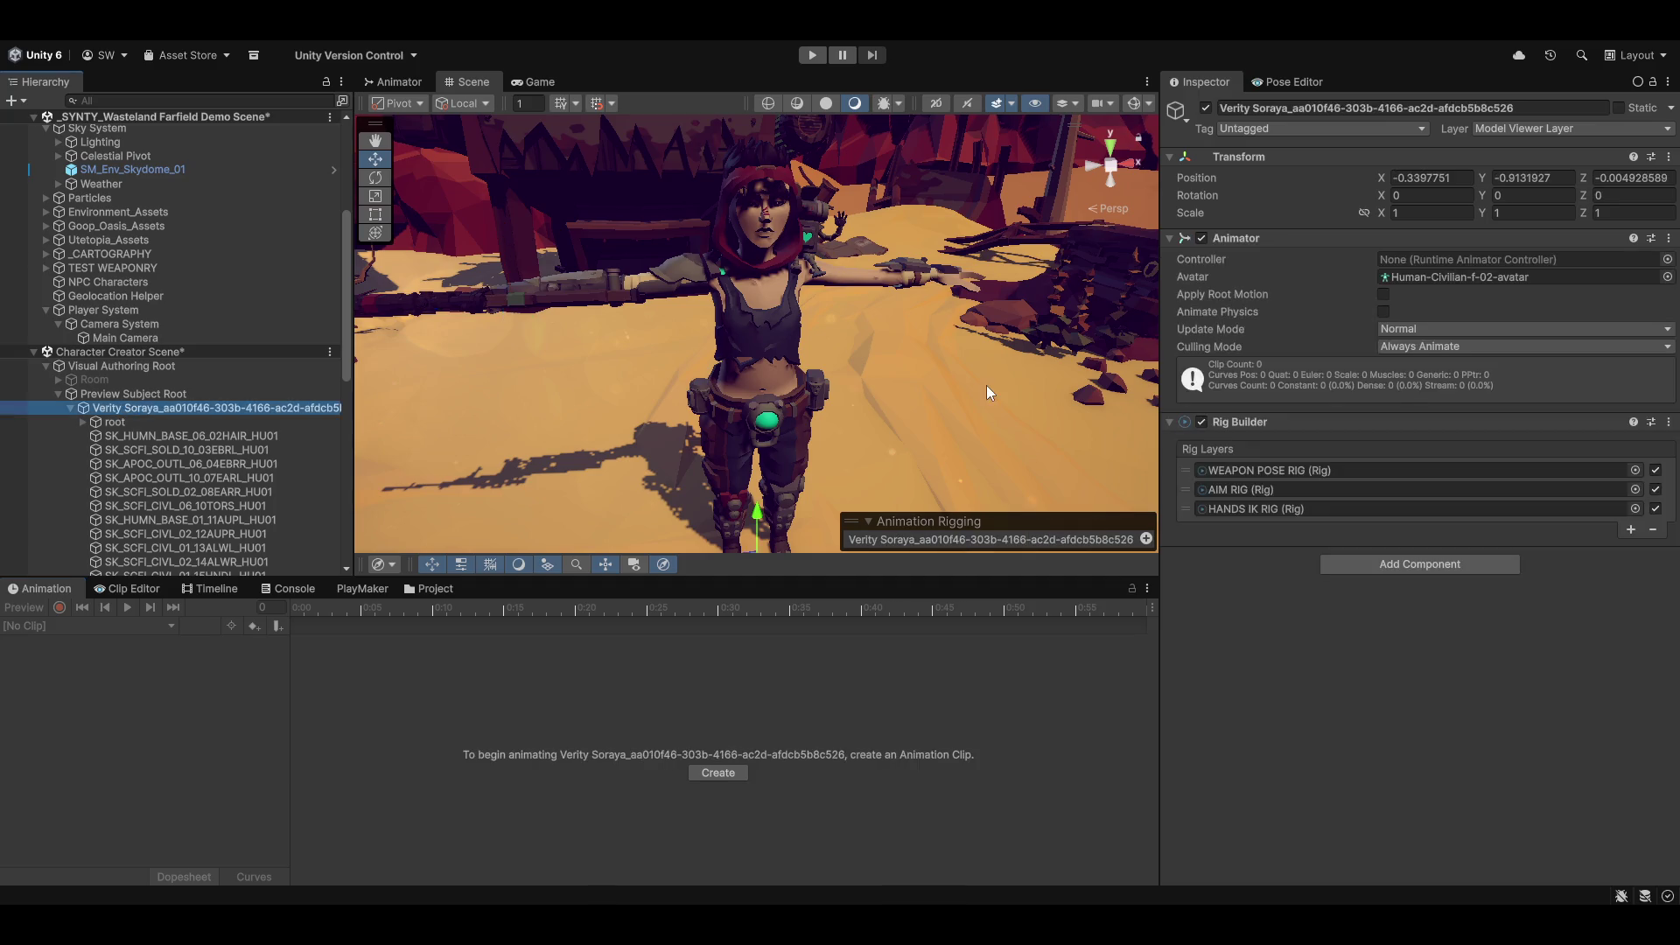
pyautogui.click(1665, 277)
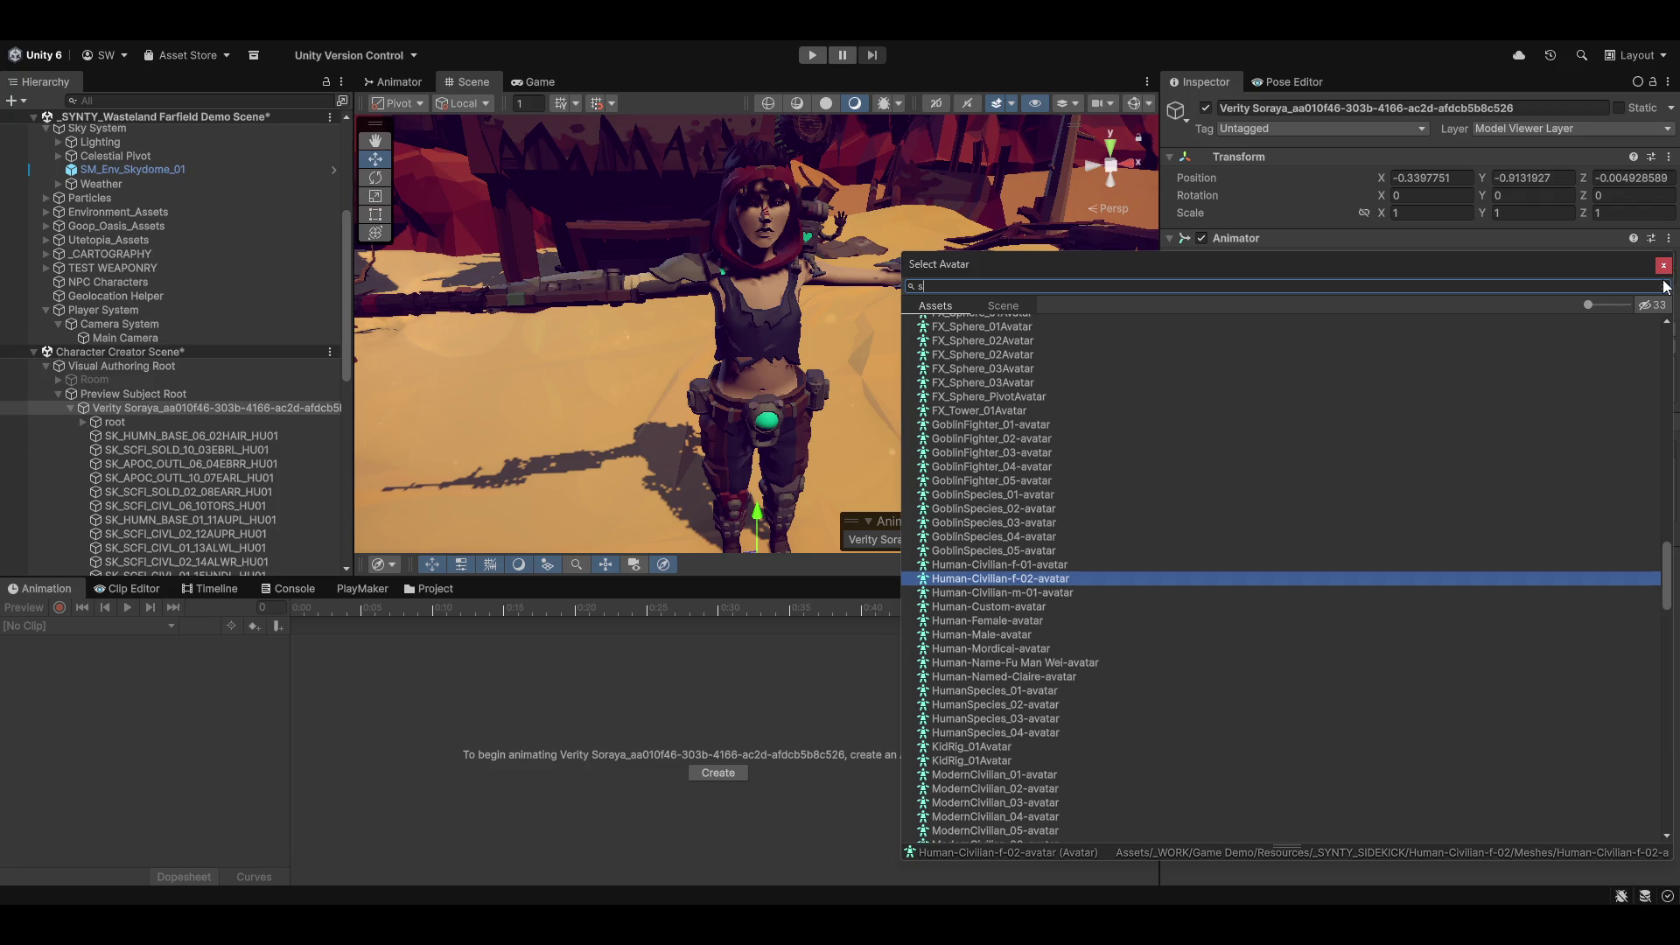
pyautogui.write('k_')
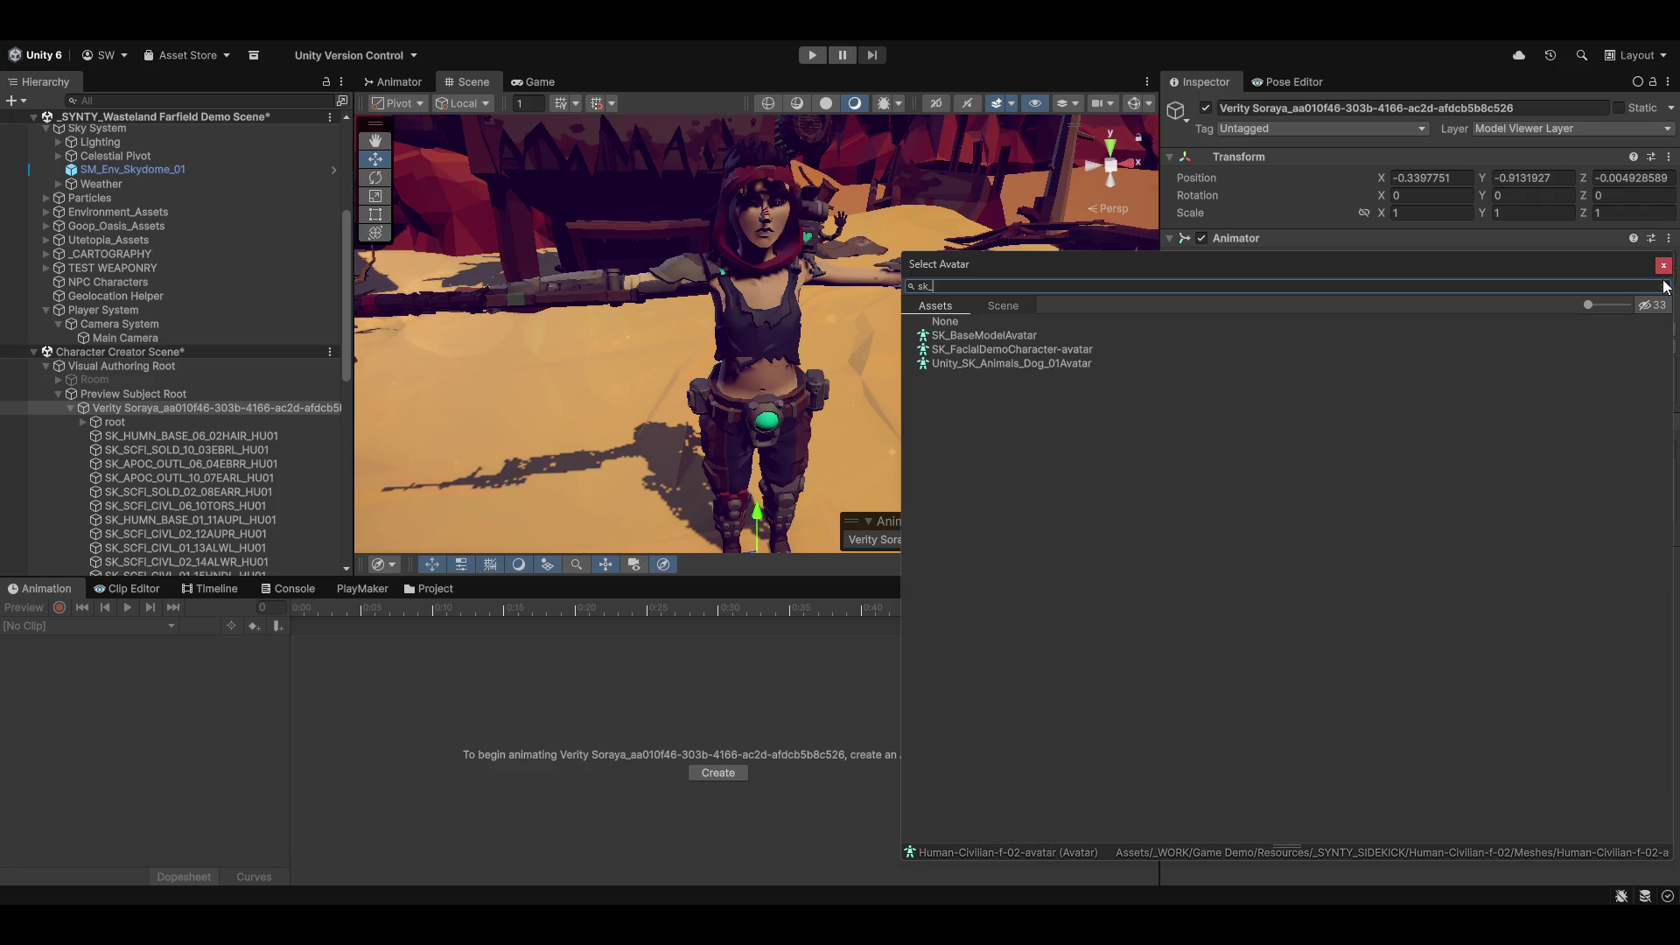
pyautogui.doubleClick(1010, 335)
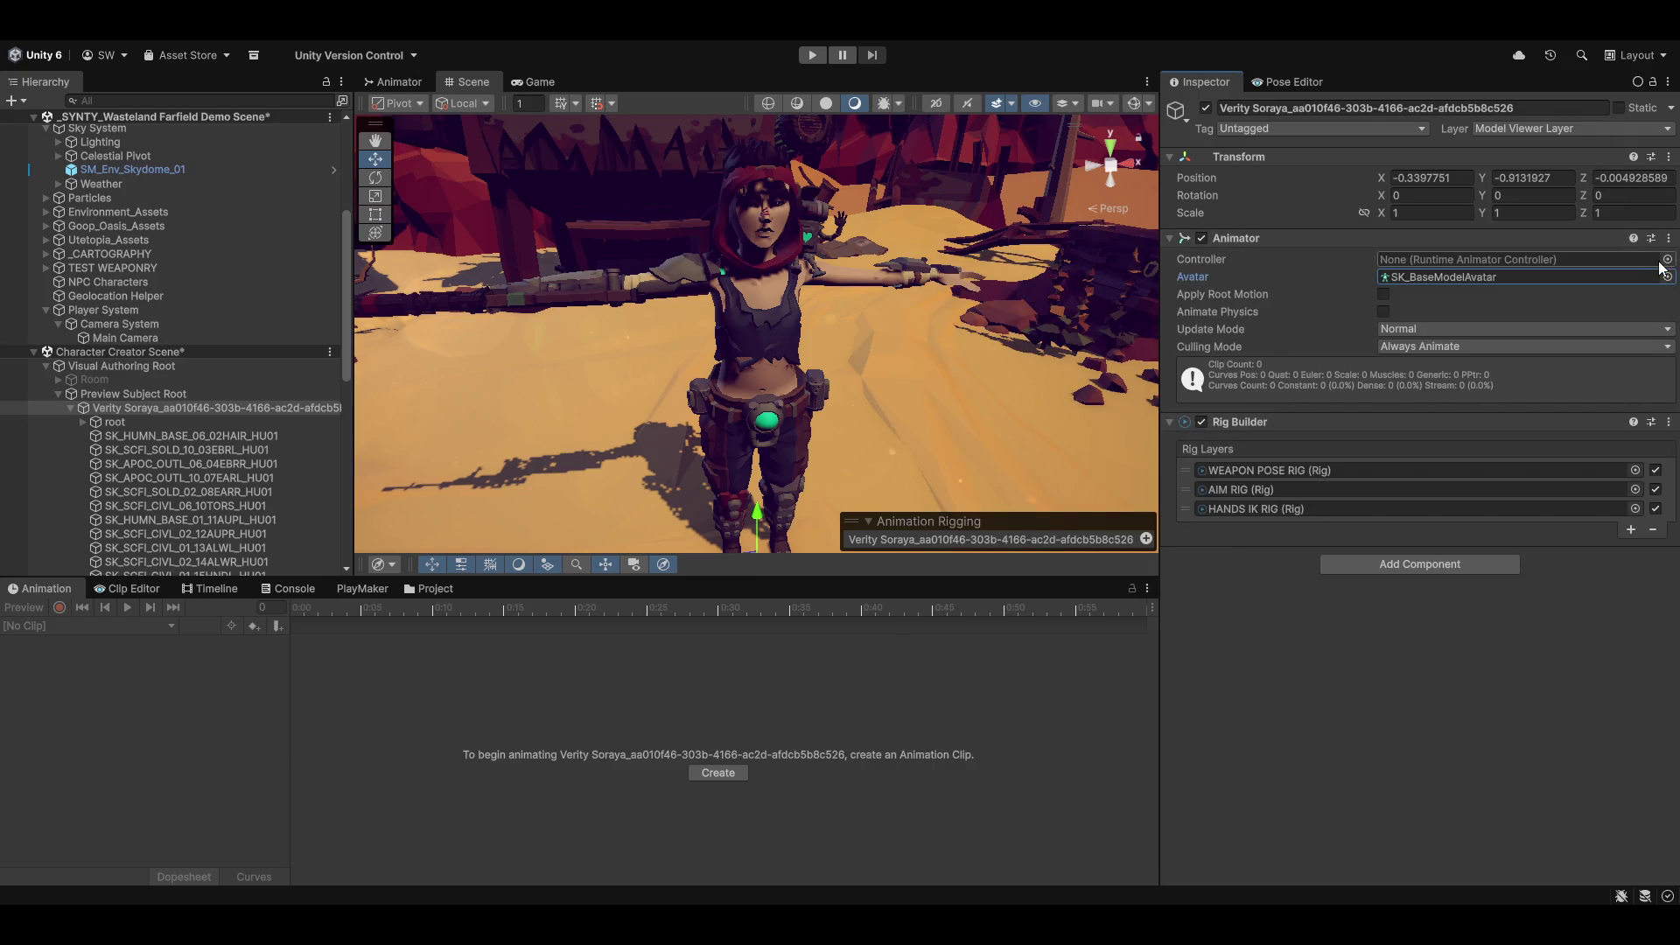
pyautogui.click(1666, 259)
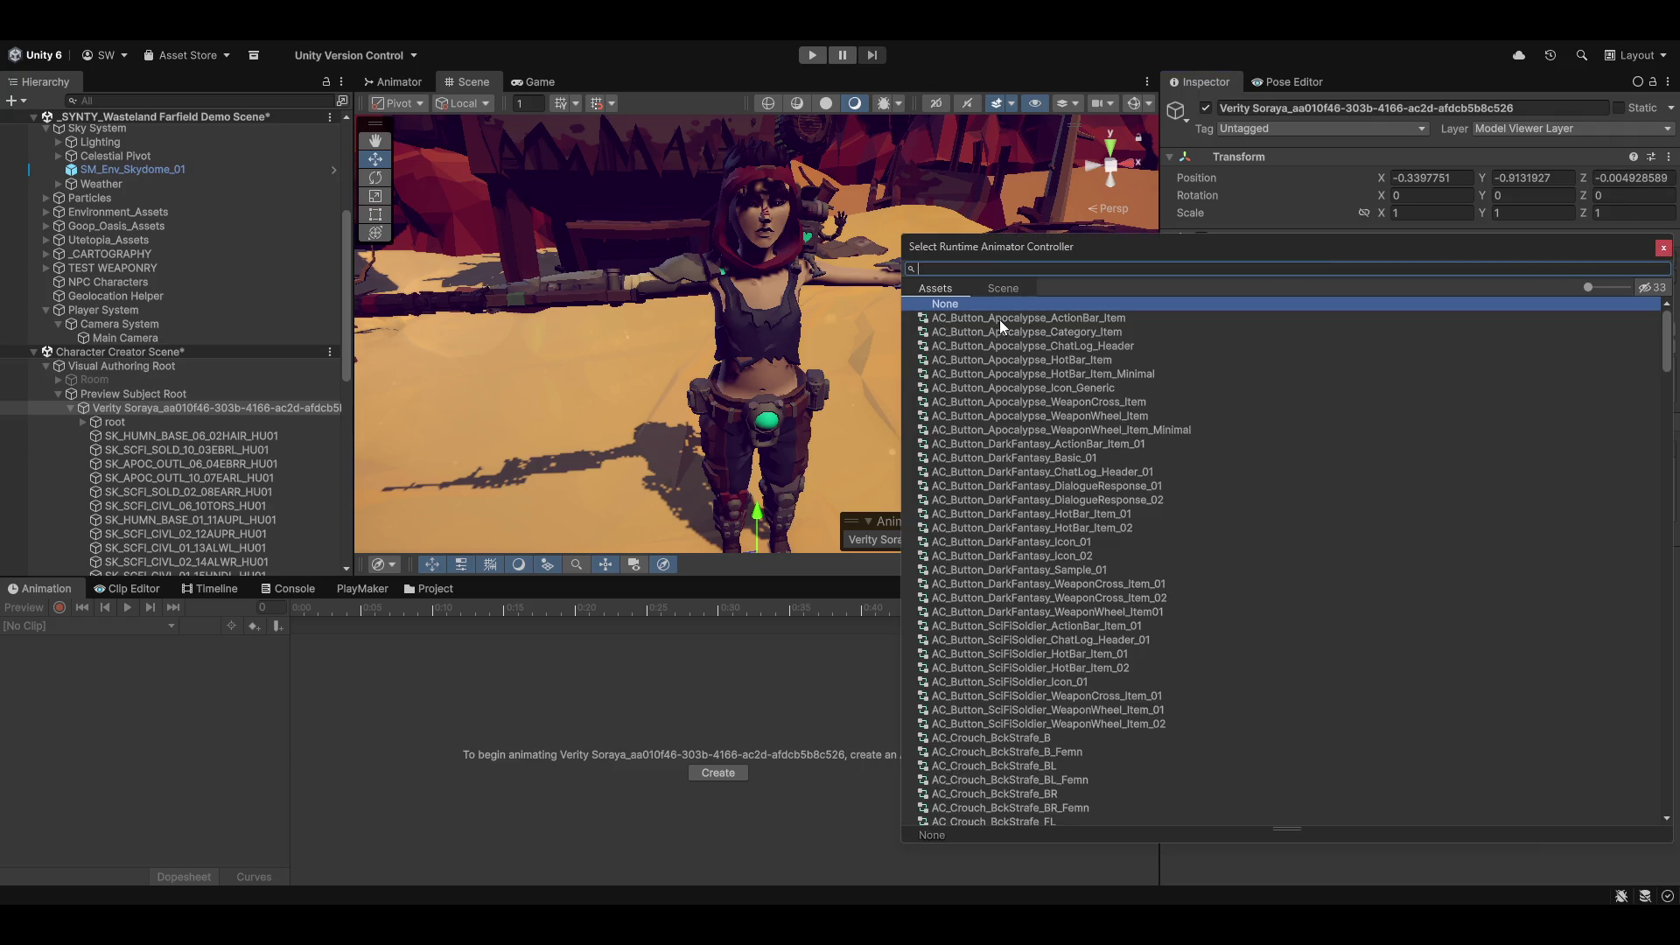
pyautogui.write('basic')
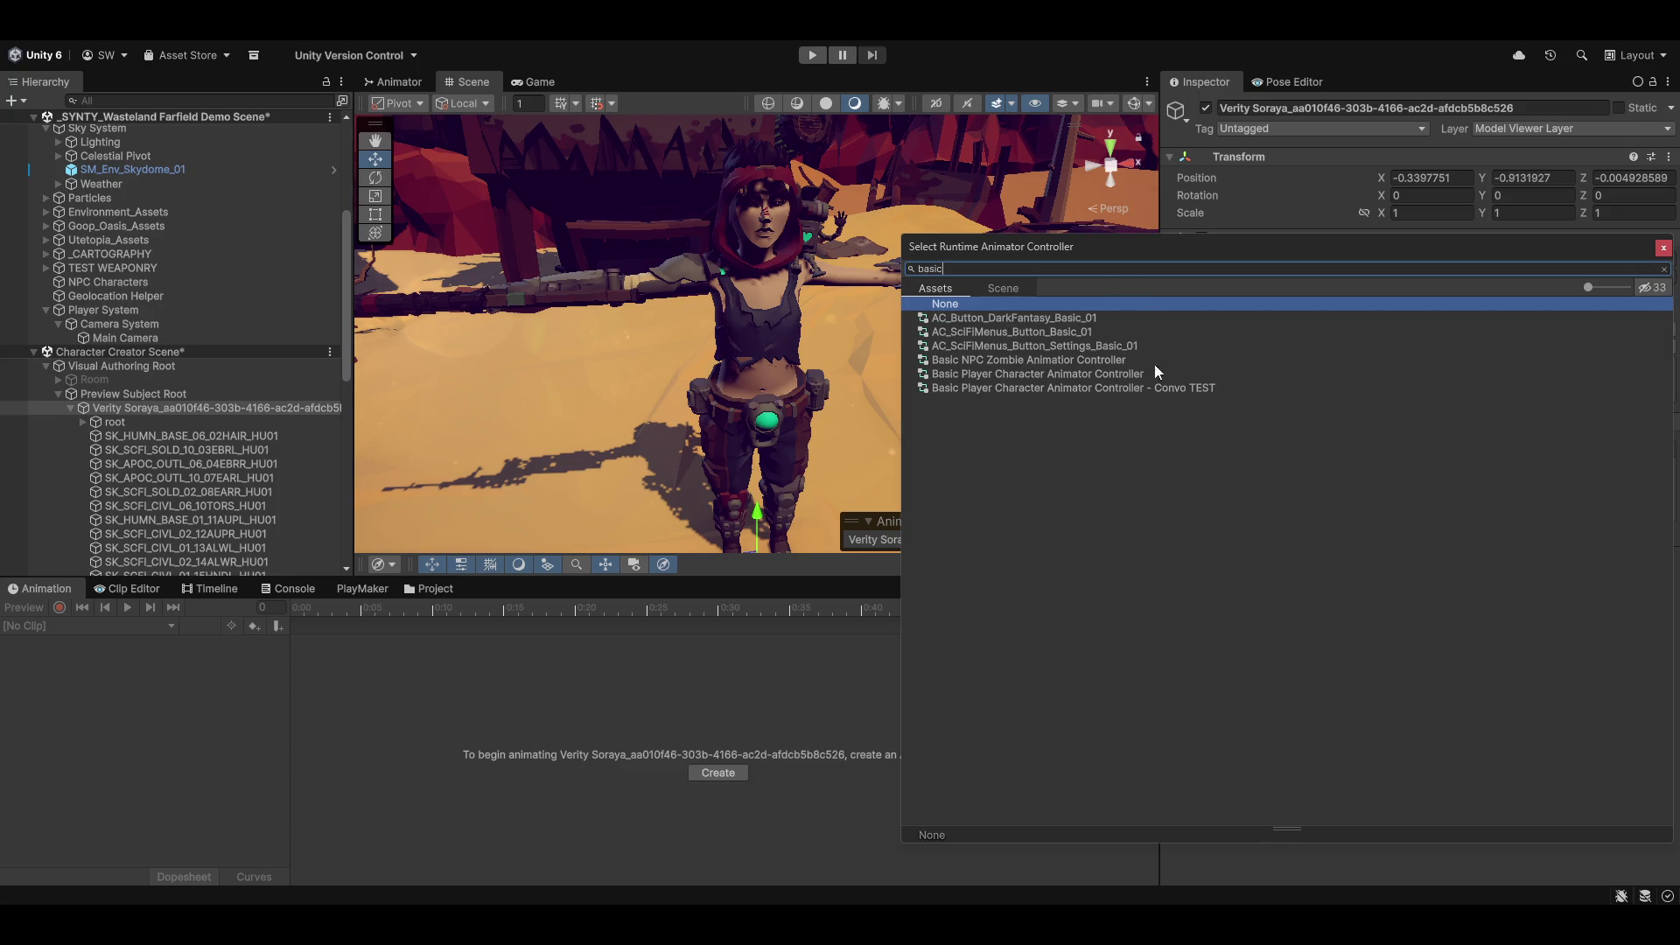
pyautogui.doubleClick(1095, 371)
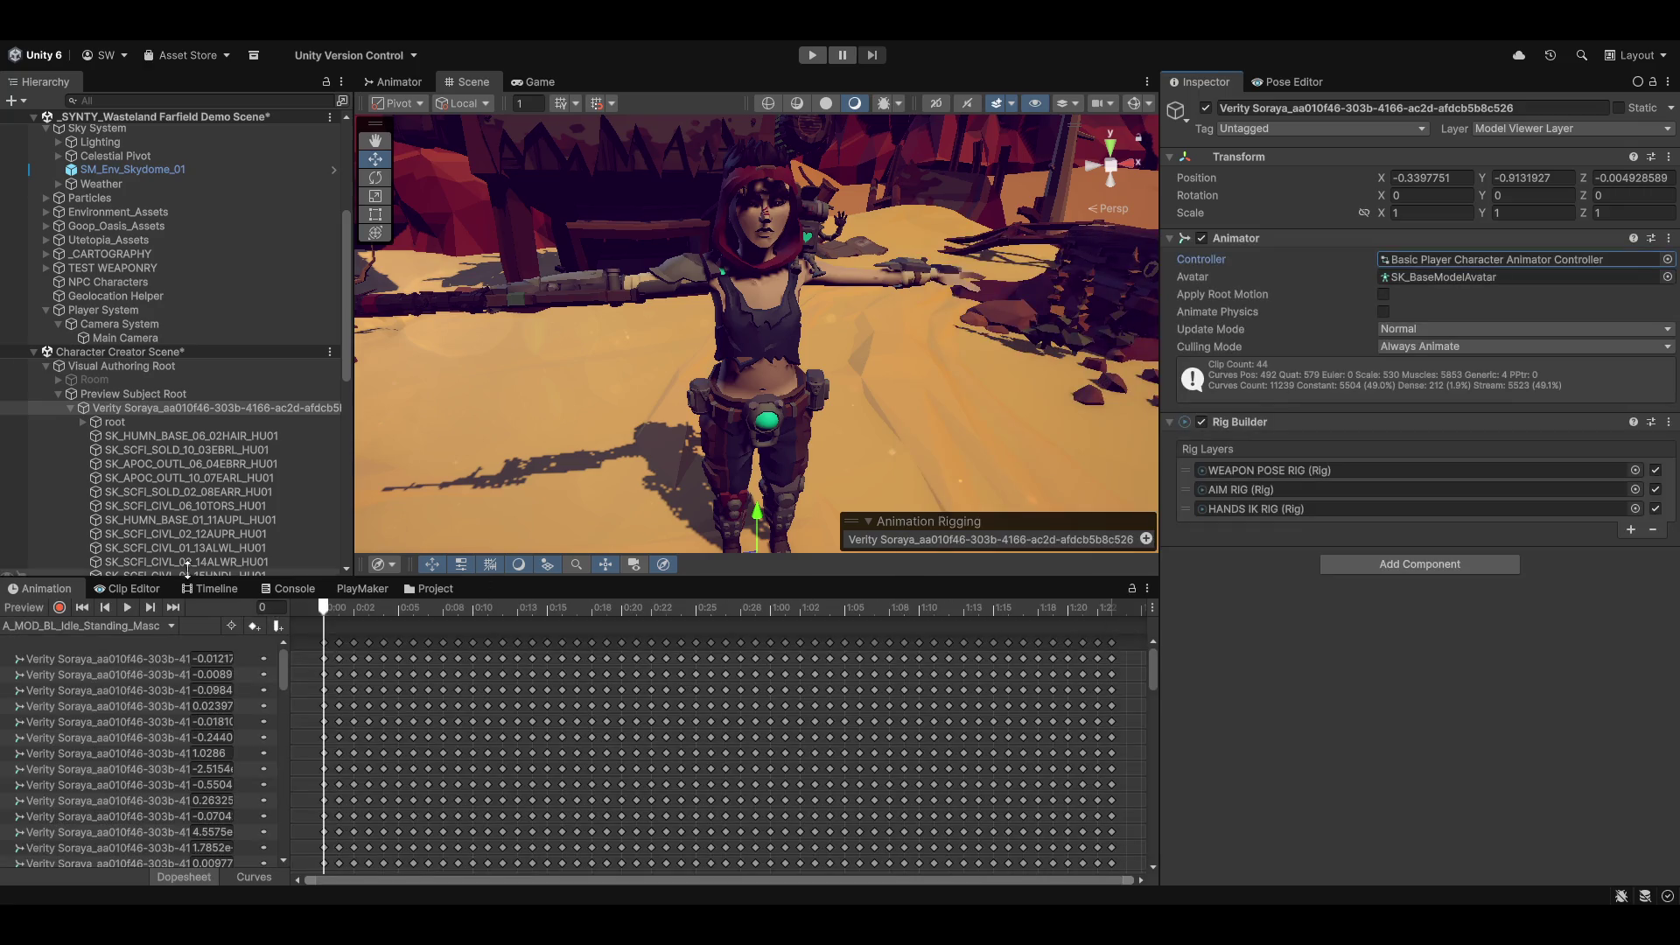
pyautogui.click(26, 607)
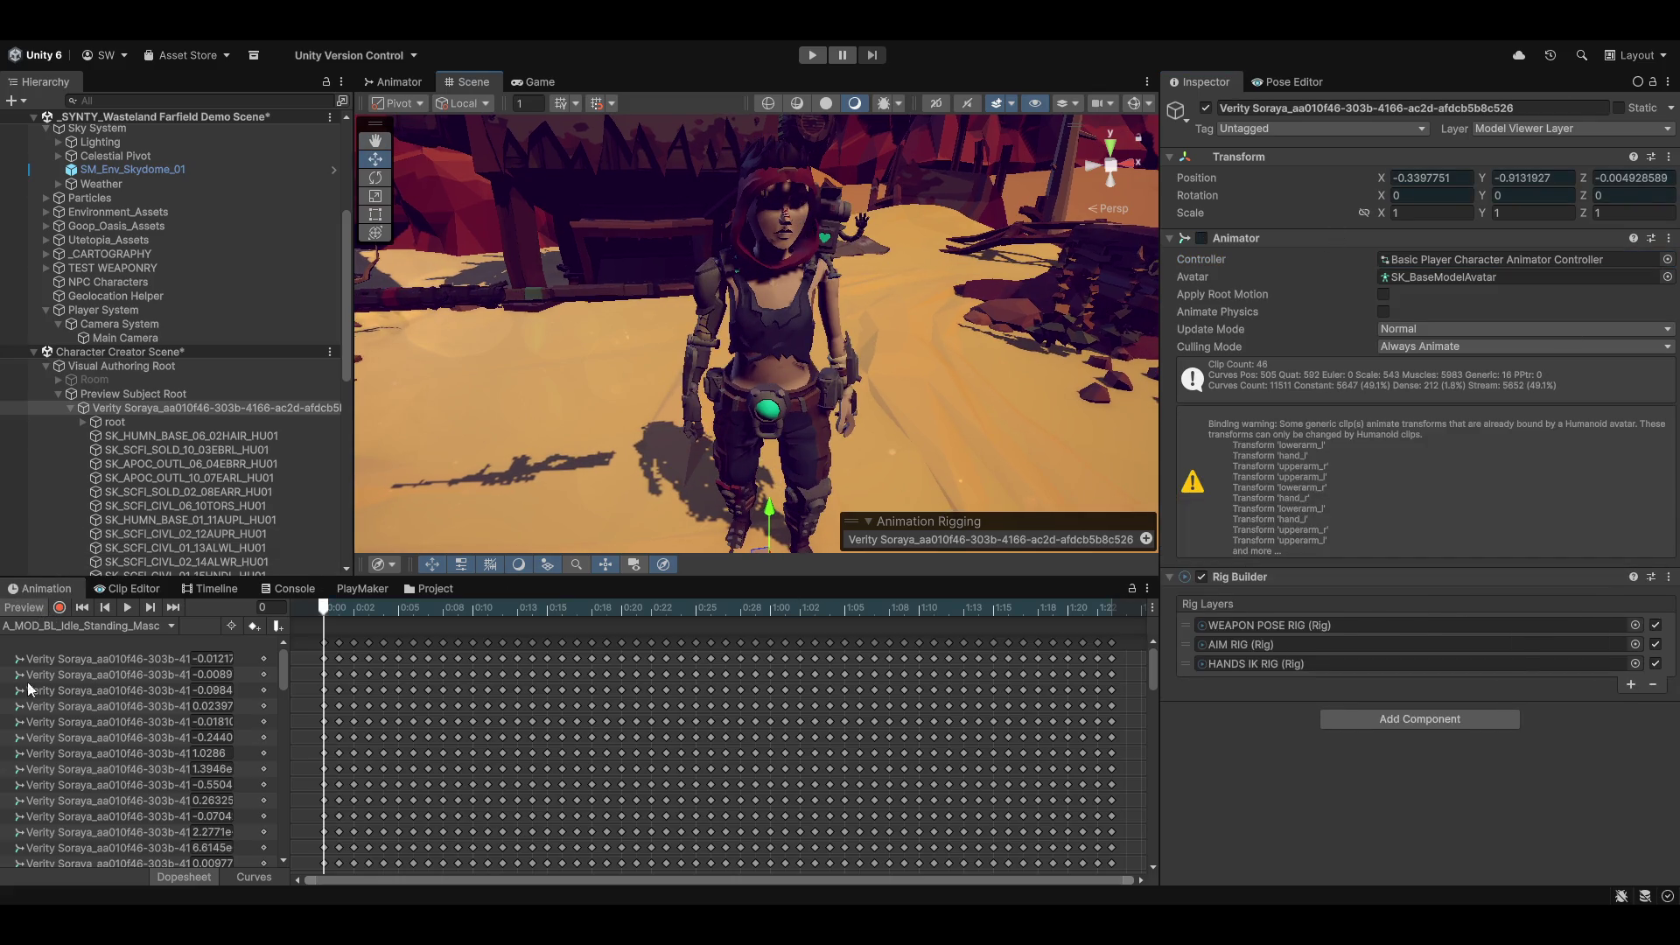
pyautogui.click(26, 610)
pyautogui.moveTo(623, 376)
pyautogui.mouseDown()
pyautogui.moveTo(678, 515)
pyautogui.moveTo(620, 496)
pyautogui.mouseUp()
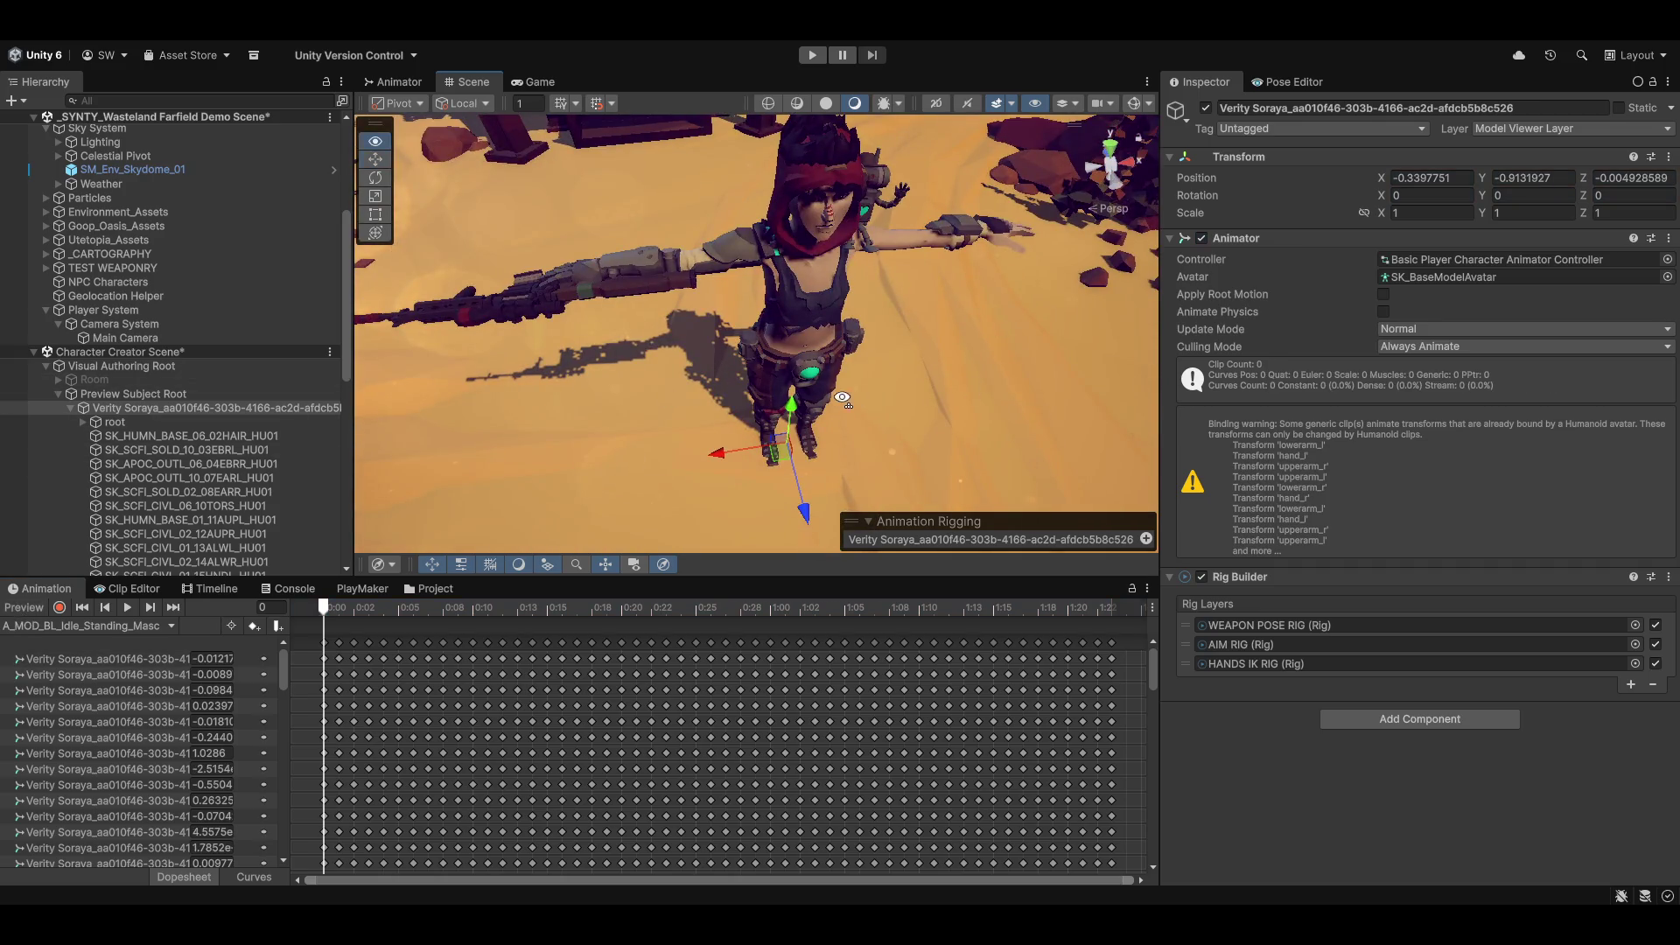
pyautogui.moveTo(852, 396); pyautogui.dragTo(883, 385)
pyautogui.scroll(-10, 193, 437)
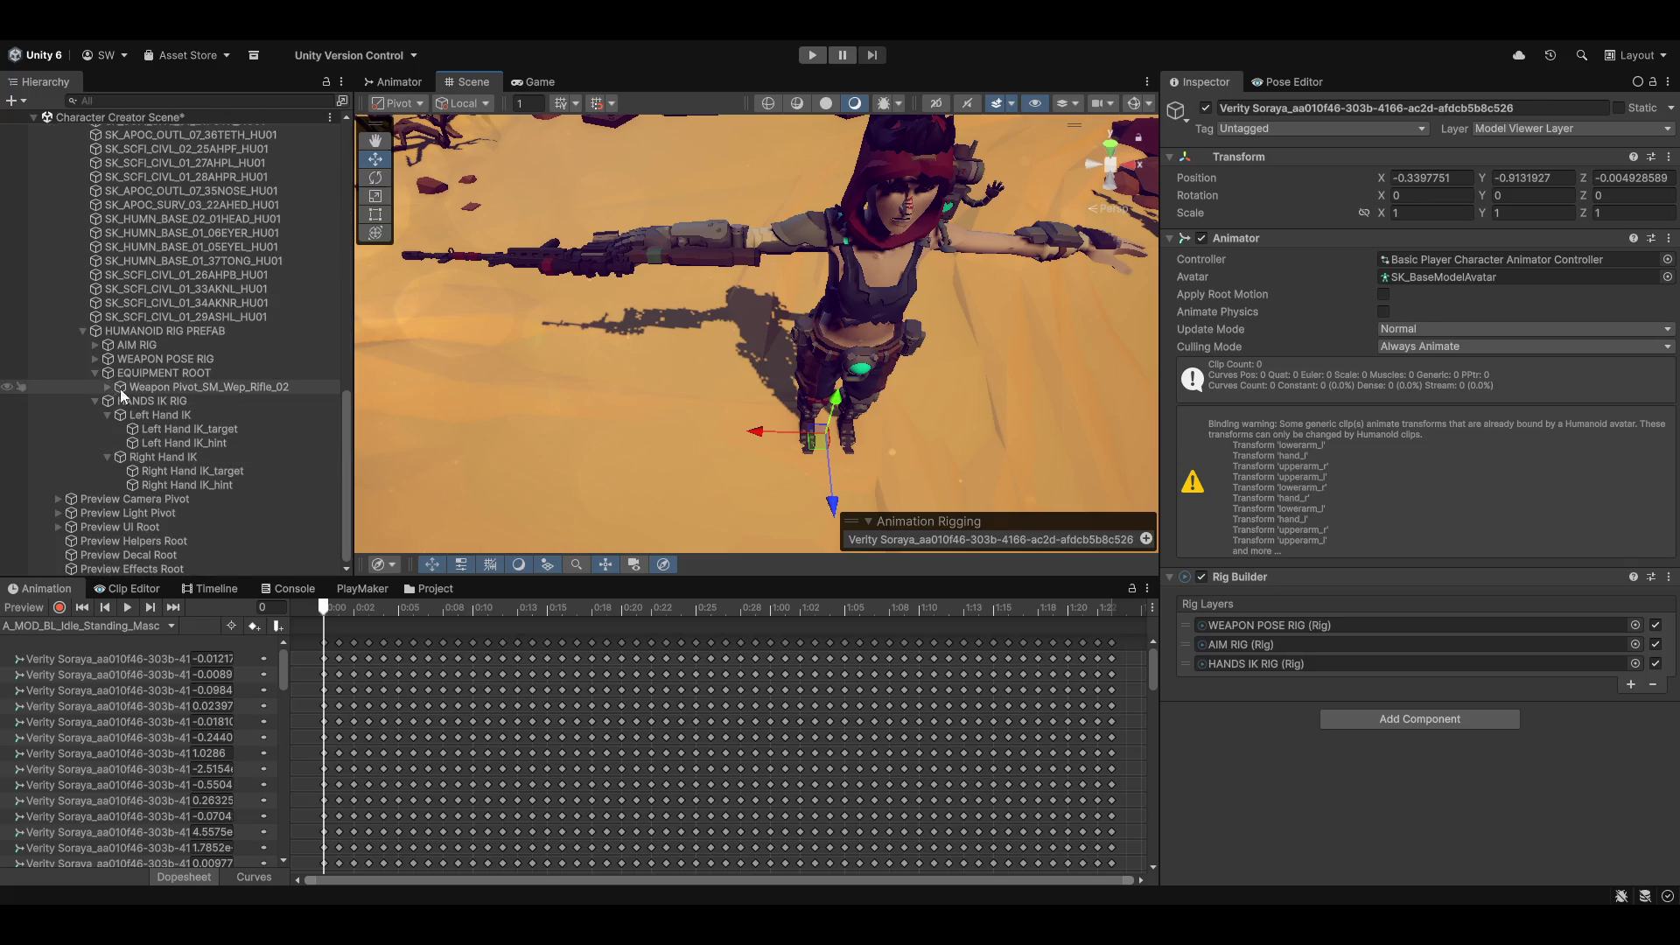
# Step: Parent Right Hand IK_target under ik_hand_r_target and reset its Transform to zero
pyautogui.click(107, 386)
pyautogui.click(119, 400)
pyautogui.scroll(-2, 128, 397)
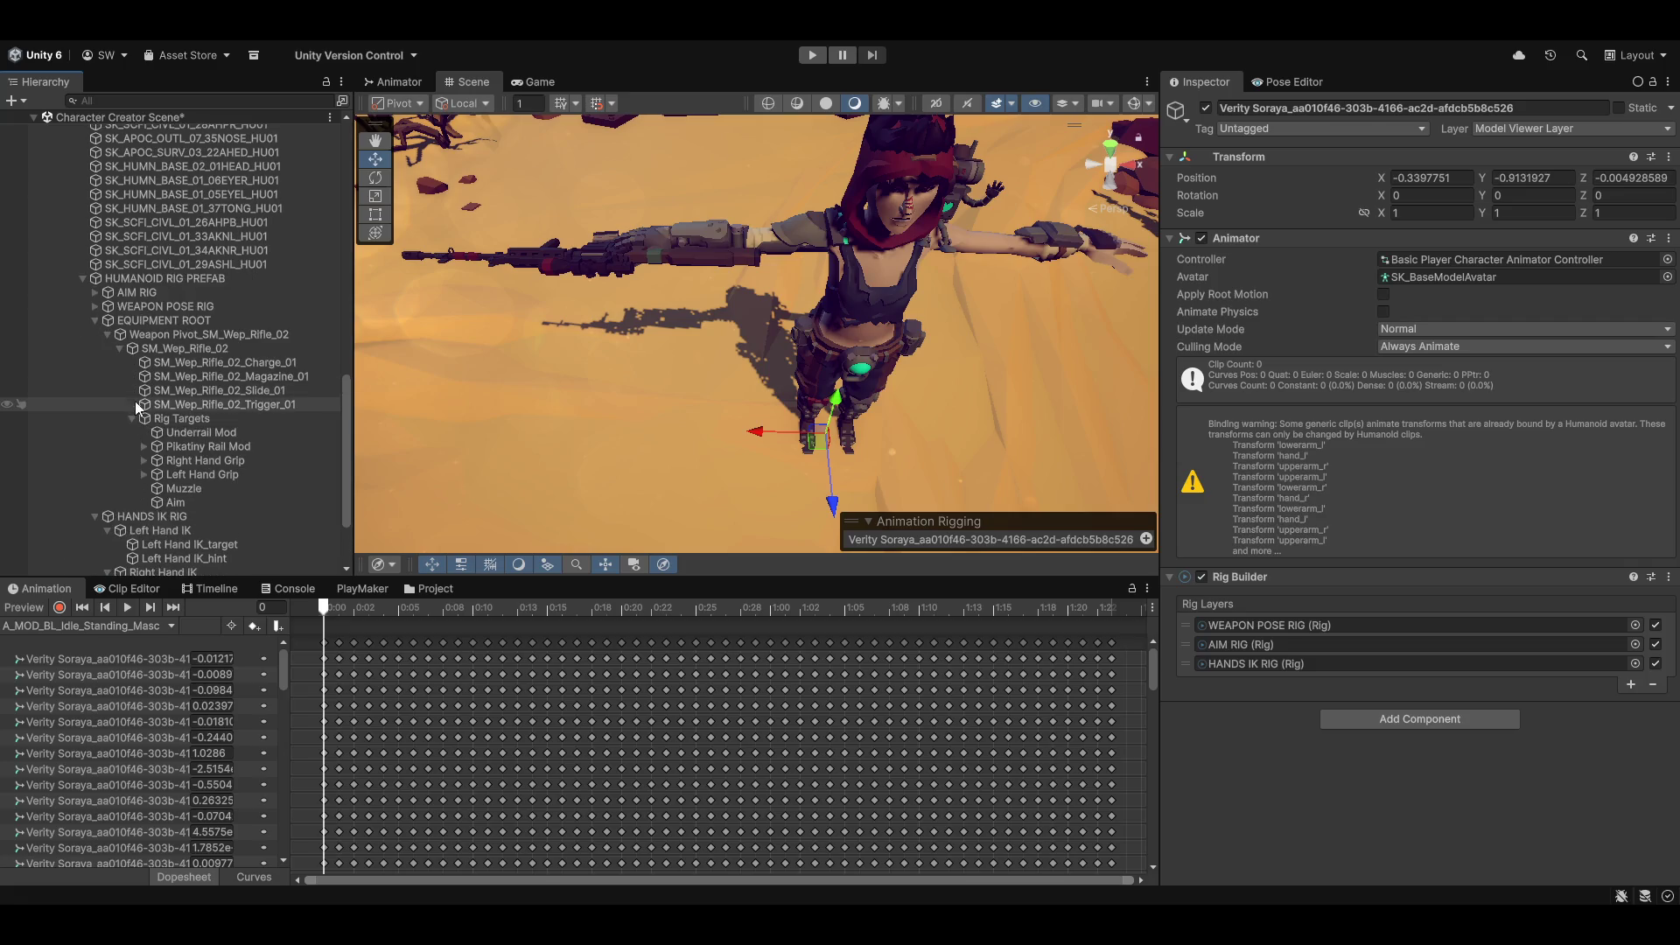
pyautogui.scroll(-4, 135, 401)
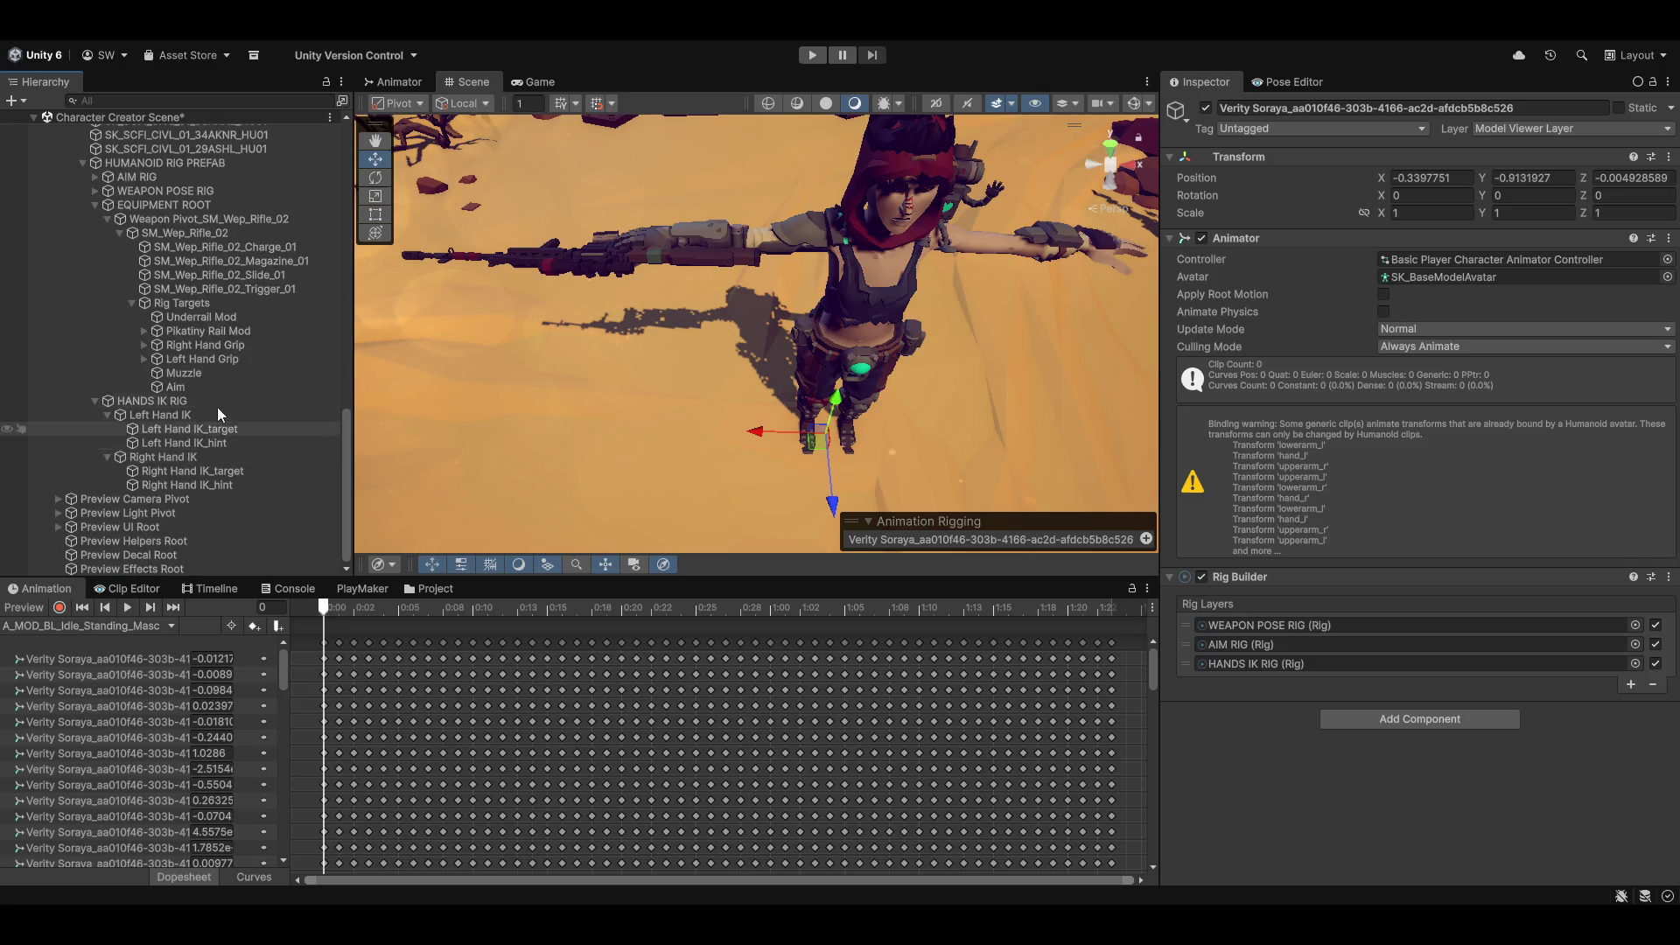
pyautogui.click(140, 348)
pyautogui.click(140, 373)
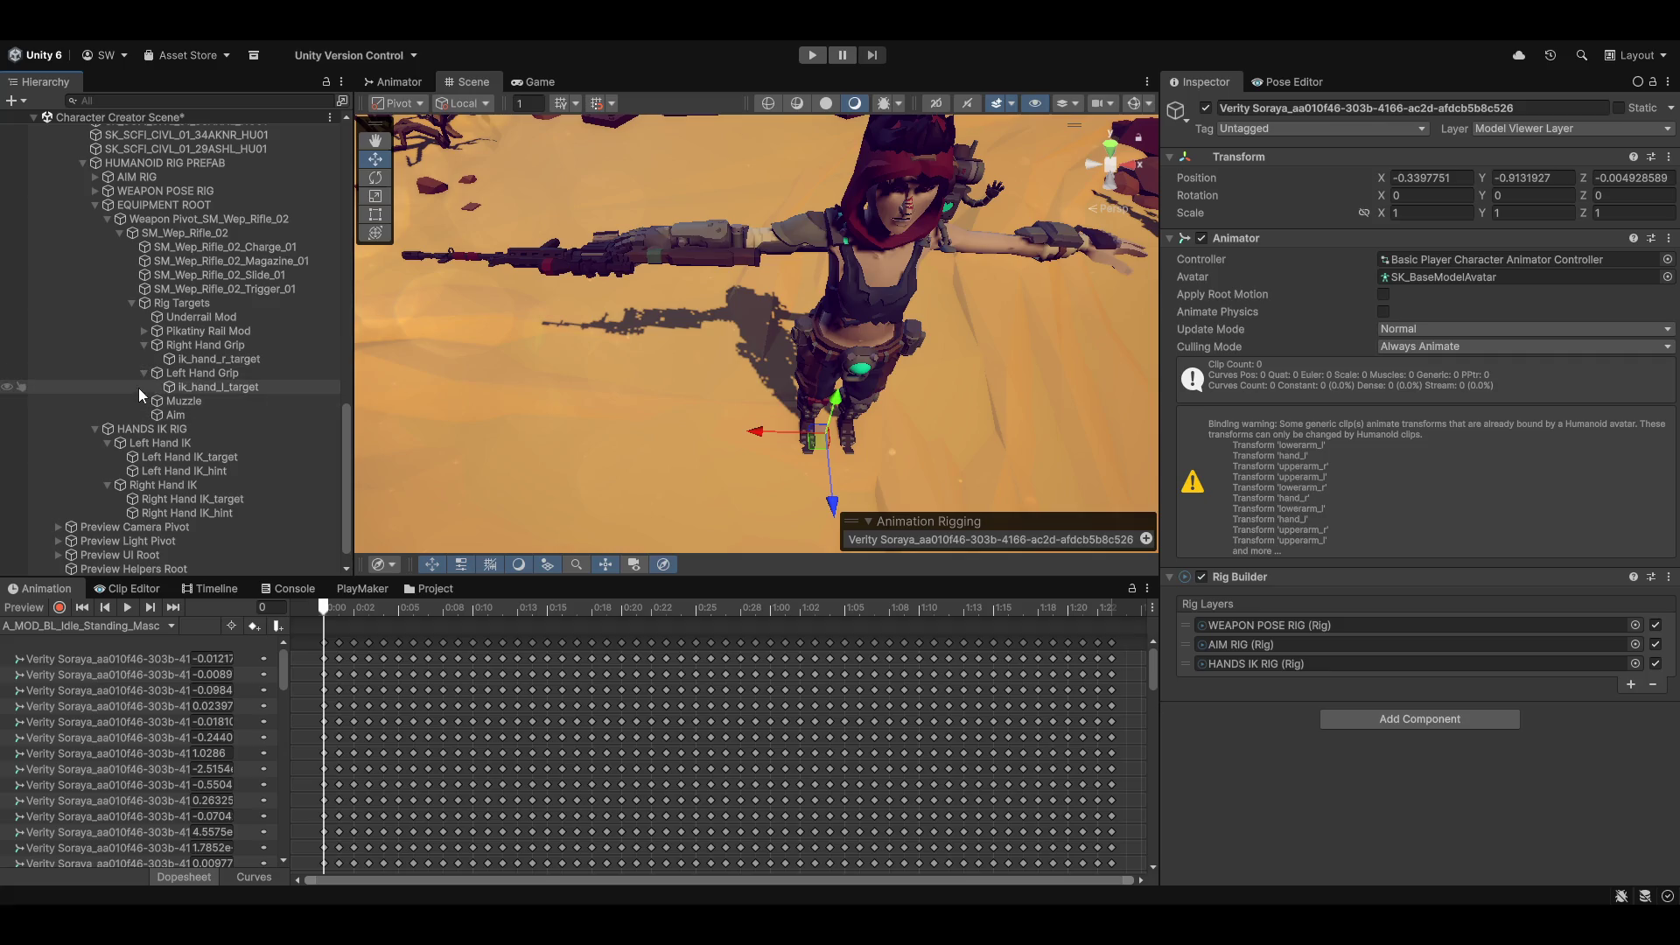
pyautogui.click(163, 498)
pyautogui.moveTo(225, 461); pyautogui.dragTo(257, 359)
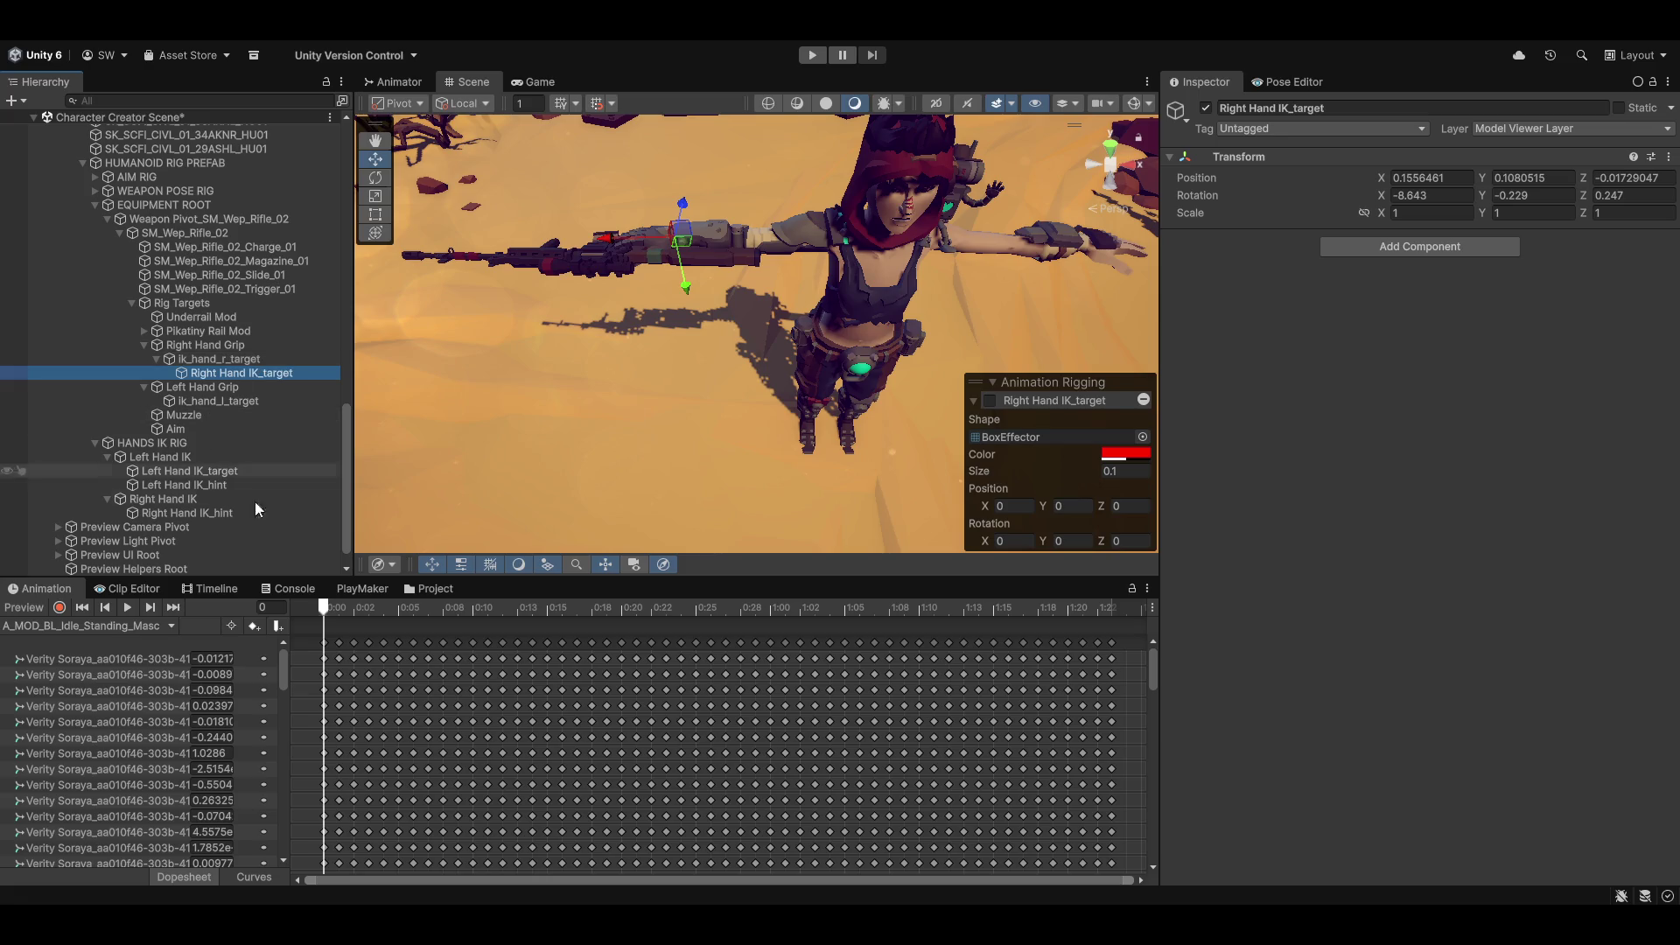
pyautogui.click(1667, 158)
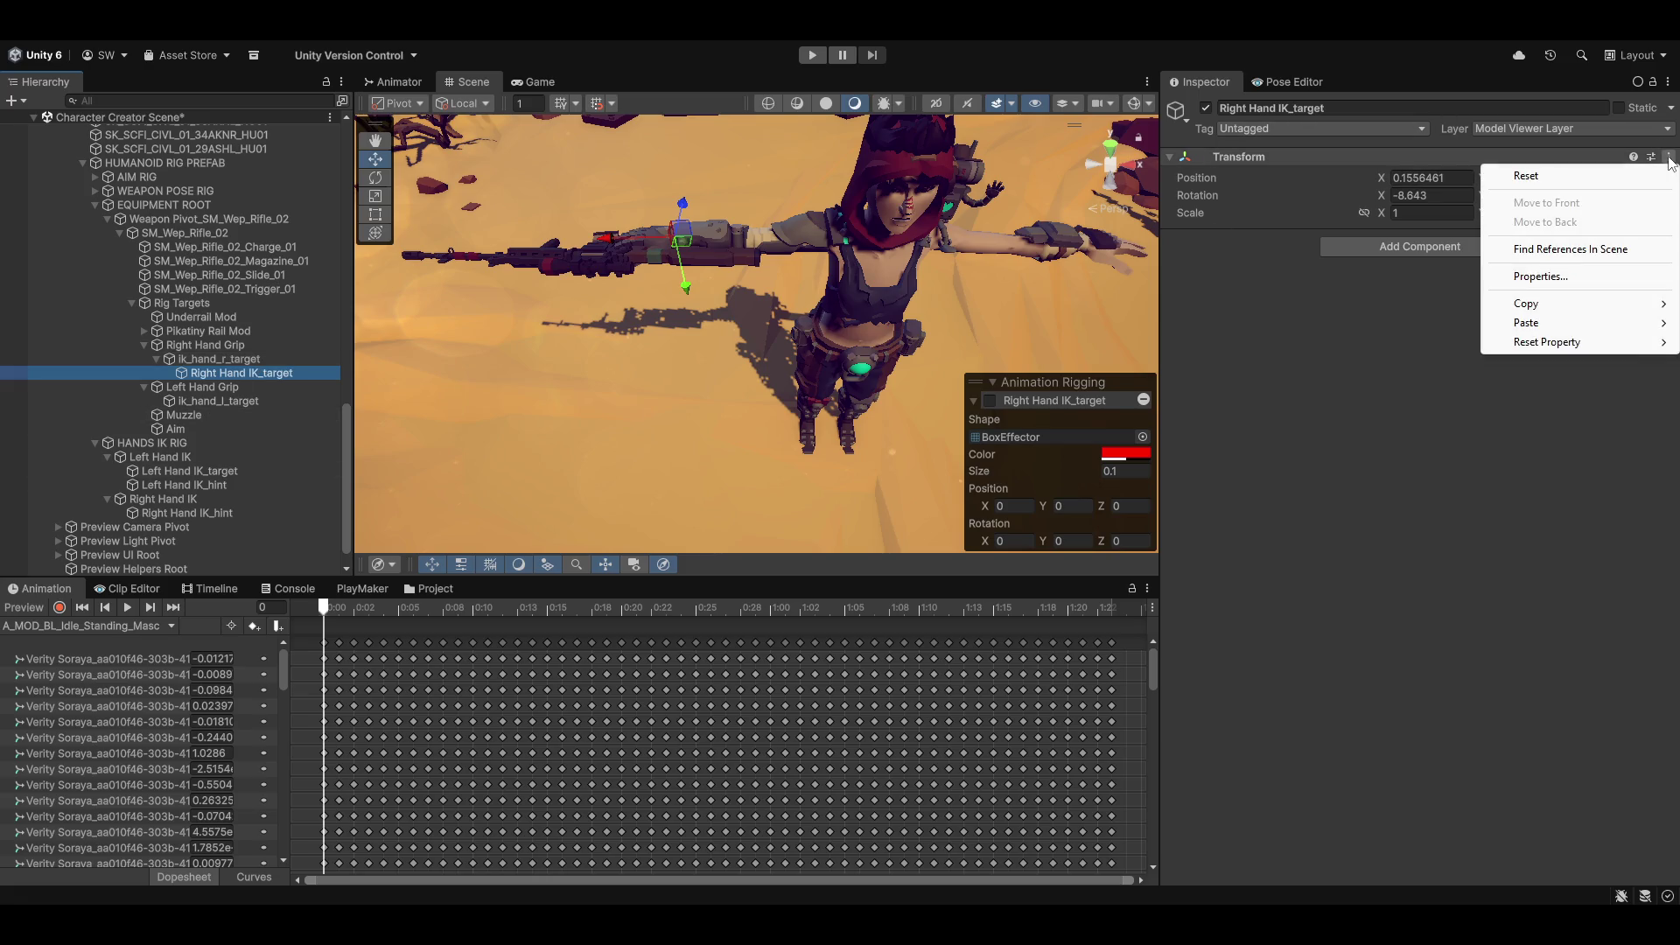
pyautogui.click(1545, 175)
# Step: Parent Left Hand IK_target under ik_hand_l_target and reset its Transform to zero
pyautogui.moveTo(491, 471)
pyautogui.mouseDown()
pyautogui.moveTo(749, 443)
pyautogui.moveTo(586, 450)
pyautogui.mouseUp()
pyautogui.scroll(-1, 184, 402)
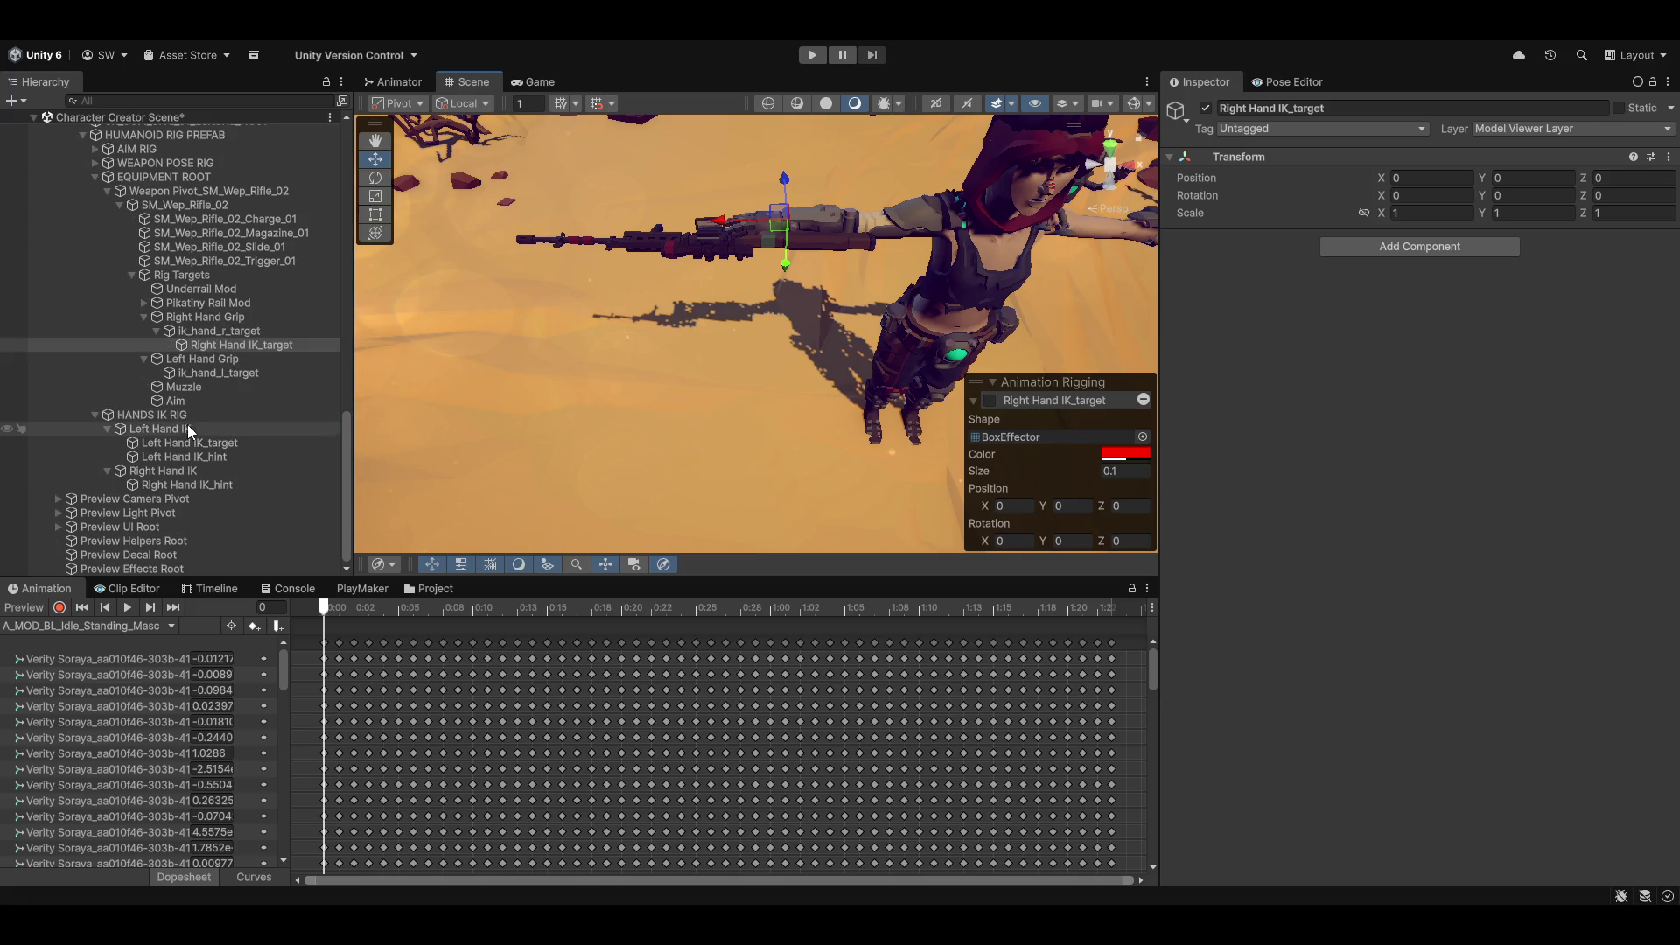
pyautogui.moveTo(164, 443); pyautogui.dragTo(226, 371)
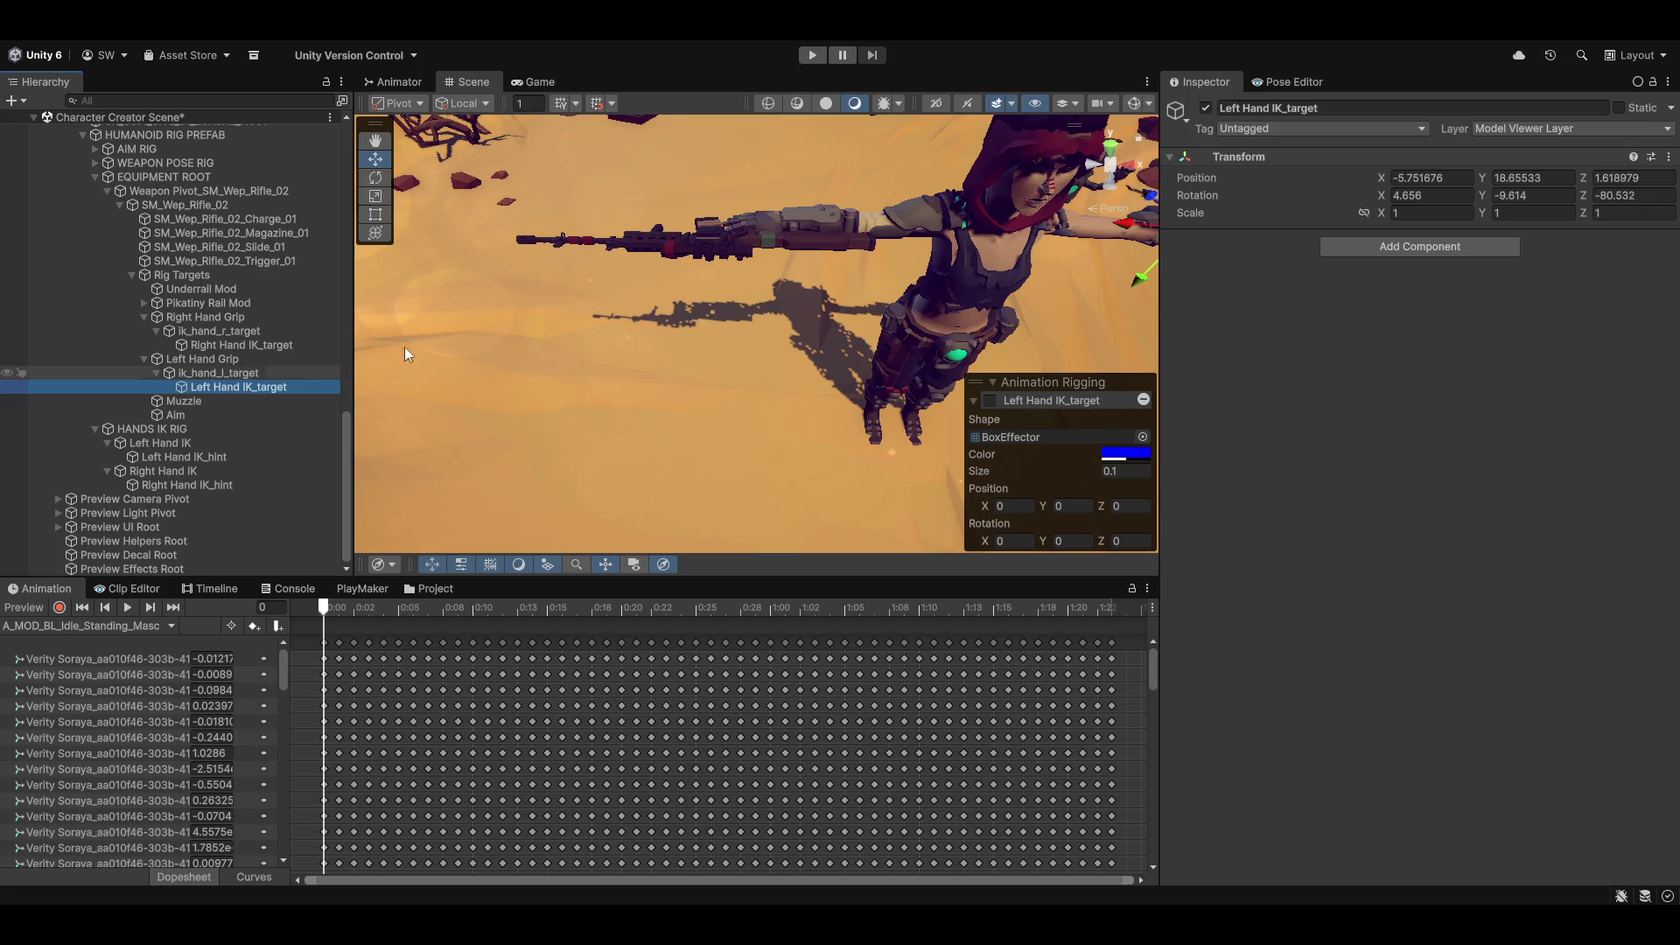
pyautogui.click(1668, 156)
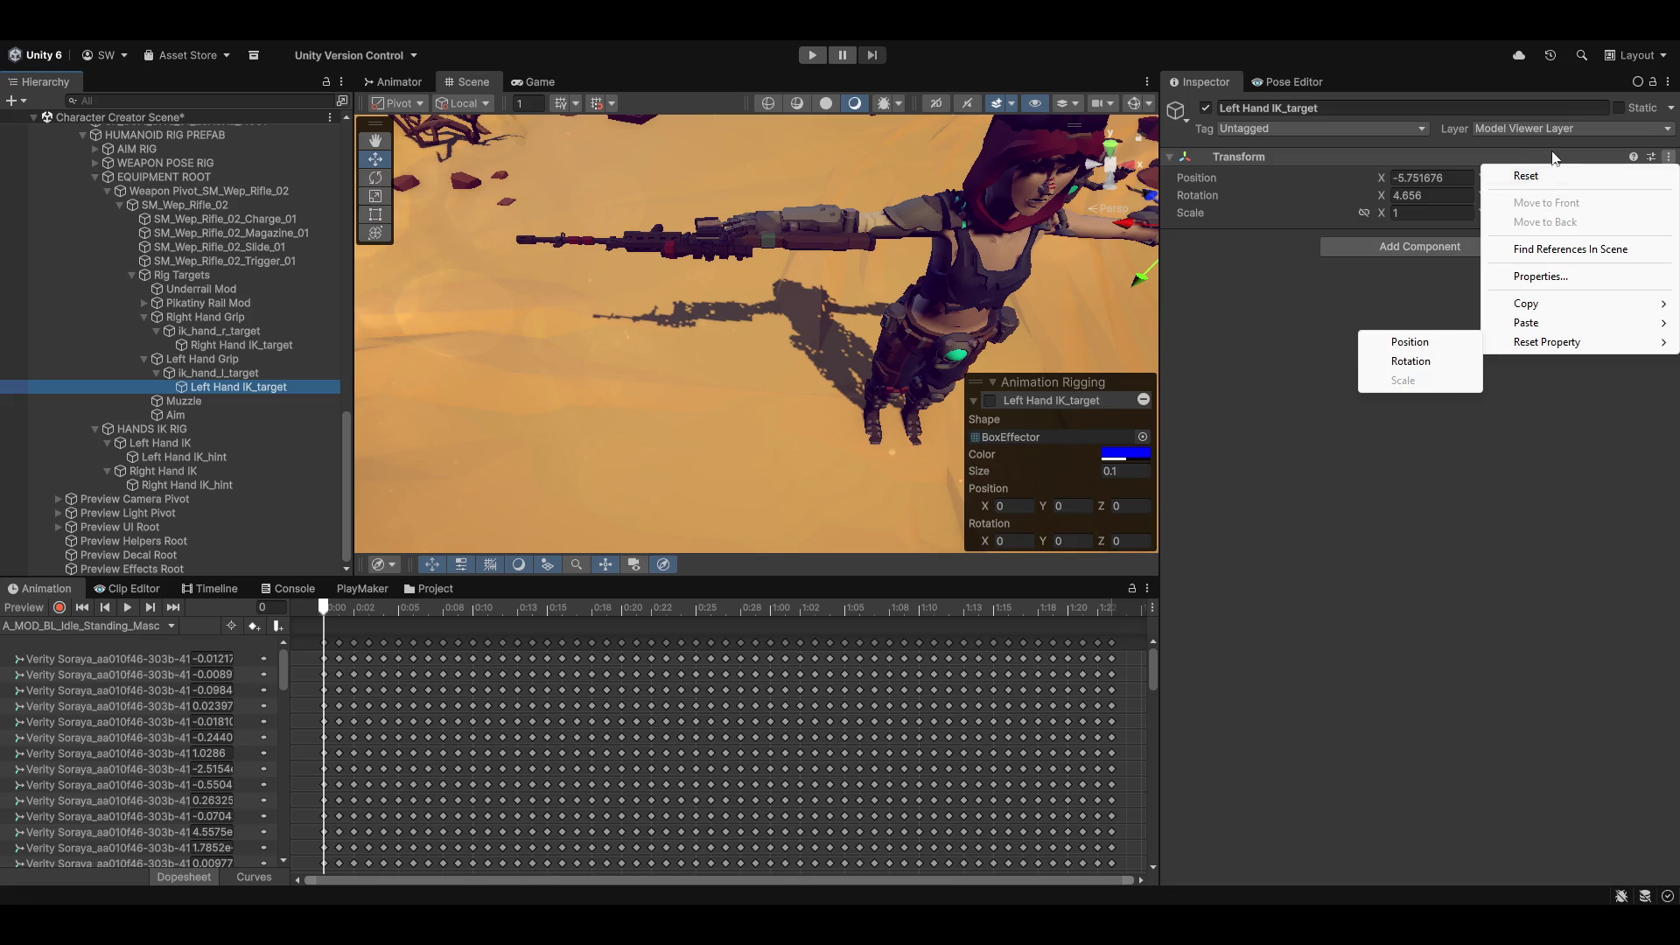
pyautogui.click(1530, 178)
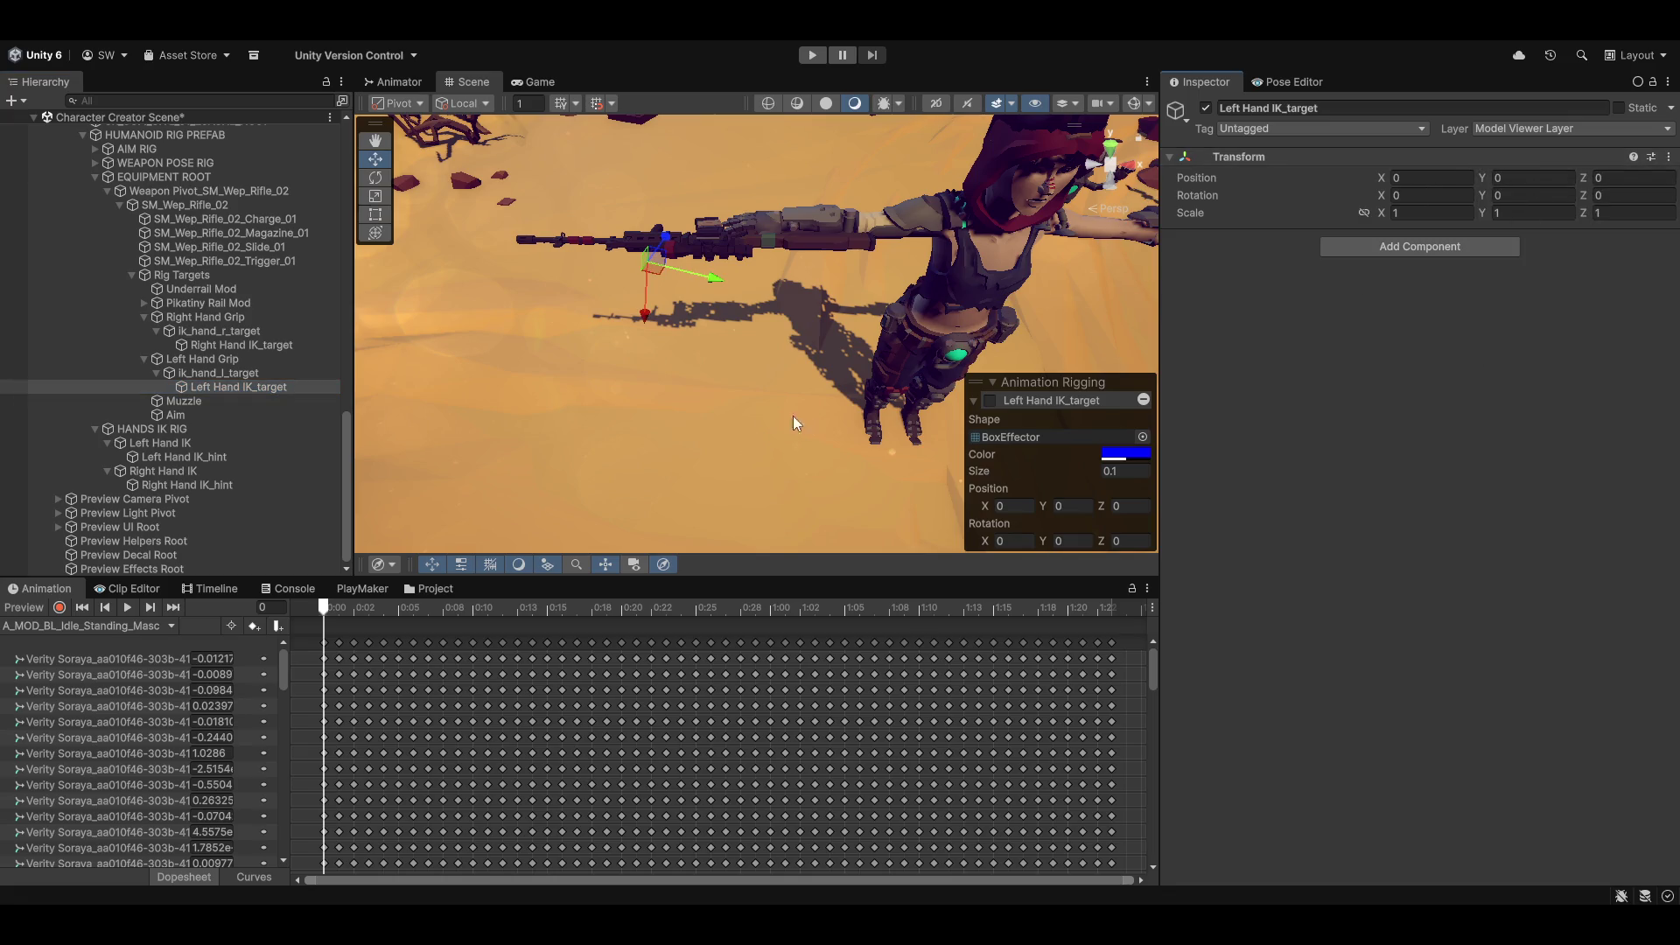
# Step: Preview and scrub the idle clip to see where the rifle and hand targets sit
pyautogui.click(27, 608)
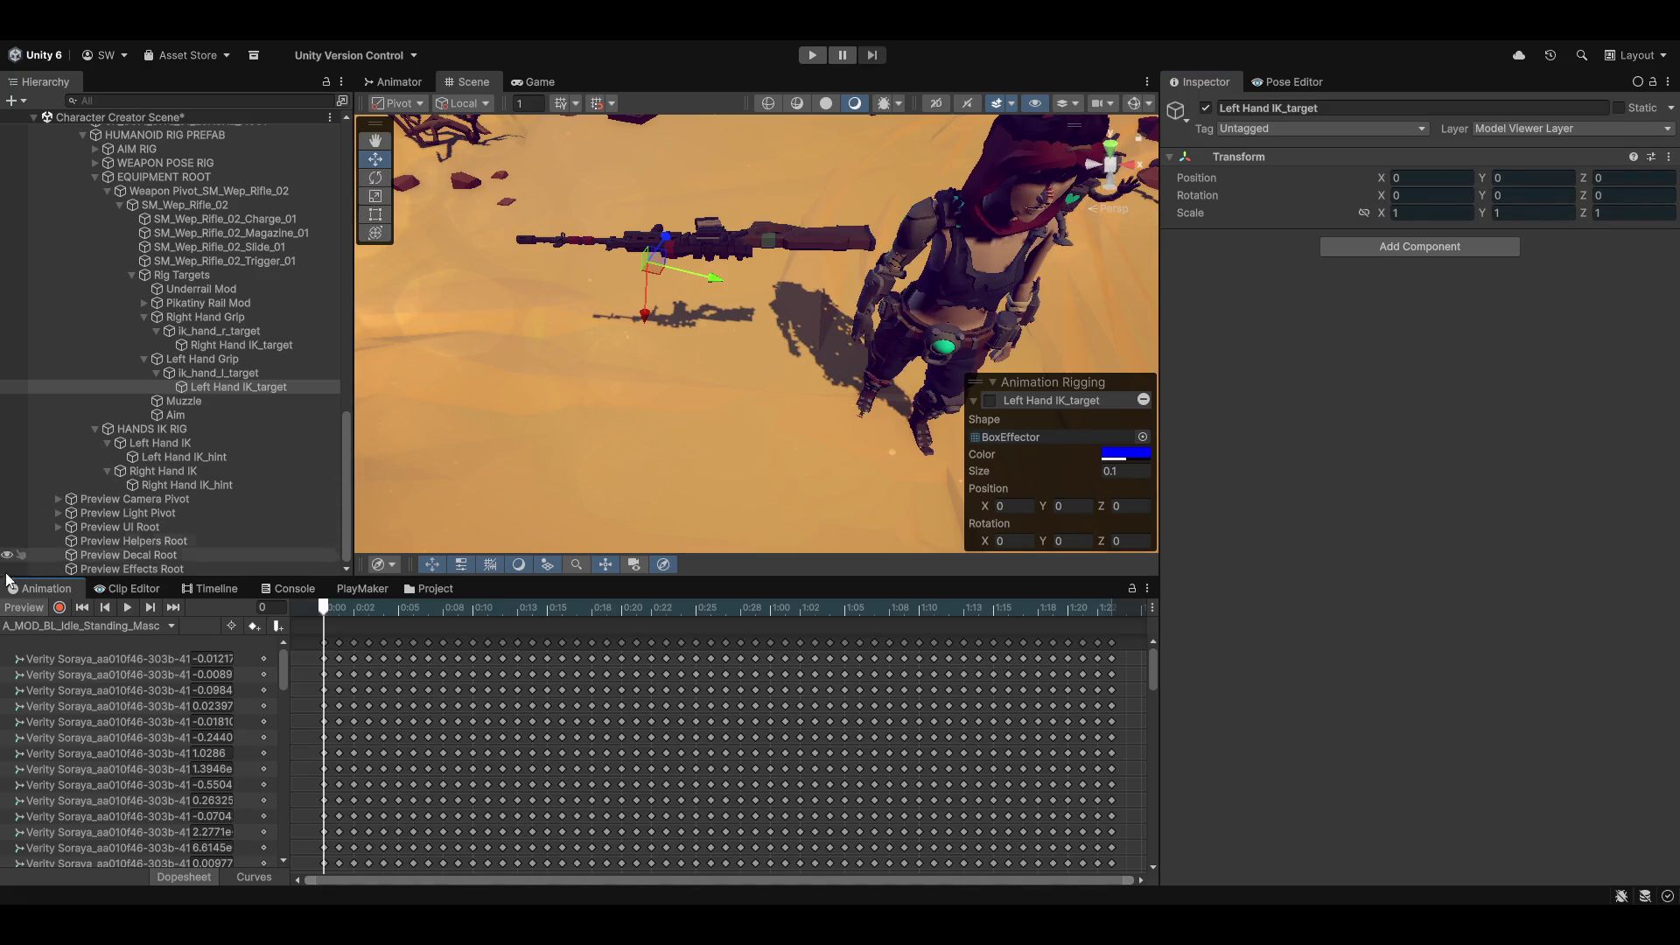
pyautogui.moveTo(863, 310)
pyautogui.mouseDown()
pyautogui.moveTo(492, 402)
pyautogui.moveTo(588, 413)
pyautogui.moveTo(480, 371)
pyautogui.moveTo(613, 394)
pyautogui.moveTo(543, 411)
pyautogui.moveTo(574, 428)
pyautogui.moveTo(399, 505)
pyautogui.mouseUp()
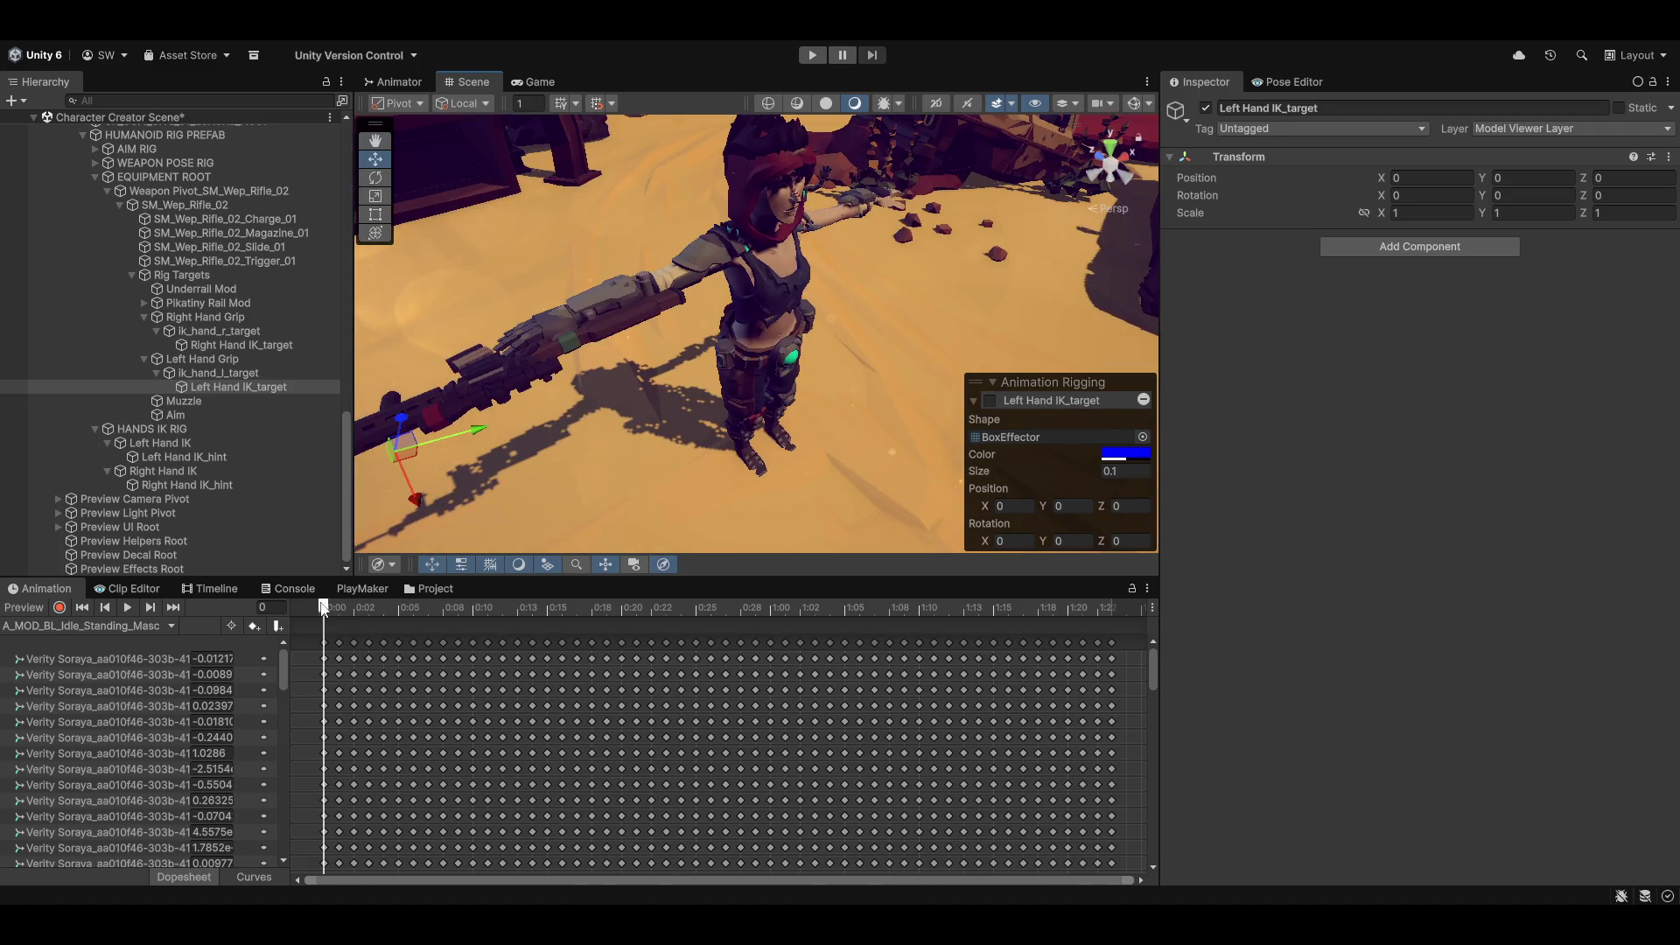
pyautogui.moveTo(338, 606)
pyautogui.mouseDown()
pyautogui.moveTo(709, 606)
pyautogui.moveTo(324, 606)
pyautogui.mouseUp()
pyautogui.moveTo(737, 407)
pyautogui.mouseDown()
pyautogui.moveTo(978, 403)
pyautogui.moveTo(808, 381)
pyautogui.moveTo(832, 393)
pyautogui.mouseUp()
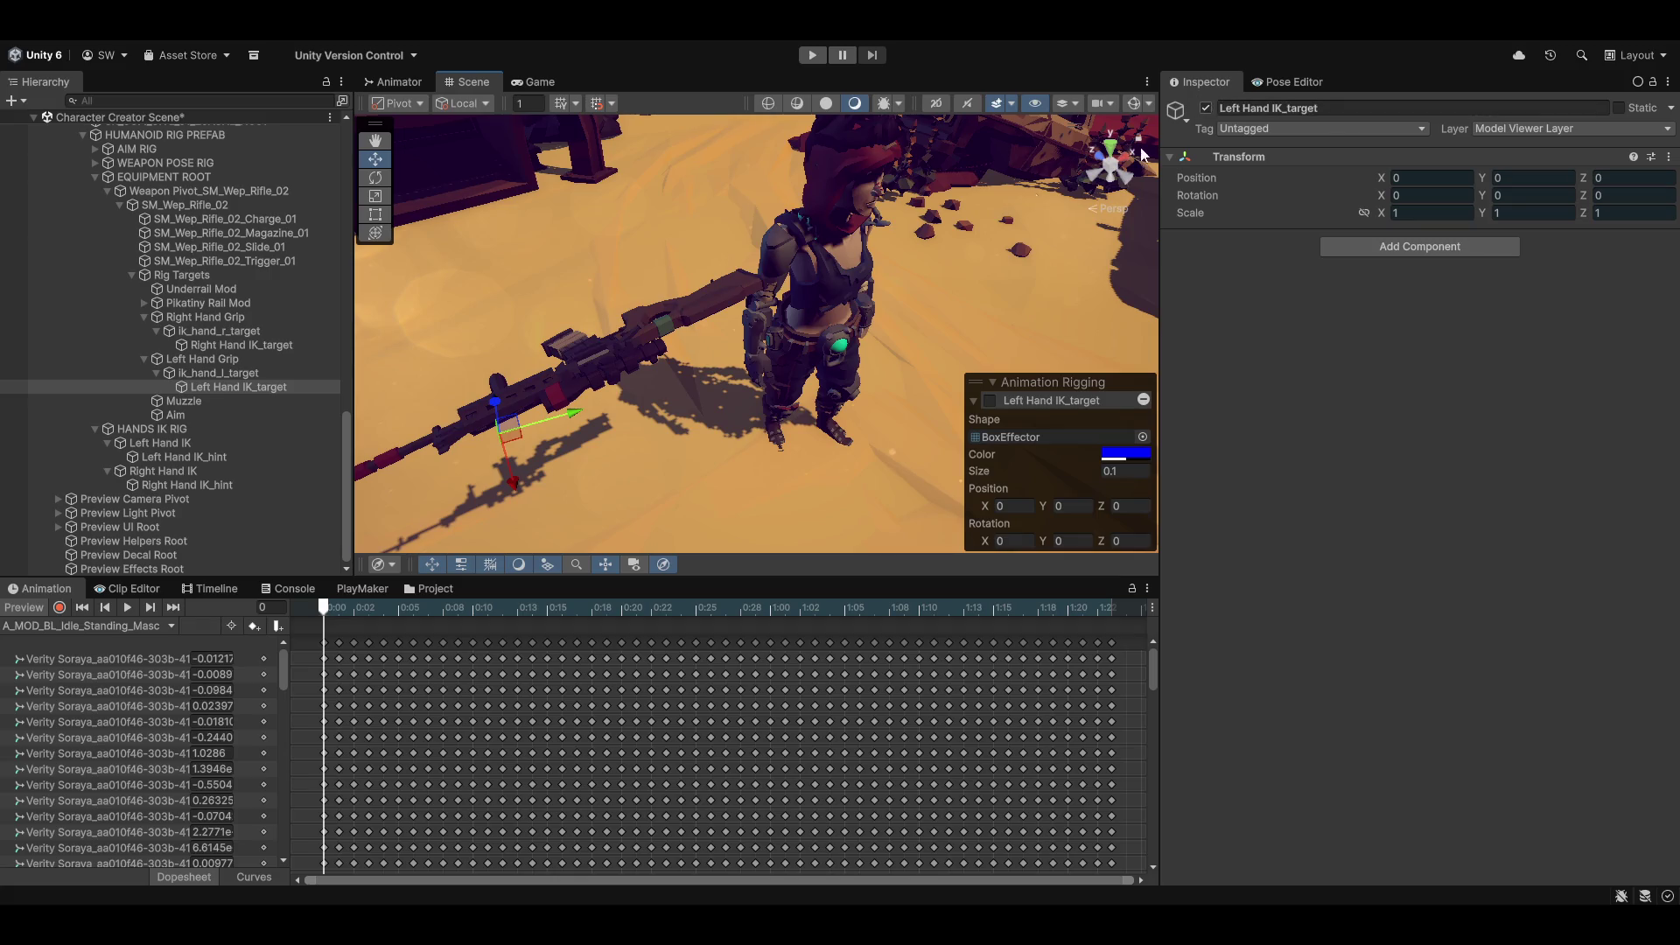
pyautogui.scroll(3, 166, 224)
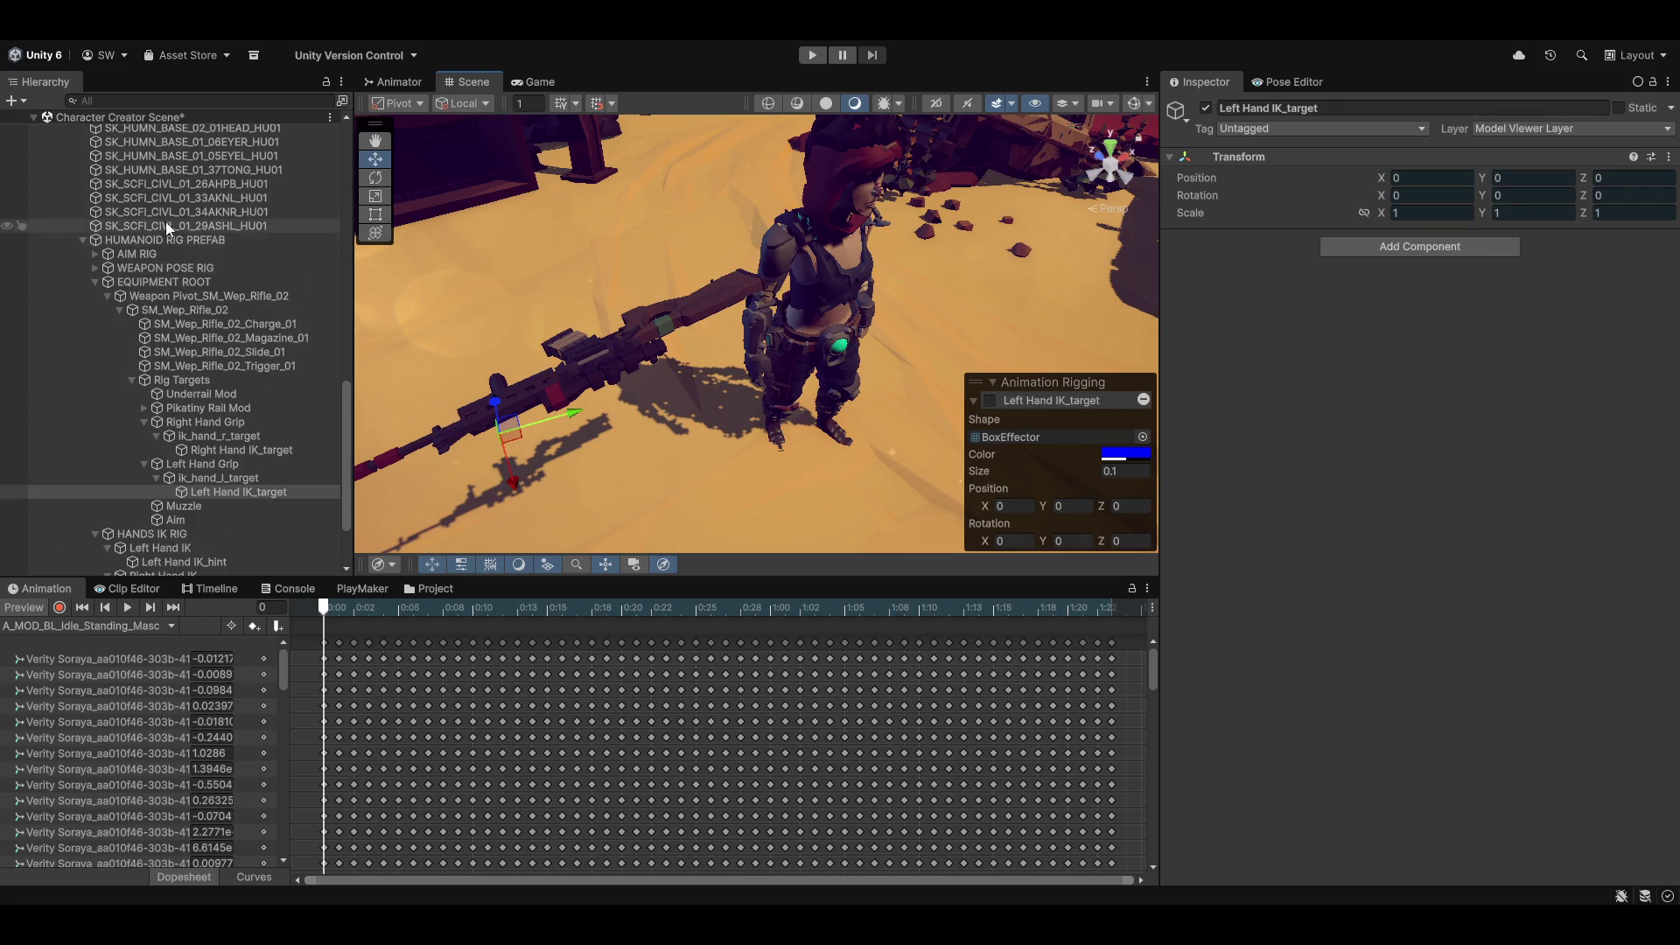
pyautogui.click(131, 267)
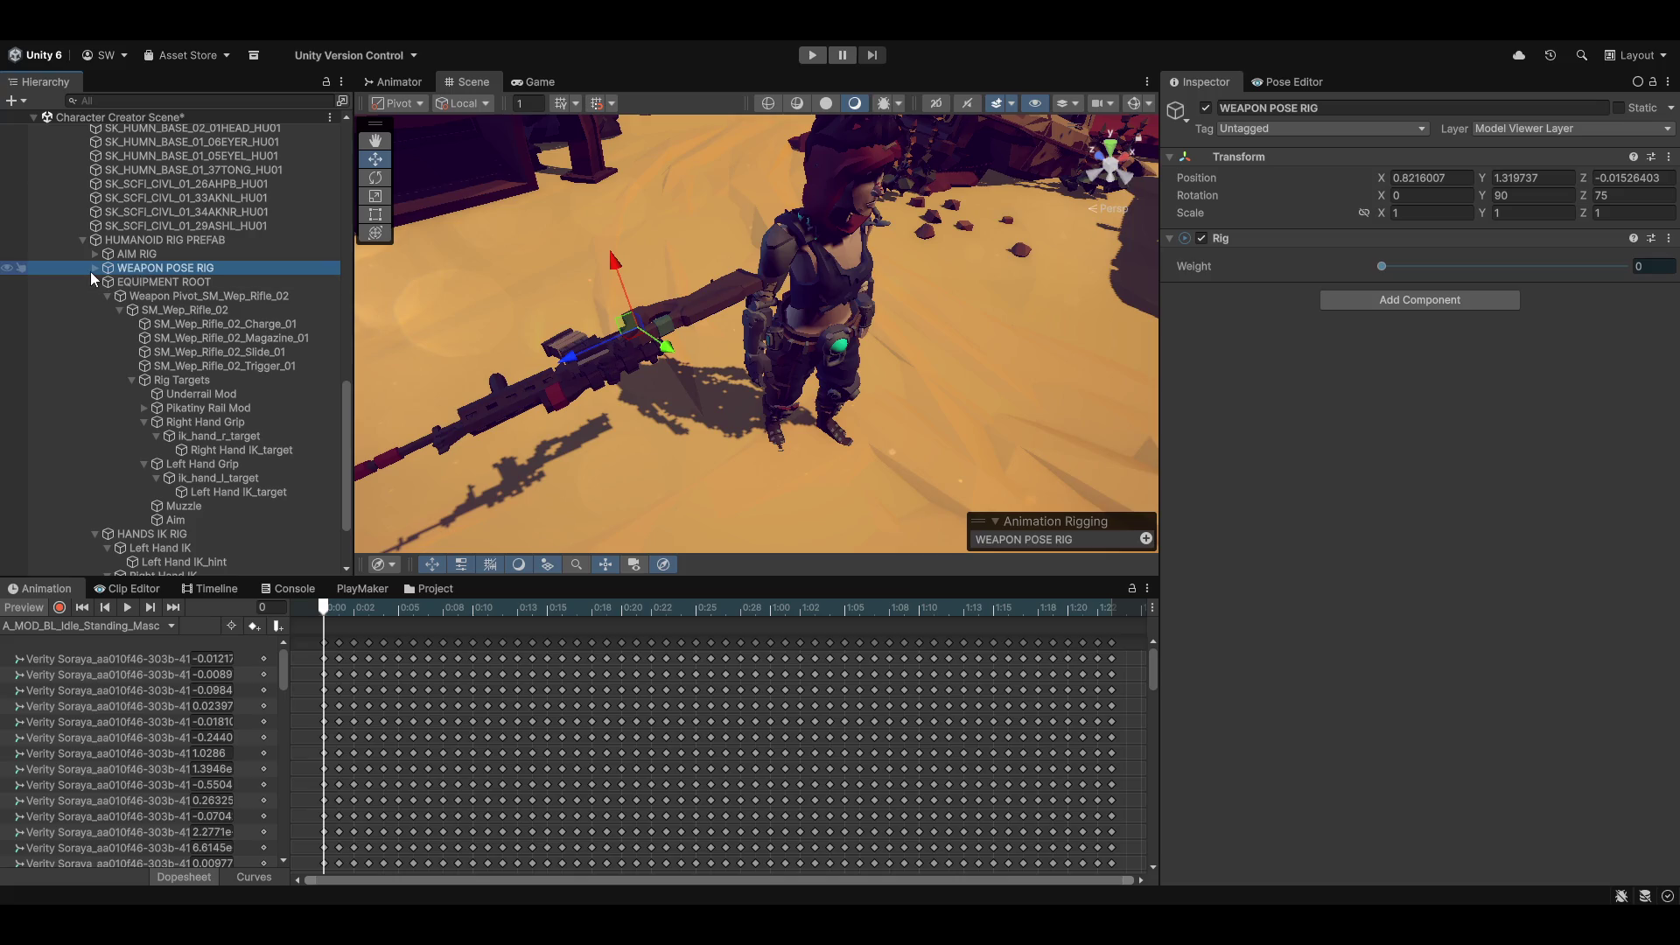
# Step: Set the WEAPON POSE RIG weight to 1 and select its Weapon Poser child
pyautogui.moveTo(1382, 264); pyautogui.dragTo(1624, 266)
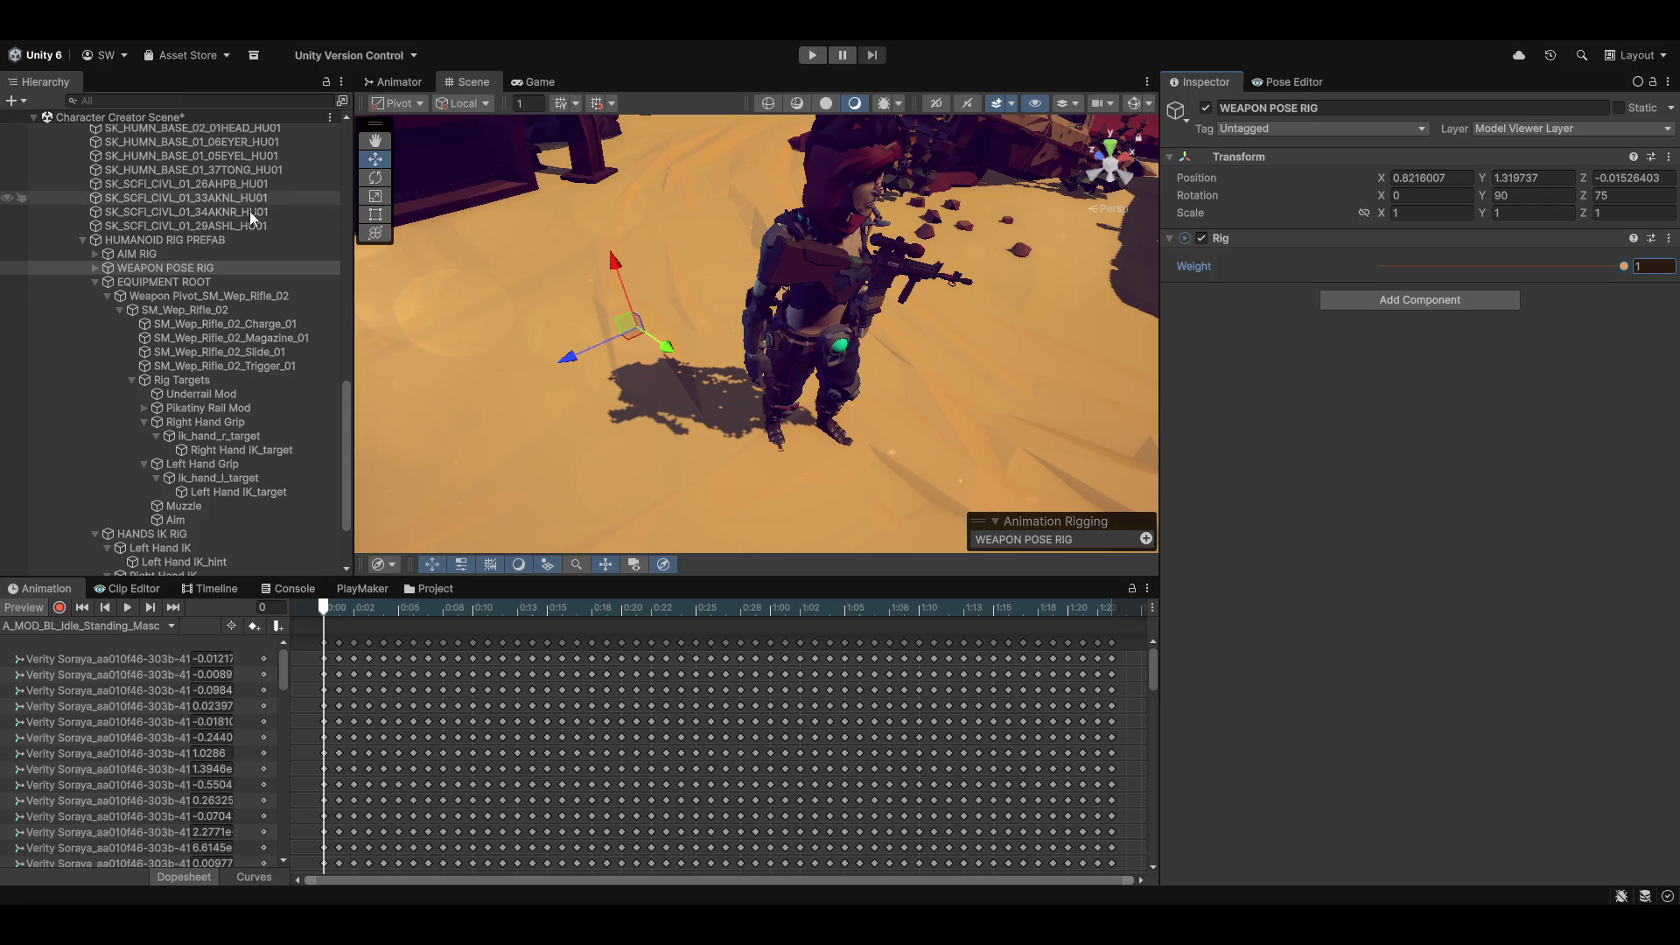
pyautogui.click(96, 269)
pyautogui.click(162, 281)
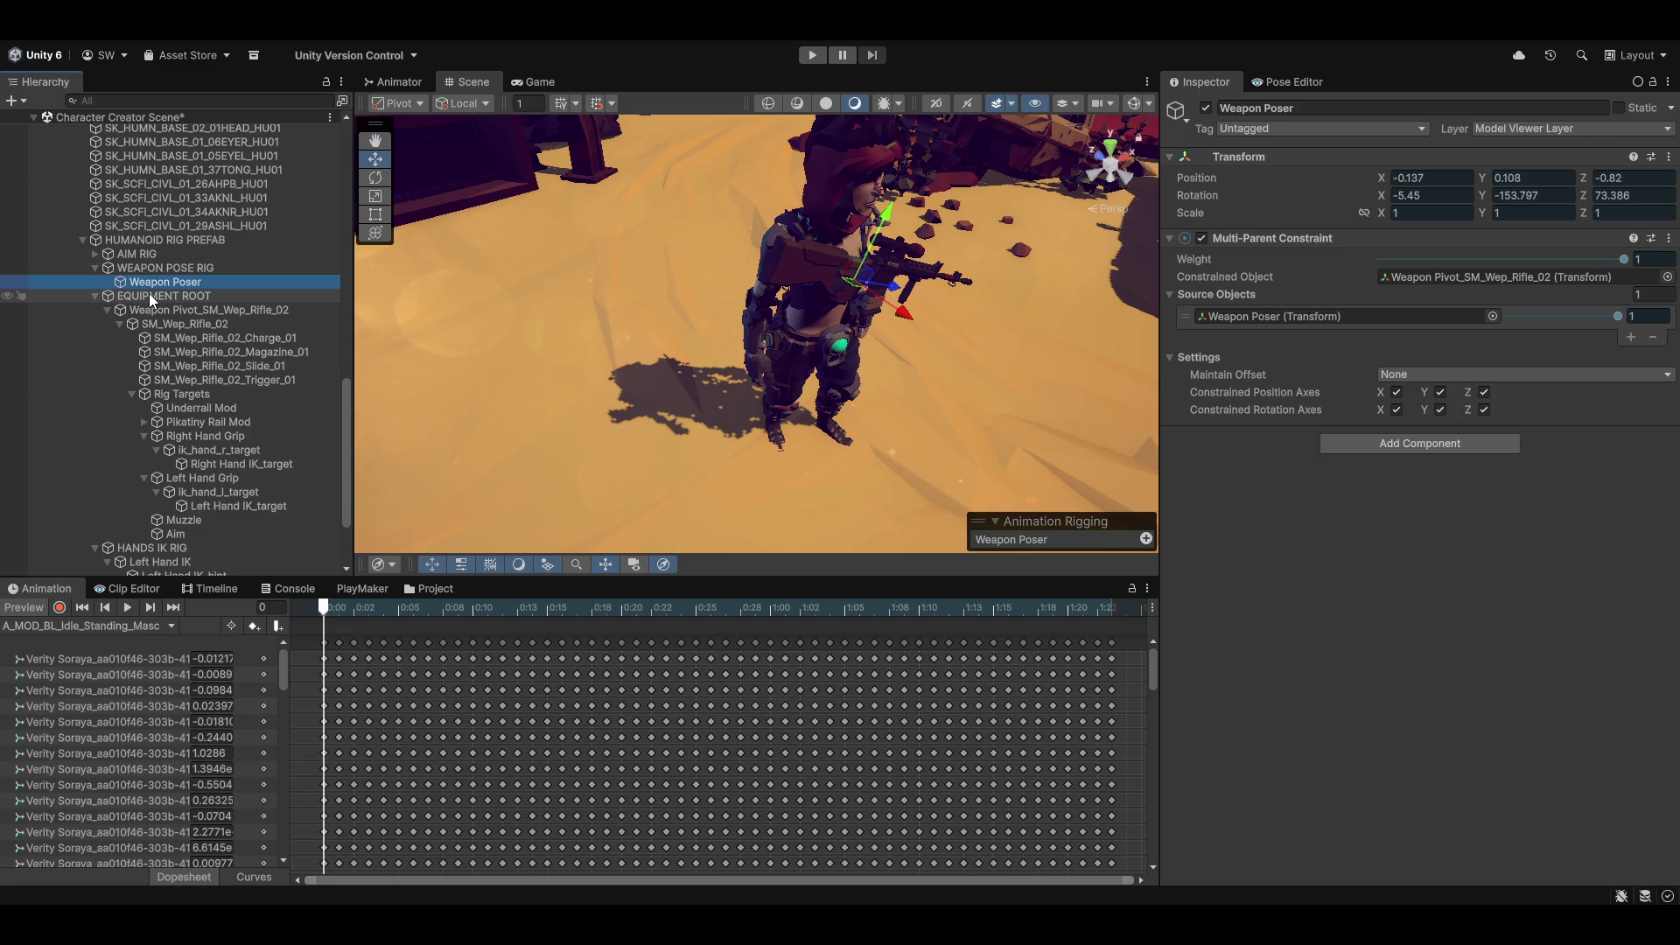
pyautogui.scroll(-2, 192, 512)
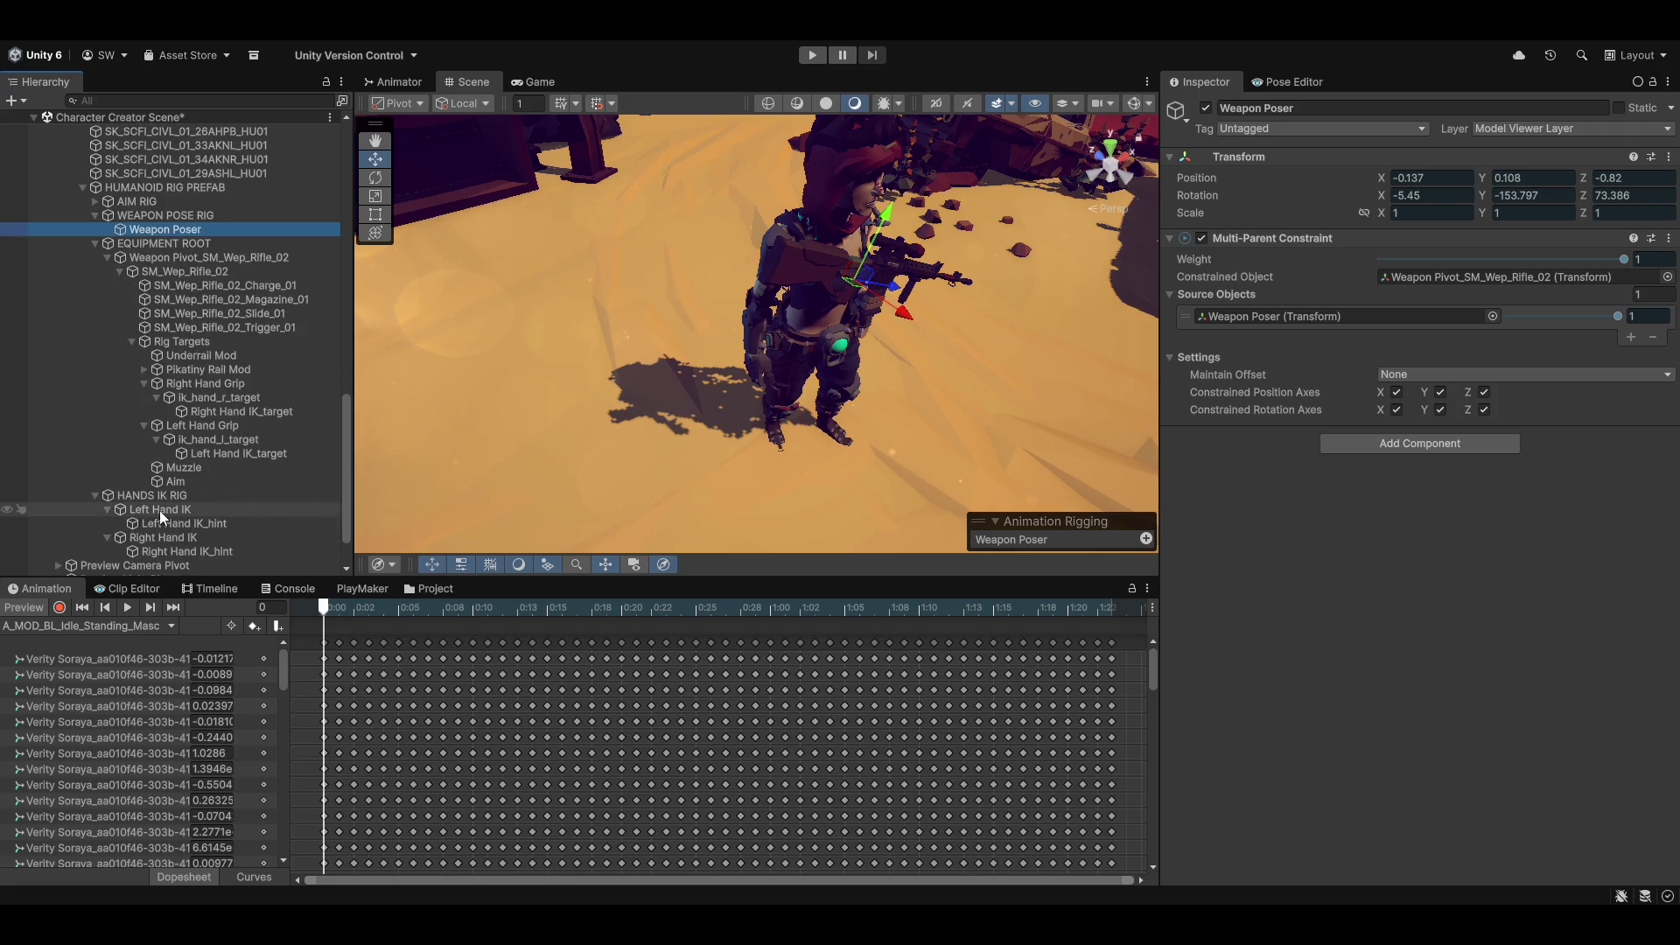
# Step: Set the HANDS IK RIG weight to 1 and end the idle preview
pyautogui.click(148, 497)
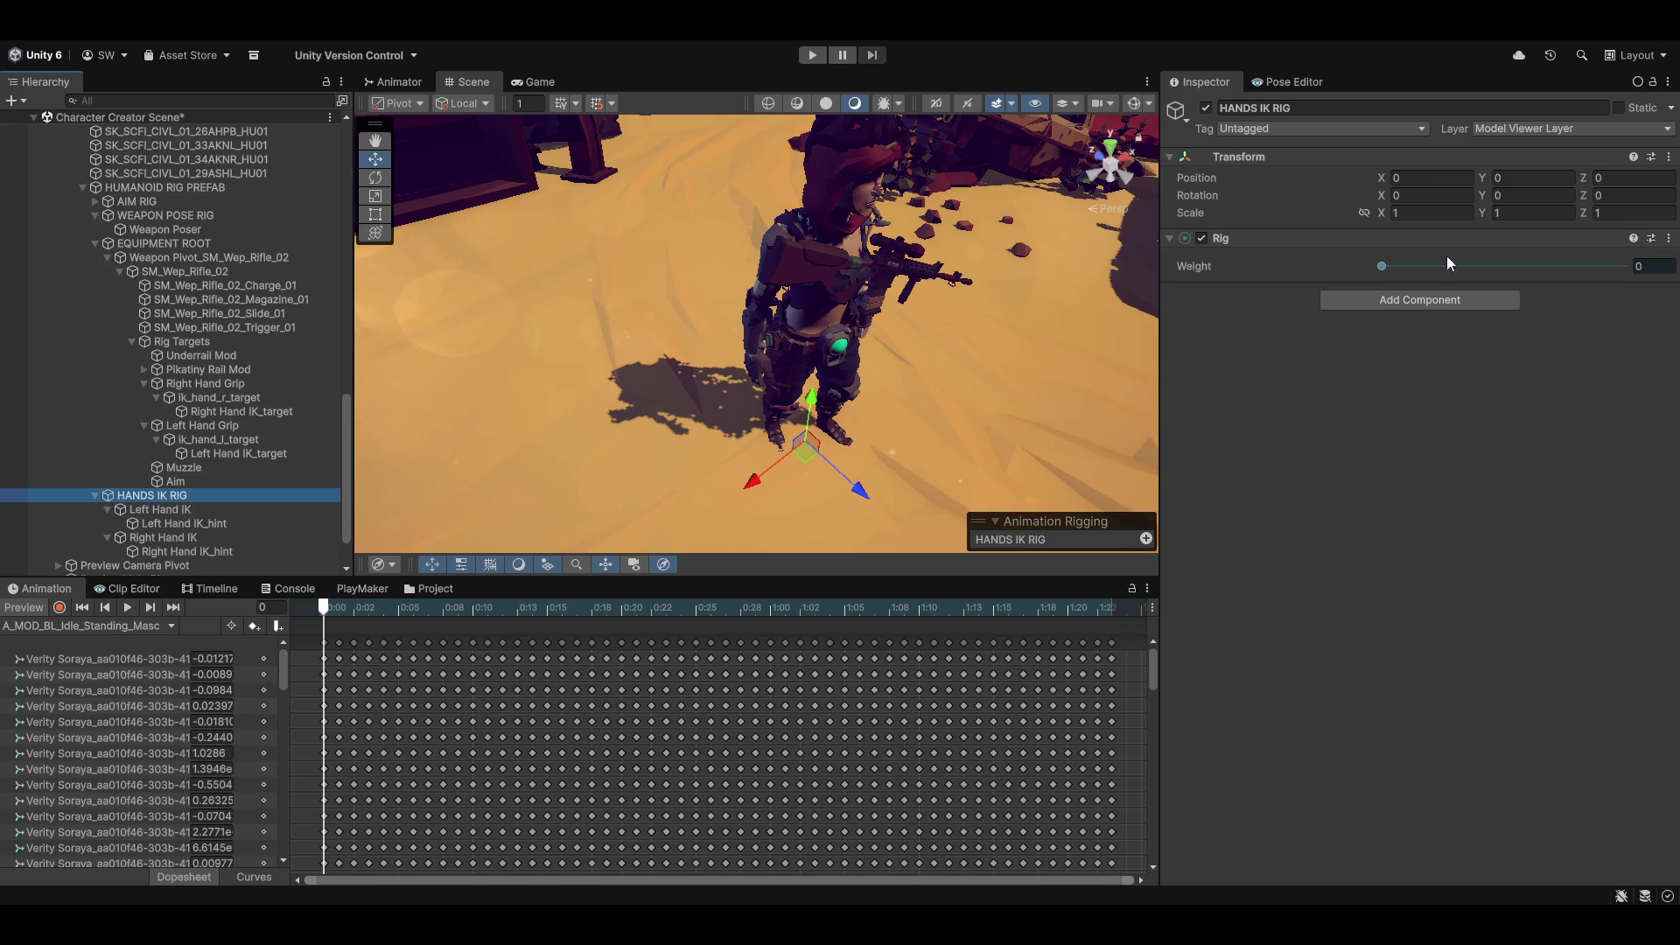
pyautogui.moveTo(1382, 266); pyautogui.dragTo(1624, 266)
pyautogui.moveTo(786, 299)
pyautogui.mouseDown()
pyautogui.moveTo(719, 182)
pyautogui.moveTo(732, 273)
pyautogui.moveTo(917, 355)
pyautogui.moveTo(739, 457)
pyautogui.moveTo(841, 408)
pyautogui.moveTo(638, 396)
pyautogui.moveTo(824, 319)
pyautogui.moveTo(444, 587)
pyautogui.mouseUp()
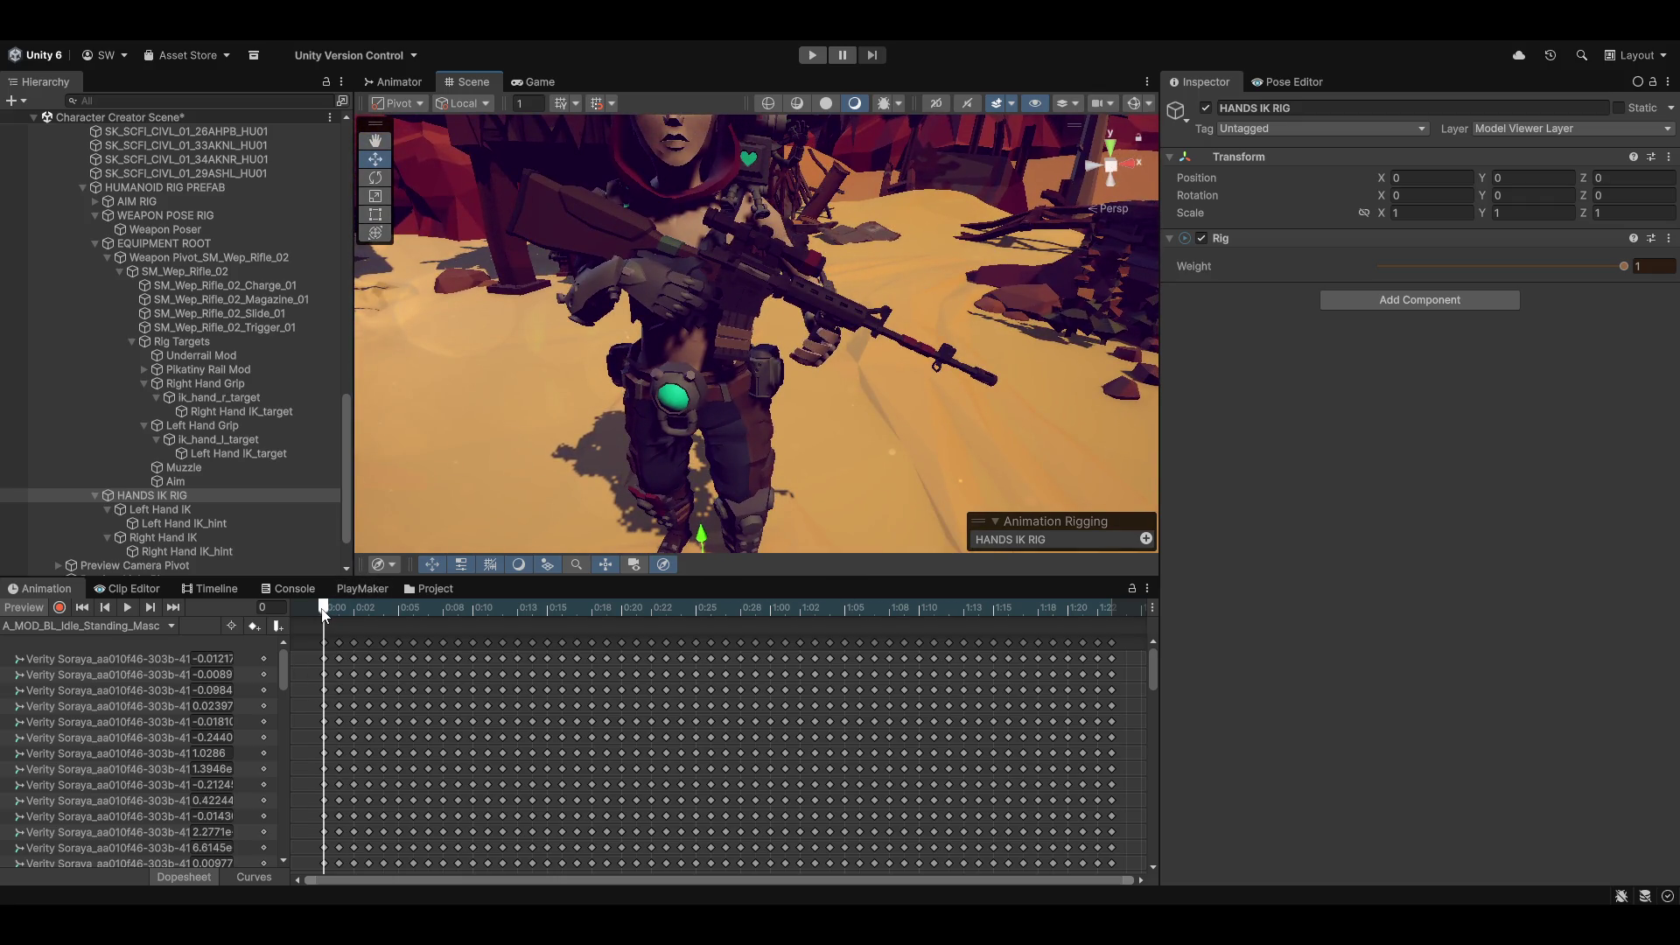
pyautogui.click(20, 613)
pyautogui.moveTo(1382, 266); pyautogui.dragTo(1627, 266)
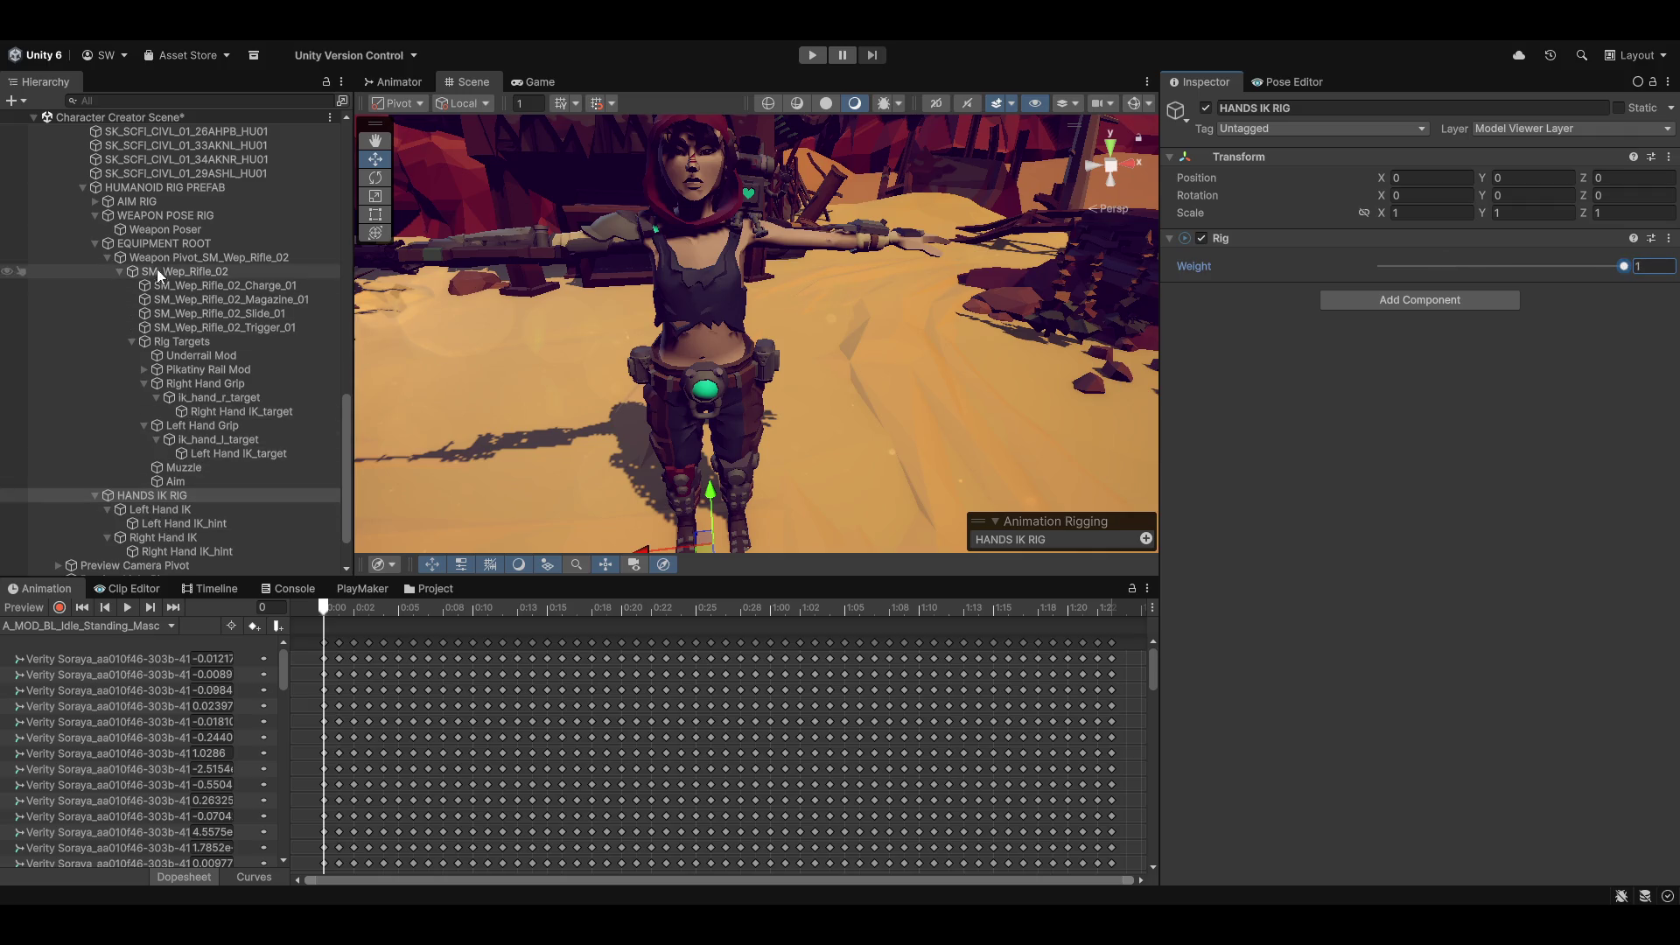
# Step: Confirm the WEAPON POSE RIG weight of 1 and shift the rifle with Weapon Poser
pyautogui.click(161, 229)
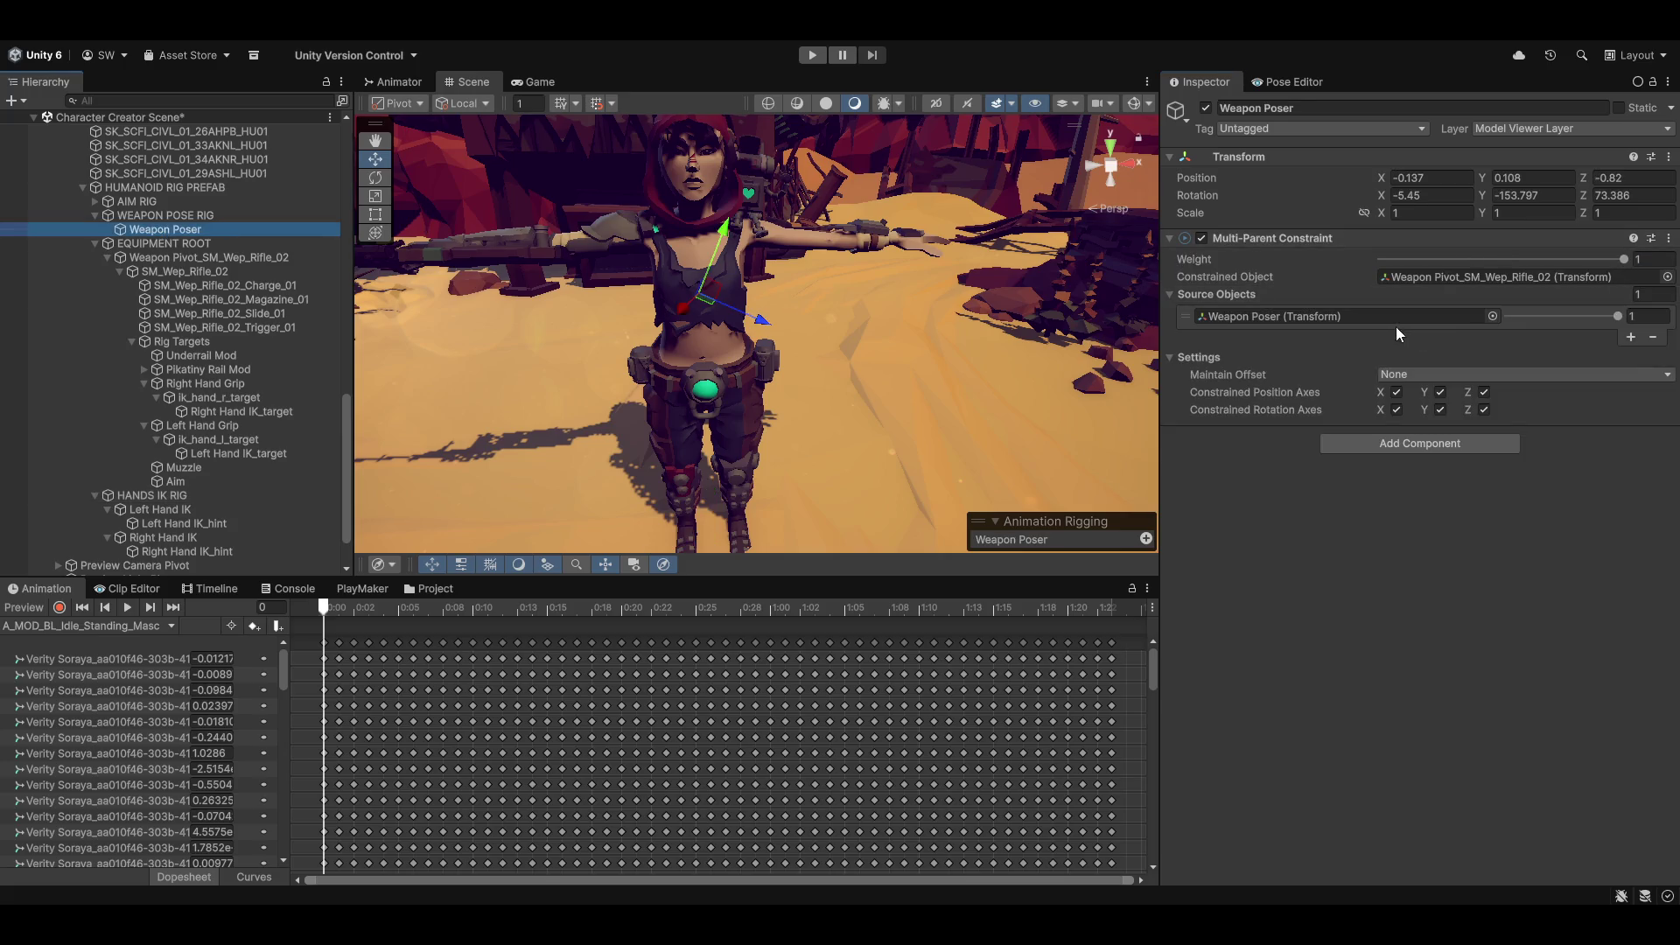
pyautogui.click(142, 217)
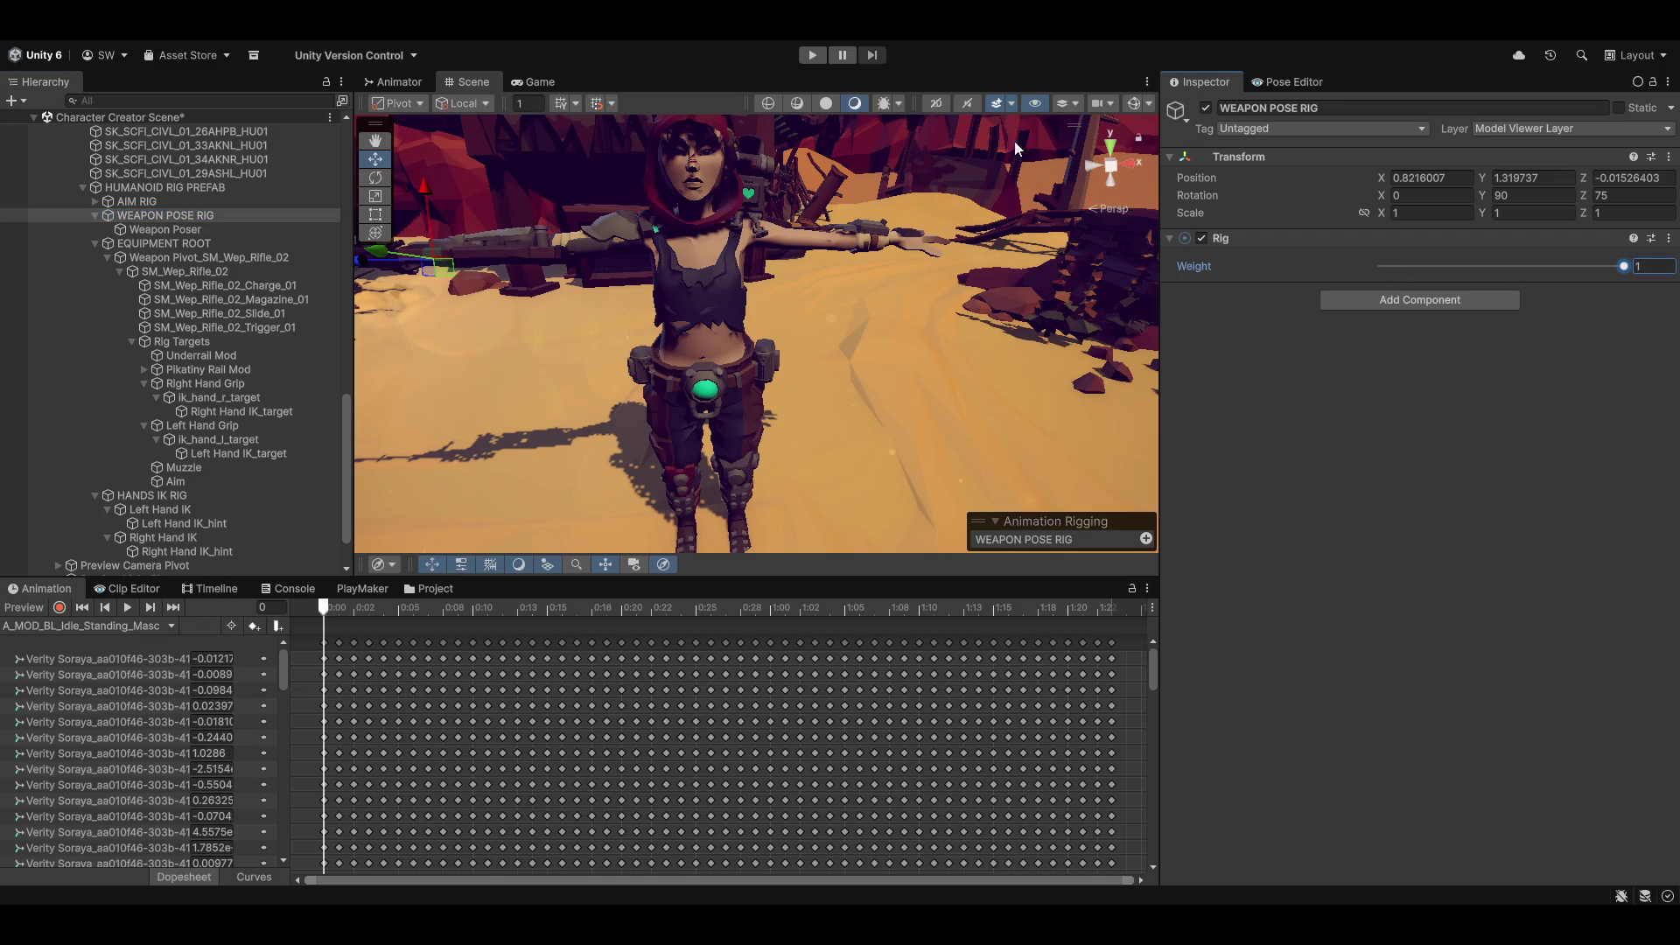
pyautogui.press('Return')
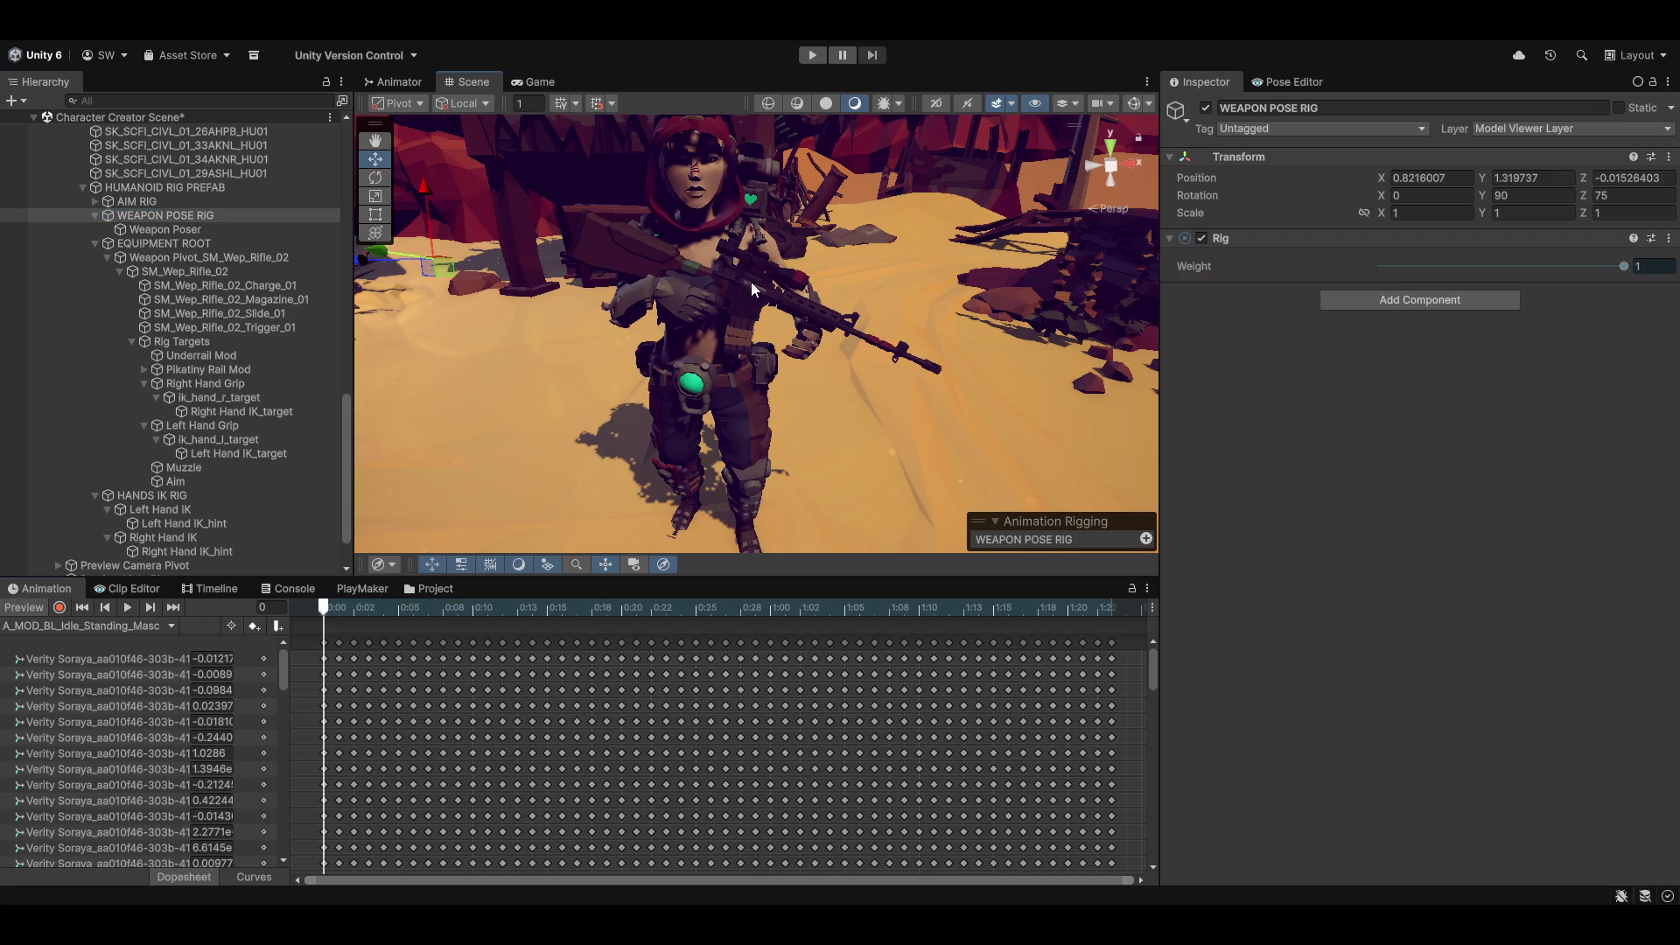
pyautogui.click(744, 317)
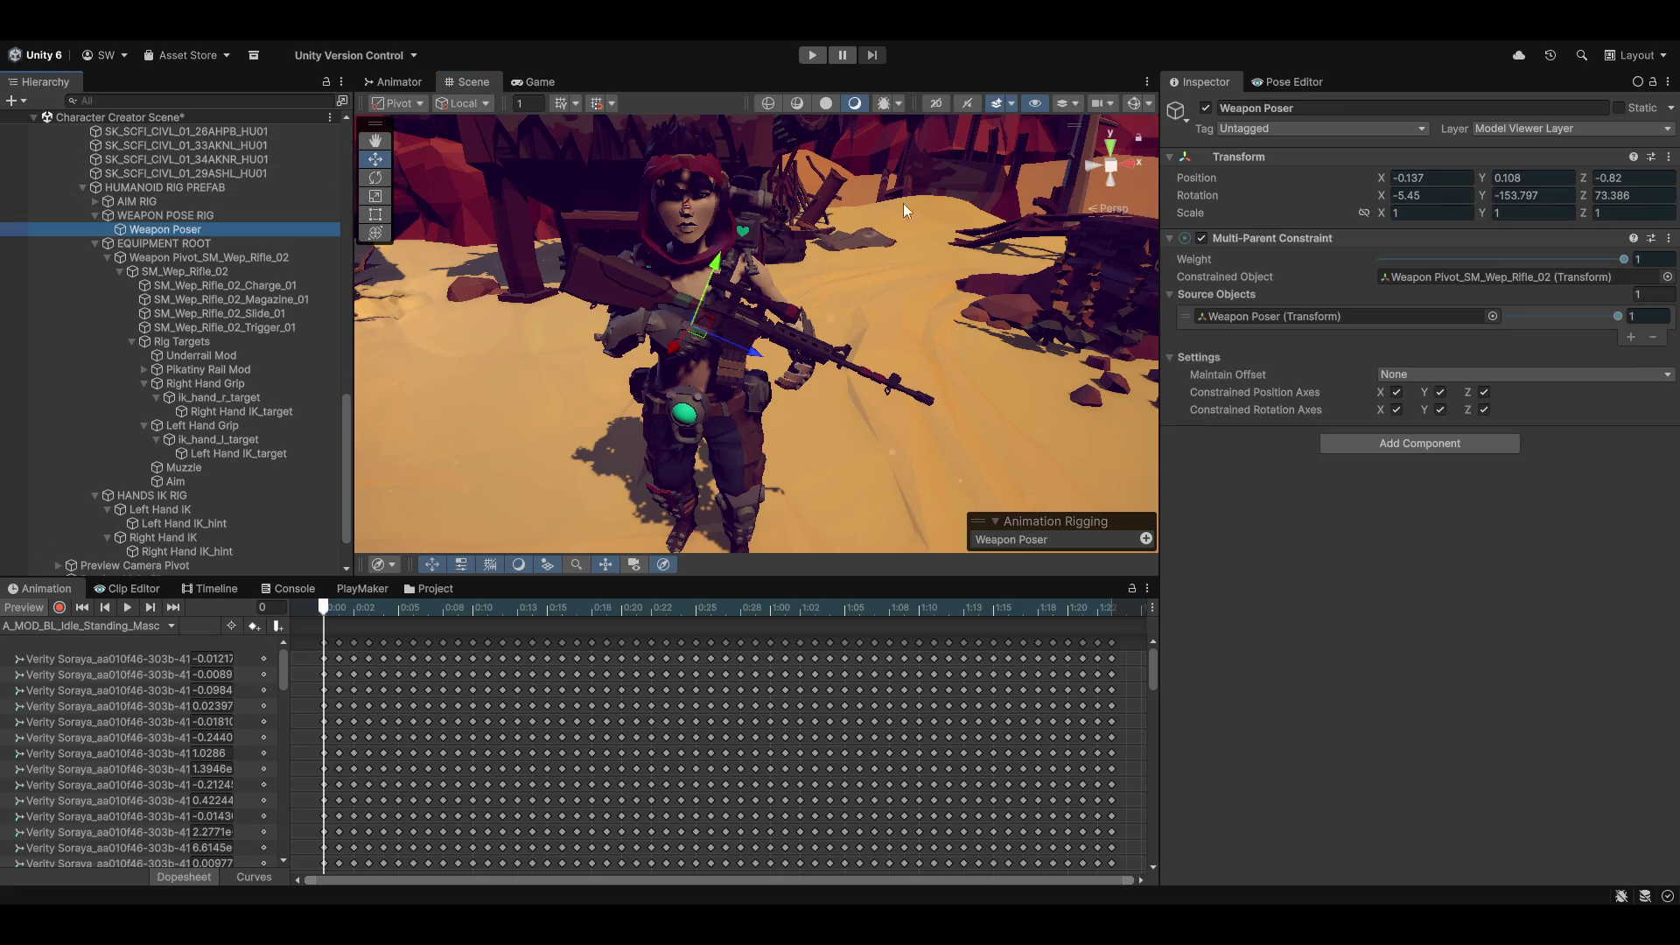
pyautogui.moveTo(706, 337); pyautogui.dragTo(686, 362)
# Step: Scrub the idle clip to check the rifle hold, then turn the preview off
pyautogui.moveTo(953, 255)
pyautogui.mouseDown()
pyautogui.moveTo(574, 443)
pyautogui.moveTo(652, 364)
pyautogui.moveTo(416, 367)
pyautogui.moveTo(918, 294)
pyautogui.moveTo(709, 241)
pyautogui.moveTo(721, 369)
pyautogui.mouseUp()
pyautogui.press('w')
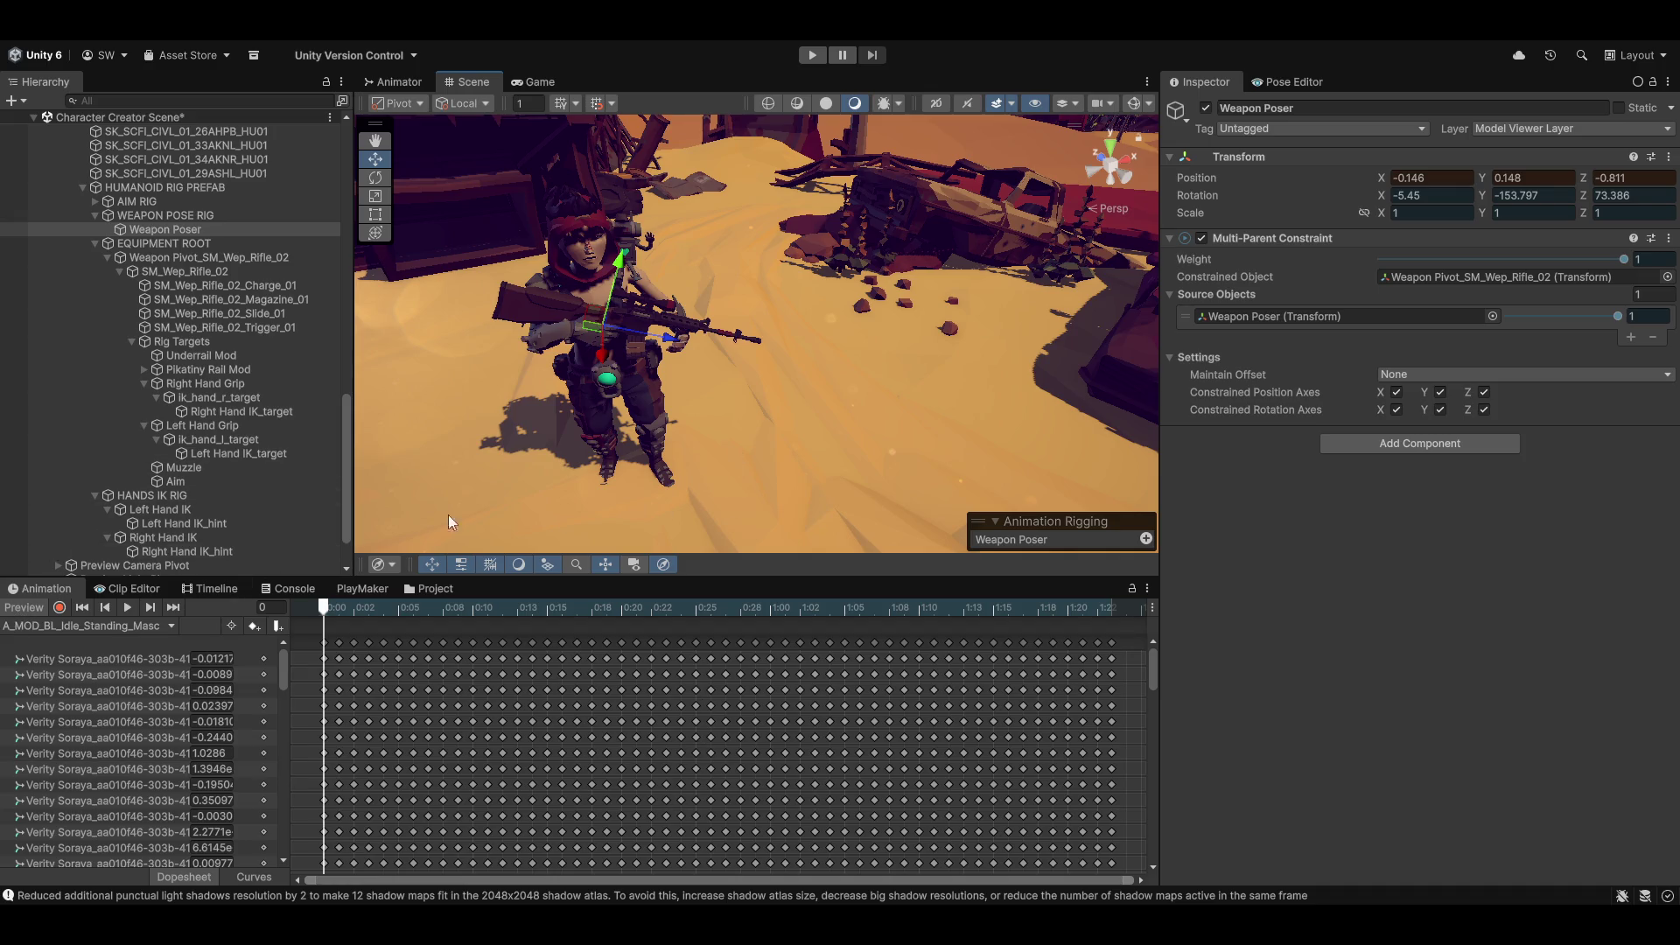
pyautogui.moveTo(367, 607)
pyautogui.mouseDown()
pyautogui.moveTo(918, 607)
pyautogui.moveTo(333, 607)
pyautogui.moveTo(918, 607)
pyautogui.moveTo(323, 607)
pyautogui.mouseUp()
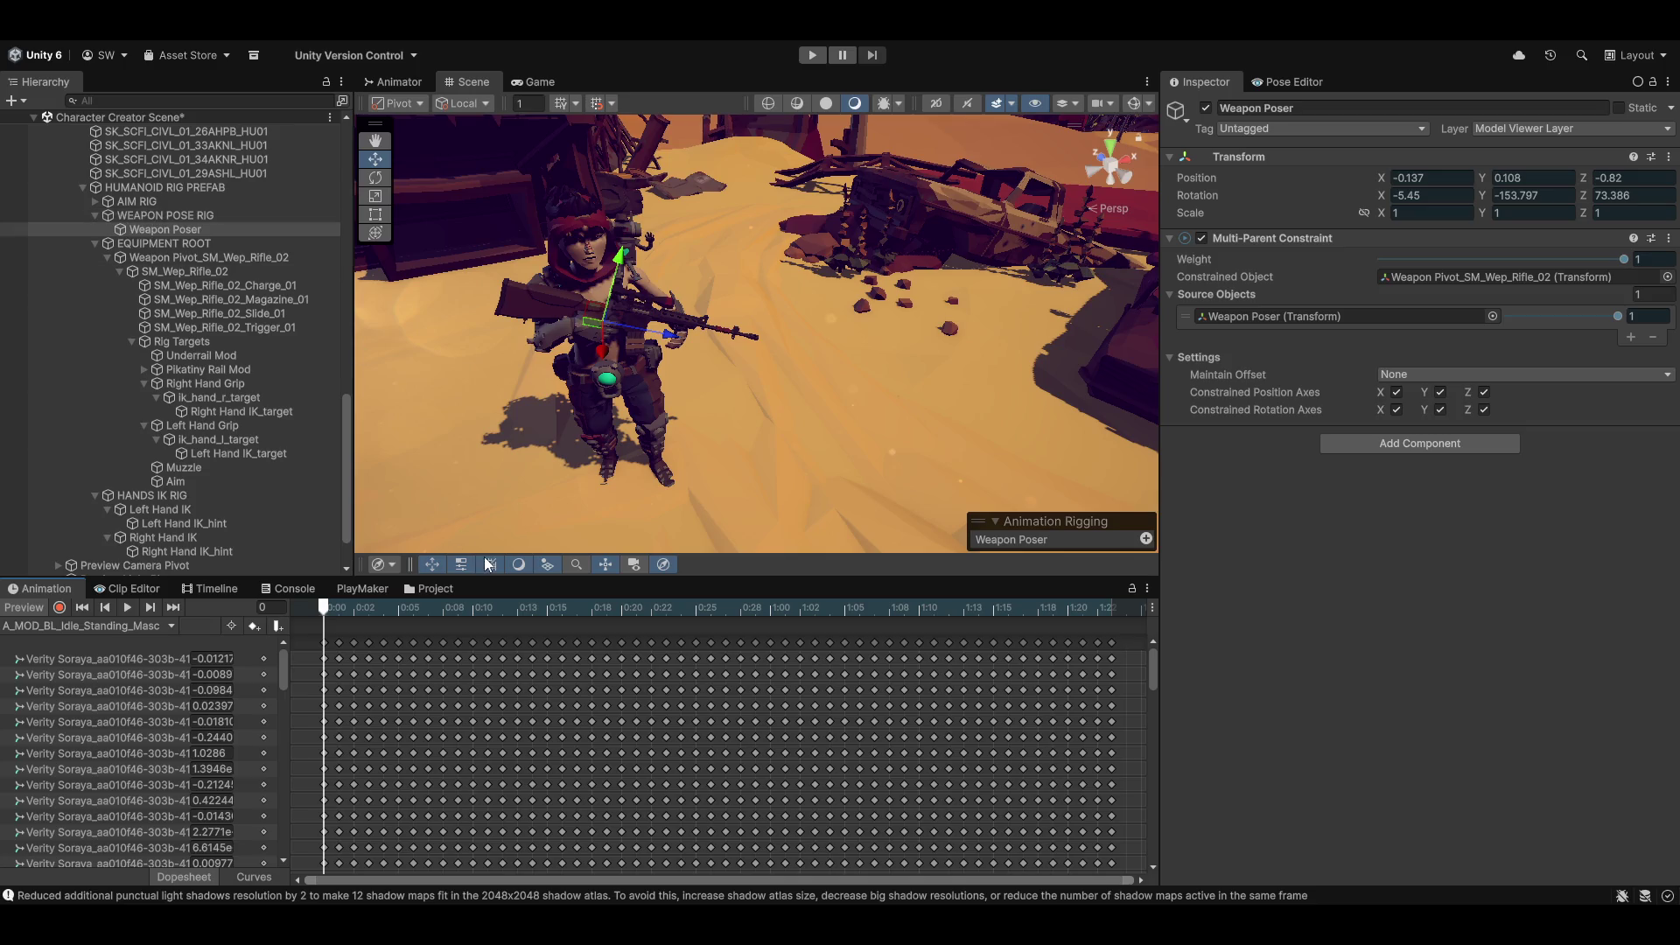
pyautogui.scroll(3, 250, 513)
pyautogui.scroll(-3, 210, 367)
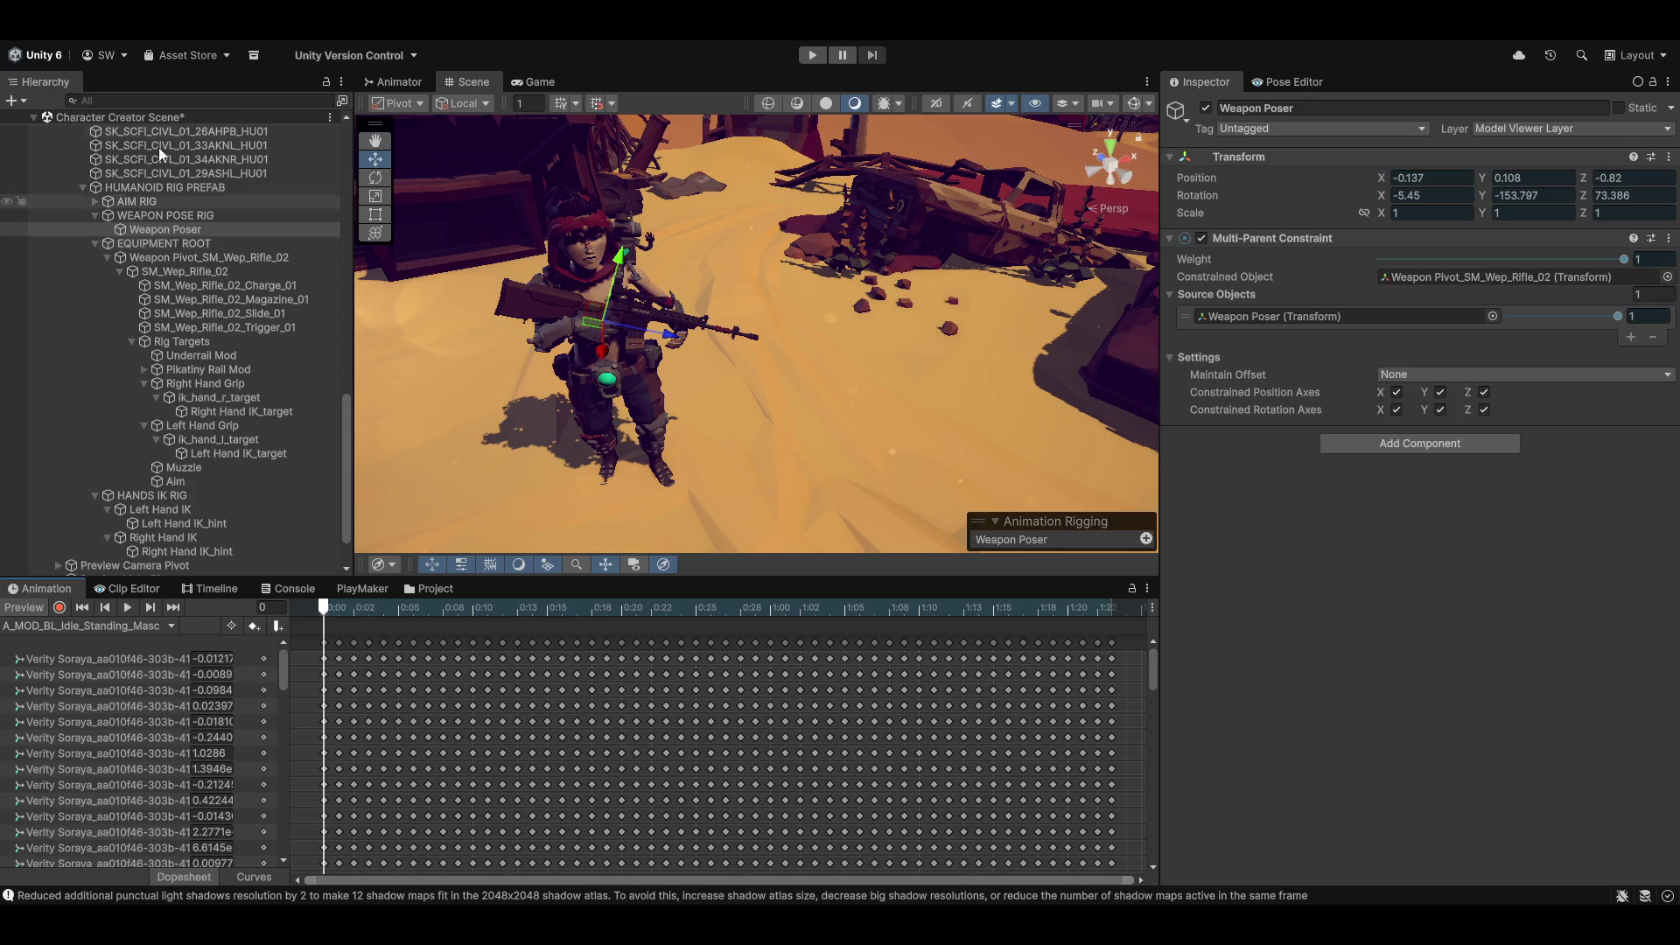
pyautogui.click(26, 608)
pyautogui.click(570, 39)
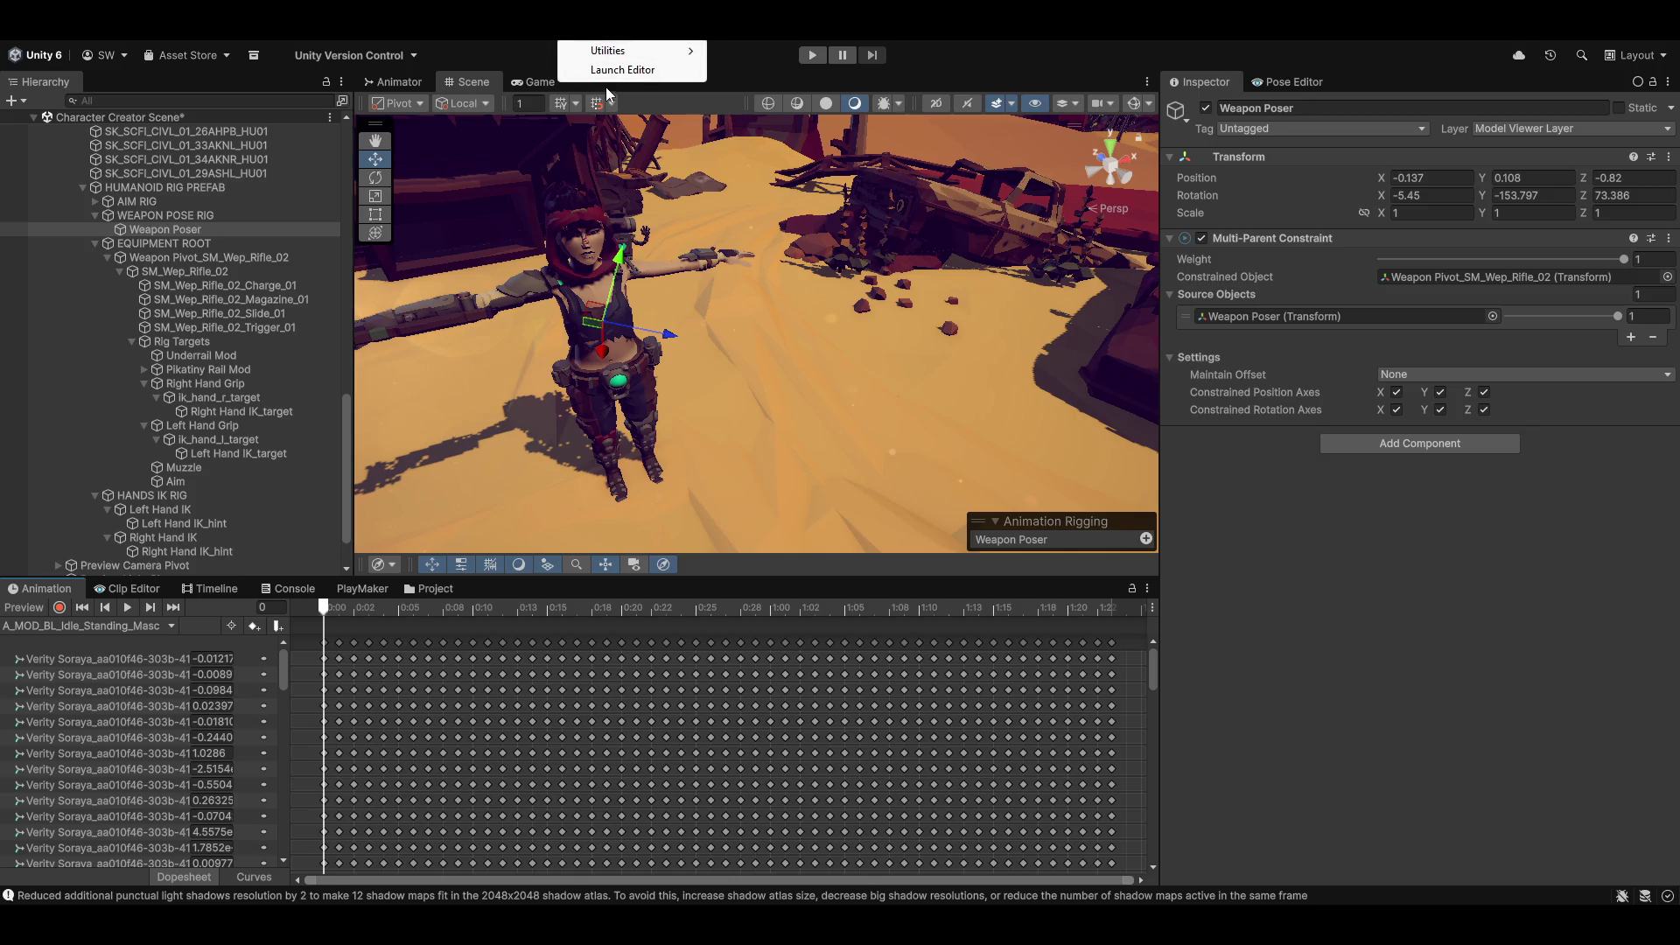
# Step: Launch the Magnum Opus Editor and run Try Create IKRig for the character
pyautogui.click(608, 68)
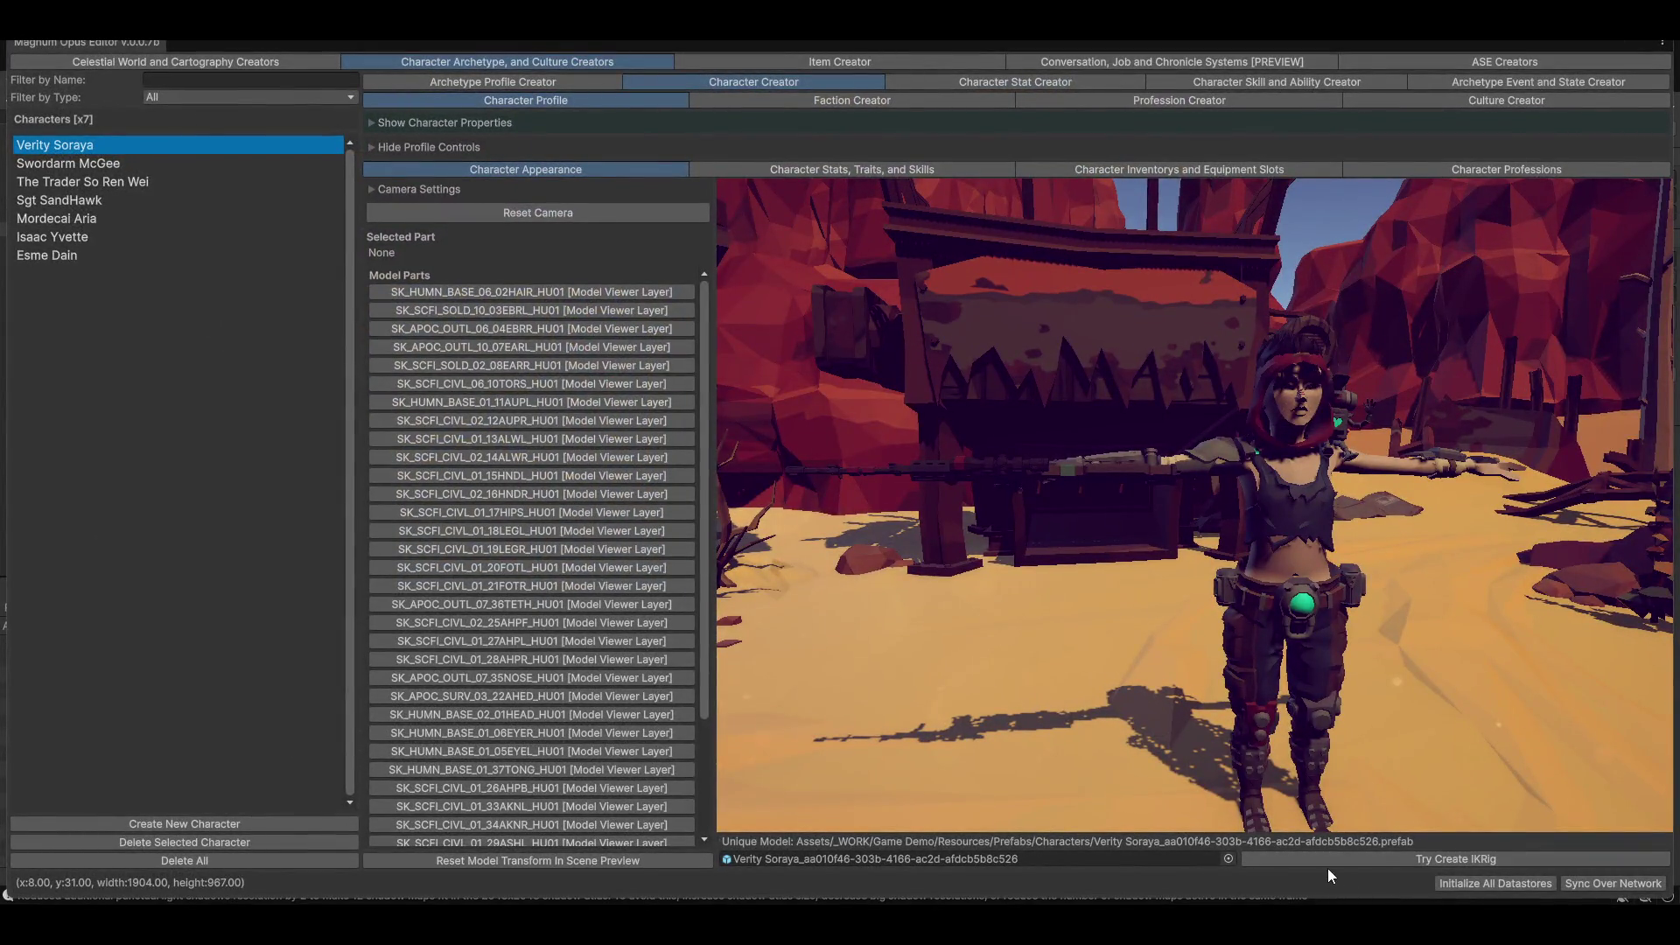
pyautogui.click(1306, 860)
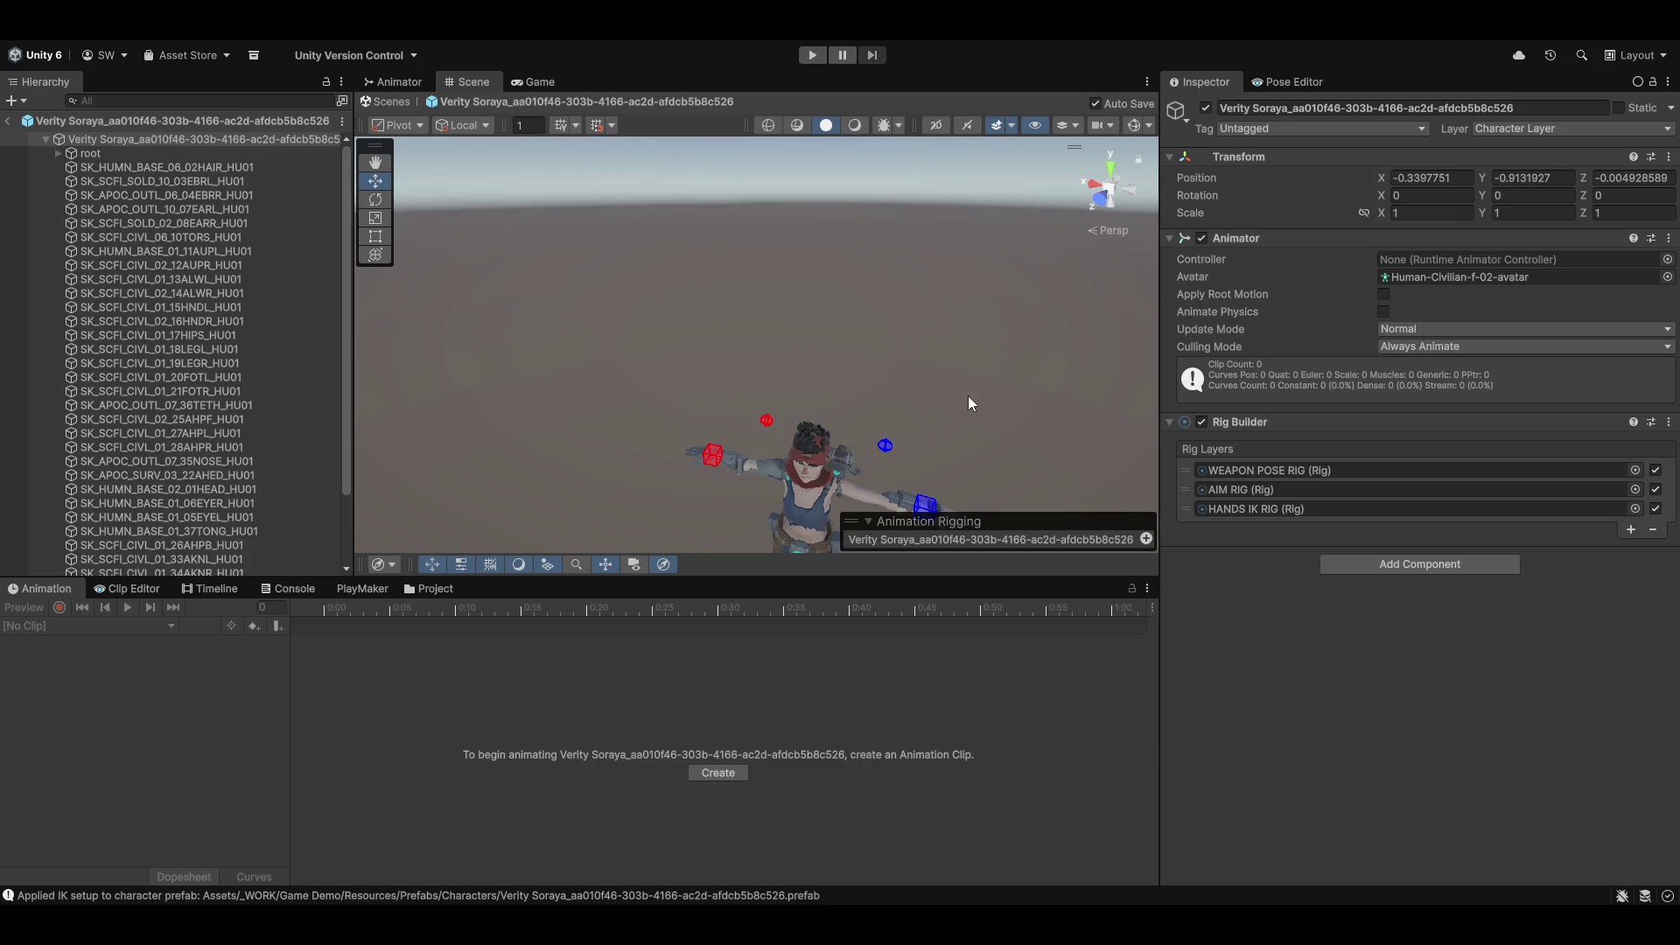
# Step: Inspect HUMANOID RIG PREFAB's WEAPON POSE RIG and its Weapon Poser constraint
pyautogui.scroll(-3, 158, 368)
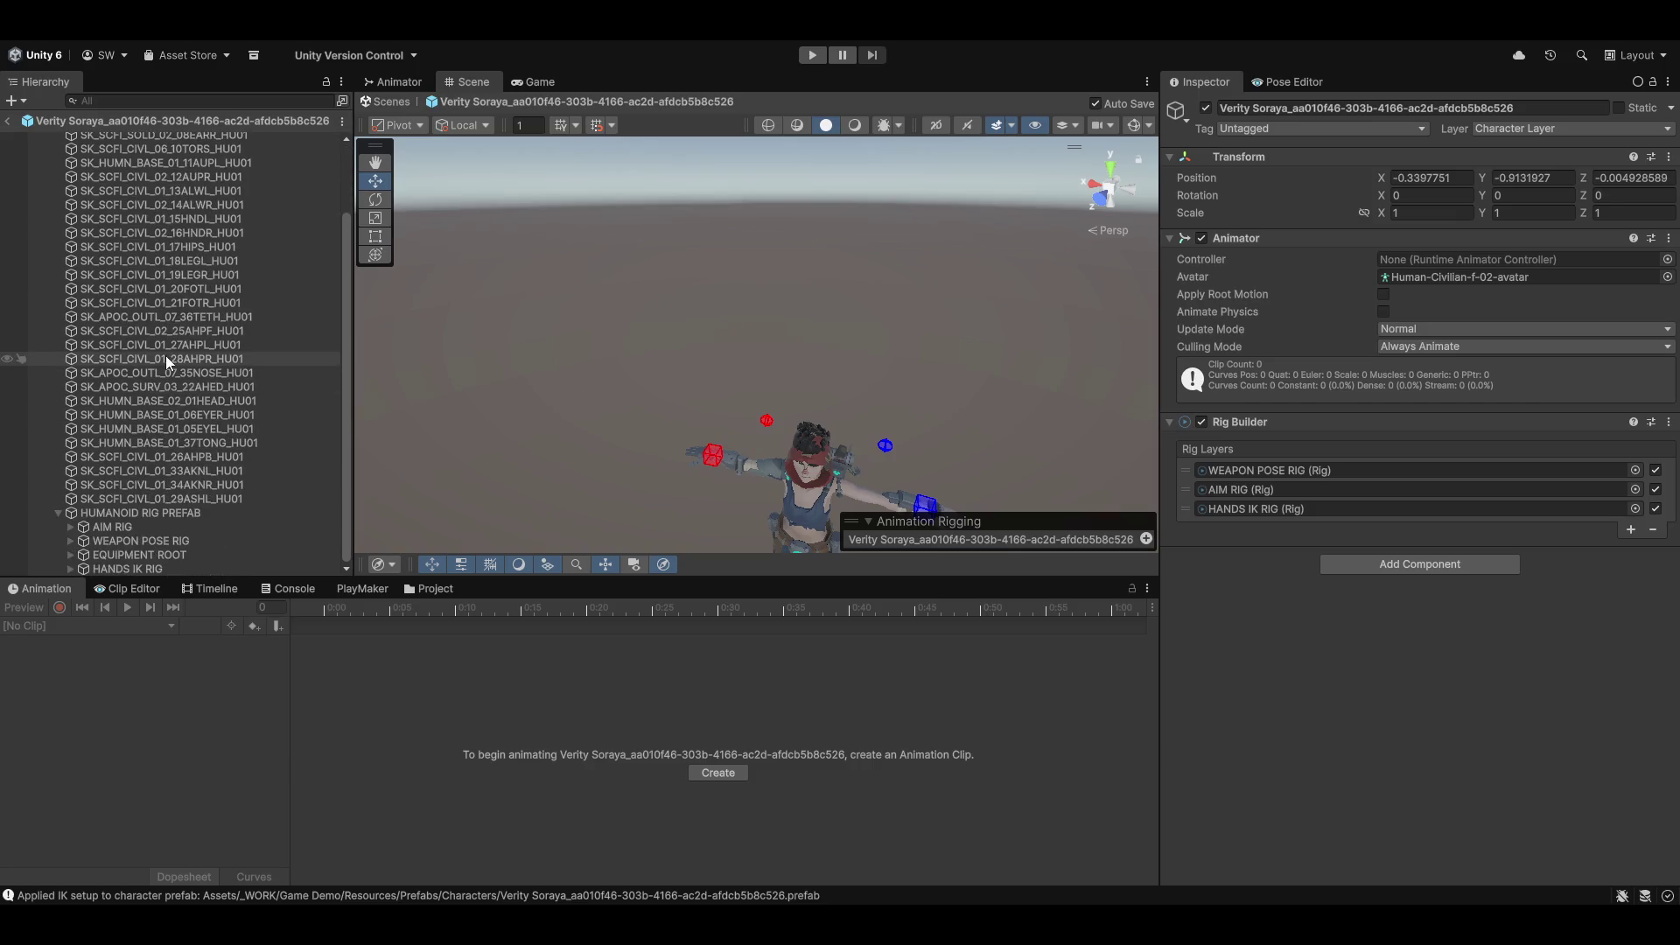
pyautogui.click(155, 513)
pyautogui.scroll(3, 220, 414)
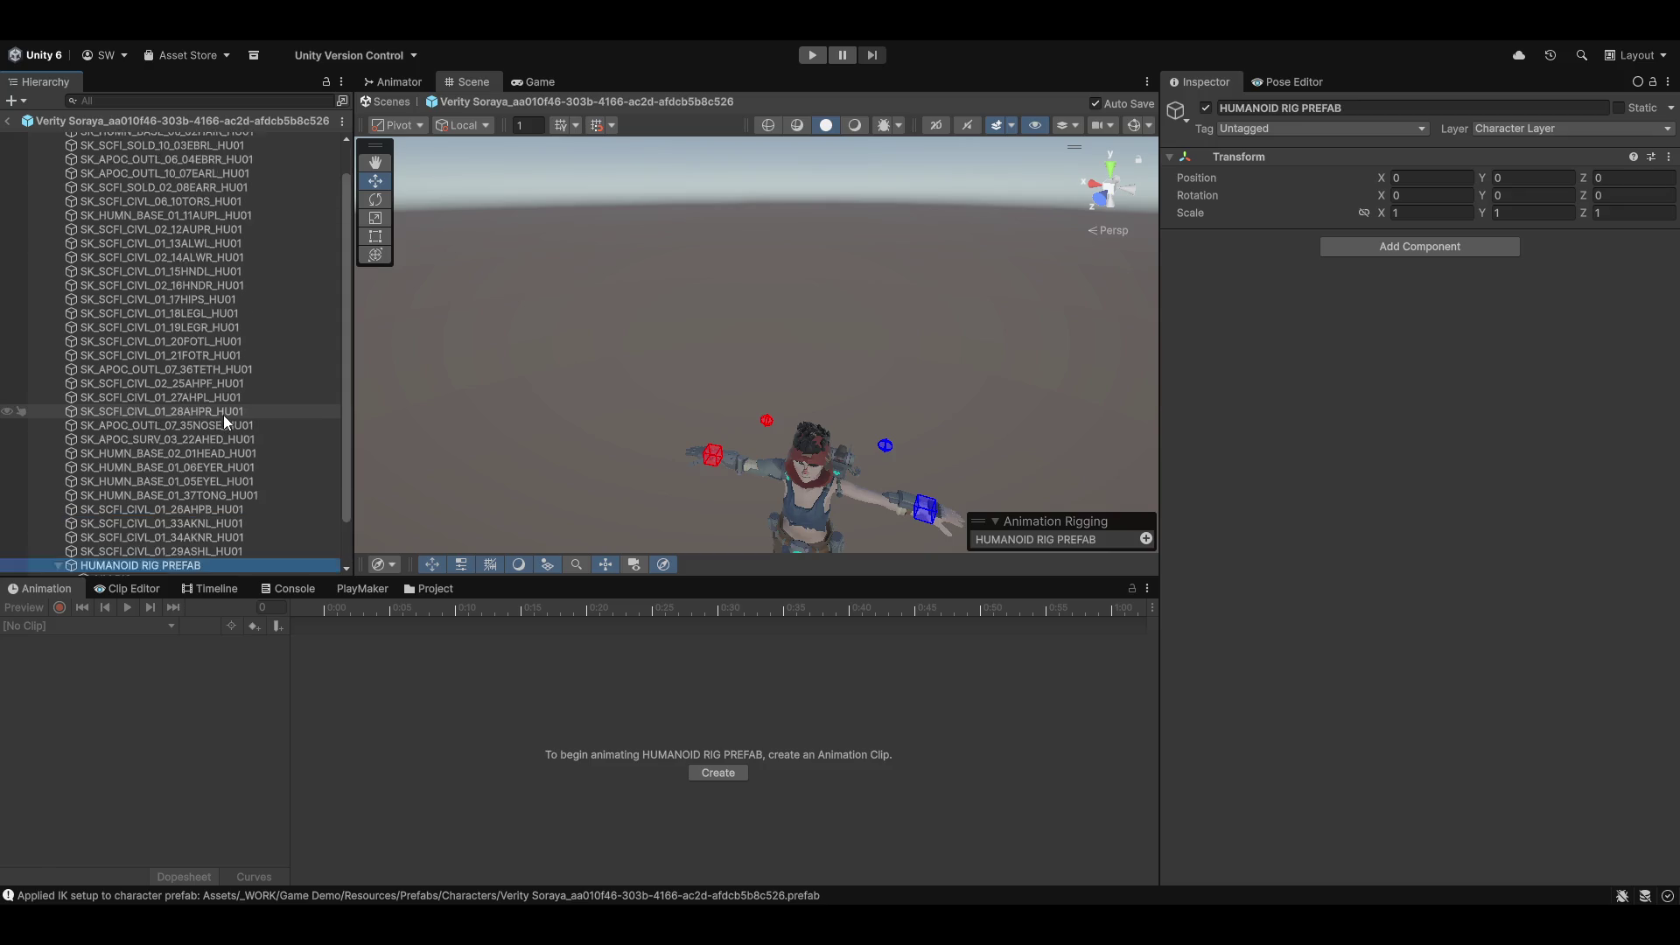
pyautogui.scroll(-3, 175, 315)
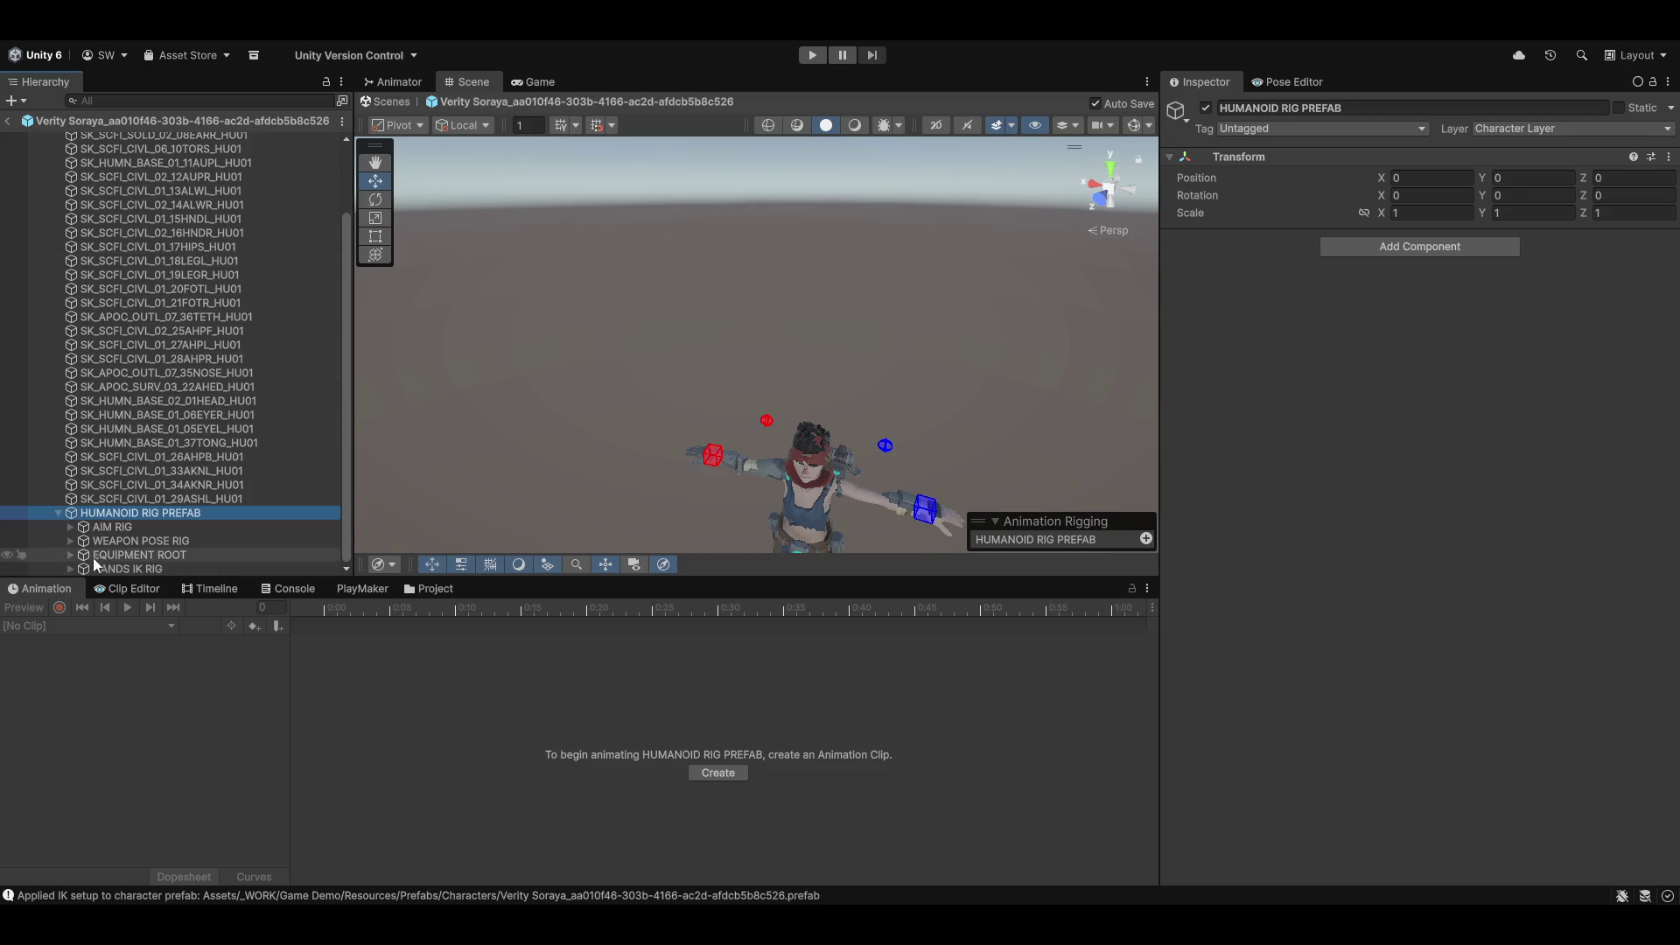
pyautogui.click(75, 541)
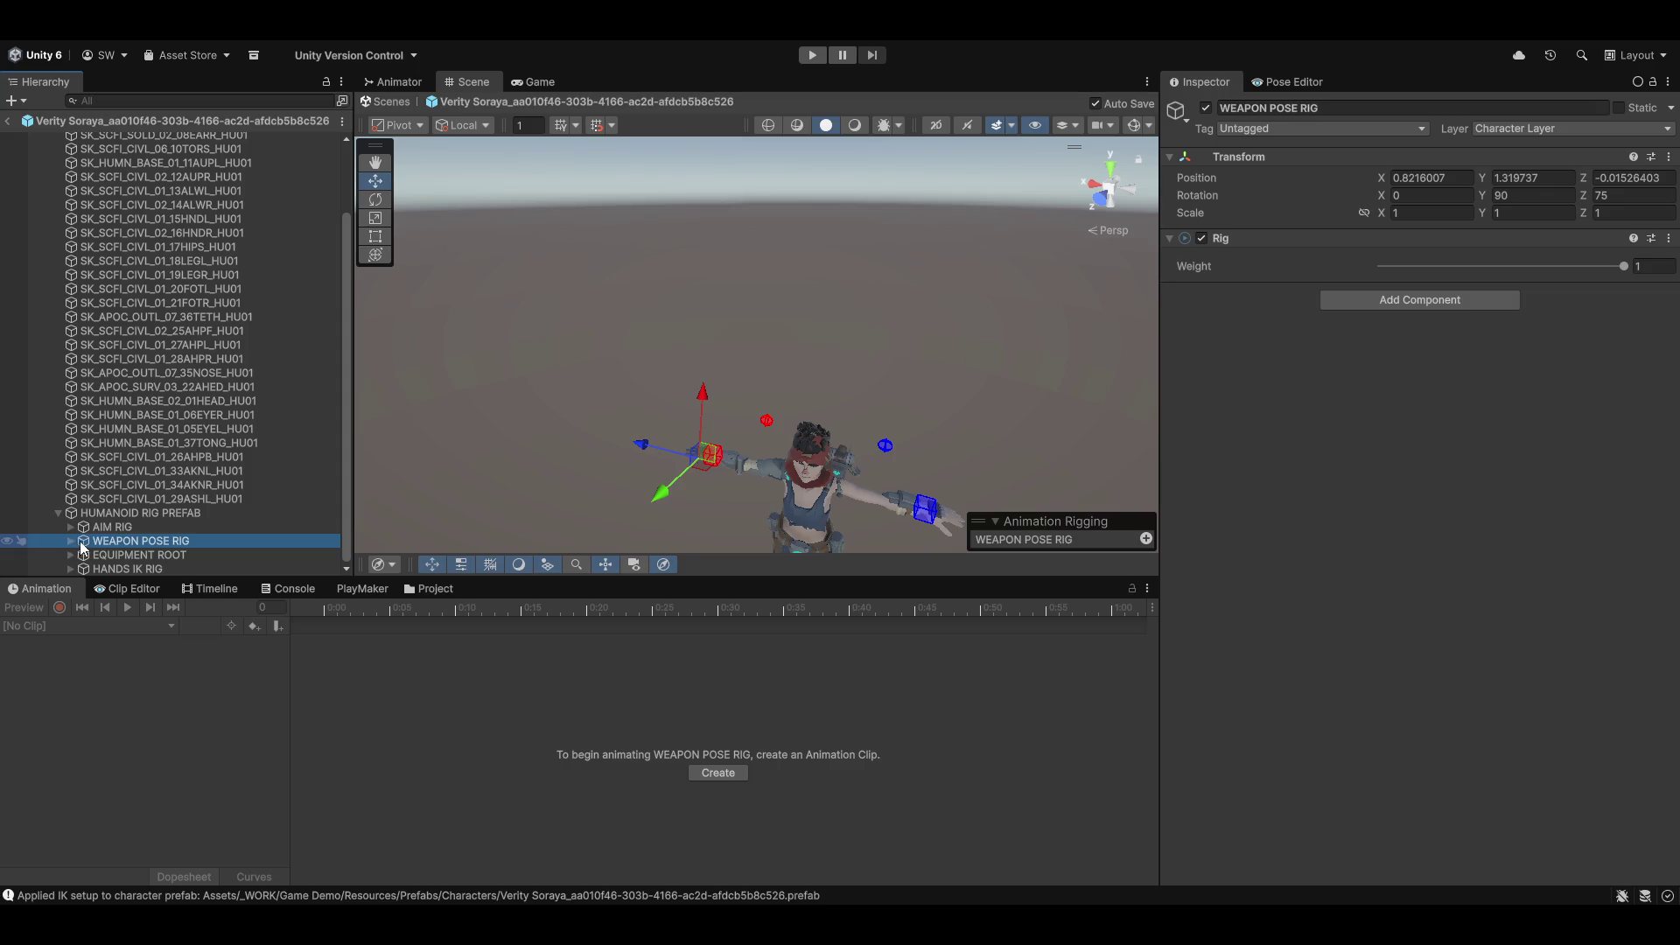
pyautogui.click(71, 541)
pyautogui.click(145, 556)
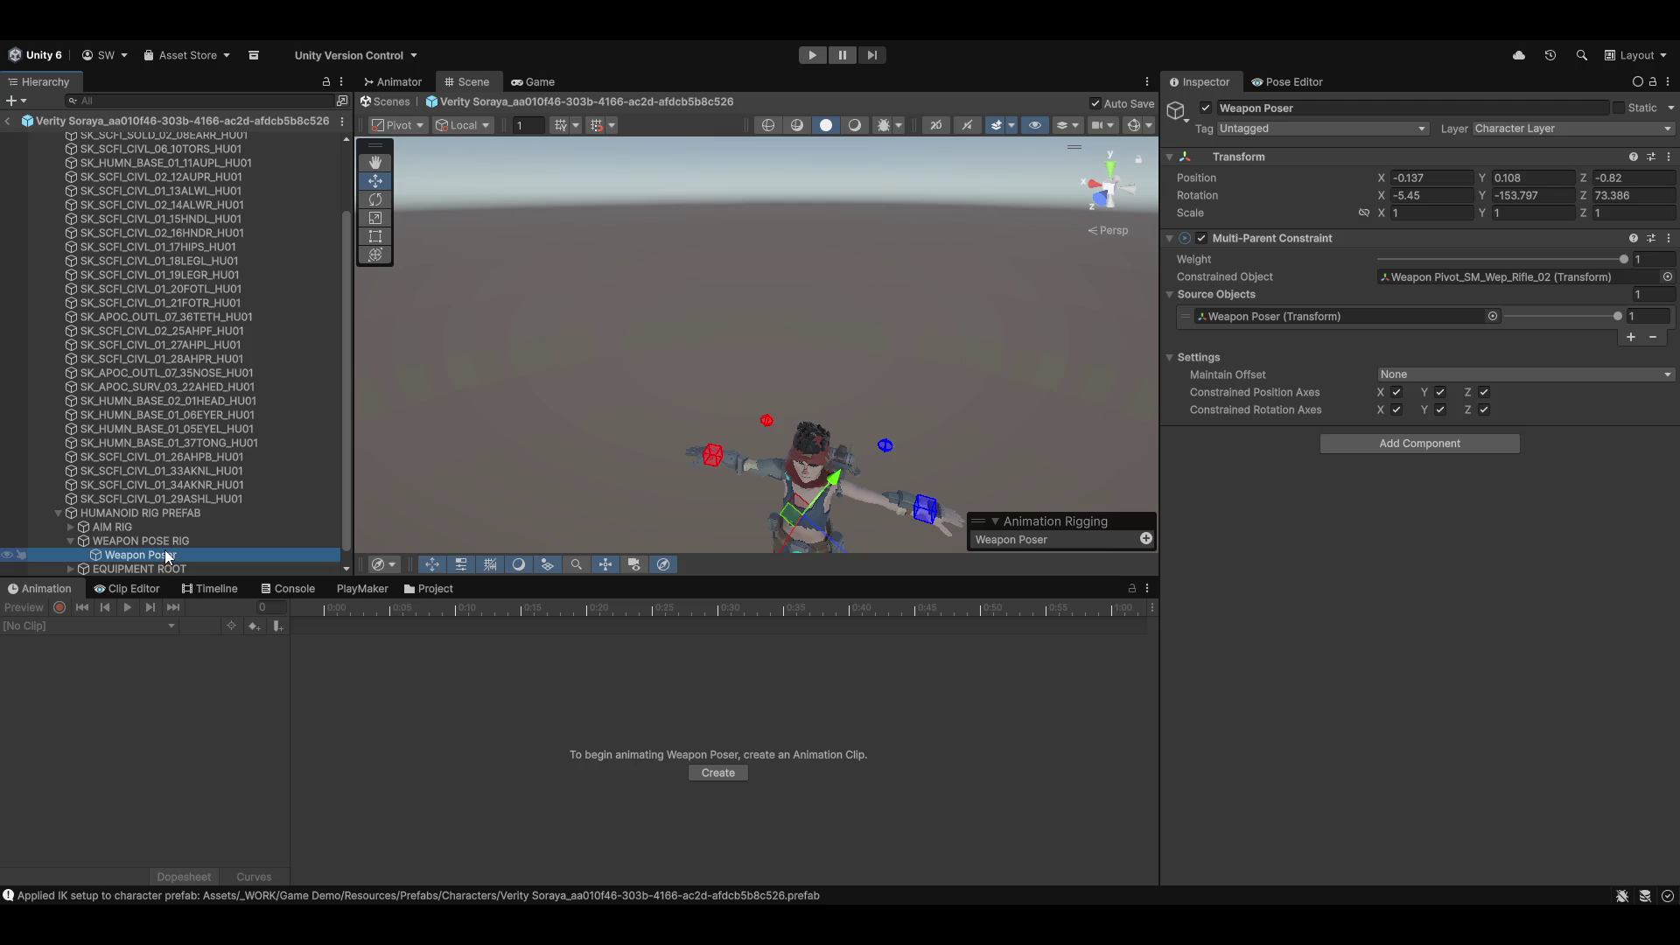
pyautogui.scroll(-1, 211, 516)
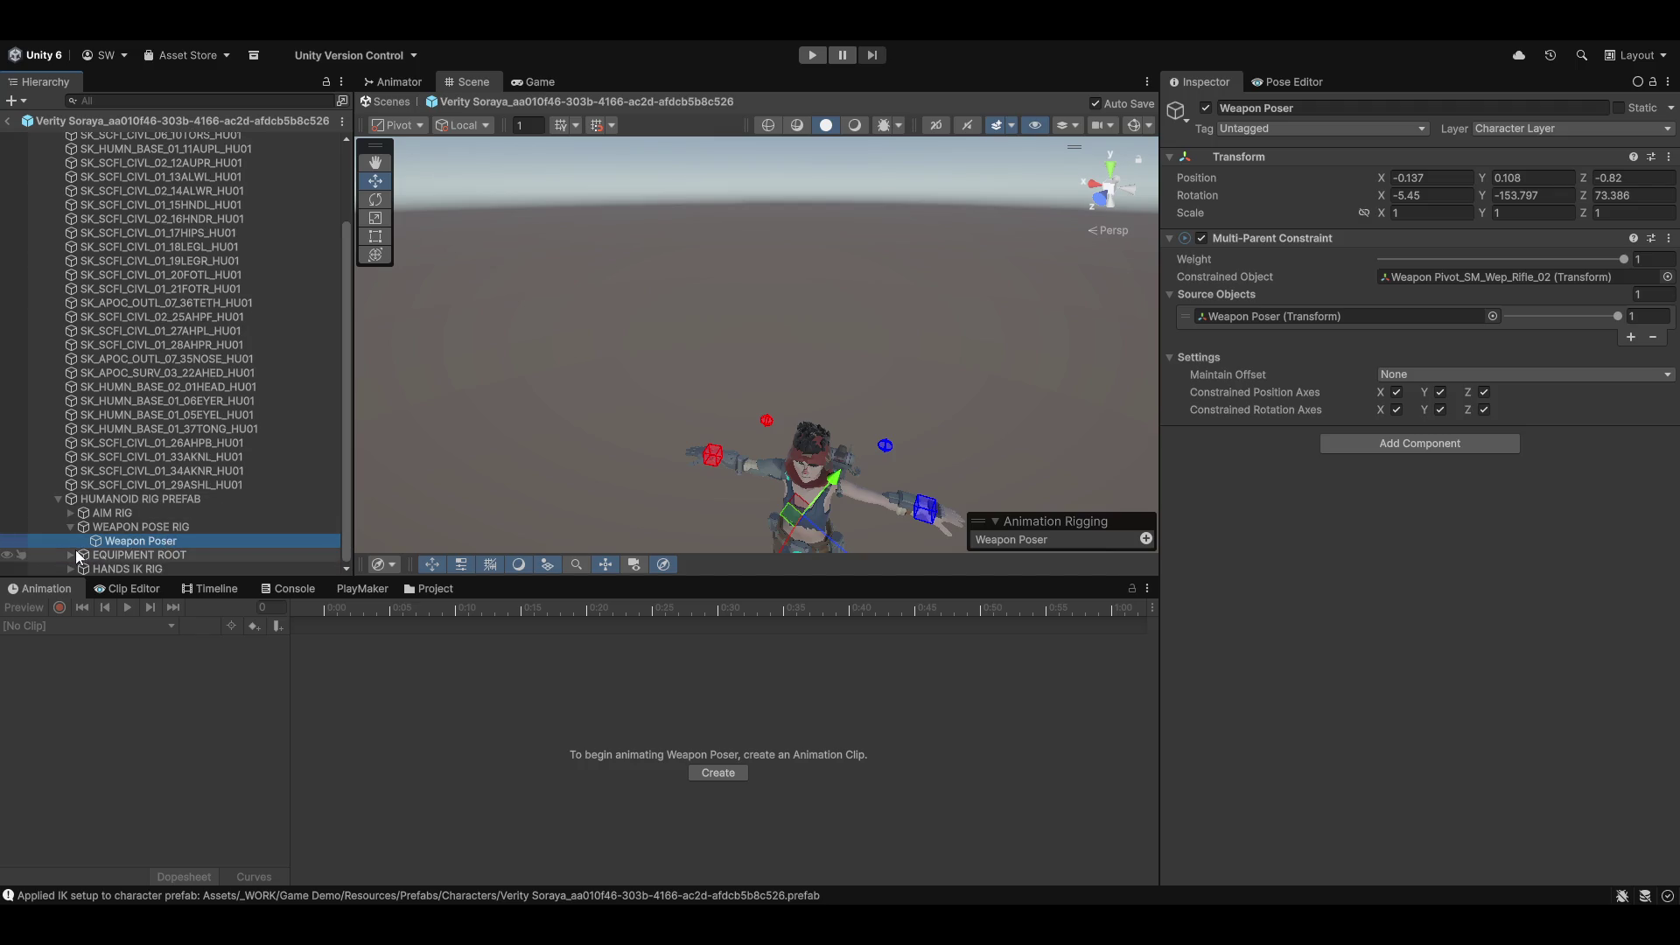
# Step: Activate Weapon Pivot_SM_Wep_Rifle_02 under EQUIPMENT ROOT so the rifle appears
pyautogui.click(71, 513)
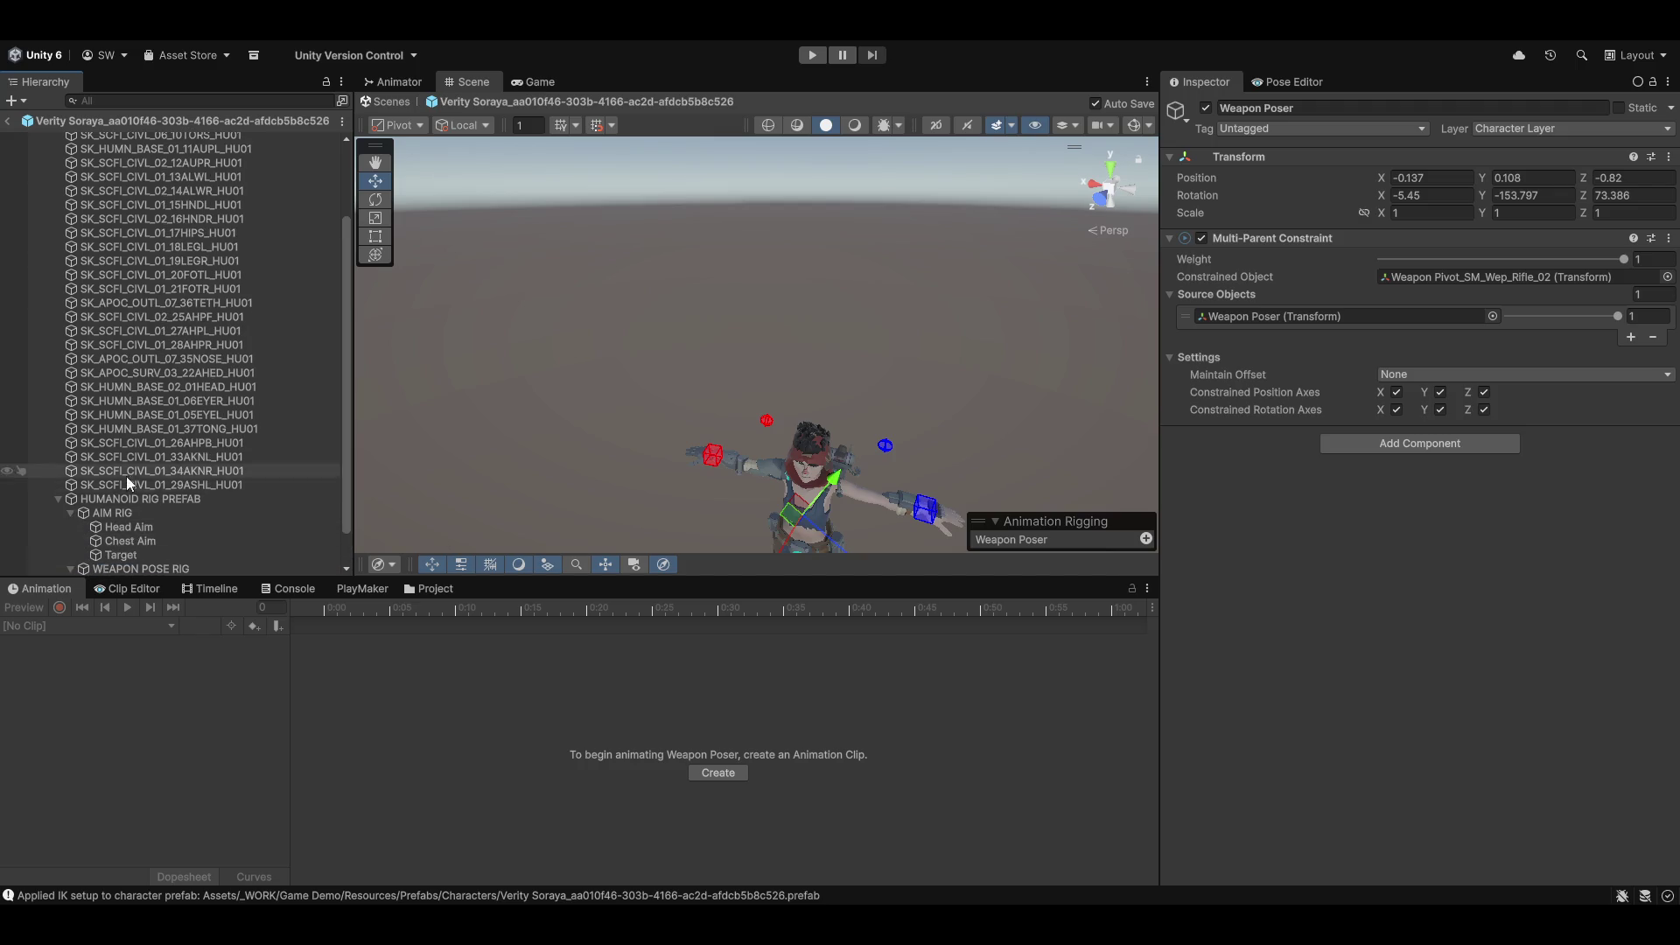
pyautogui.scroll(-1, 140, 486)
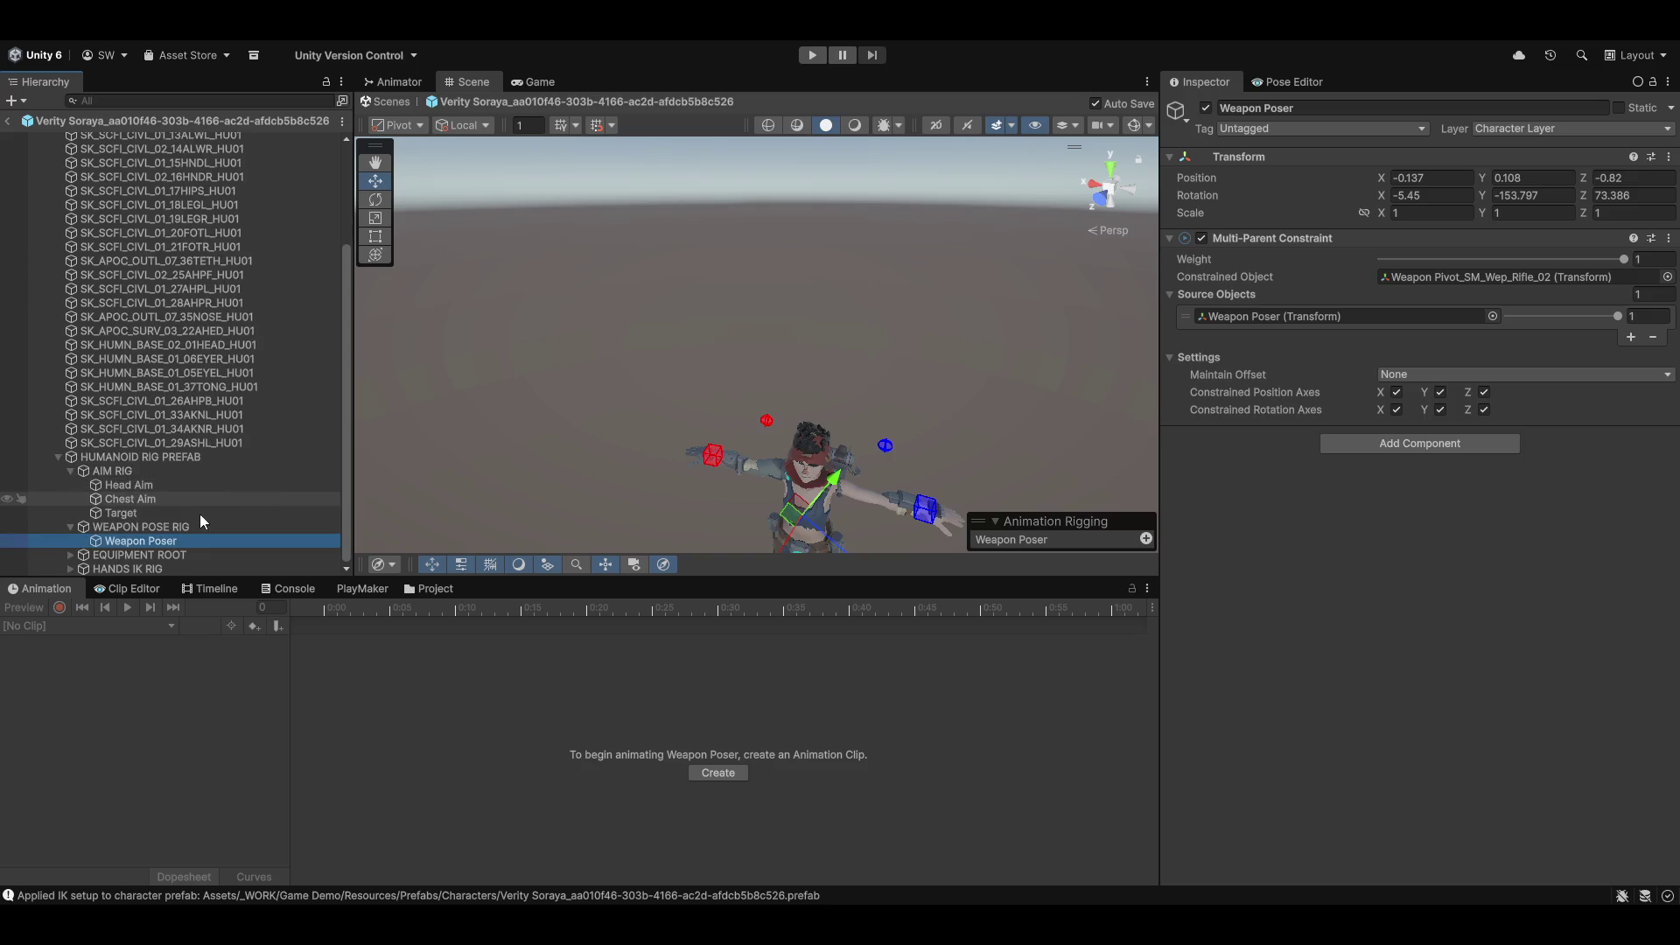
pyautogui.click(70, 553)
pyautogui.click(158, 553)
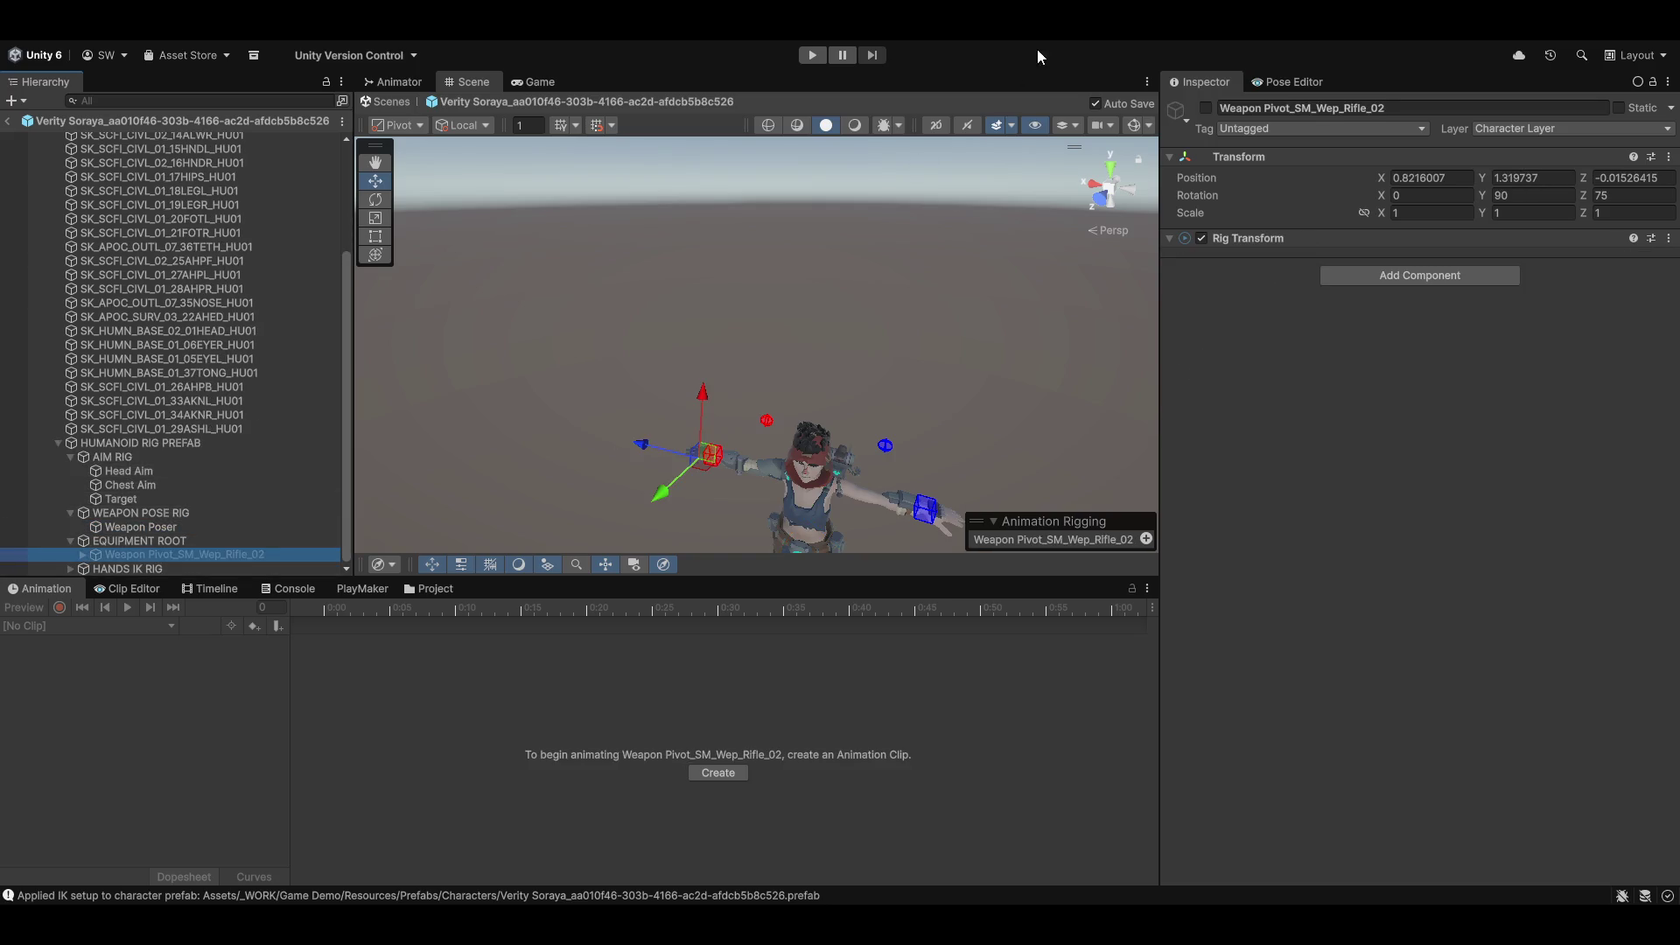
pyautogui.click(1205, 107)
pyautogui.moveTo(770, 398)
pyautogui.mouseDown()
pyautogui.moveTo(774, 418)
pyautogui.moveTo(763, 207)
pyautogui.moveTo(733, 328)
pyautogui.moveTo(684, 316)
pyautogui.mouseUp()
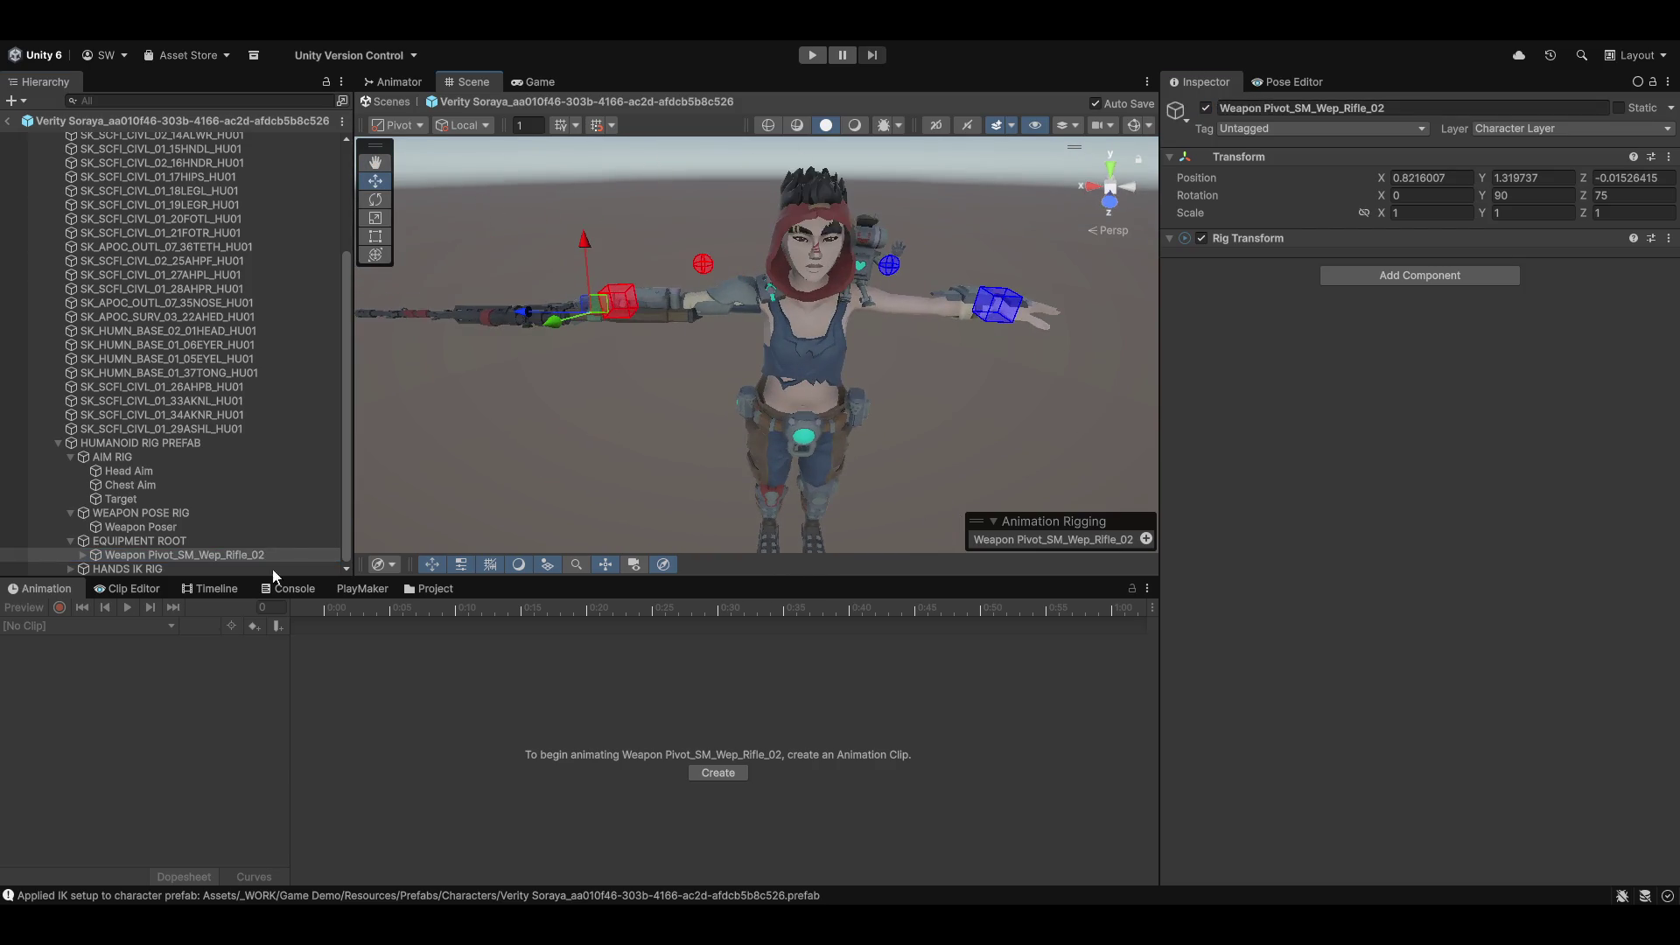
# Step: Add an empty fourth rig layer slot to the character root's Rig Builder
pyautogui.click(144, 541)
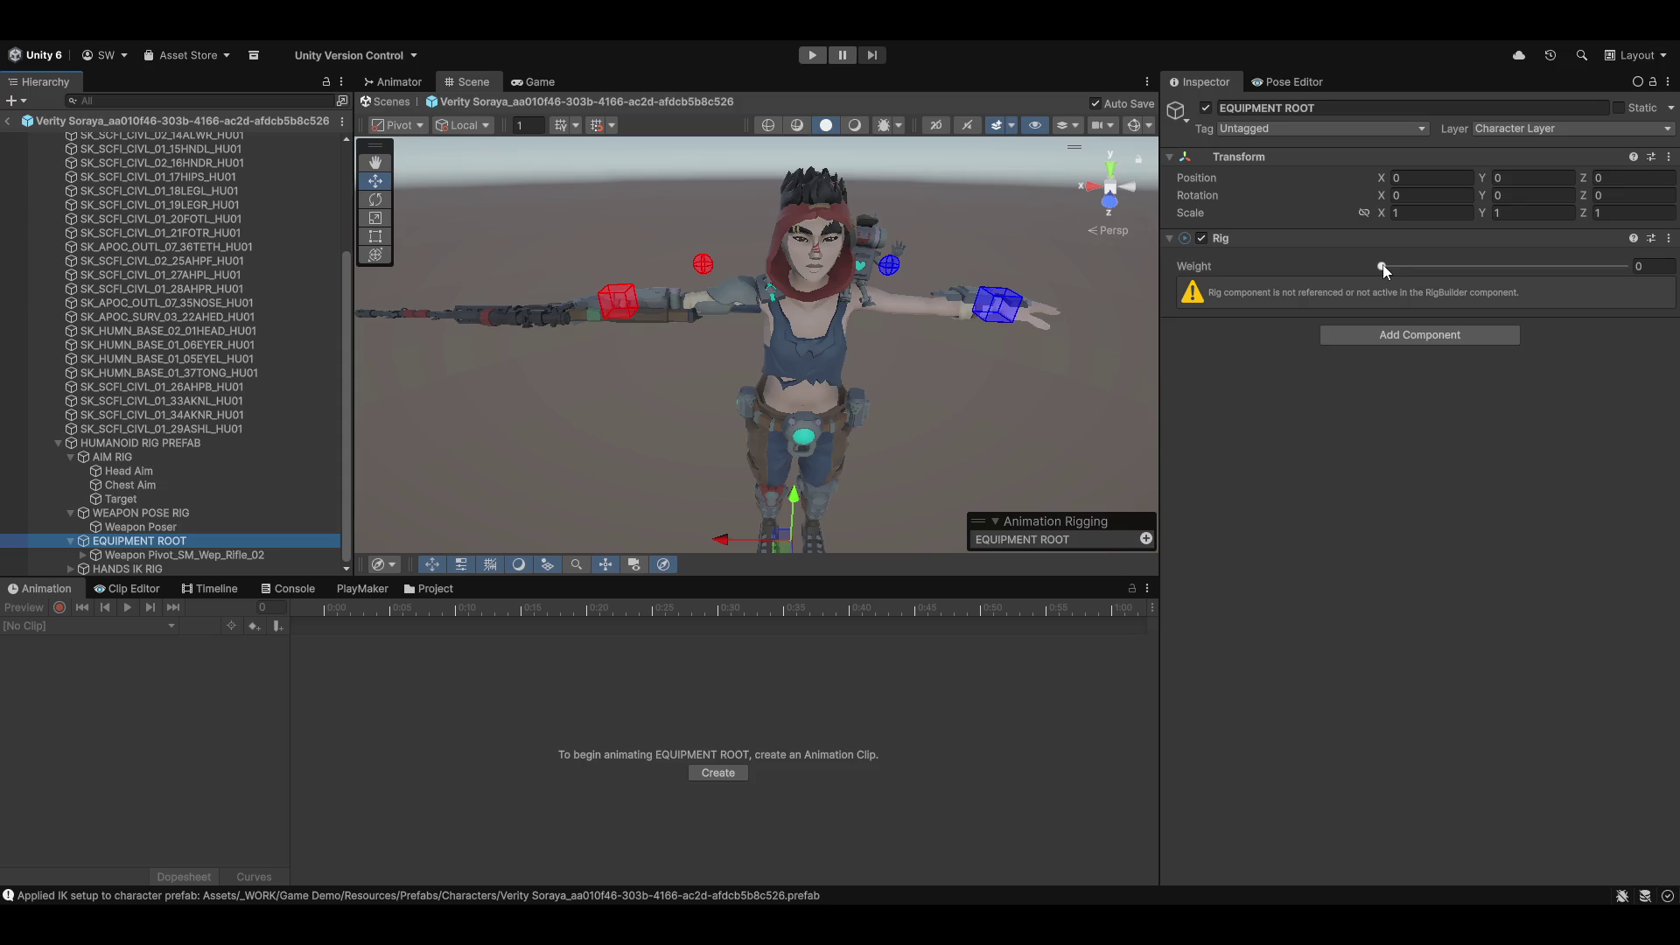
pyautogui.click(159, 557)
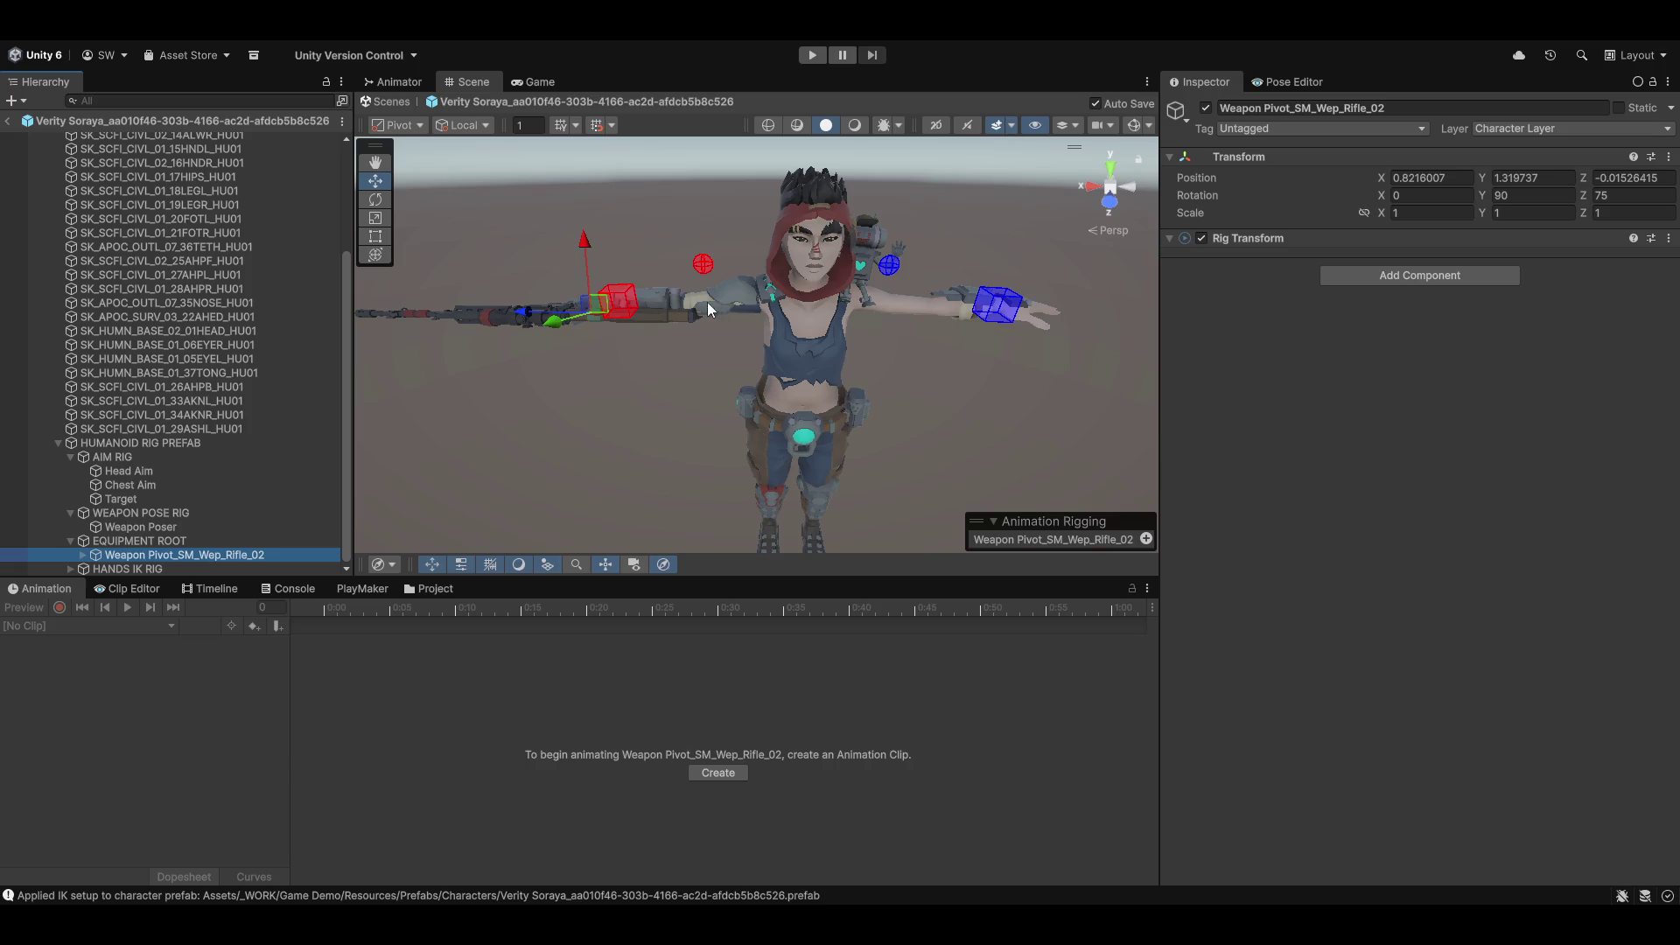
pyautogui.scroll(3, 154, 423)
pyautogui.scroll(-3, 182, 430)
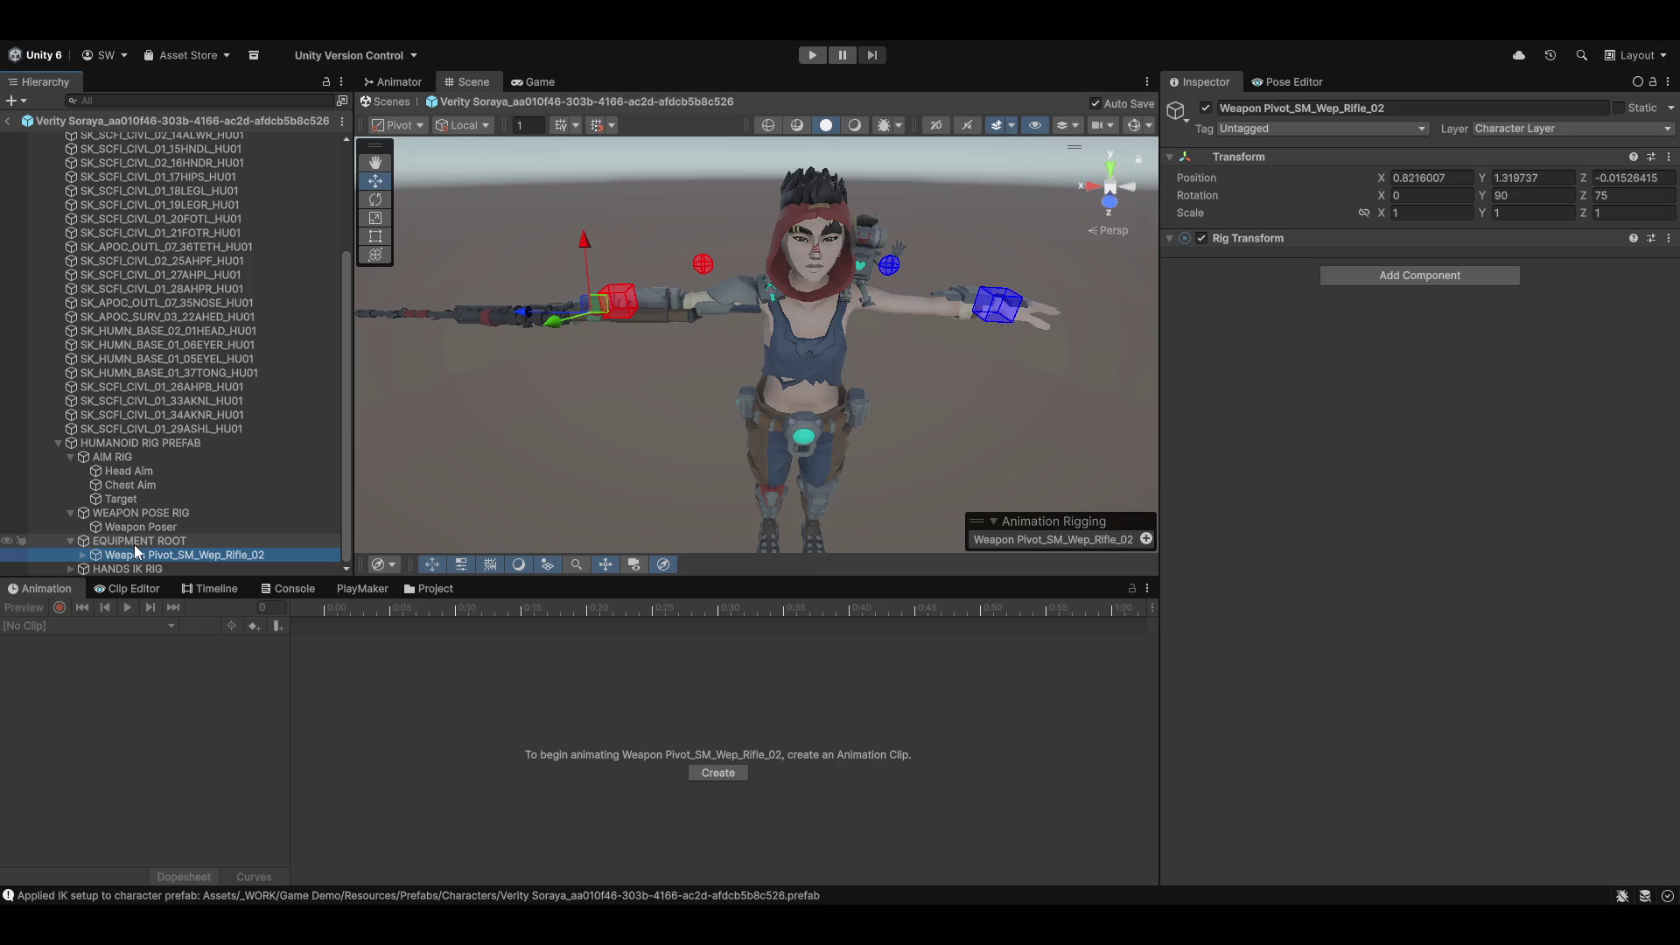
pyautogui.scroll(5, 155, 441)
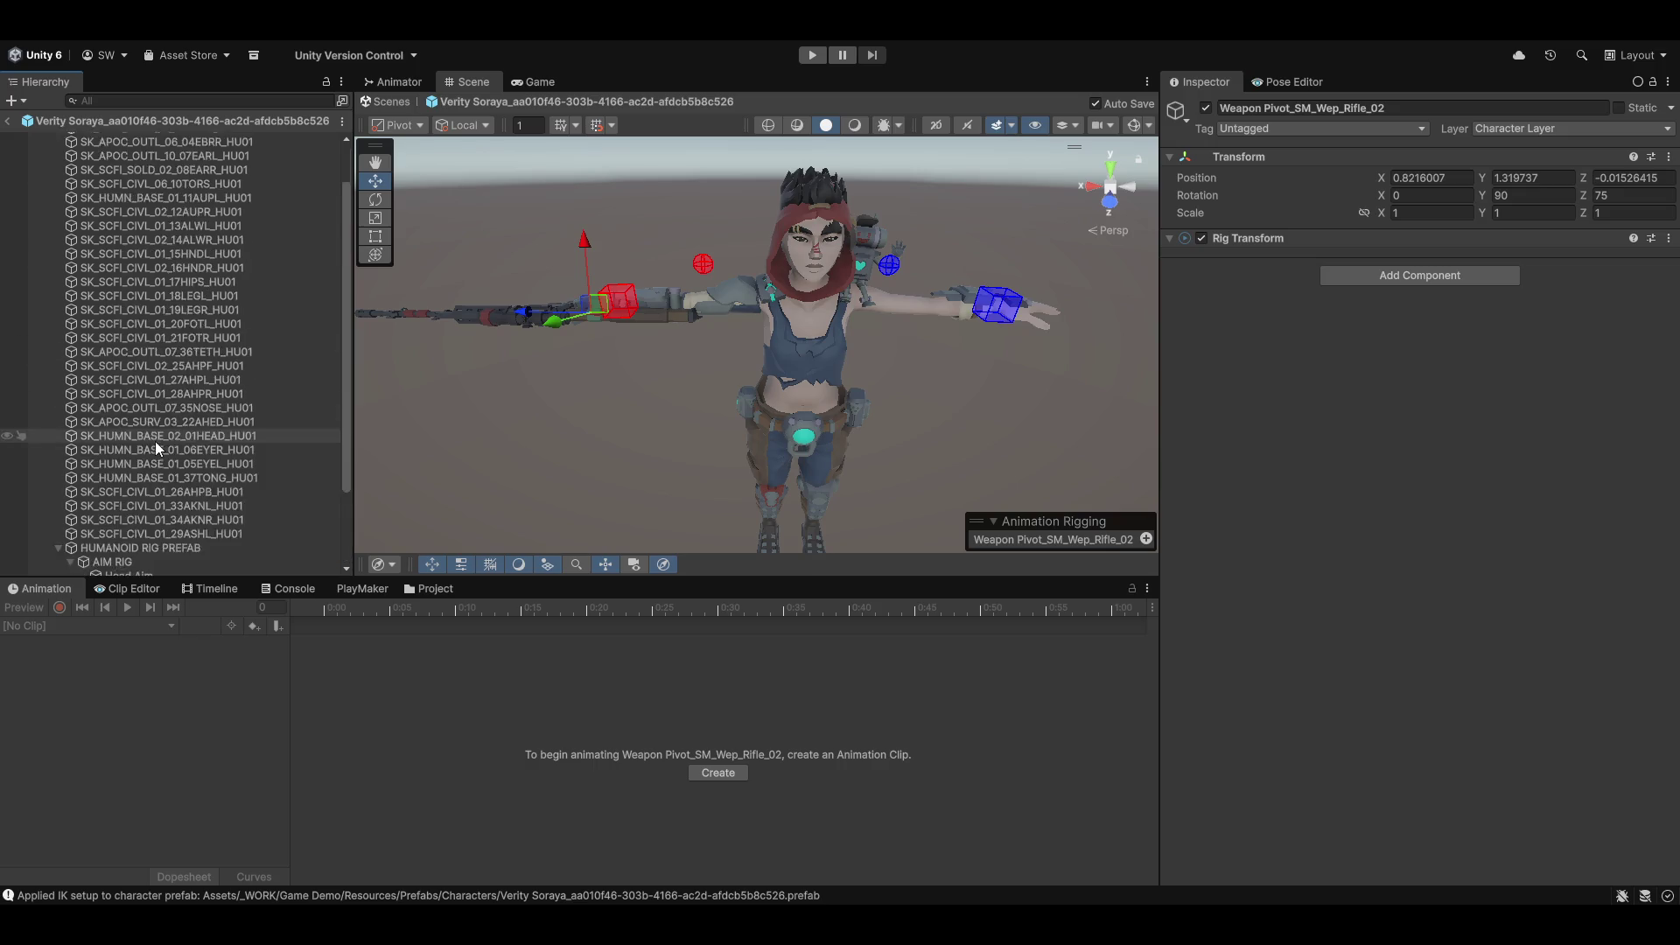
pyautogui.click(202, 139)
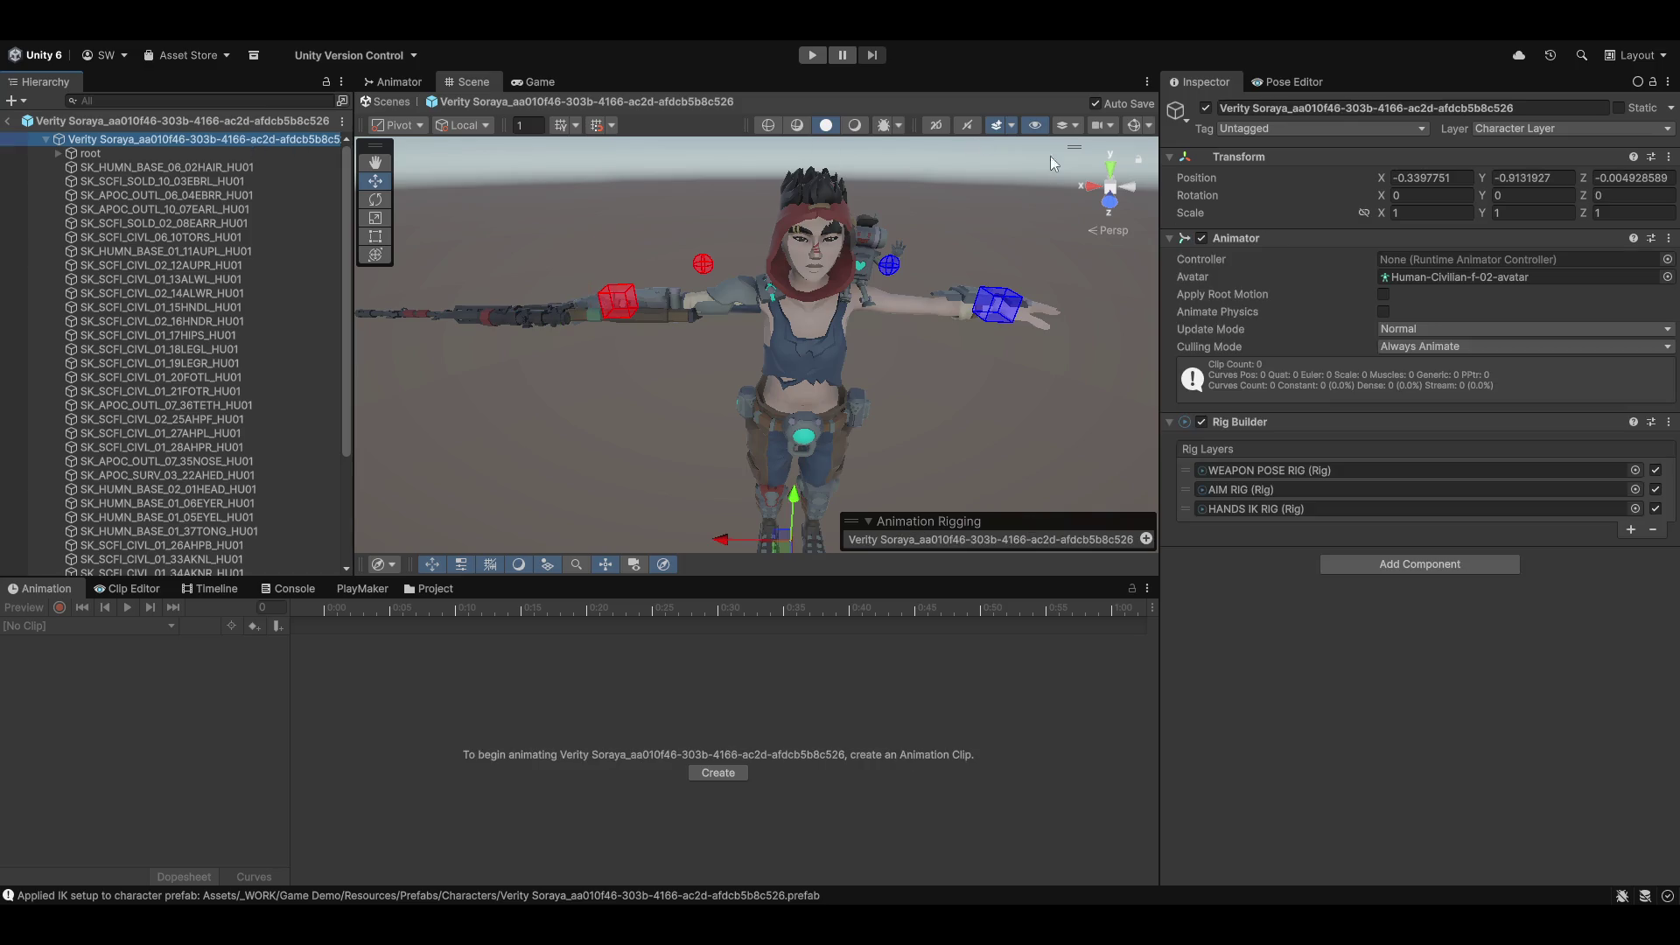
pyautogui.click(1629, 530)
pyautogui.scroll(-4, 244, 420)
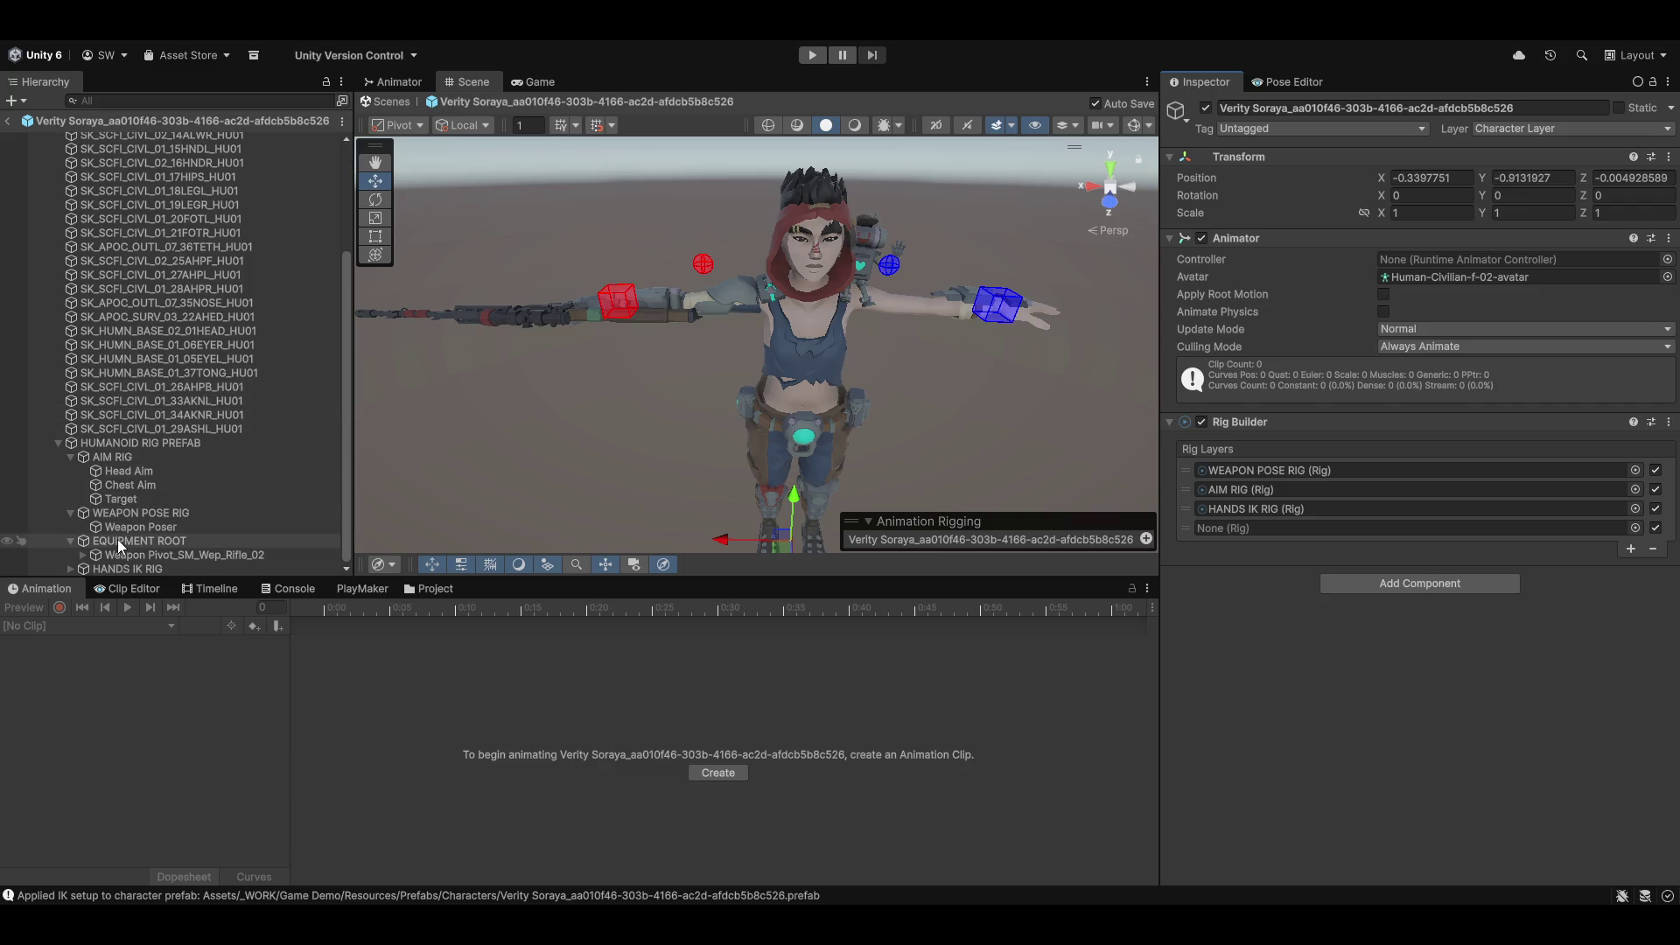
# Step: Assign EQUIPMENT ROOT to the new layer above HANDS IK RIG with weight 1
pyautogui.moveTo(117, 539)
pyautogui.mouseDown()
pyautogui.moveTo(1286, 477)
pyautogui.moveTo(1320, 523)
pyautogui.mouseUp()
pyautogui.moveTo(1182, 529)
pyautogui.mouseDown()
pyautogui.moveTo(1200, 486)
pyautogui.moveTo(1204, 511)
pyautogui.mouseUp()
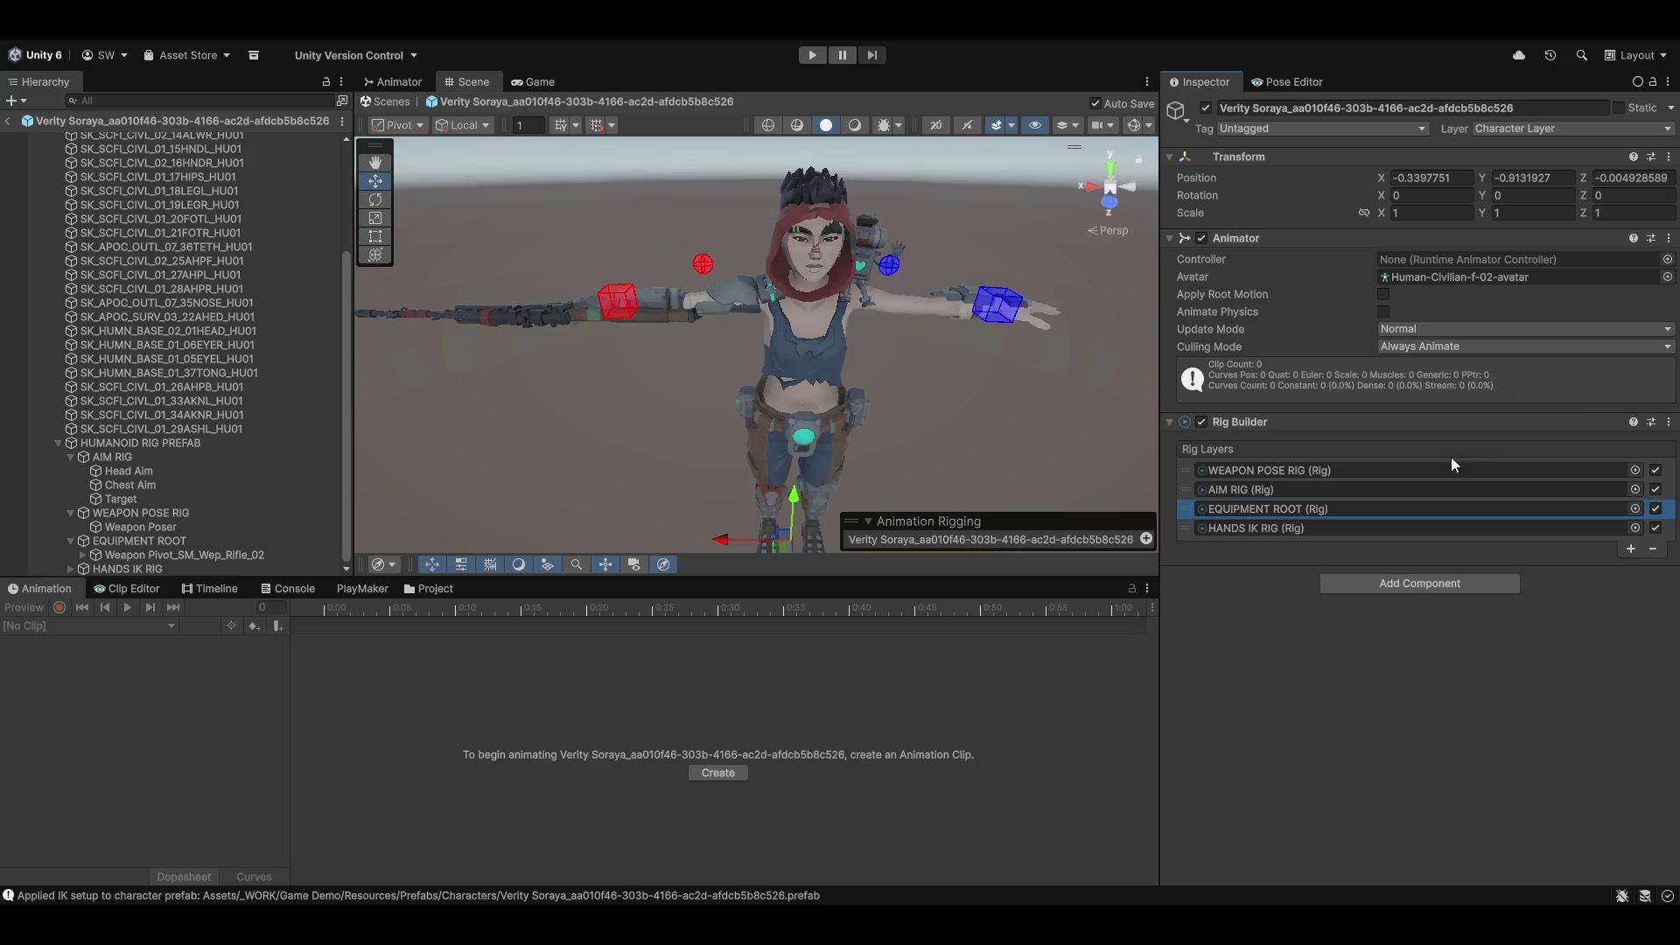
pyautogui.click(144, 543)
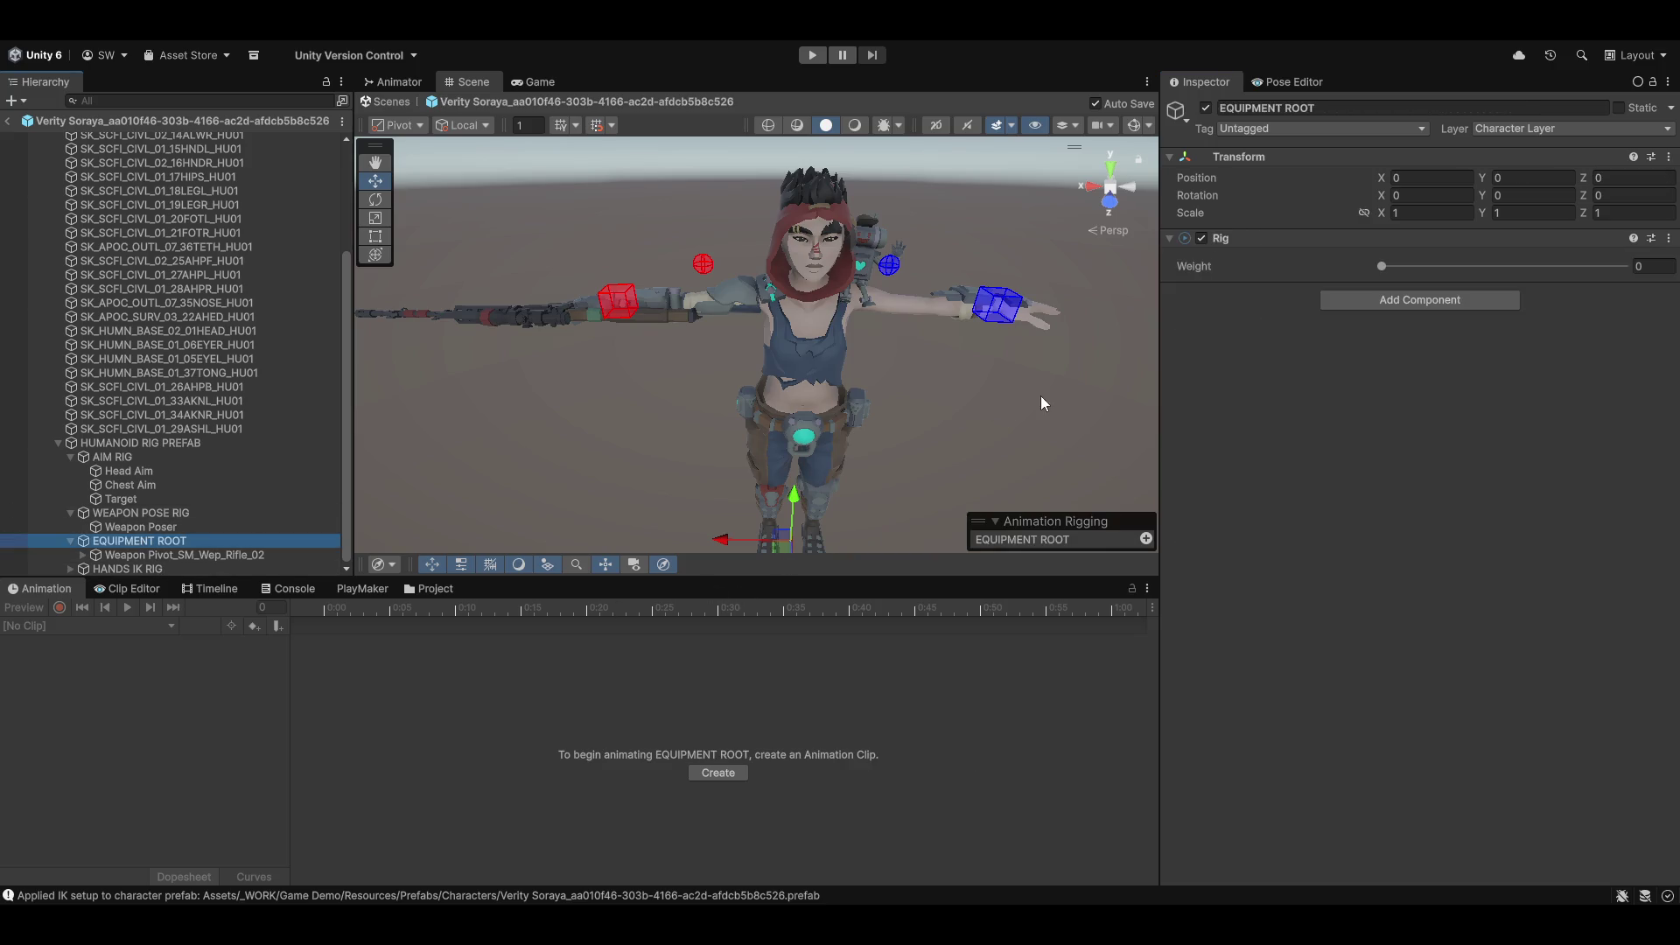
pyautogui.moveTo(1382, 267); pyautogui.dragTo(1627, 266)
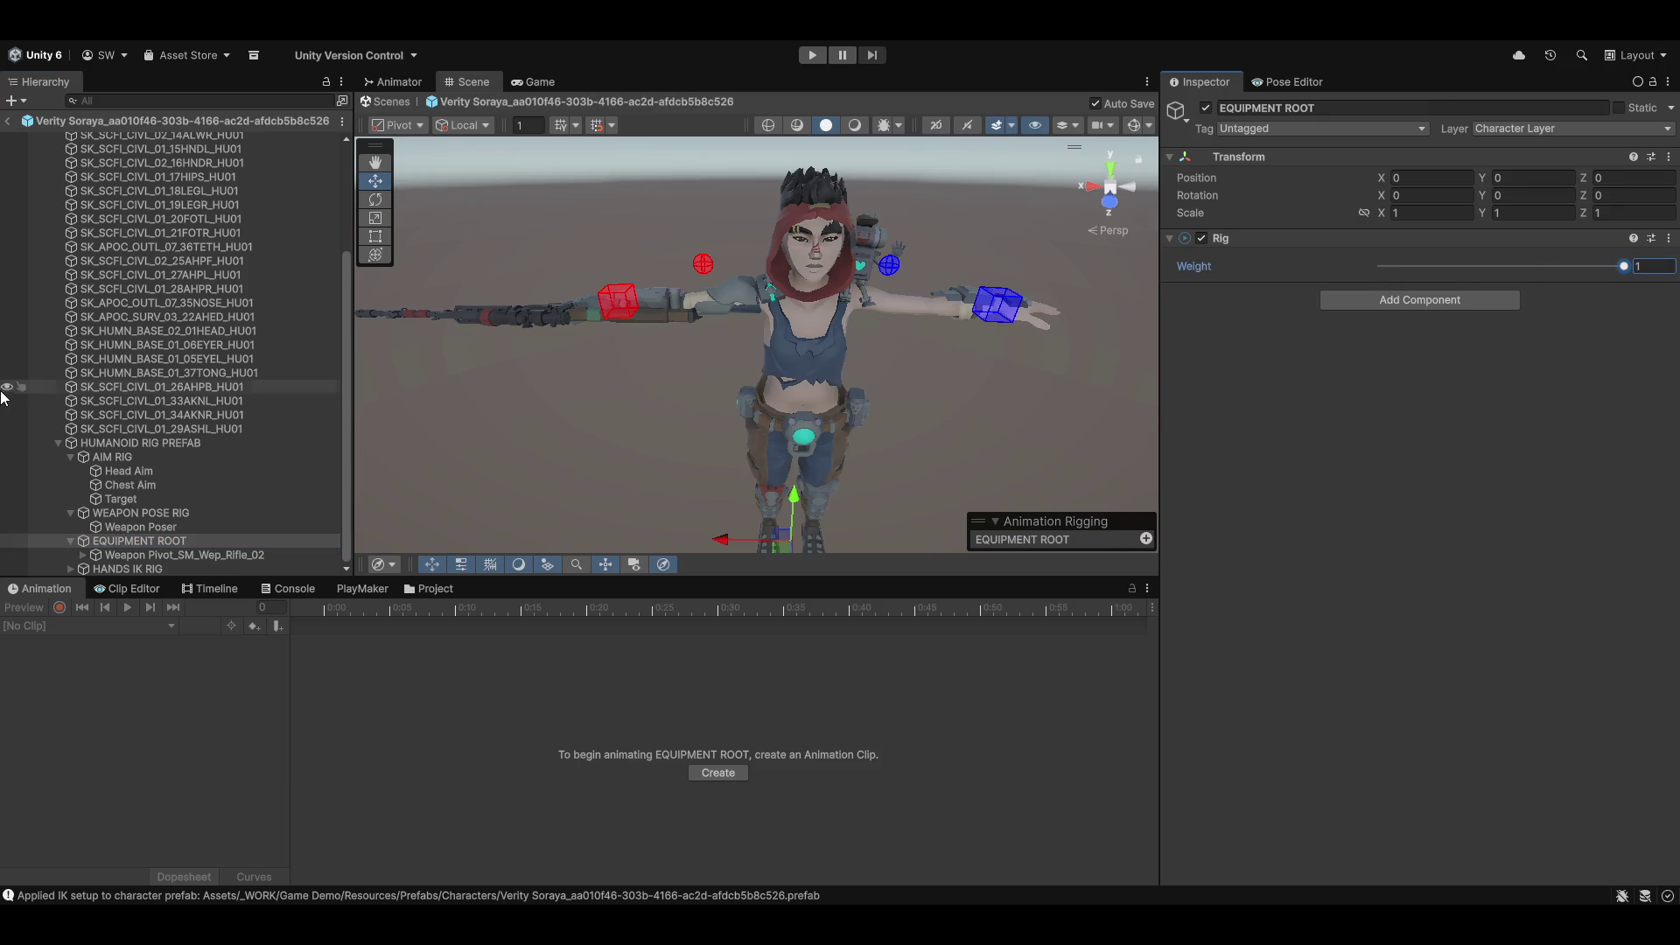
# Step: Select Weapon Pivot_SM_Wep_Rifle_02 and expand it to reveal the rifle model
pyautogui.click(129, 554)
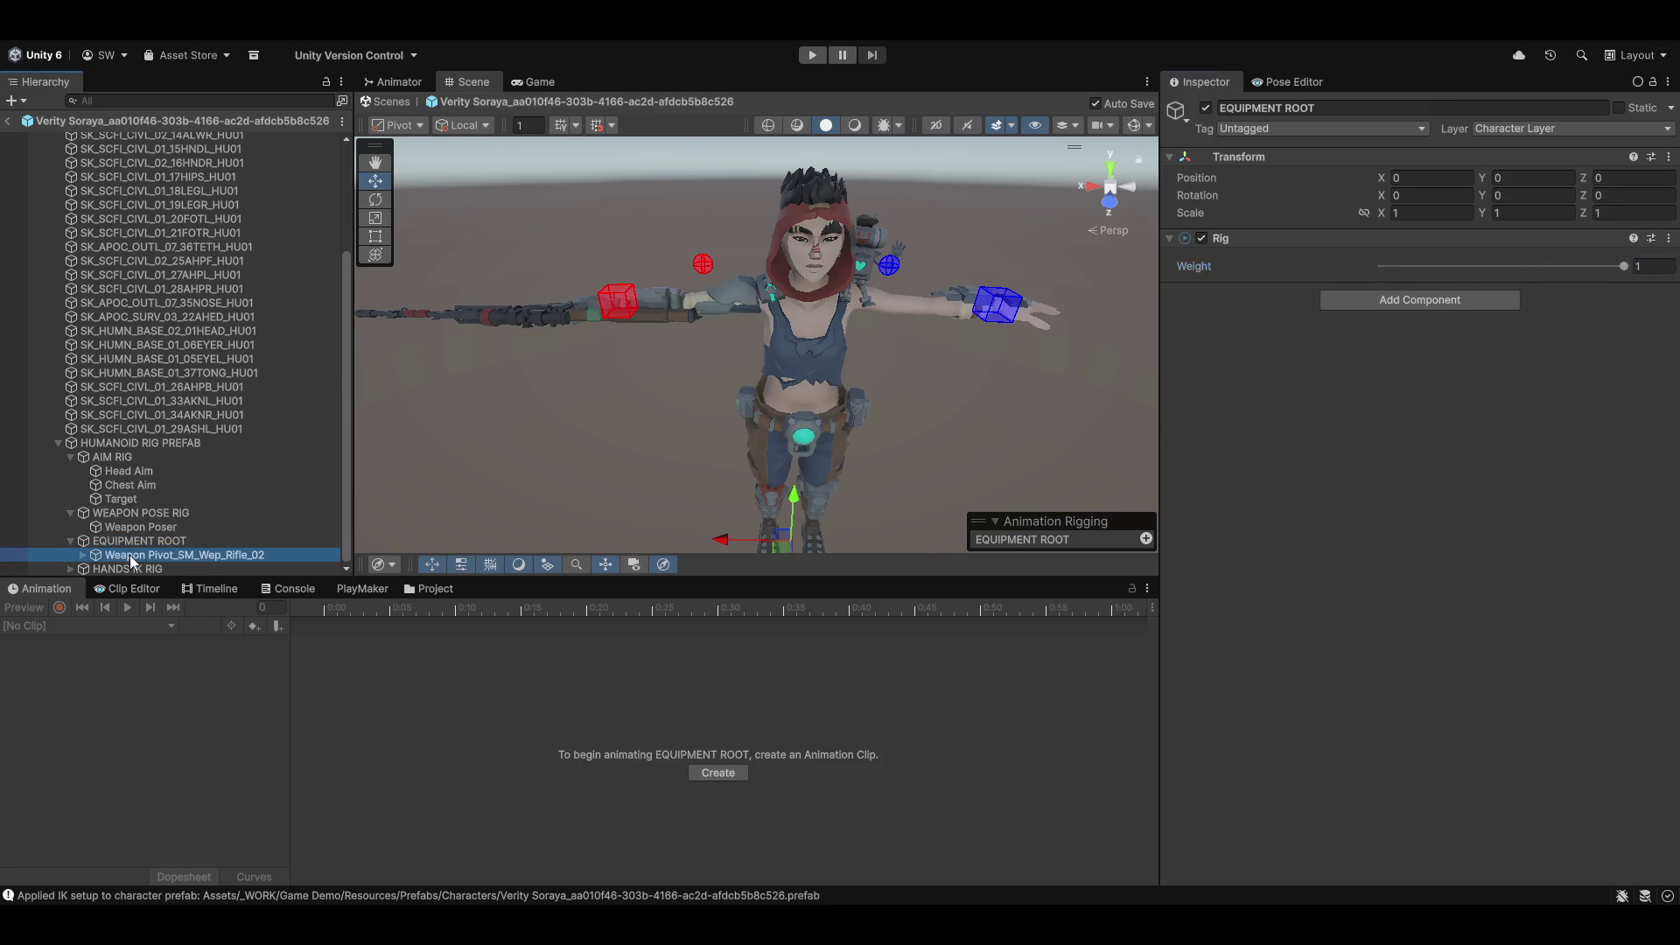
pyautogui.click(82, 555)
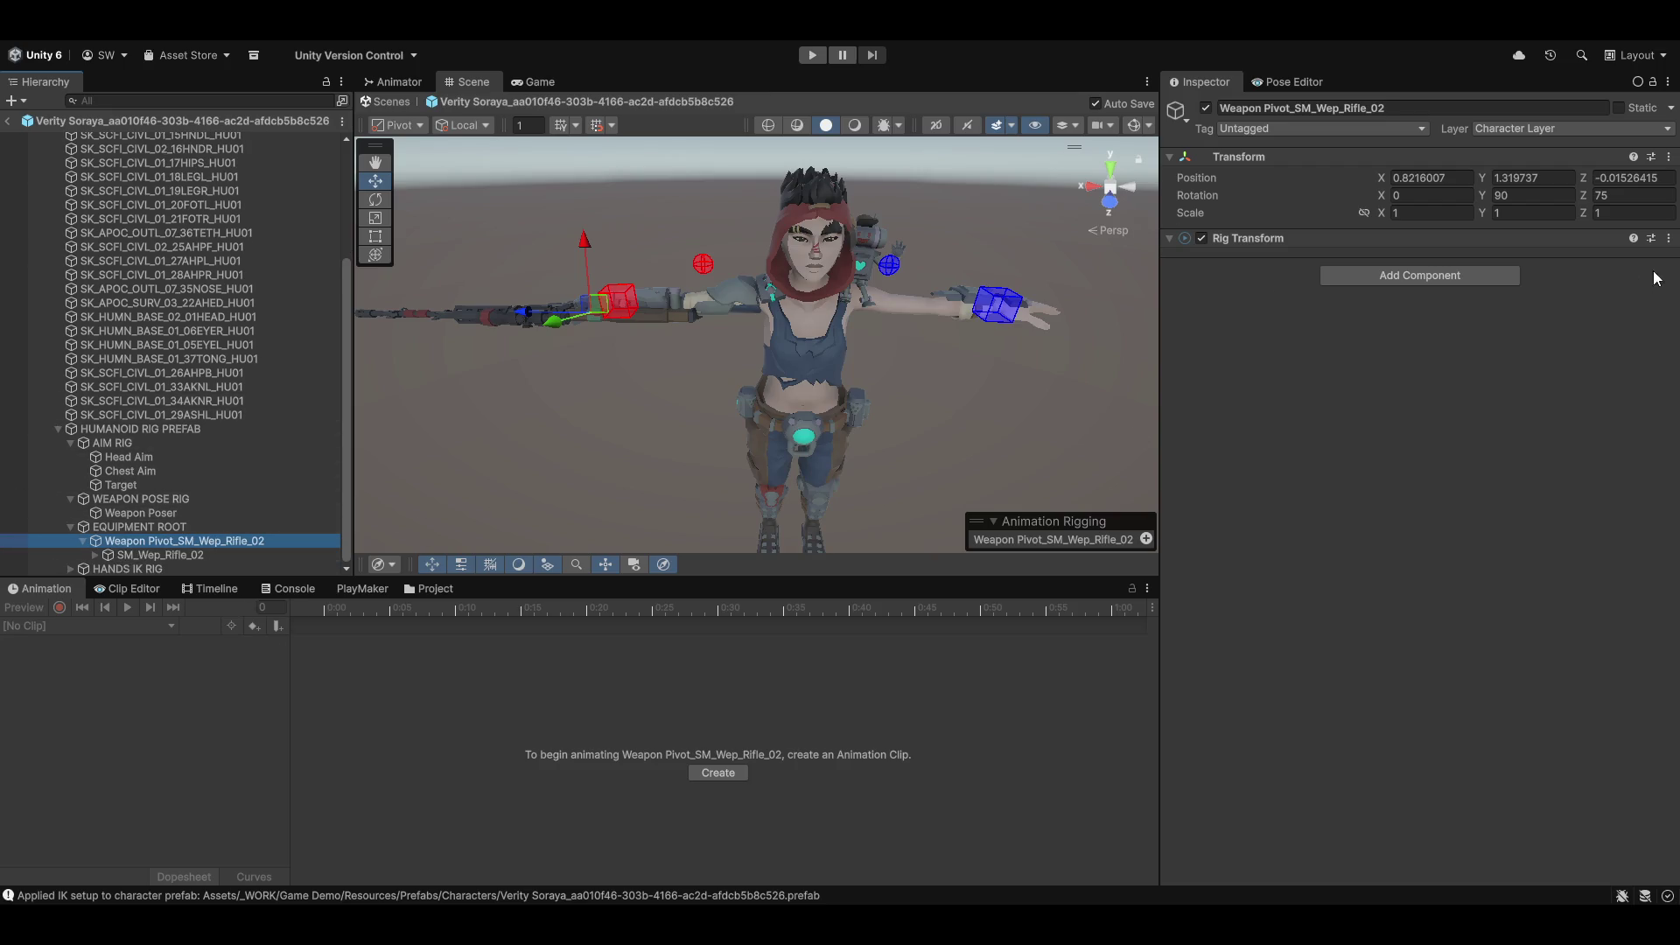
pyautogui.click(1499, 282)
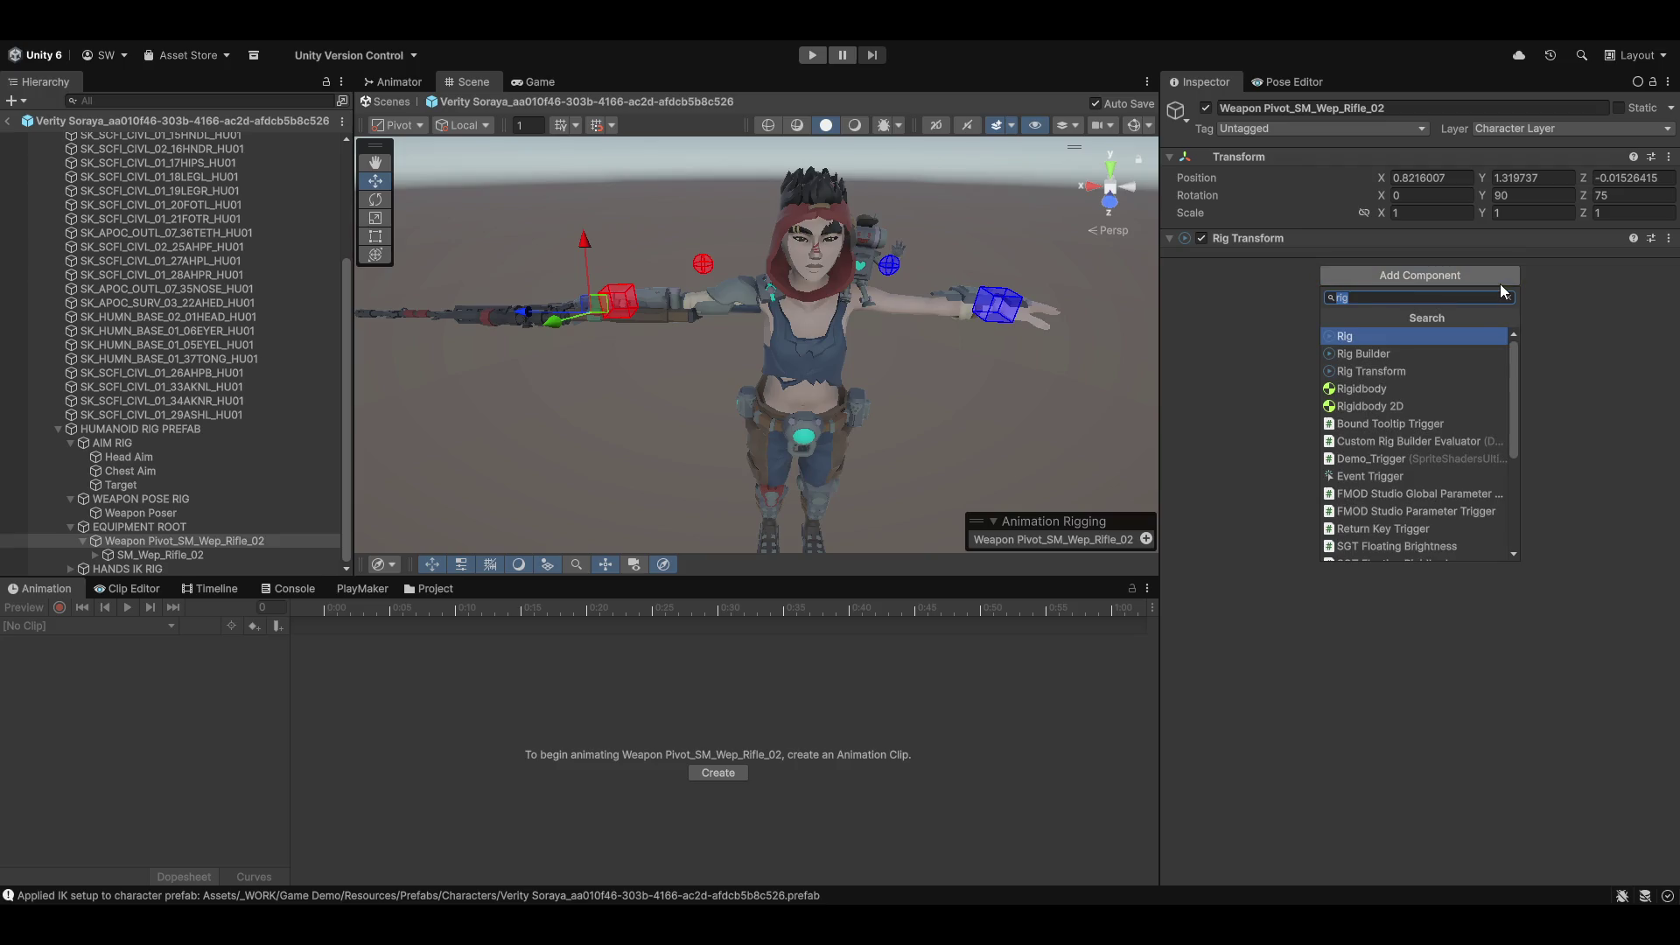
# Step: Add a Multi-Position Constraint to the weapon pivot, constraining the pivot itself
pyautogui.write('posi')
pyautogui.press('BackSpace')
pyautogui.press('Down')
pyautogui.press('Down')
pyautogui.press('Down')
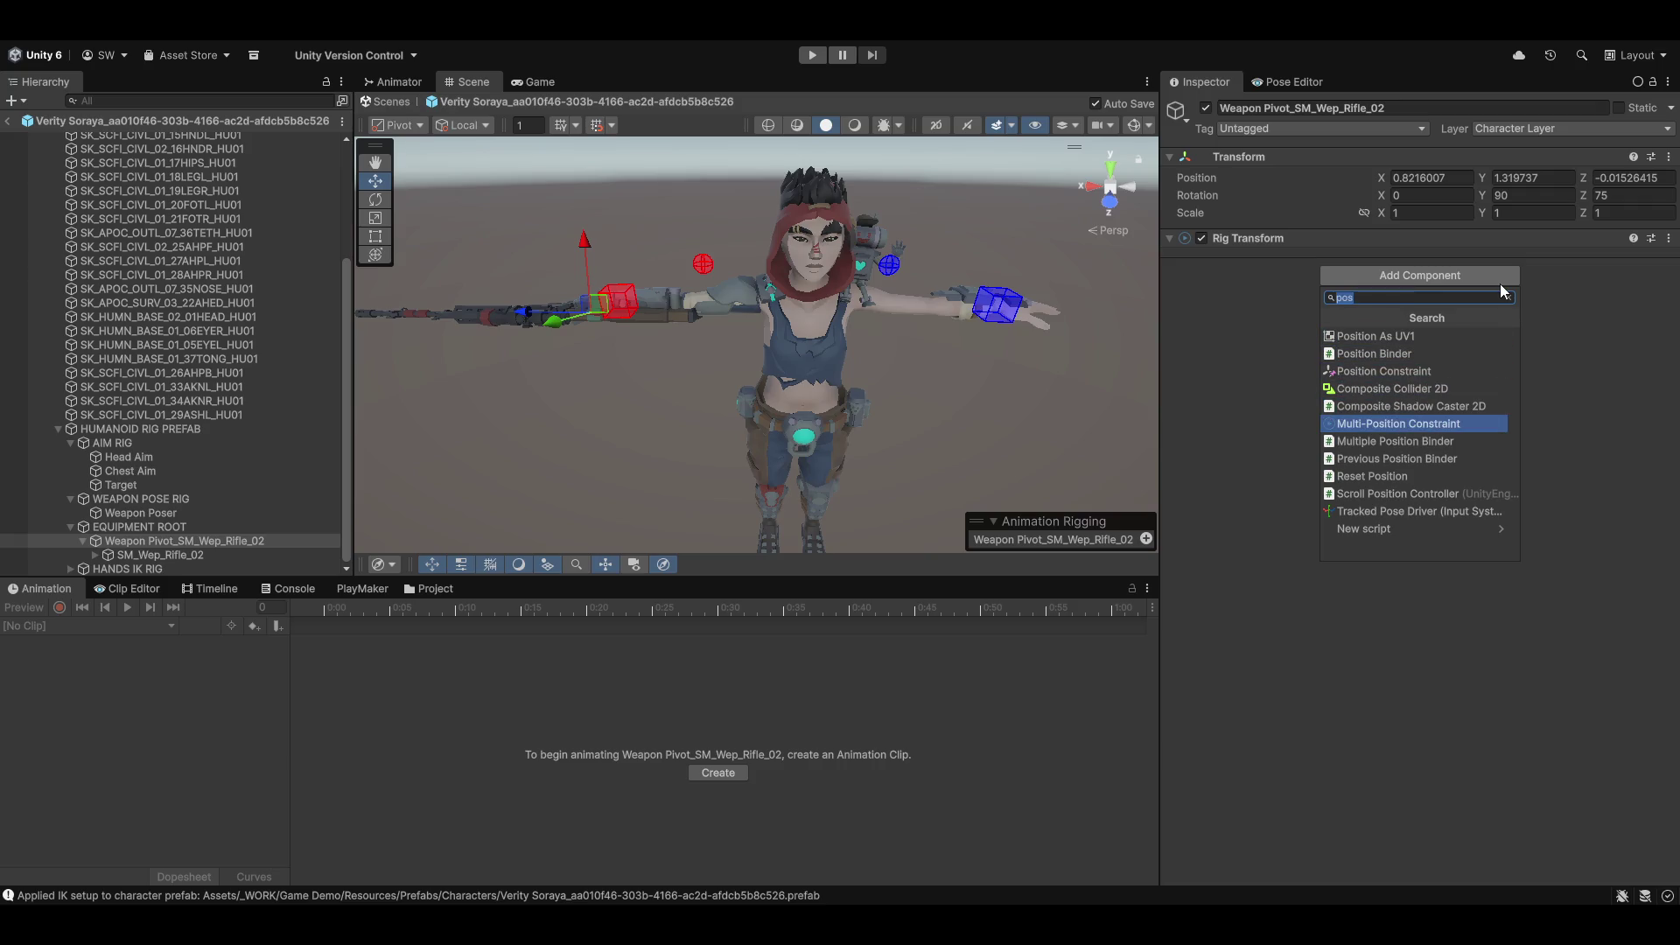
pyautogui.press('Return')
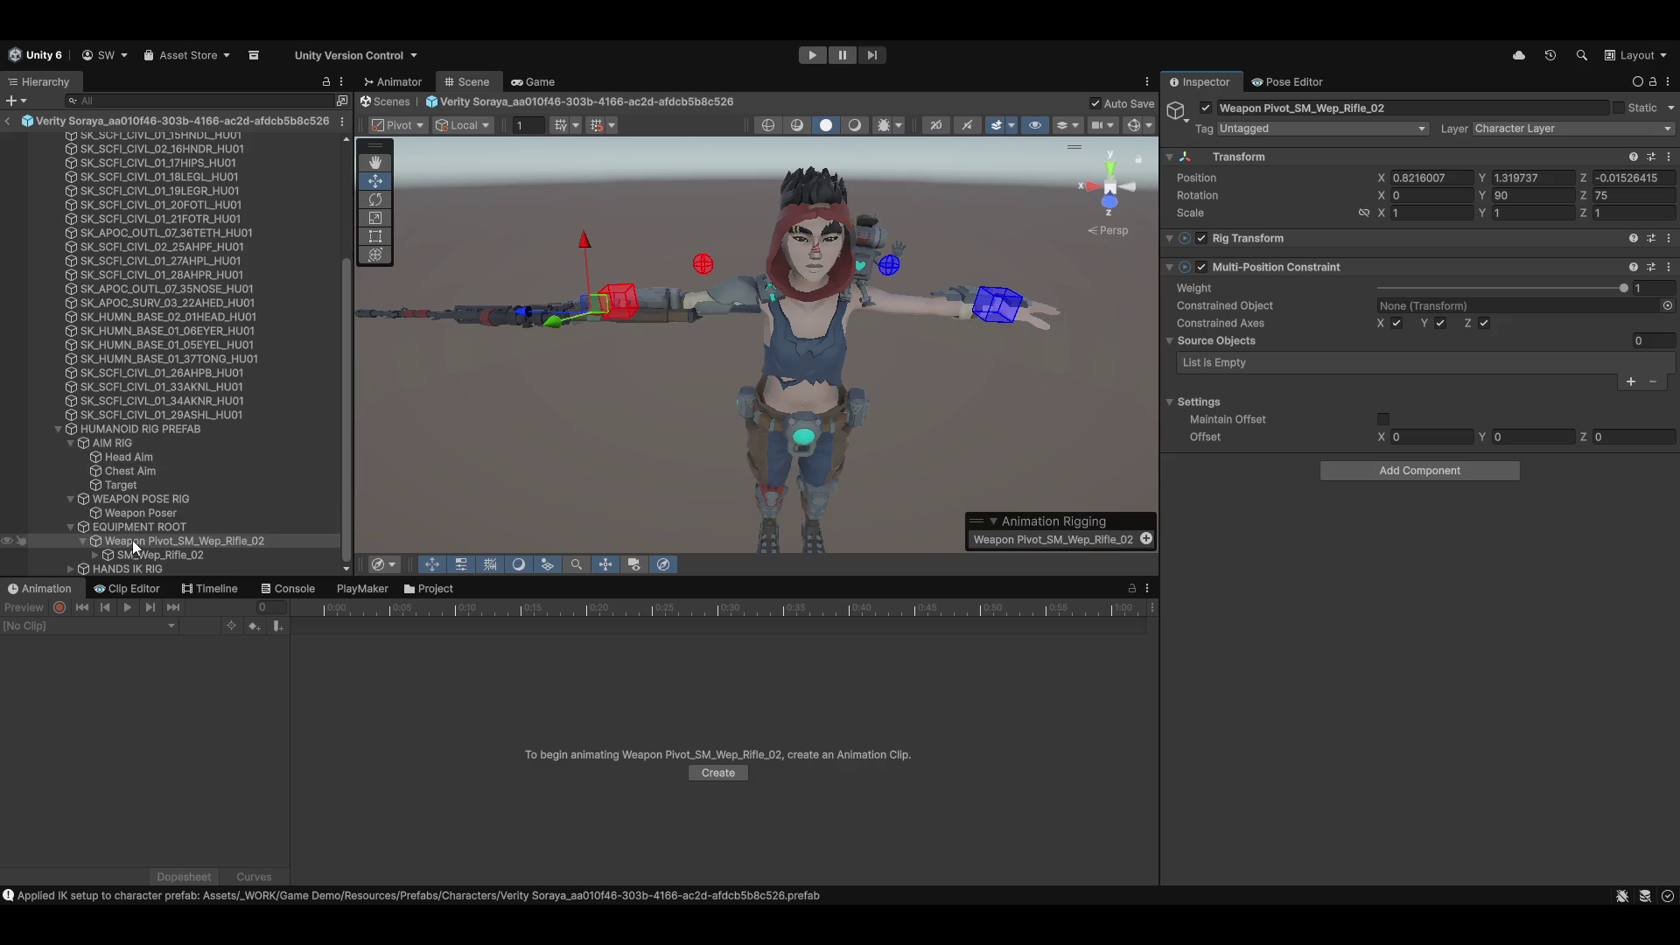
pyautogui.moveTo(136, 547); pyautogui.dragTo(1503, 306)
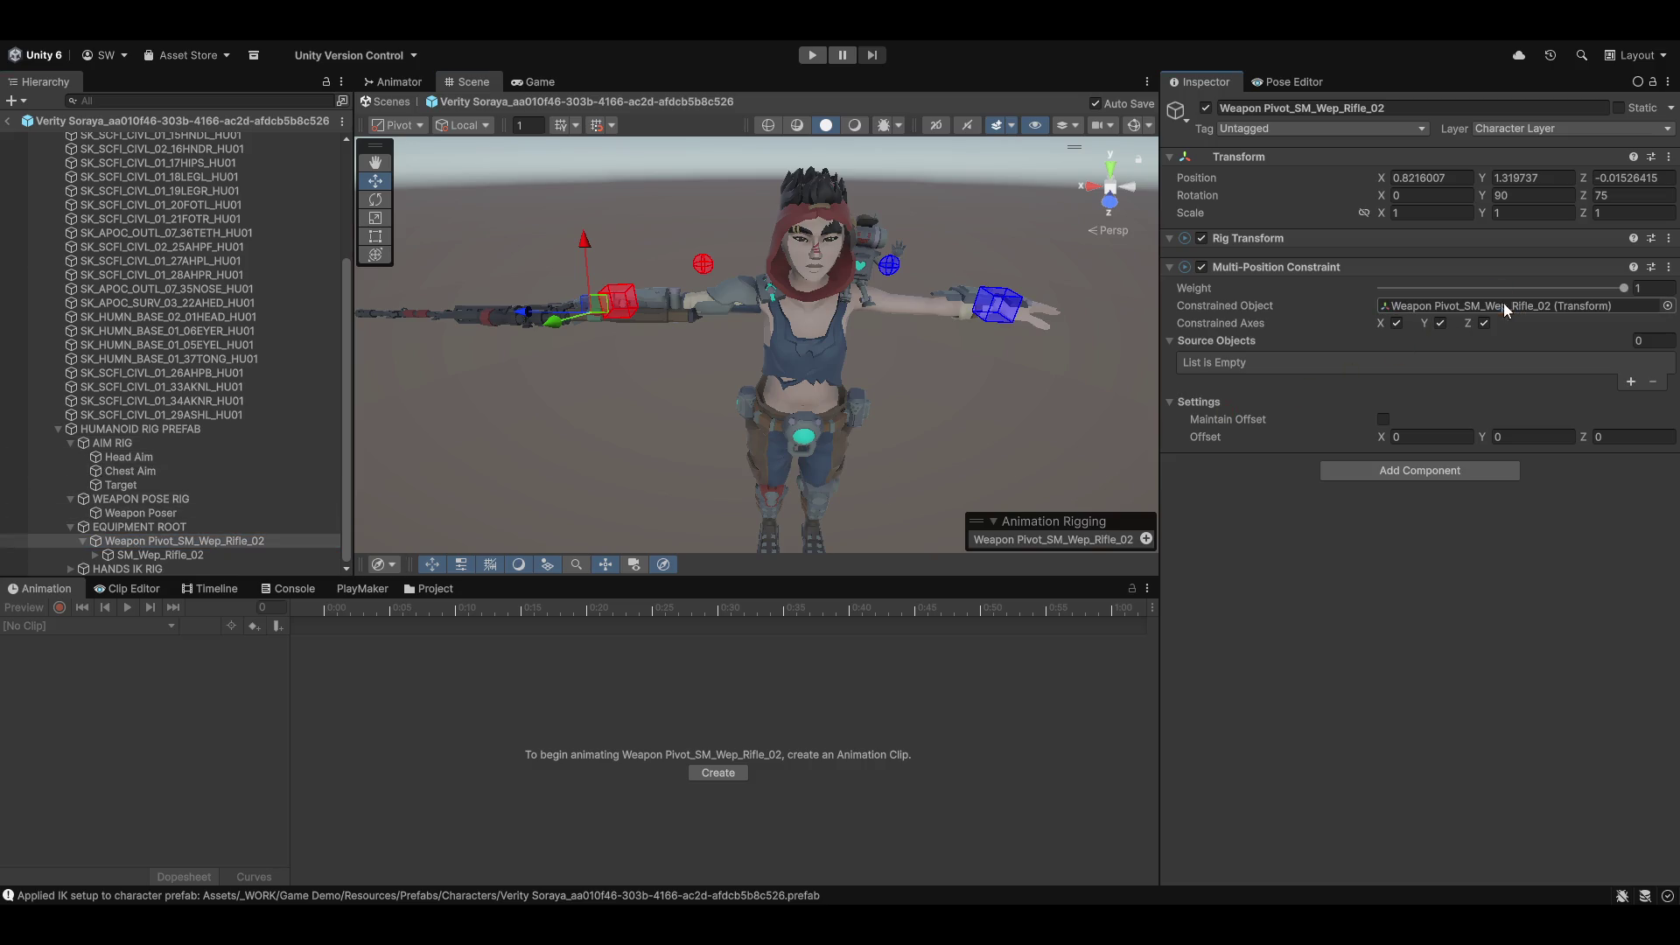
pyautogui.click(1631, 382)
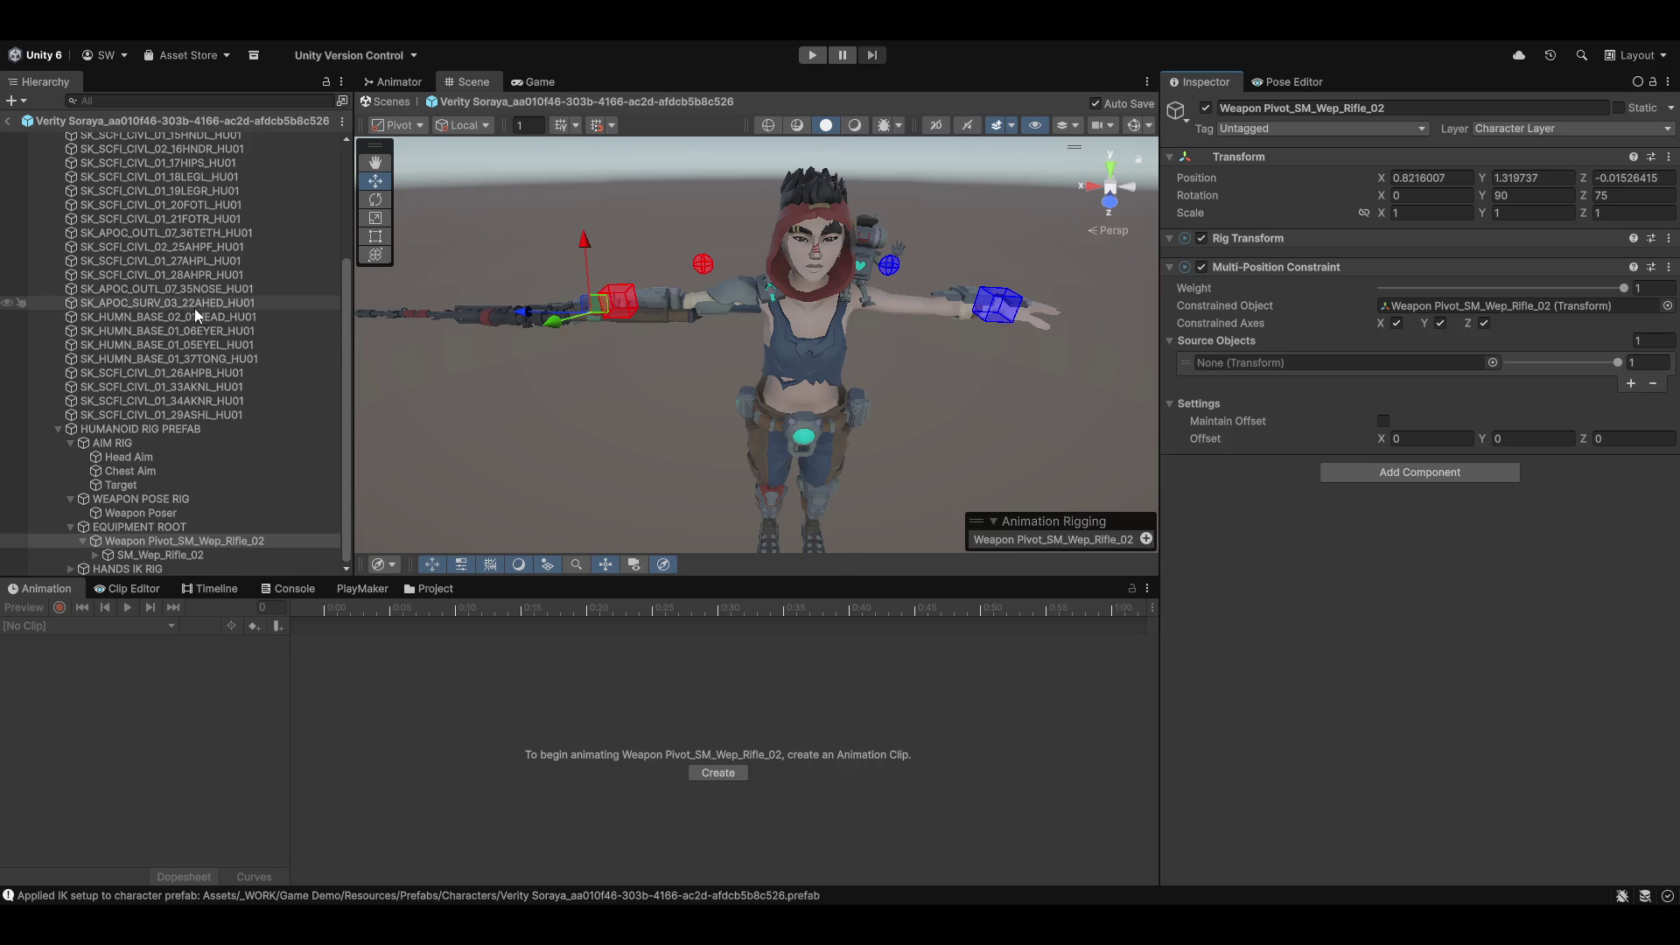
# Step: Use clavicle_r as the constraint's source and enable Maintain Offset
pyautogui.scroll(5, 196, 311)
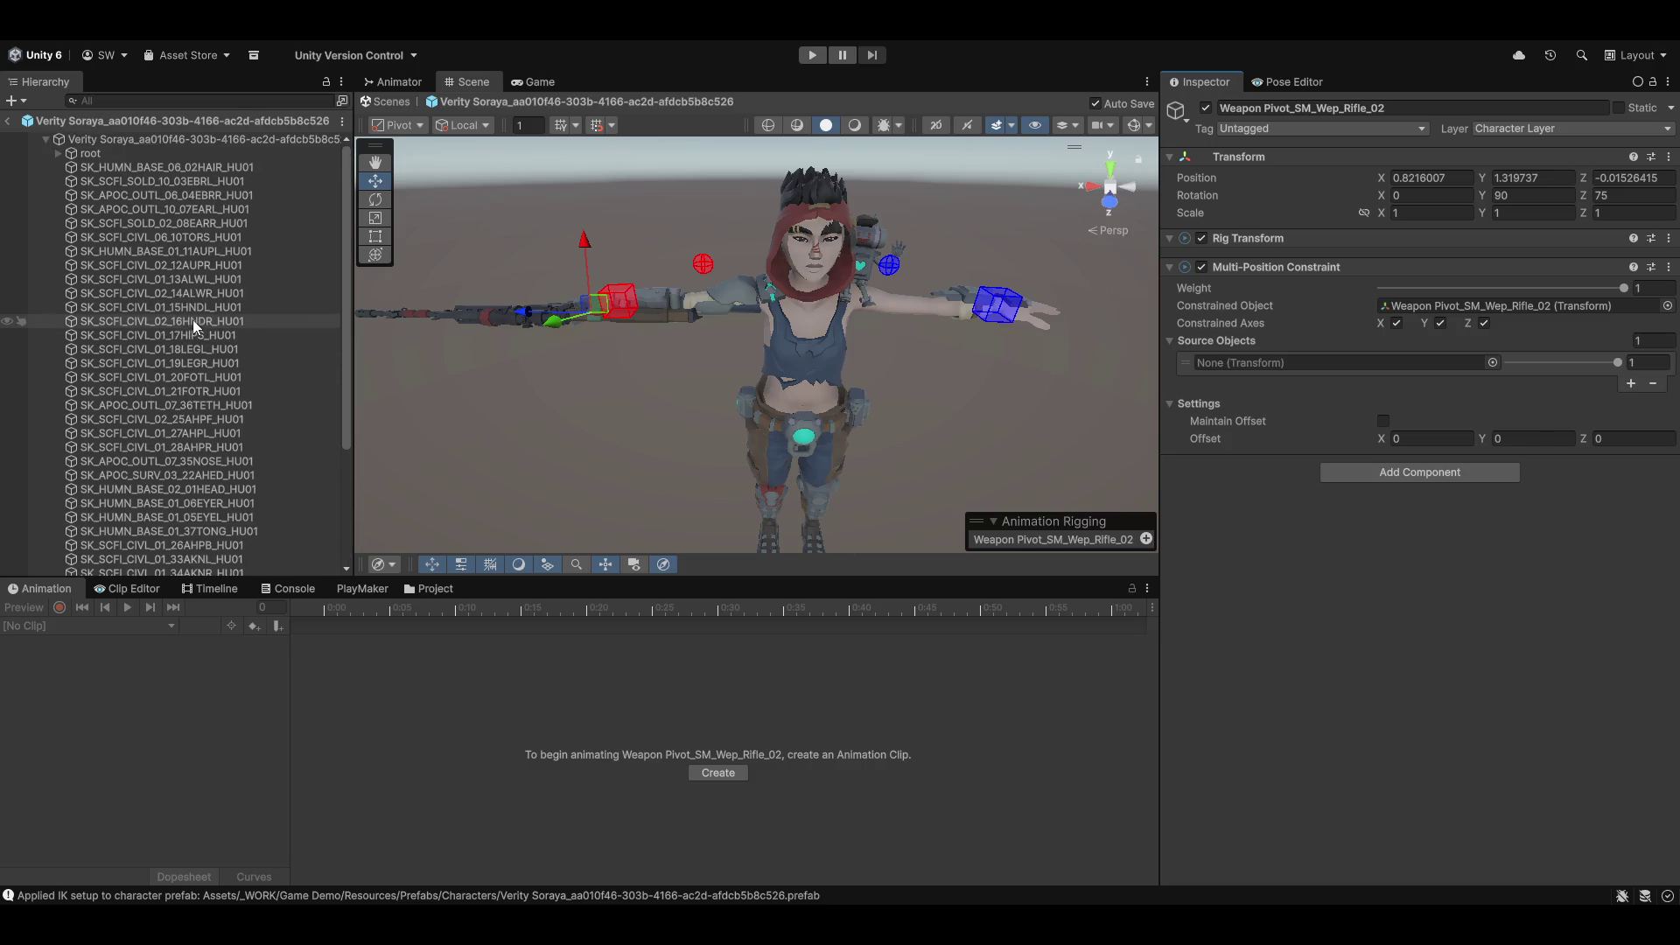
pyautogui.click(59, 153)
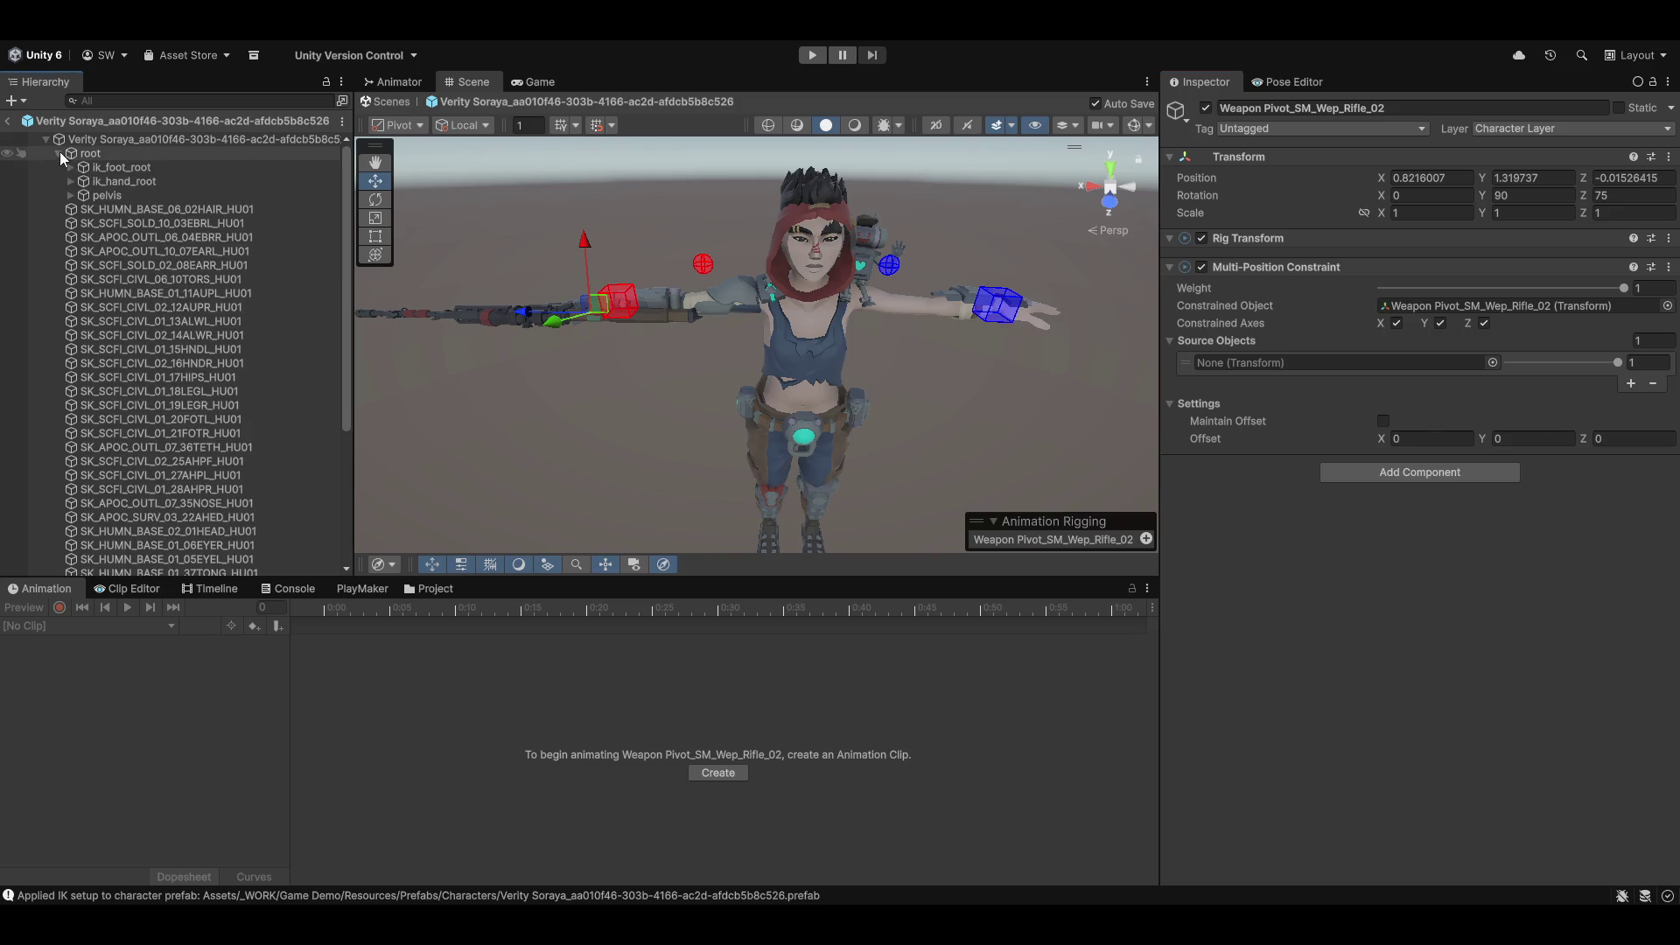
pyautogui.click(71, 196)
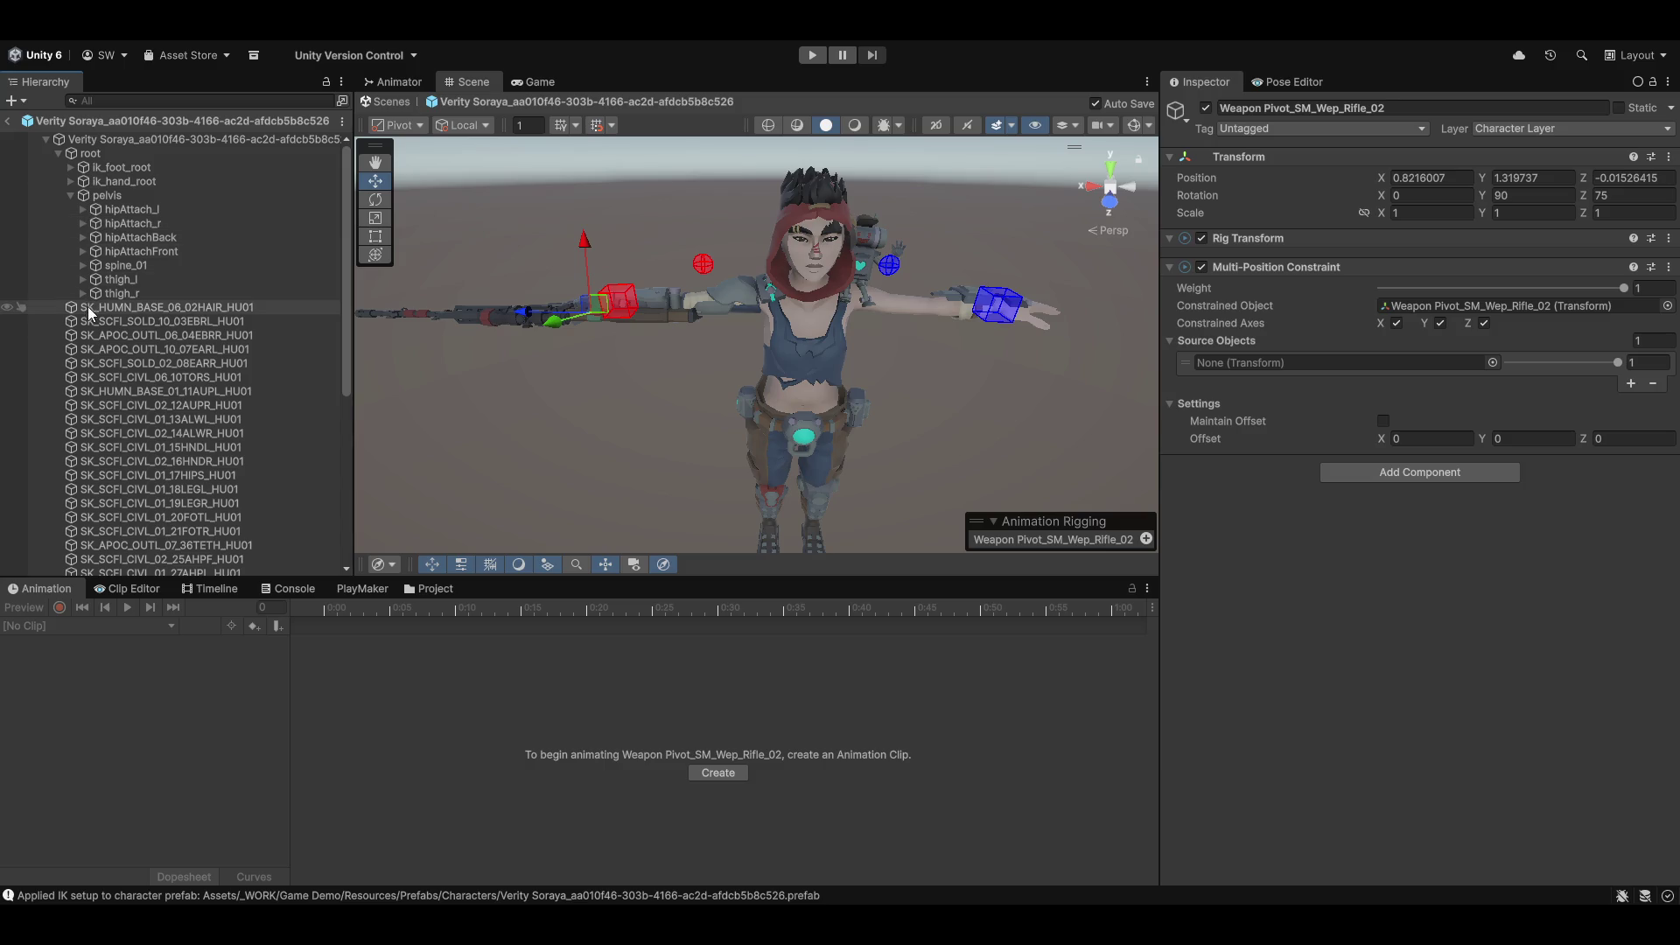
pyautogui.click(83, 265)
pyautogui.click(95, 279)
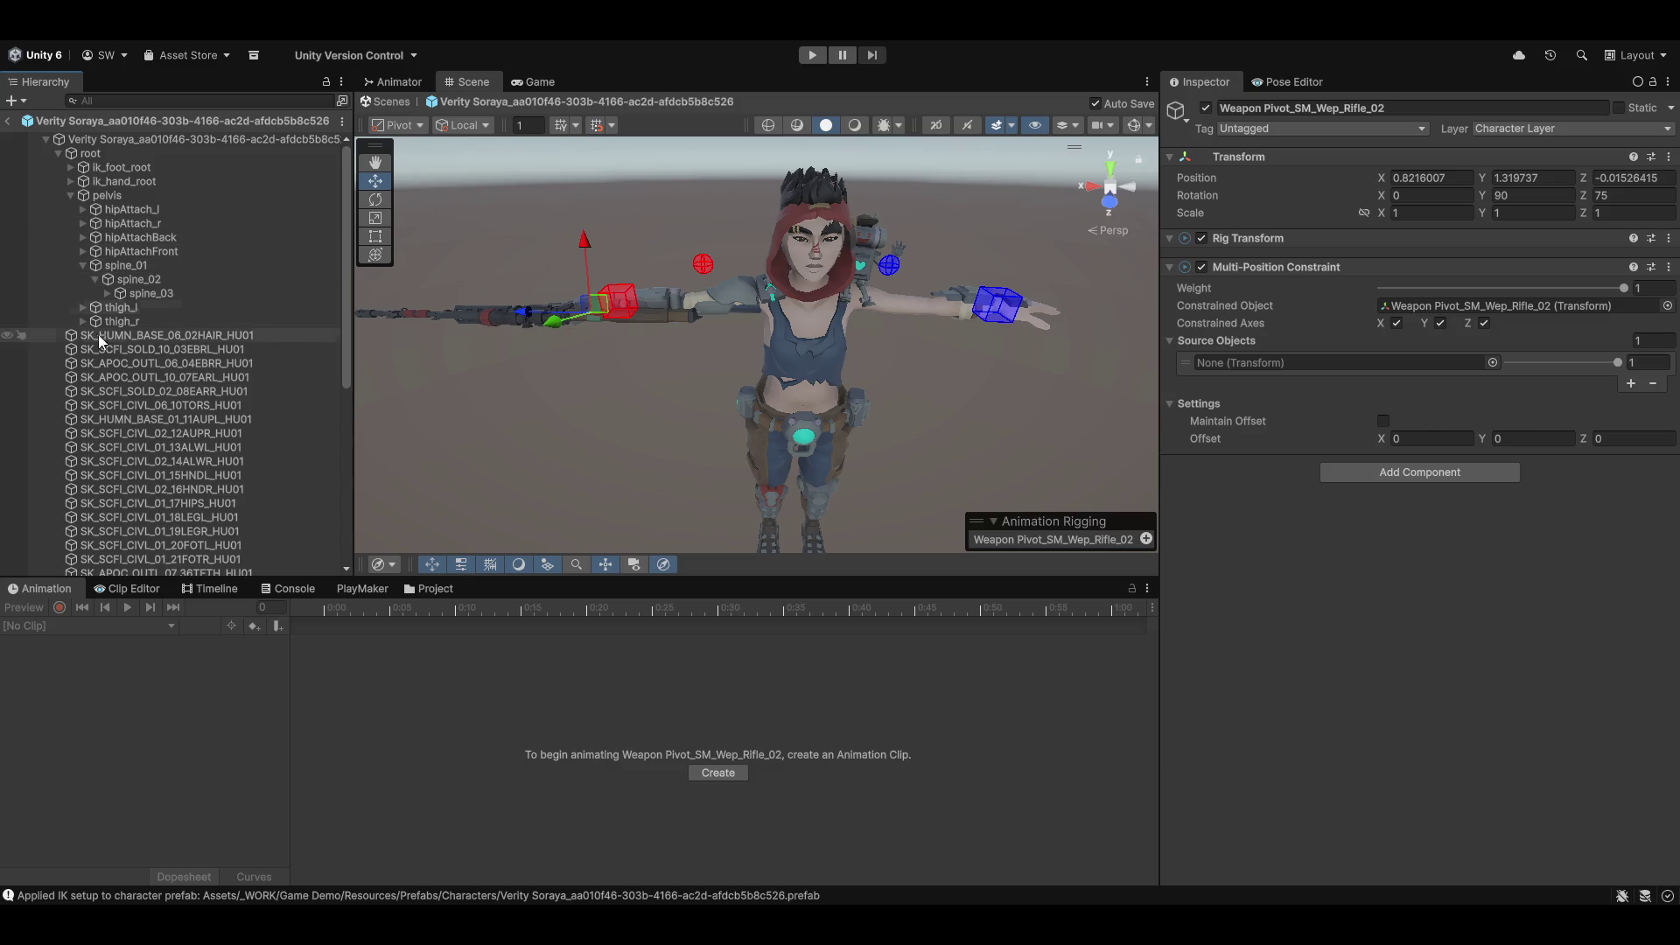
pyautogui.click(107, 294)
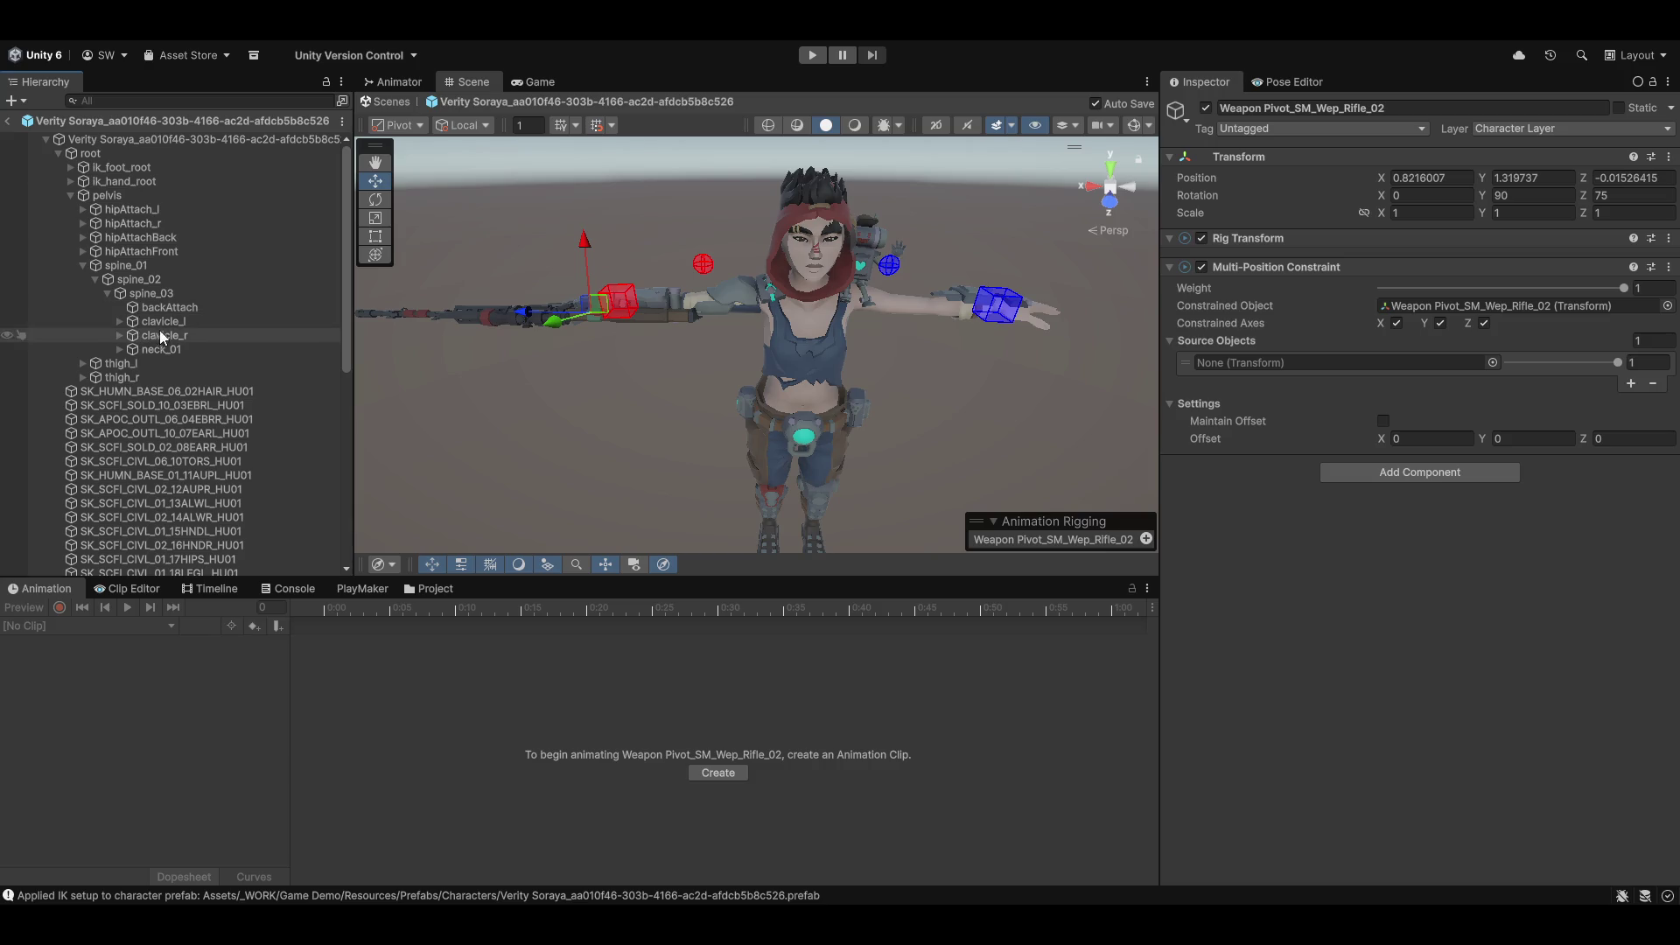
pyautogui.click(164, 335)
pyautogui.moveTo(1540, 337)
pyautogui.mouseDown()
pyautogui.moveTo(1543, 311)
pyautogui.moveTo(1287, 364)
pyautogui.mouseUp()
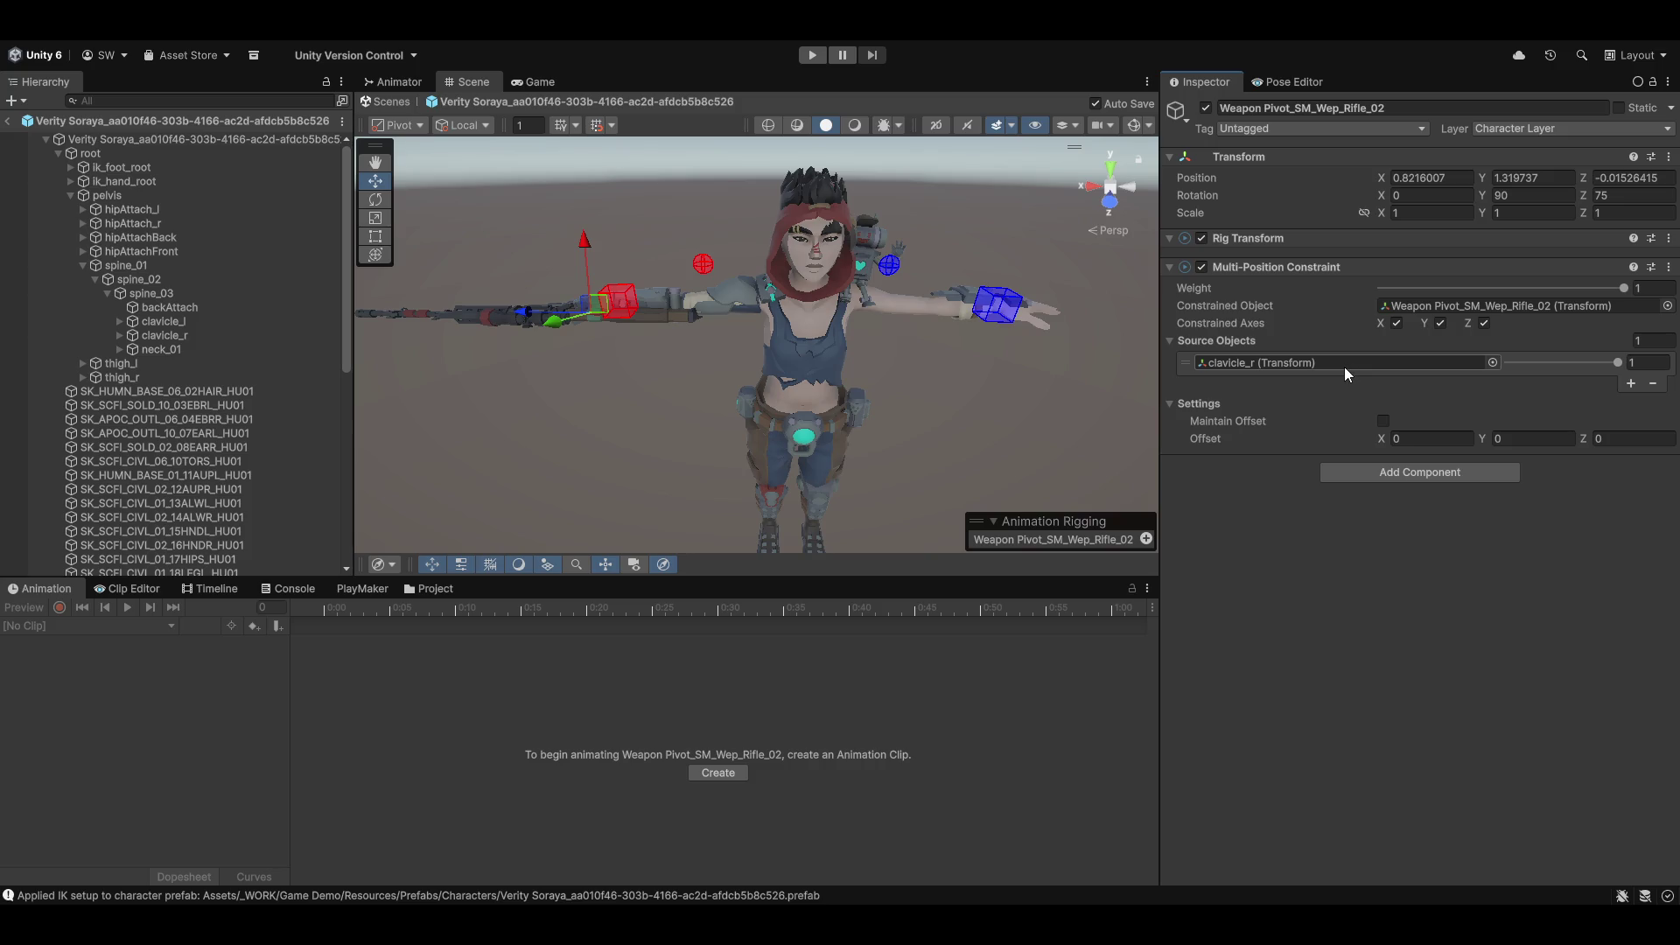
pyautogui.click(1383, 420)
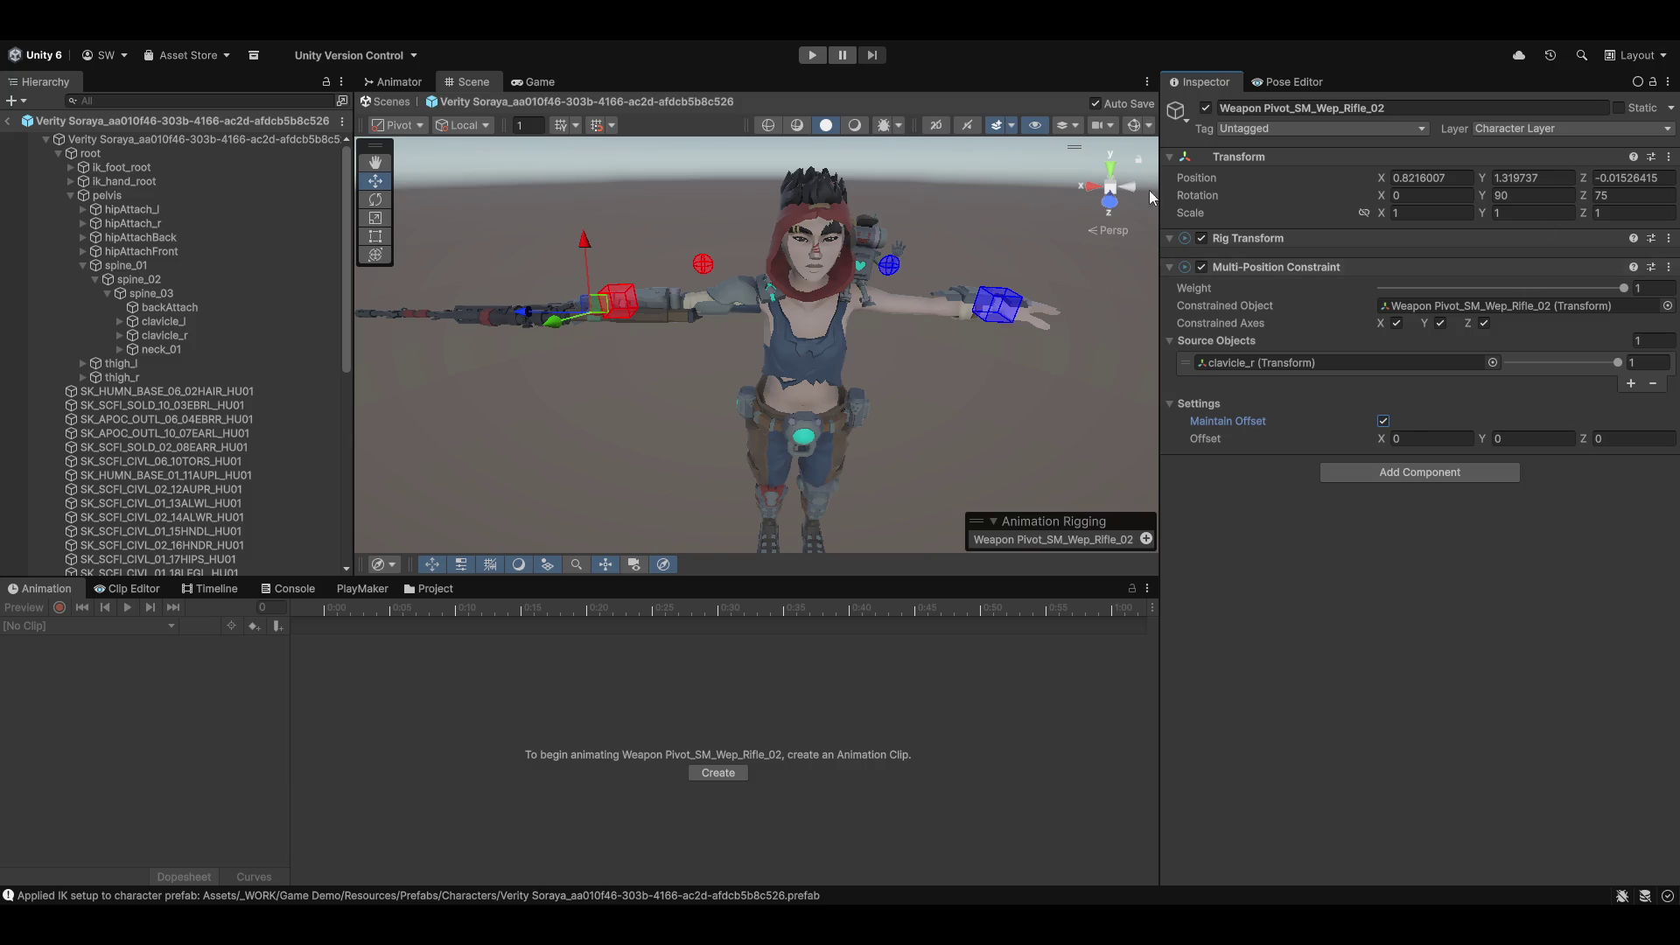
# Step: Return to the desert scene and scrub the idle preview to see the rifle hold
pyautogui.click(8, 122)
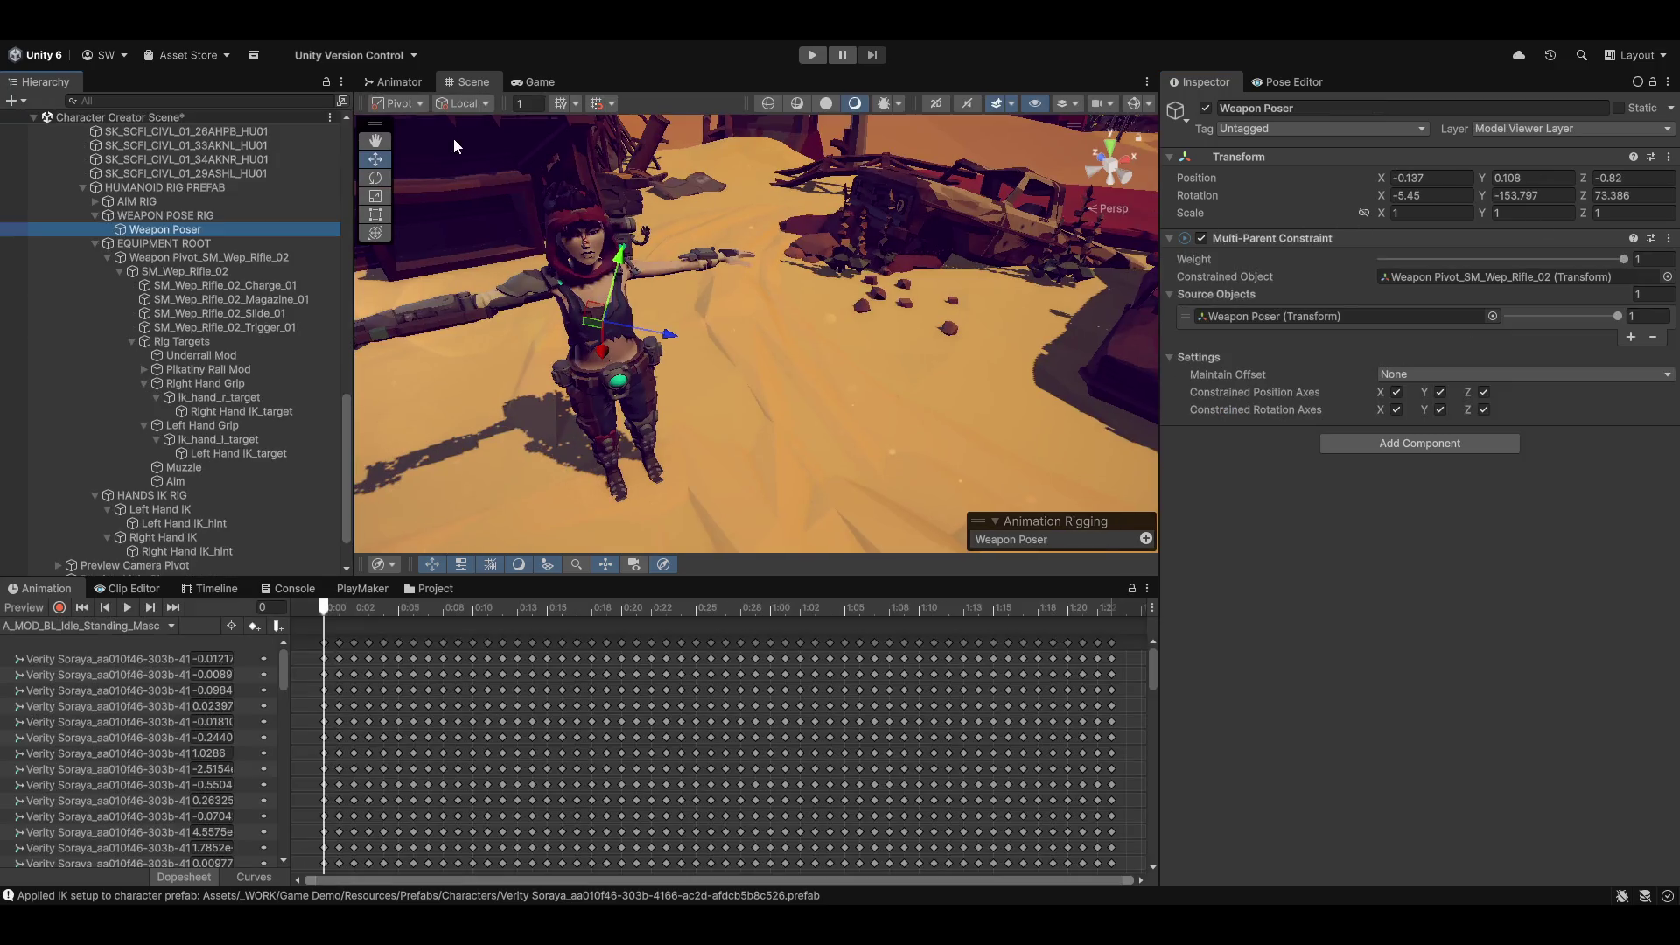
pyautogui.moveTo(815, 294); pyautogui.dragTo(539, 438)
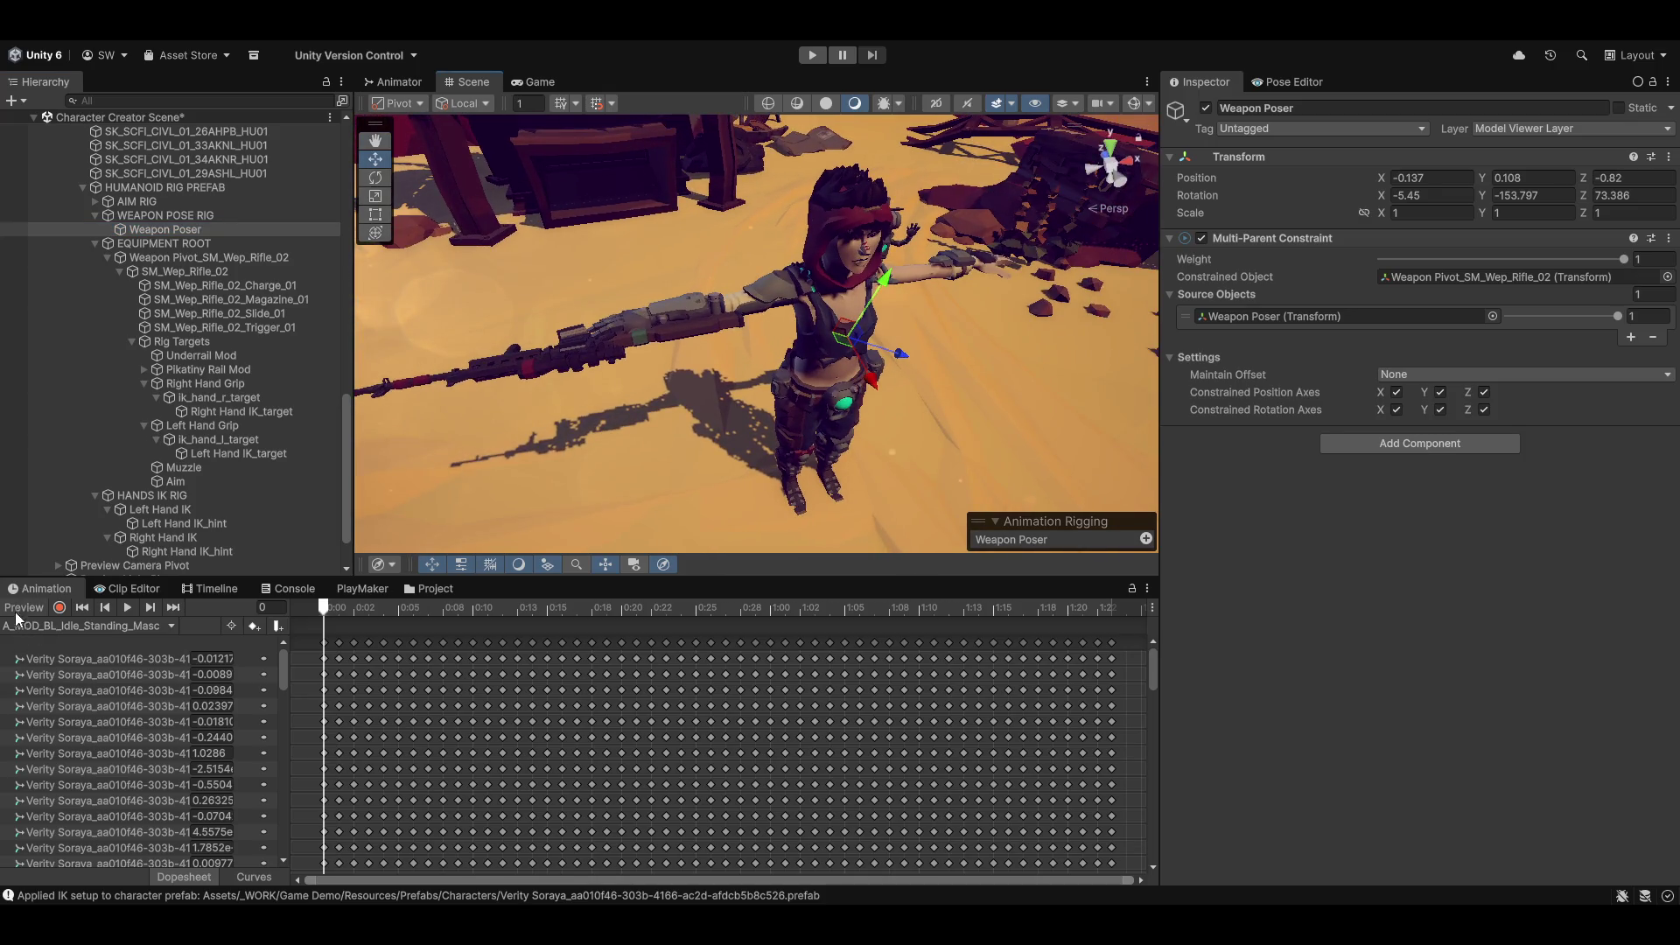
pyautogui.click(45, 607)
pyautogui.moveTo(857, 299)
pyautogui.mouseDown()
pyautogui.moveTo(899, 296)
pyautogui.moveTo(639, 312)
pyautogui.mouseUp()
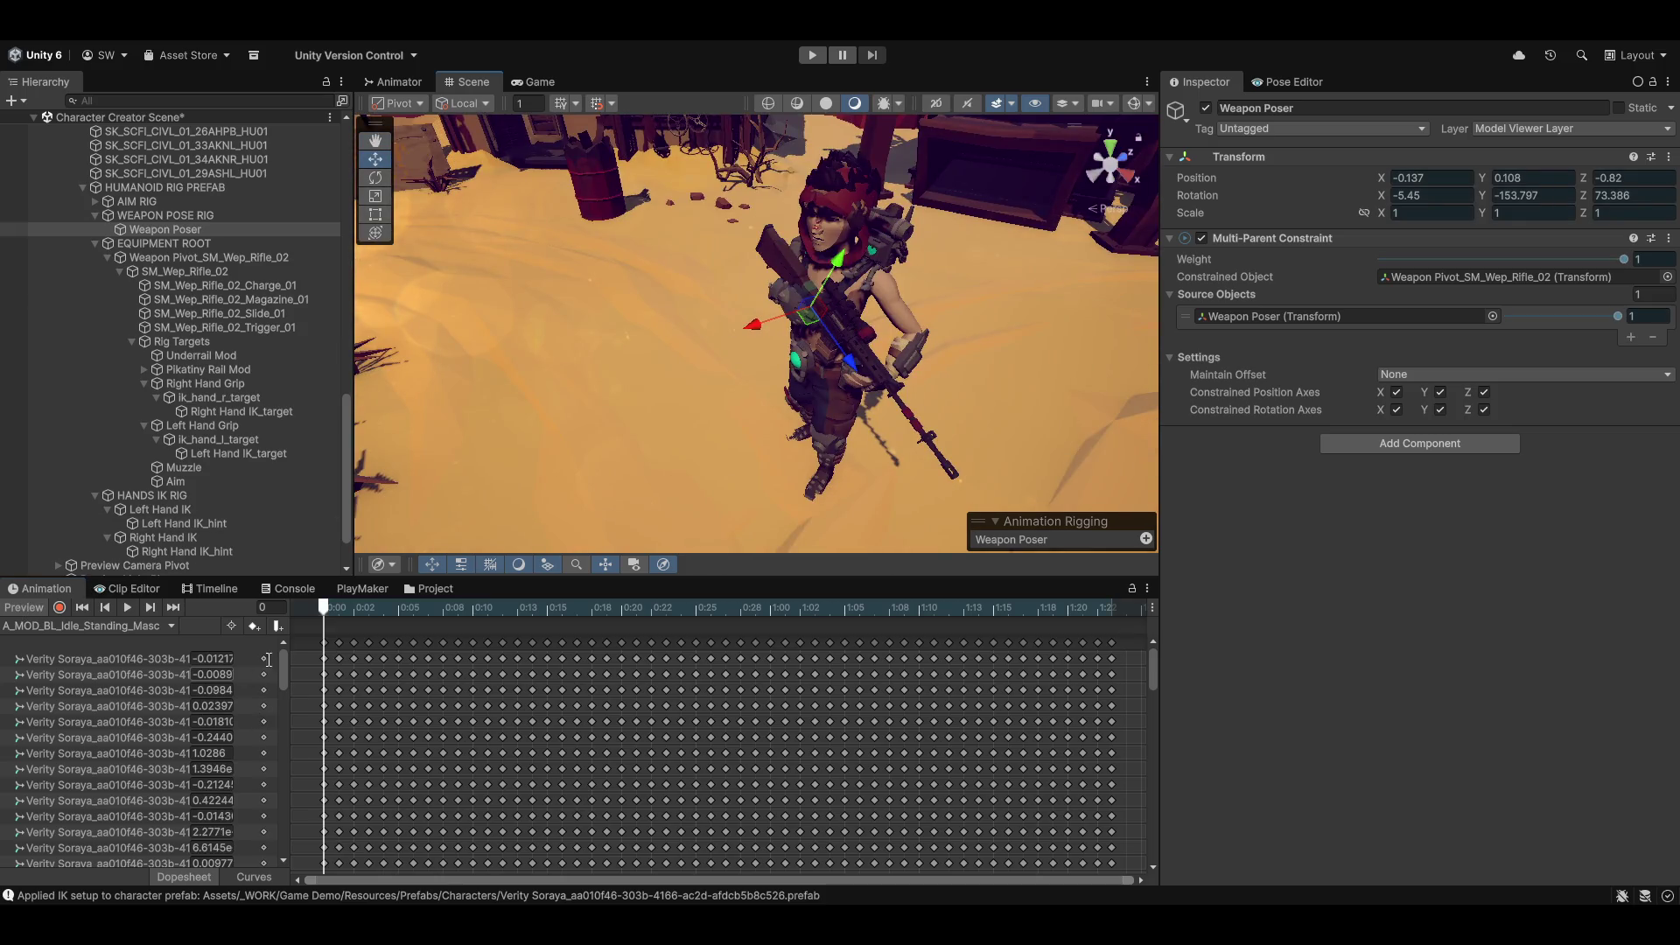
pyautogui.moveTo(326, 612)
pyautogui.mouseDown()
pyautogui.moveTo(738, 608)
pyautogui.moveTo(324, 607)
pyautogui.mouseUp()
# Step: Select Verity Soraya in the Hierarchy
pyautogui.scroll(-2, 261, 388)
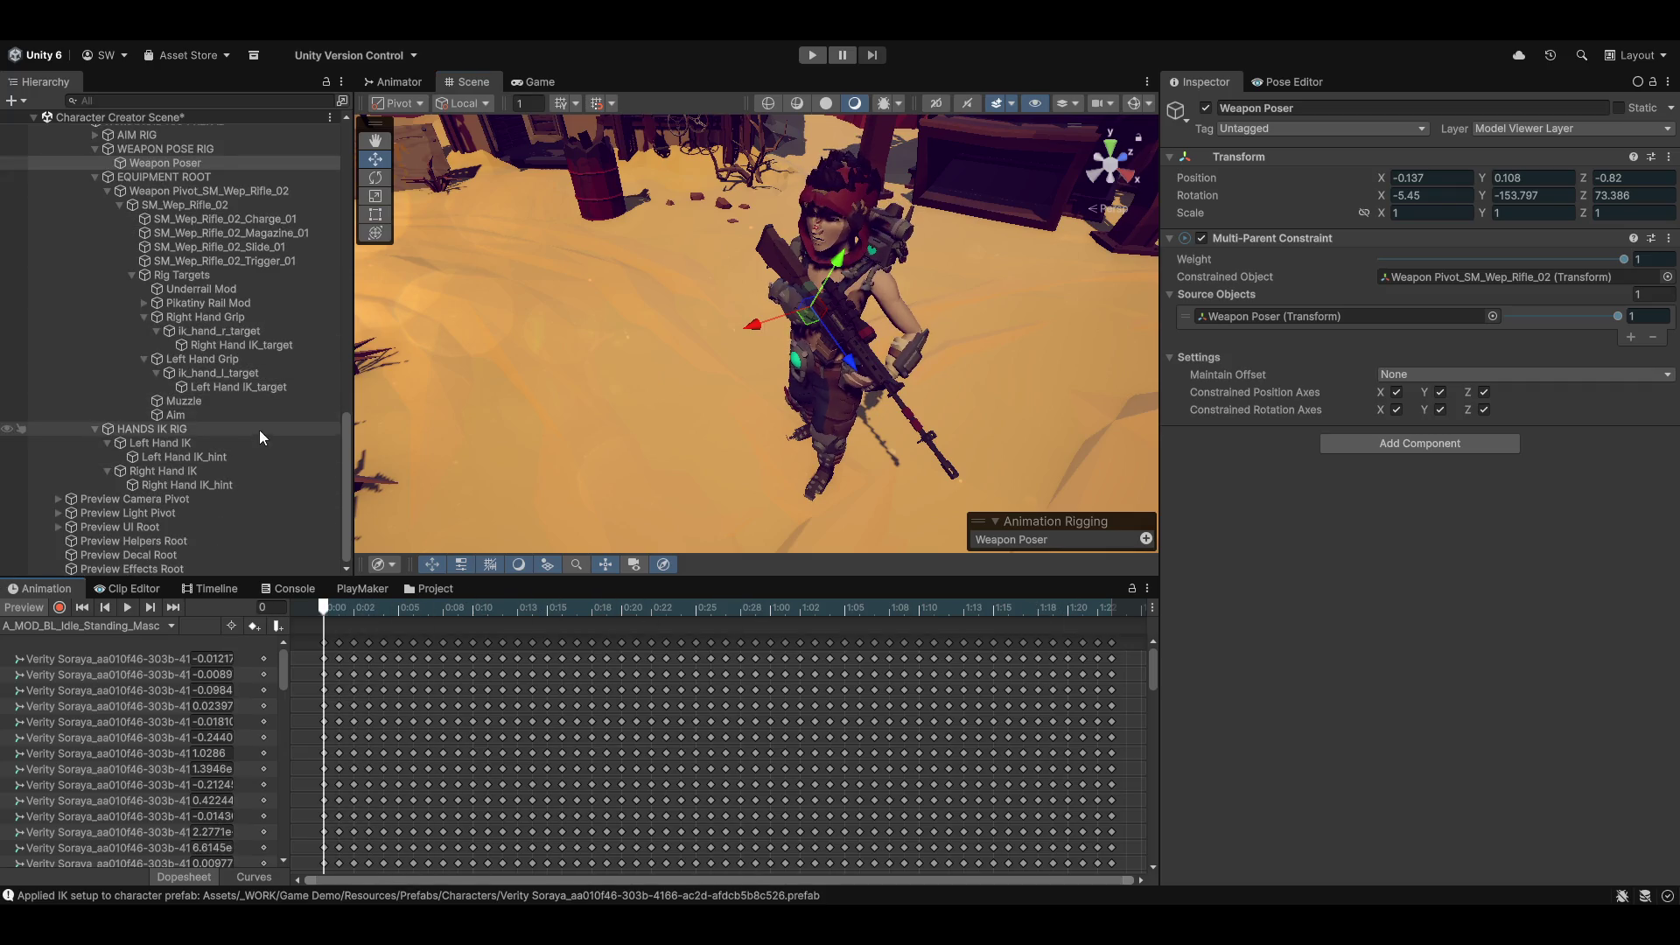
pyautogui.scroll(3, 166, 377)
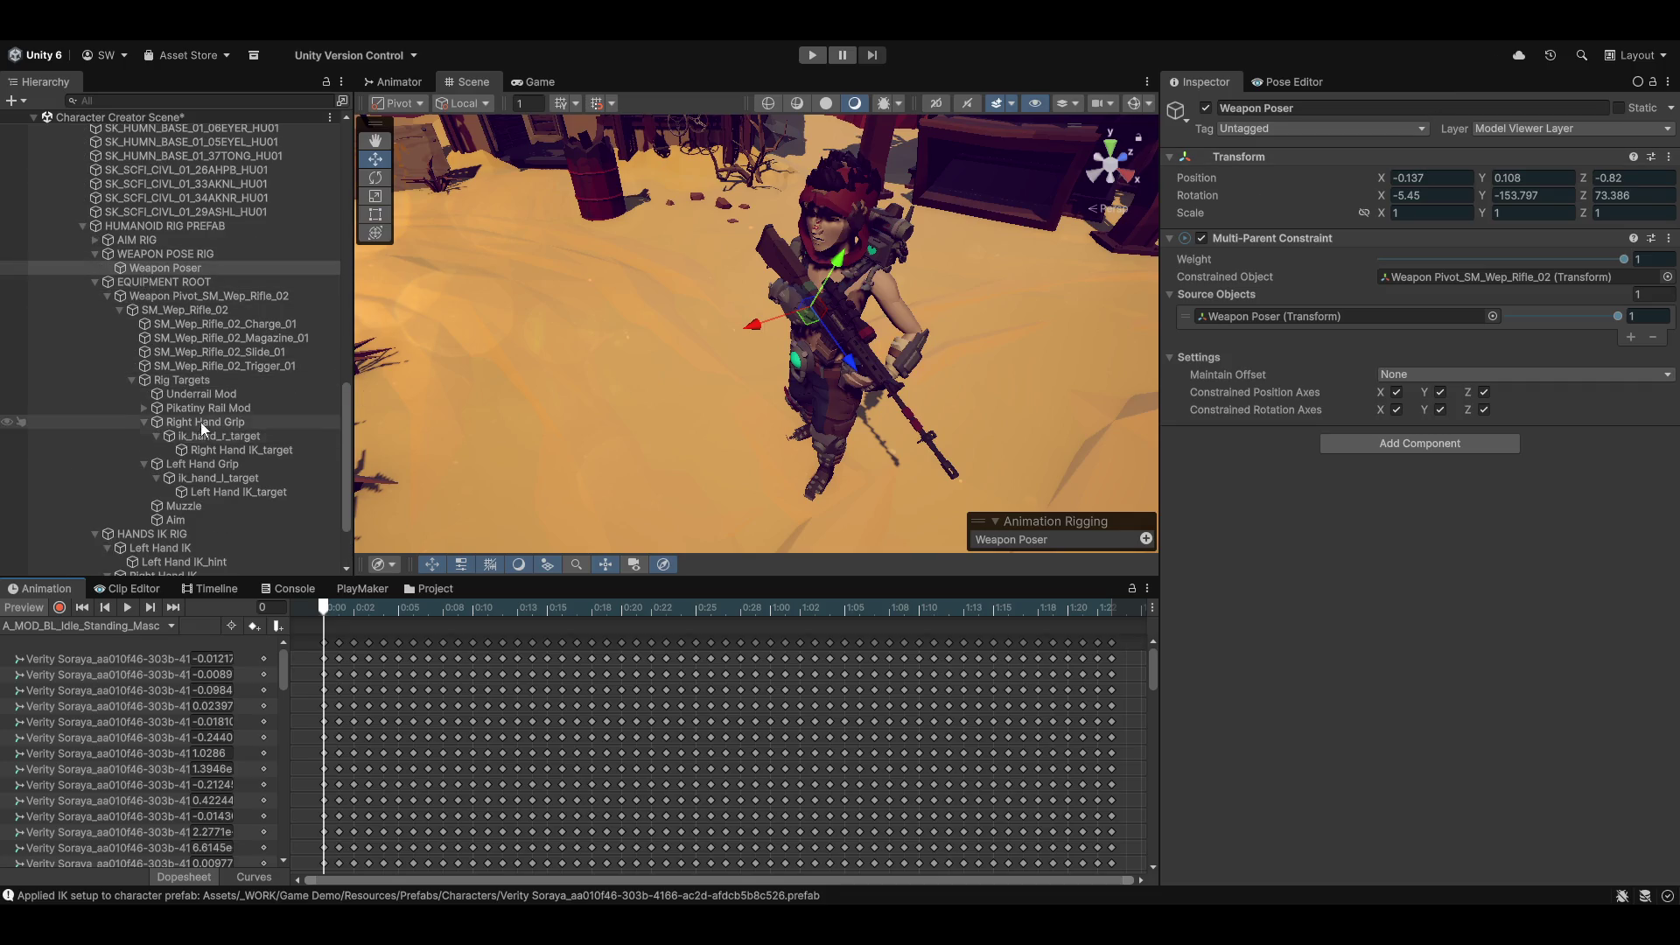
pyautogui.scroll(-3, 184, 455)
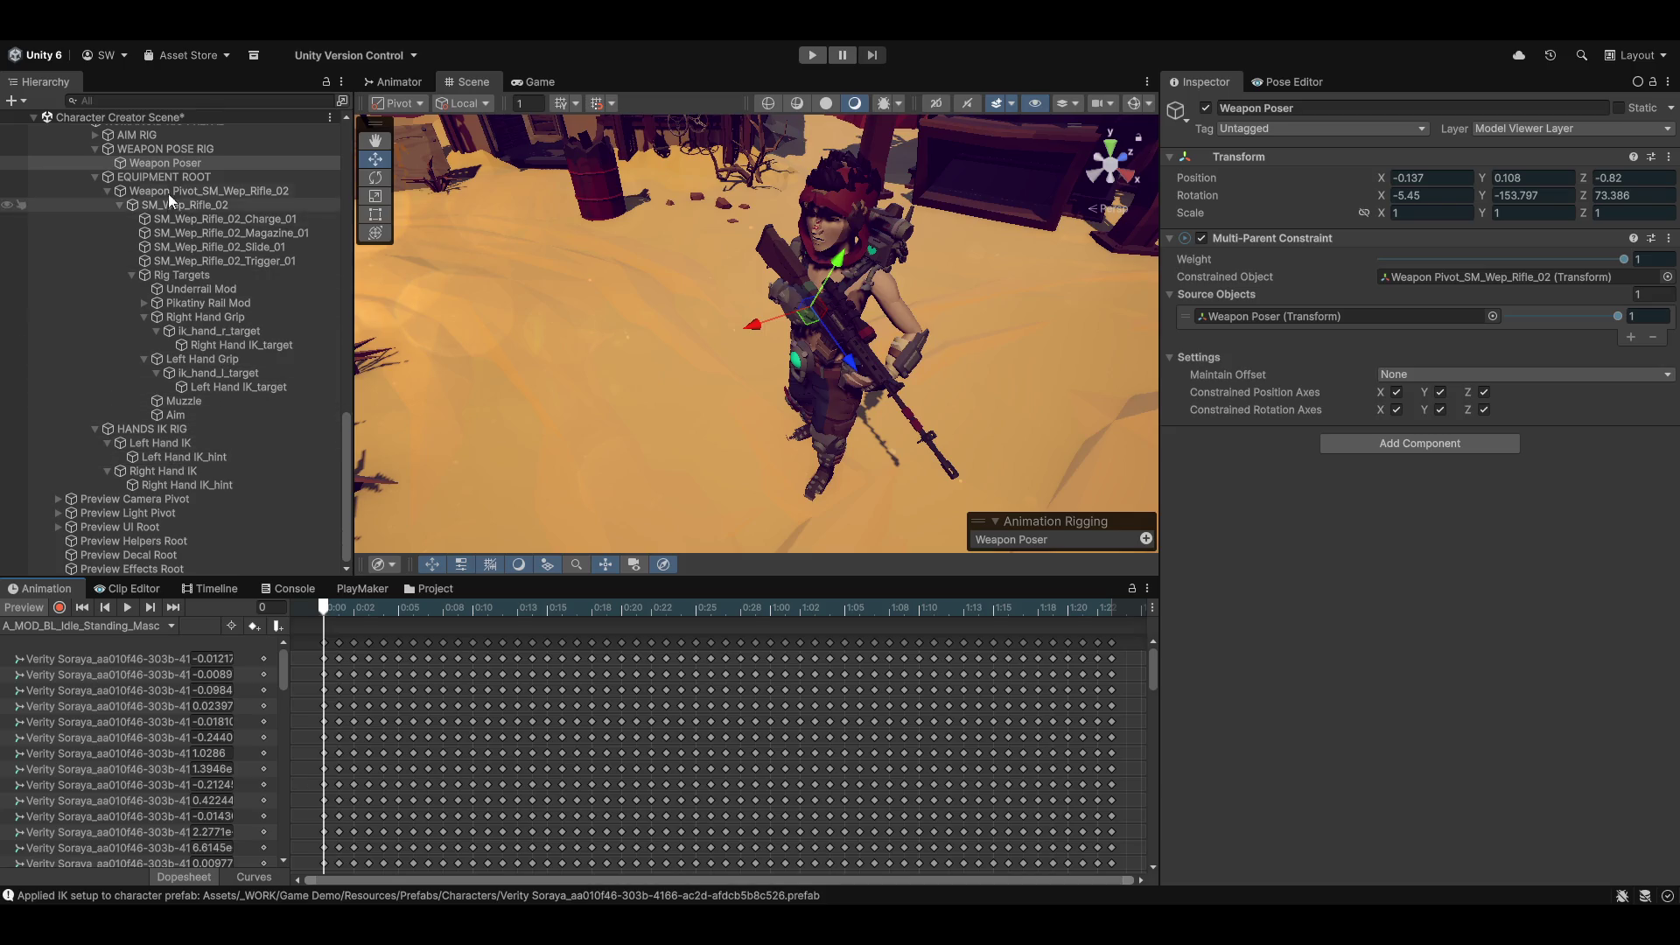
pyautogui.scroll(4, 206, 317)
pyautogui.scroll(10, 203, 324)
pyautogui.click(171, 291)
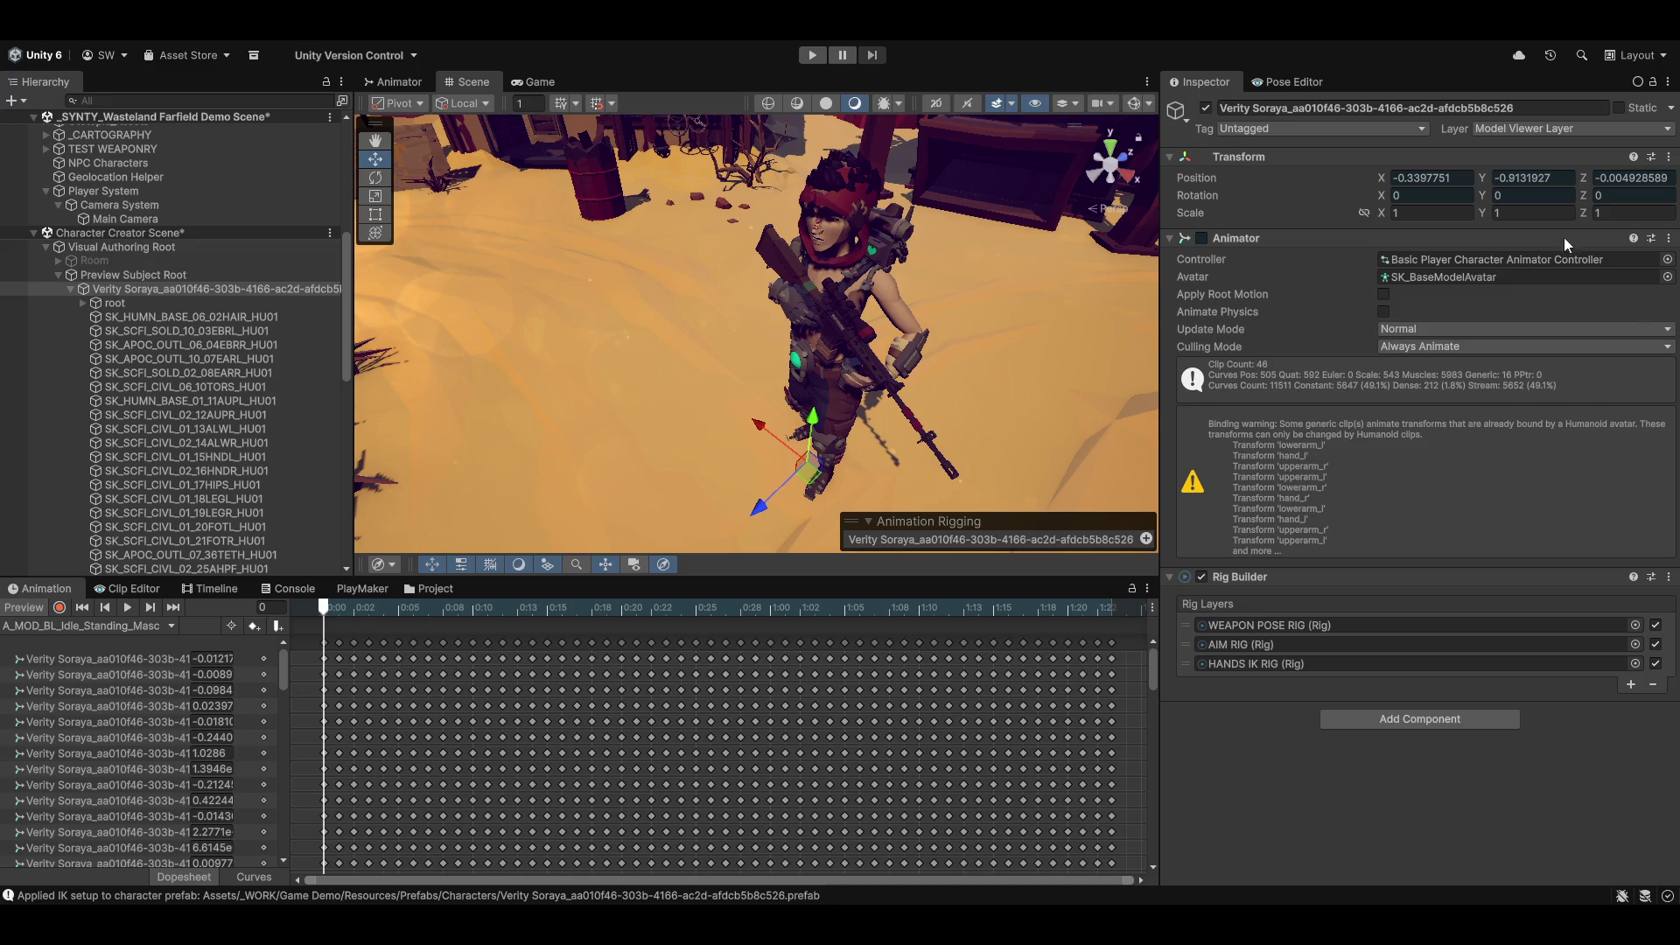
# Step: Stop the preview and inspect EQUIPMENT ROOT and the weapon pivot's position constraint
pyautogui.click(14, 612)
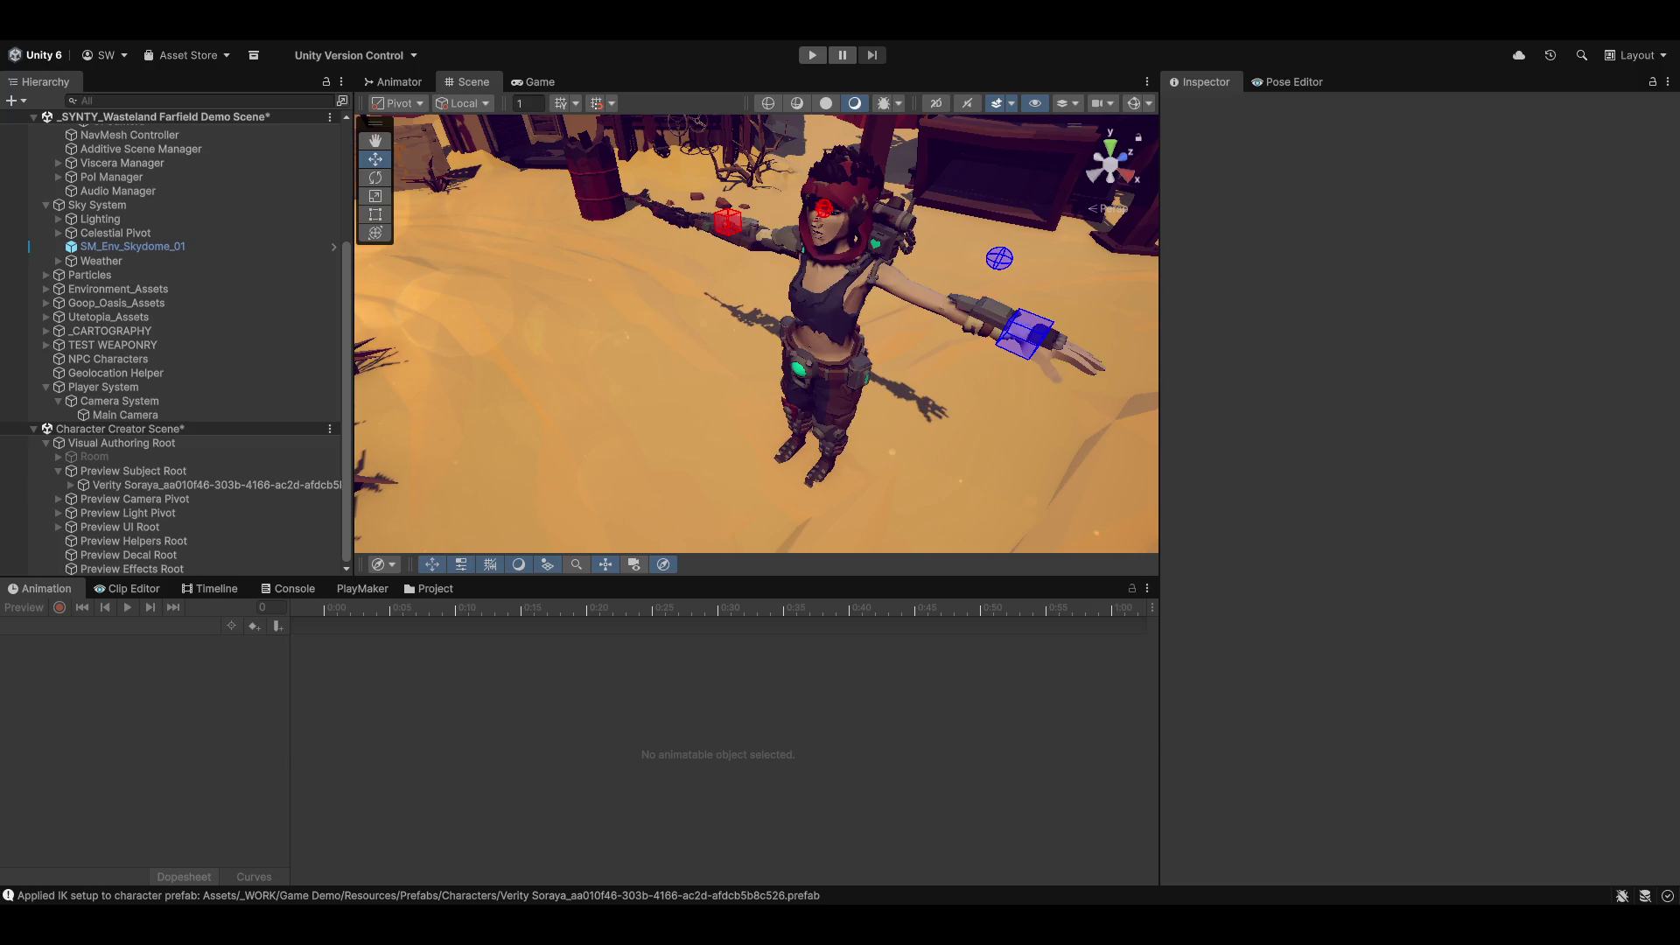
pyautogui.click(145, 483)
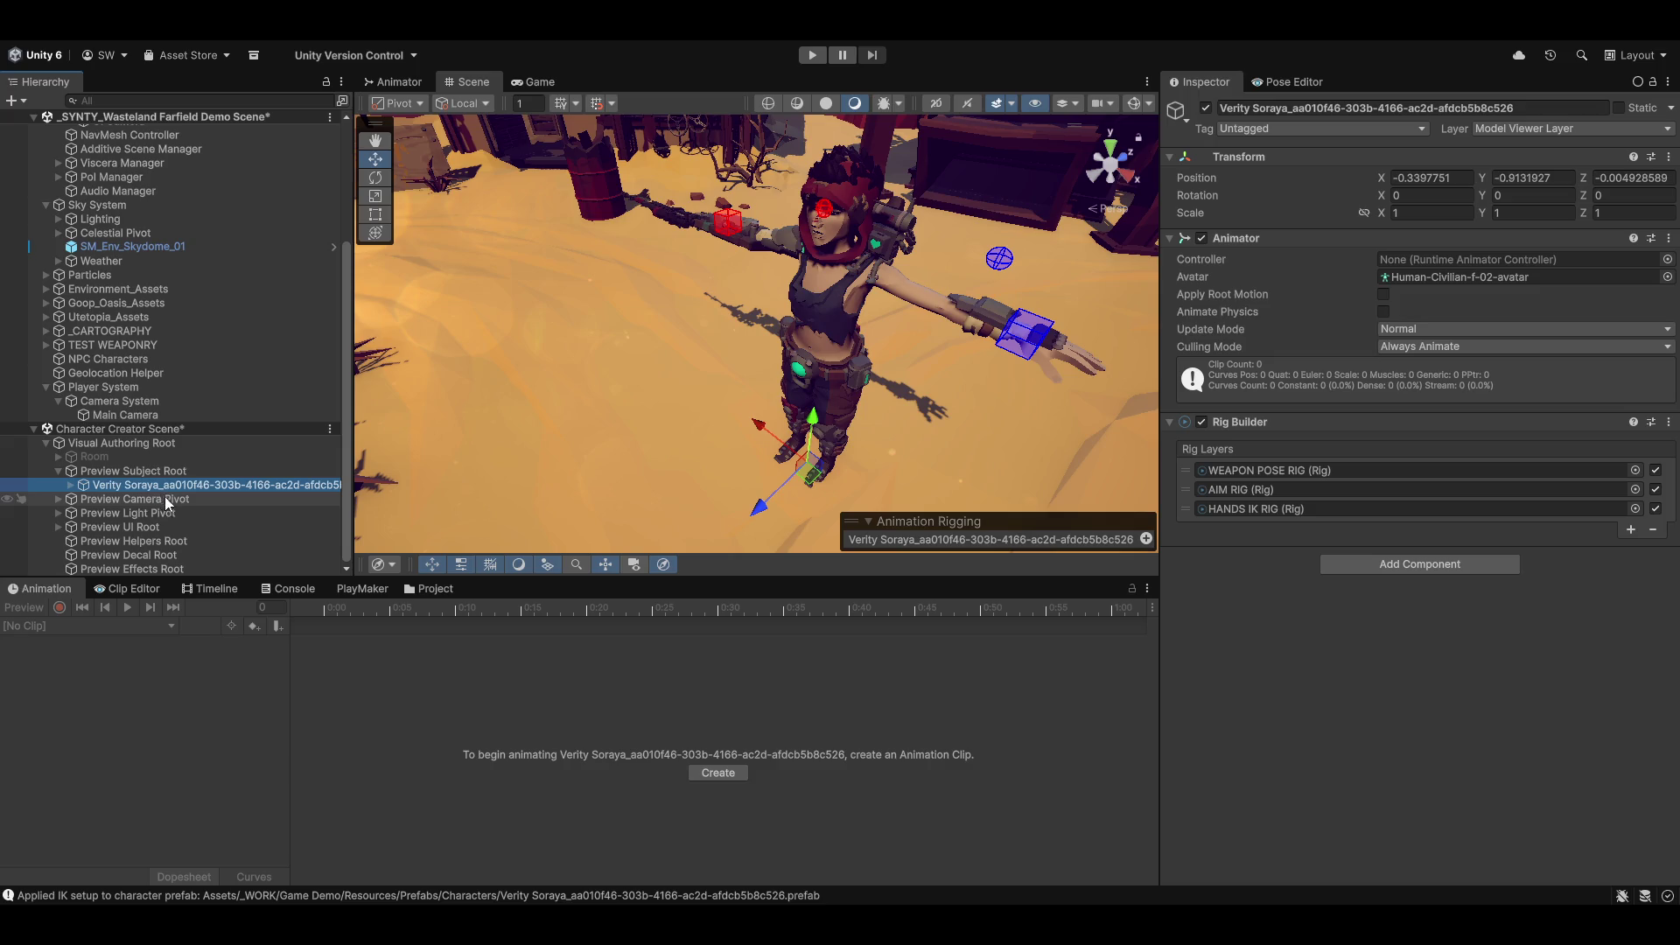
pyautogui.click(72, 485)
pyautogui.scroll(-10, 151, 494)
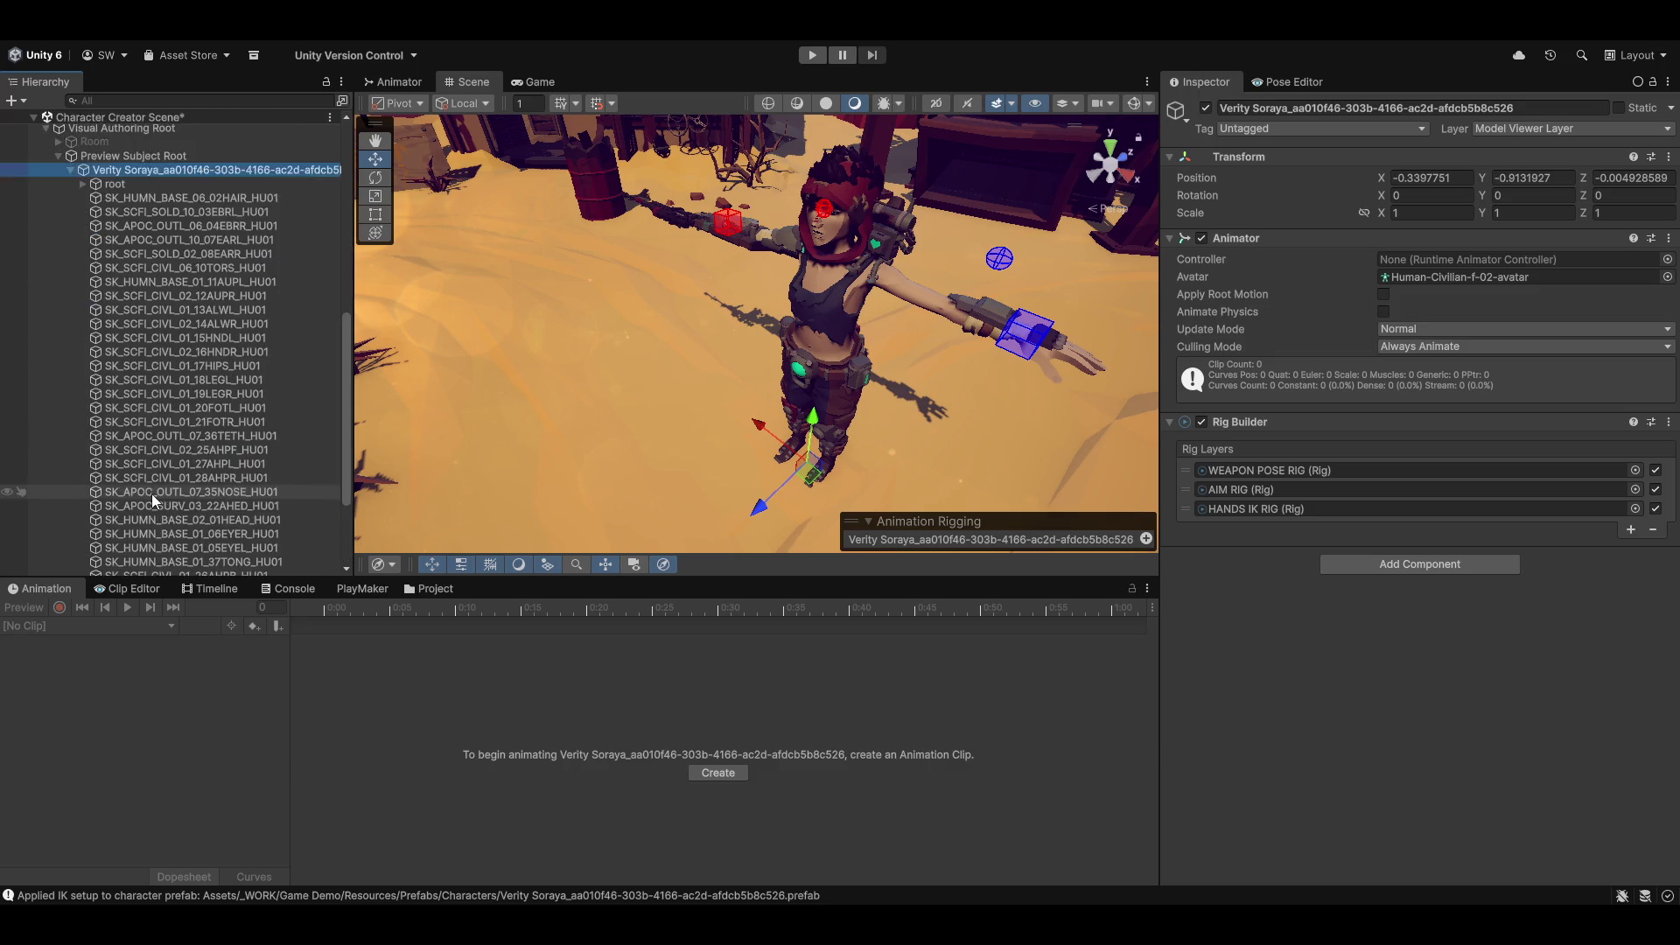
pyautogui.click(84, 485)
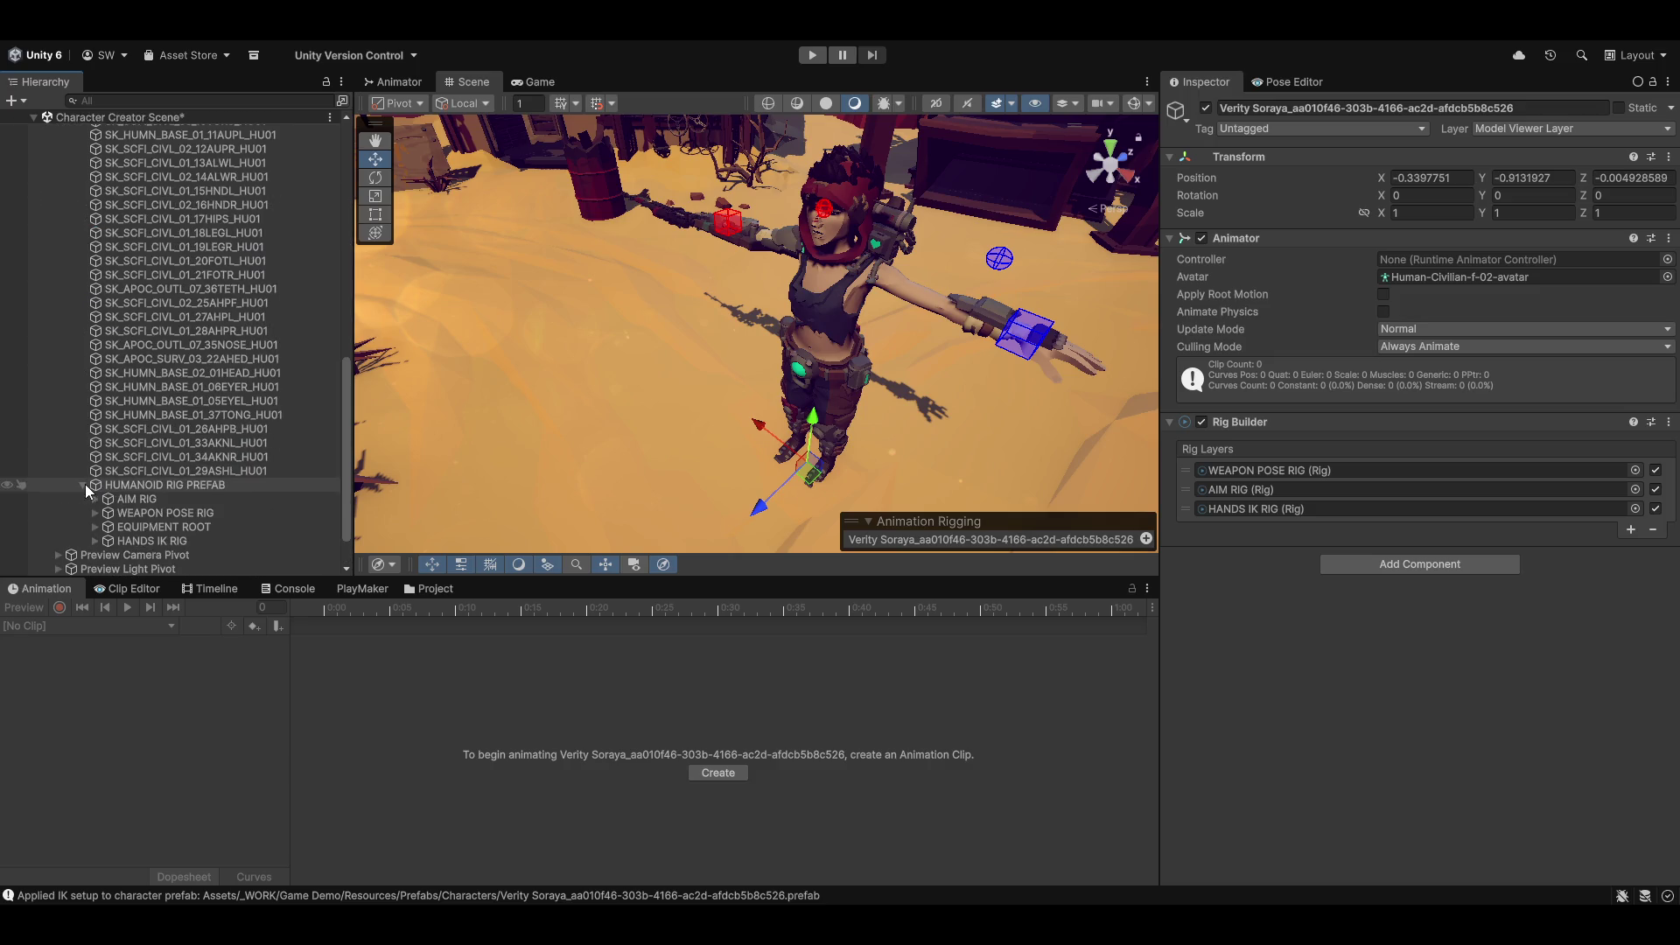
pyautogui.click(95, 471)
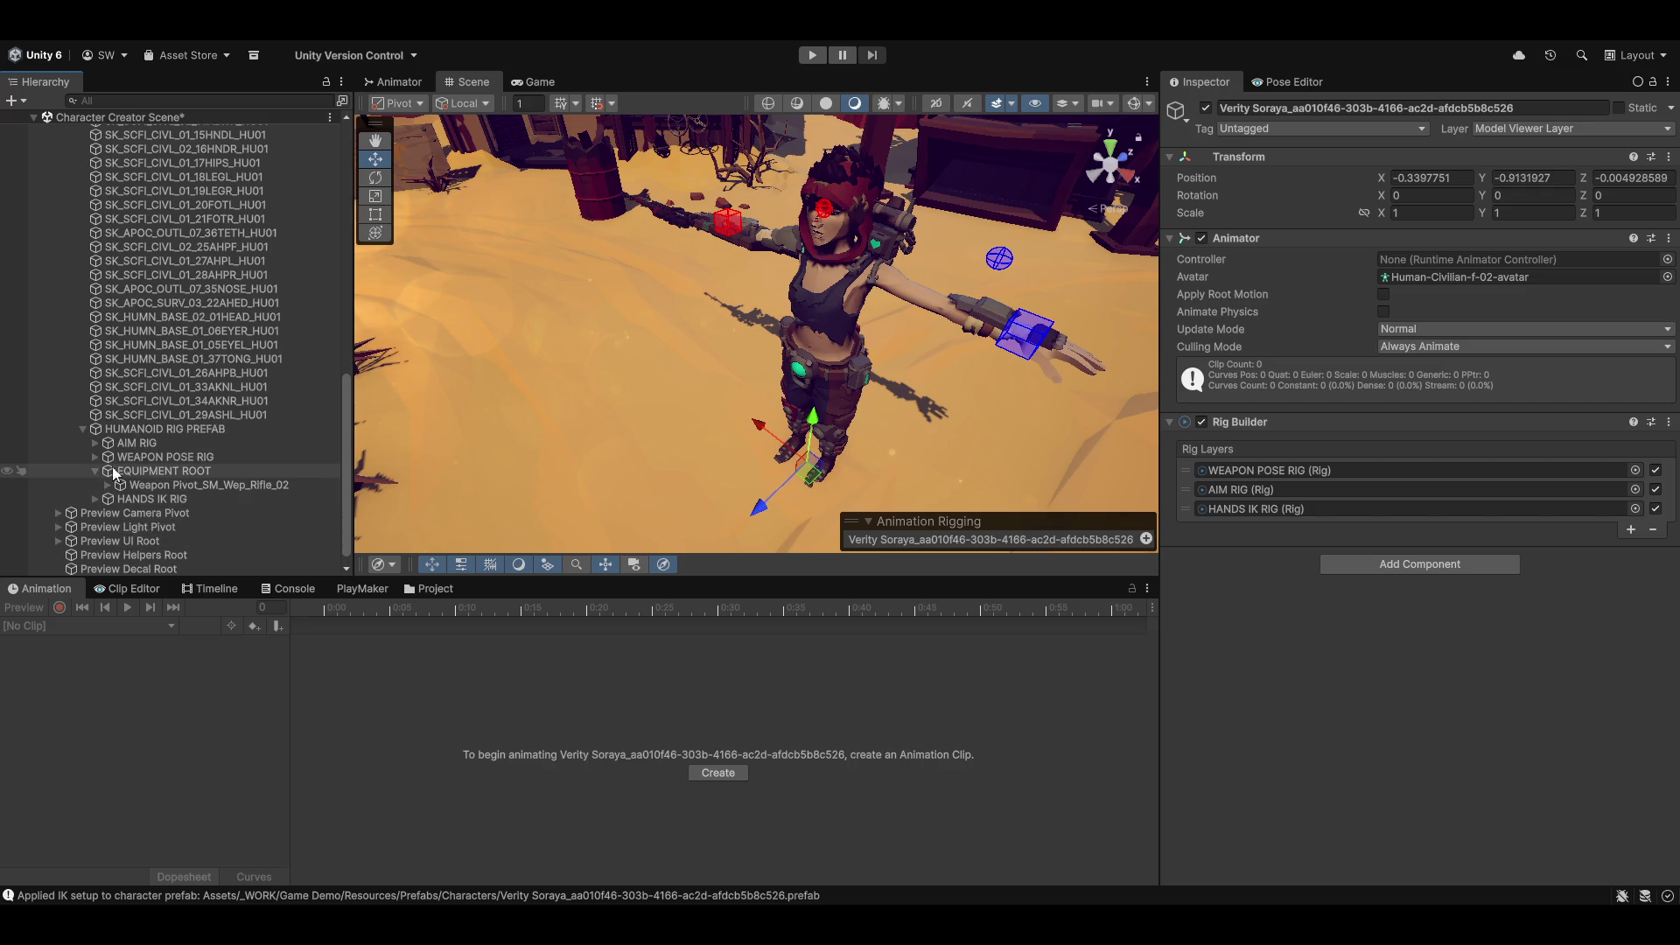
pyautogui.click(161, 471)
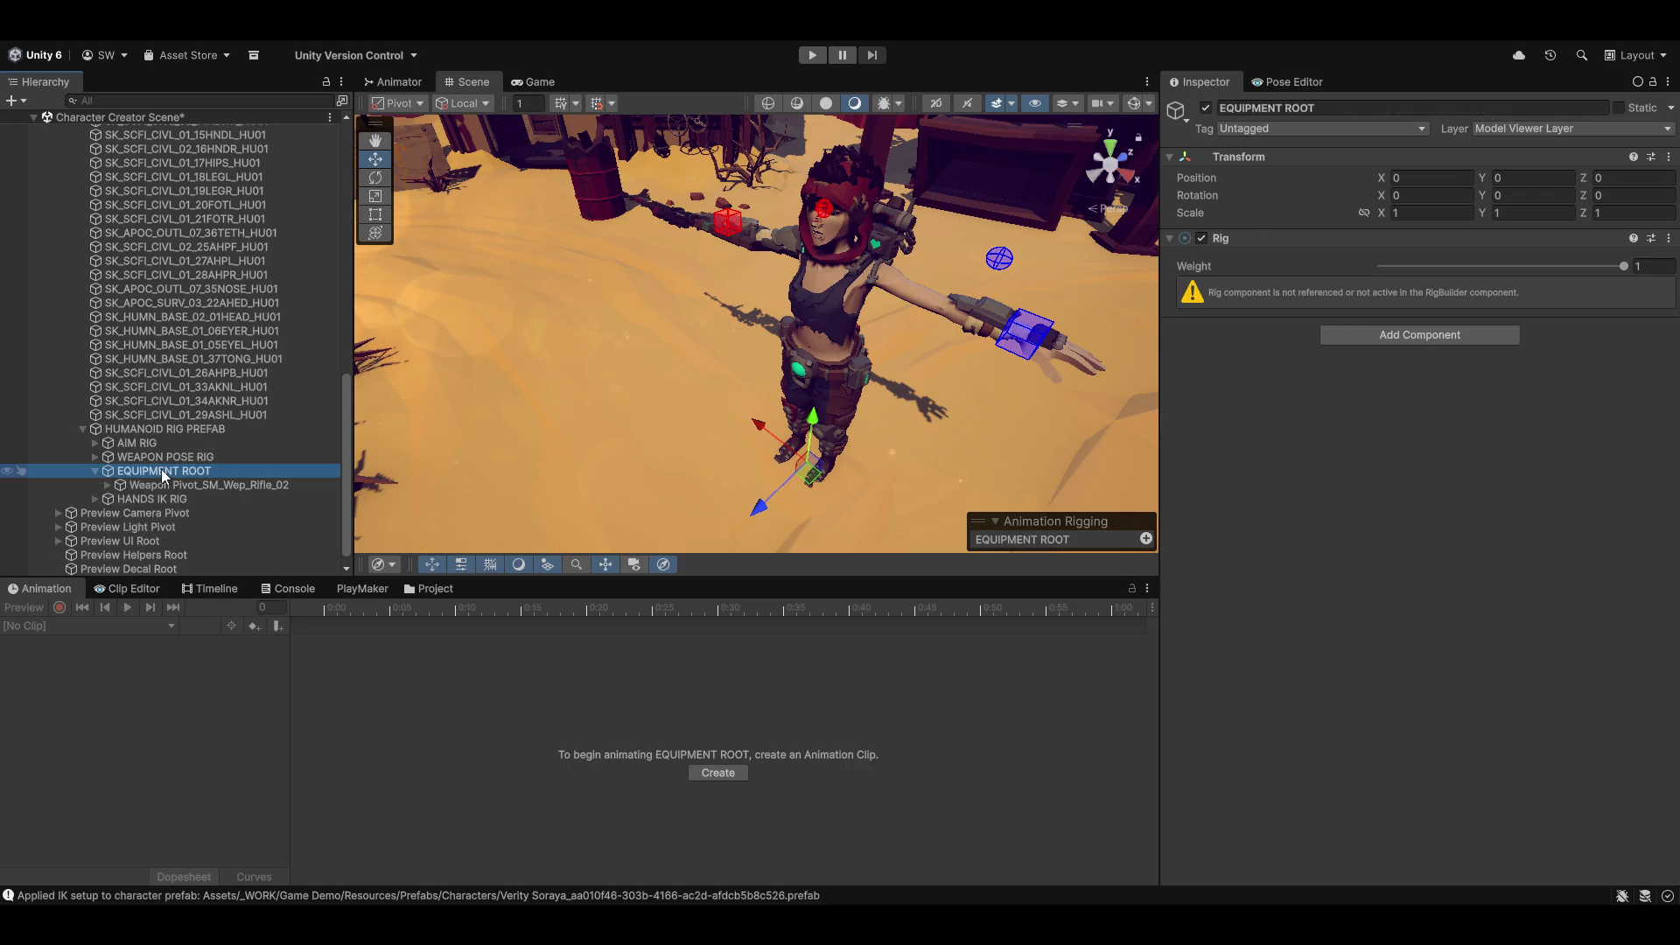
pyautogui.click(194, 486)
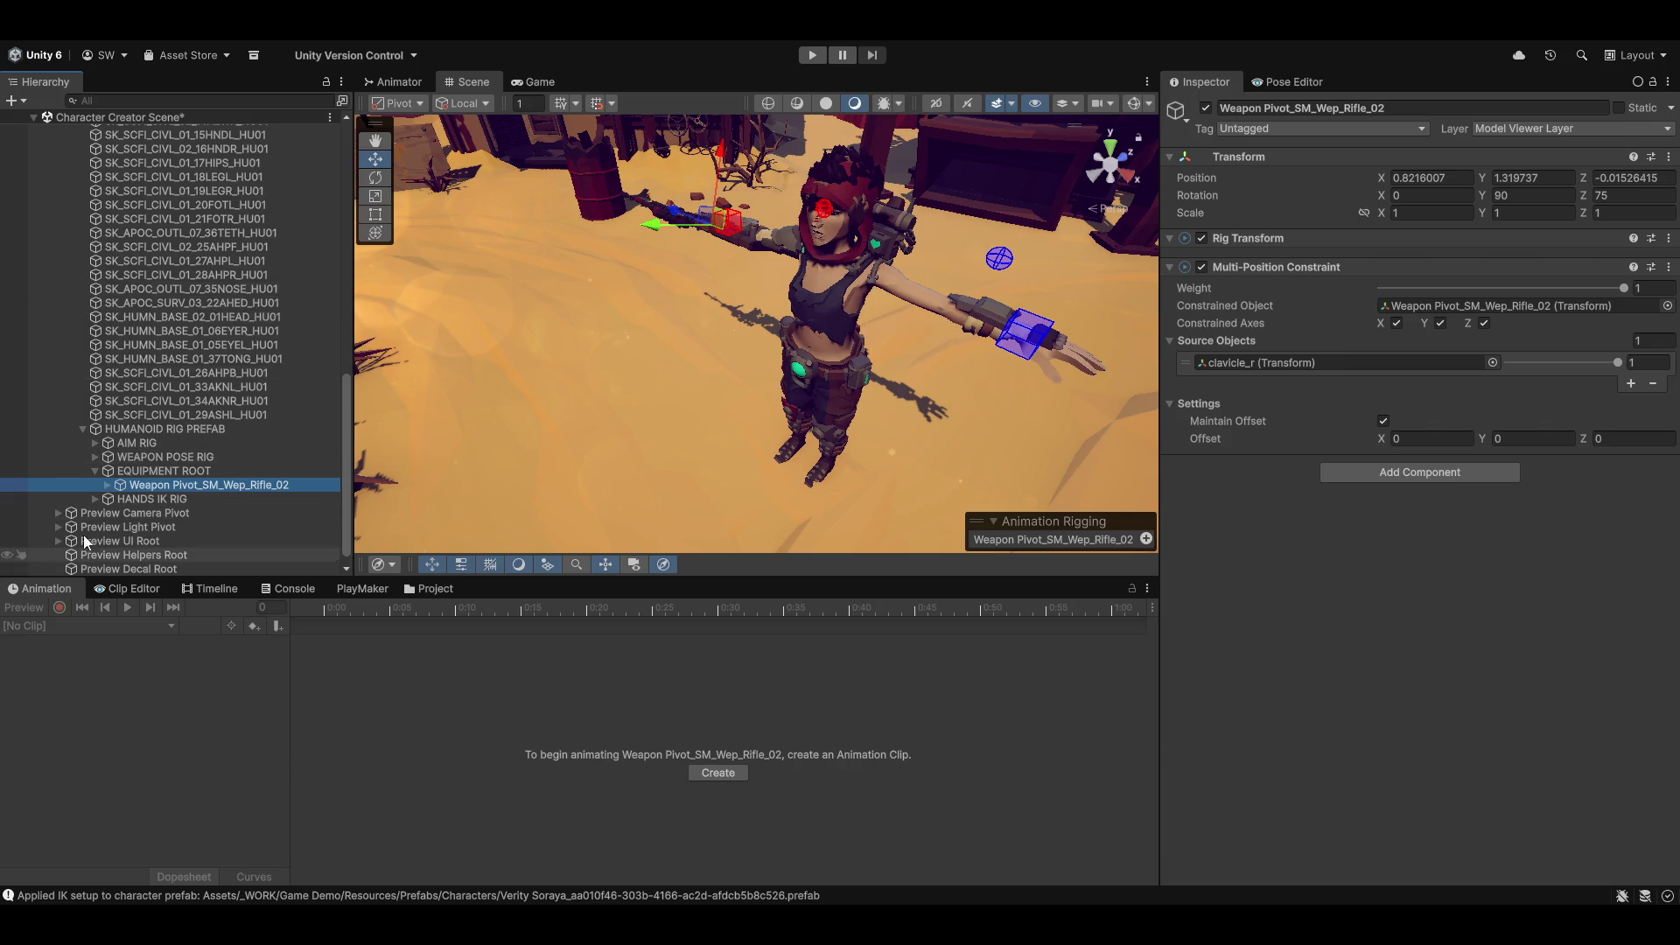
pyautogui.click(142, 473)
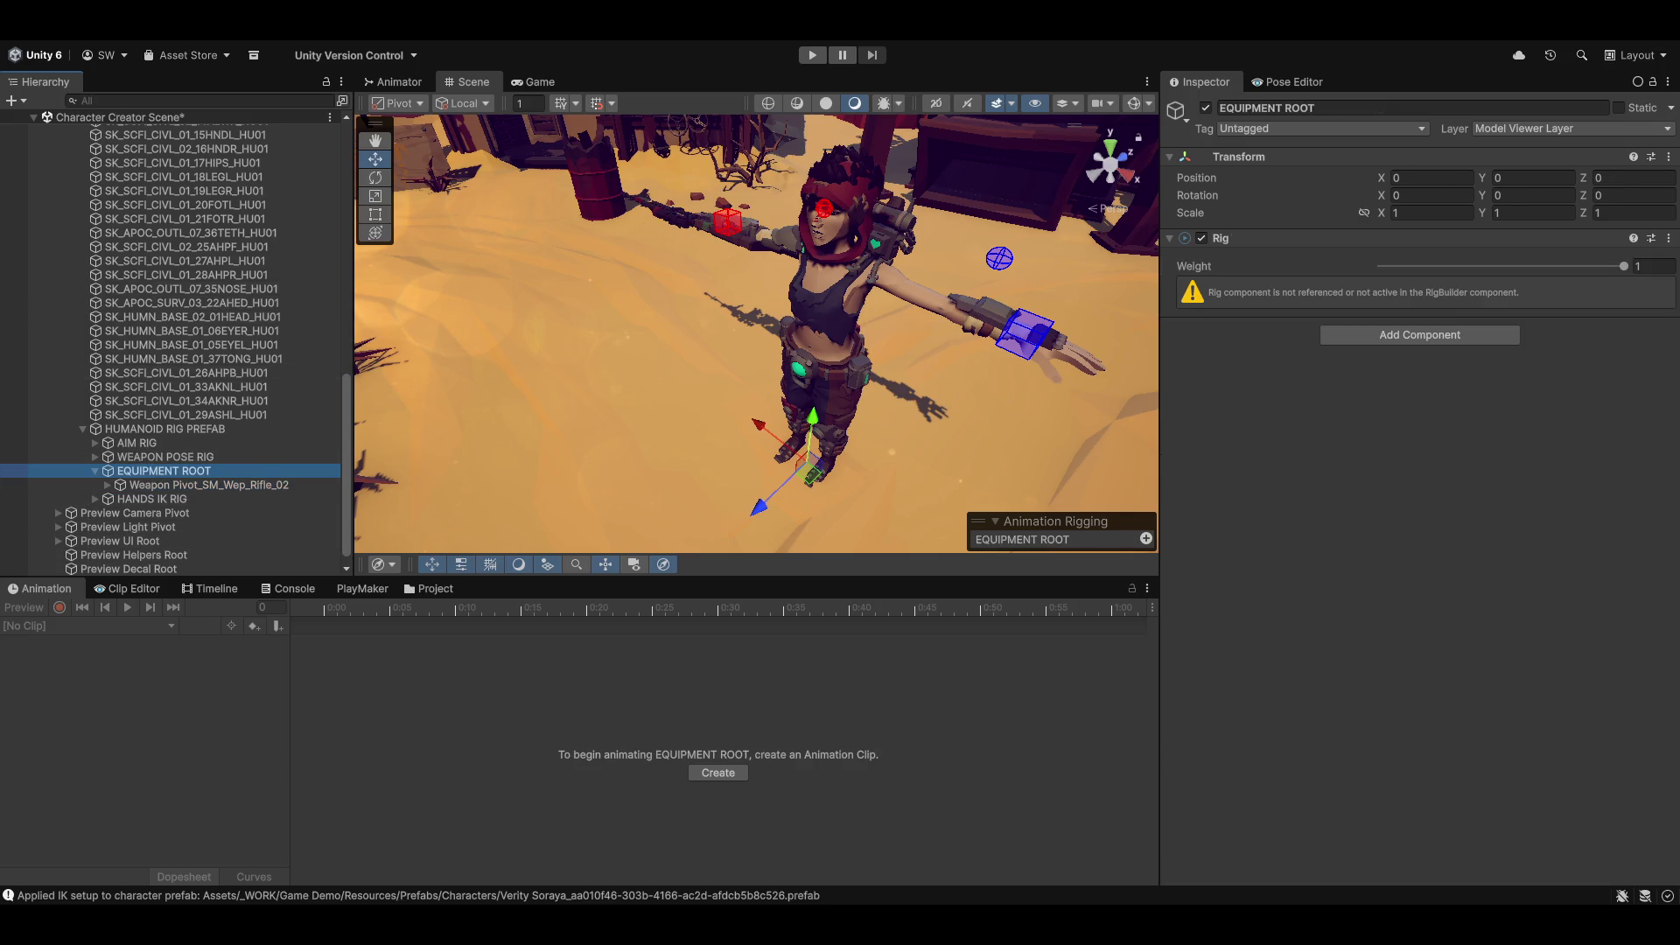
# Step: Add EQUIPMENT ROOT as a new Rig Builder layer on Verity Soraya
pyautogui.scroll(10, 245, 350)
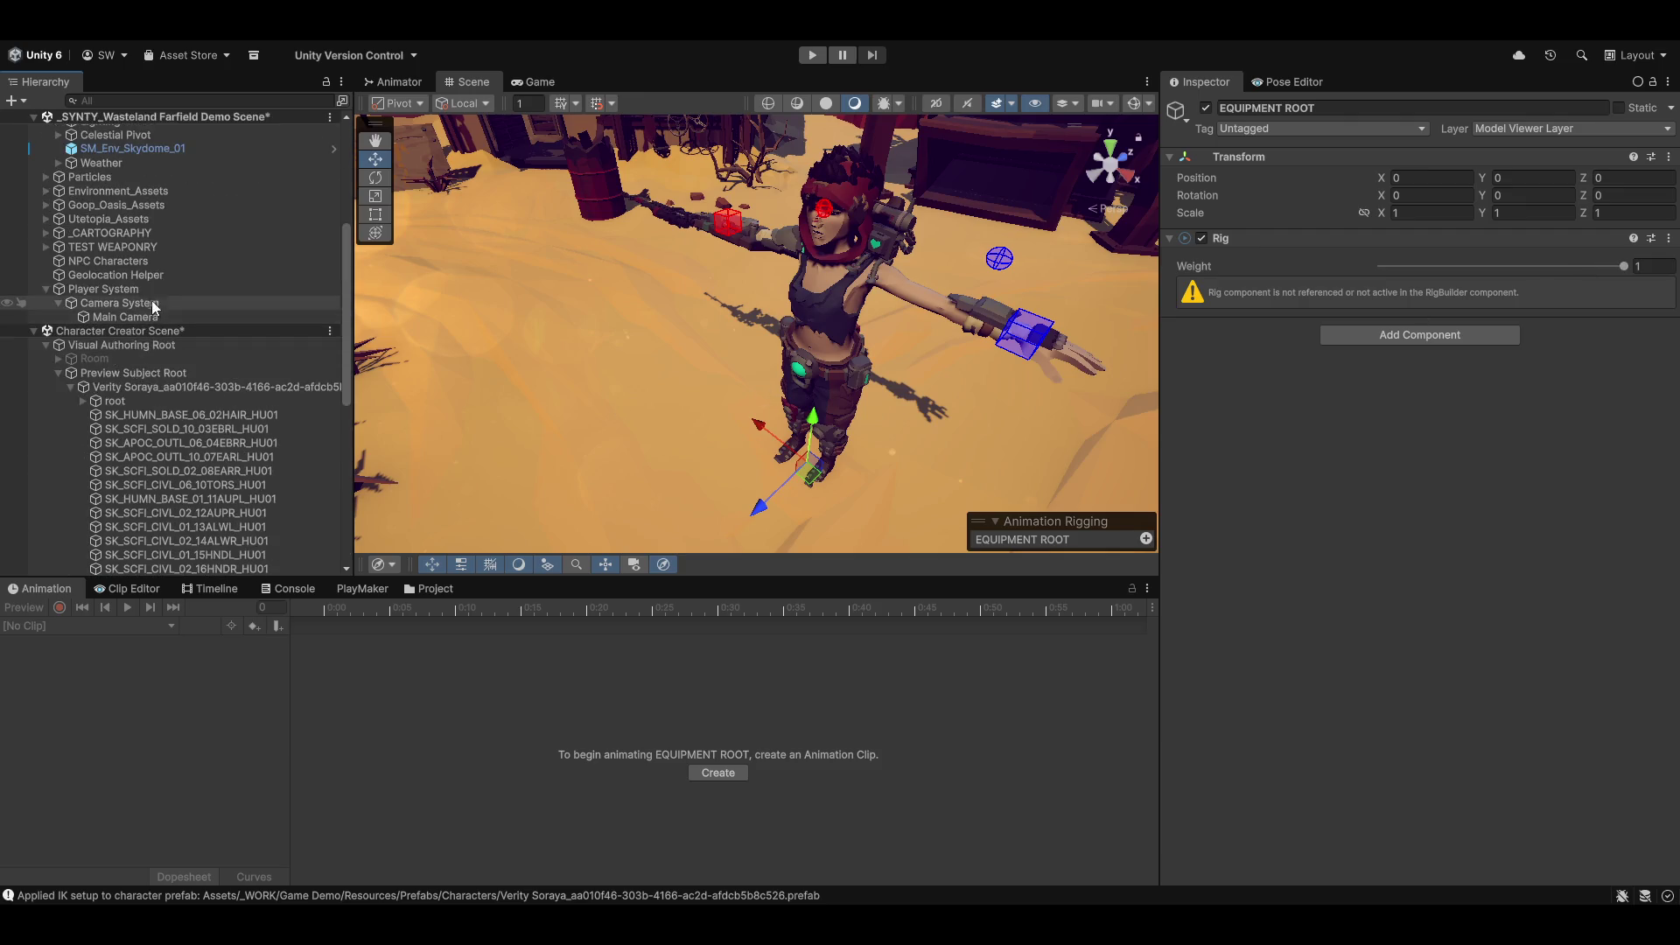
pyautogui.click(147, 390)
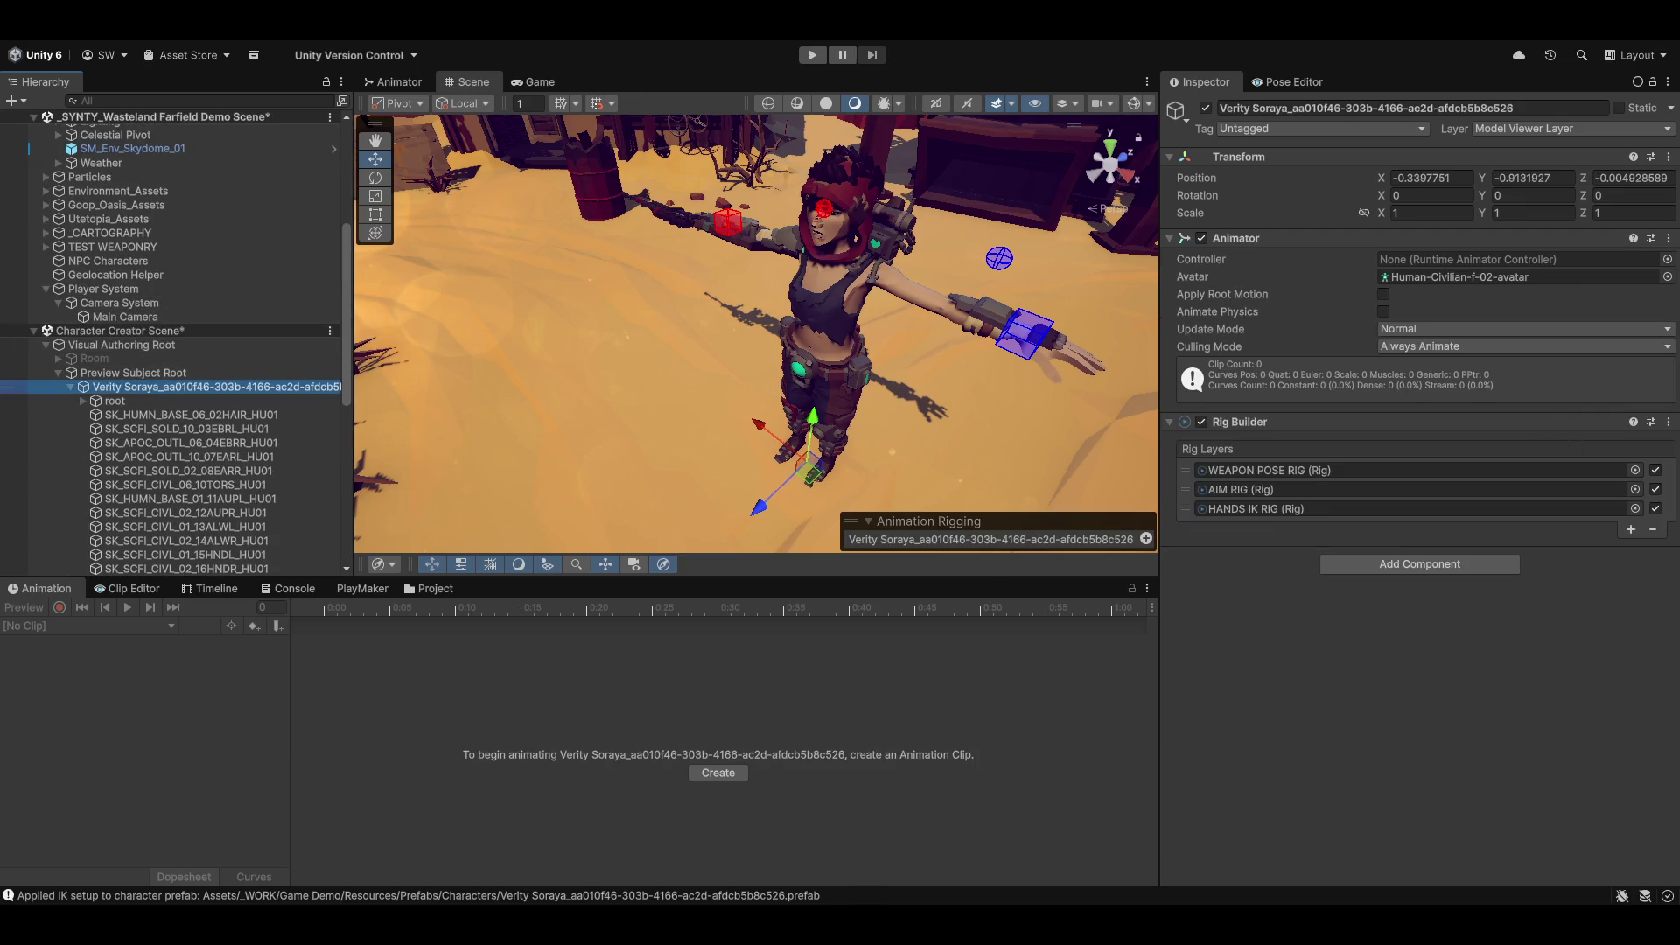
pyautogui.click(1631, 528)
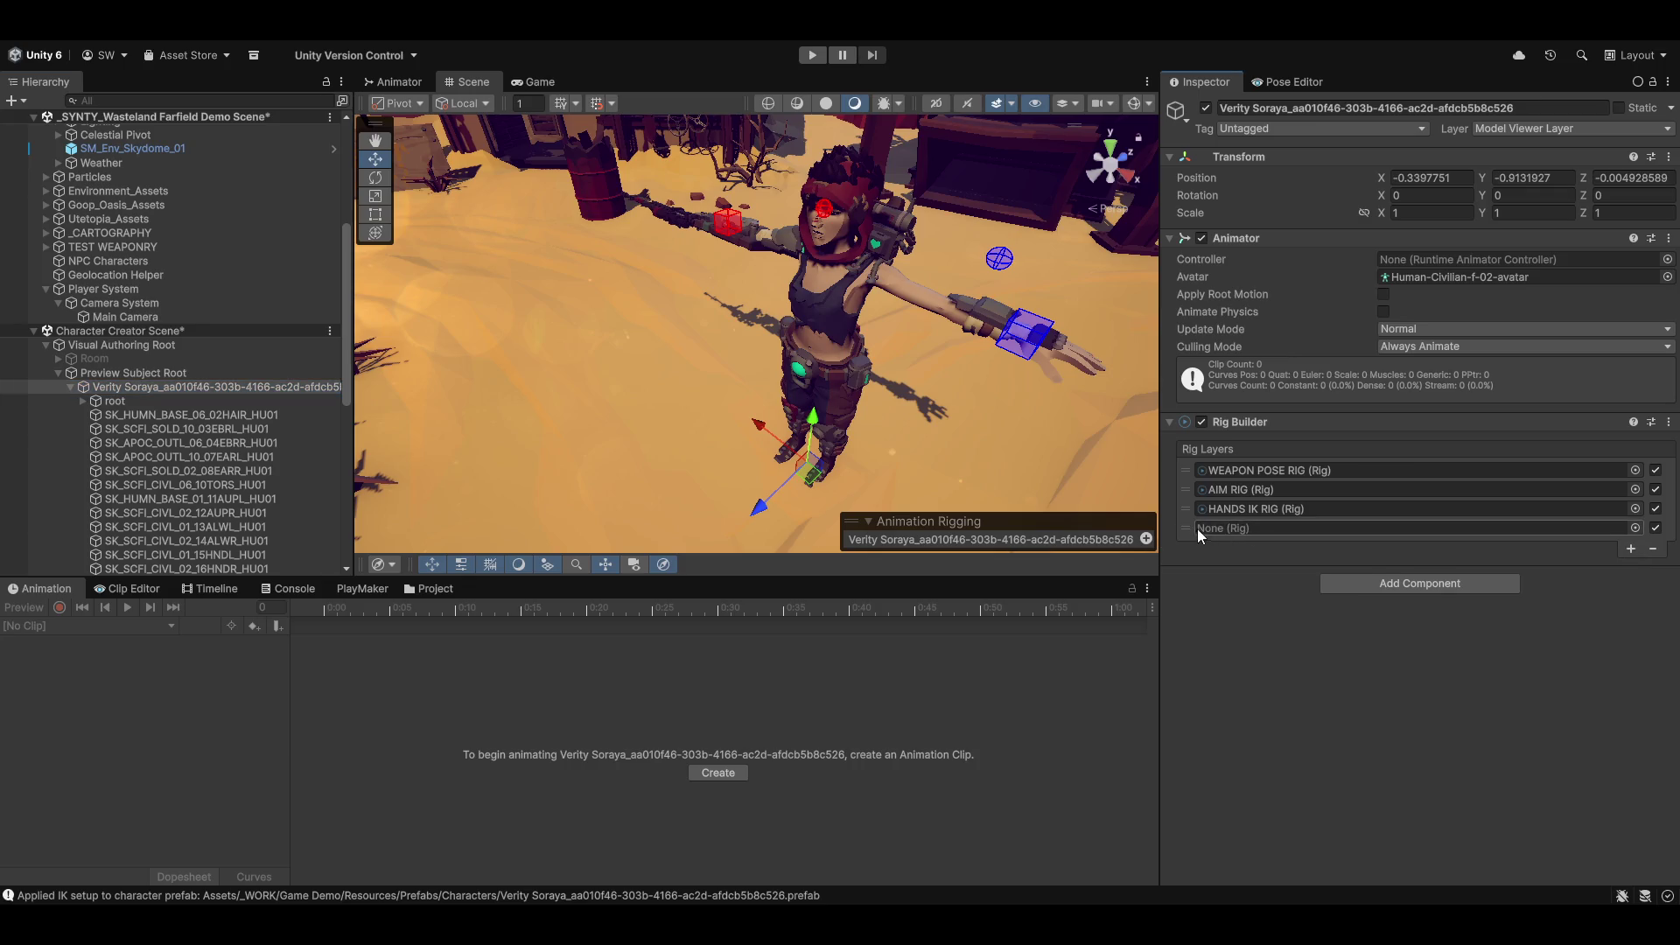
pyautogui.scroll(-10, 175, 394)
pyautogui.click(218, 461)
pyautogui.moveTo(218, 468)
pyautogui.mouseDown()
pyautogui.moveTo(1308, 488)
pyautogui.moveTo(1273, 530)
pyautogui.moveTo(1188, 506)
pyautogui.mouseUp()
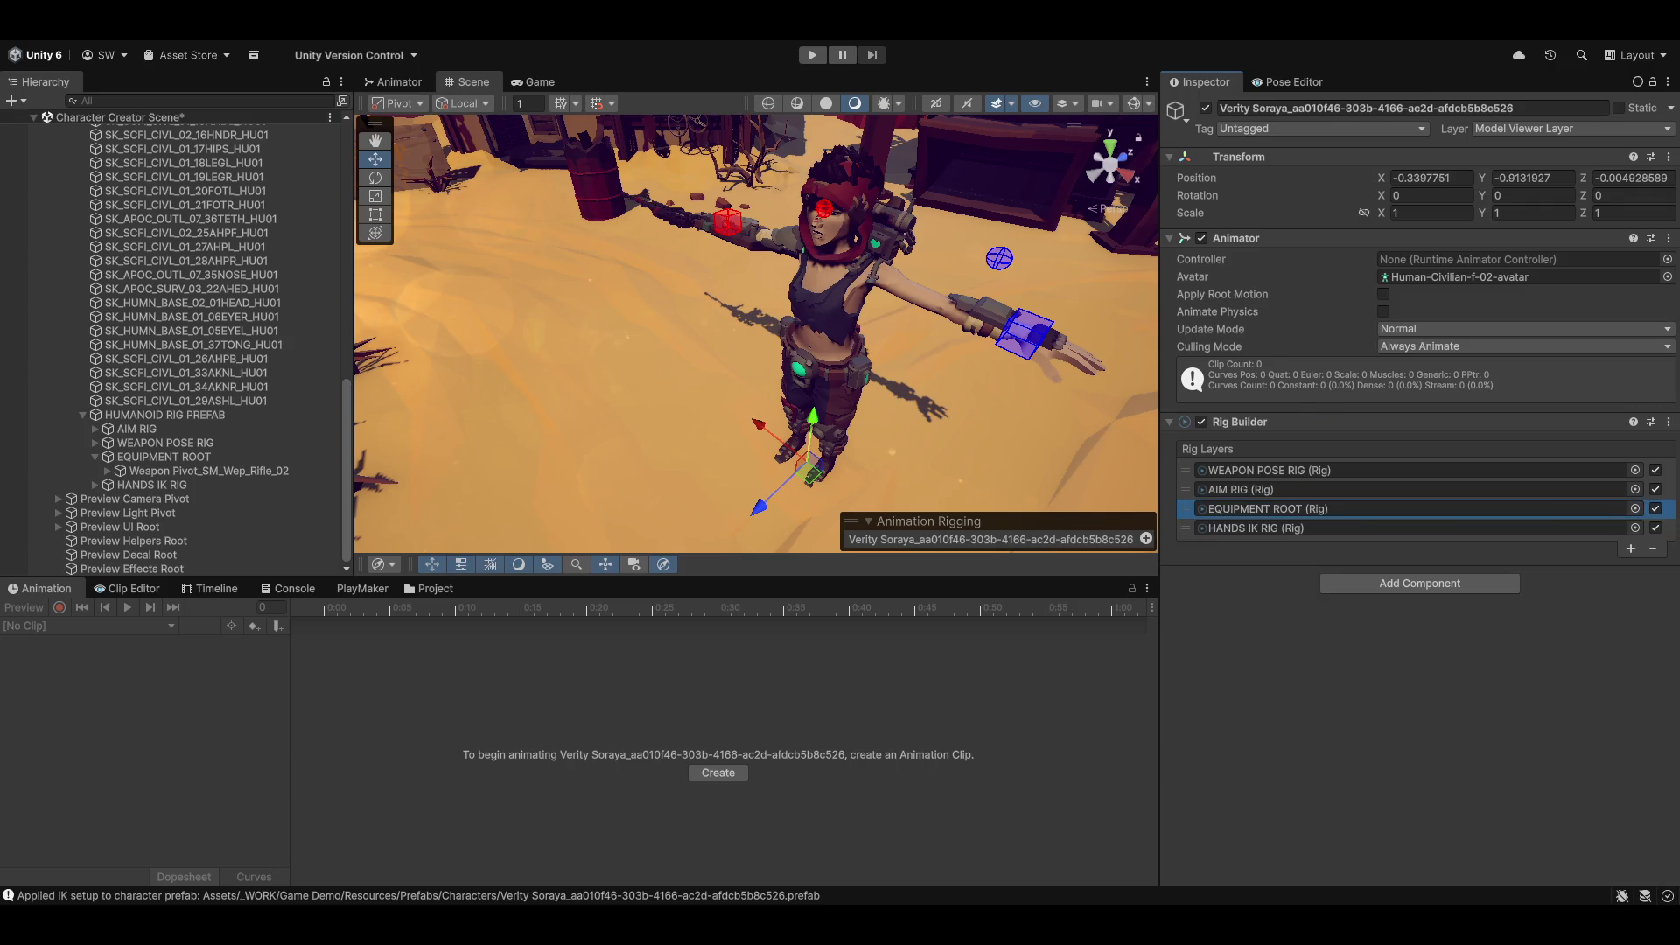
pyautogui.click(1464, 176)
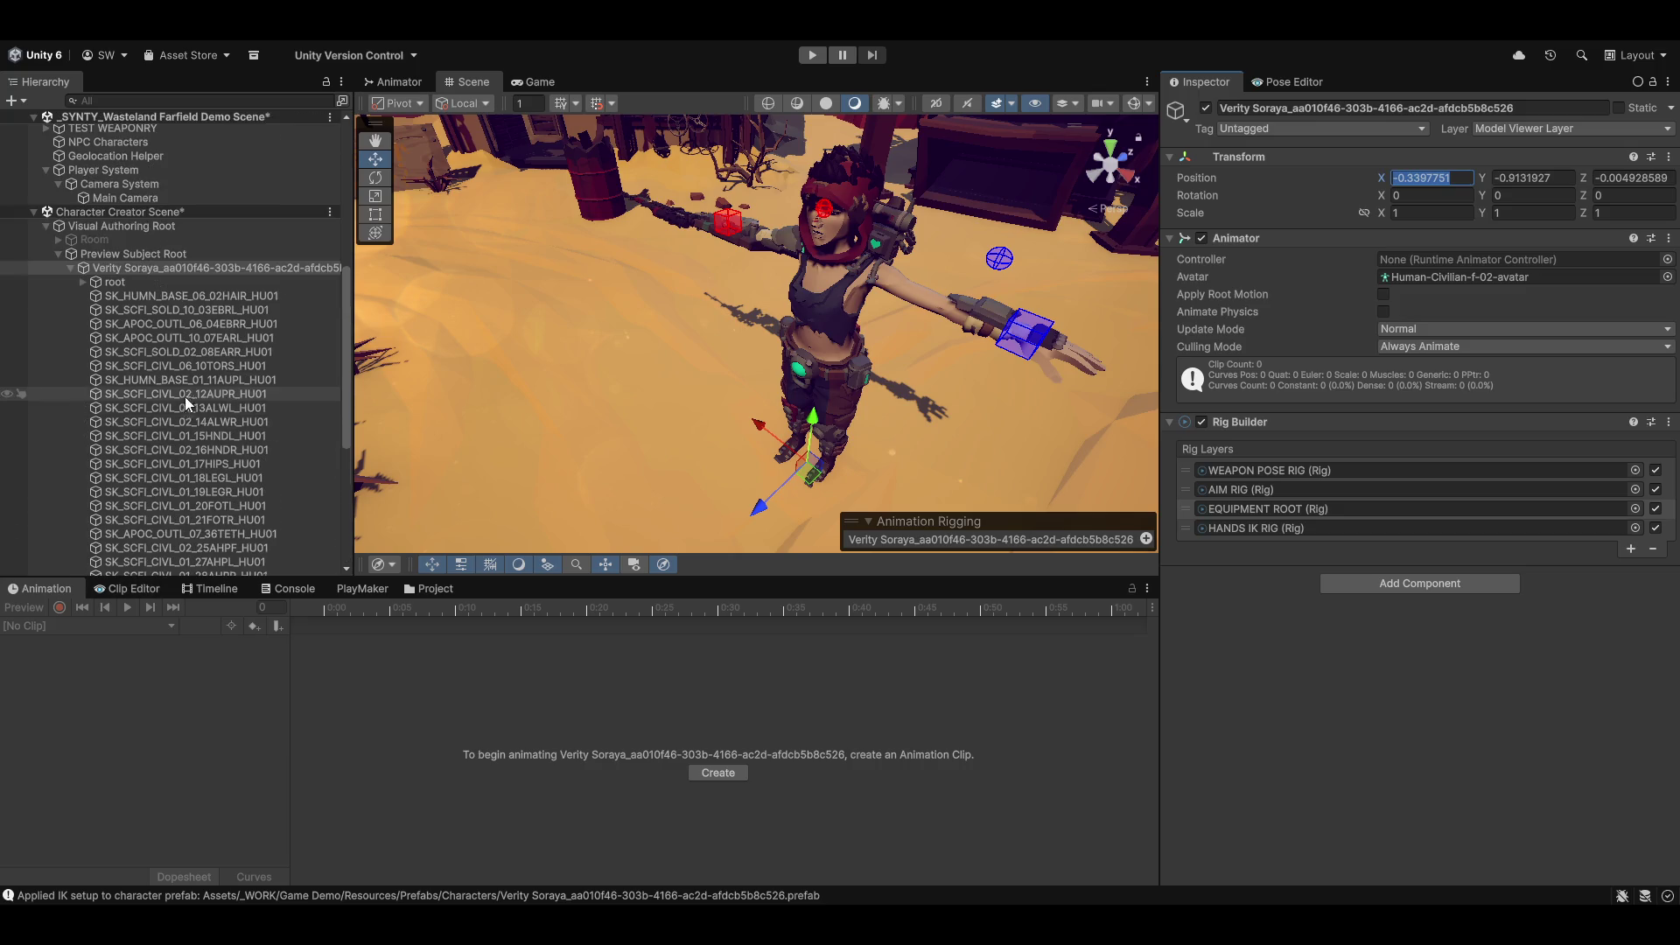
# Step: Set the character's Position X, Y and Z to 0
pyautogui.write('0')
pyautogui.press('Tab')
pyautogui.write('0')
pyautogui.press('Tab')
pyautogui.write('0')
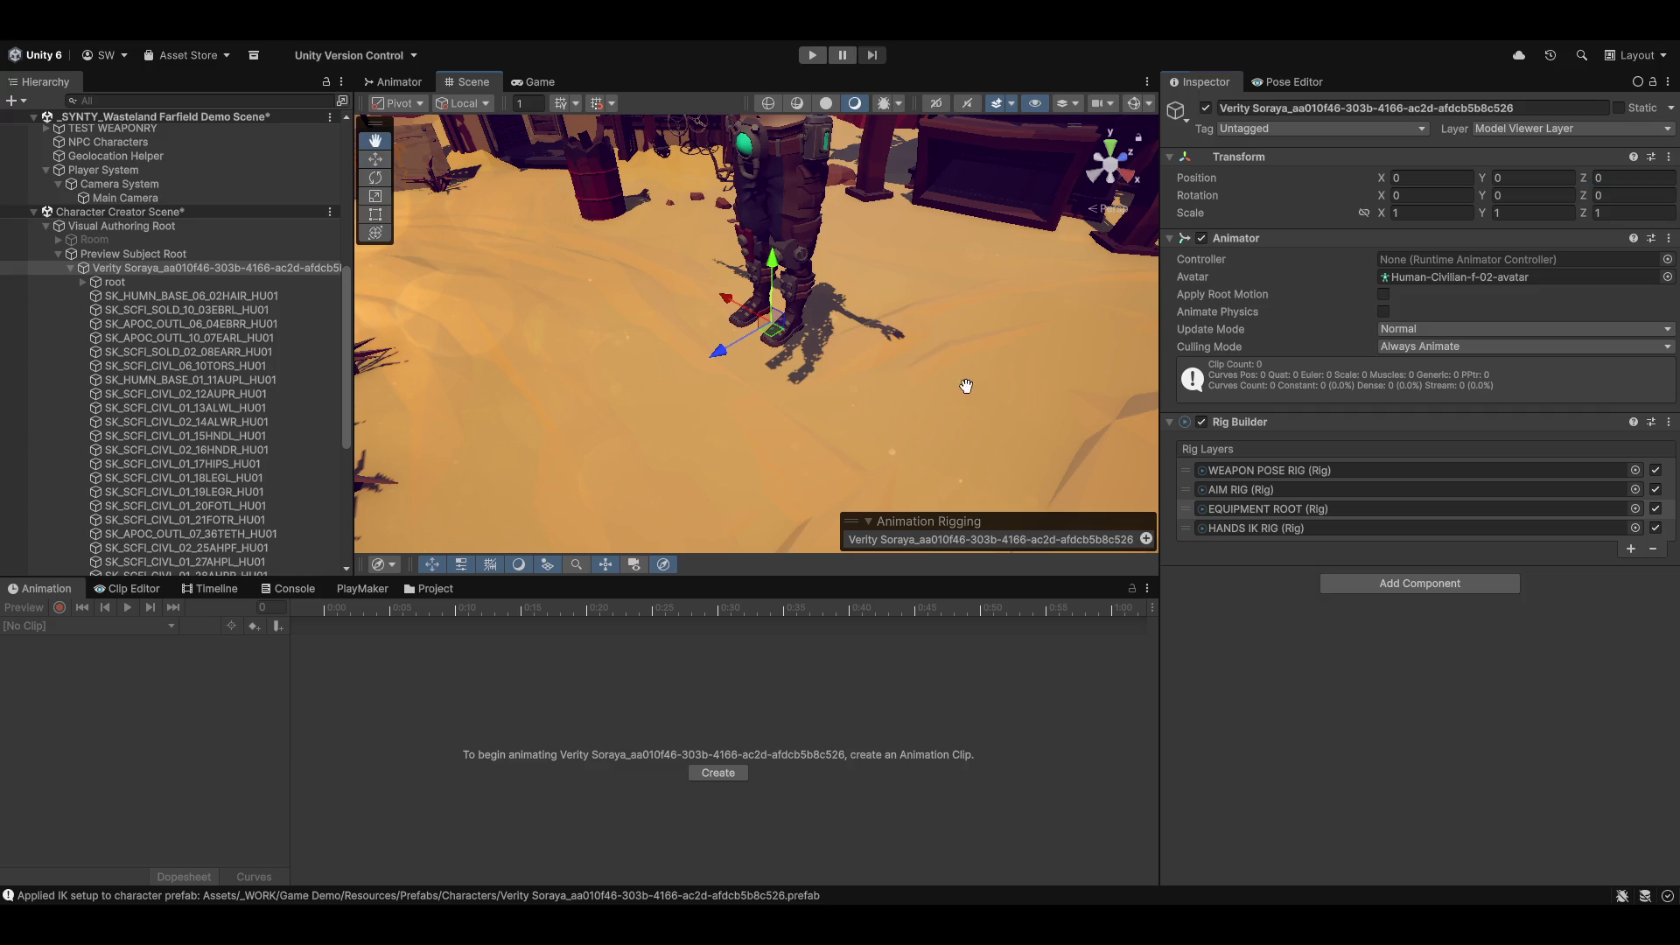
pyautogui.scroll(3, 956, 385)
# Step: Lower the character's Position Y to -0.9
pyautogui.click(1539, 175)
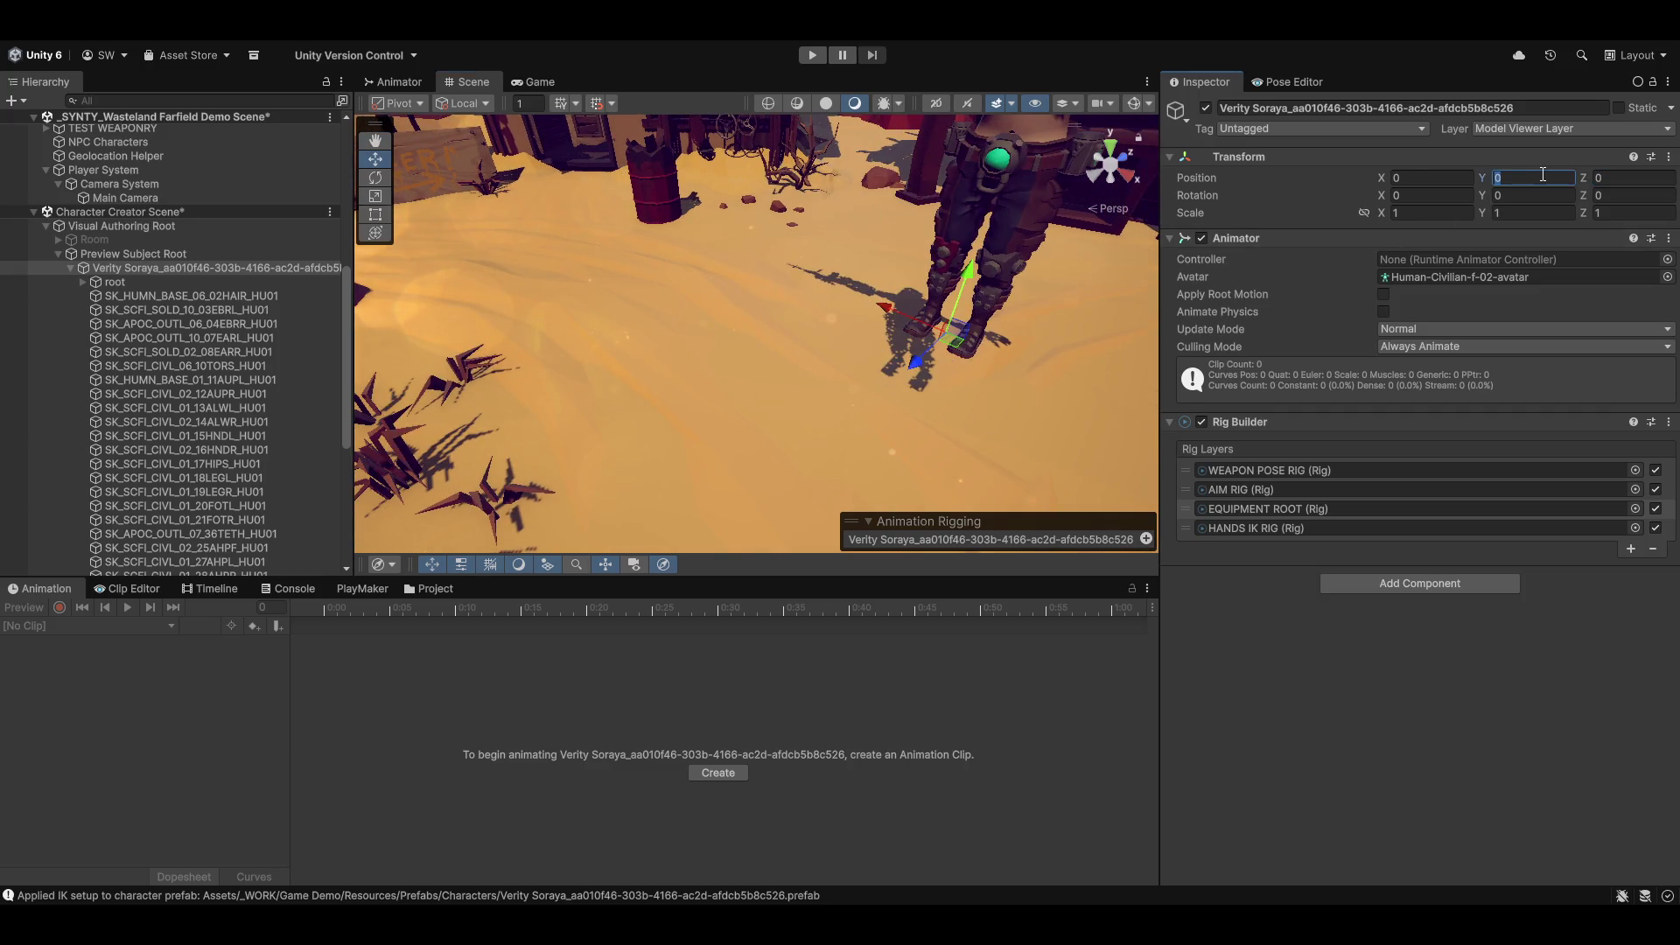
pyautogui.write('.5')
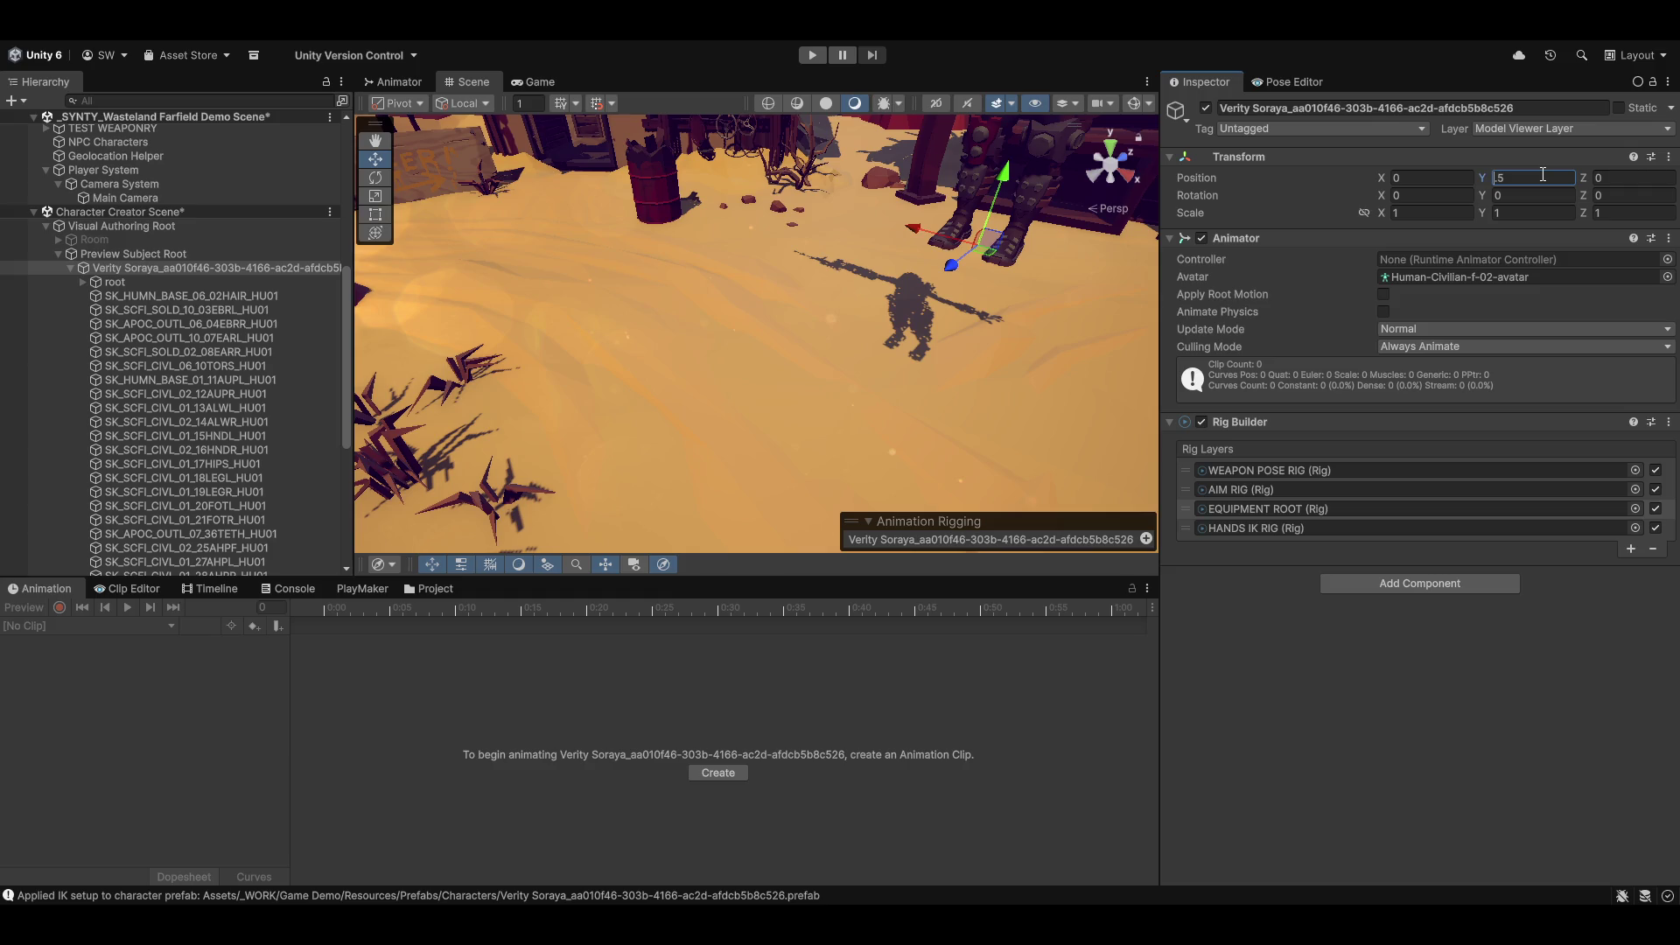
pyautogui.write('-')
pyautogui.moveTo(848, 414)
pyautogui.mouseDown()
pyautogui.moveTo(1000, 311)
pyautogui.moveTo(918, 327)
pyautogui.moveTo(840, 271)
pyautogui.moveTo(875, 280)
pyautogui.mouseUp()
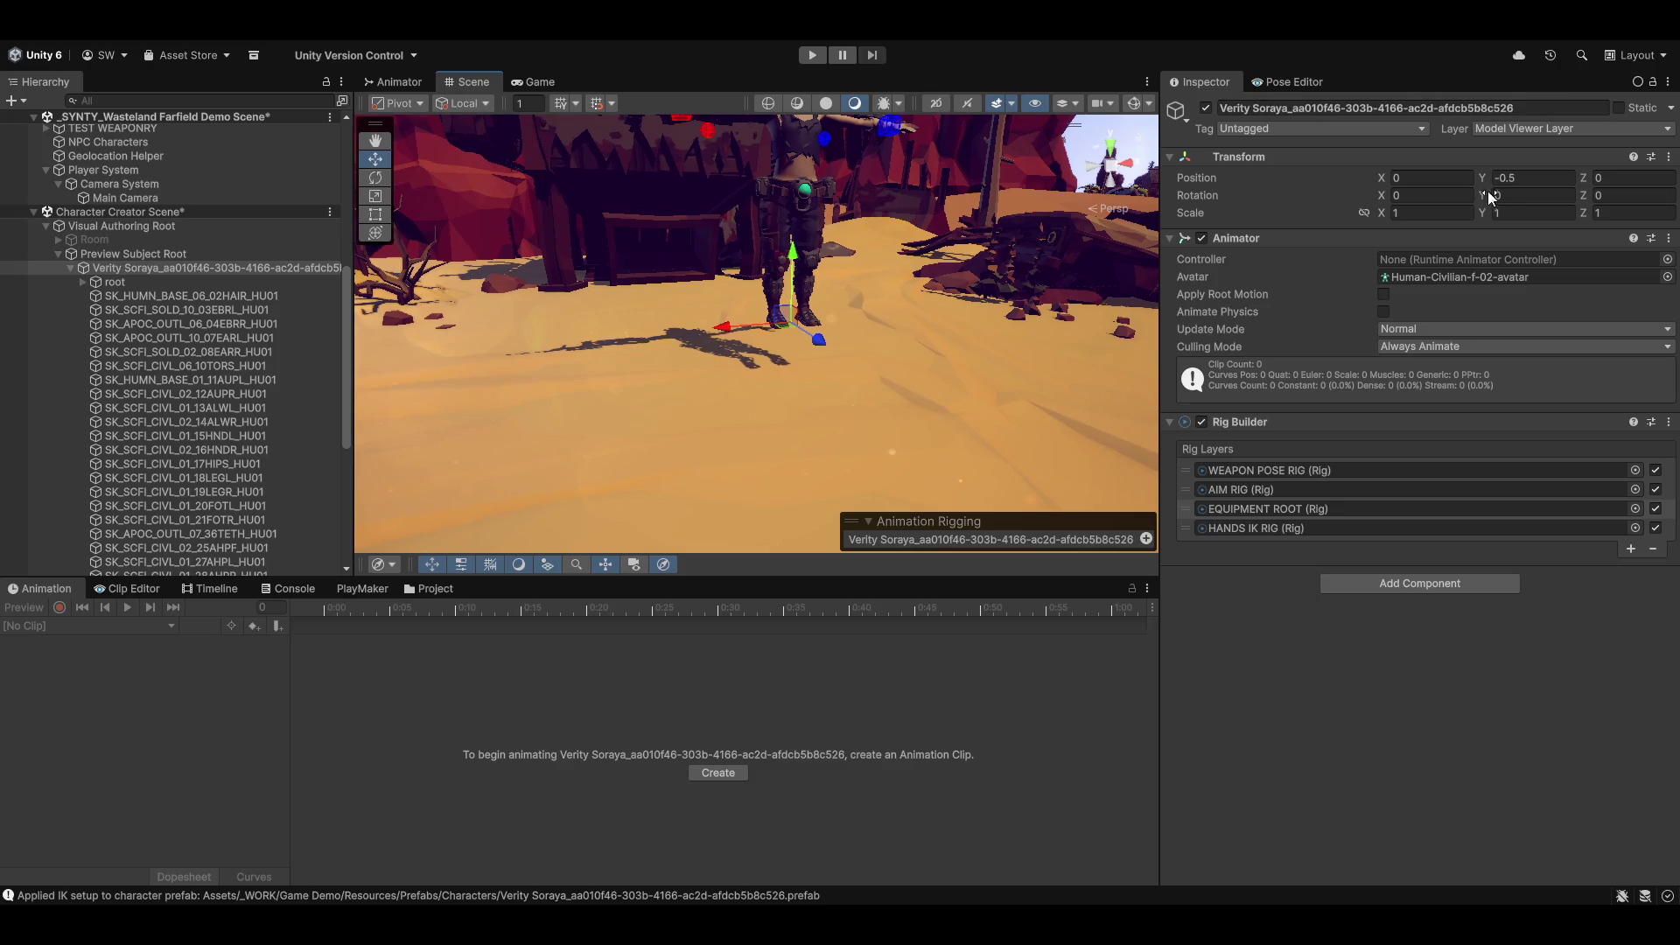
pyautogui.click(1537, 179)
pyautogui.write('-0')
pyautogui.write('1')
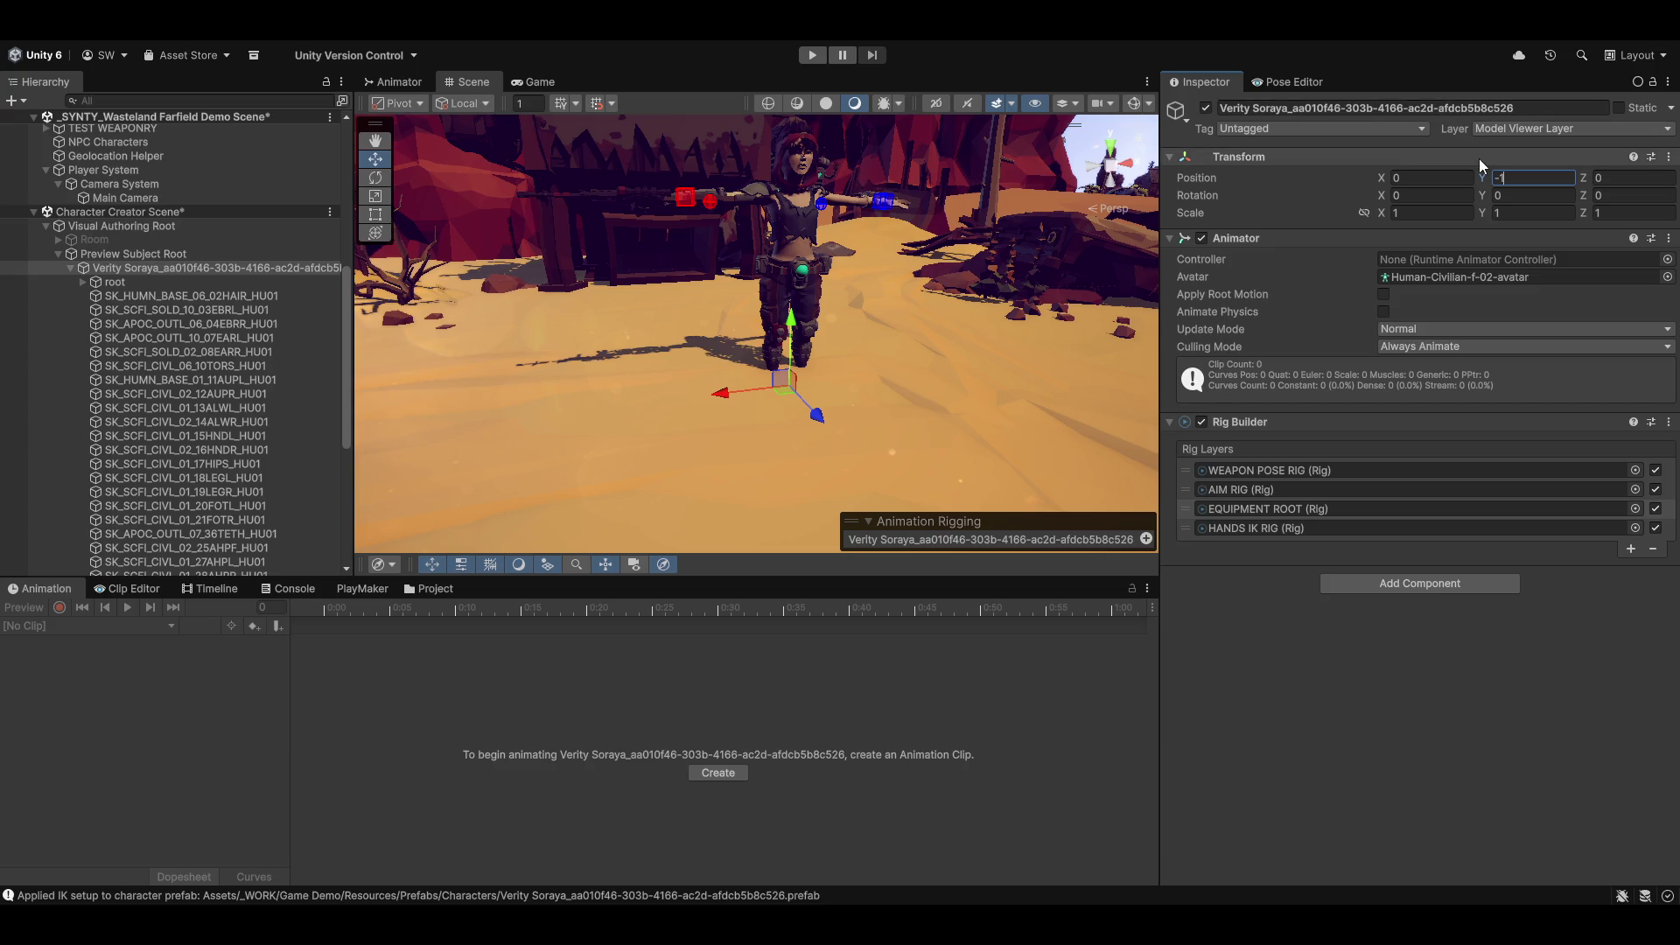
pyautogui.moveTo(1483, 175); pyautogui.dragTo(1492, 171)
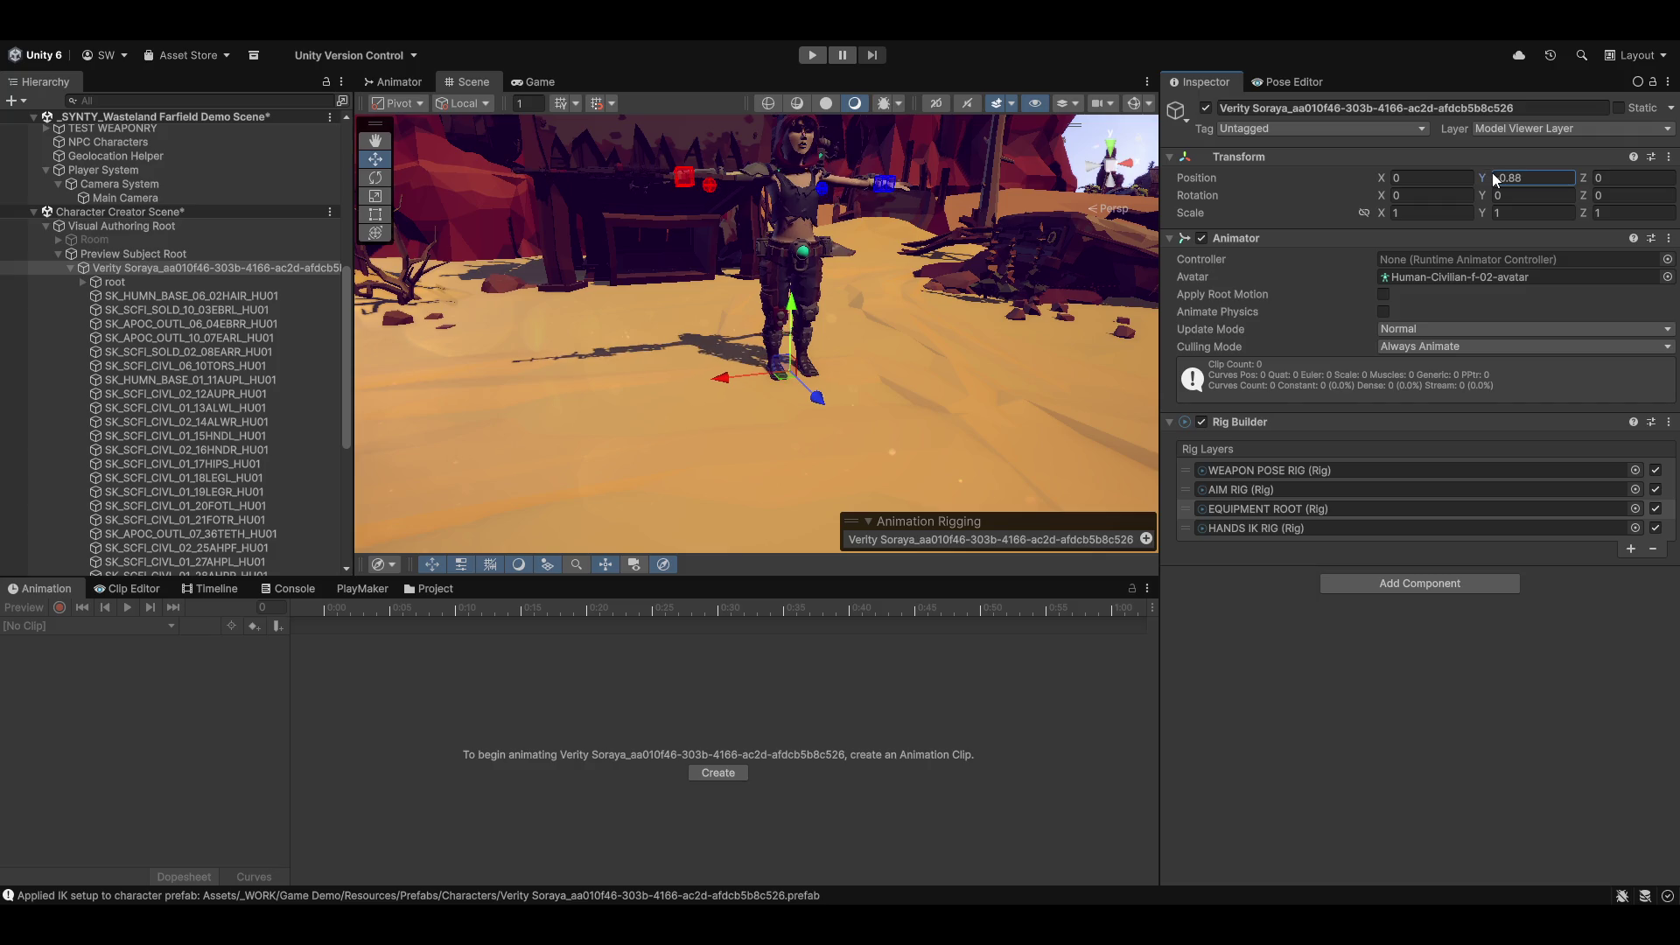
pyautogui.click(1574, 177)
pyautogui.press('BackSpace')
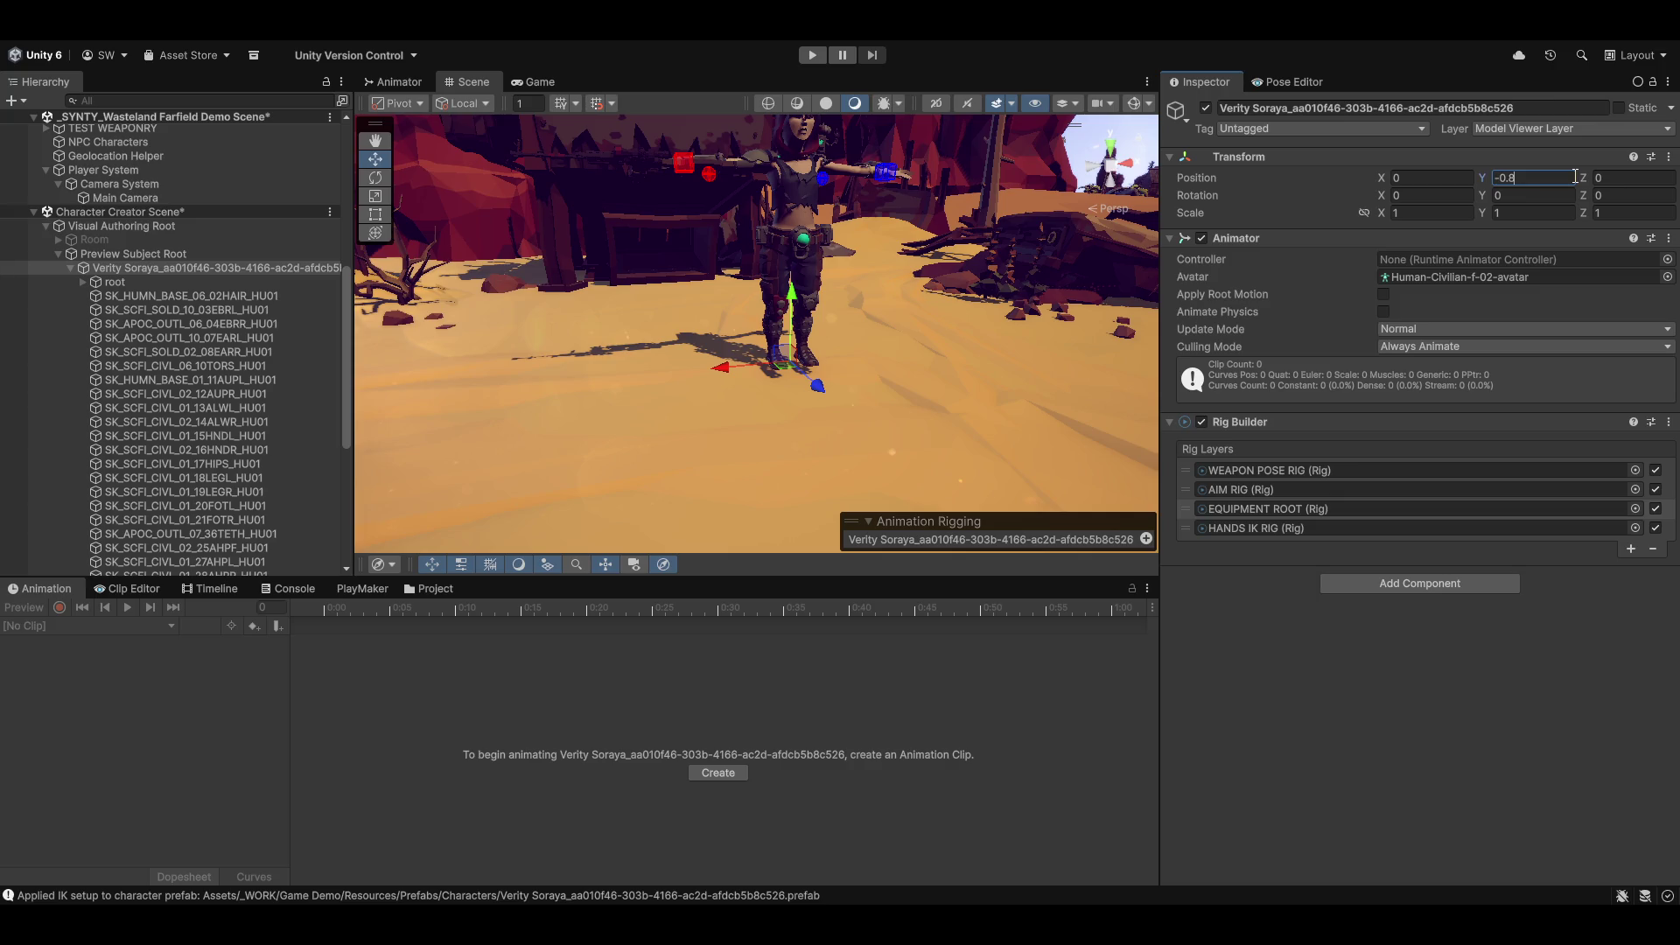
pyautogui.press('BackSpace')
pyautogui.write('.5')
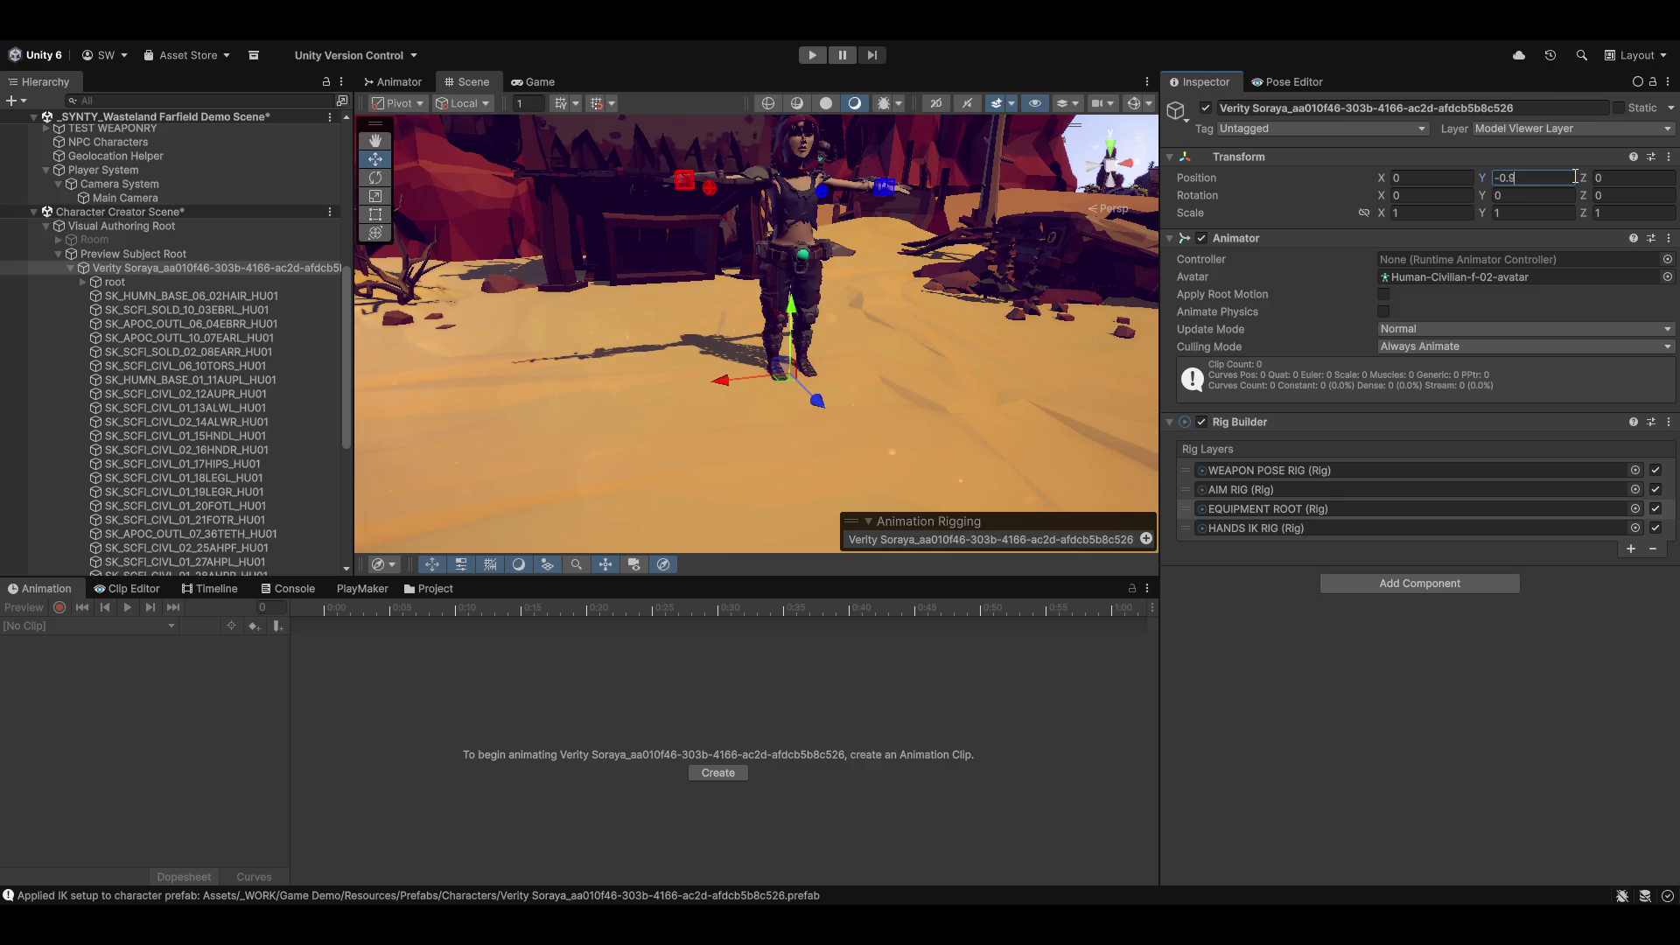
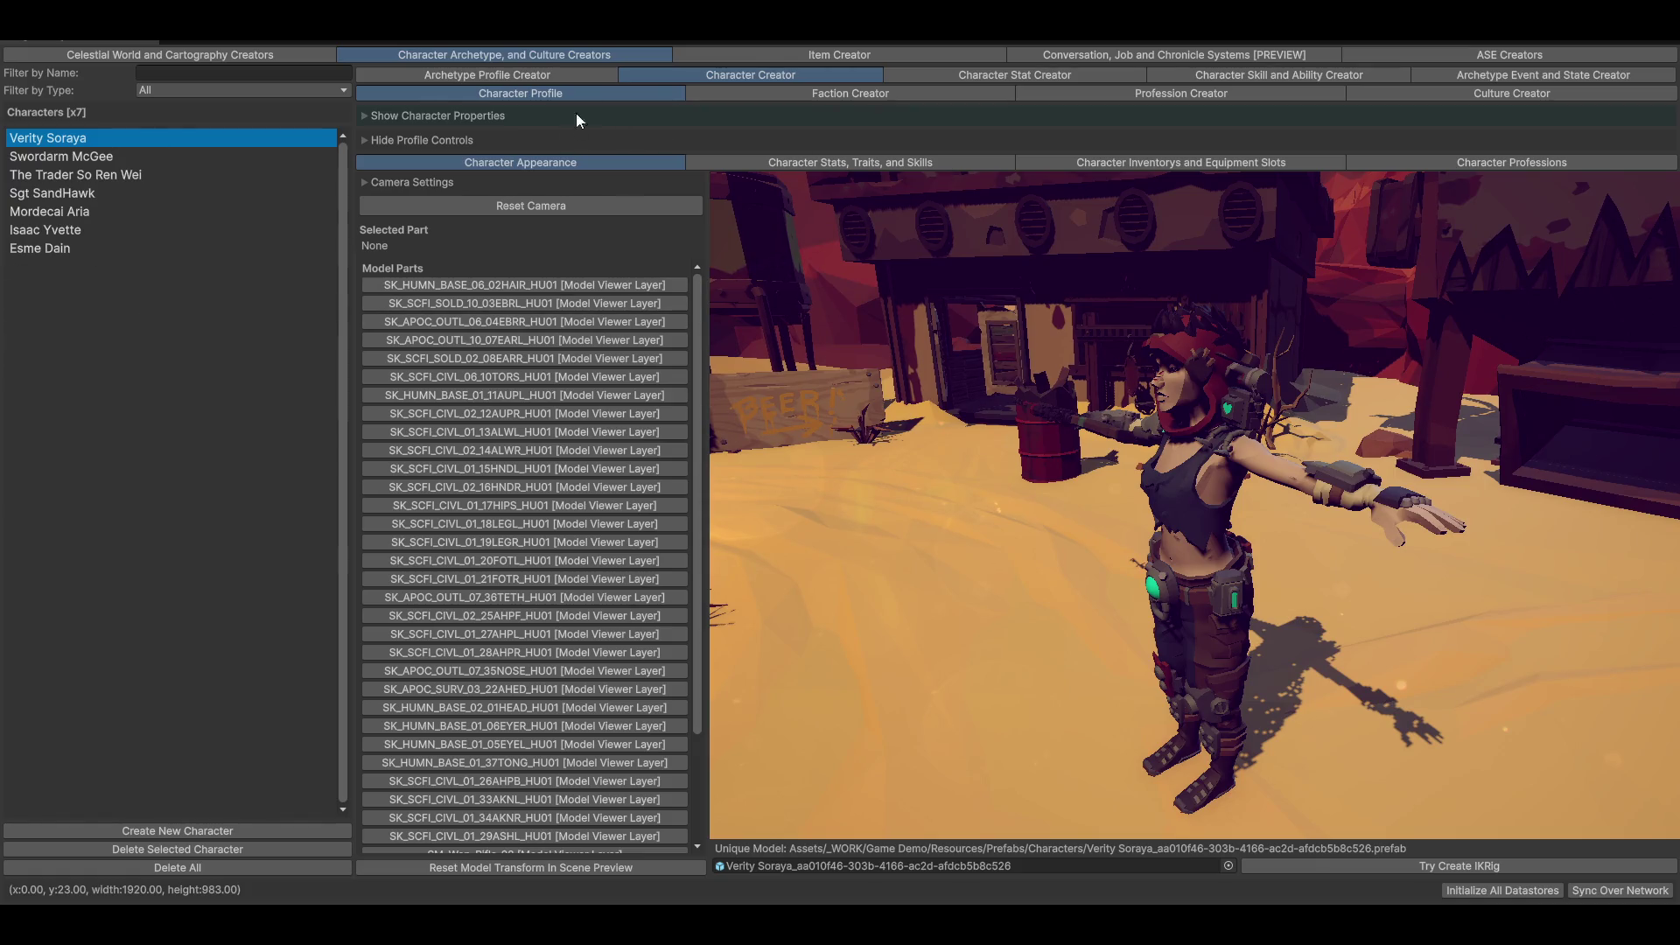
# Step: Expand and collapse the profile controls panel to leave the character creator view
pyautogui.click(469, 140)
pyautogui.click(469, 139)
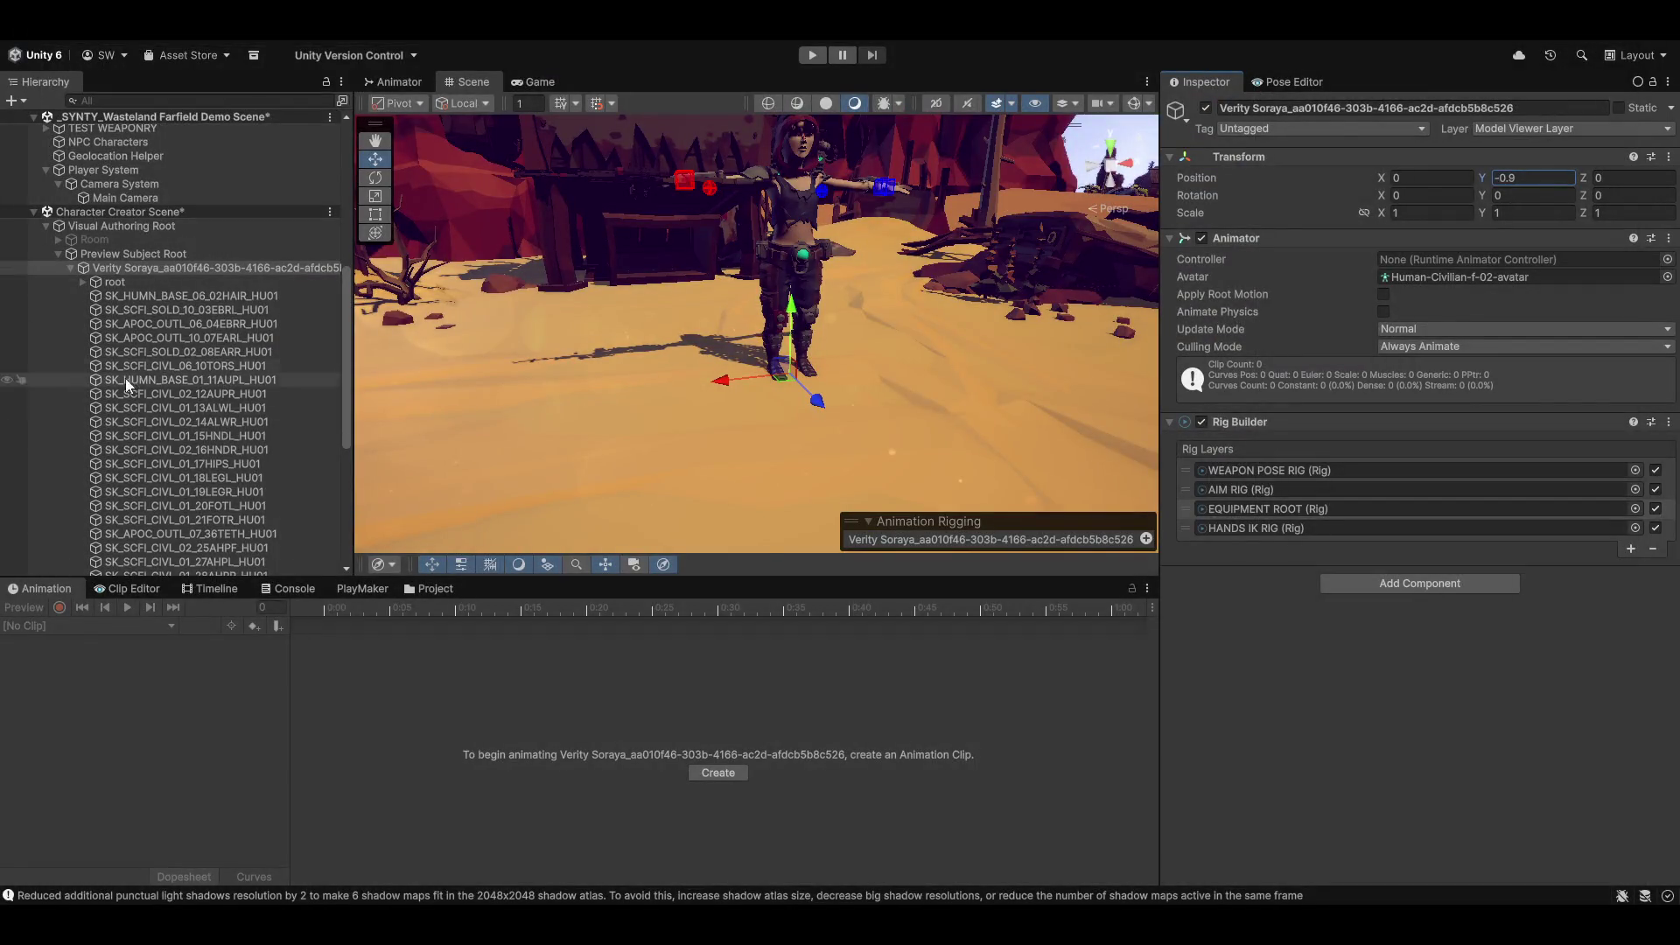
# Step: Assign SK_BaseModelAvatar as the Animator's avatar and Basic Player Character Animator Controller as its controller
pyautogui.click(1668, 276)
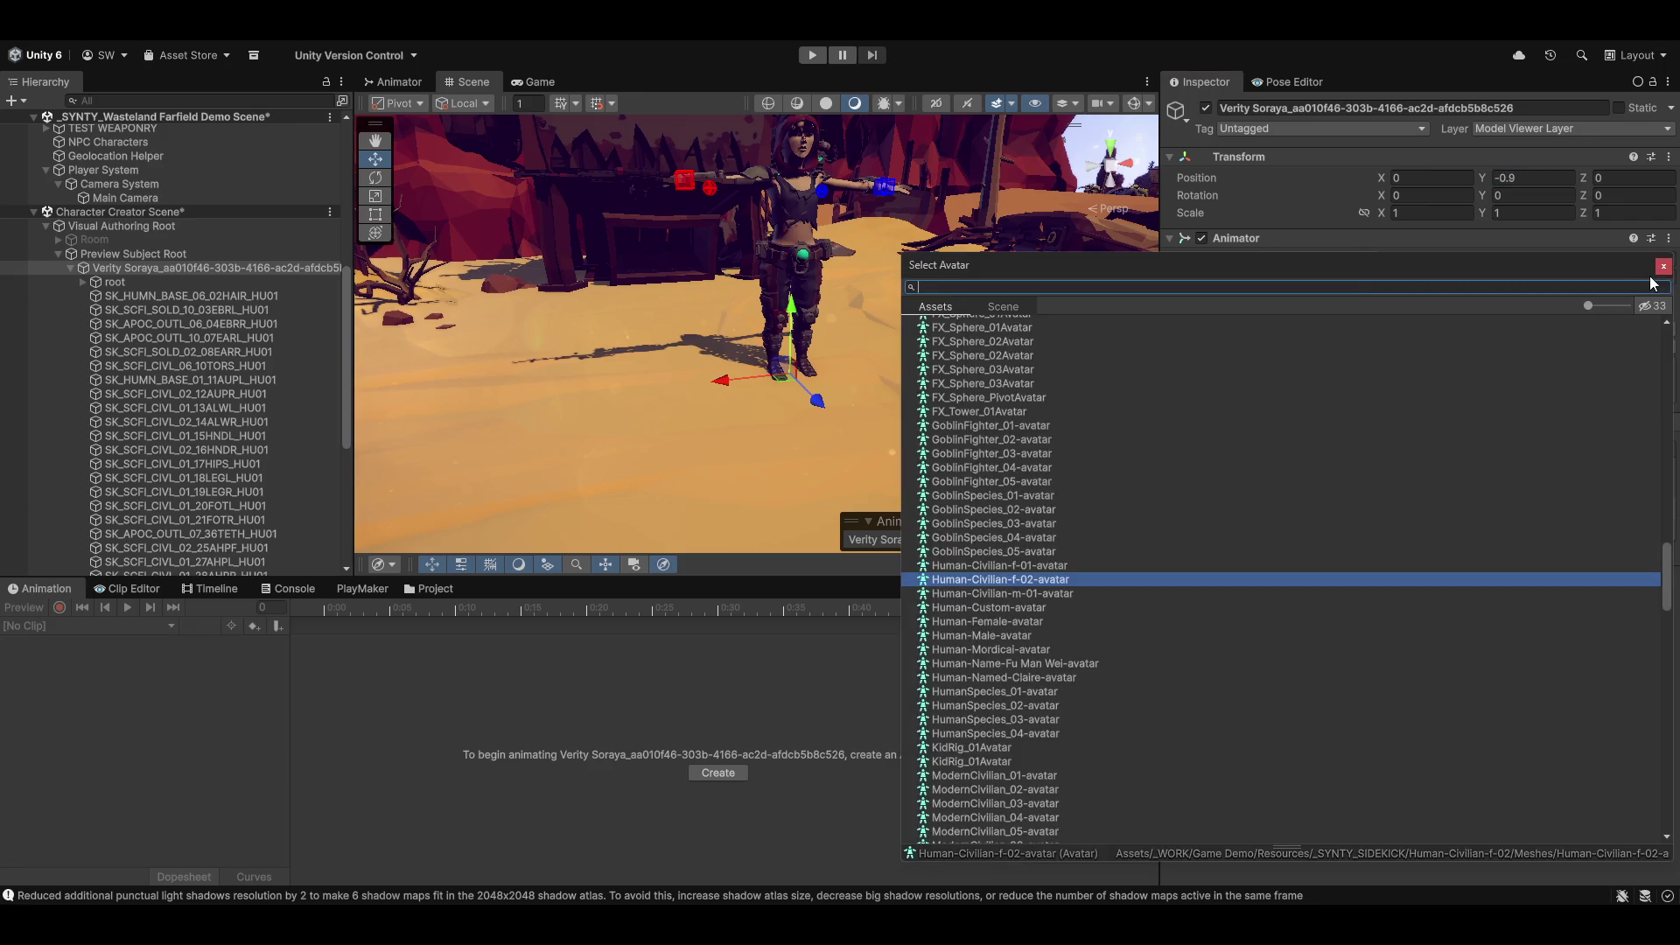
pyautogui.write('sk_')
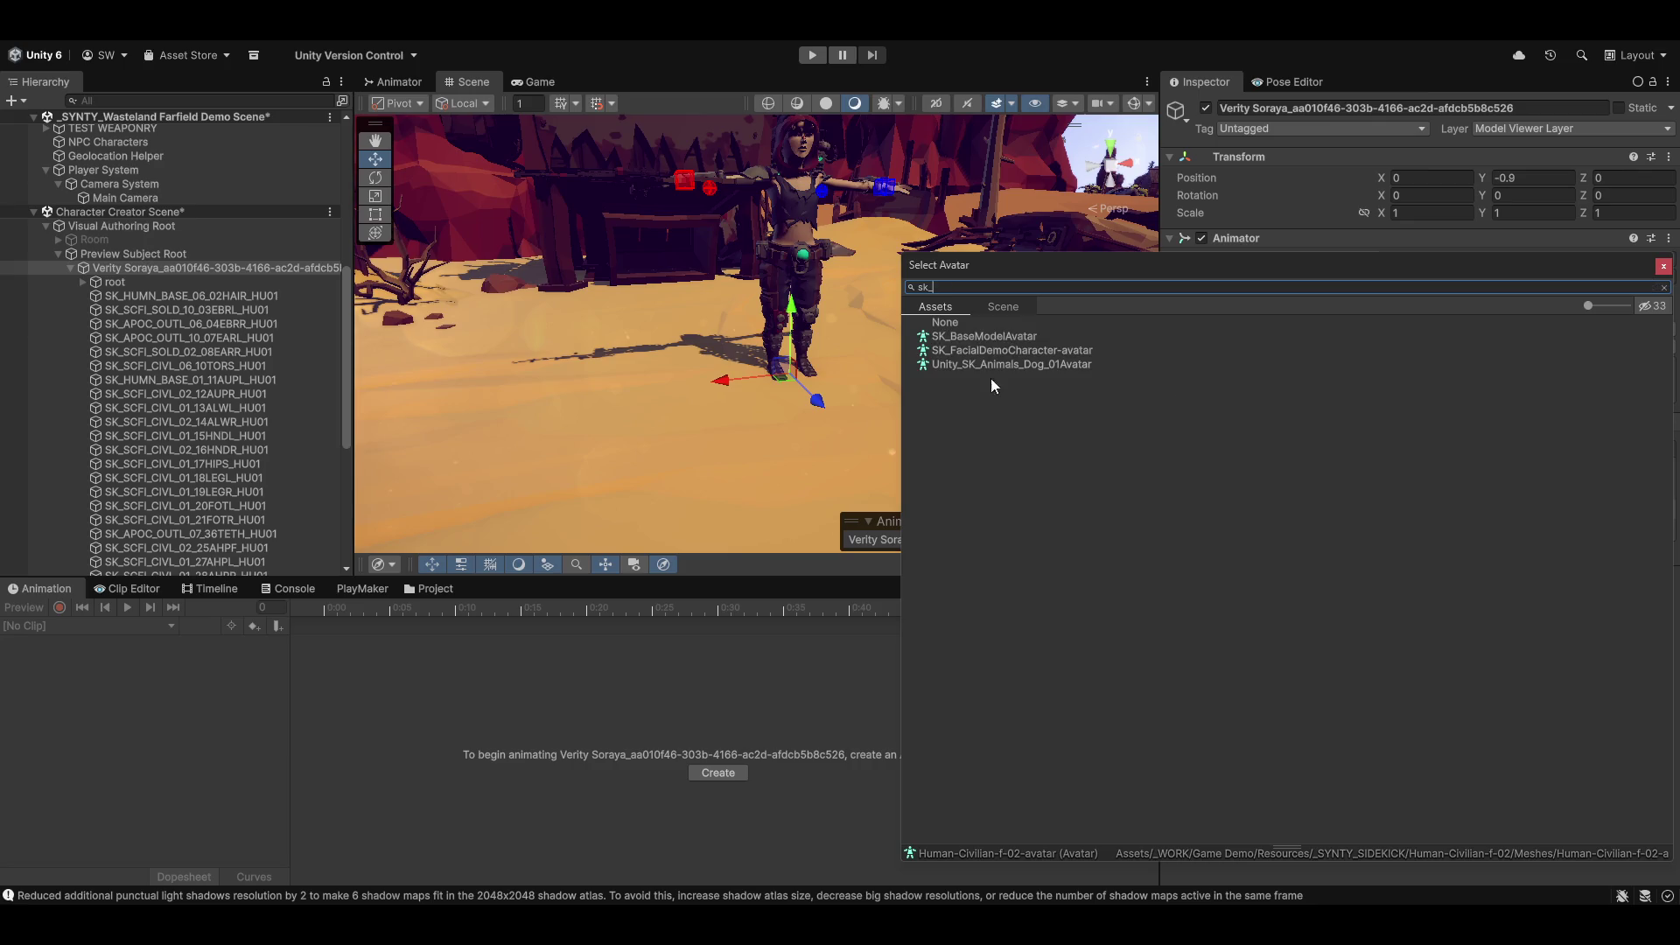
pyautogui.doubleClick(984, 338)
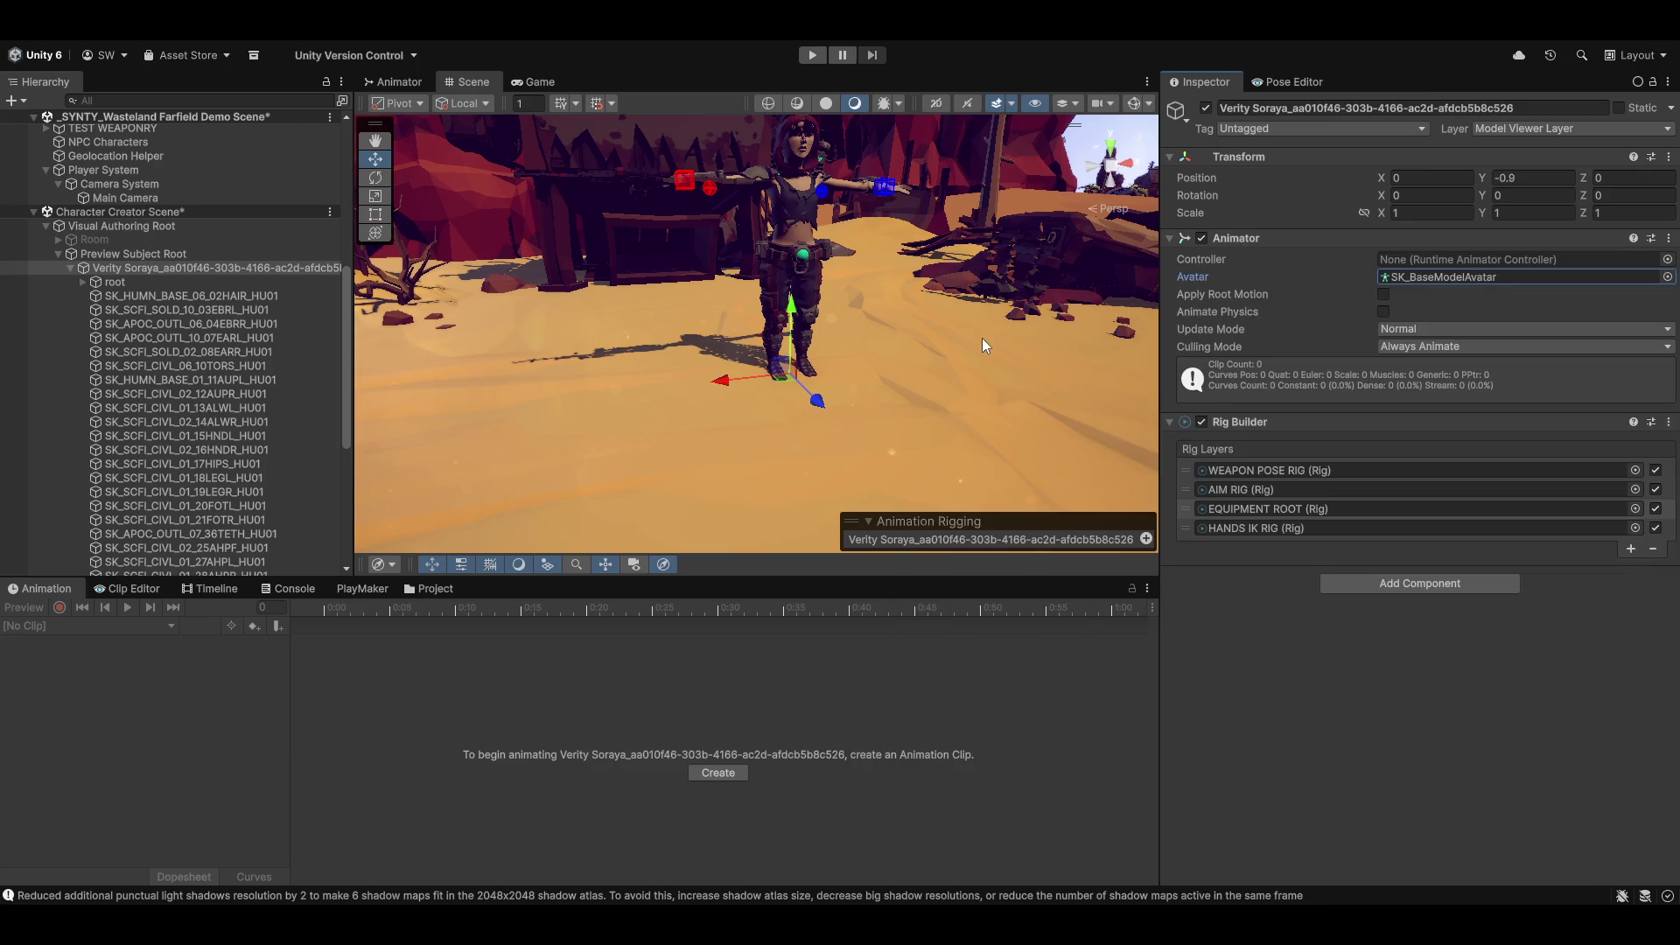
pyautogui.click(1668, 260)
pyautogui.write('basic')
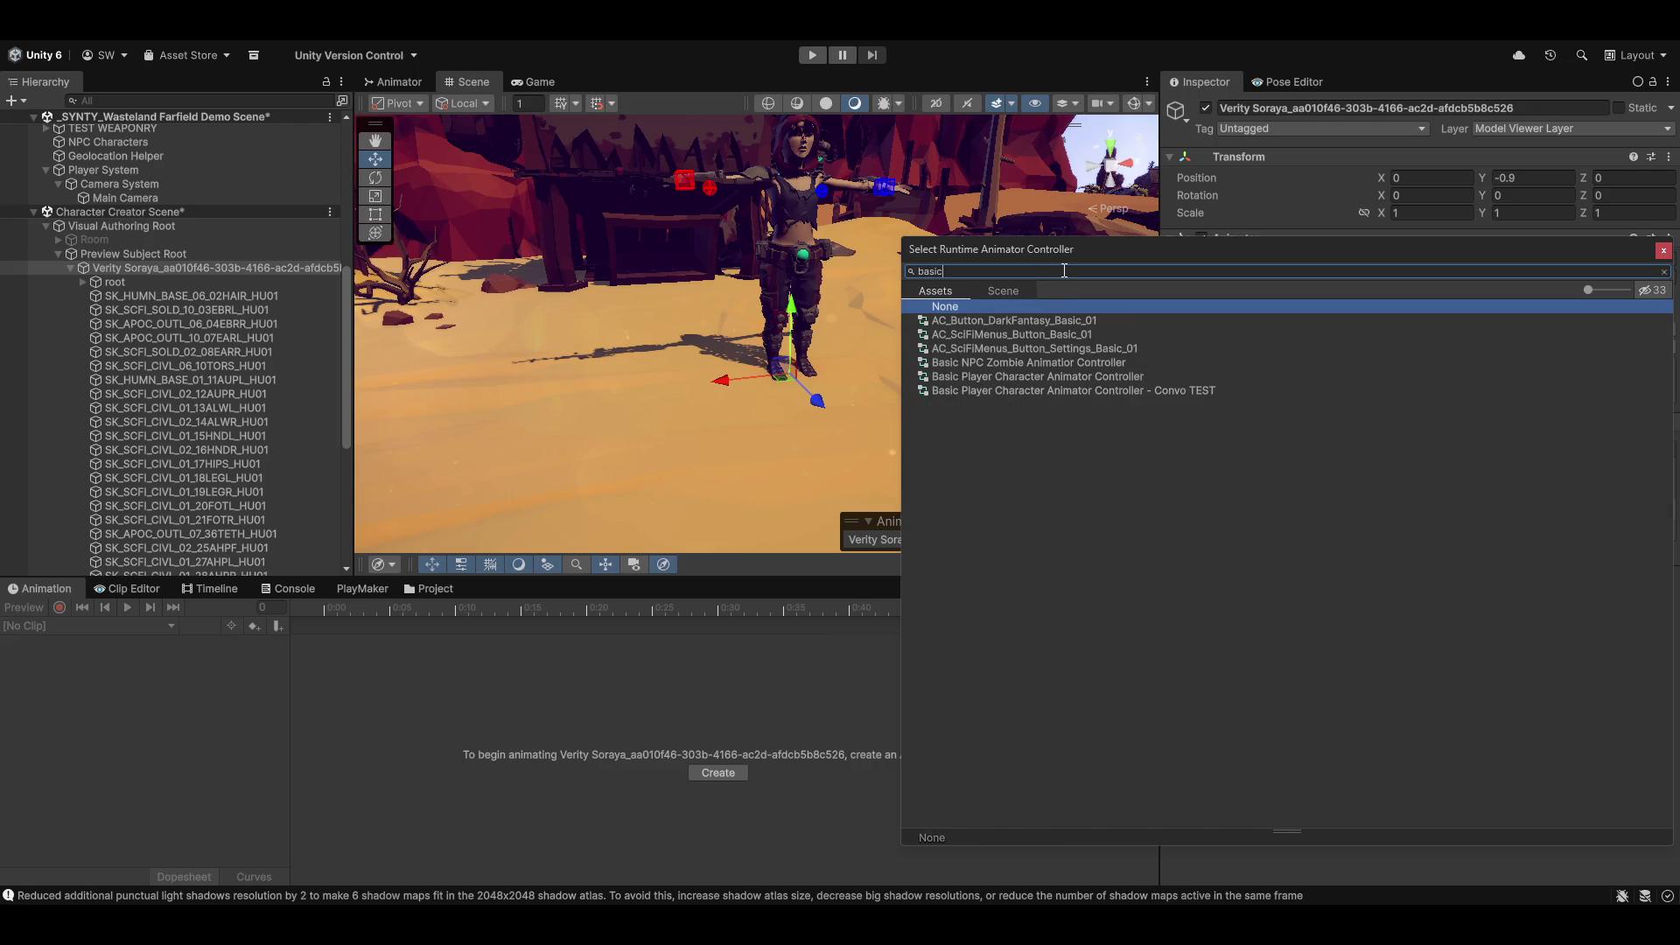
pyautogui.click(958, 376)
pyautogui.doubleClick(962, 376)
pyautogui.moveTo(841, 403)
pyautogui.mouseDown()
pyautogui.moveTo(582, 320)
pyautogui.moveTo(681, 307)
pyautogui.moveTo(763, 321)
pyautogui.mouseUp()
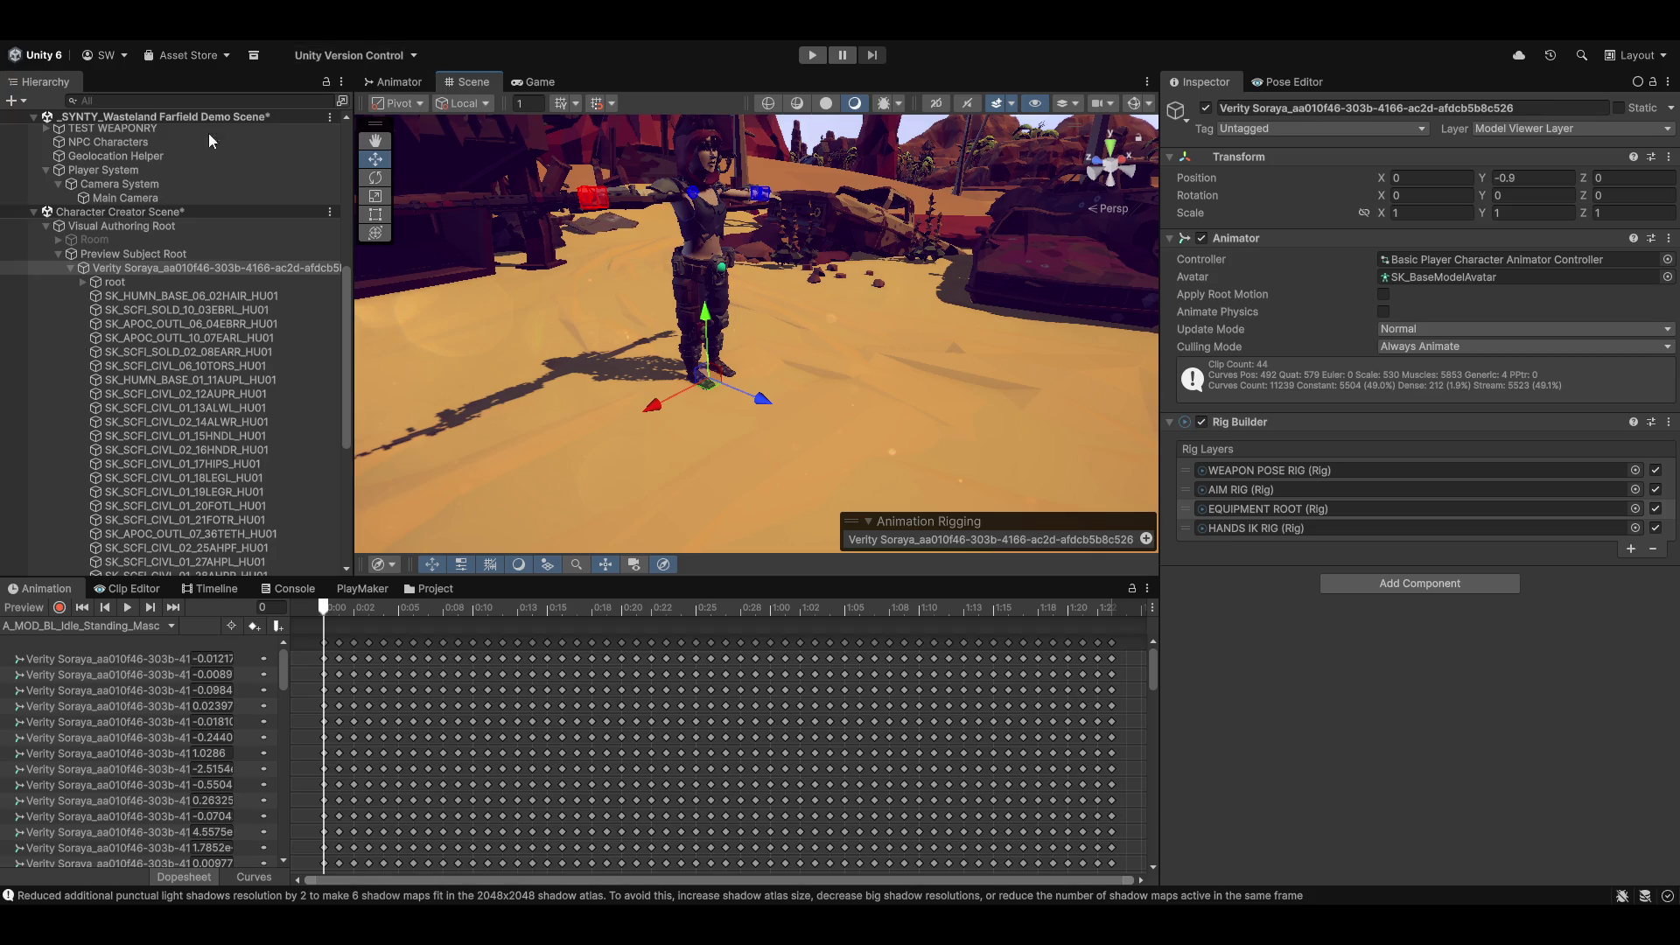
# Step: Expand EQUIPMENT ROOT, the rifle and its Rig Targets down to the left and right hand grip targets
pyautogui.scroll(-6, 161, 397)
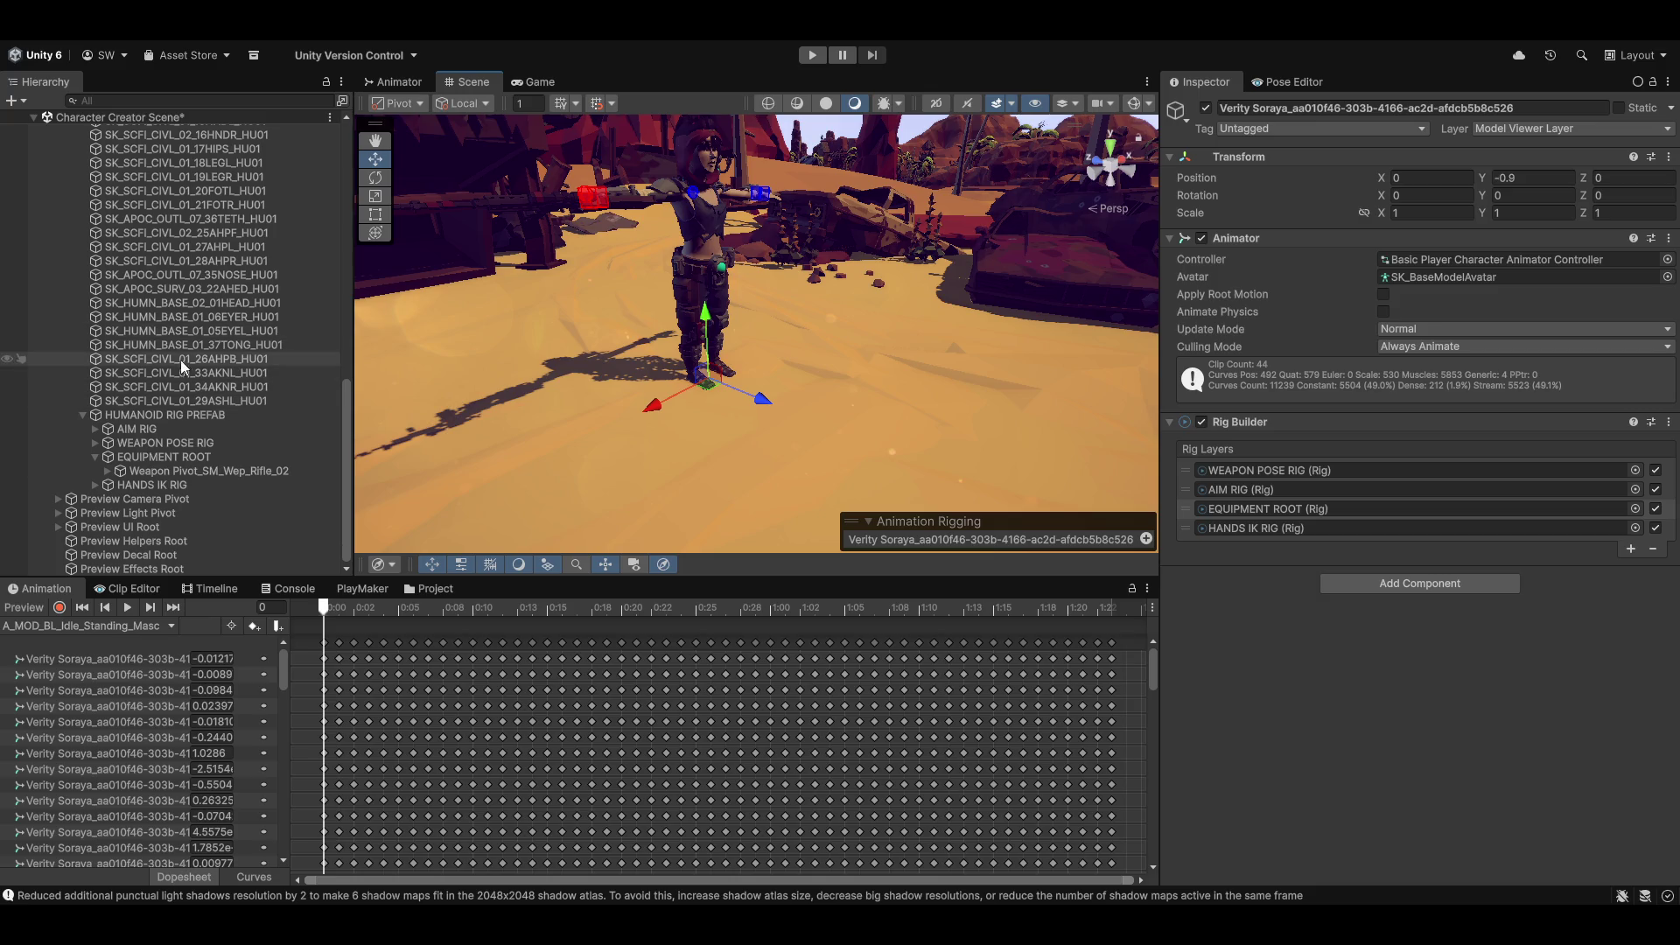
pyautogui.click(131, 455)
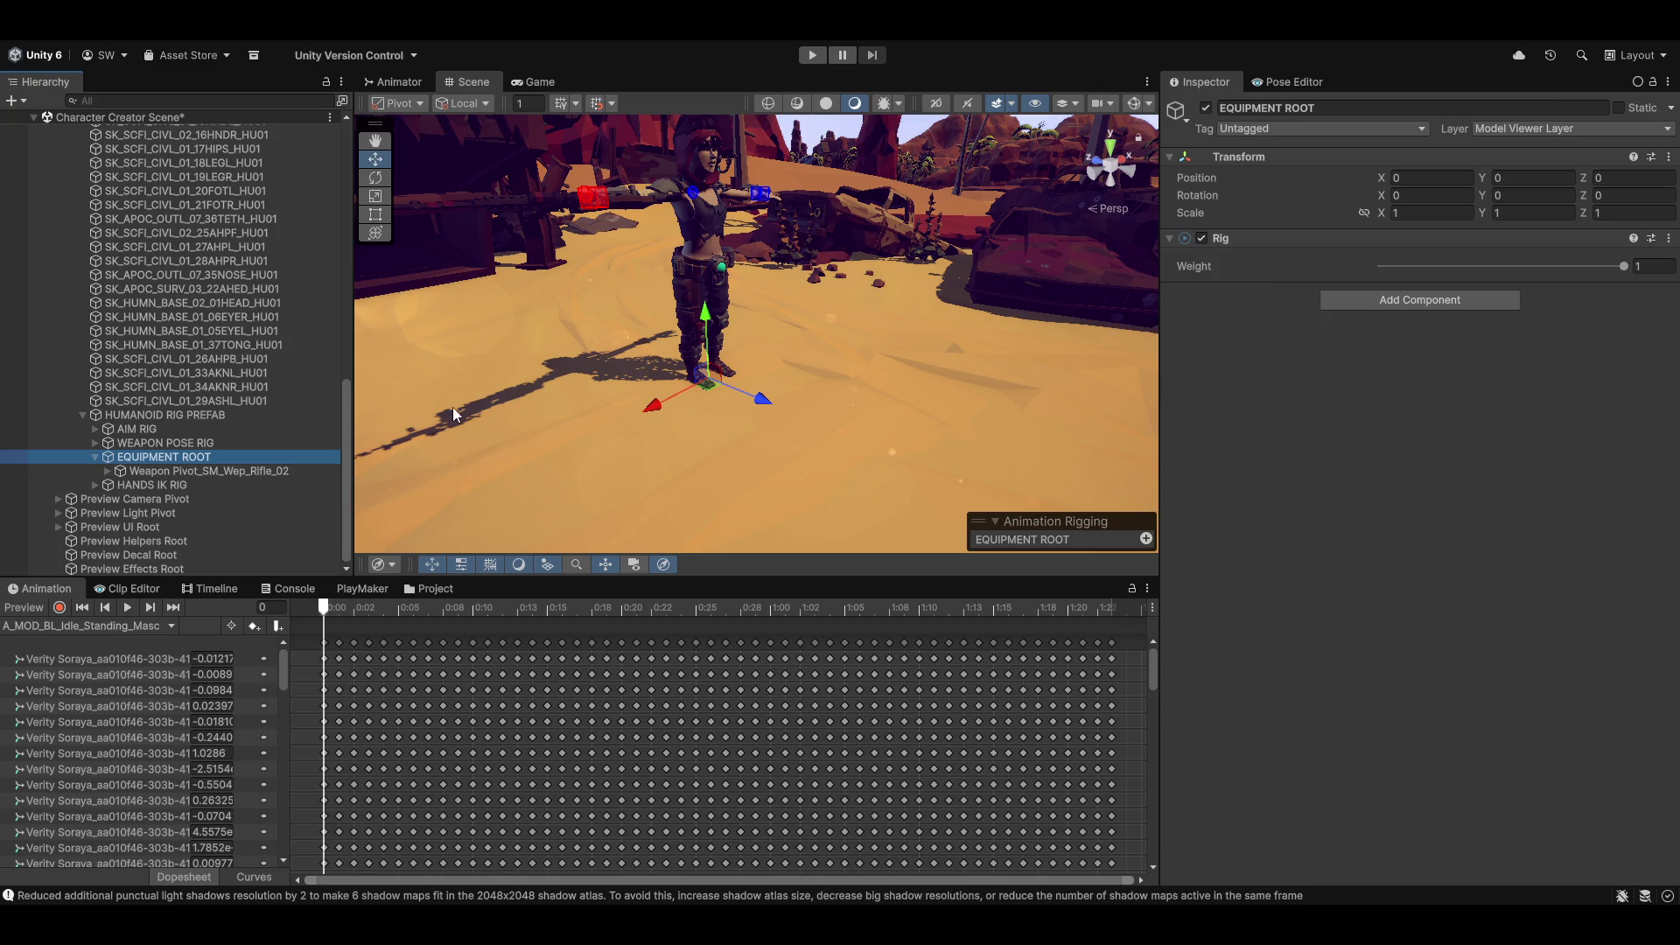
pyautogui.click(222, 473)
pyautogui.click(106, 470)
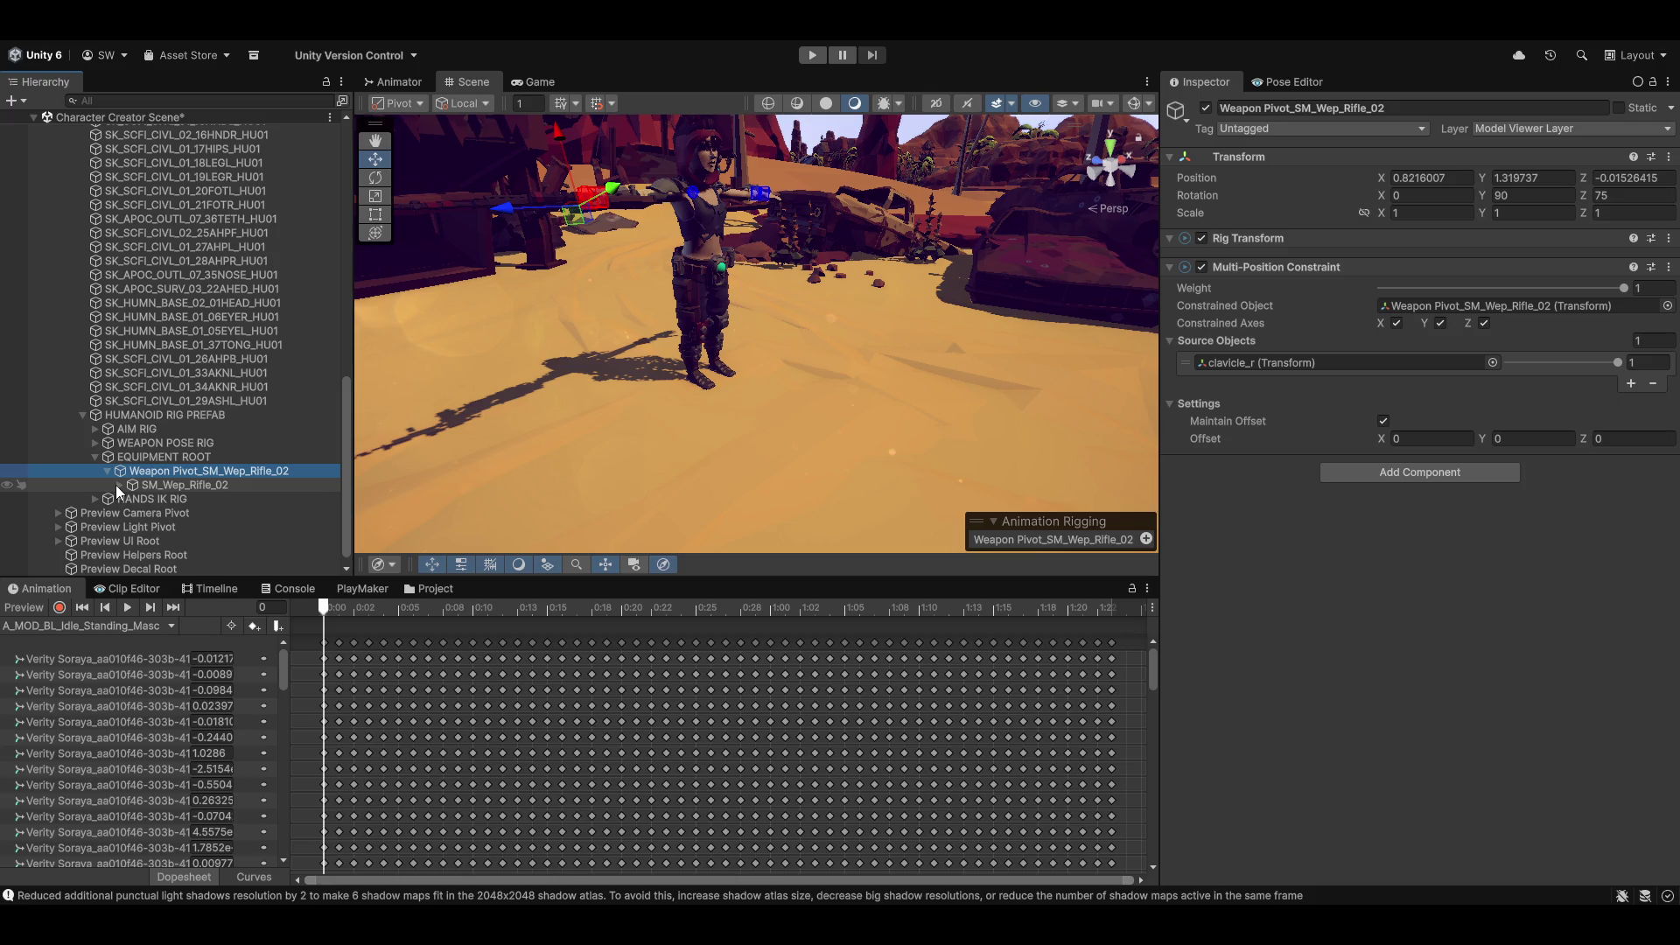
pyautogui.click(119, 486)
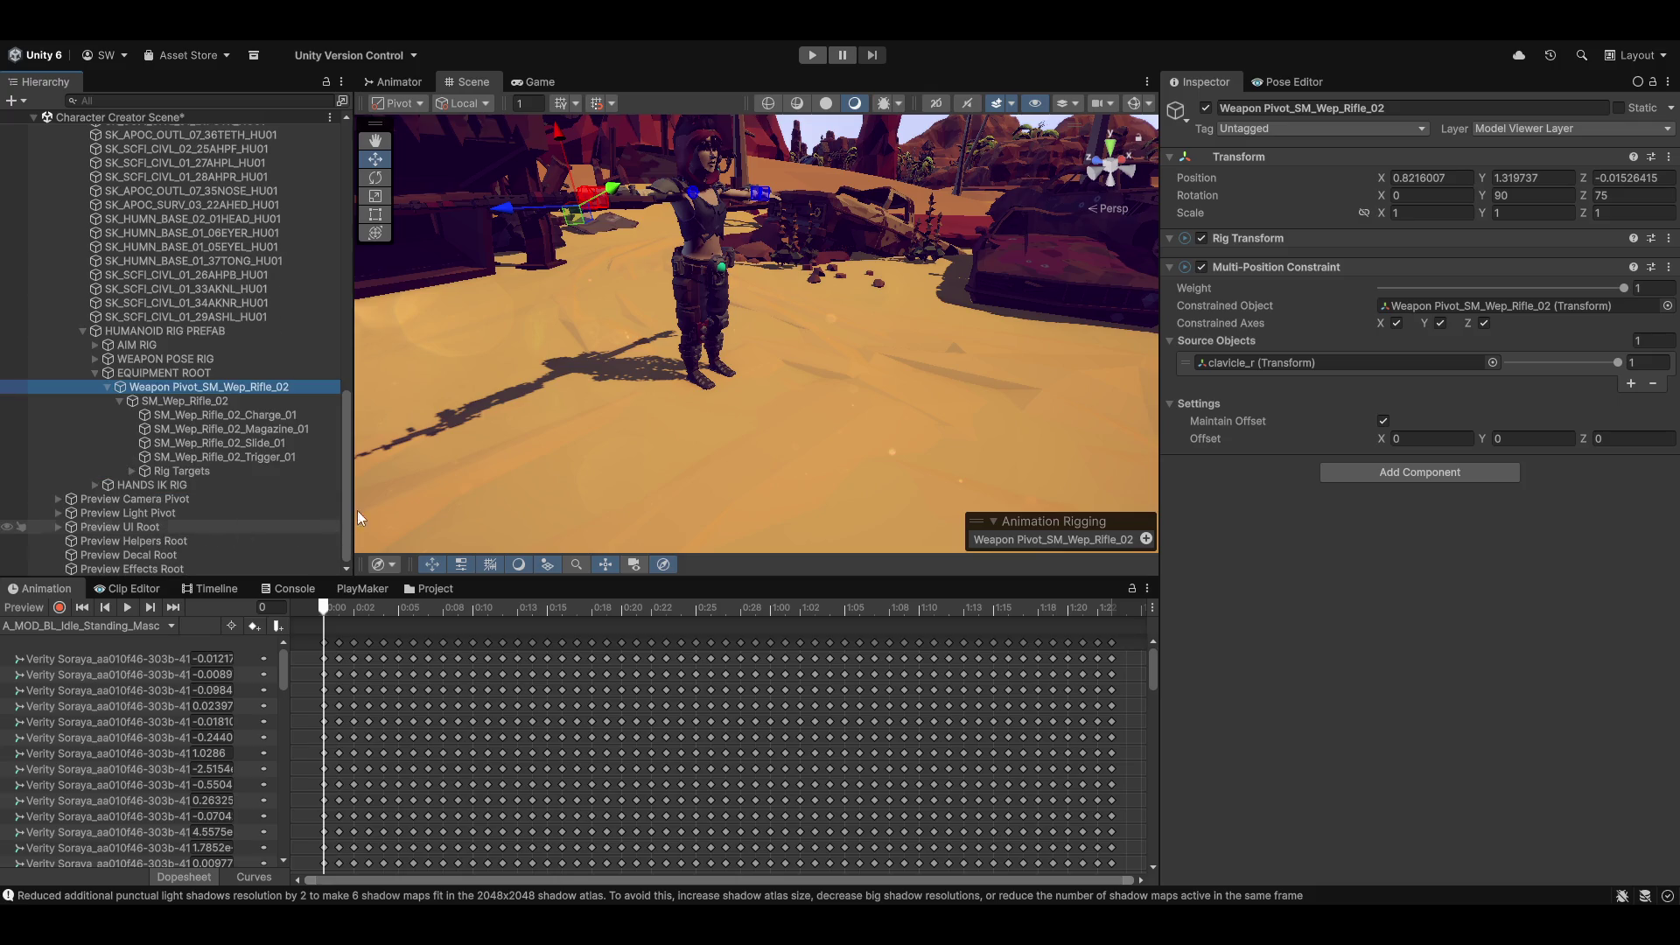
pyautogui.click(131, 472)
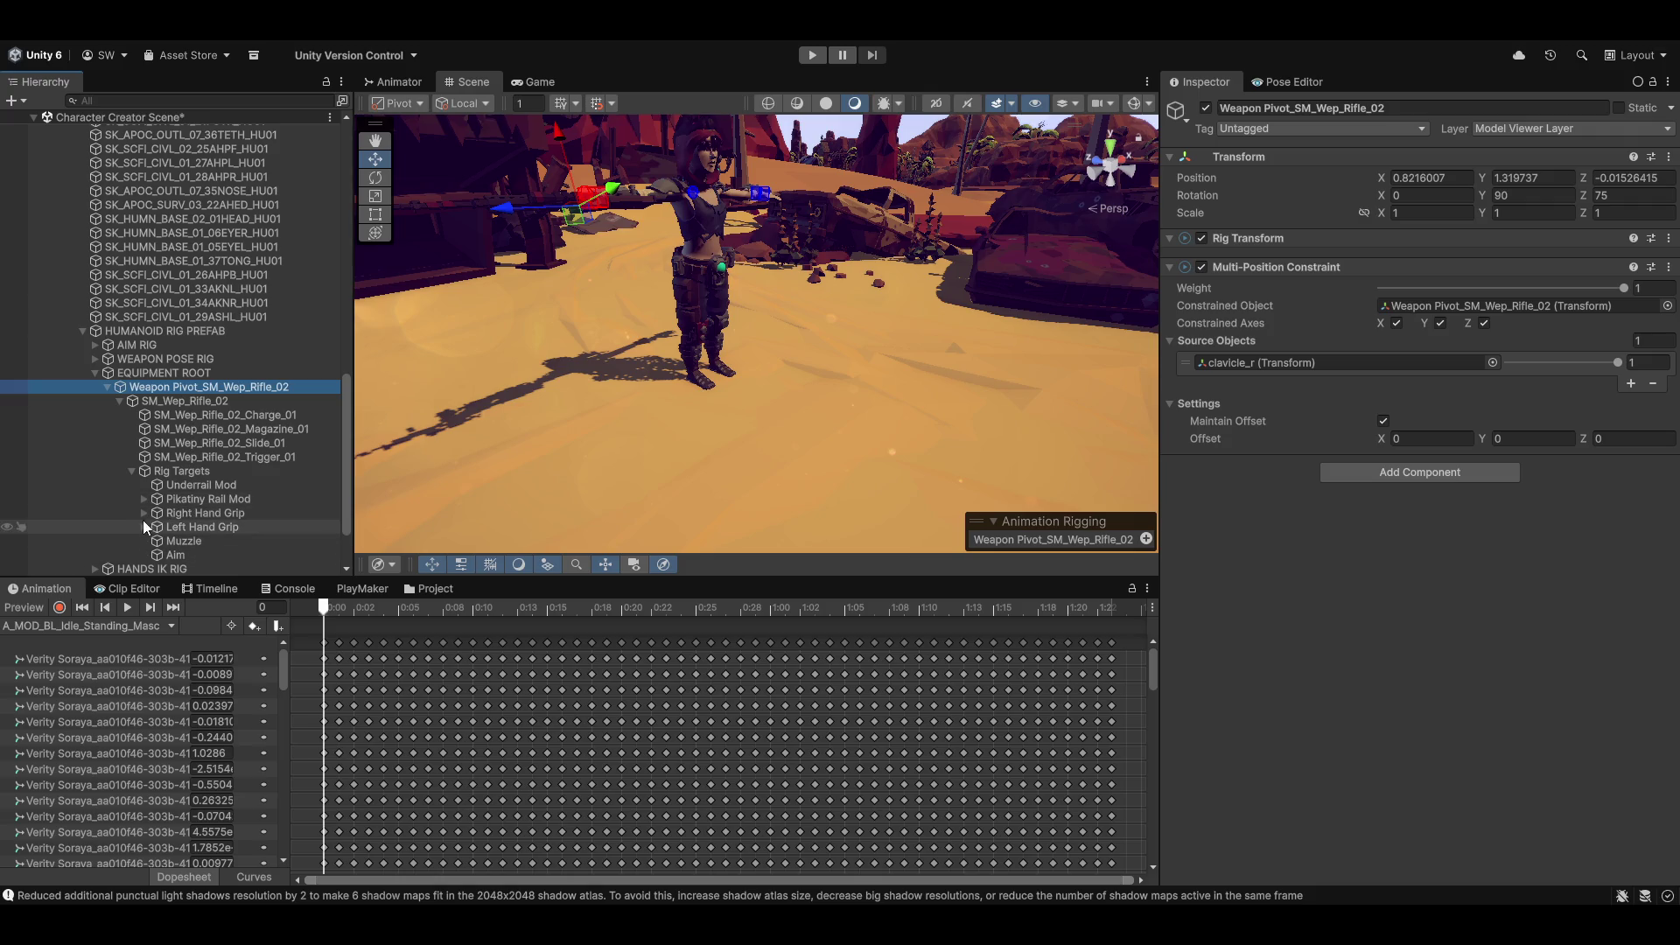
pyautogui.click(145, 526)
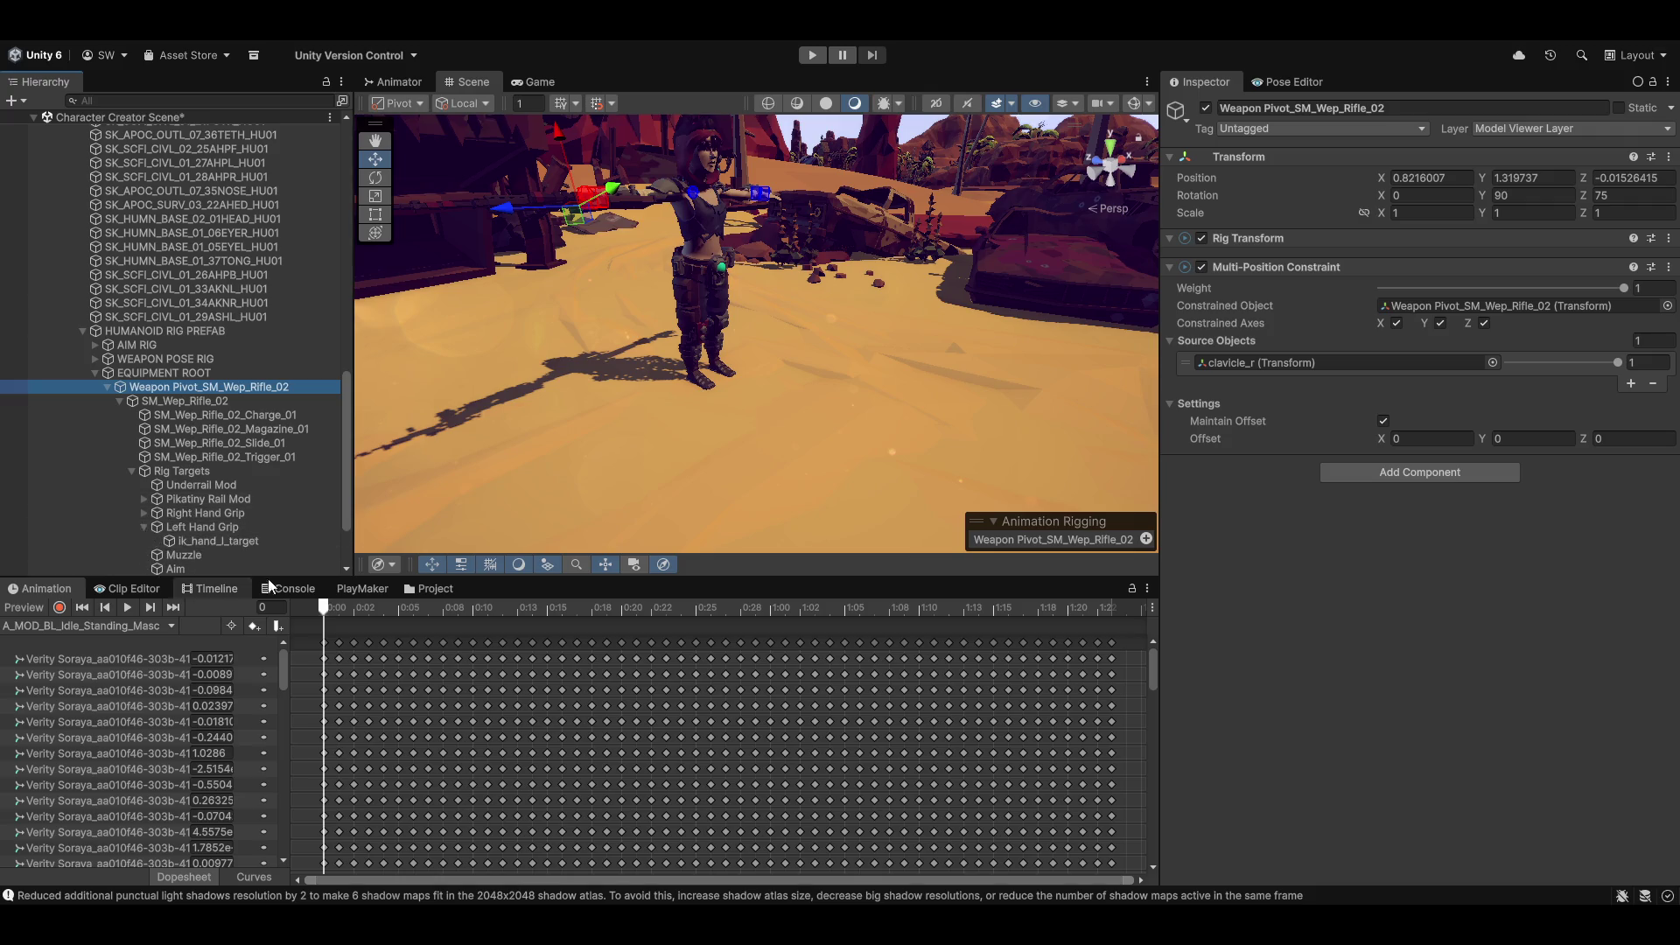
pyautogui.click(145, 514)
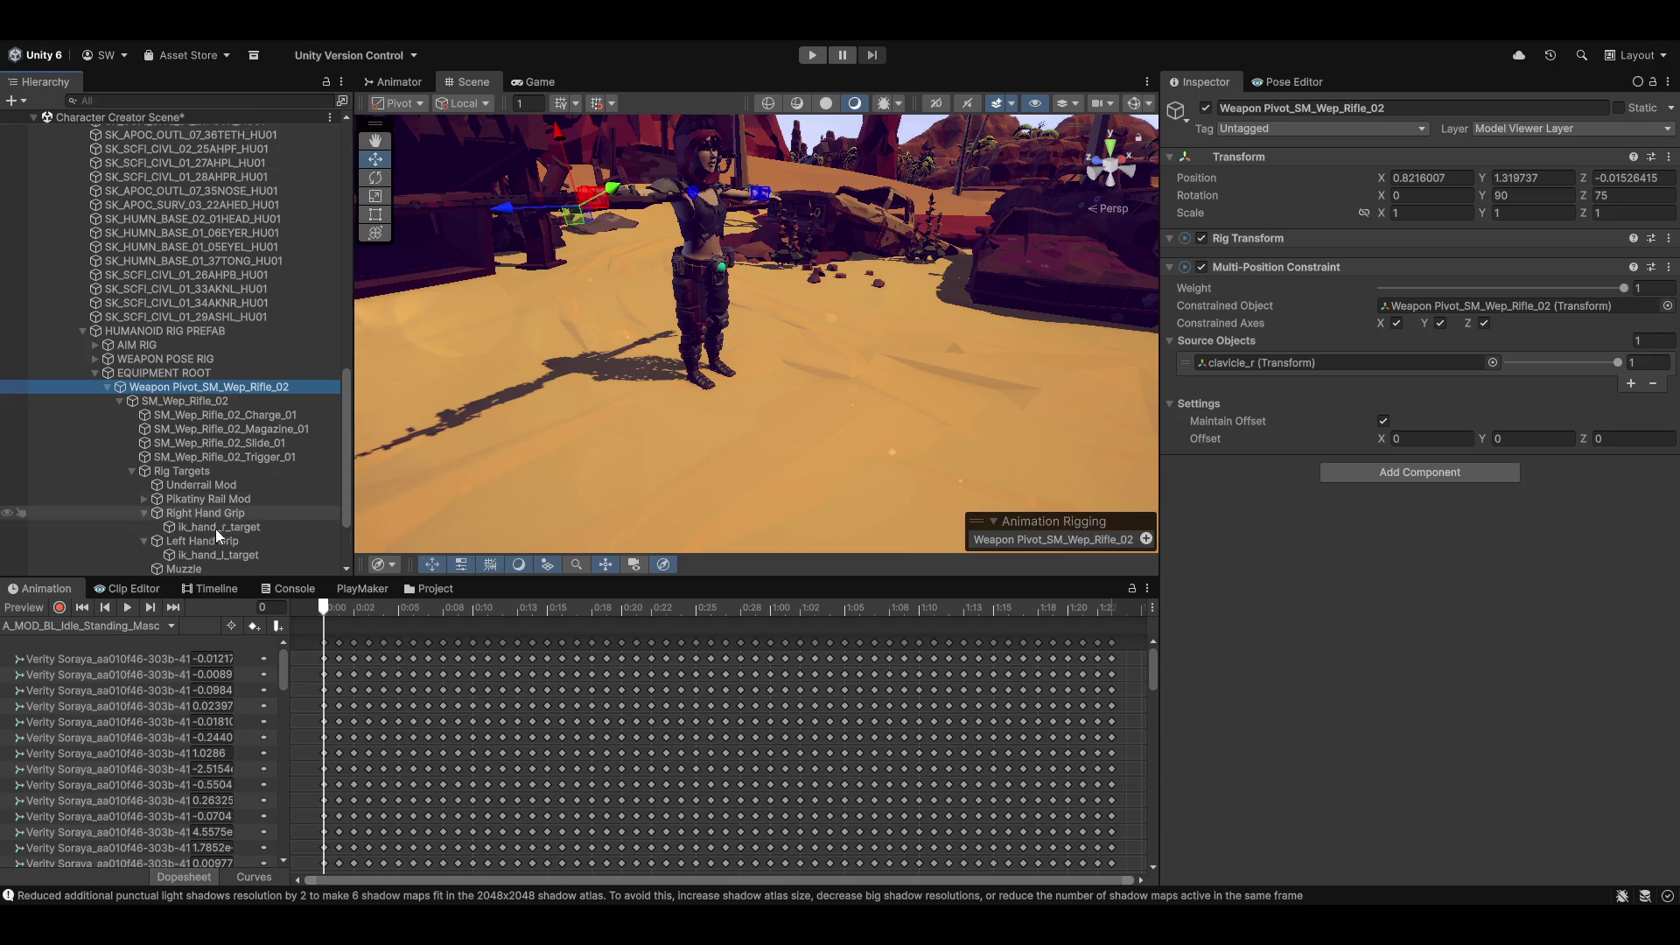
pyautogui.scroll(-2, 213, 523)
pyautogui.scroll(2, 131, 454)
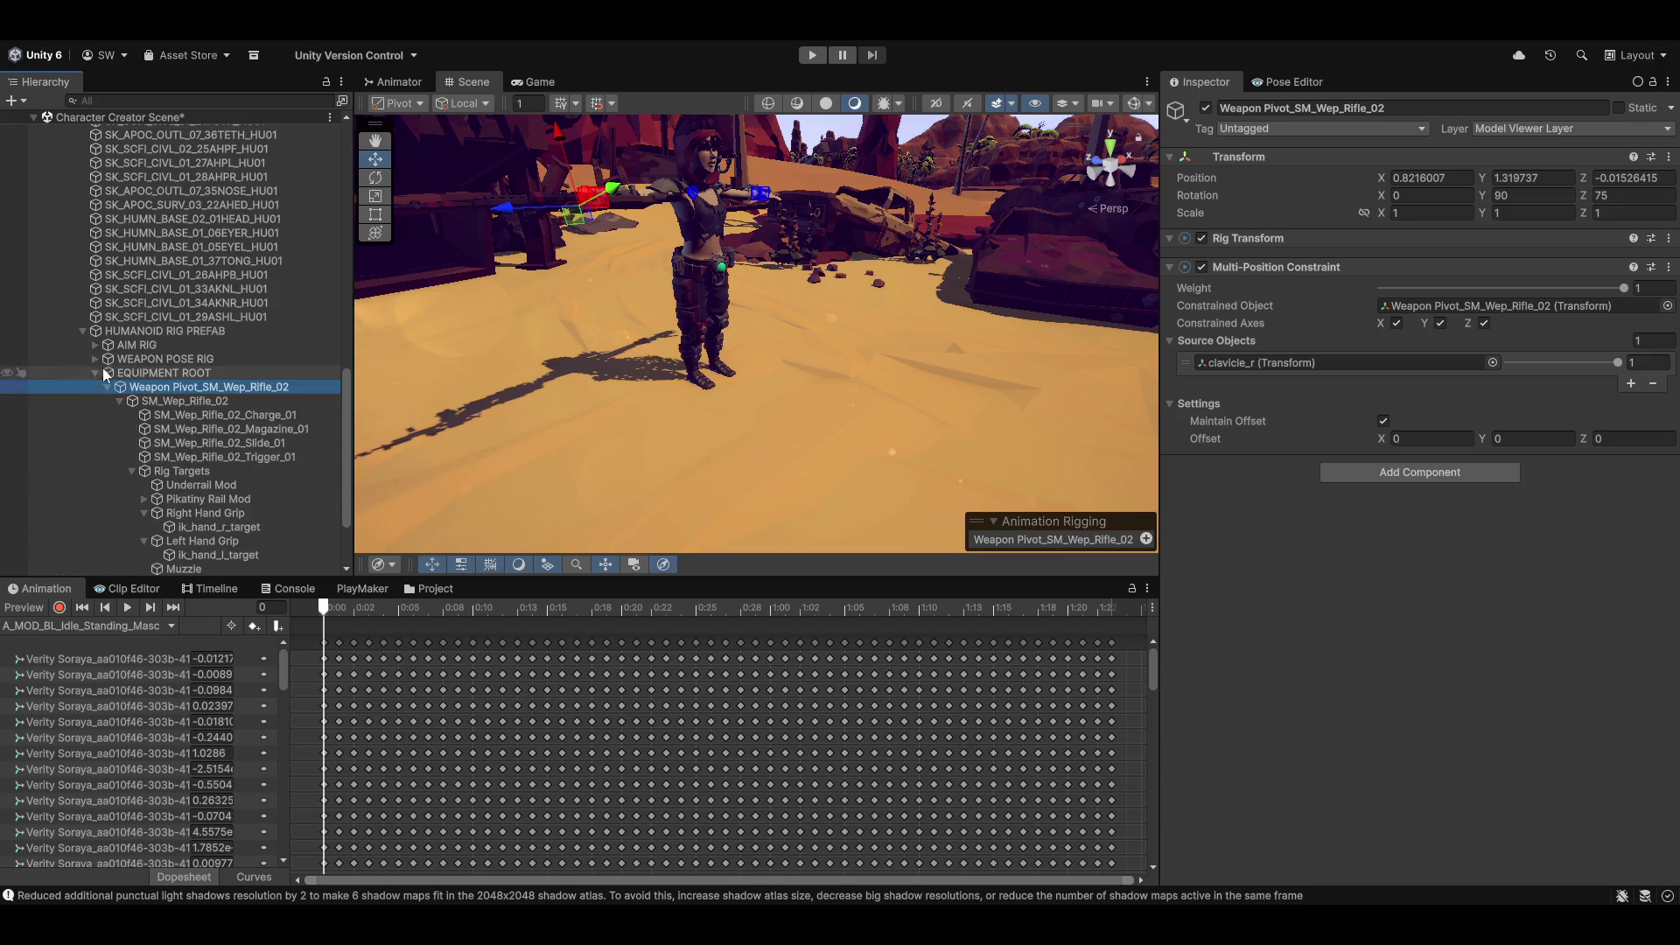
pyautogui.scroll(-4, 118, 490)
# Step: Expand the hand IK chains and parent Left Hand IK_target under ik_hand_l_target
pyautogui.click(94, 485)
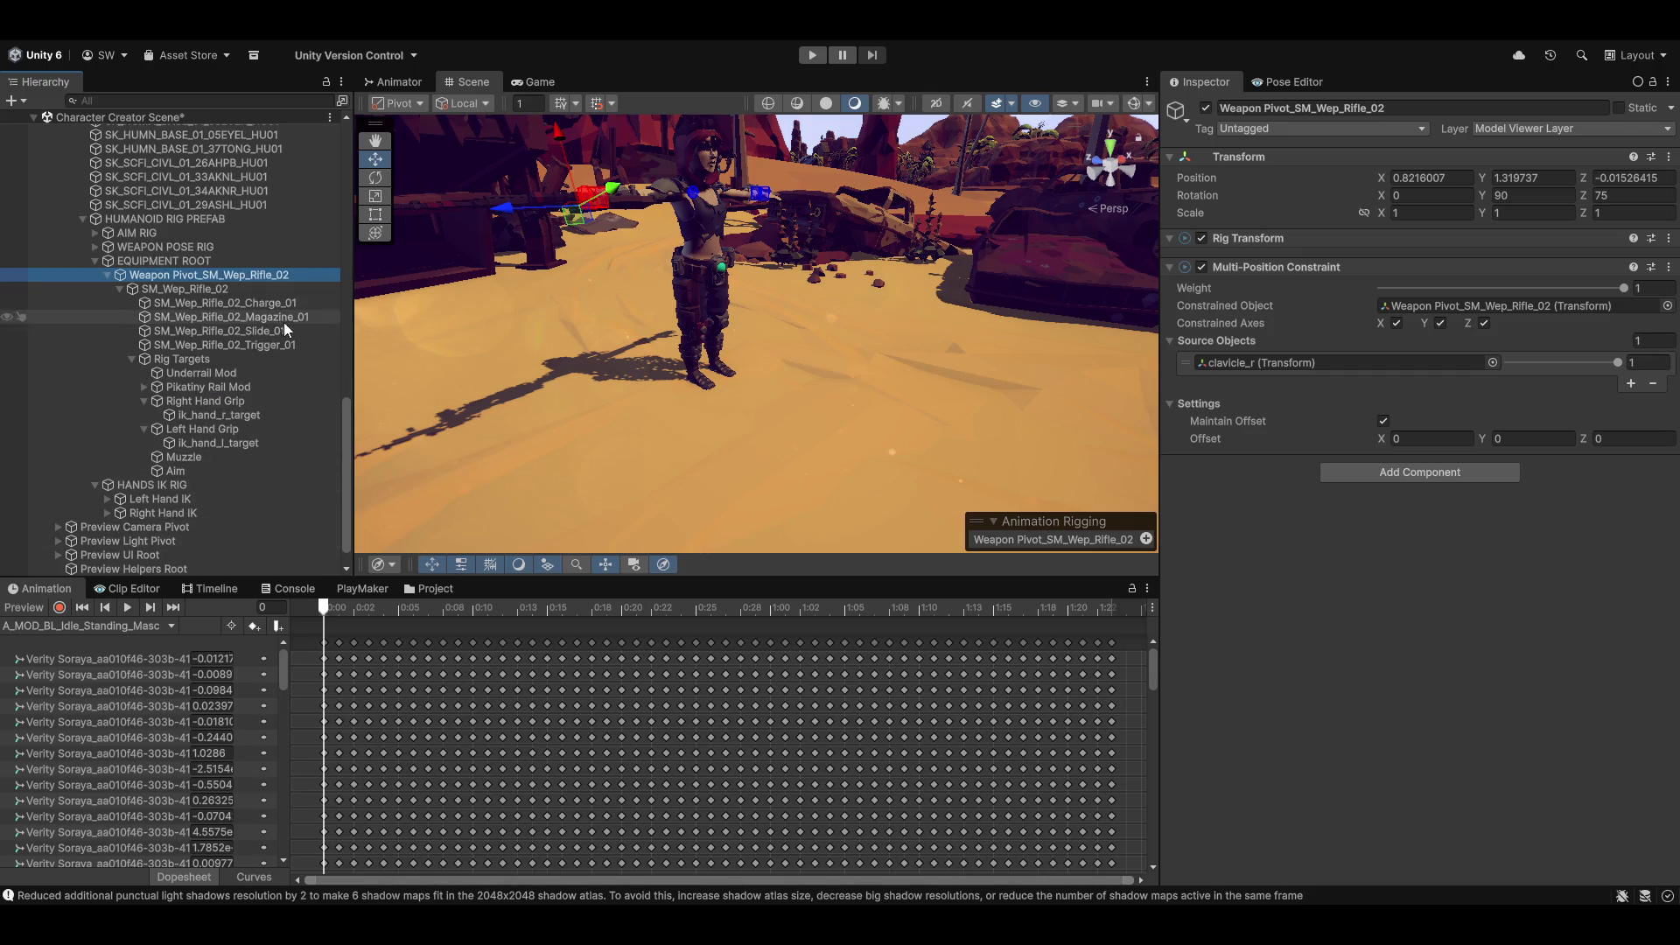
pyautogui.click(107, 540)
pyautogui.click(131, 486)
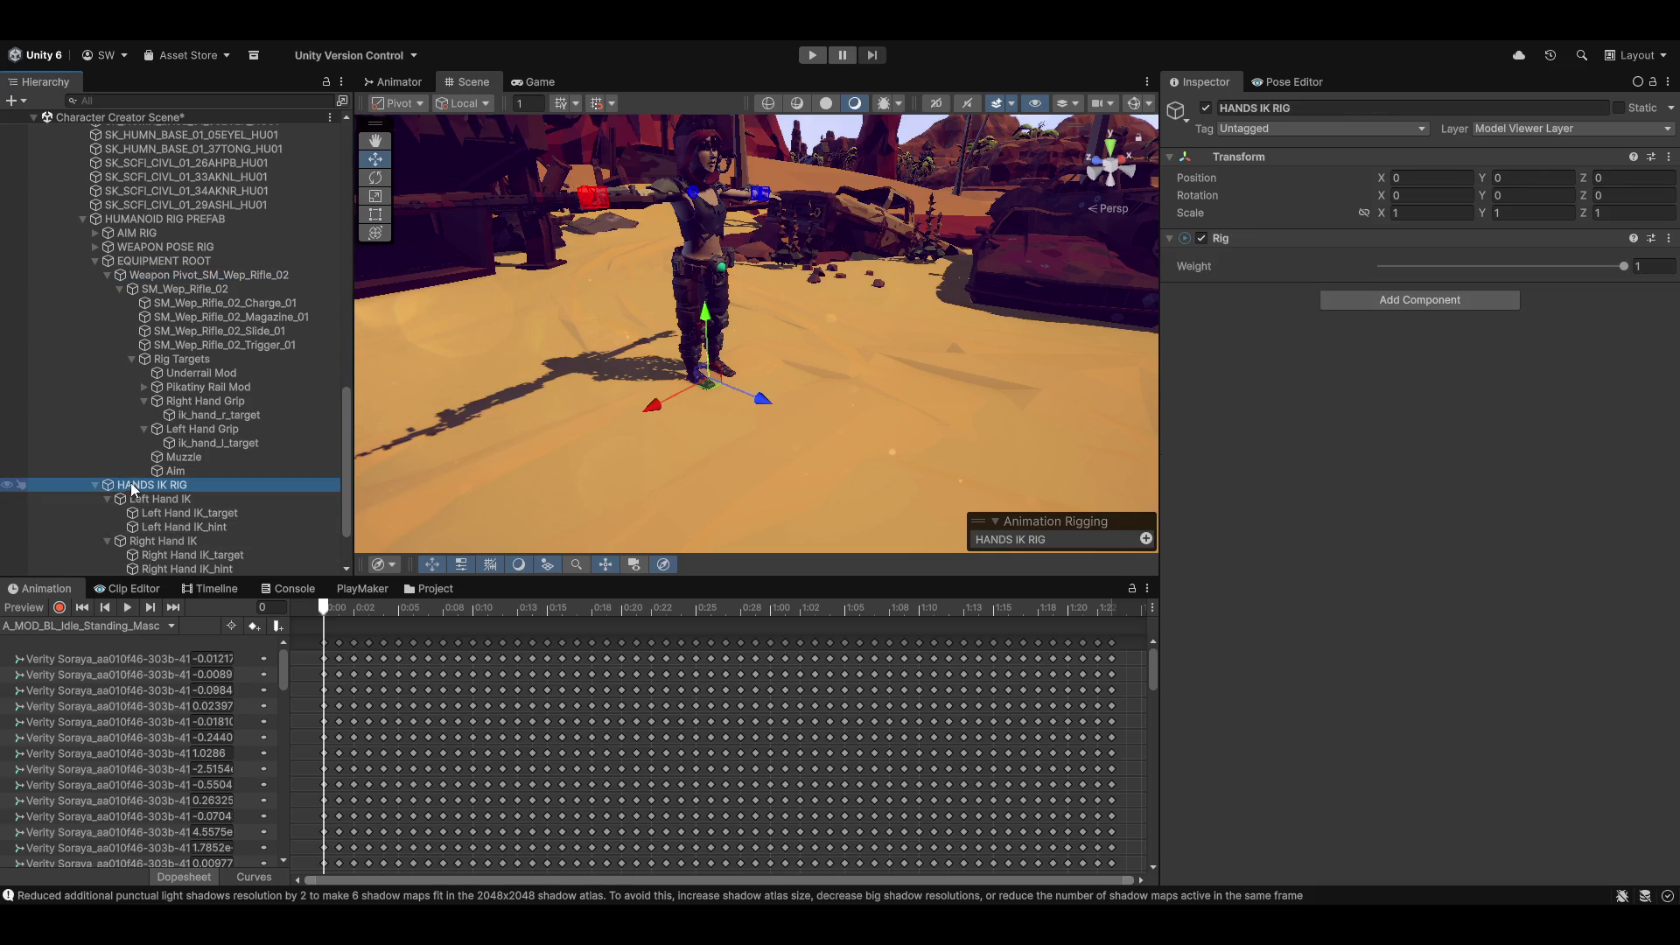
pyautogui.scroll(-3, 222, 417)
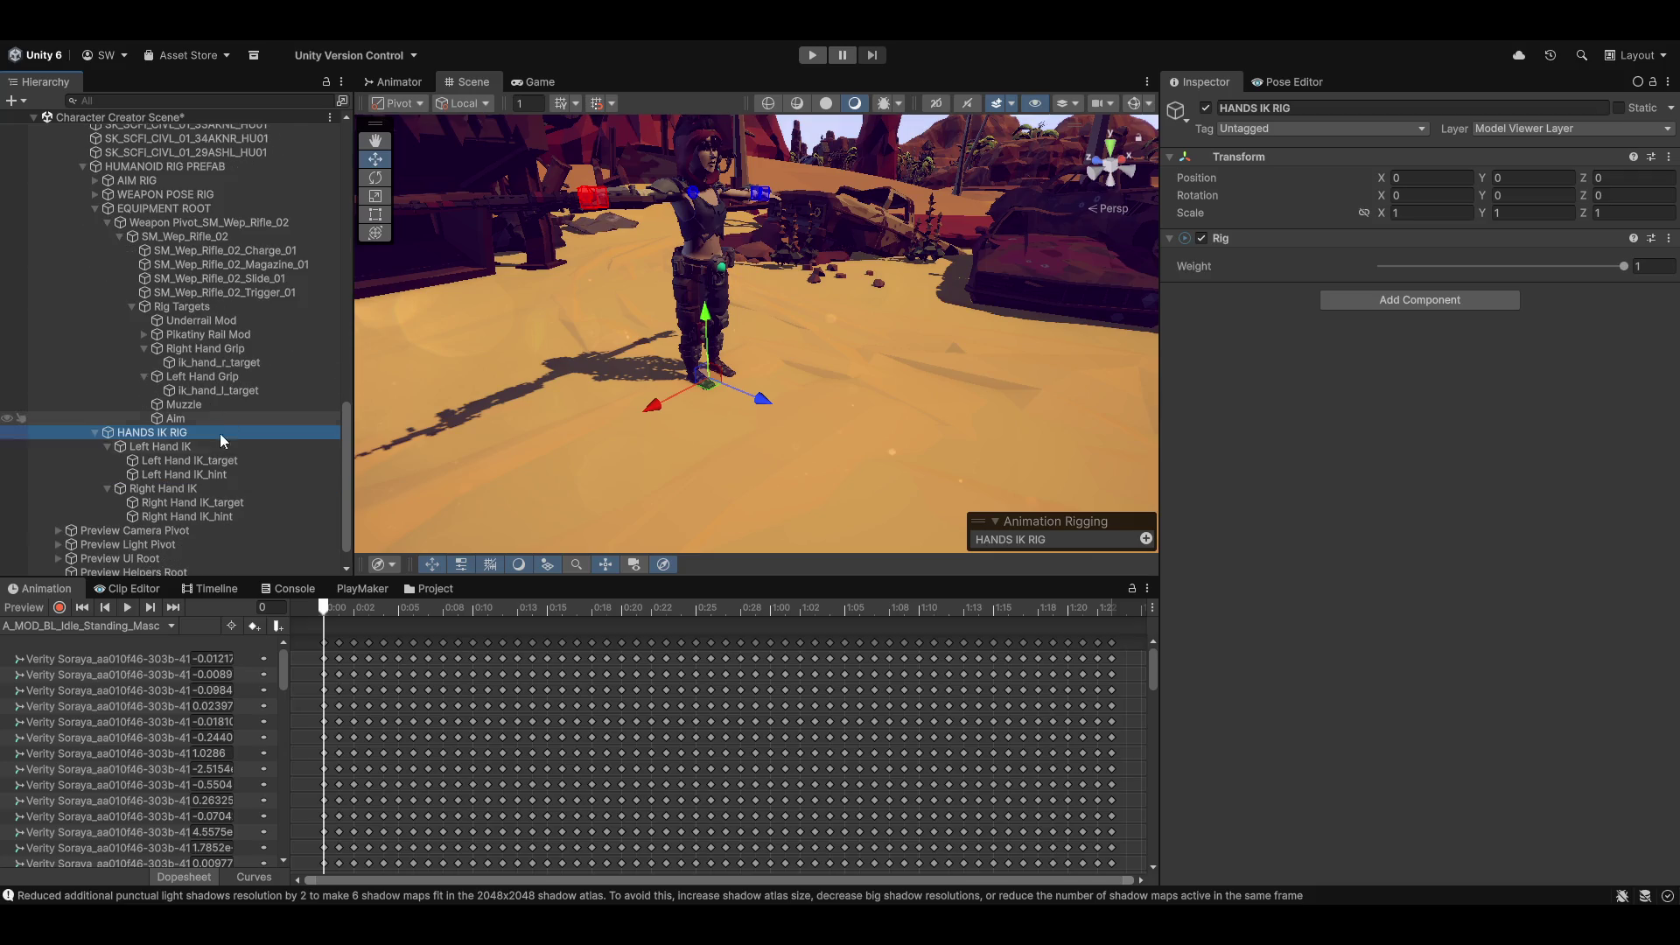
pyautogui.moveTo(197, 460)
pyautogui.mouseDown()
pyautogui.moveTo(264, 407)
pyautogui.moveTo(259, 364)
pyautogui.moveTo(246, 391)
pyautogui.mouseUp()
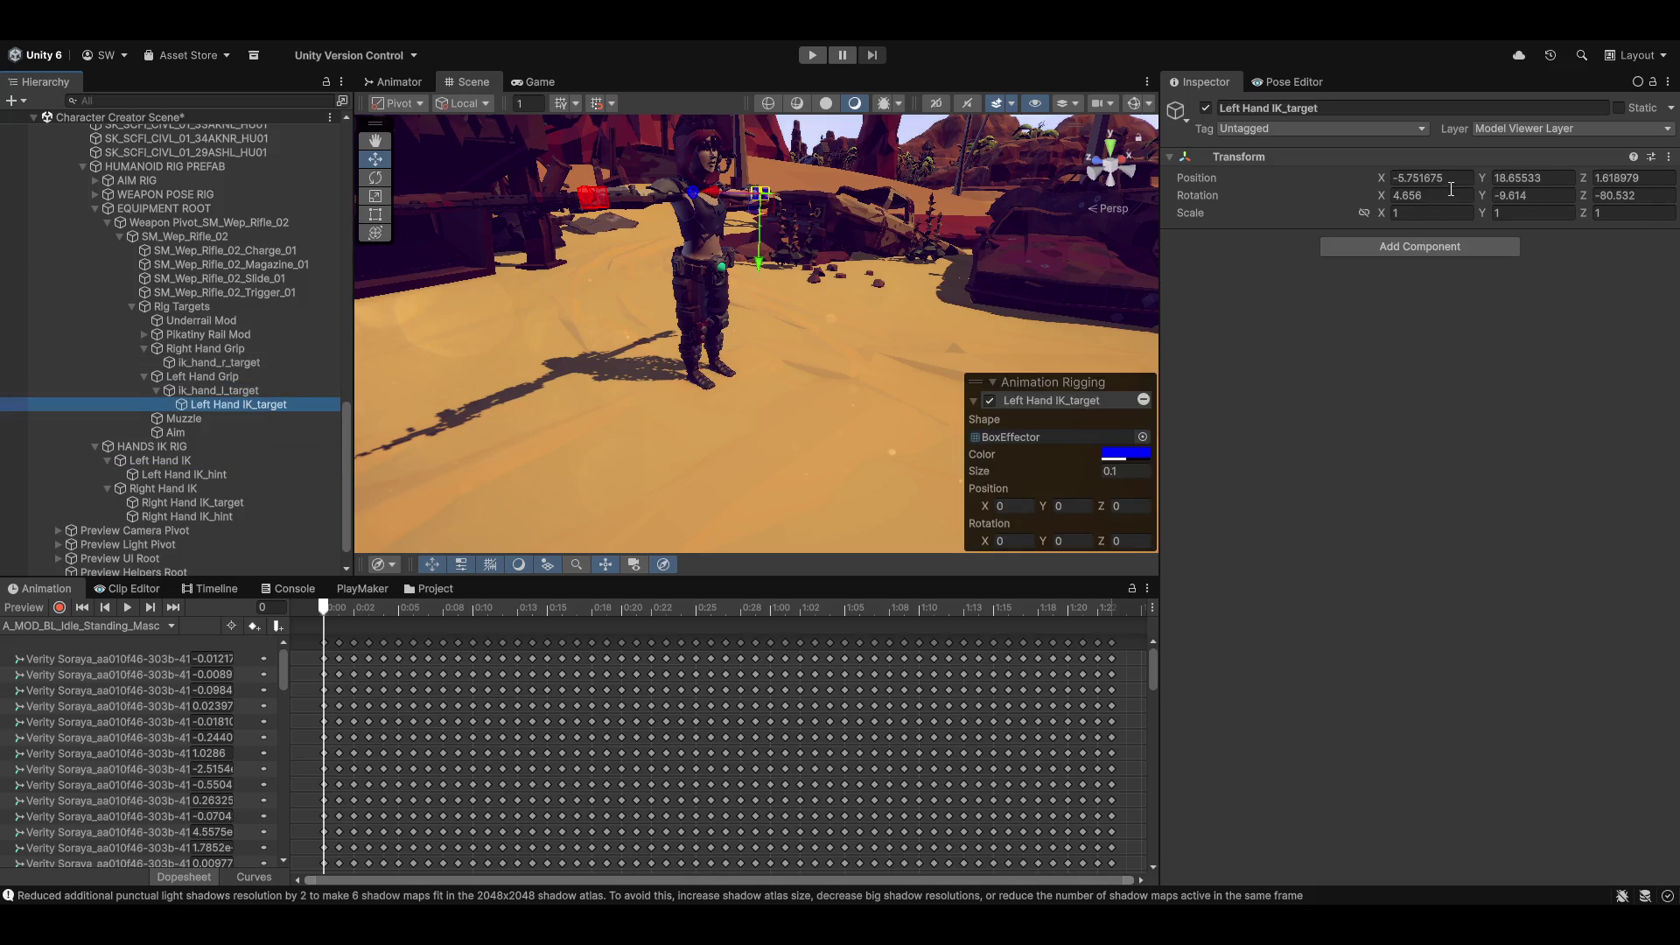
# Step: Reset Left Hand IK_target's Transform to zero so it snaps to the left grip
pyautogui.click(1669, 157)
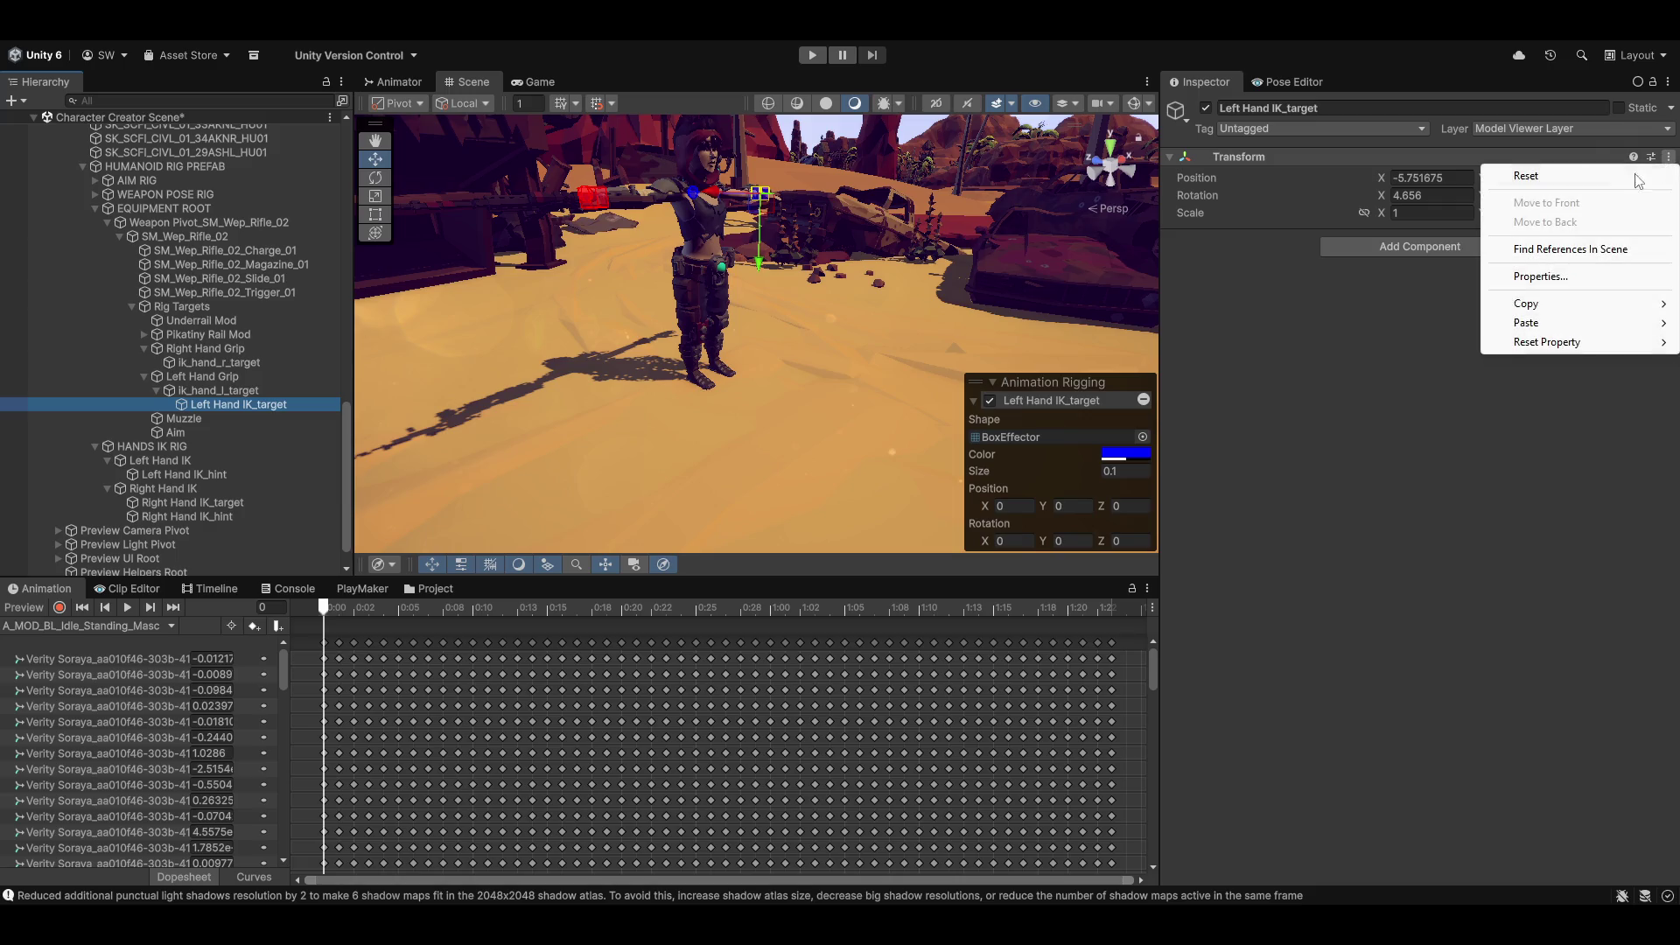
pyautogui.click(1527, 172)
pyautogui.moveTo(591, 238)
pyautogui.mouseDown()
pyautogui.moveTo(742, 297)
pyautogui.moveTo(698, 470)
pyautogui.moveTo(730, 239)
pyautogui.moveTo(726, 348)
pyautogui.mouseUp()
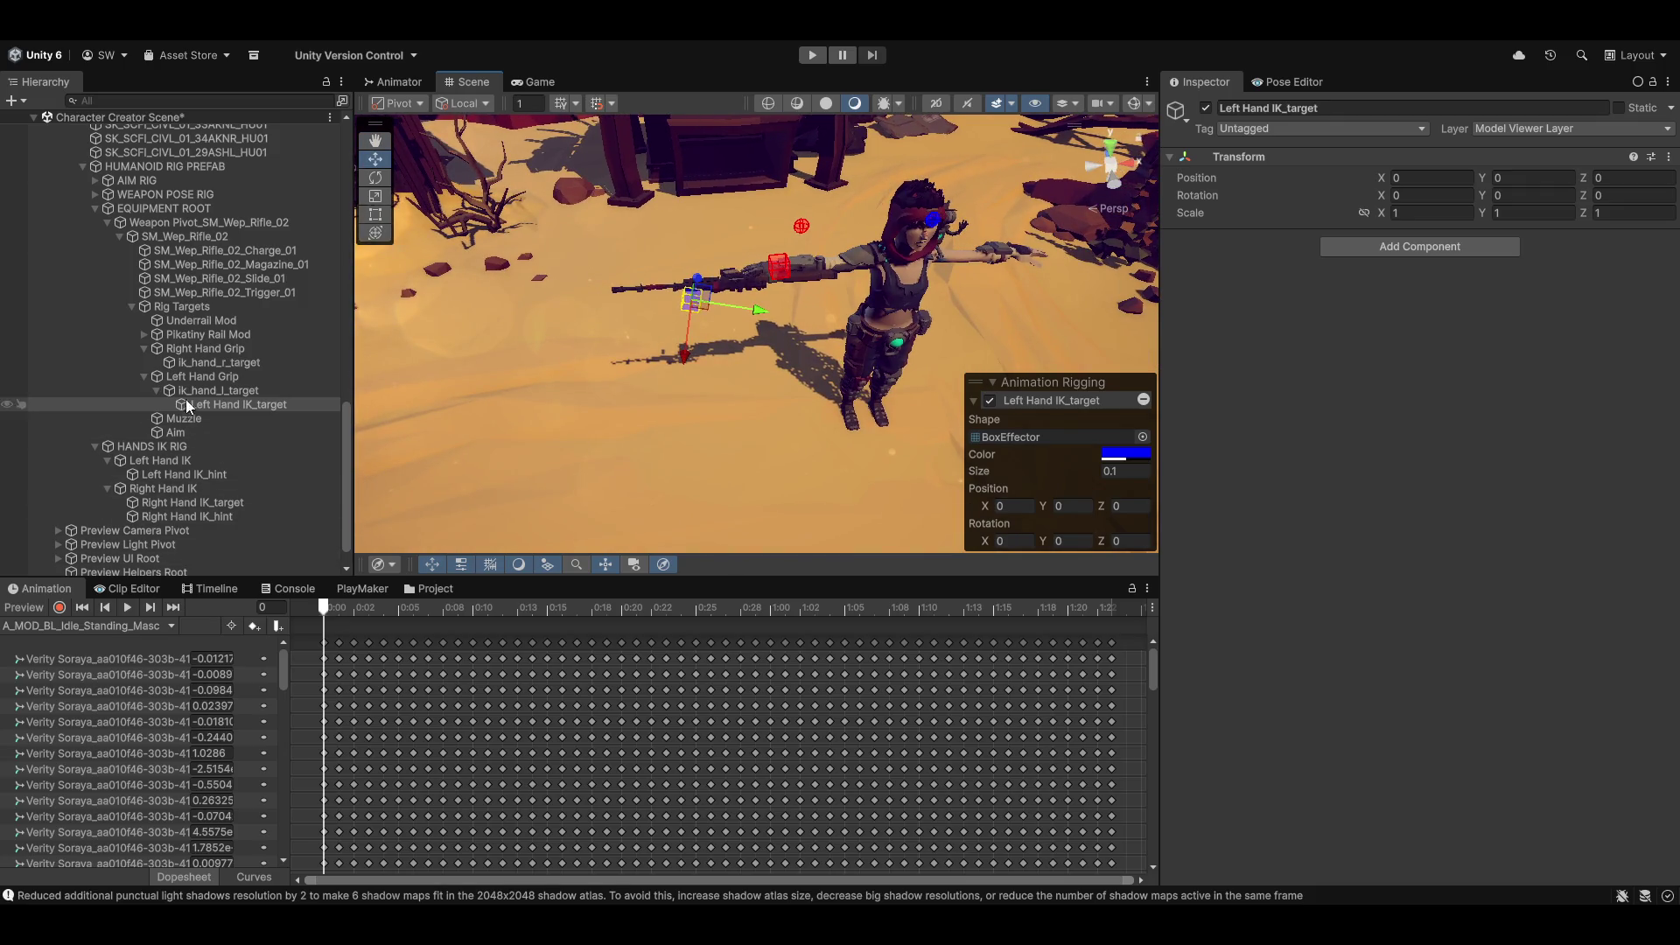
# Step: Parent Right Hand IK_target under ik_hand_r_target and reset its Transform to zero
pyautogui.scroll(-1, 165, 503)
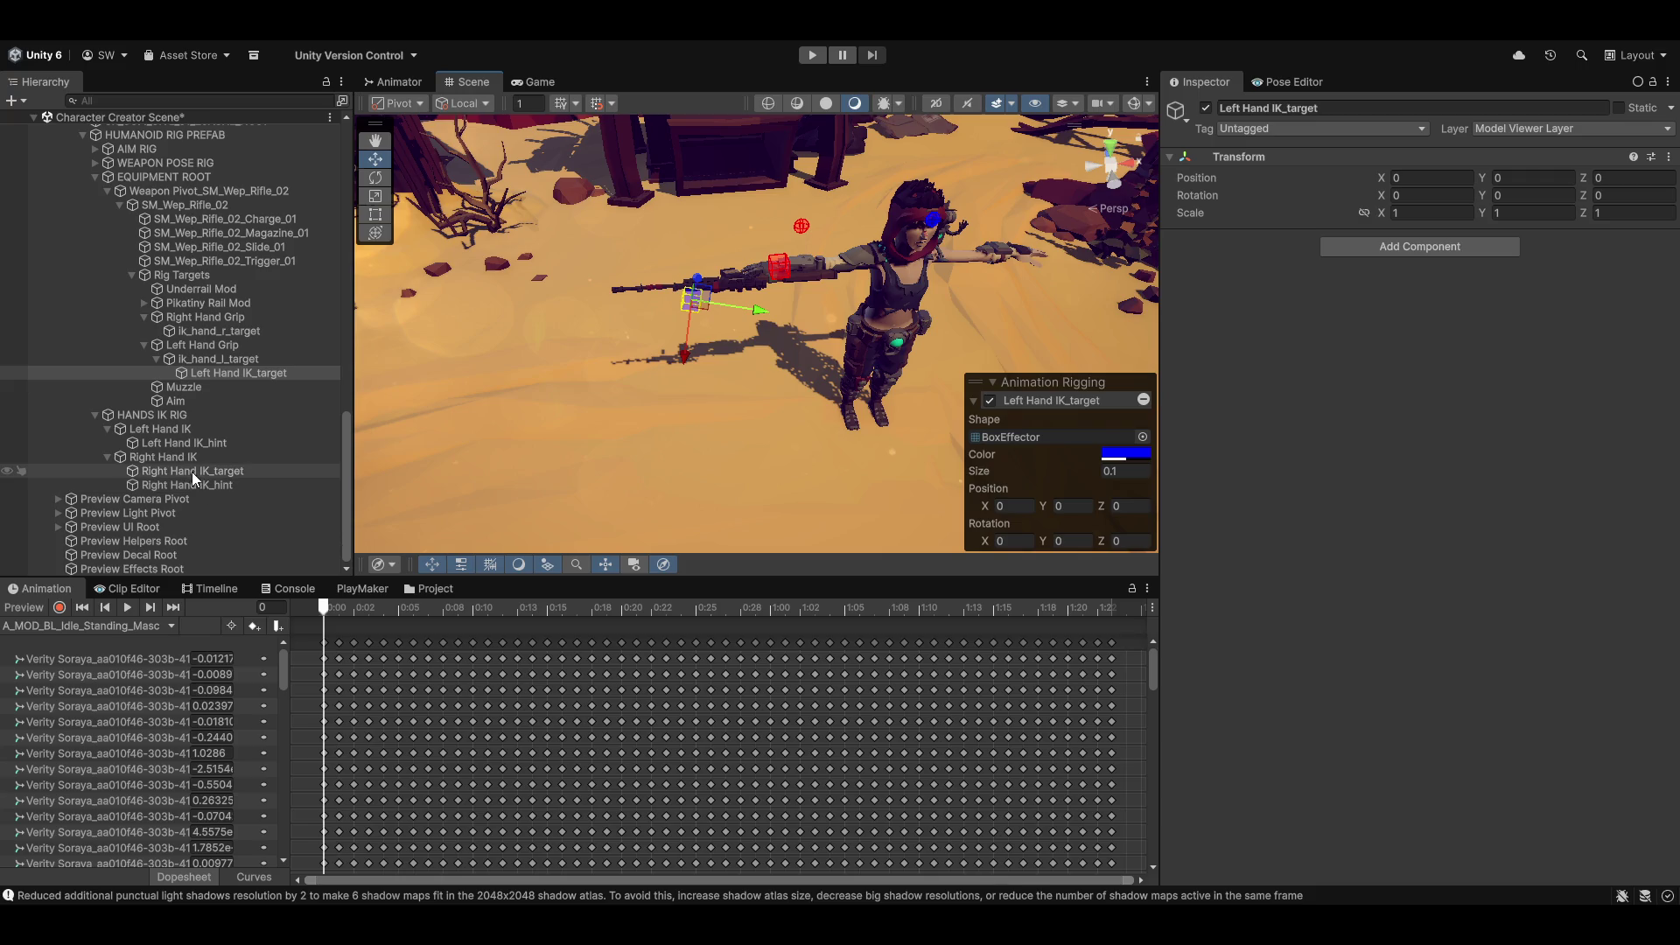
pyautogui.click(192, 471)
pyautogui.moveTo(266, 306); pyautogui.dragTo(222, 330)
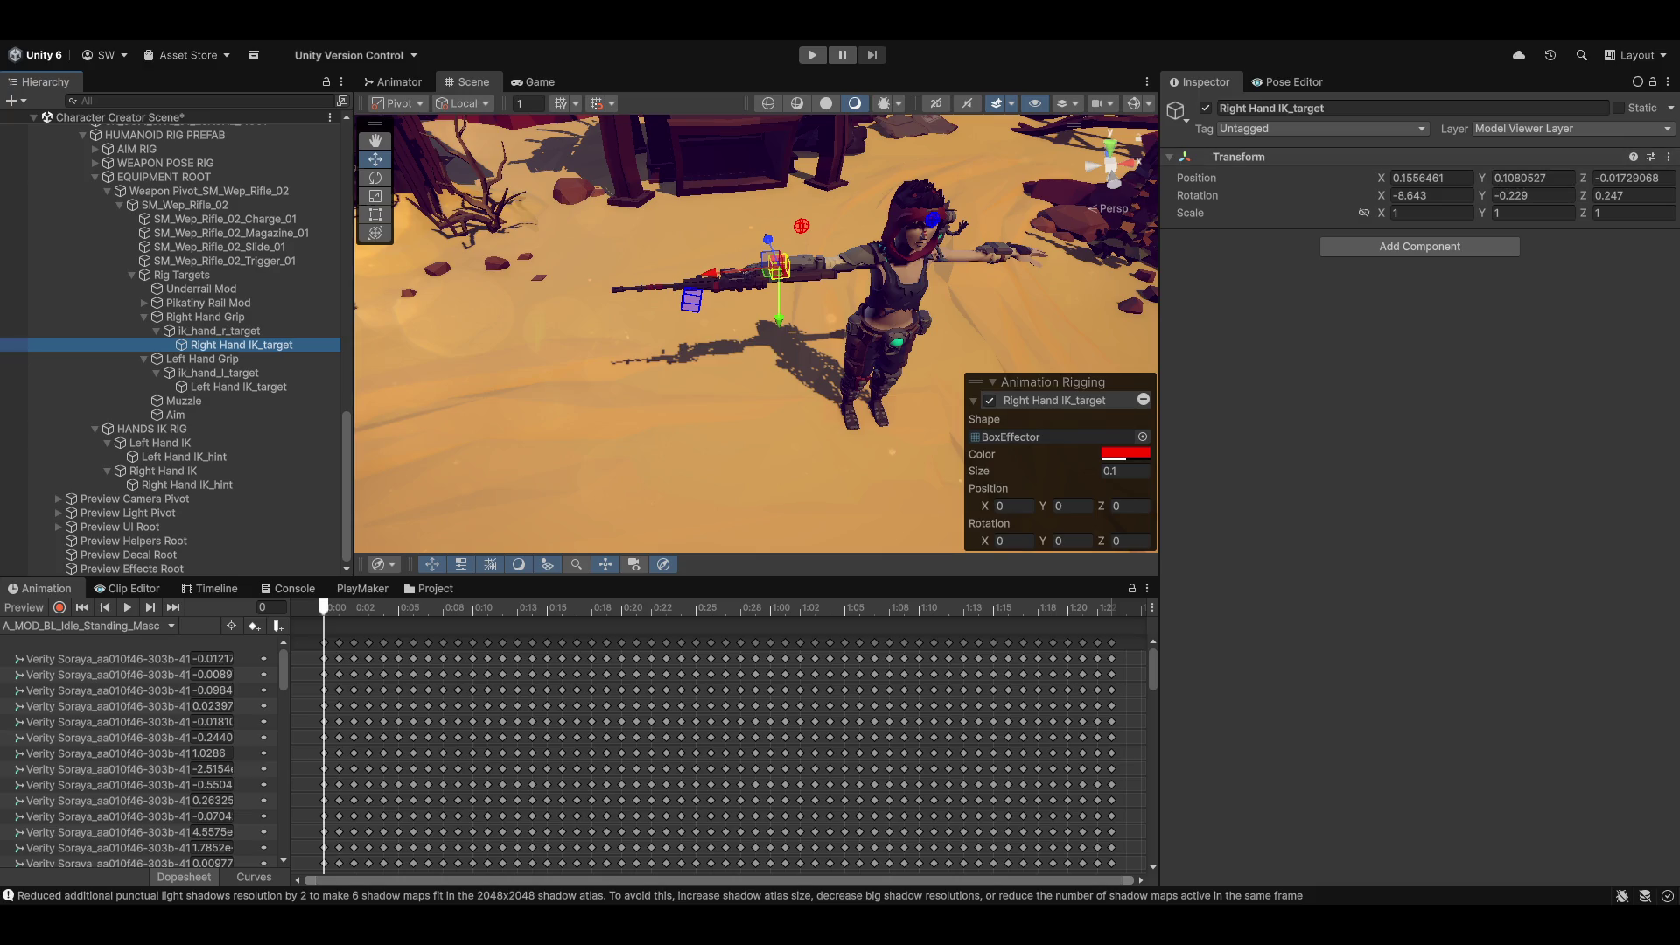
pyautogui.click(1670, 163)
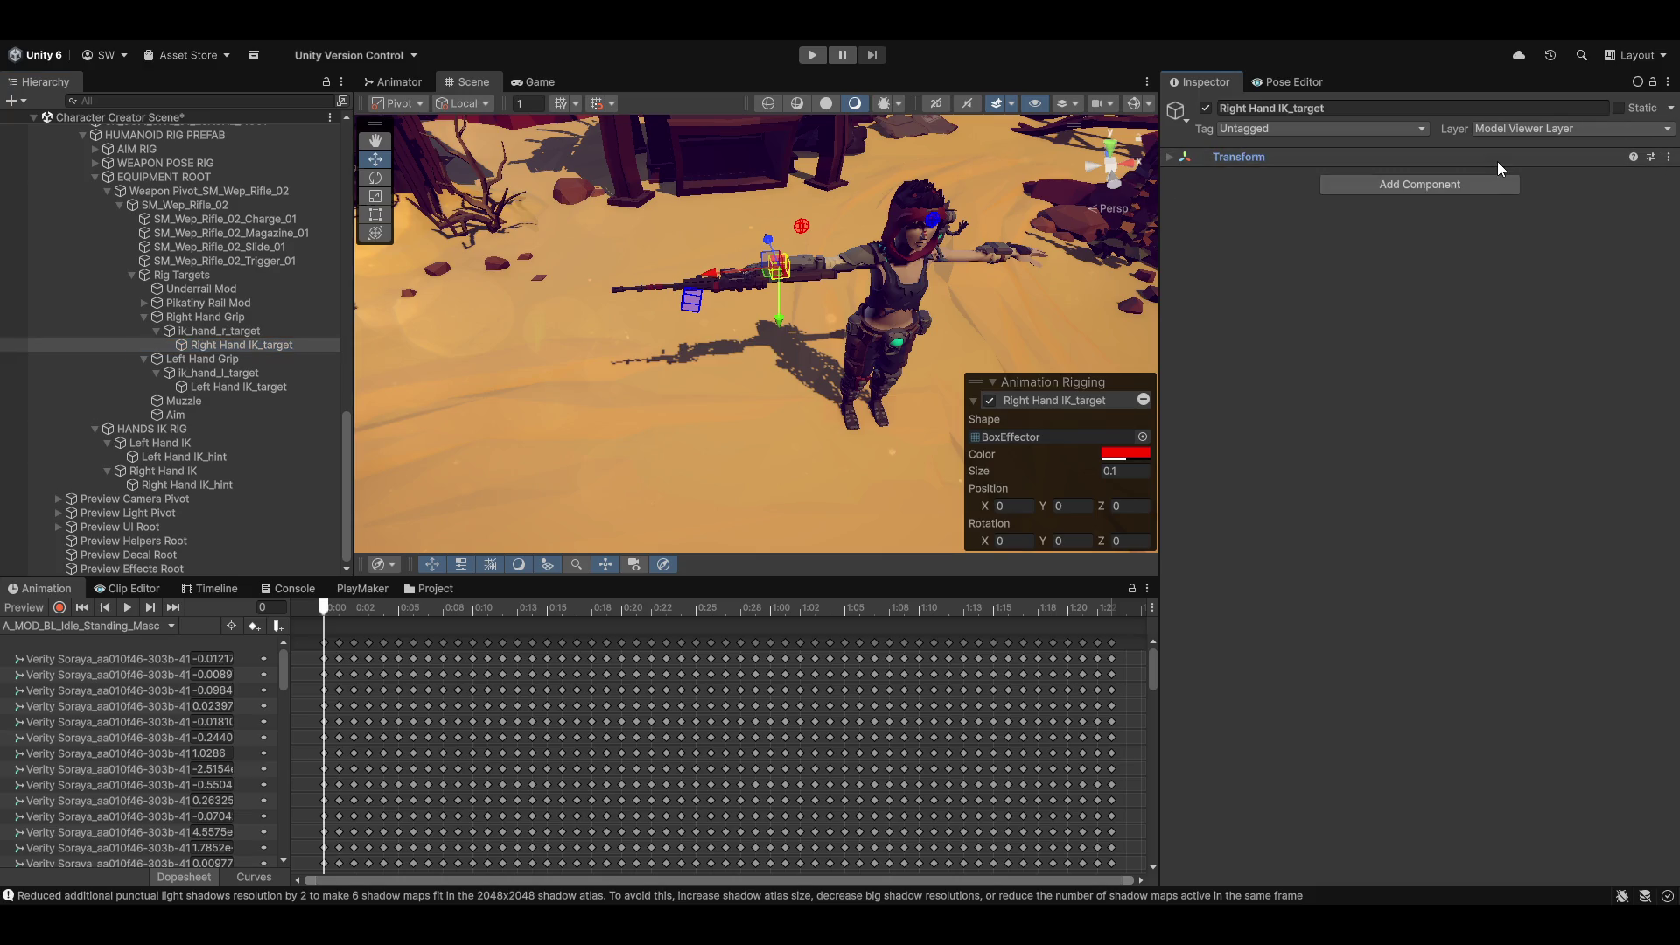
pyautogui.click(1498, 160)
pyautogui.click(1668, 160)
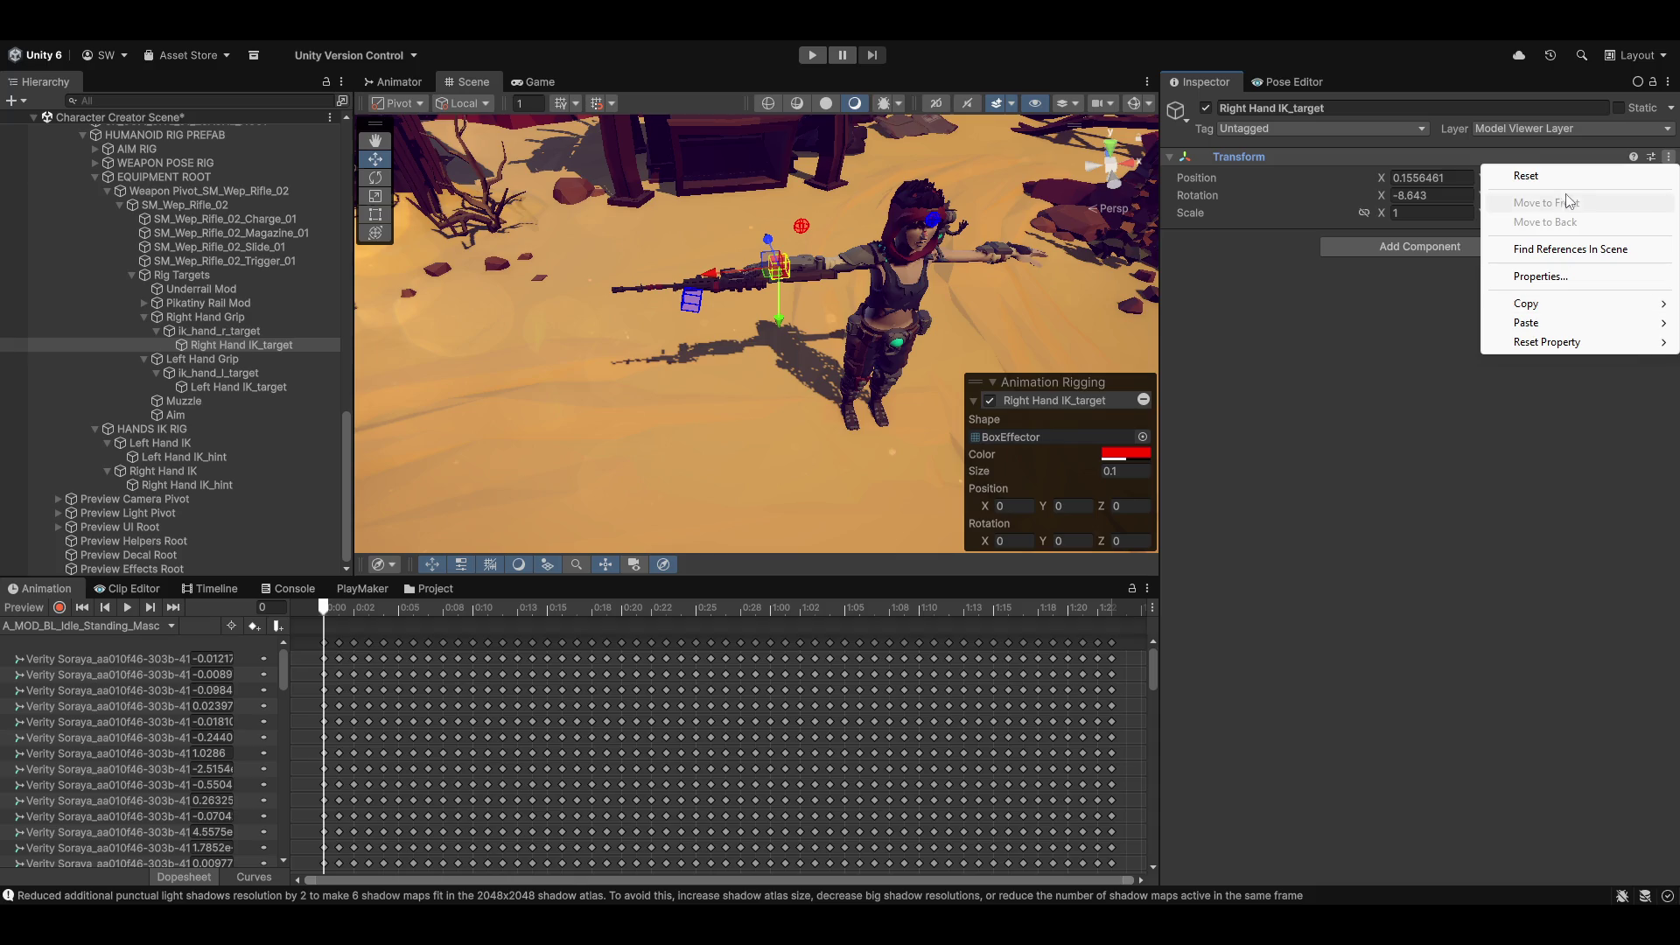
pyautogui.click(1529, 176)
pyautogui.moveTo(613, 429); pyautogui.dragTo(574, 433)
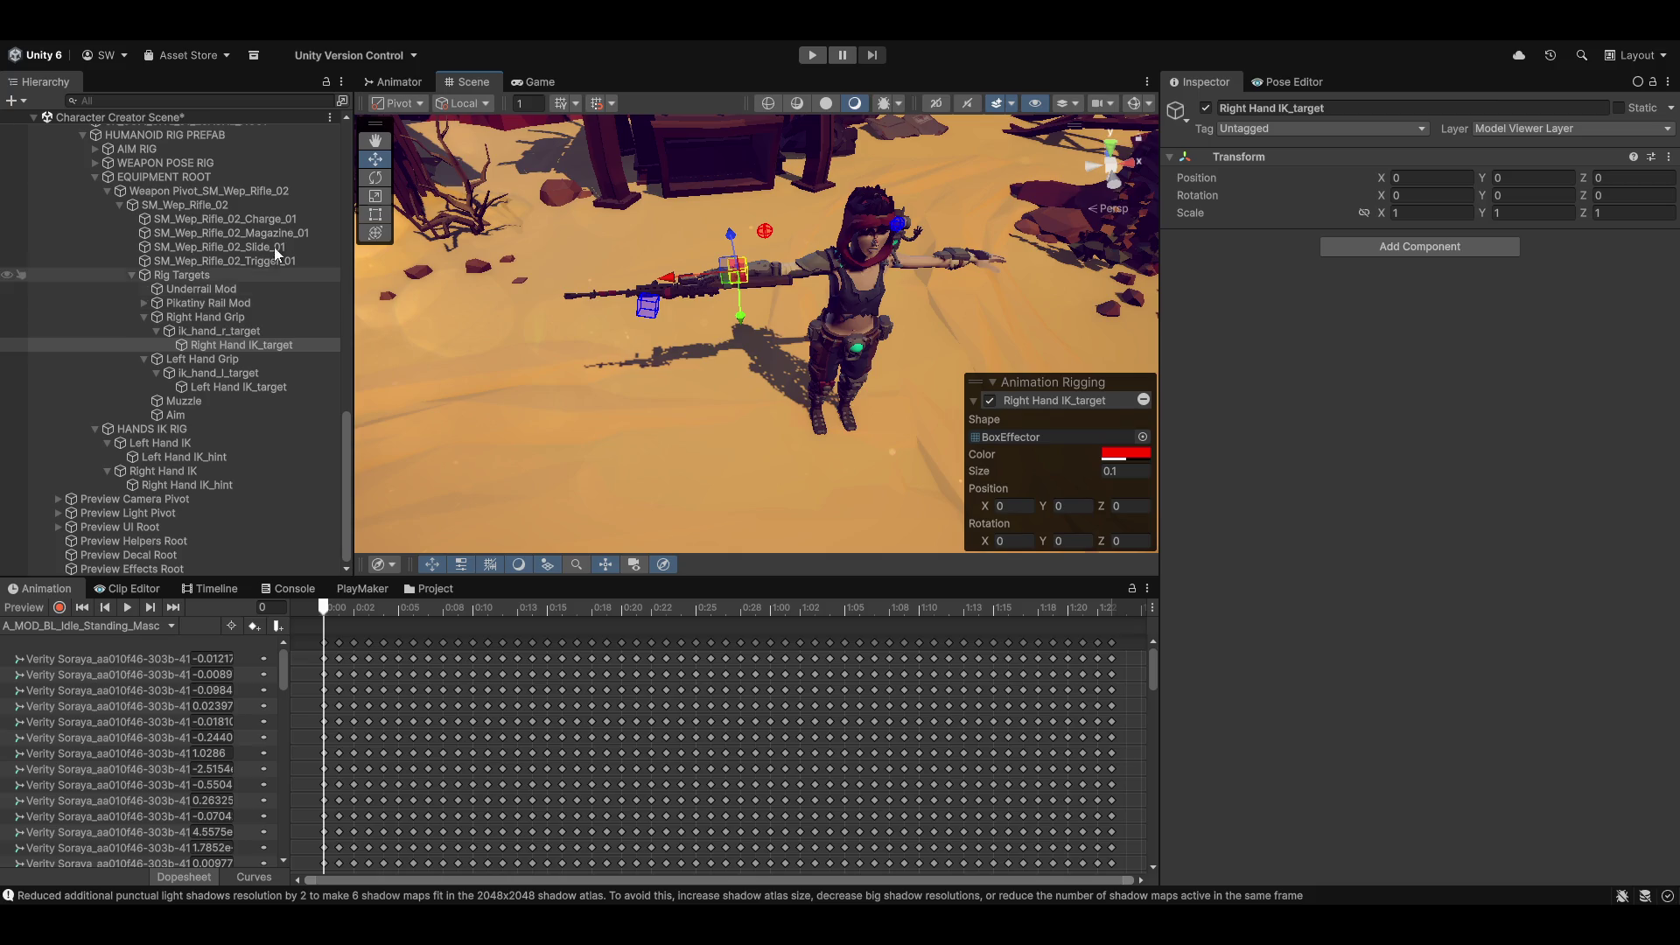
# Step: Preview the idle clip, zoom in, and select Weapon Pivot_SM_Wep_Rifle_02 to see its position constraint
pyautogui.click(26, 610)
pyautogui.scroll(5, 600, 359)
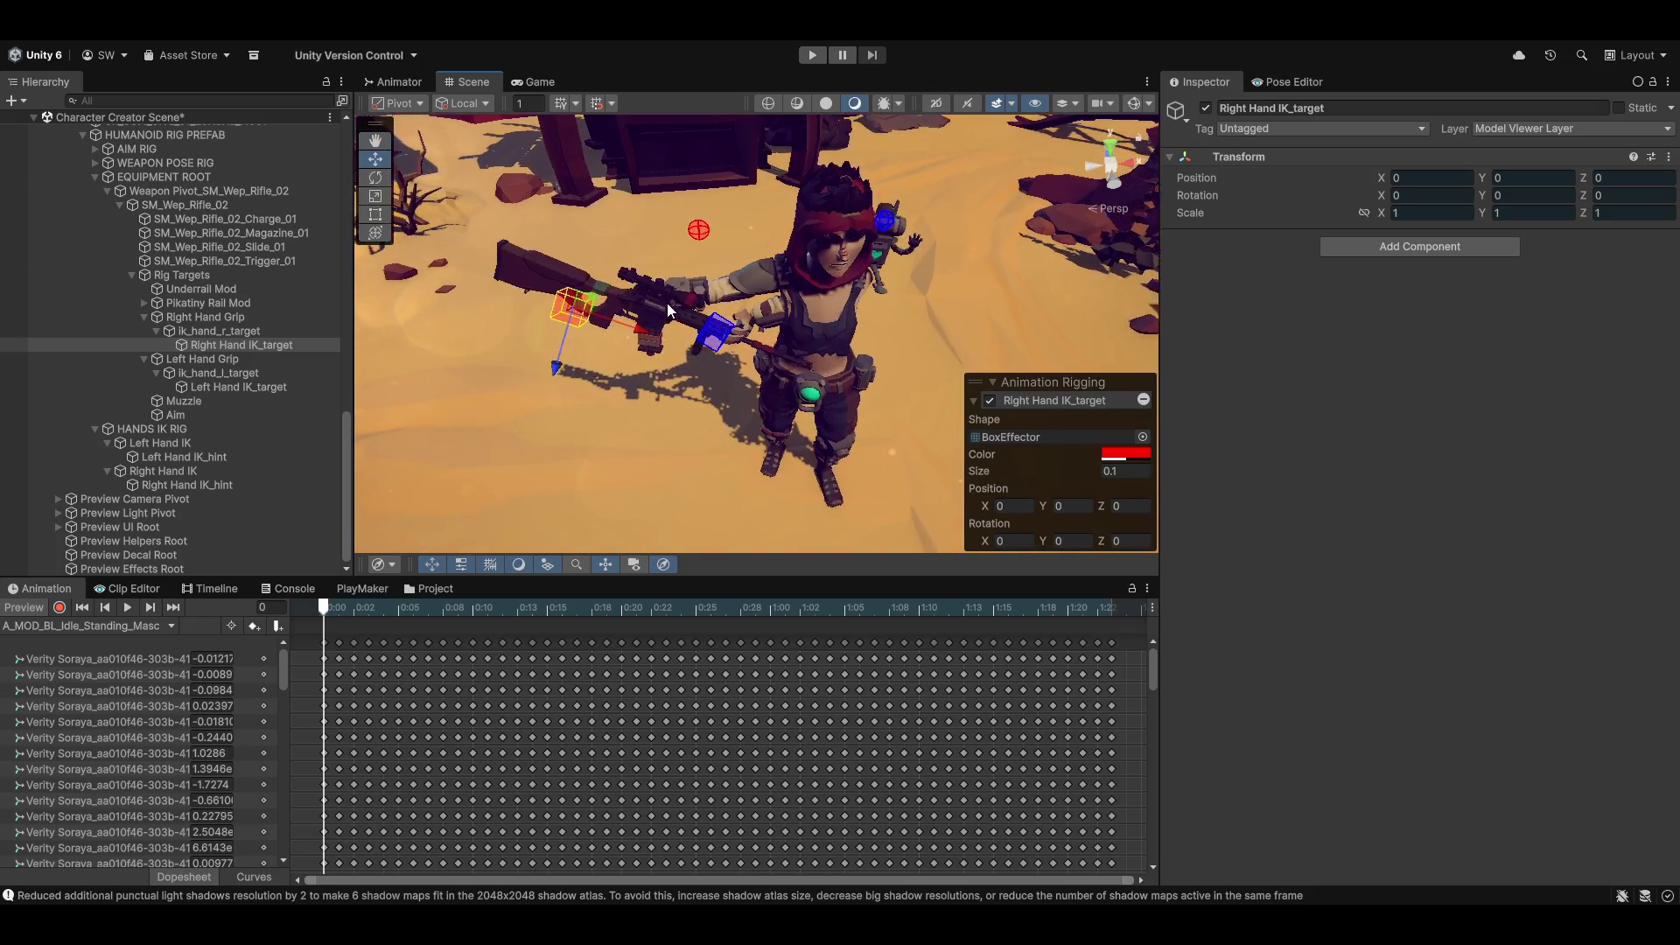
pyautogui.scroll(2, 669, 305)
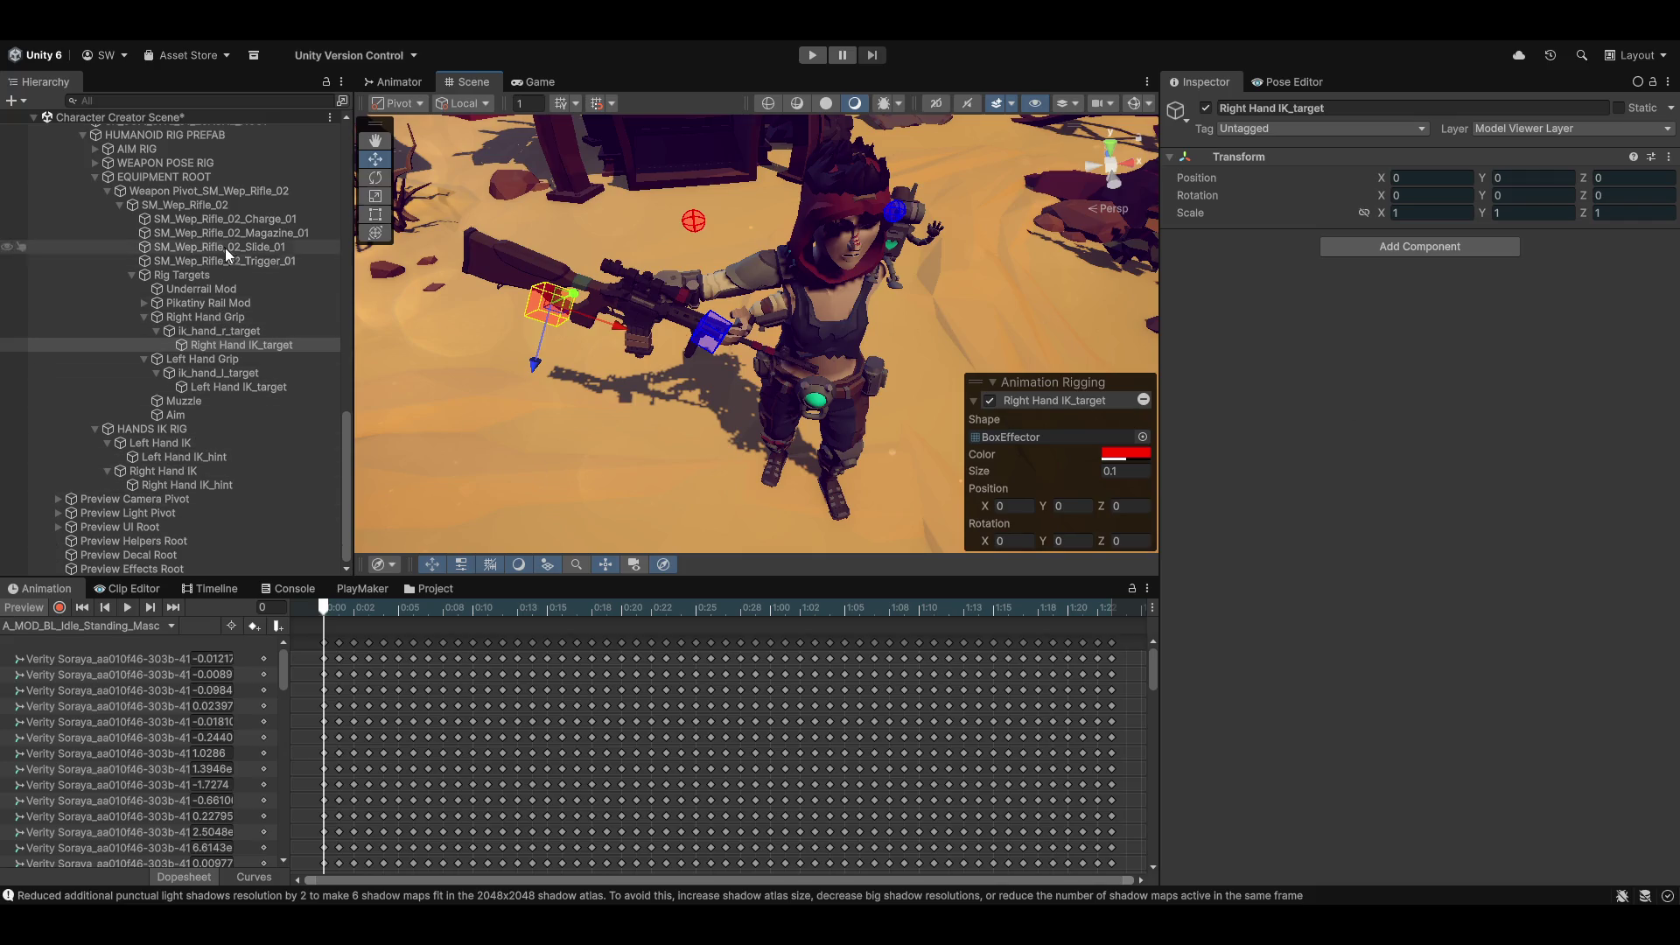
pyautogui.scroll(3, 183, 367)
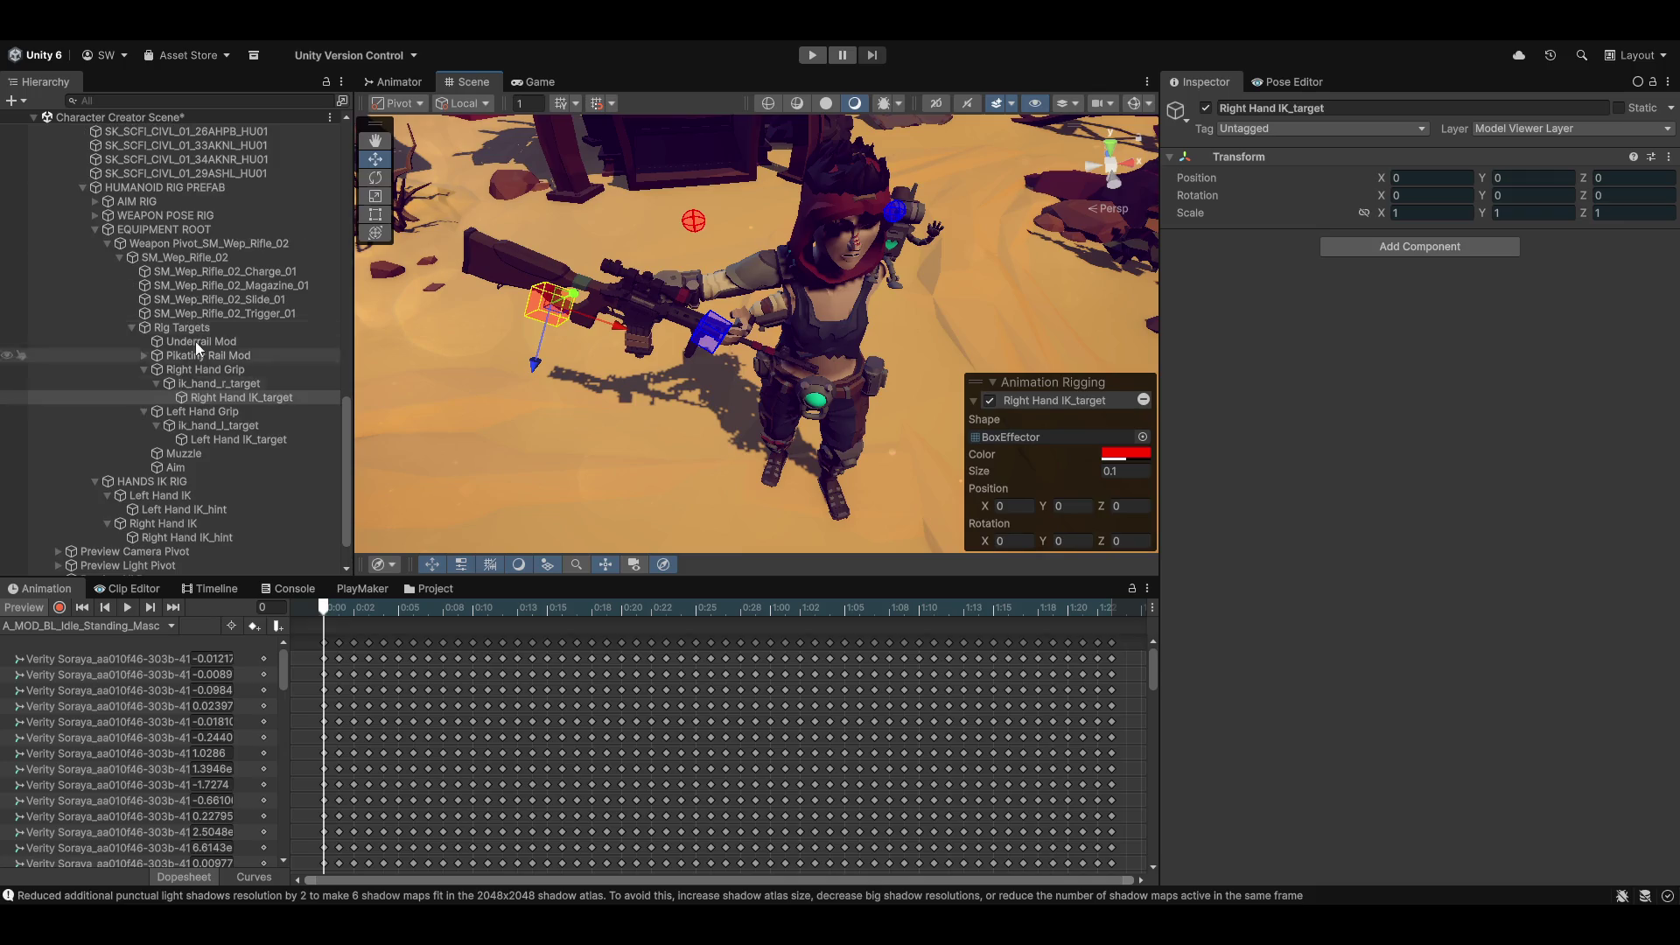
pyautogui.click(212, 232)
pyautogui.click(214, 243)
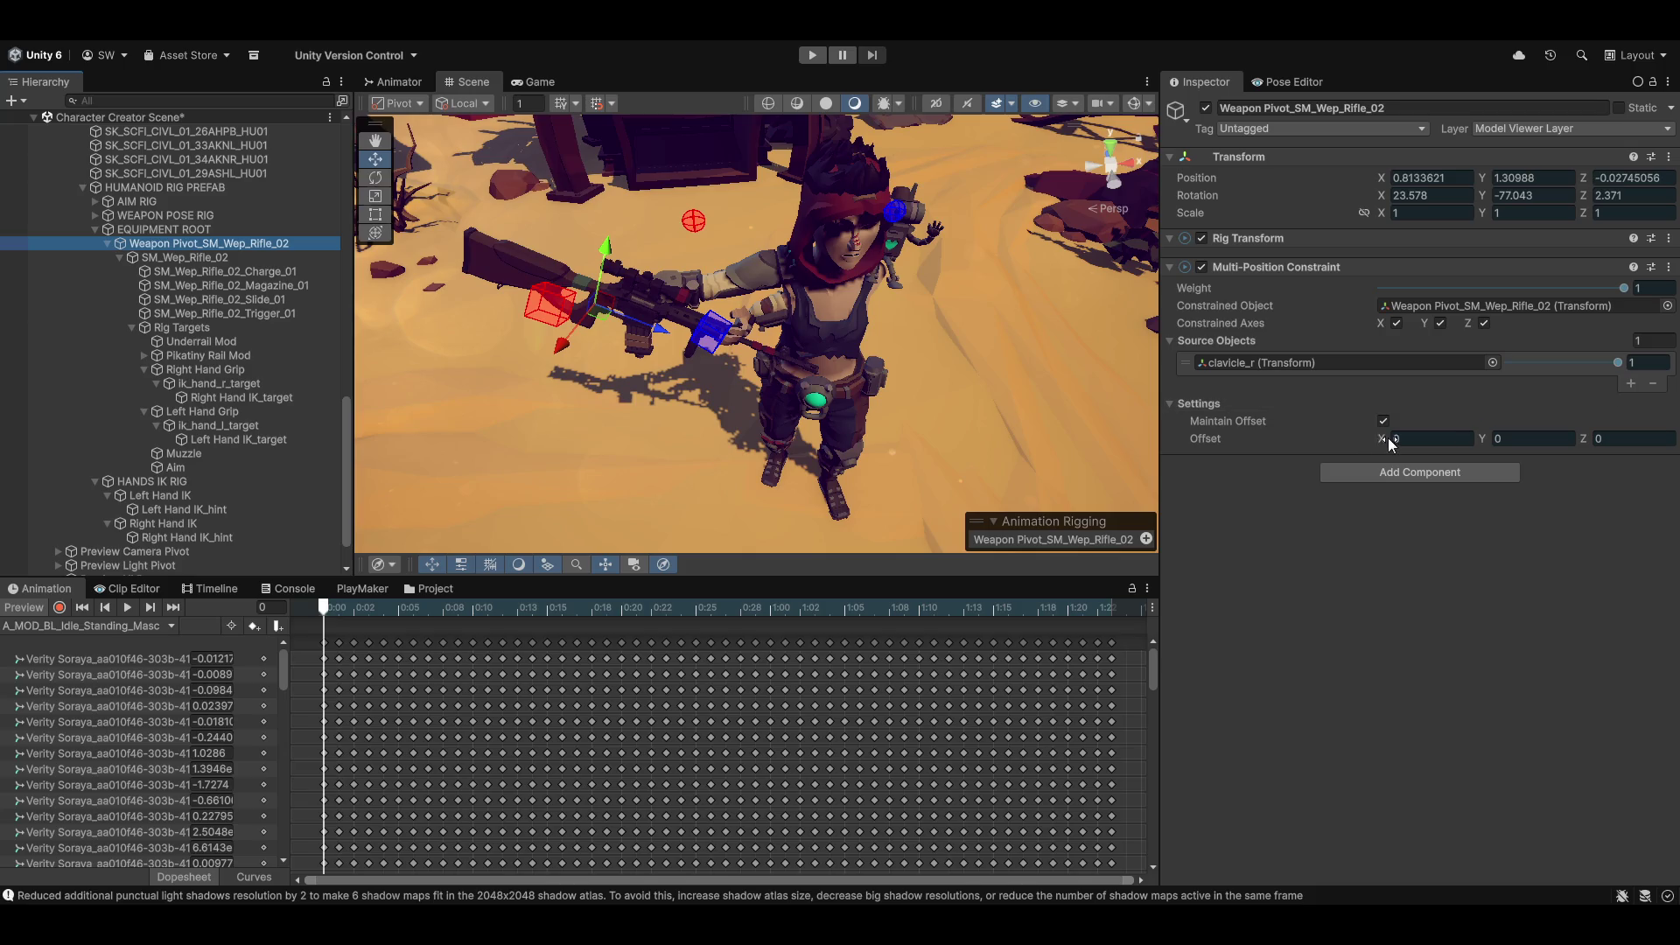
# Step: Set the Multi-Position Constraint offset to -0.76, -0.15, 0.15 so the rifle crosses the chest
pyautogui.moveTo(1383, 437); pyautogui.dragTo(1367, 439)
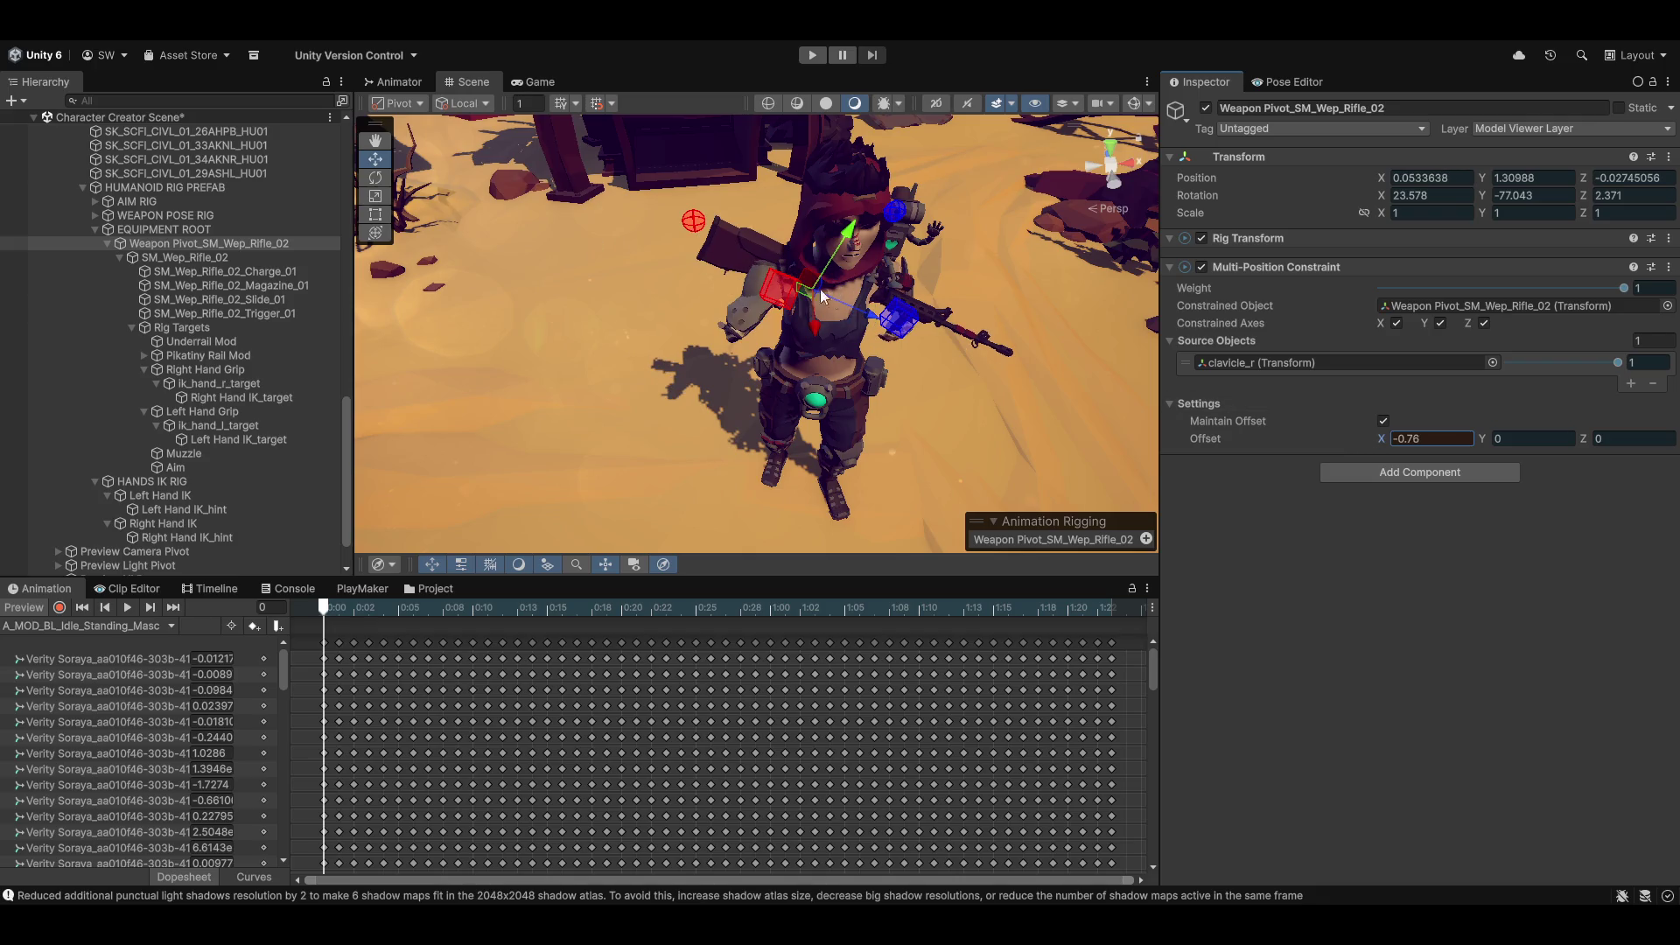
pyautogui.moveTo(740, 302)
pyautogui.mouseDown()
pyautogui.moveTo(663, 306)
pyautogui.moveTo(805, 345)
pyautogui.moveTo(1076, 349)
pyautogui.moveTo(936, 340)
pyautogui.mouseUp()
pyautogui.moveTo(826, 332); pyautogui.dragTo(691, 341)
pyautogui.moveTo(1619, 362)
pyautogui.mouseDown()
pyautogui.moveTo(1493, 360)
pyautogui.moveTo(1629, 361)
pyautogui.mouseUp()
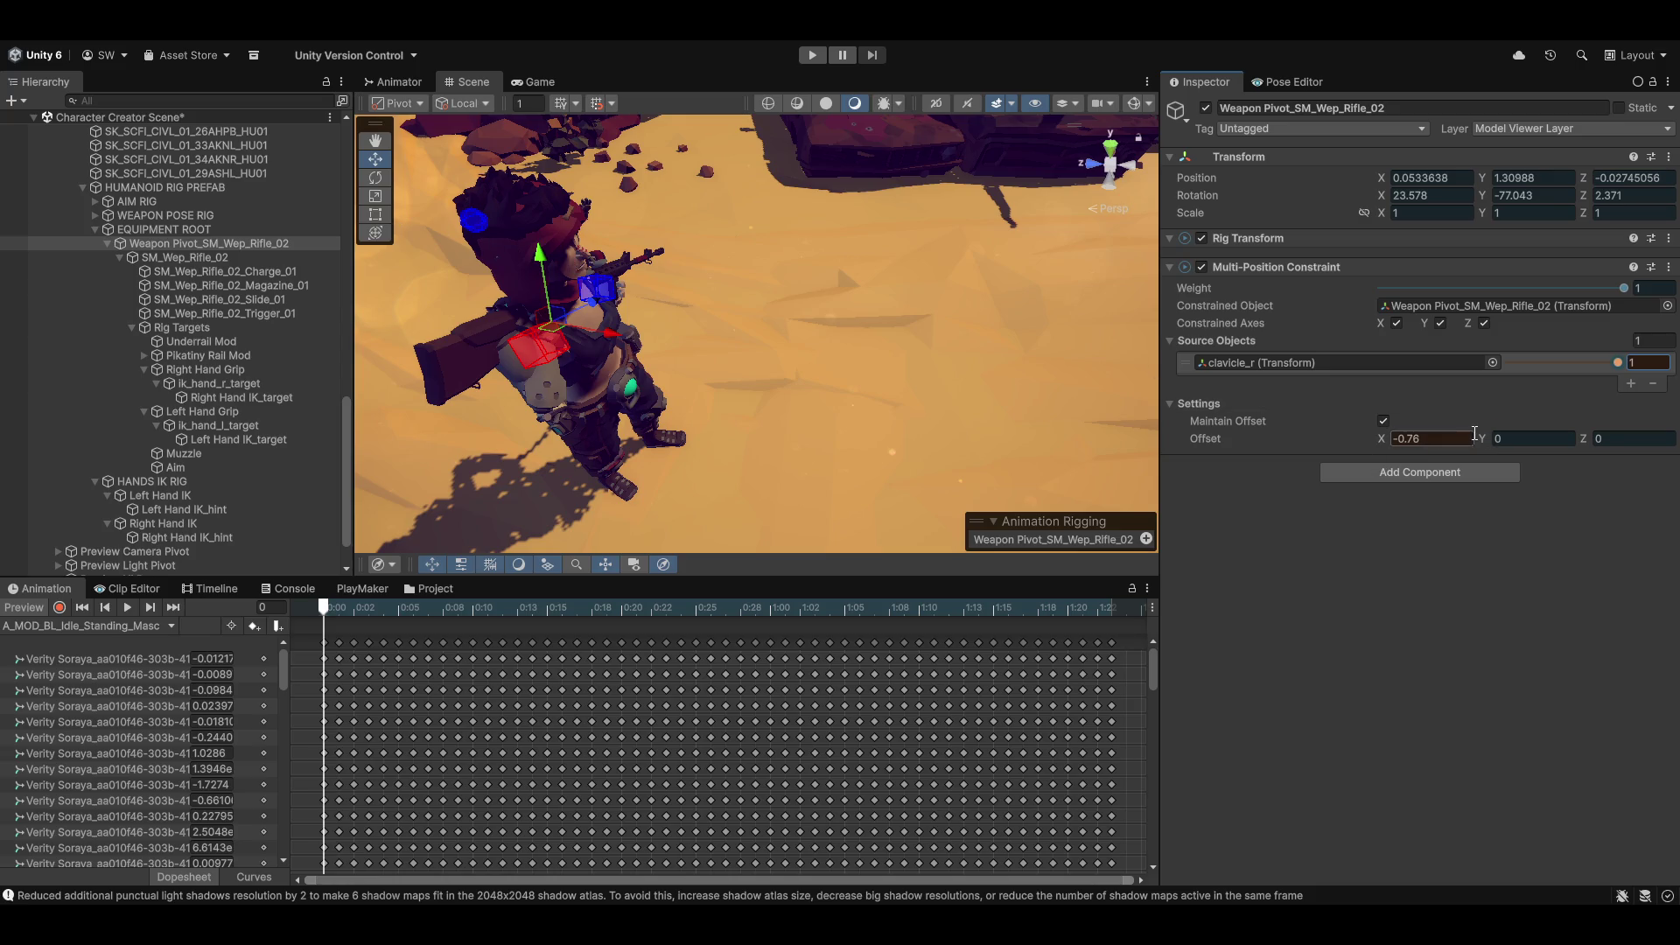
pyautogui.moveTo(1480, 438); pyautogui.dragTo(1600, 440)
pyautogui.write('0.15')
pyautogui.moveTo(861, 381)
pyautogui.mouseDown()
pyautogui.moveTo(709, 408)
pyautogui.moveTo(937, 385)
pyautogui.moveTo(706, 411)
pyautogui.moveTo(684, 408)
pyautogui.moveTo(654, 350)
pyautogui.mouseUp()
# Step: Undo an accidental rifle move, frame the weapon pivot, and expand WEAPON POSE RIG
pyautogui.press('x')
pyautogui.hotkey('ctrl', 'z')
pyautogui.moveTo(707, 406); pyautogui.dragTo(1037, 236)
pyautogui.press('f')
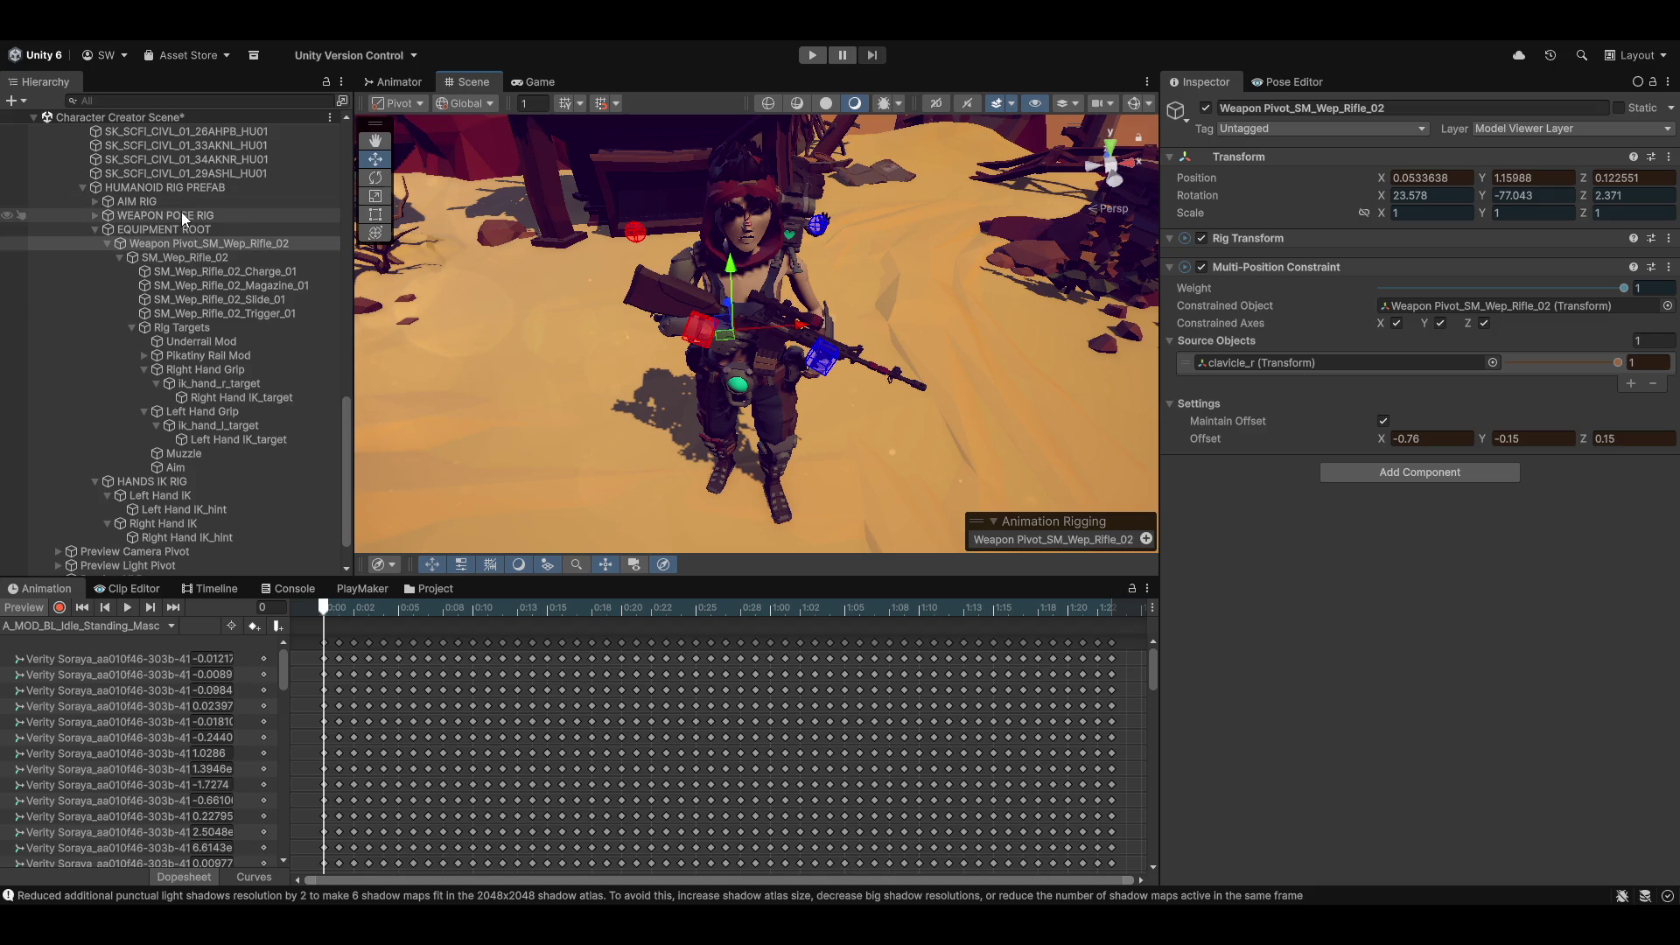
pyautogui.click(96, 215)
pyautogui.click(161, 231)
pyautogui.moveTo(665, 315); pyautogui.dragTo(529, 360)
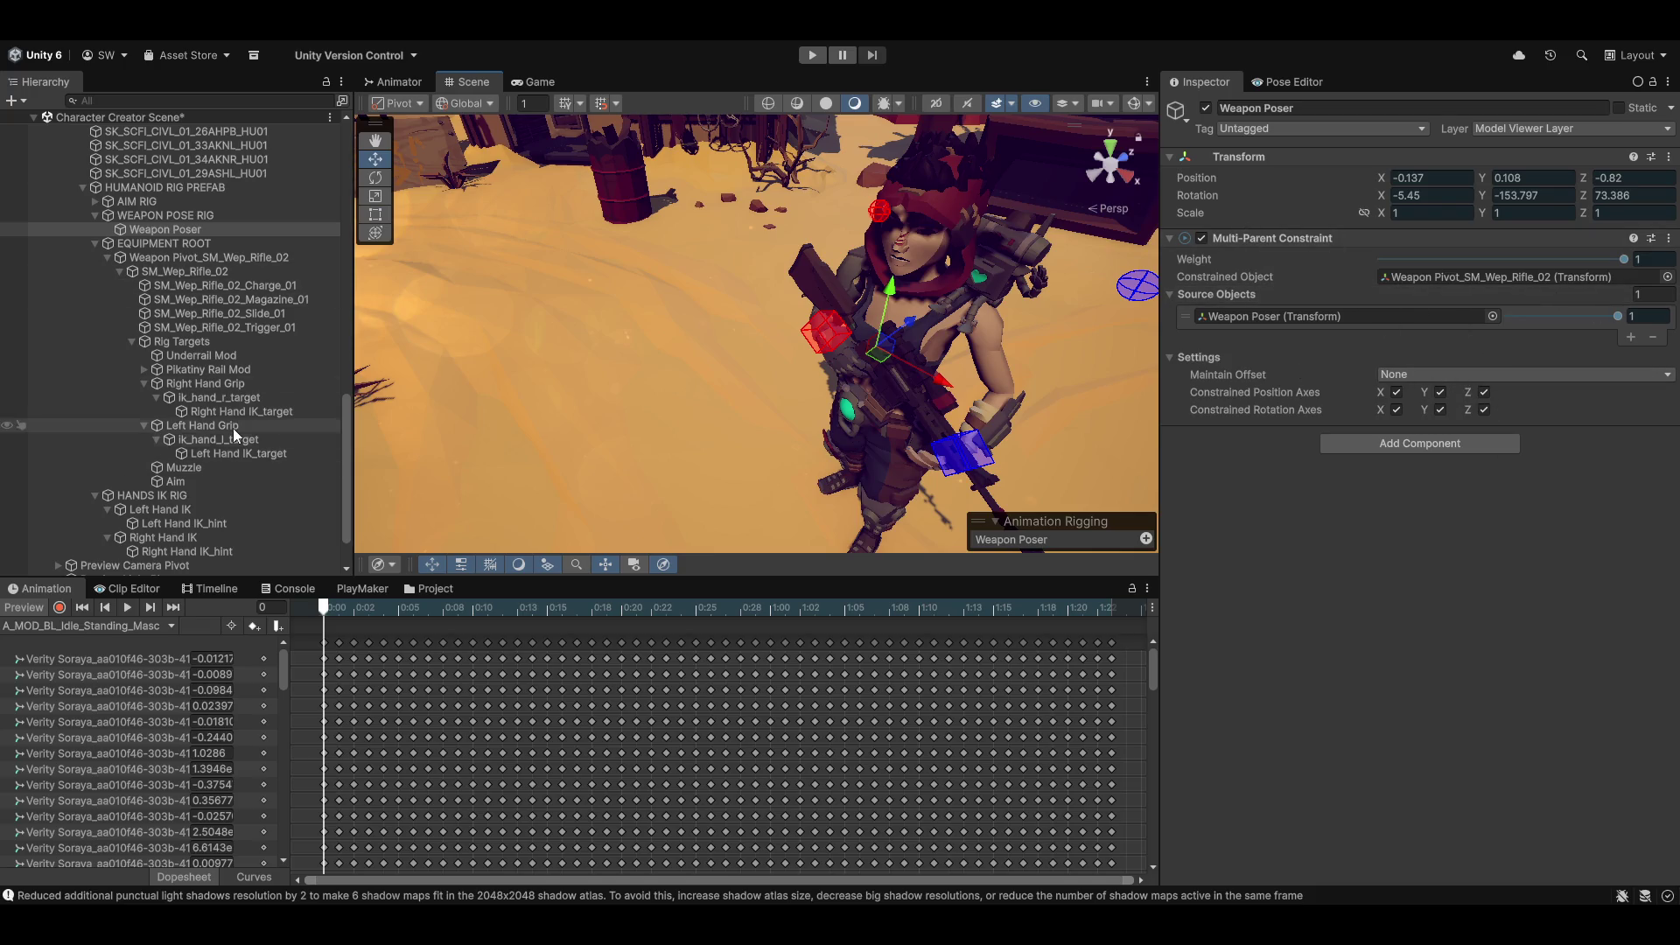
pyautogui.scroll(-3, 288, 431)
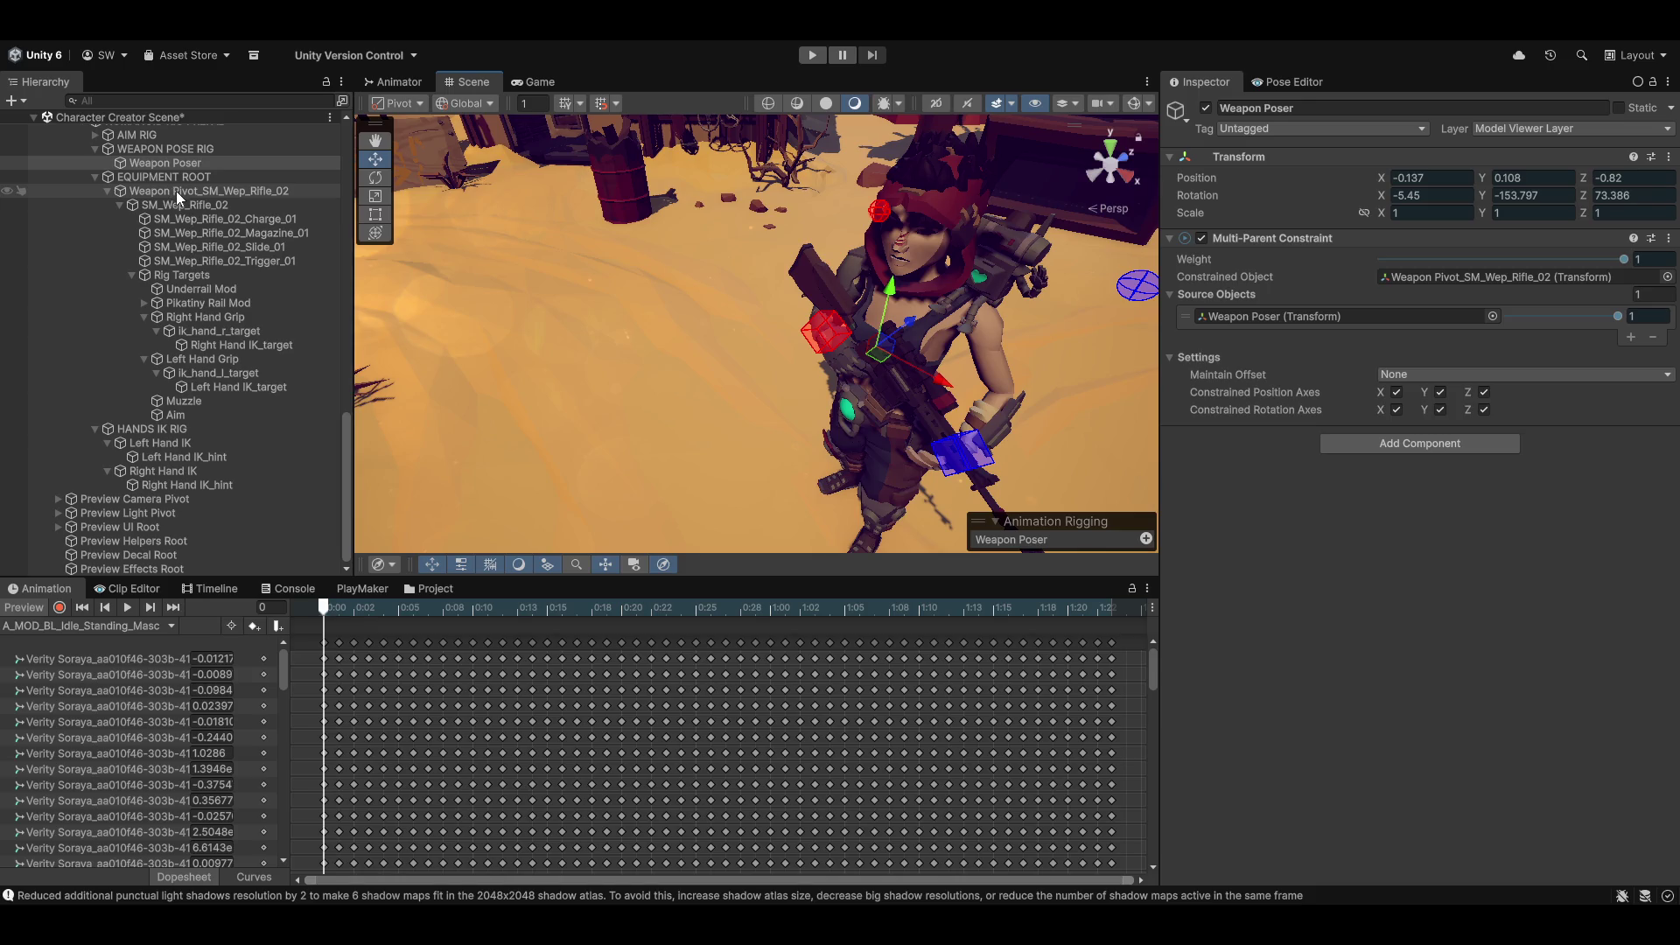
pyautogui.click(176, 190)
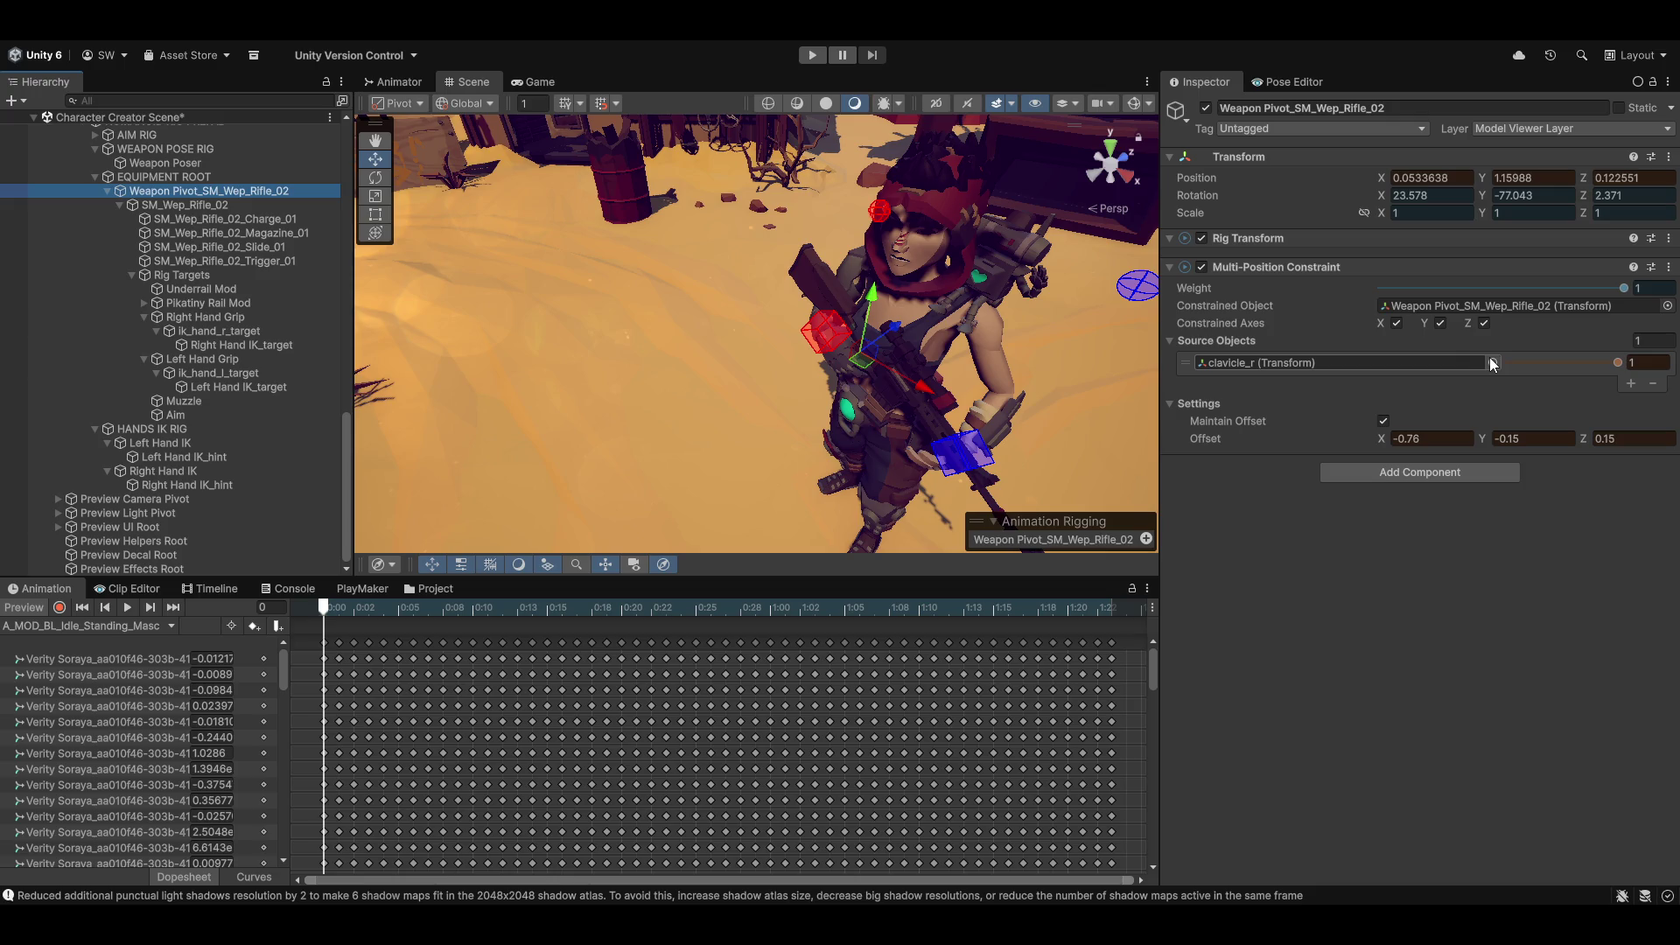
# Step: Copy the pivot's Transform, leave animation Preview, and paste the values back to keep its tuned position
pyautogui.click(1669, 160)
pyautogui.moveTo(1490, 302)
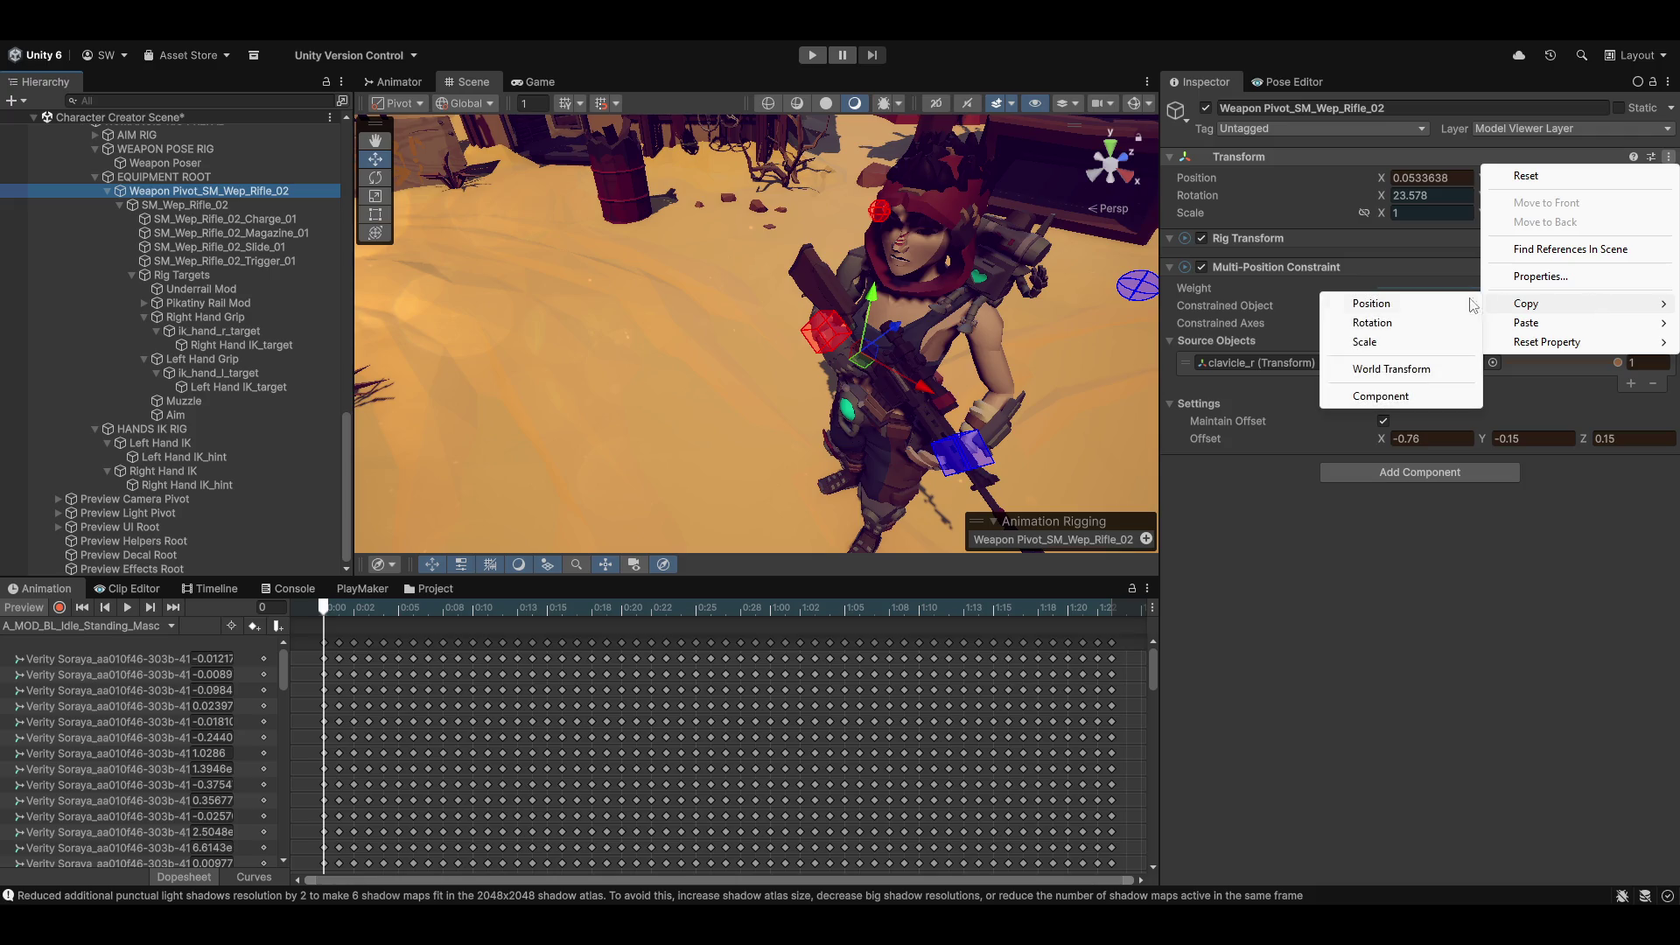
pyautogui.click(1391, 395)
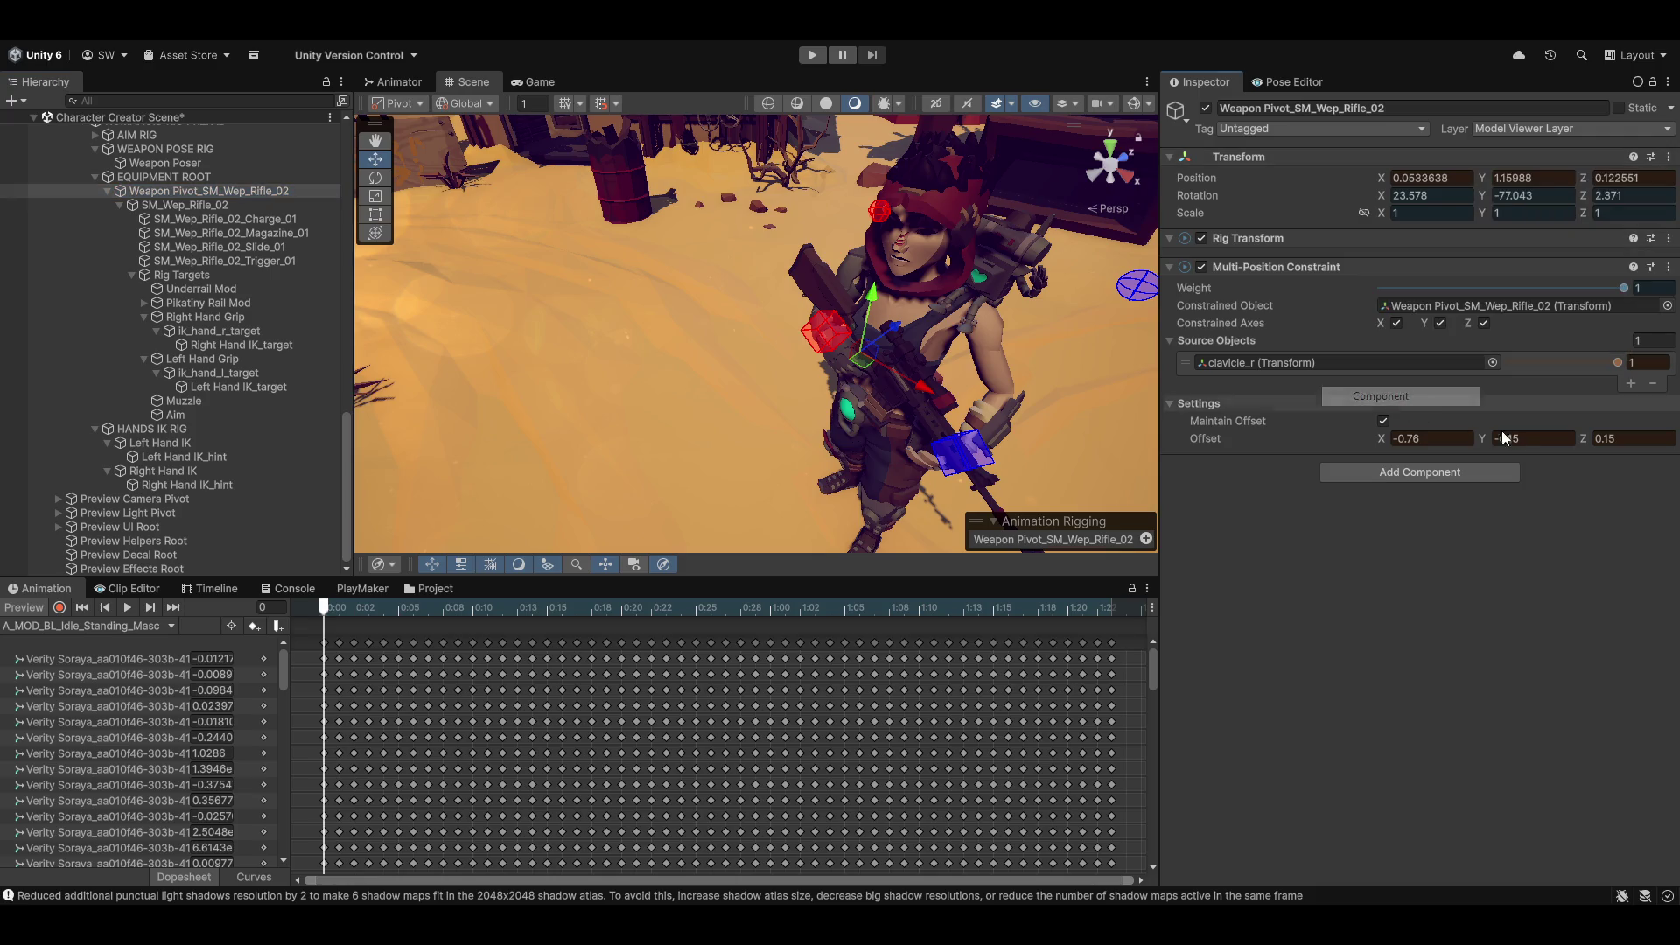
pyautogui.click(21, 608)
pyautogui.click(1668, 157)
pyautogui.moveTo(1540, 323)
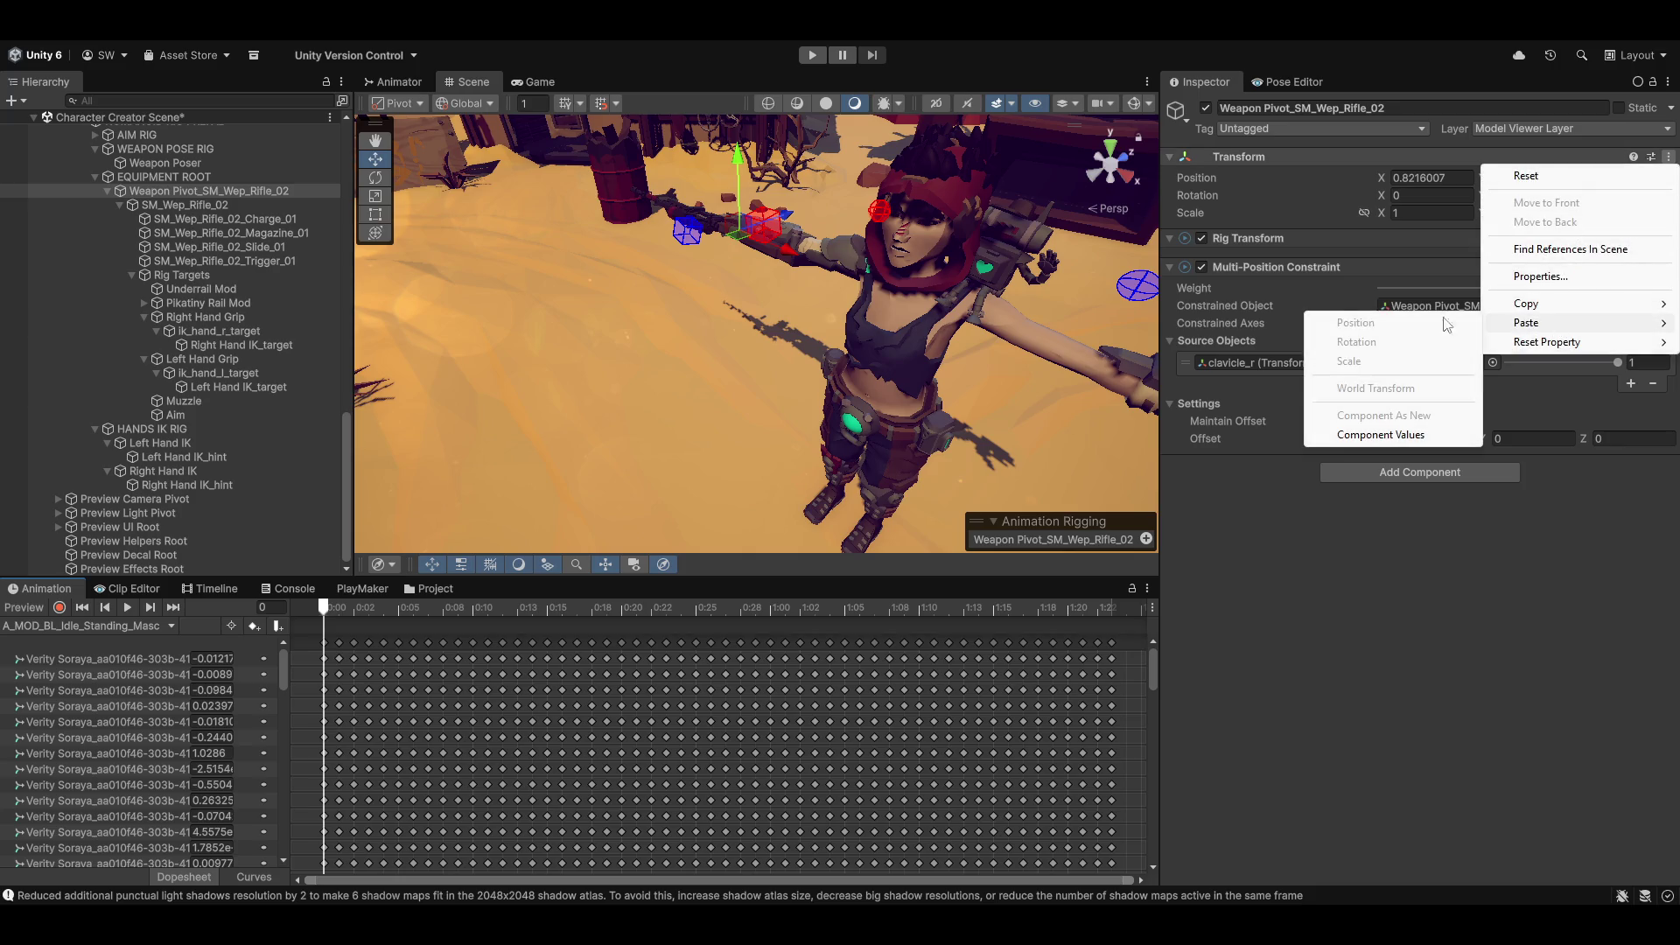
pyautogui.click(1370, 435)
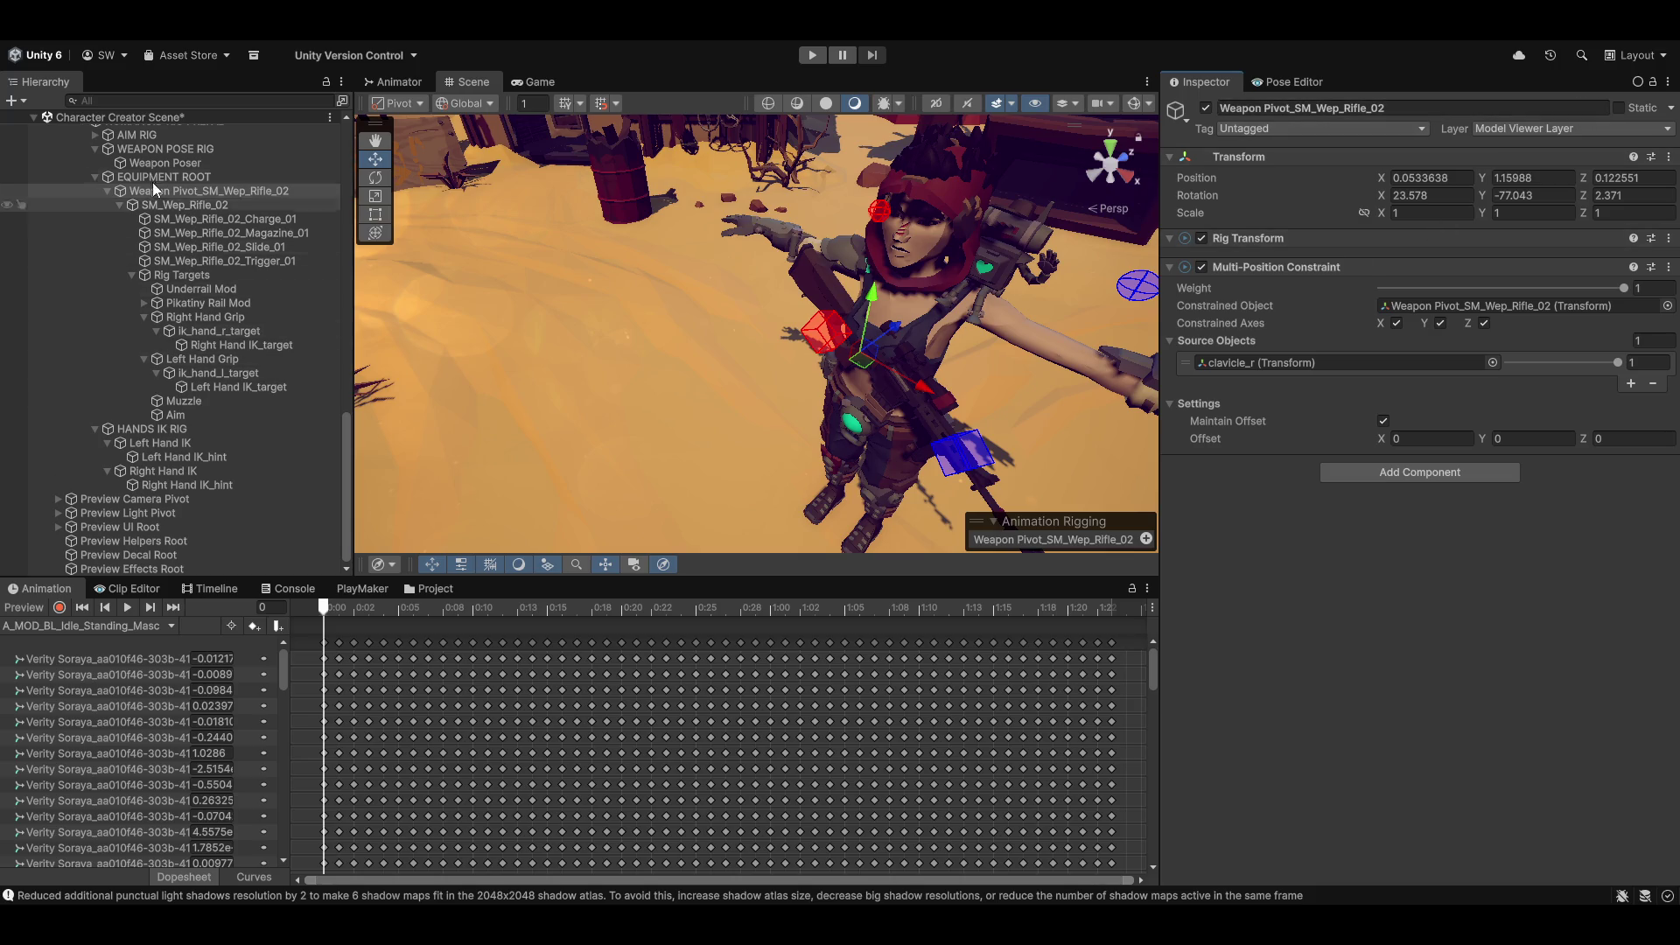
# Step: Select Weapon Poser and turn animation preview back on
pyautogui.scroll(3, 210, 333)
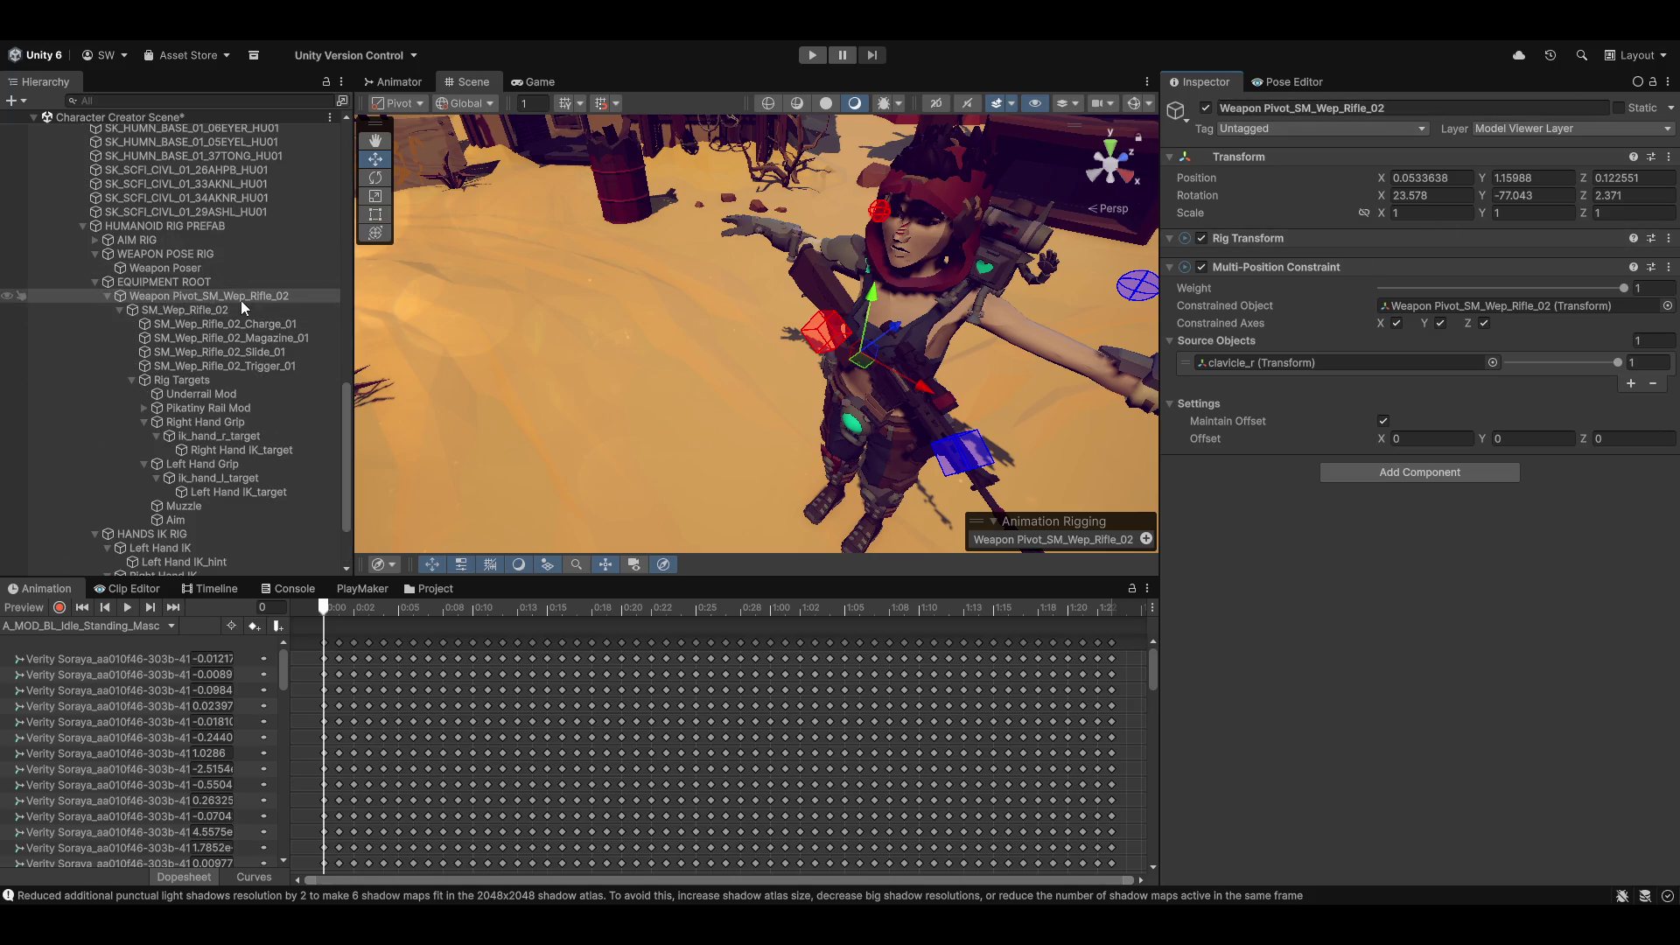
pyautogui.click(166, 267)
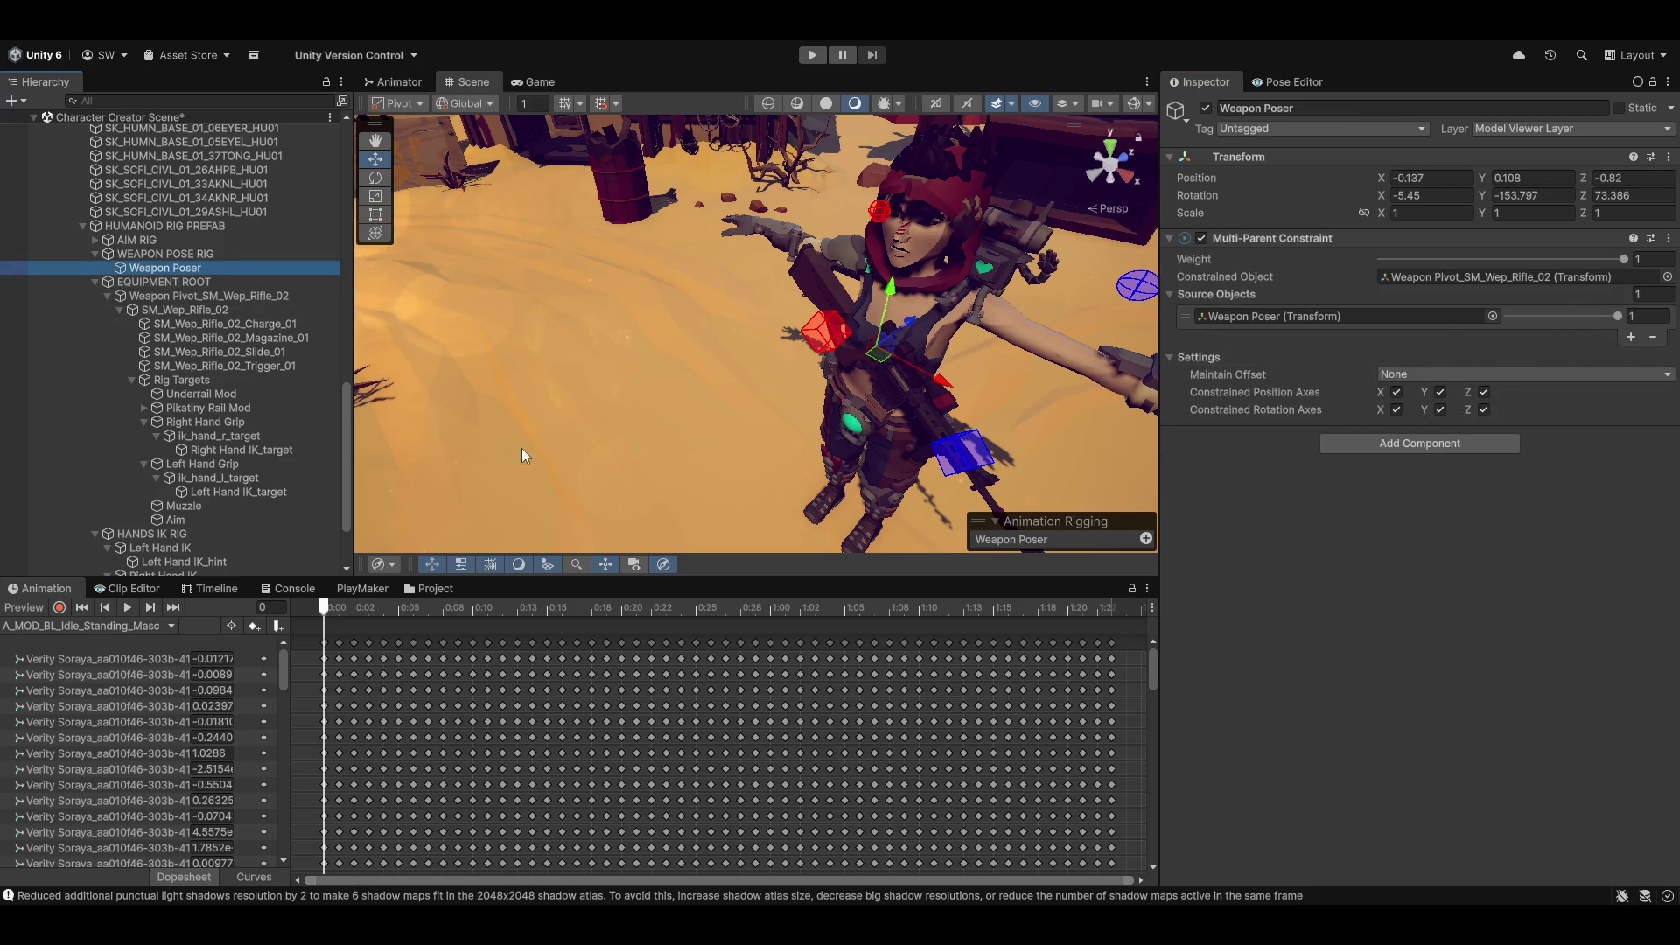
pyautogui.click(24, 607)
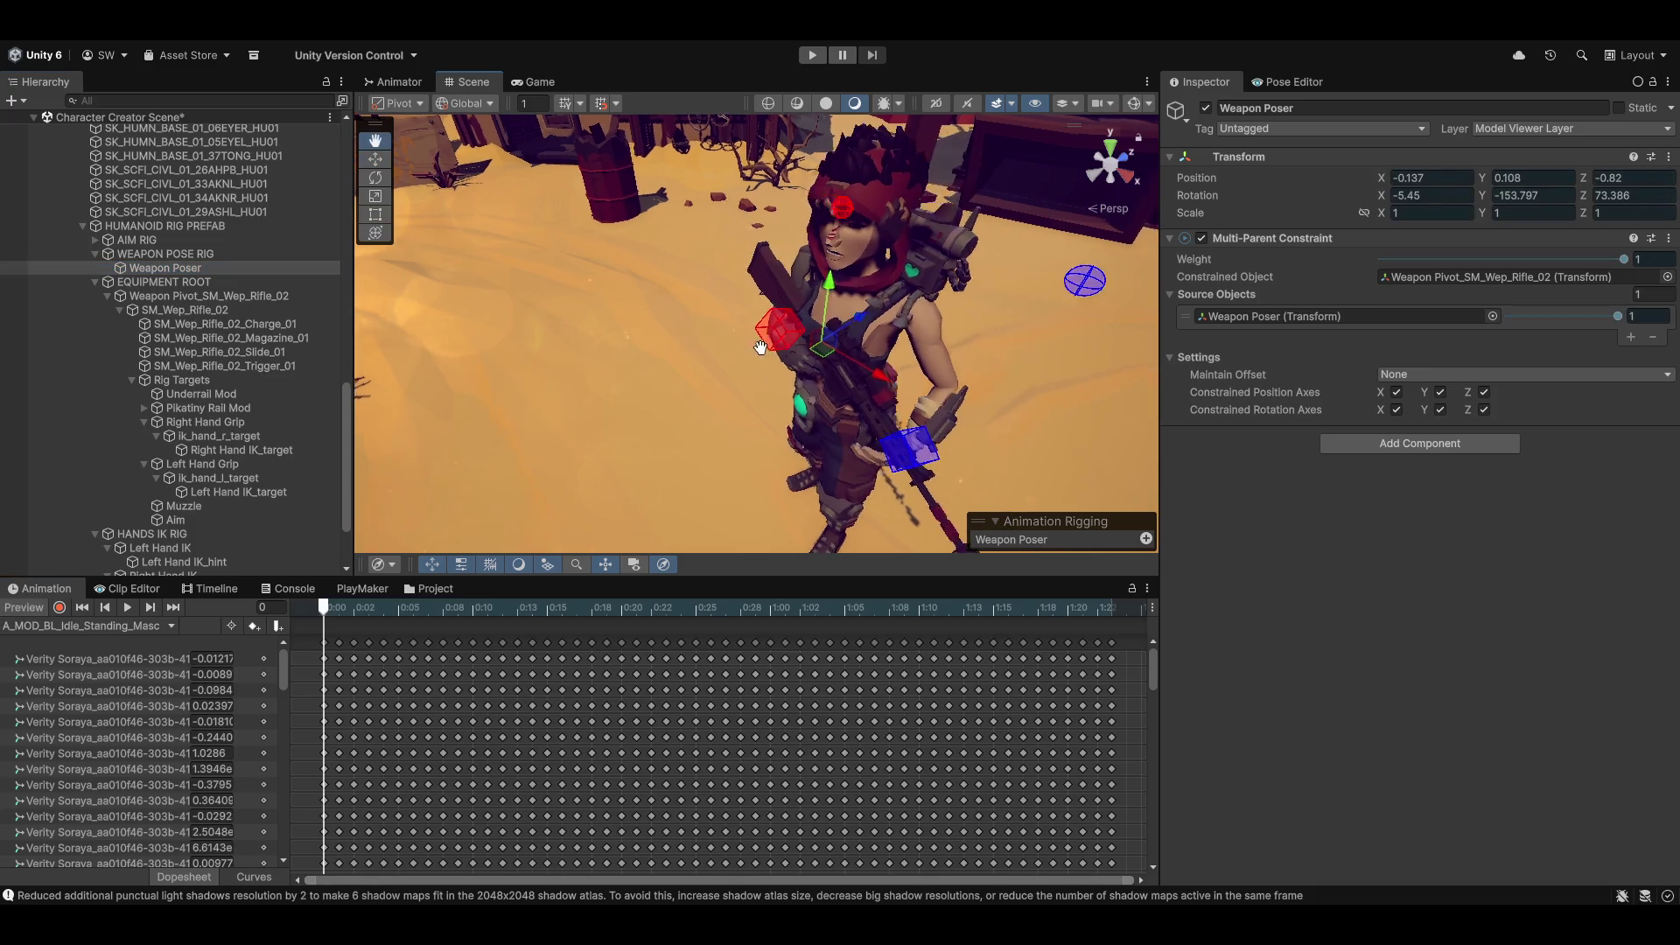
# Step: Scrub the idle clip through frames 27 and 17, then back to the first frame
pyautogui.moveTo(329, 613)
pyautogui.mouseDown()
pyautogui.moveTo(993, 612)
pyautogui.moveTo(725, 612)
pyautogui.mouseUp()
pyautogui.click(576, 607)
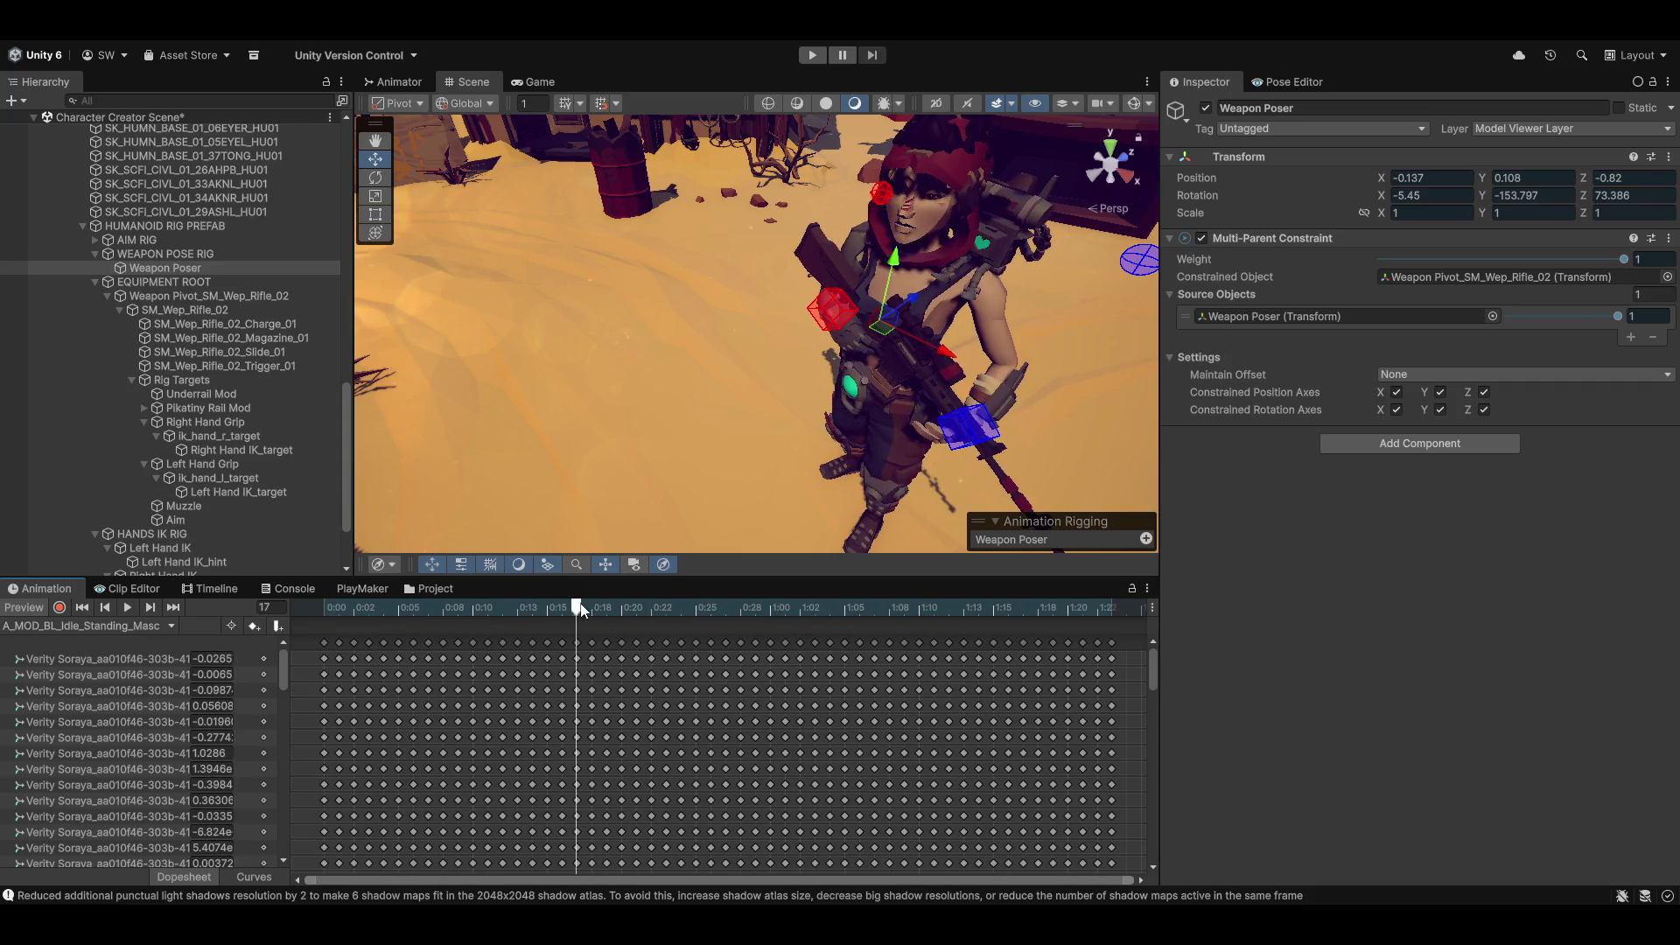
pyautogui.click(82, 607)
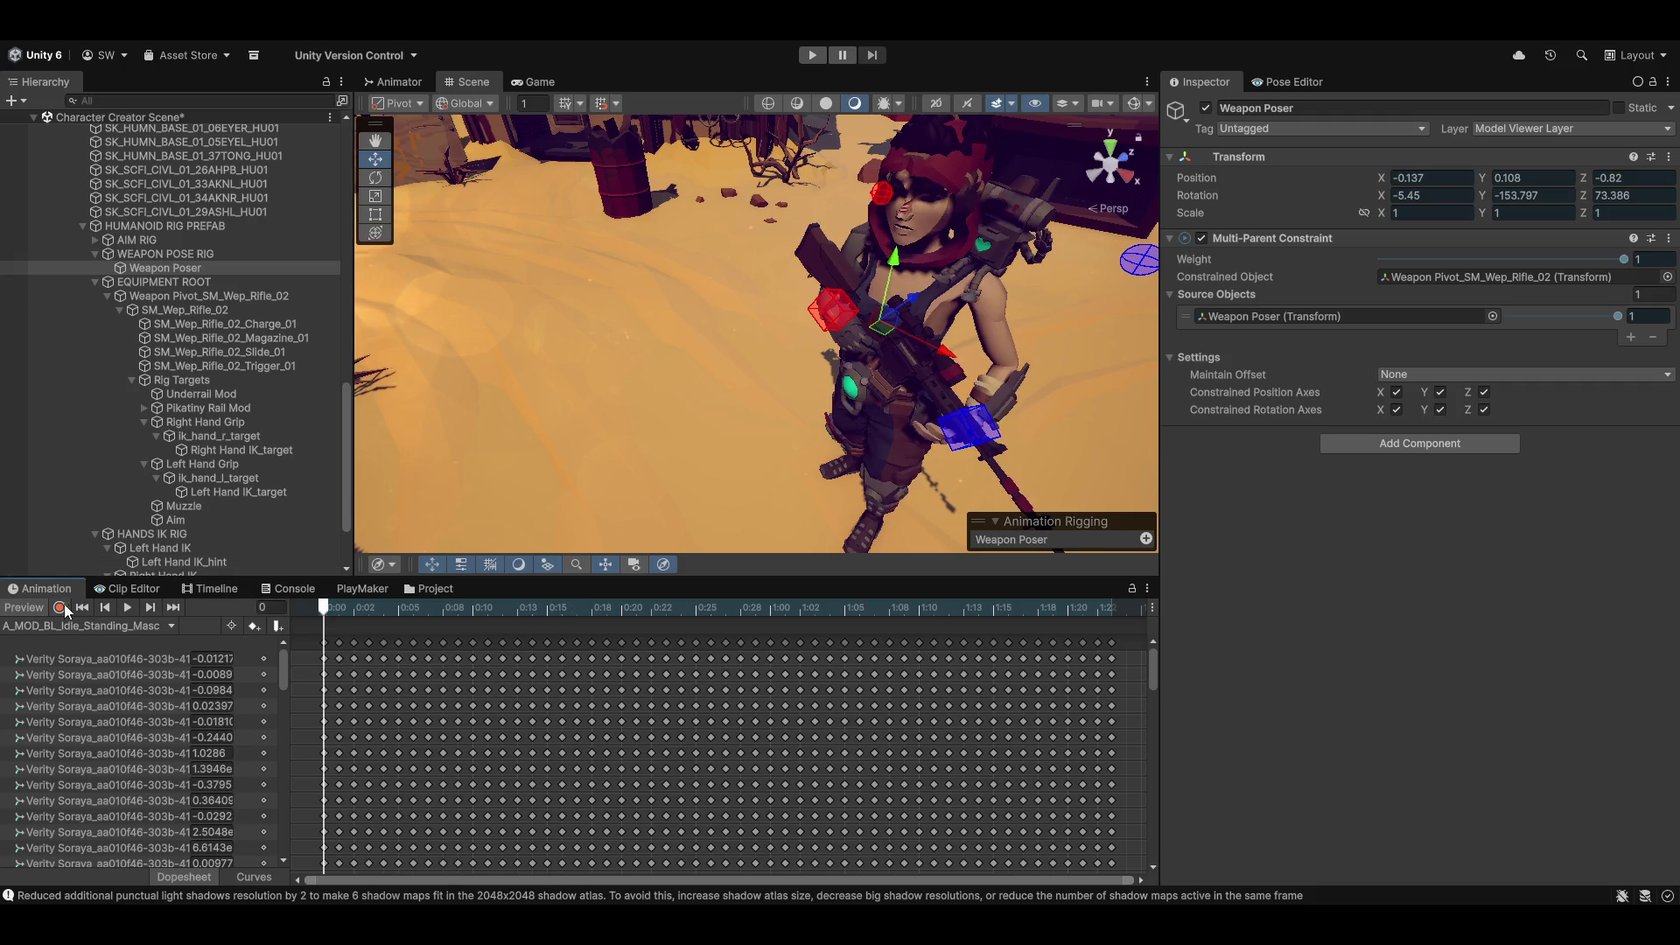
# Step: Switch the preview to A_Walk_BckStrafeBL_Masc, play it, and orbit to watch the rifle stay held
pyautogui.click(77, 625)
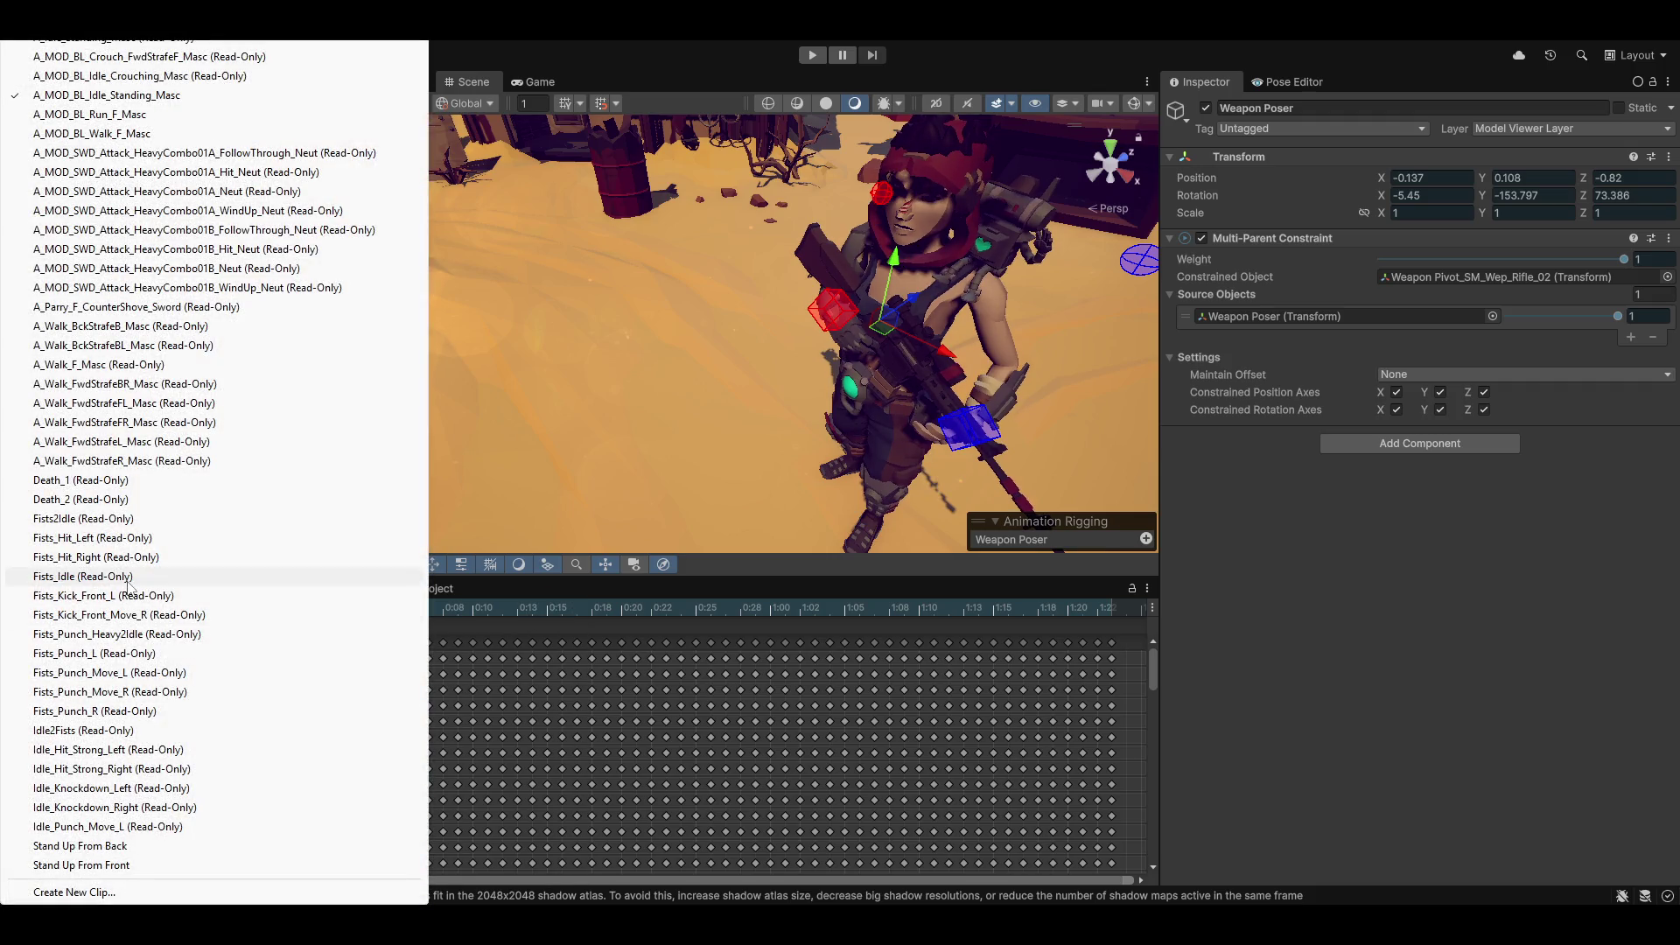
pyautogui.click(110, 346)
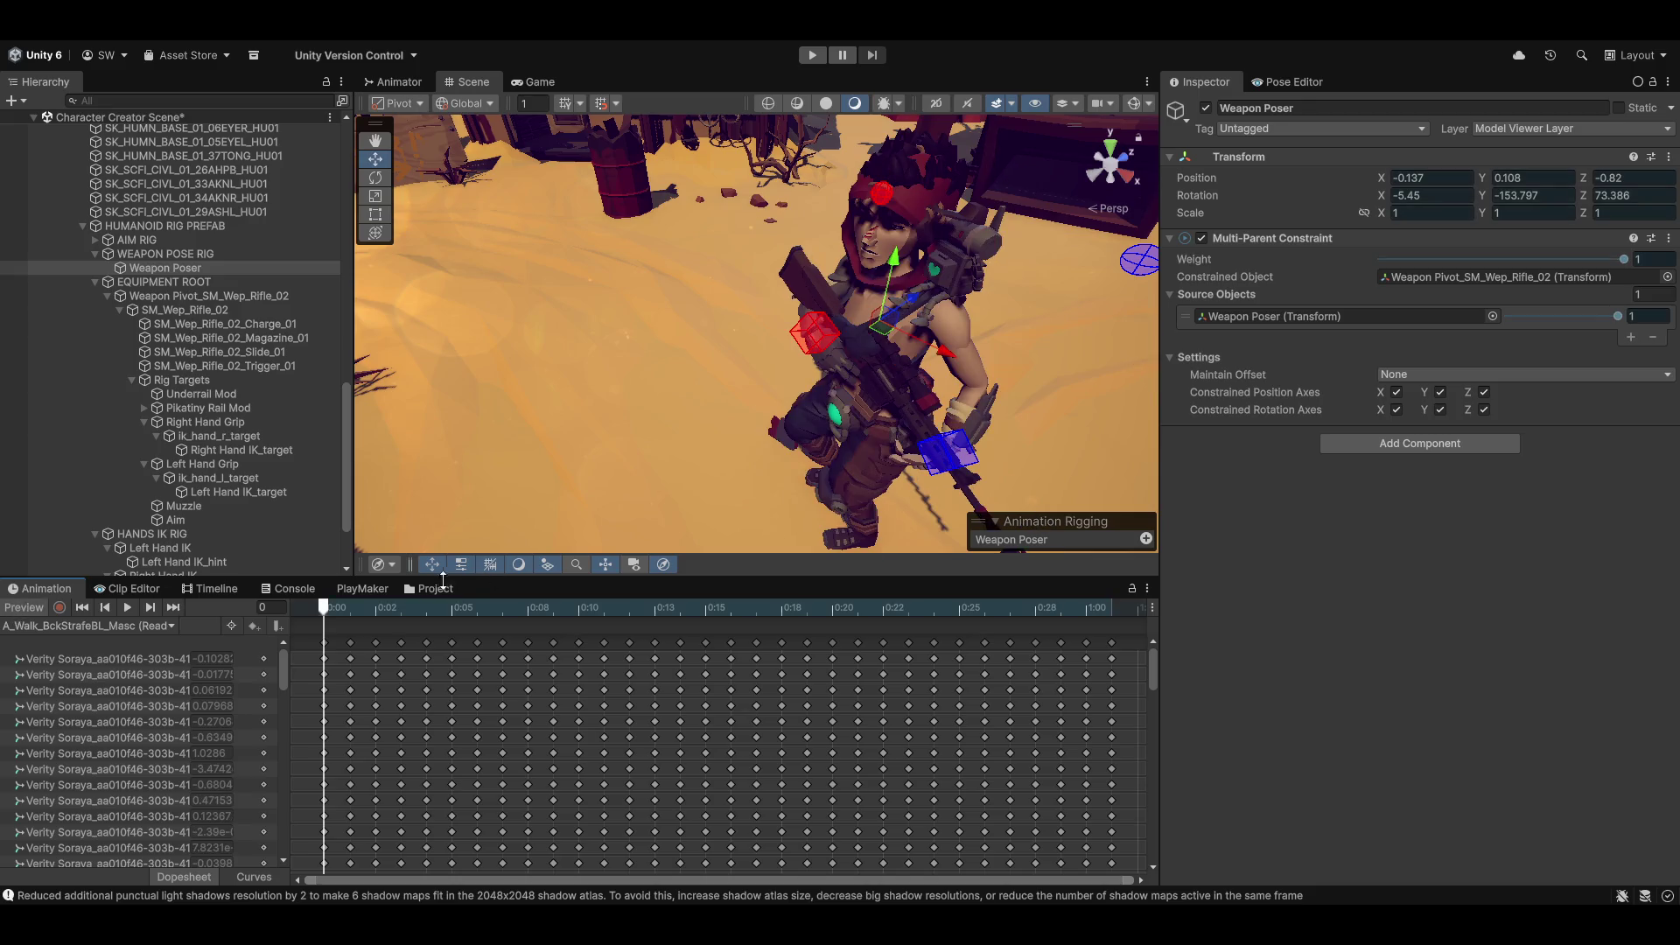
pyautogui.moveTo(325, 609)
pyautogui.mouseDown()
pyautogui.moveTo(881, 610)
pyautogui.moveTo(578, 610)
pyautogui.mouseUp()
pyautogui.moveTo(425, 604); pyautogui.dragTo(311, 616)
pyautogui.click(128, 607)
pyautogui.moveTo(756, 334)
pyautogui.mouseDown()
pyautogui.moveTo(926, 337)
pyautogui.moveTo(794, 348)
pyautogui.moveTo(789, 391)
pyautogui.moveTo(758, 328)
pyautogui.moveTo(1024, 415)
pyautogui.moveTo(566, 330)
pyautogui.mouseUp()
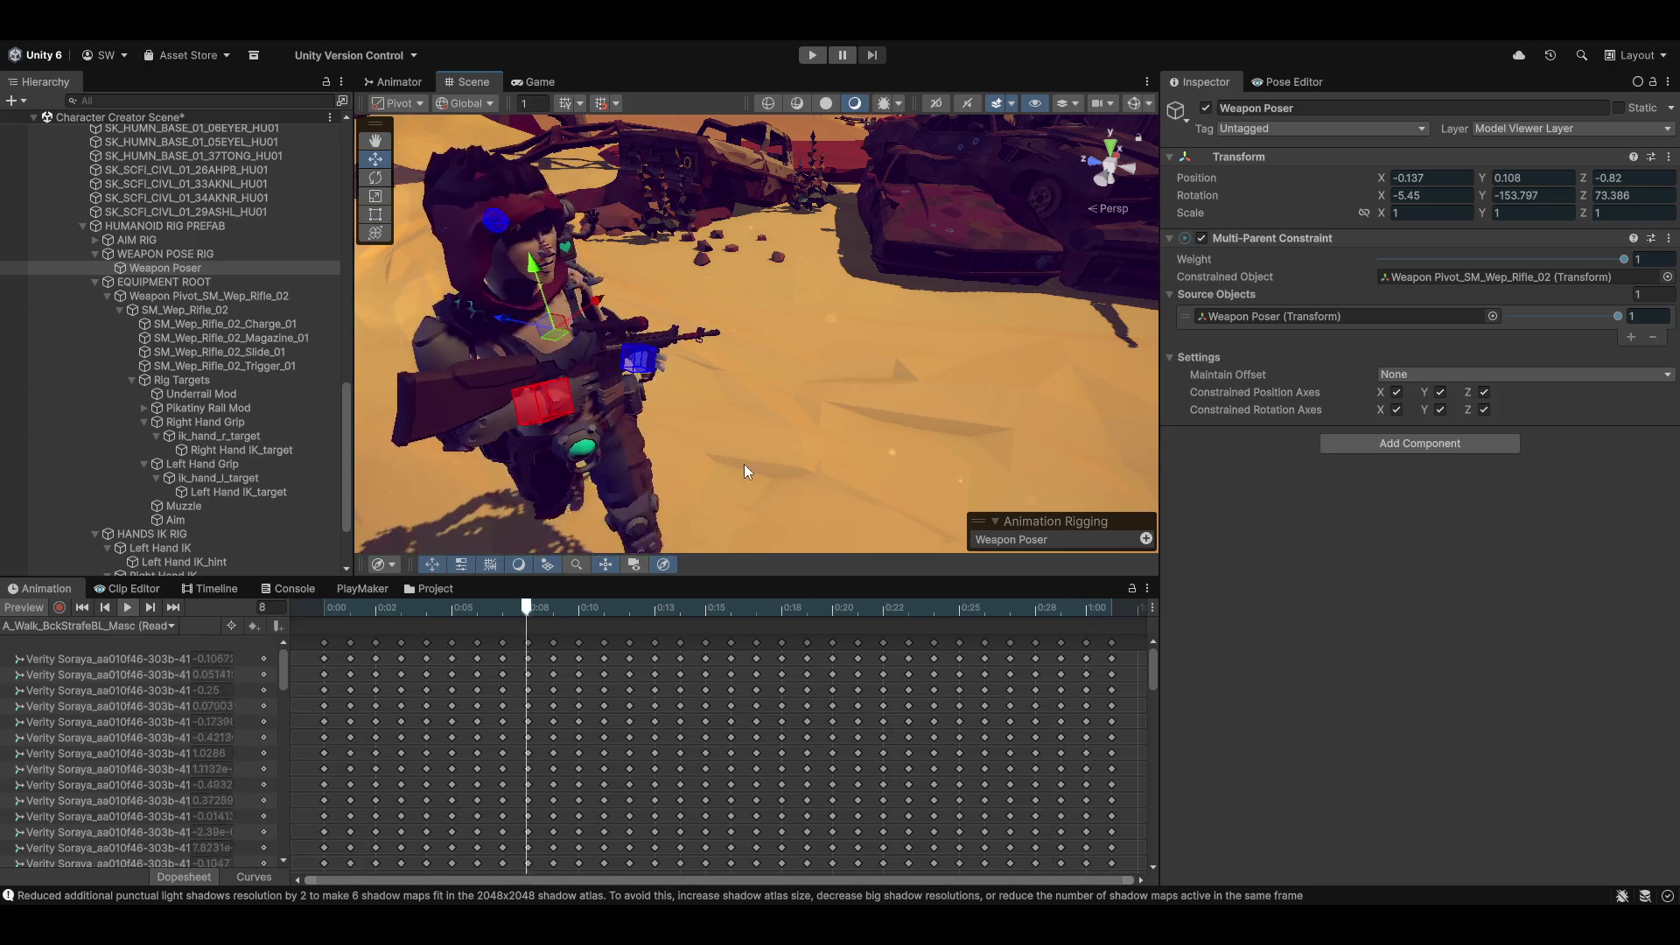
pyautogui.moveTo(586, 410)
pyautogui.mouseDown()
pyautogui.moveTo(490, 367)
pyautogui.moveTo(408, 525)
pyautogui.moveTo(548, 210)
pyautogui.mouseUp()
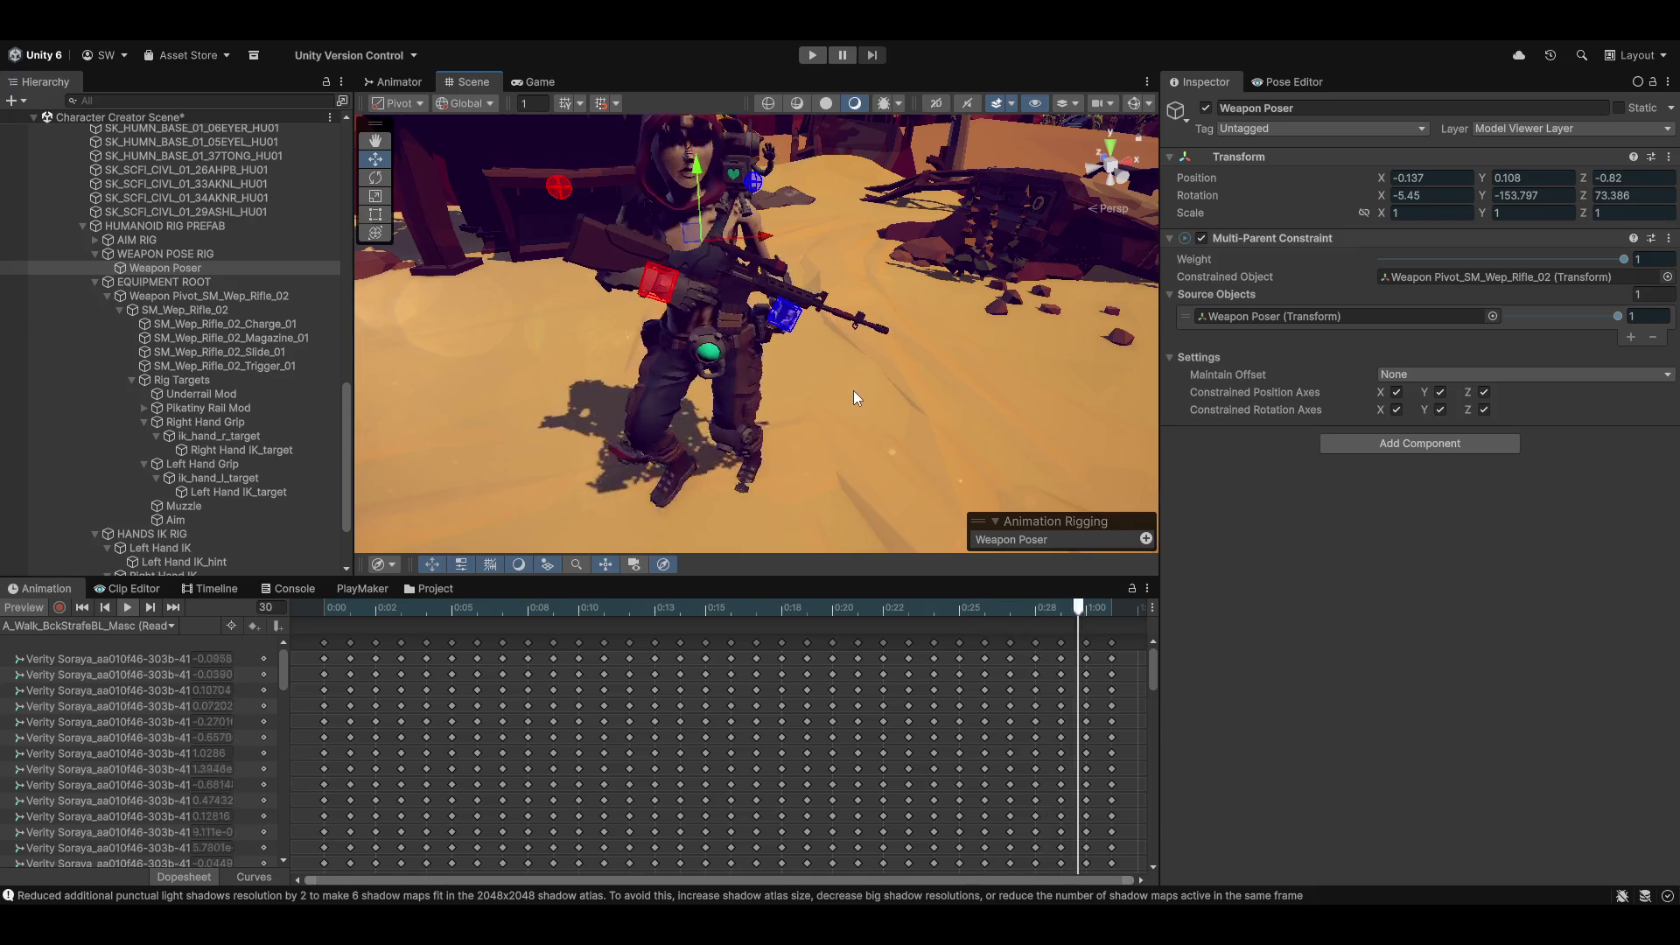
pyautogui.scroll(-5, 781, 382)
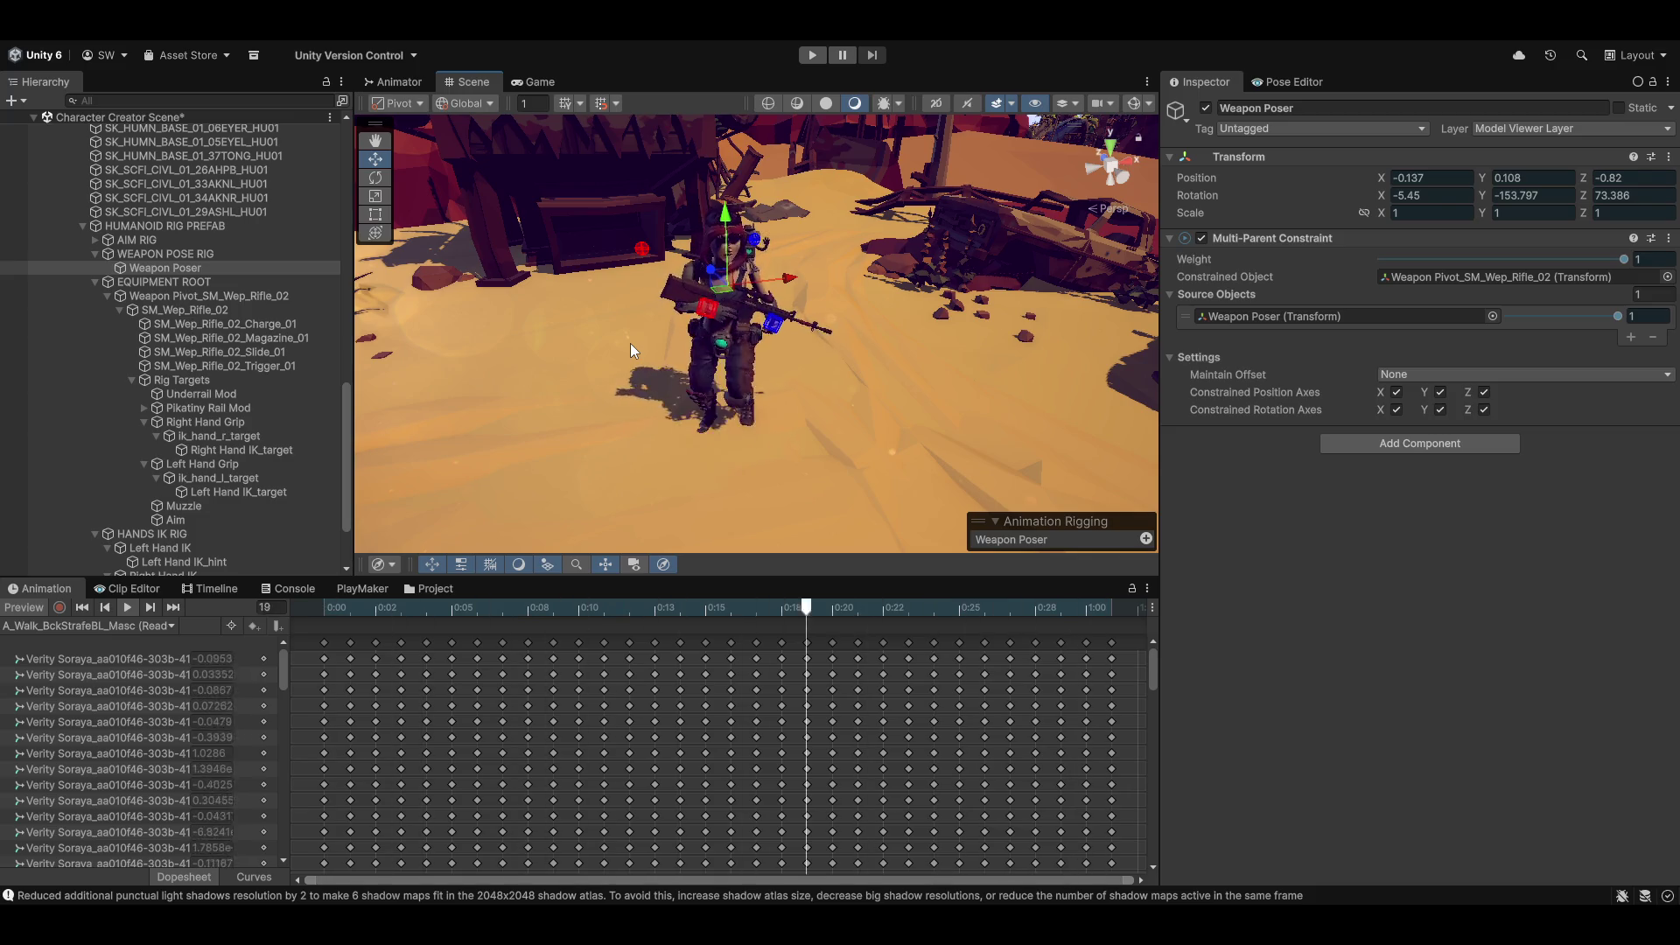
pyautogui.click(127, 607)
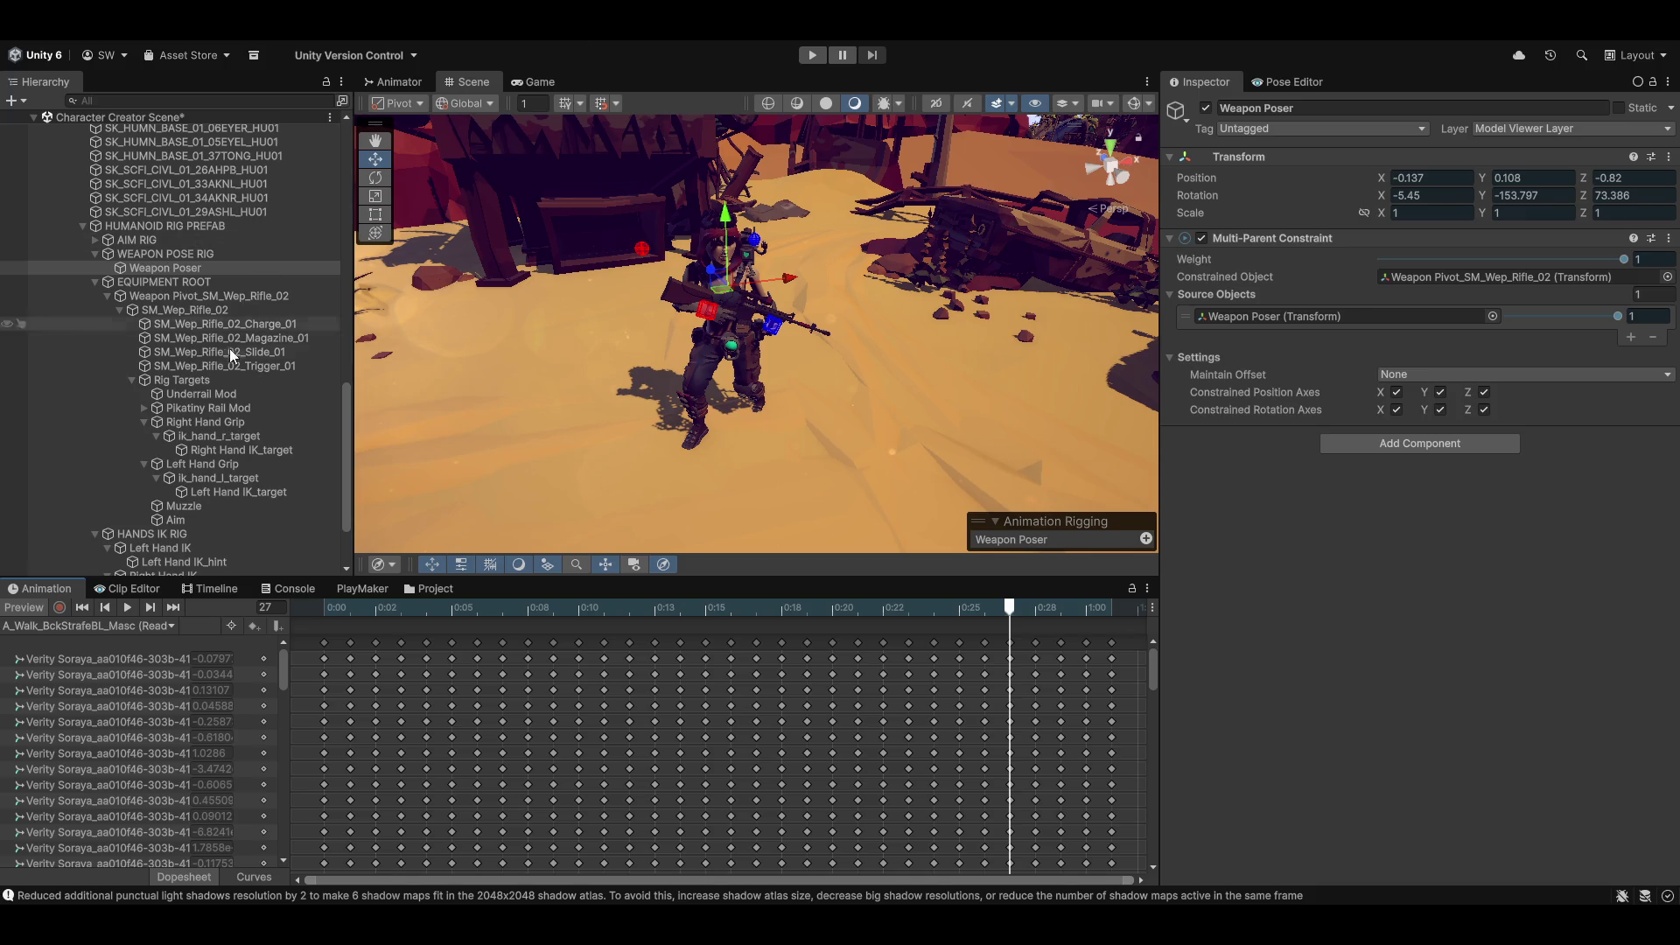
# Step: Remove the Multi-Position Constraint from Weapon Pivot_SM_Wep_Rifle_02
pyautogui.click(168, 295)
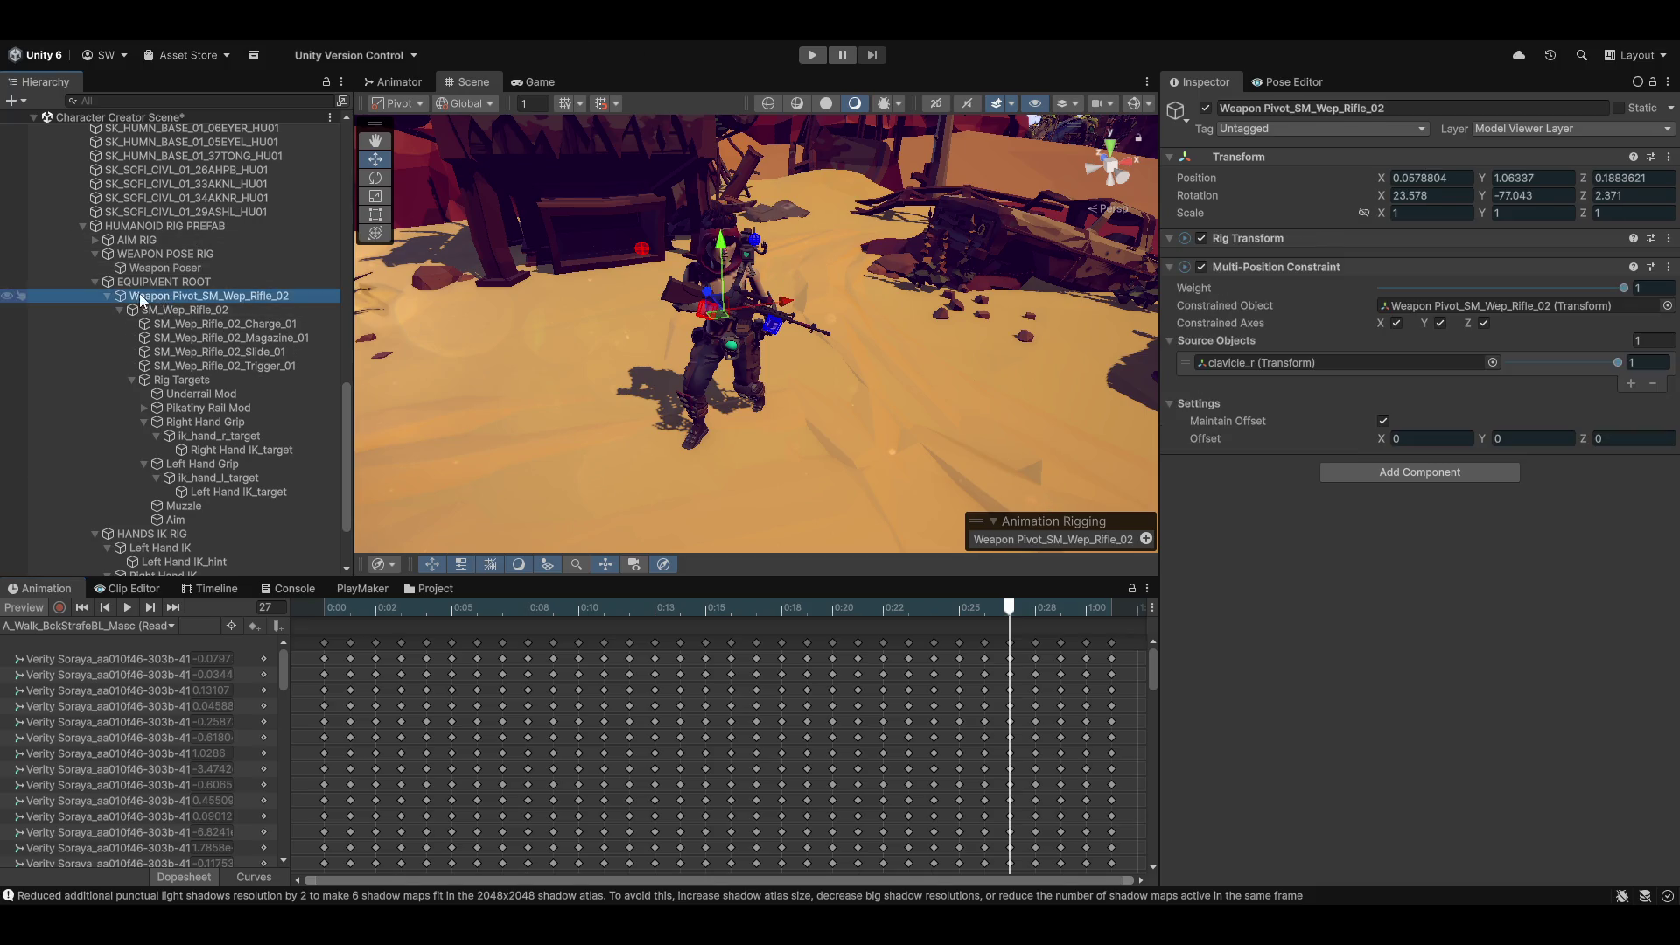
pyautogui.click(1668, 266)
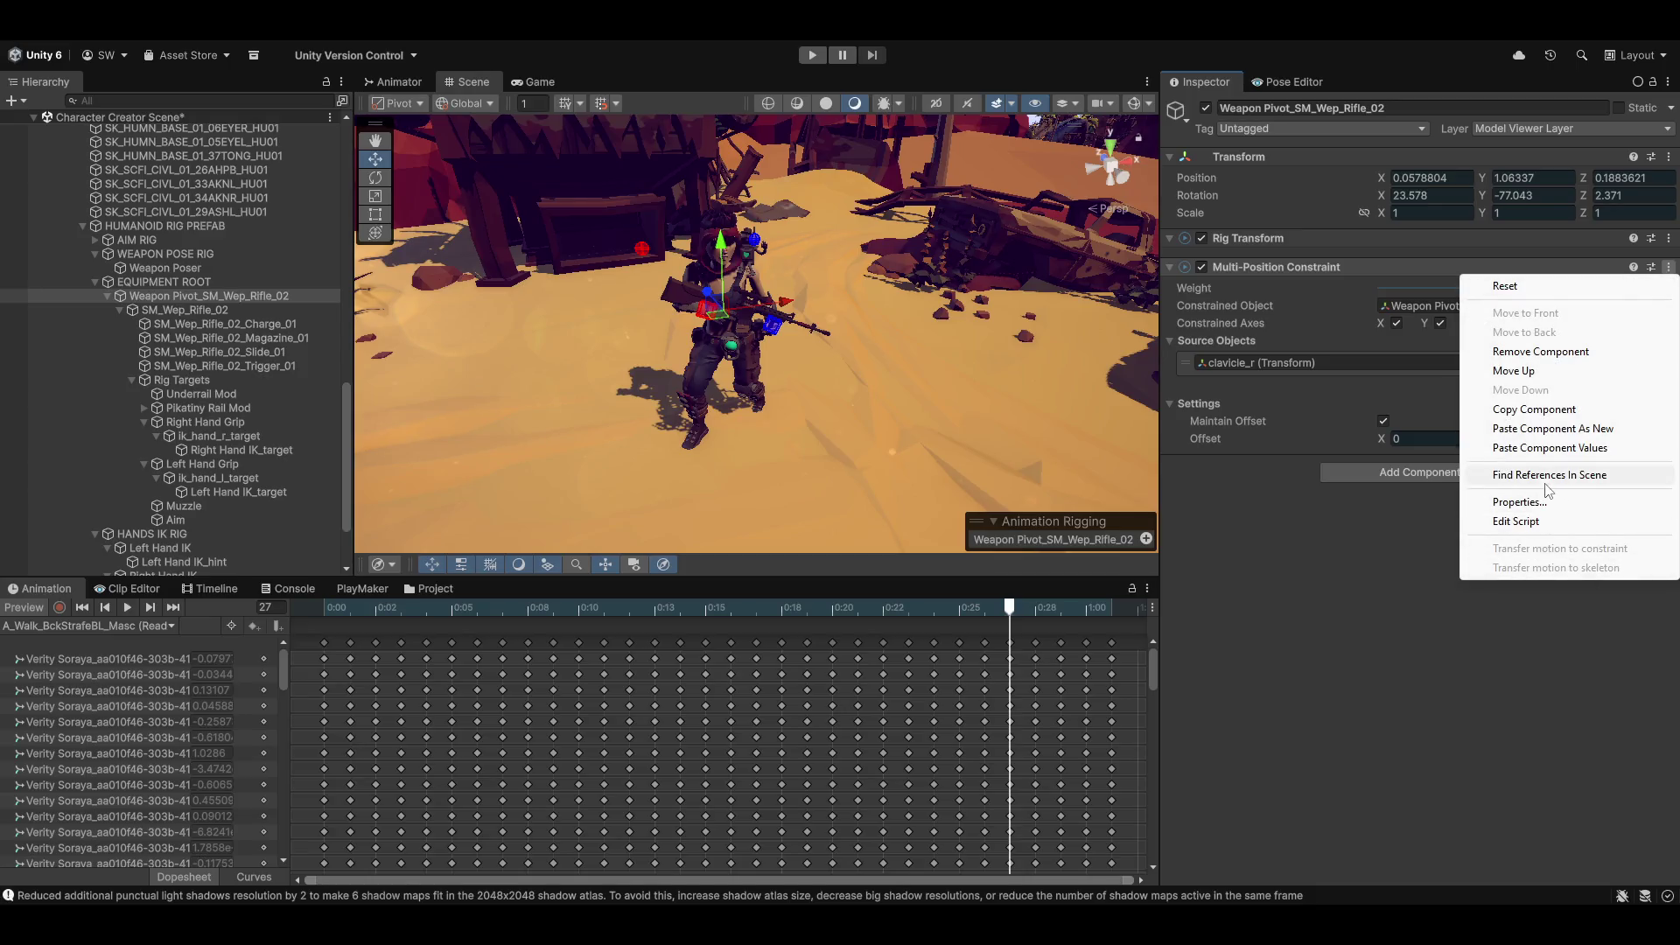
pyautogui.click(1526, 352)
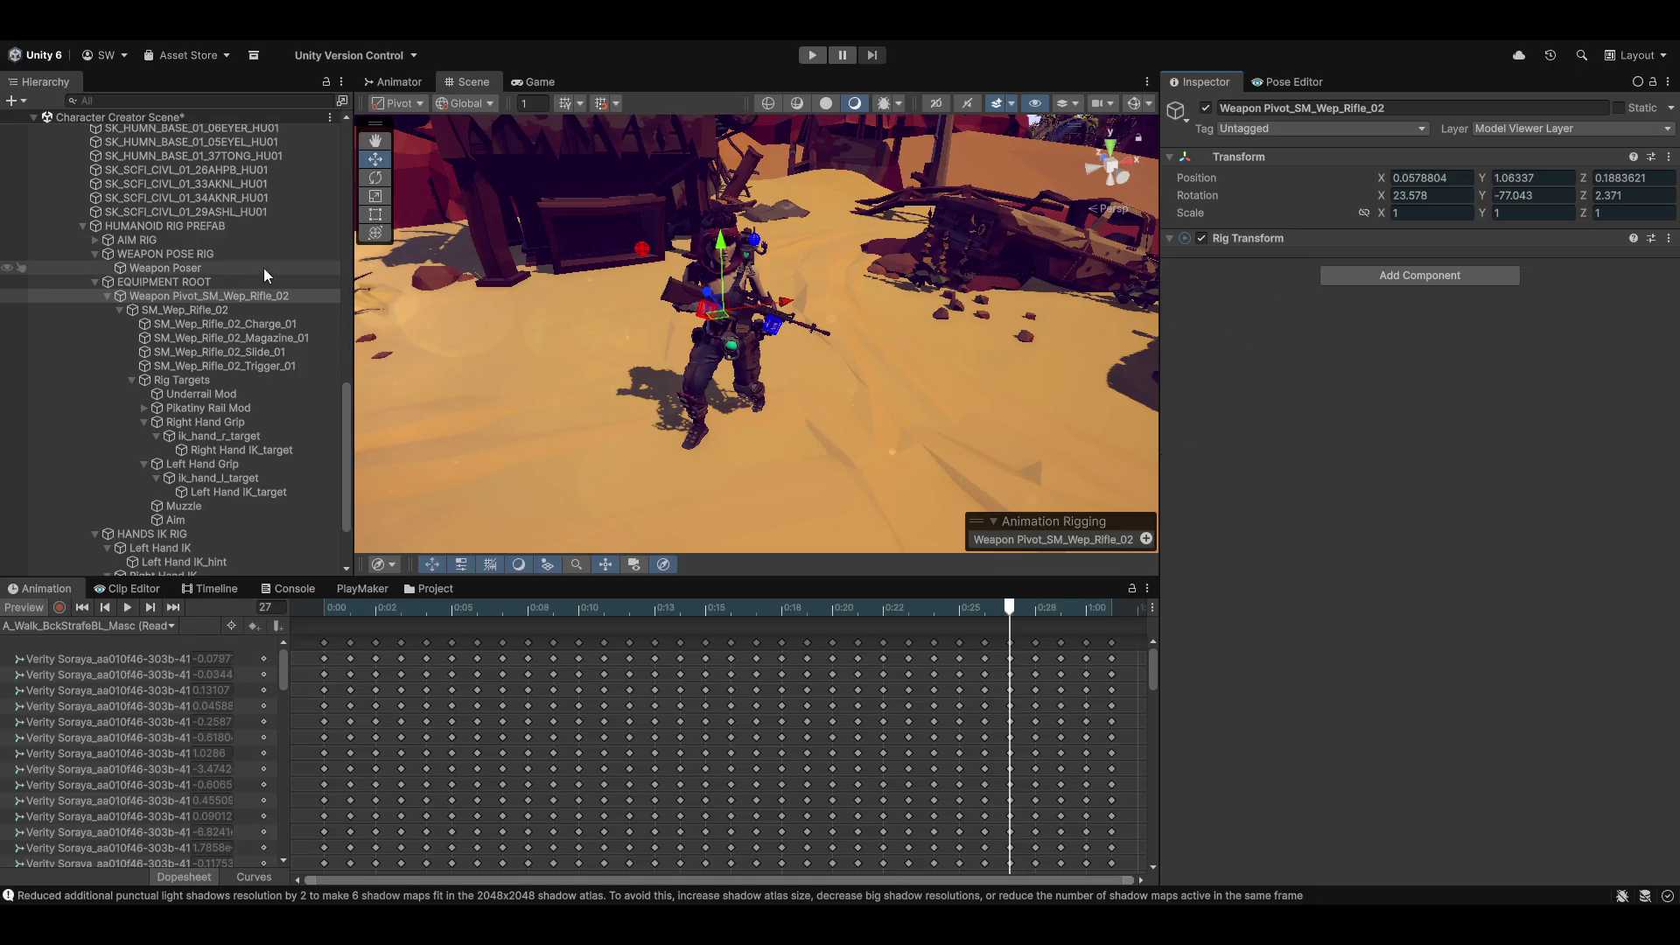
# Step: On Weapon Poser, paste the constraint as a new component and paste in its clavicle_r settings
pyautogui.click(168, 267)
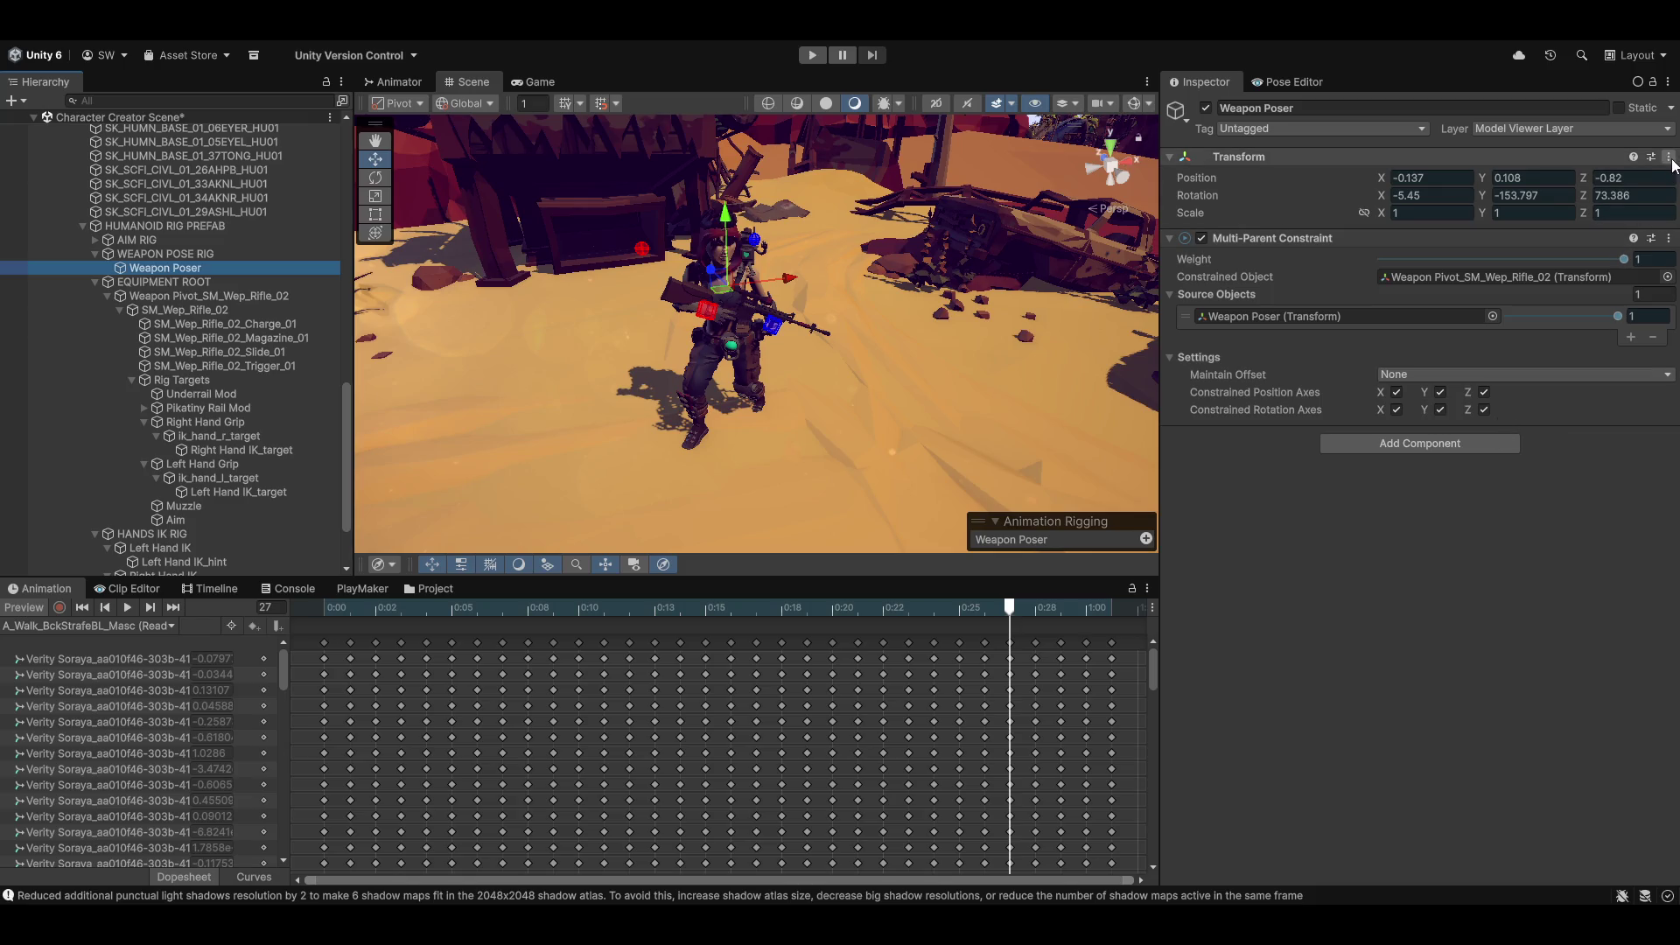
pyautogui.click(1669, 156)
pyautogui.moveTo(1545, 323)
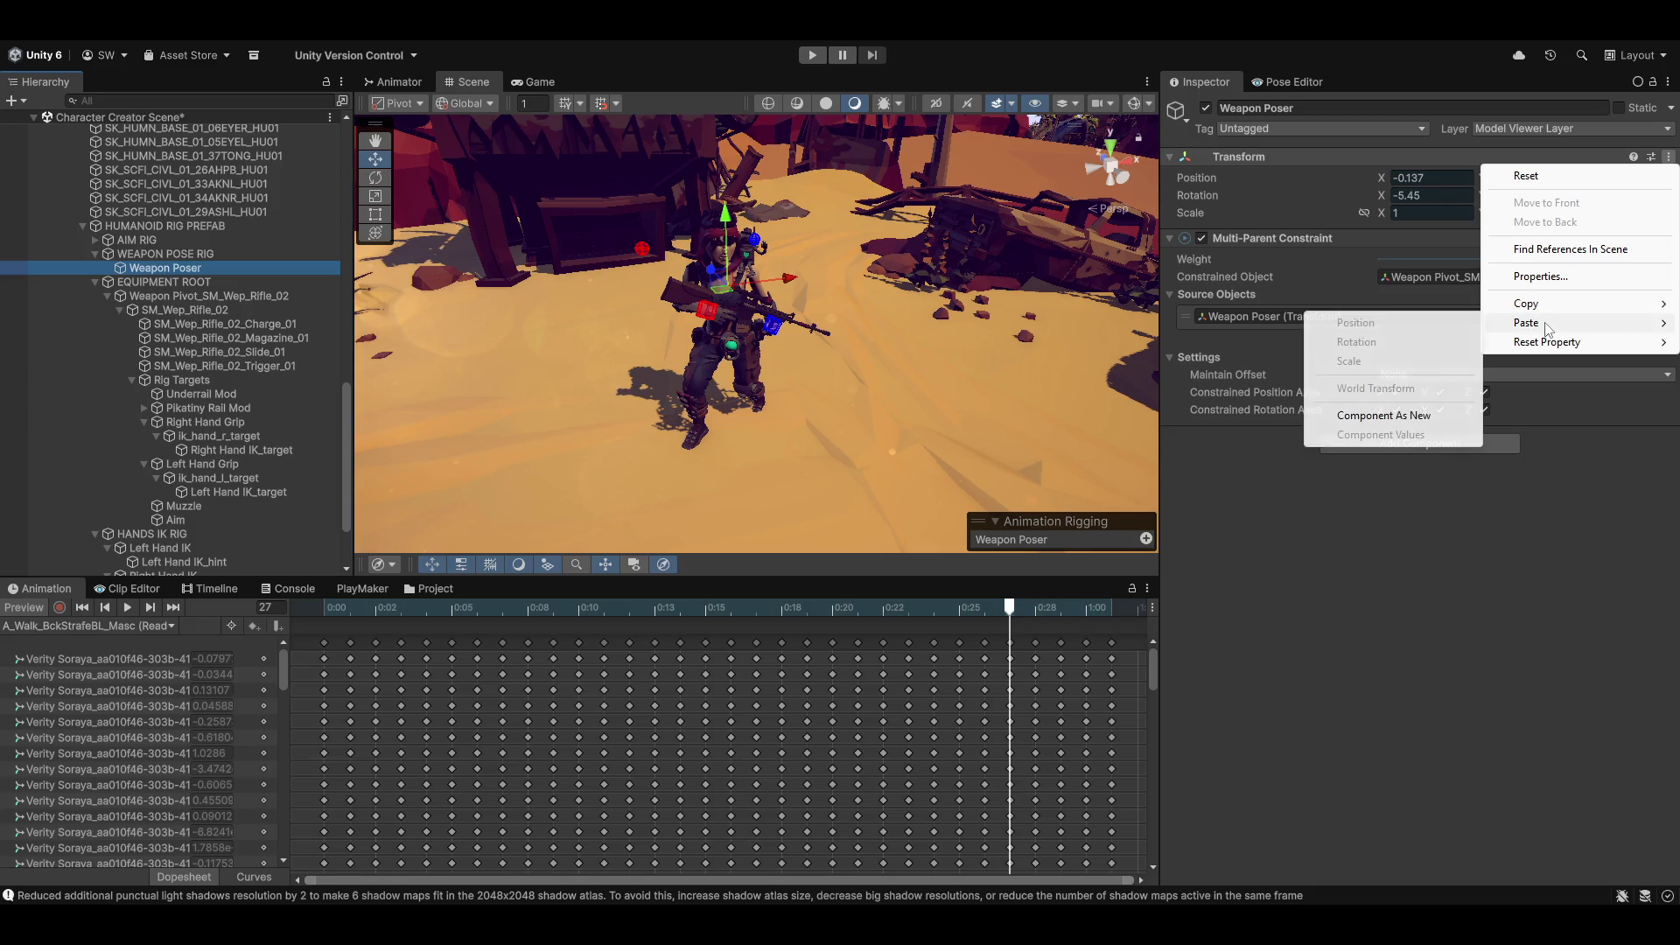
pyautogui.click(1383, 416)
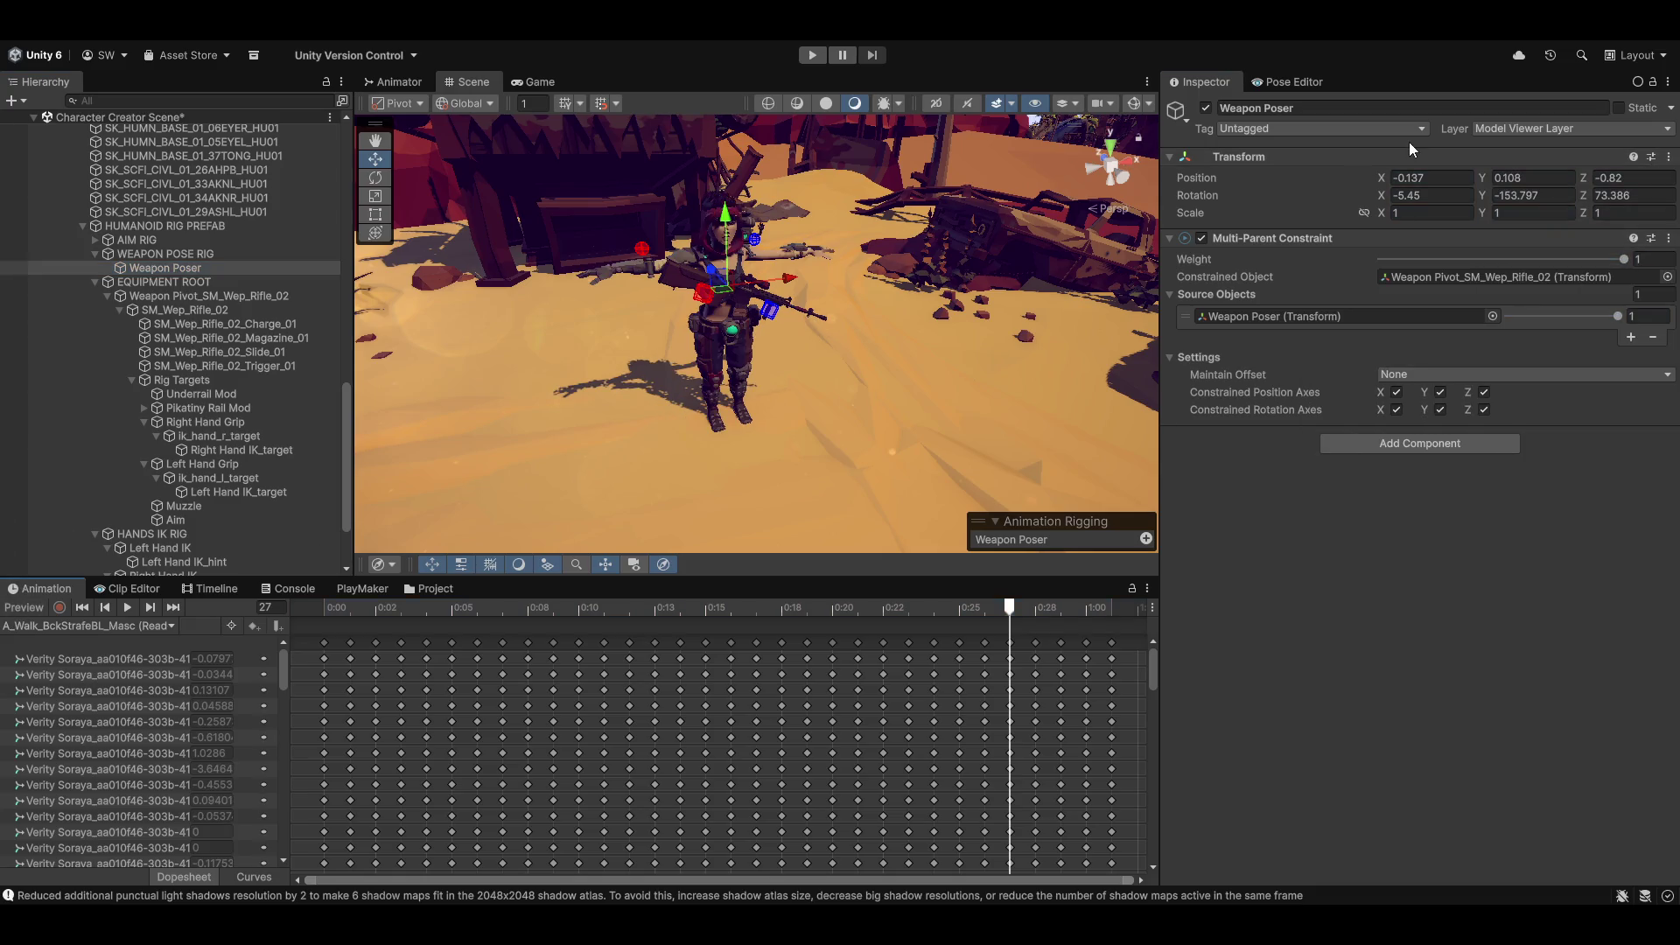
pyautogui.click(1668, 238)
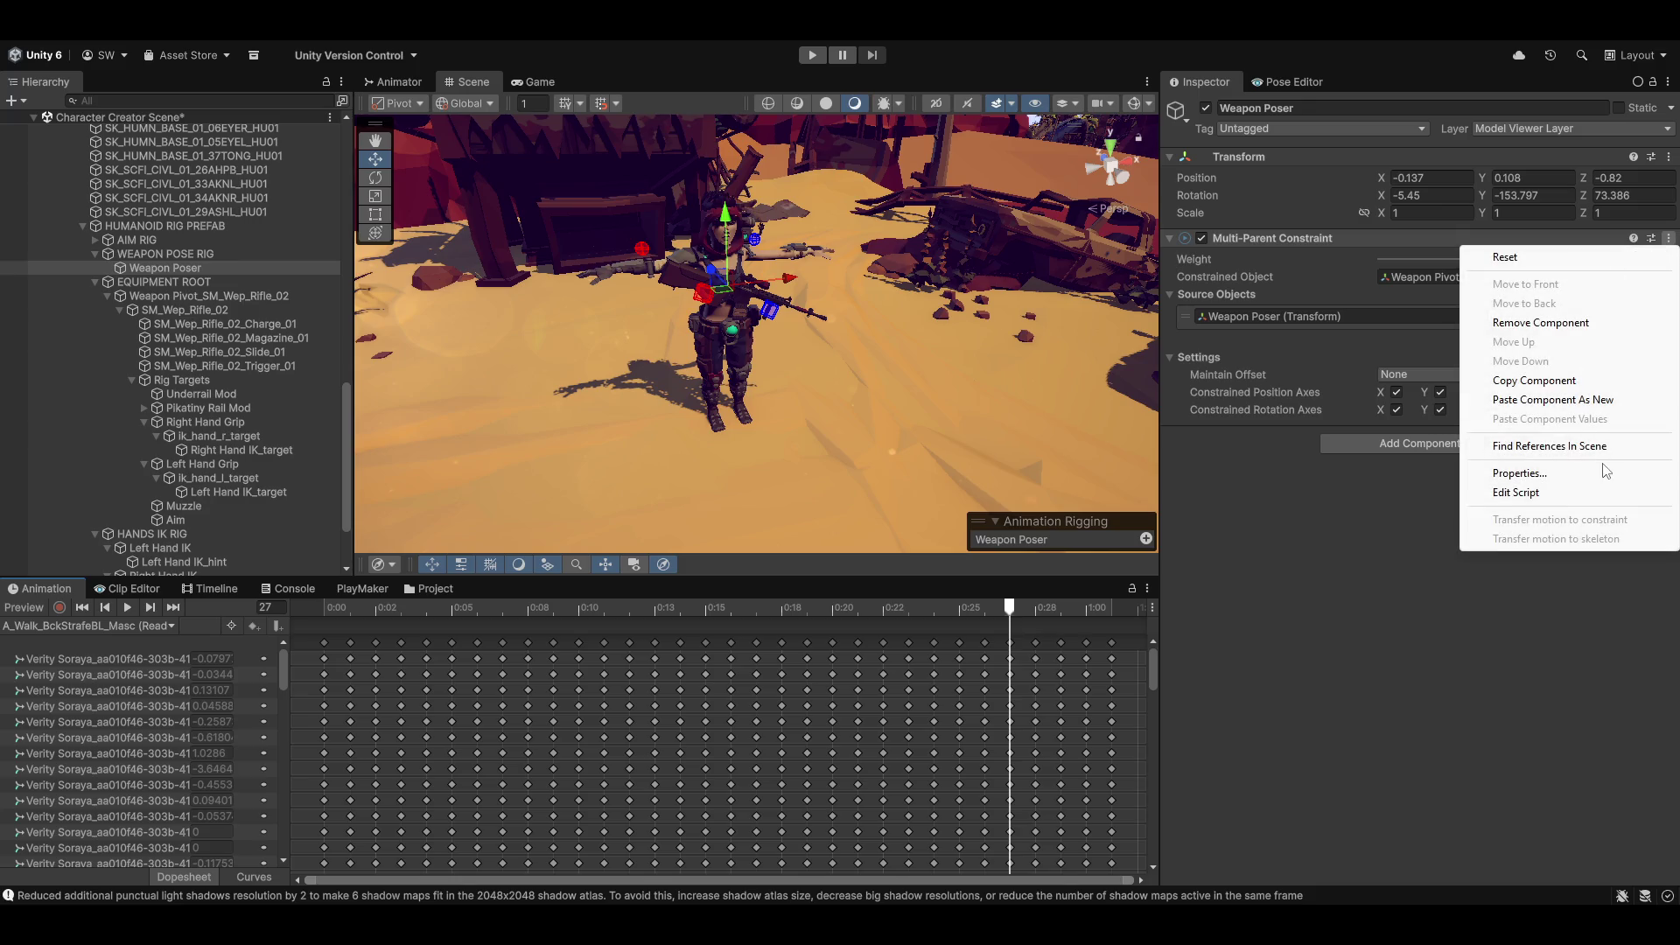
pyautogui.click(1601, 401)
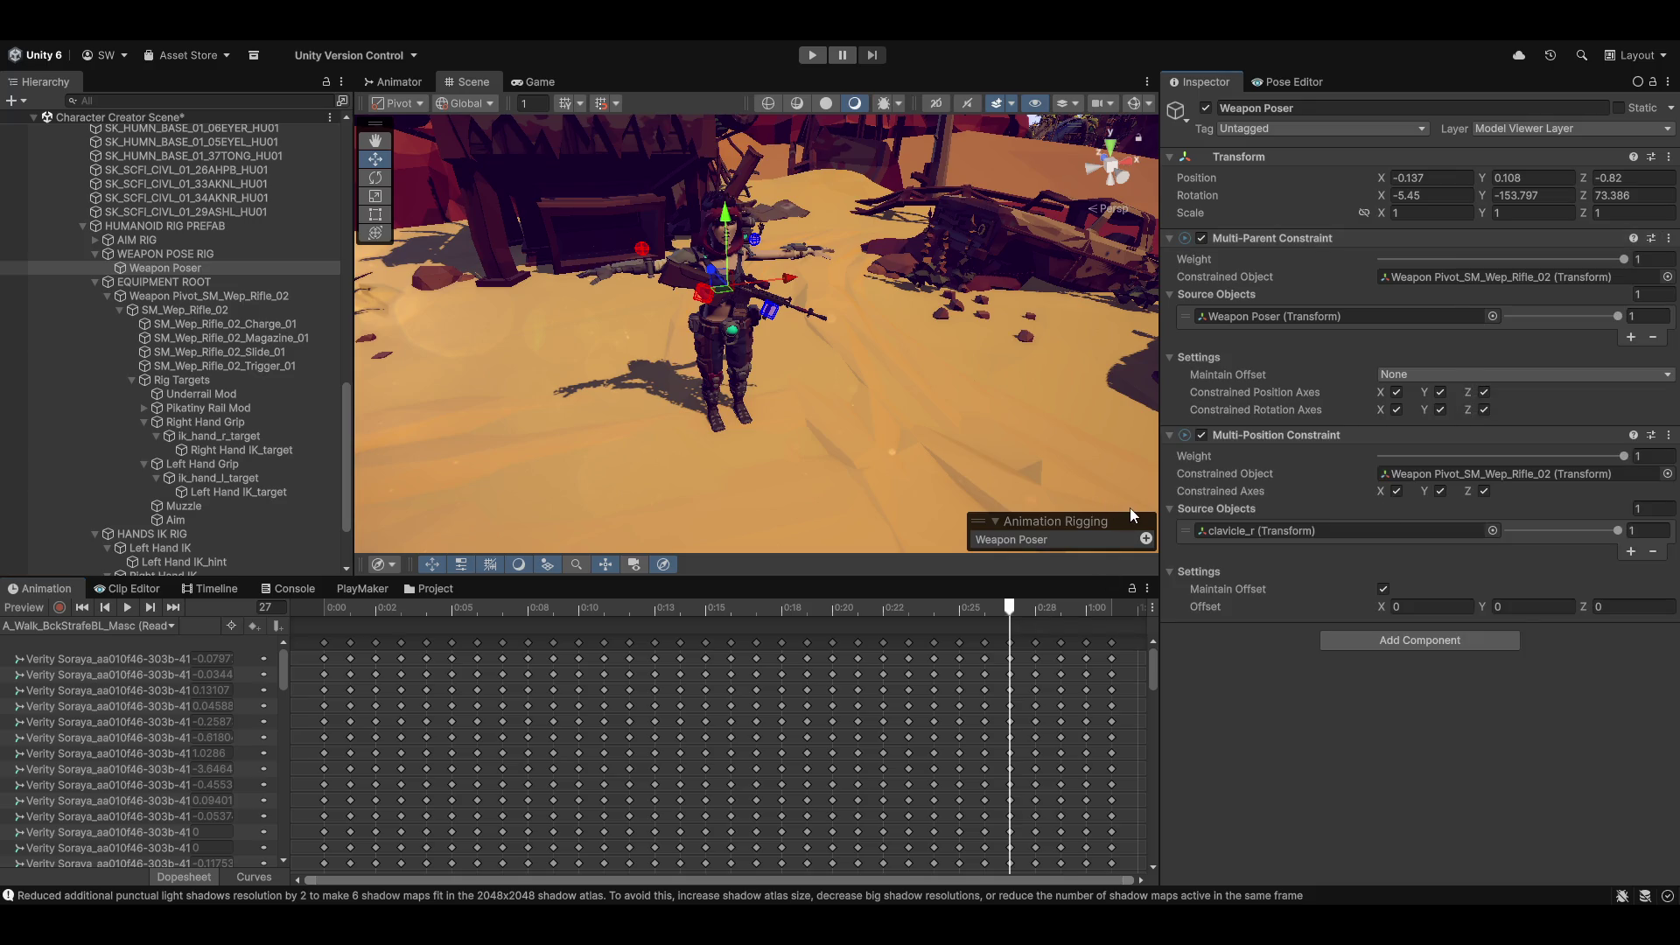
pyautogui.click(1668, 435)
pyautogui.click(1554, 619)
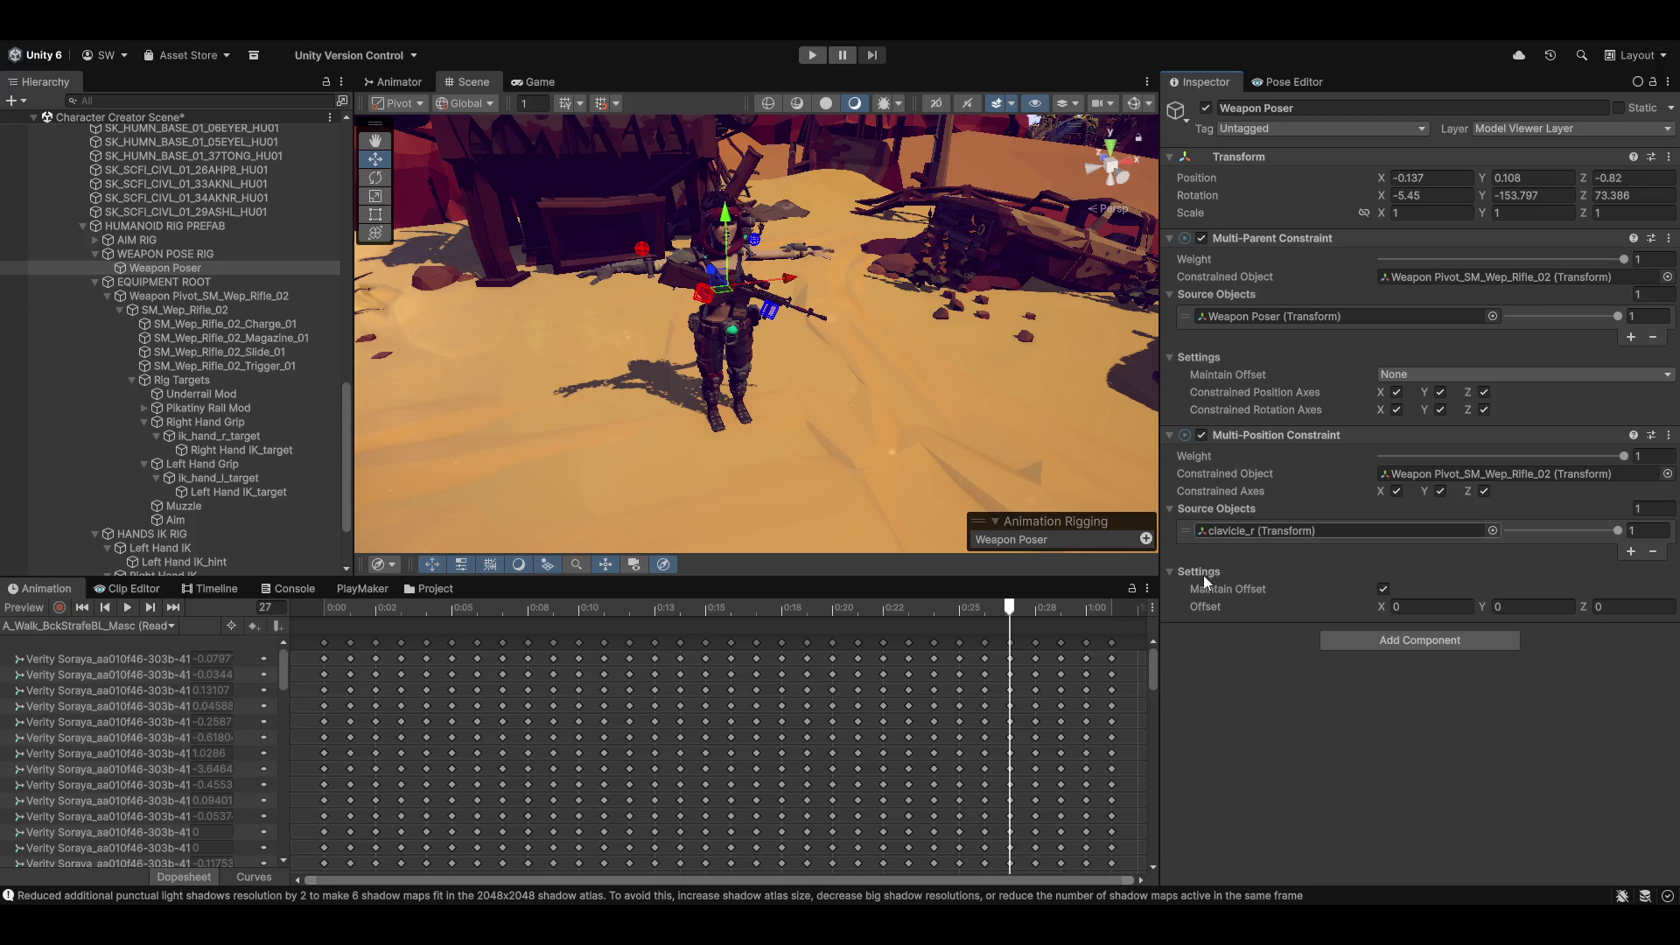
pyautogui.moveTo(591, 297); pyautogui.dragTo(790, 453)
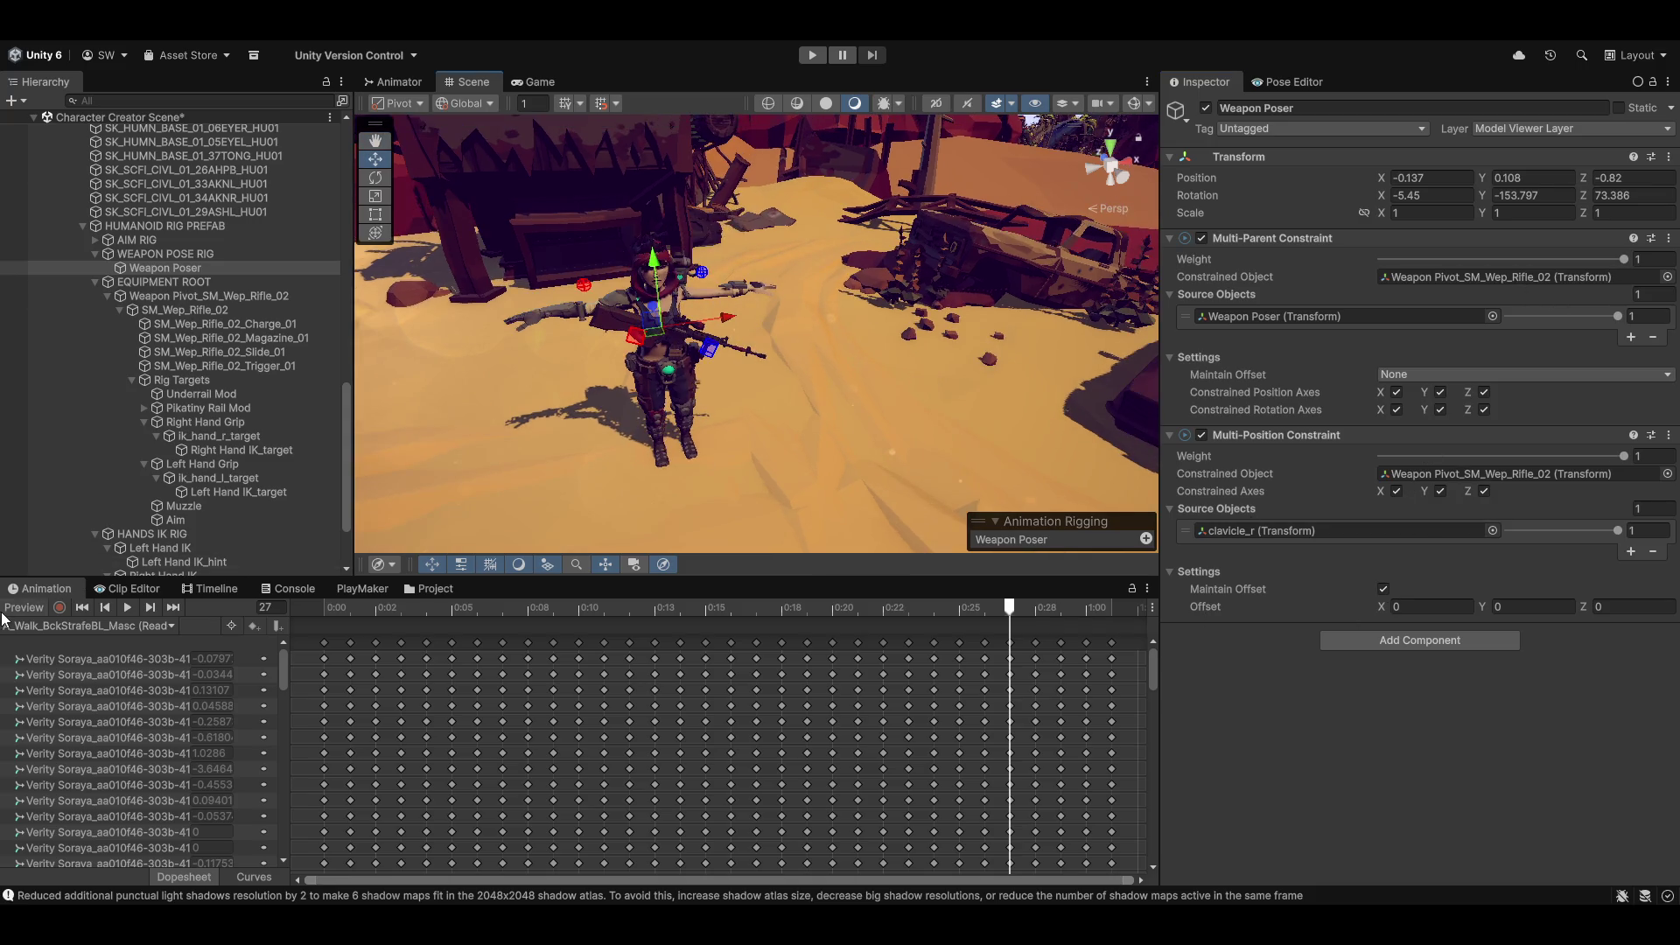
pyautogui.scroll(5, 796, 339)
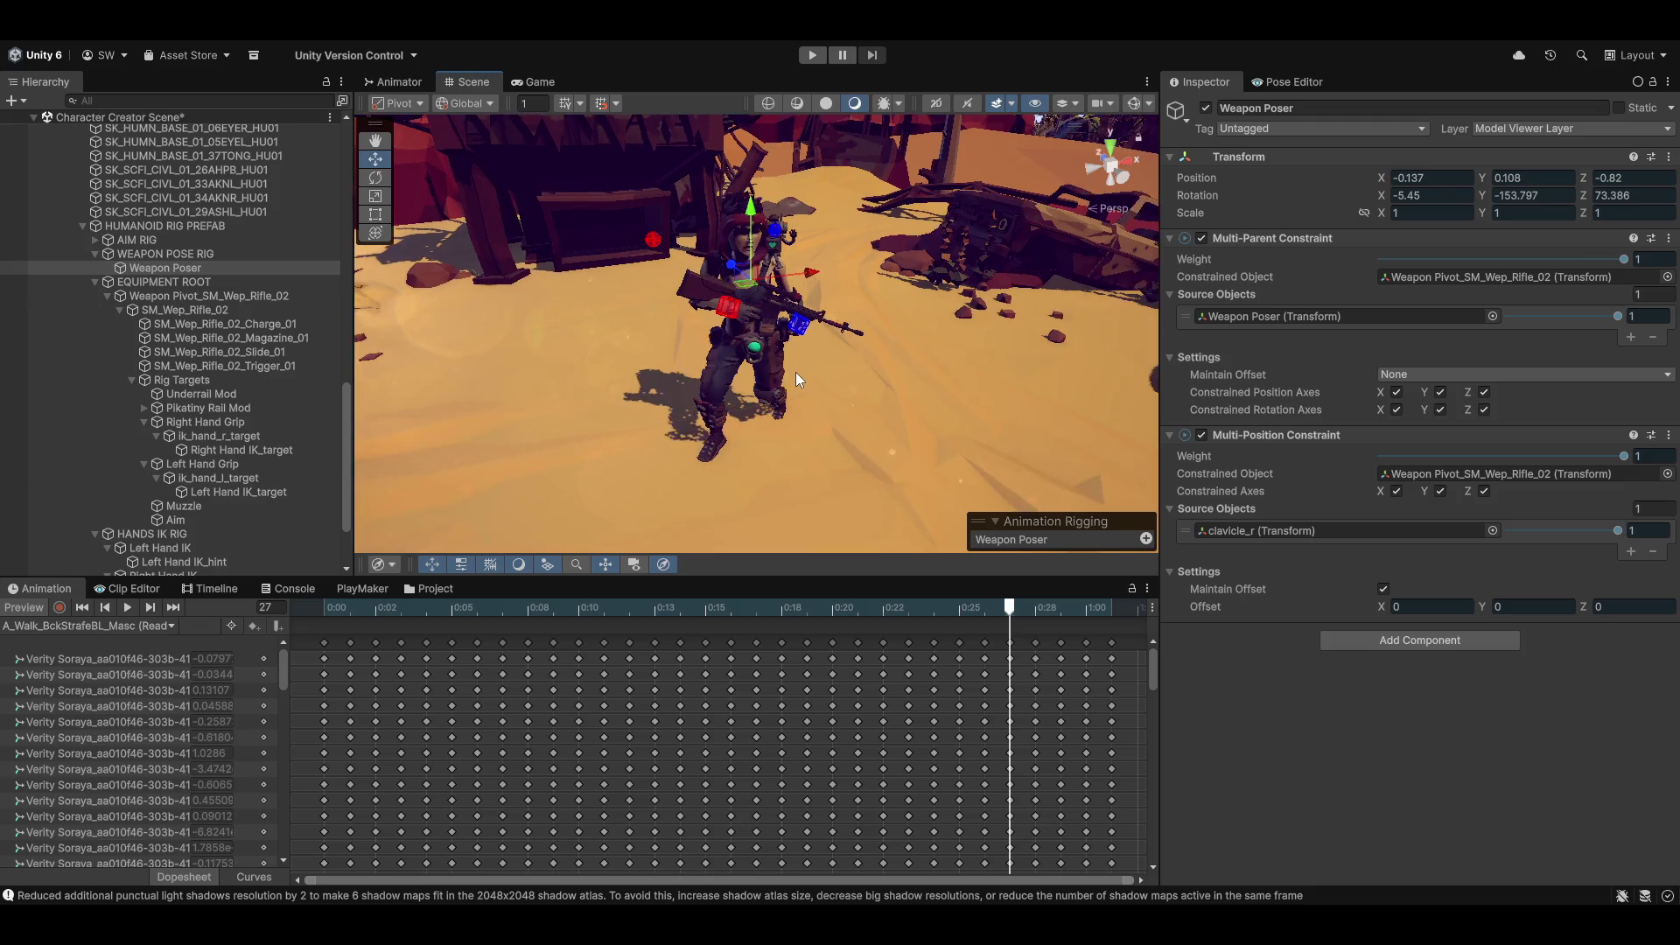
pyautogui.moveTo(876, 352)
pyautogui.mouseDown()
pyautogui.moveTo(757, 285)
pyautogui.moveTo(797, 328)
pyautogui.mouseUp()
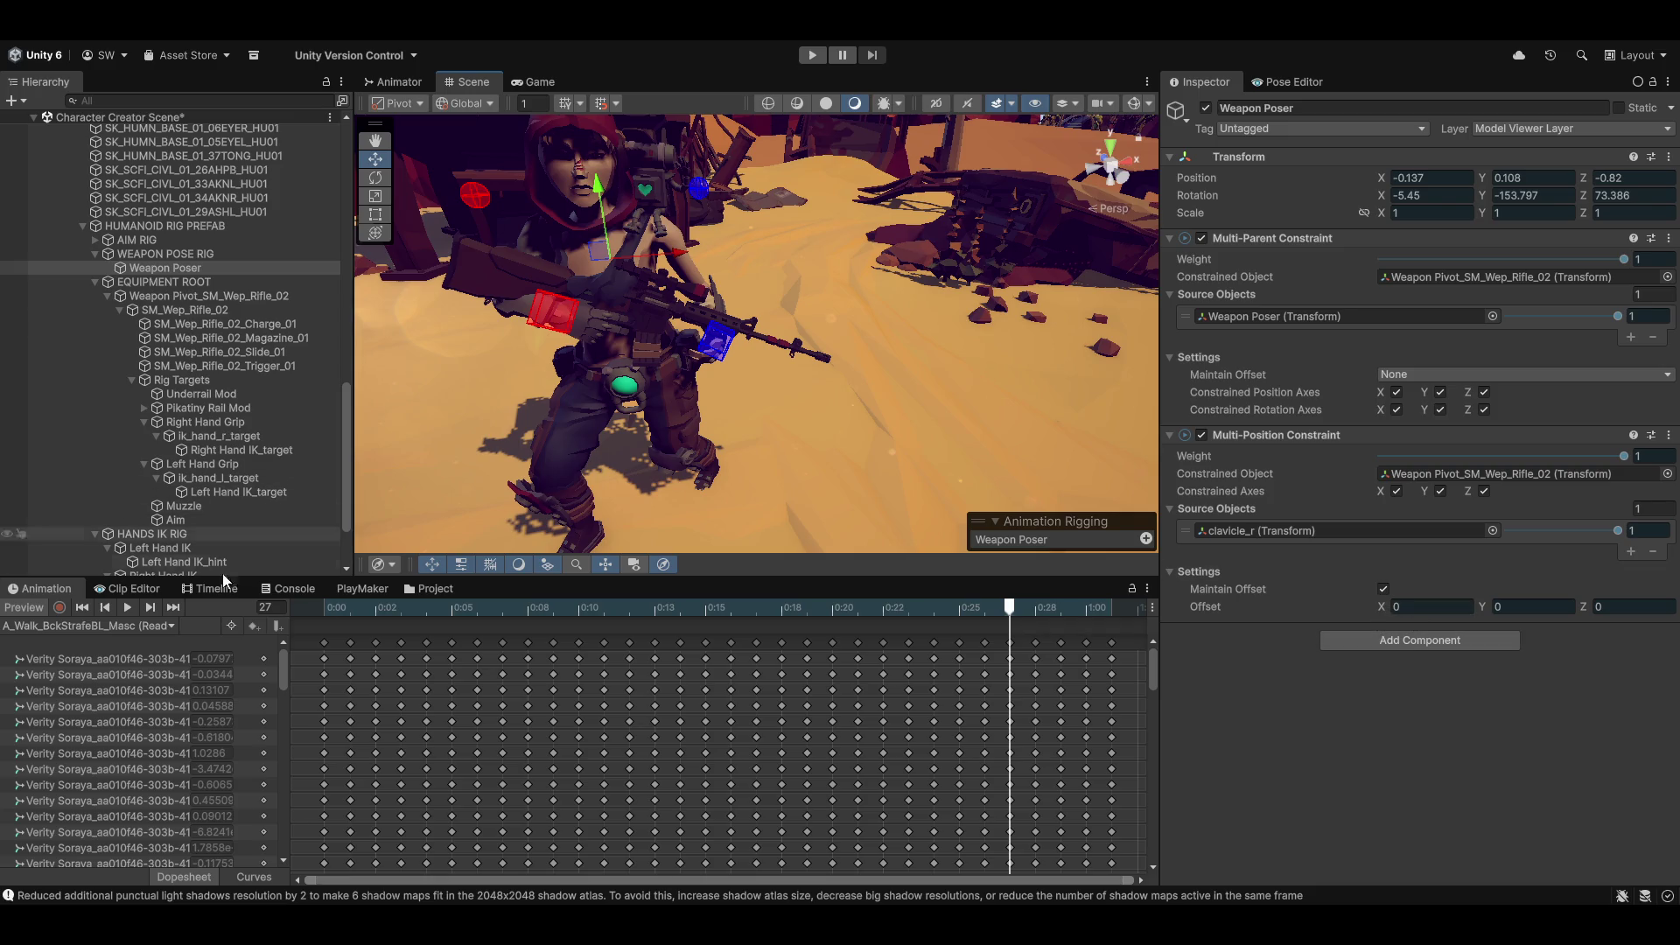
# Step: Return the clip to frame 0 and nudge the constraint's Z offset up to about 0.12
pyautogui.moveTo(1009, 610)
pyautogui.mouseDown()
pyautogui.moveTo(203, 586)
pyautogui.moveTo(806, 607)
pyautogui.mouseUp()
pyautogui.hotkey('shift', ',')
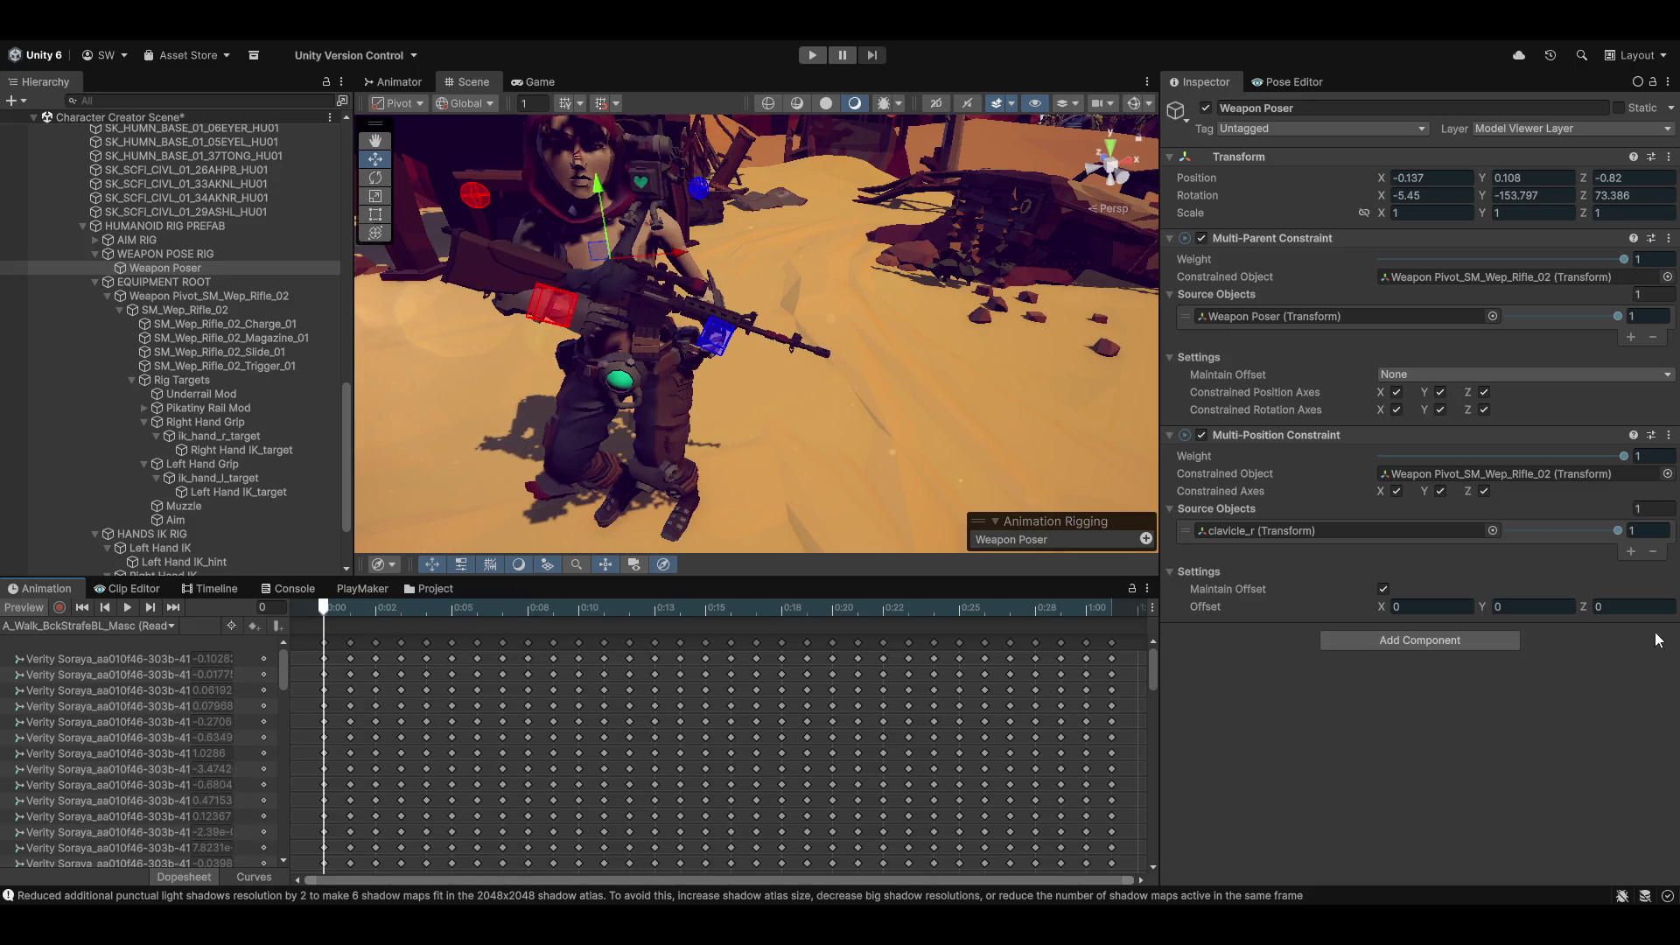
pyautogui.moveTo(1581, 604); pyautogui.dragTo(1588, 603)
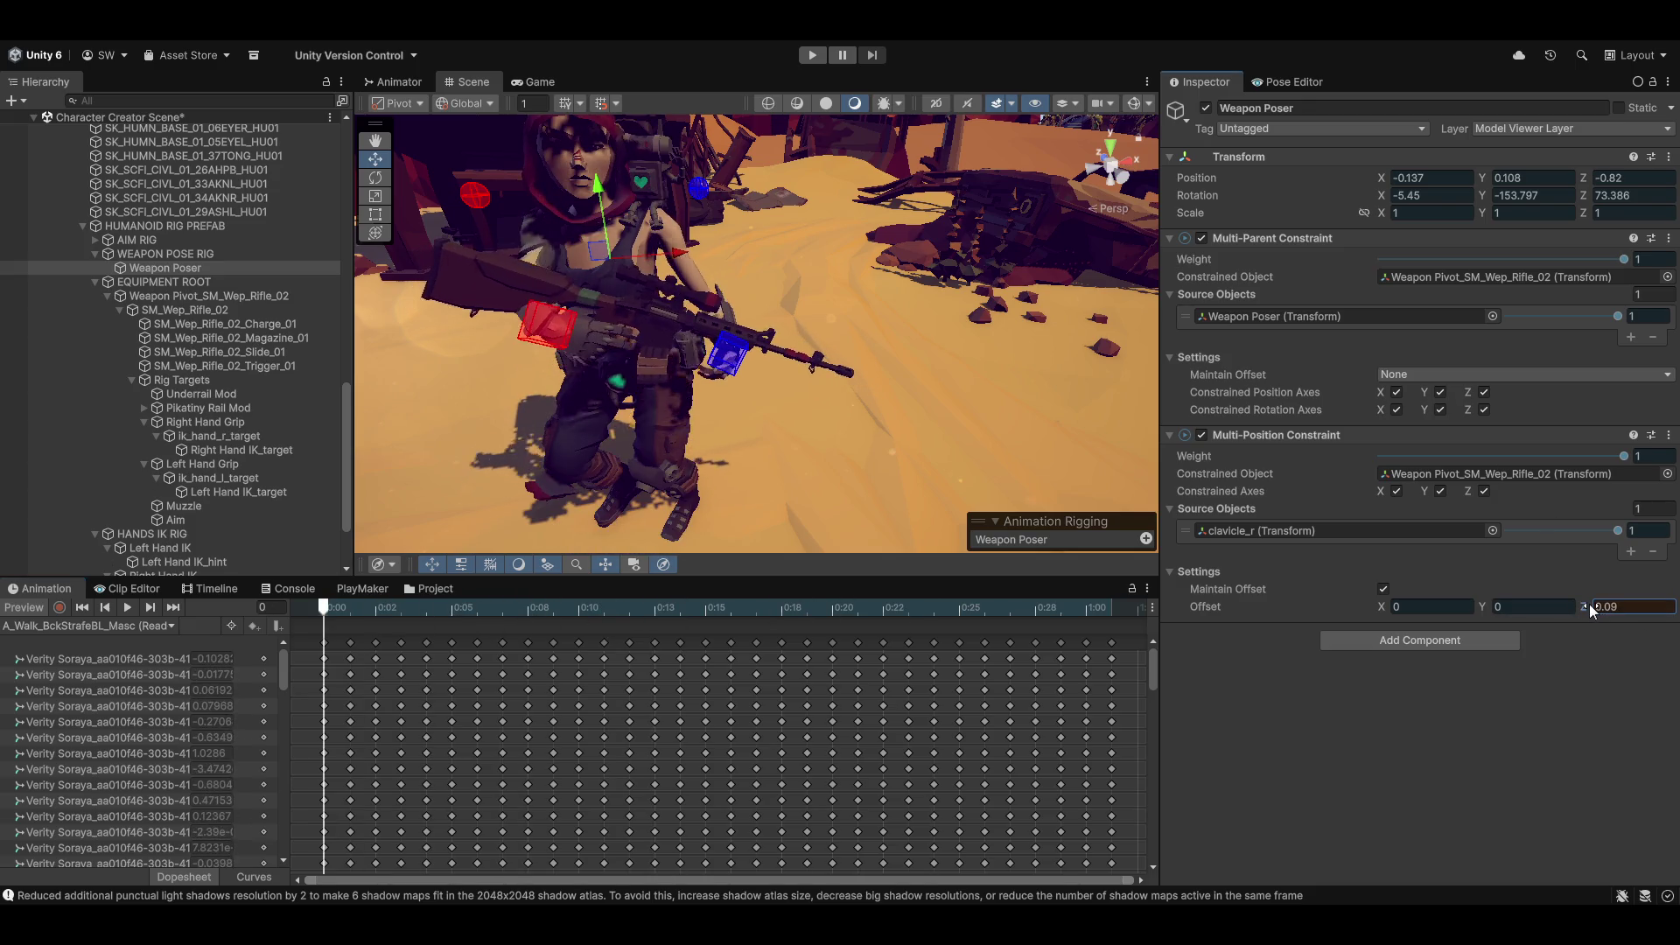
pyautogui.scroll(5, 759, 313)
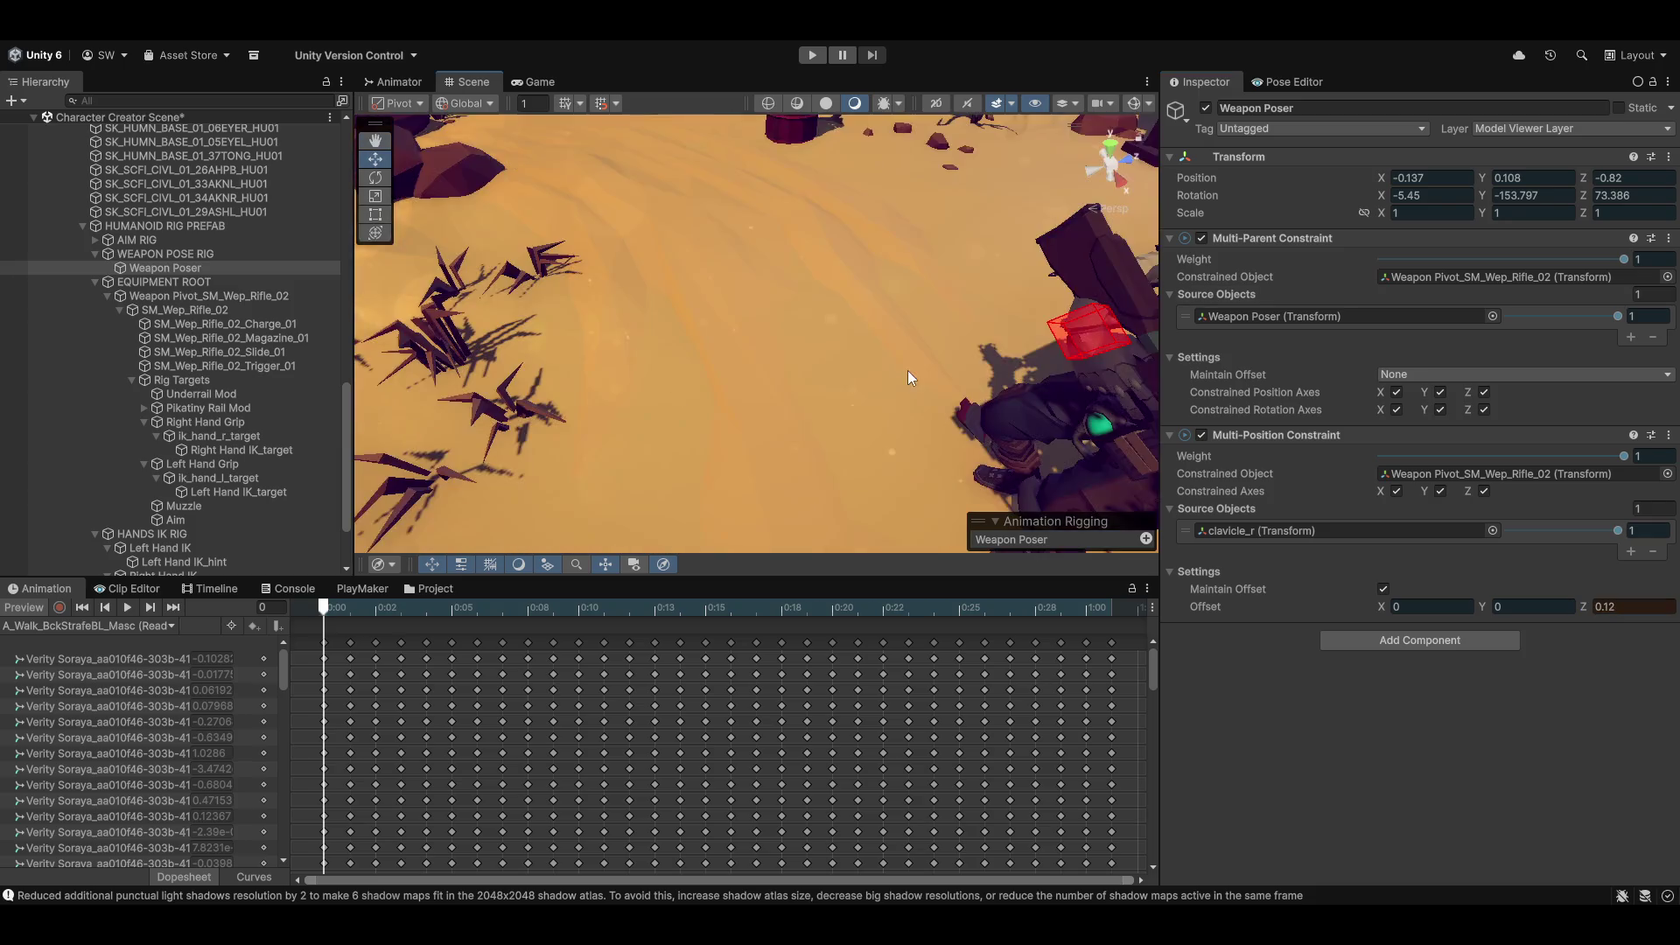
pyautogui.moveTo(929, 257); pyautogui.dragTo(985, 315)
pyautogui.hotkey('ctrl', 'z')
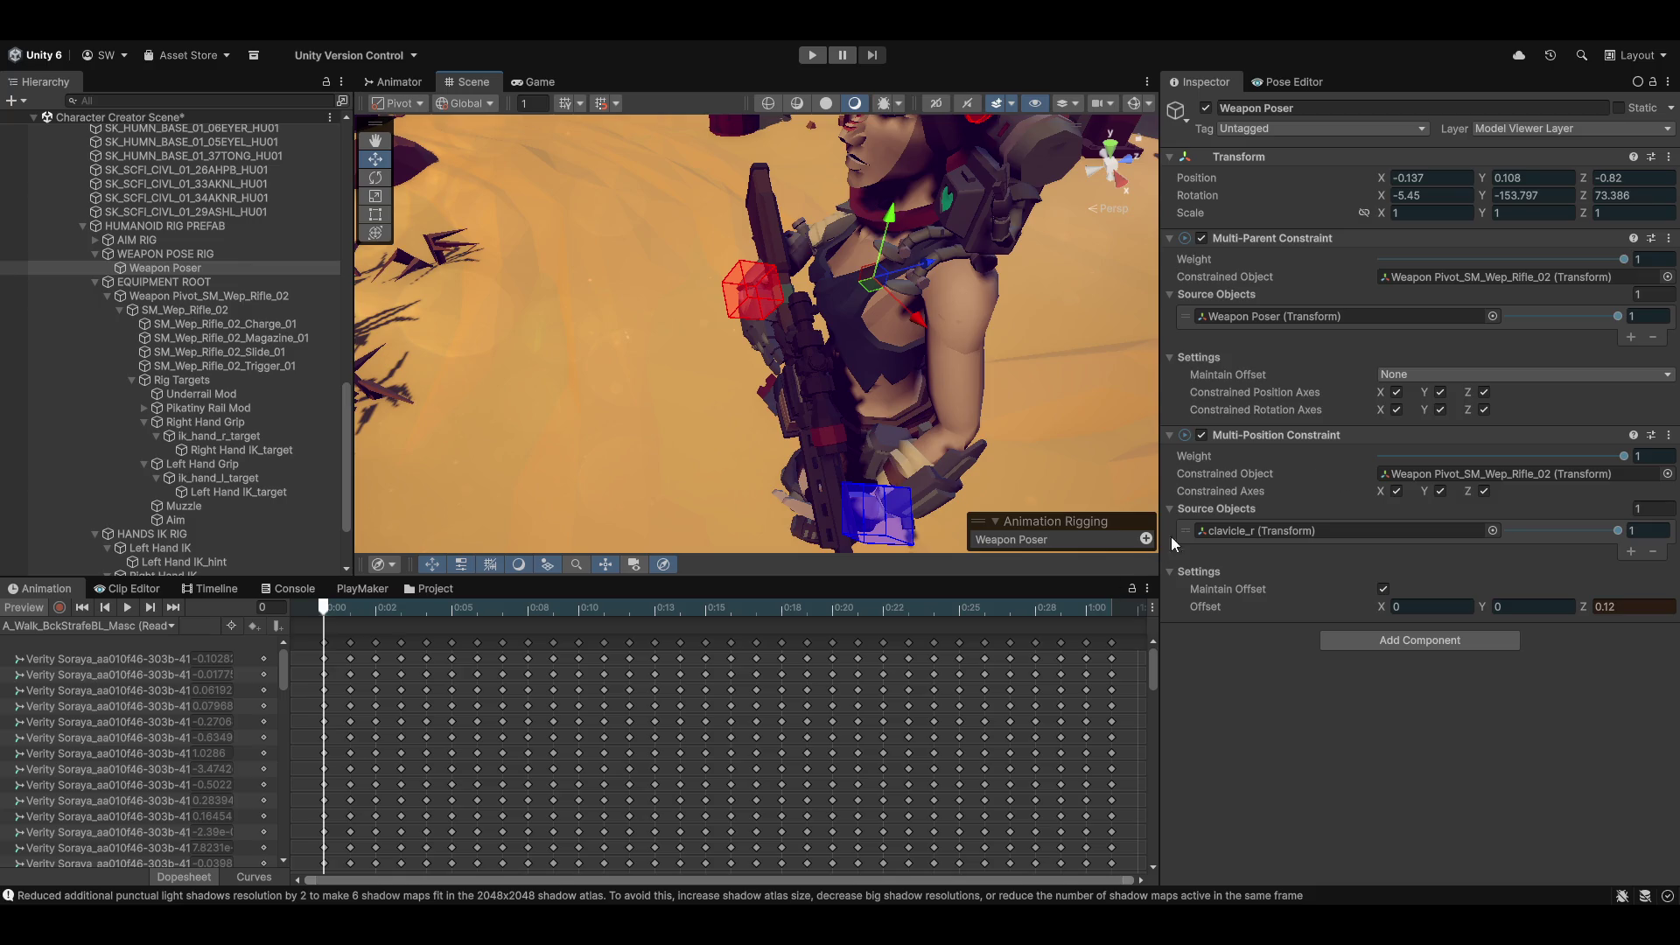
# Step: Settle the Z offset at 0.13, re-enable Preview and play the walk clip
pyautogui.moveTo(329, 607)
pyautogui.mouseDown()
pyautogui.moveTo(374, 608)
pyautogui.moveTo(296, 622)
pyautogui.mouseUp()
pyautogui.click(1615, 607)
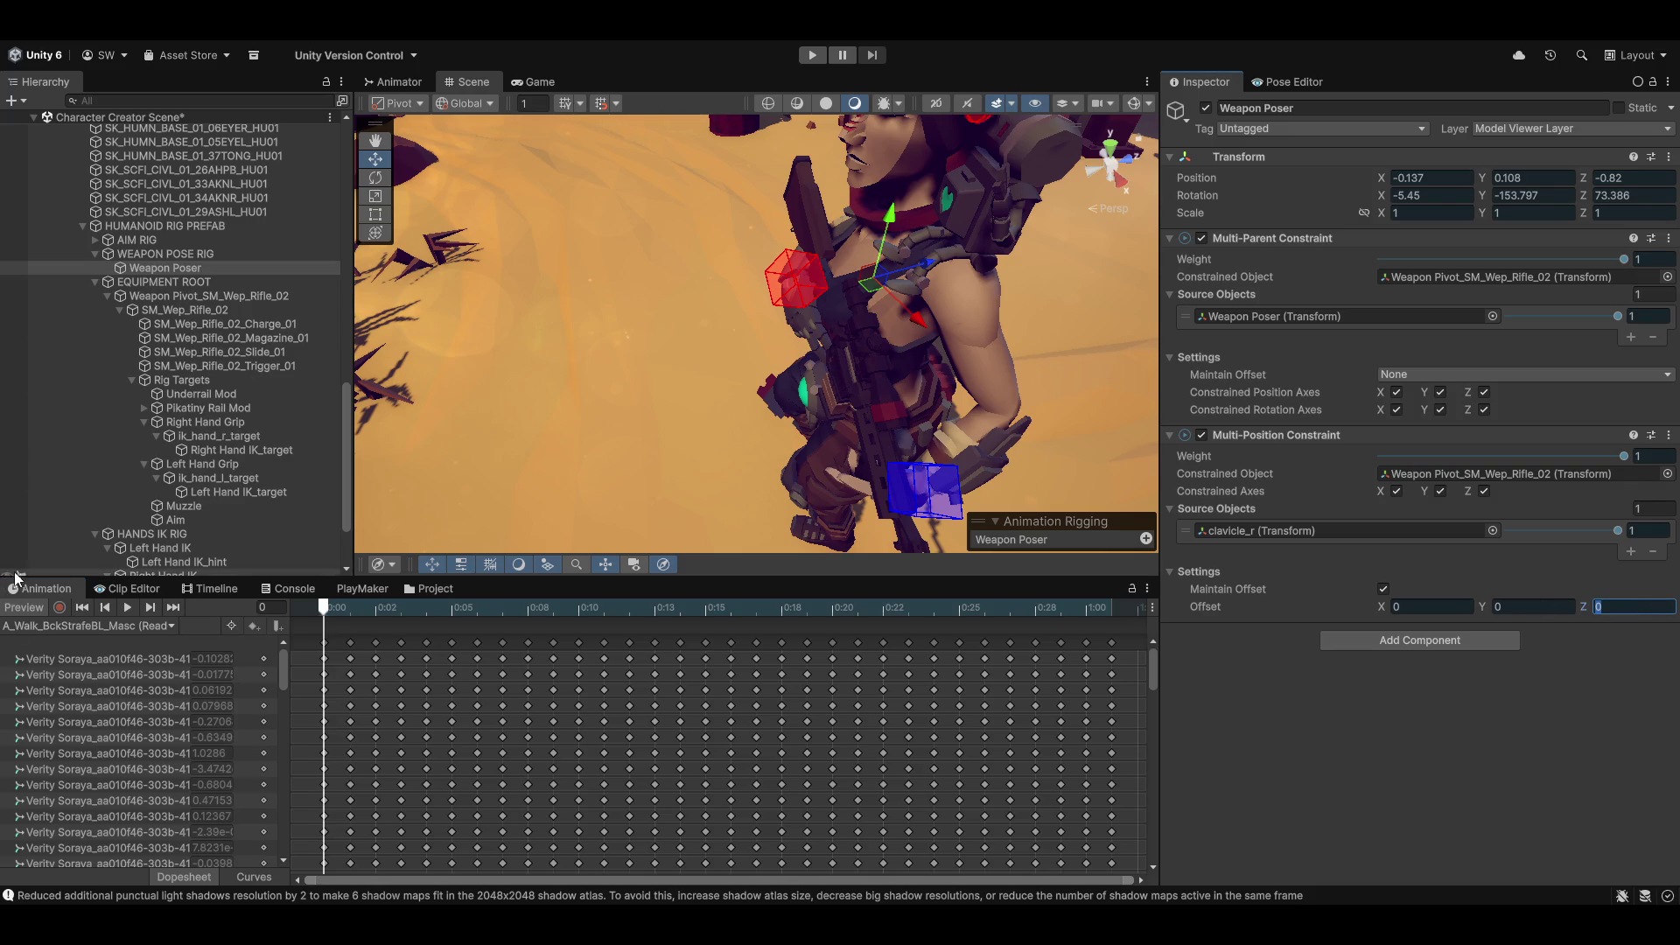
pyautogui.press('Return')
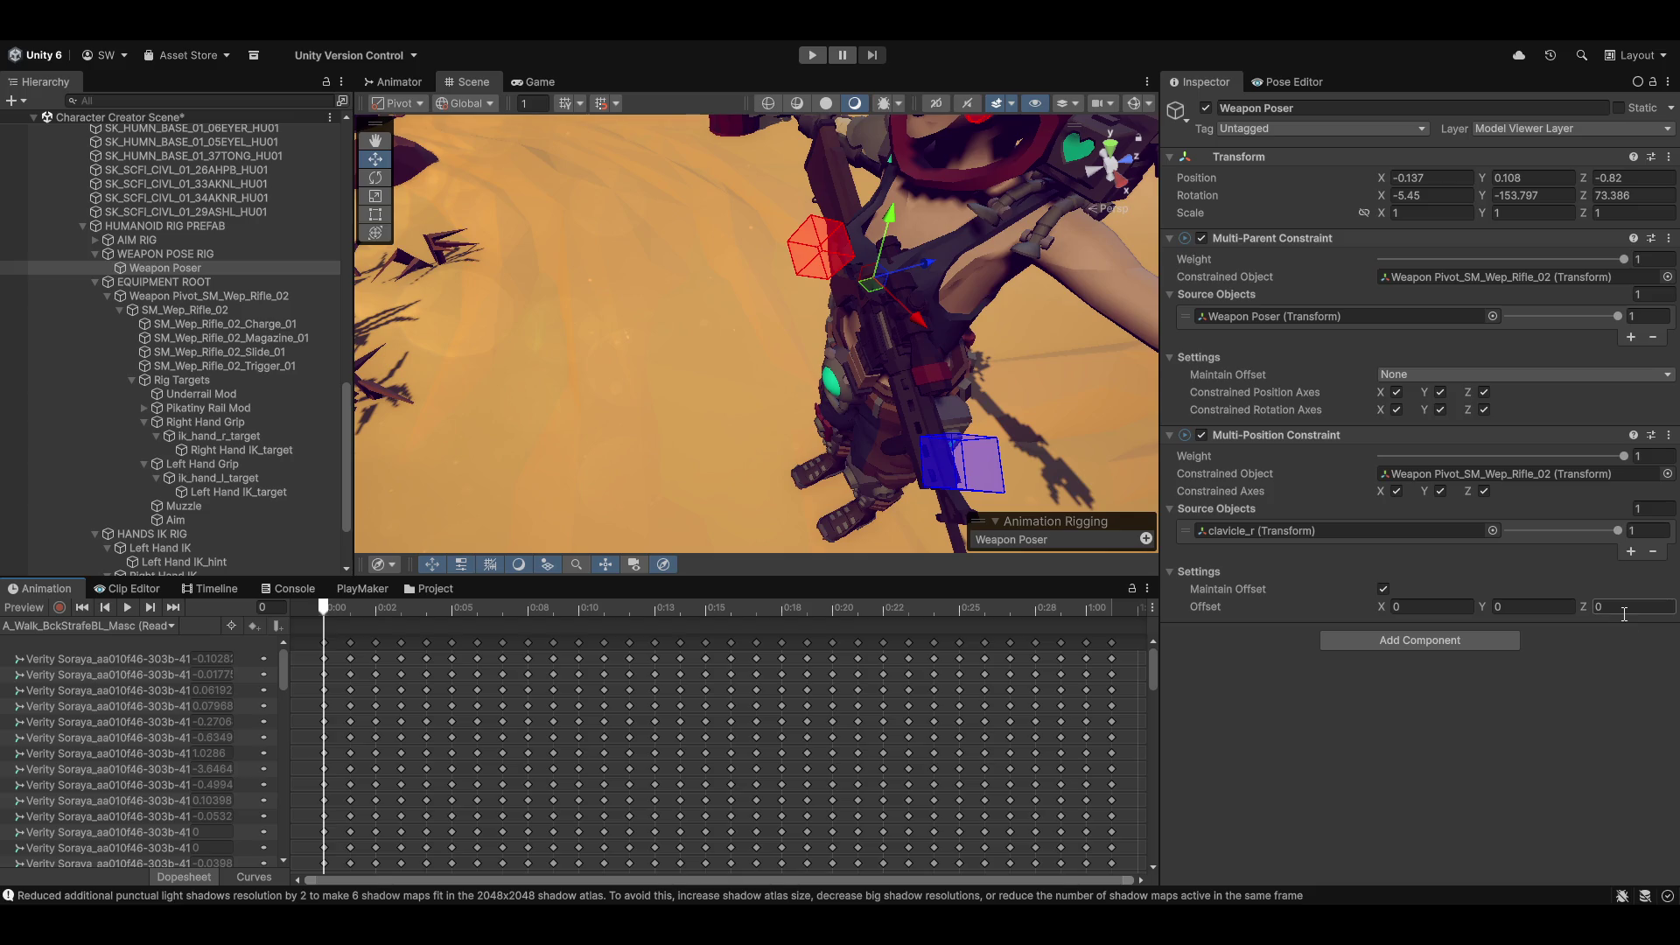
pyautogui.click(1622, 610)
pyautogui.click(23, 607)
pyautogui.moveTo(368, 610)
pyautogui.mouseDown()
pyautogui.moveTo(714, 637)
pyautogui.moveTo(574, 609)
pyautogui.moveTo(669, 607)
pyautogui.moveTo(140, 607)
pyautogui.mouseUp()
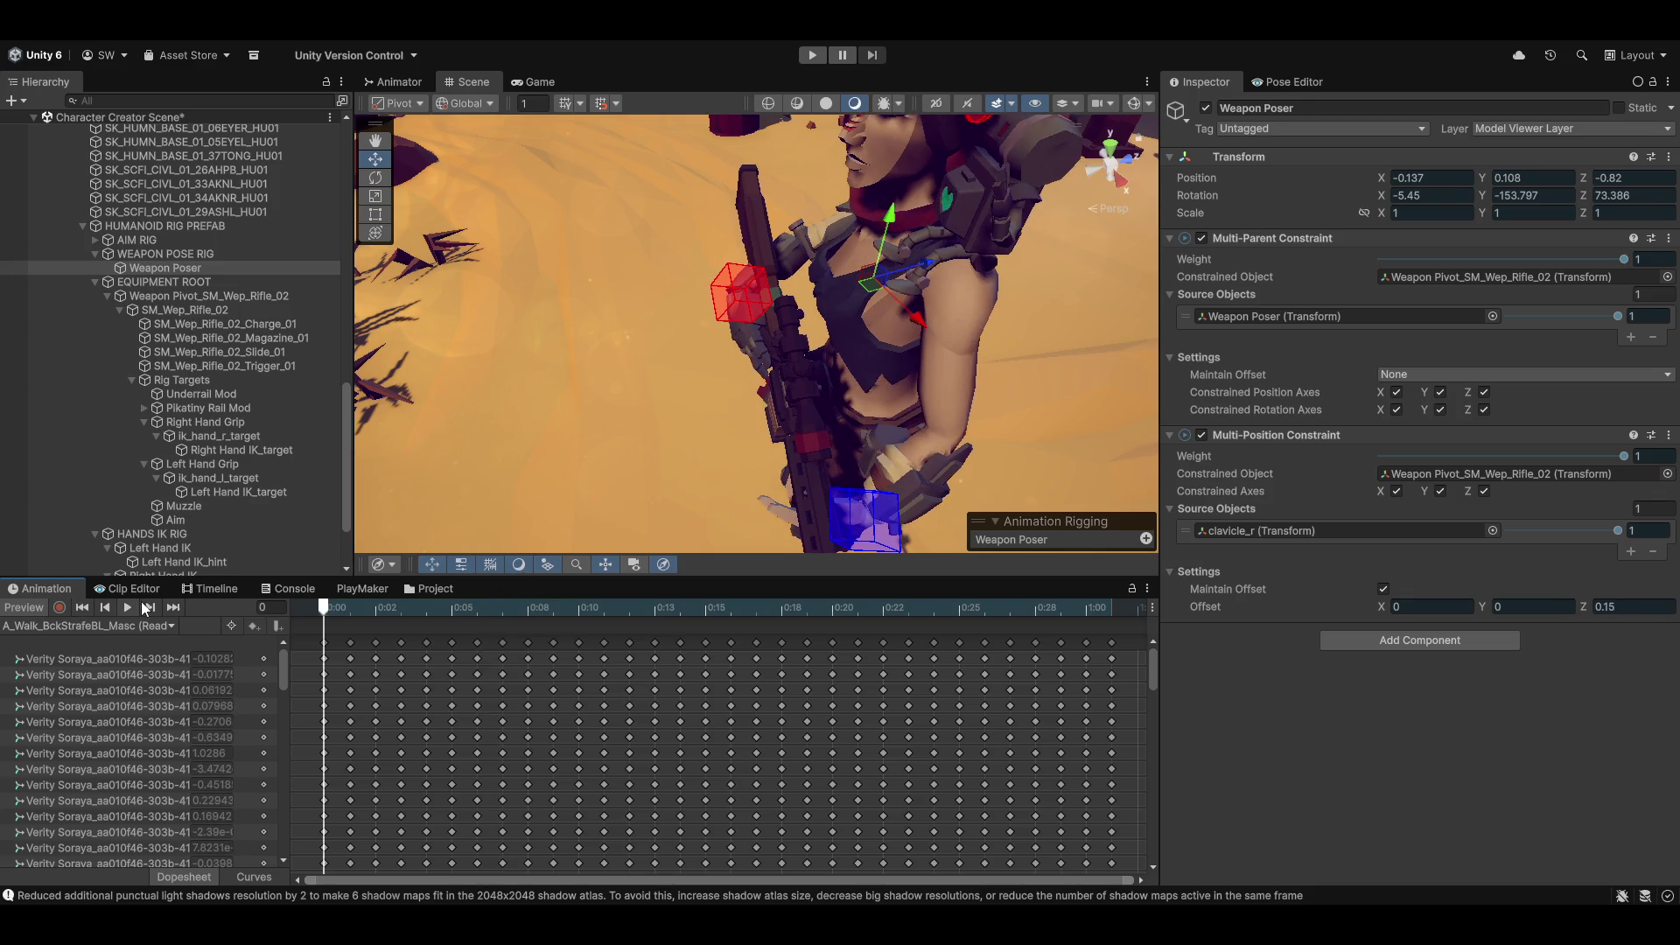
pyautogui.click(31, 606)
pyautogui.click(1627, 607)
pyautogui.click(1616, 603)
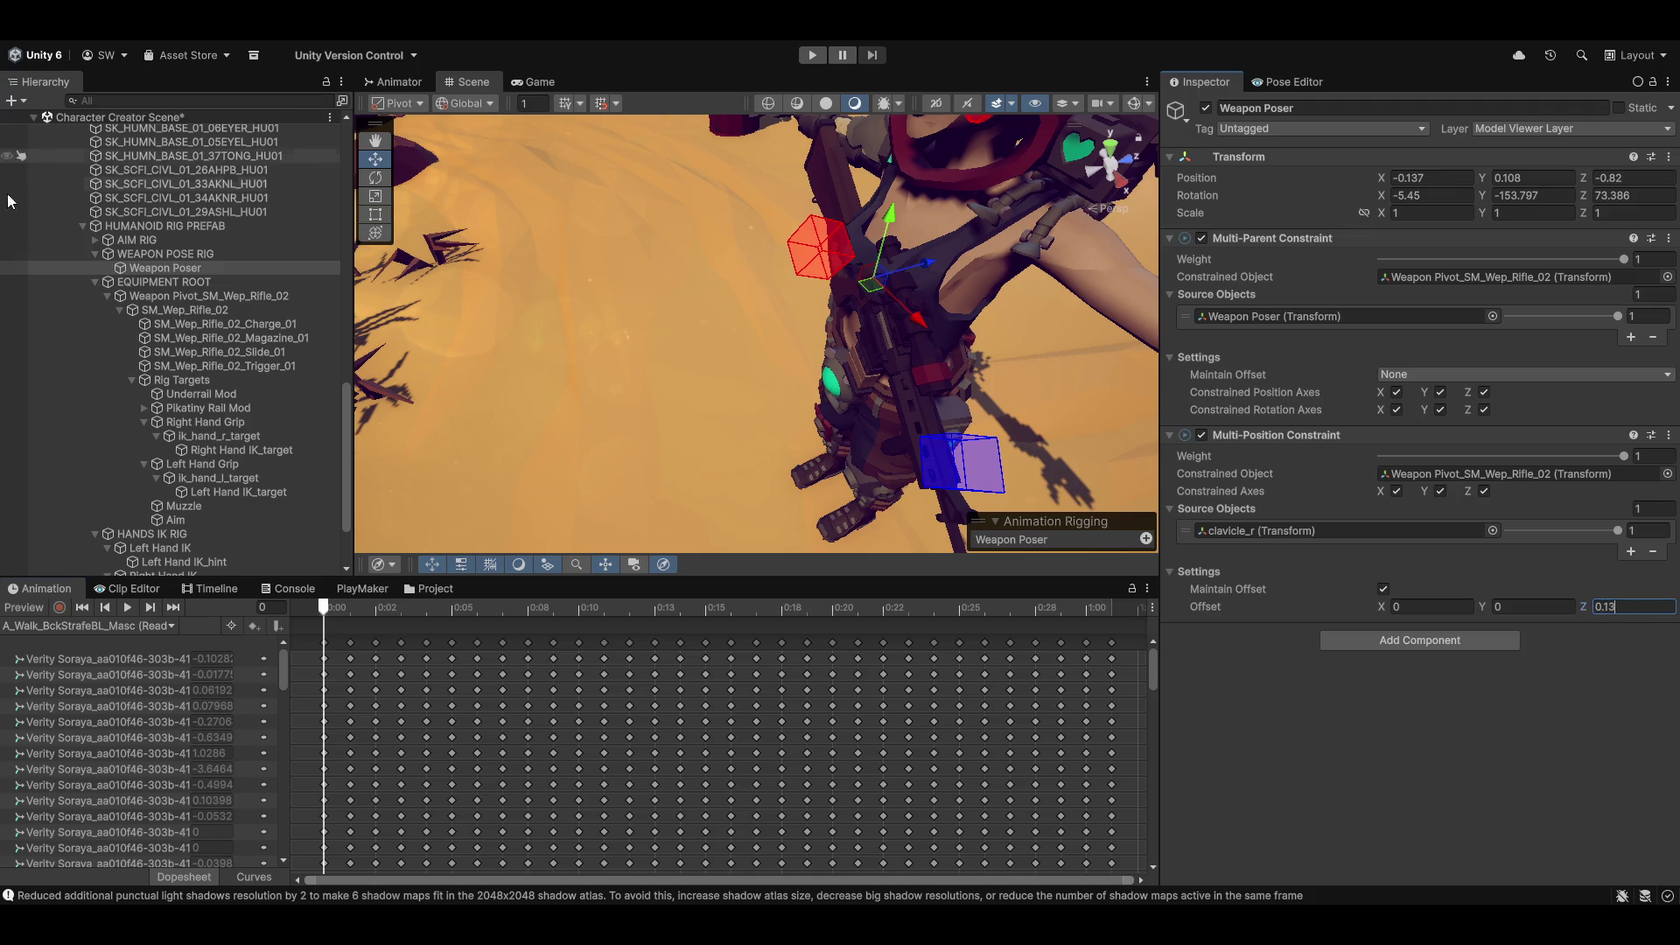
pyautogui.click(28, 609)
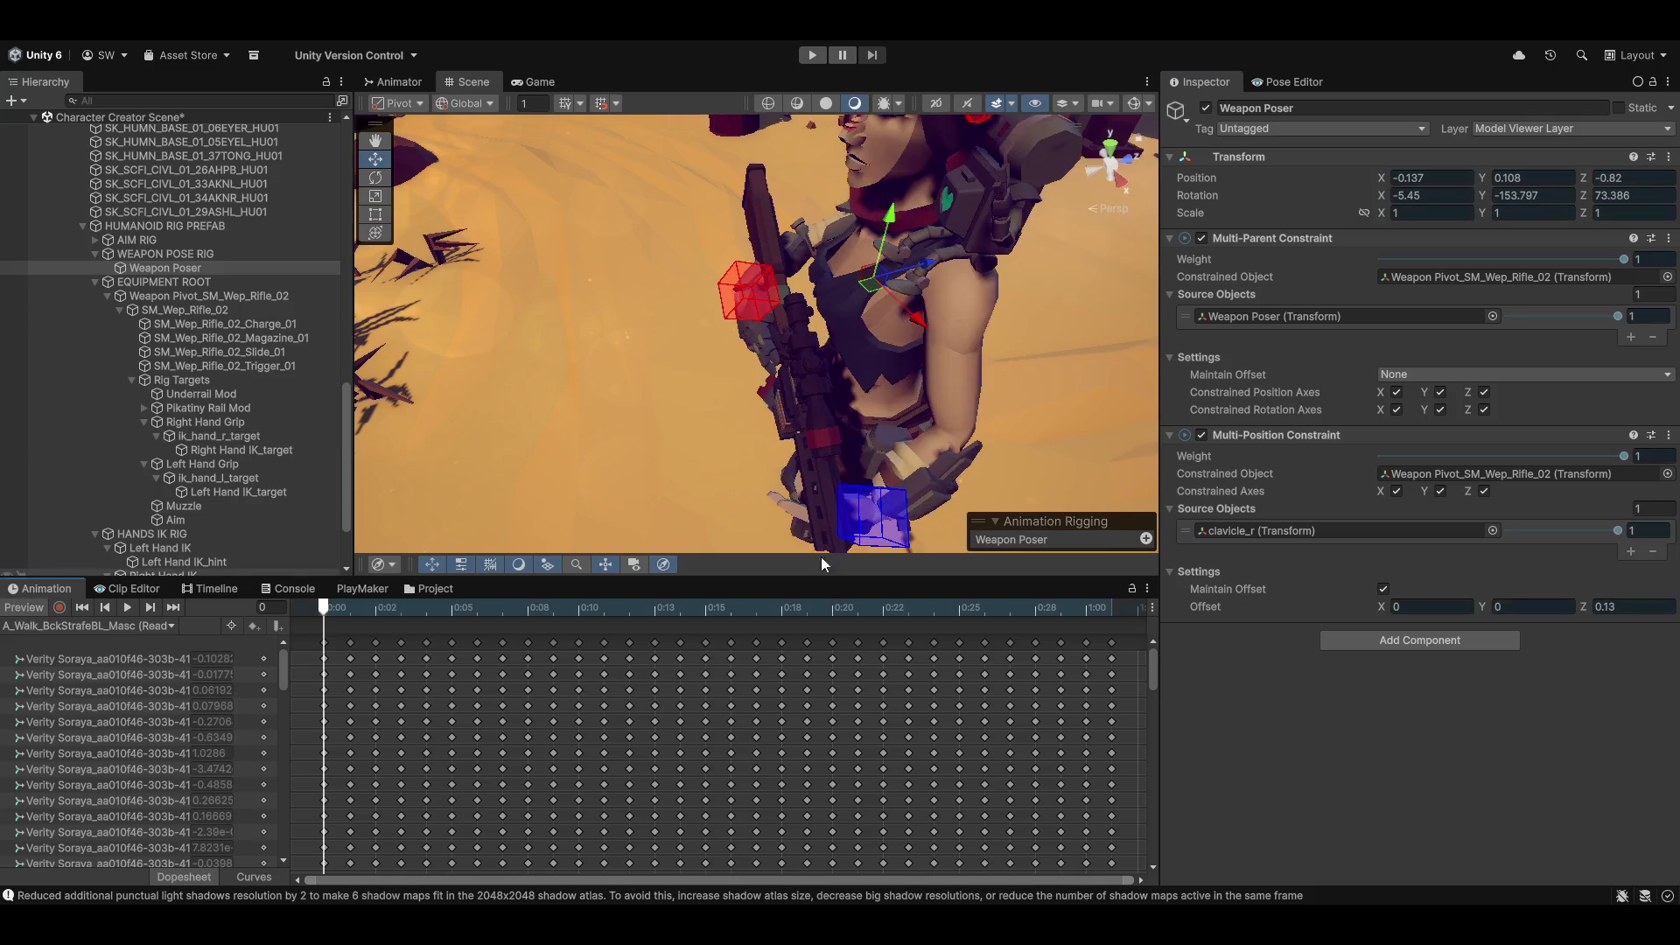
pyautogui.click(127, 607)
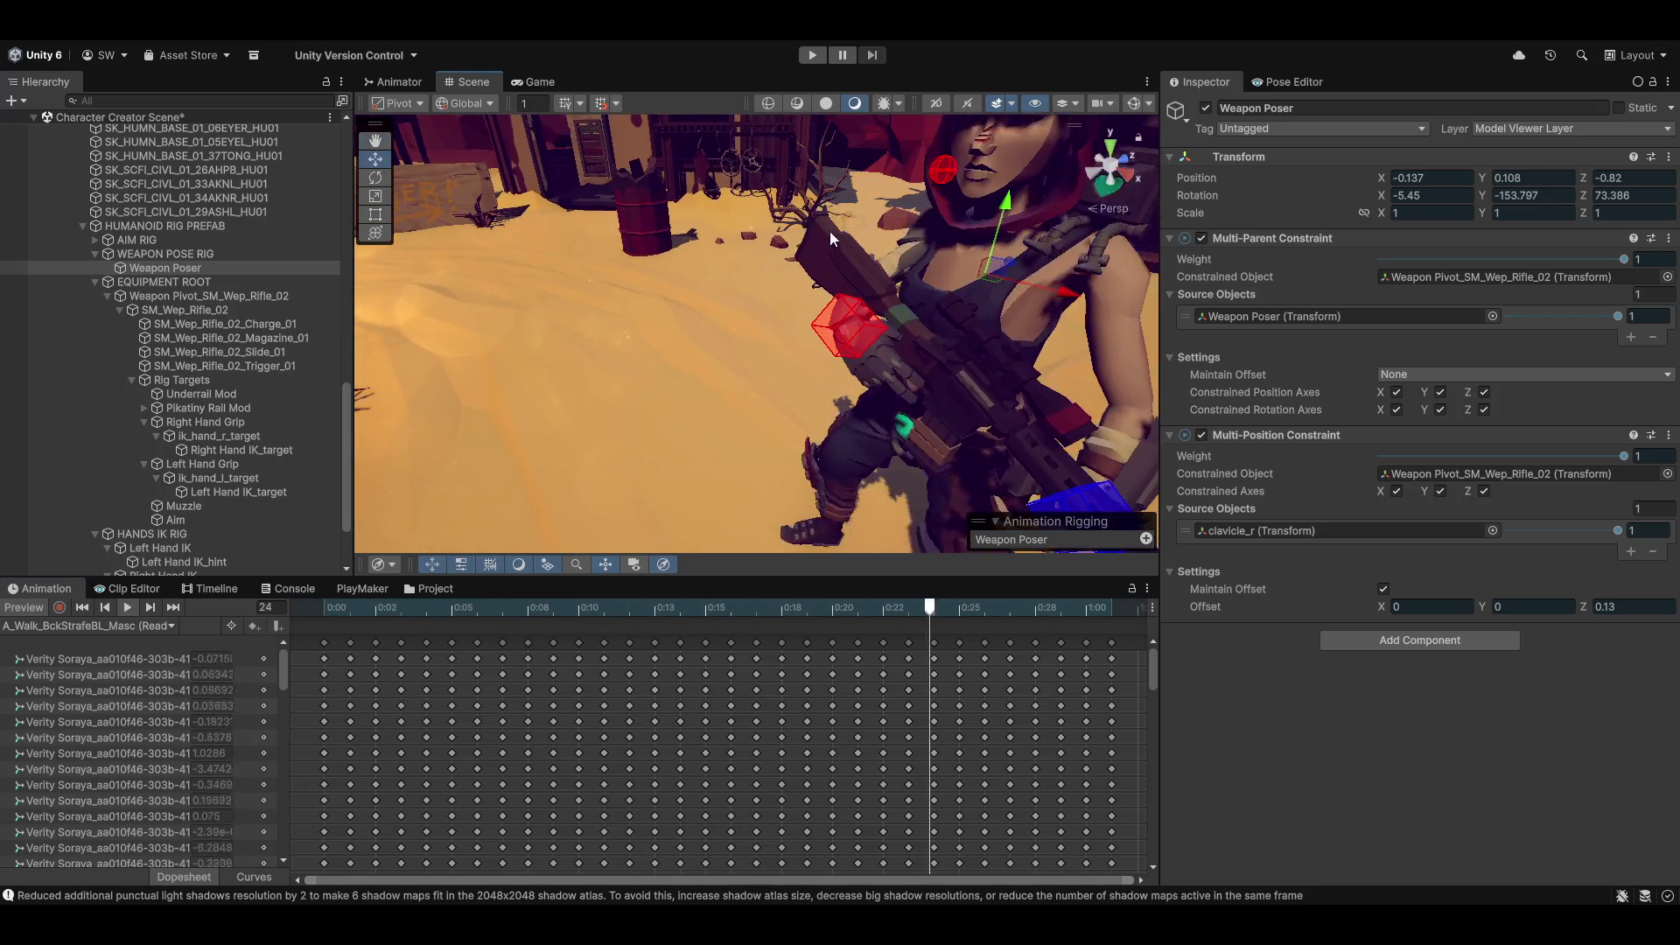
pyautogui.scroll(-6, 780, 312)
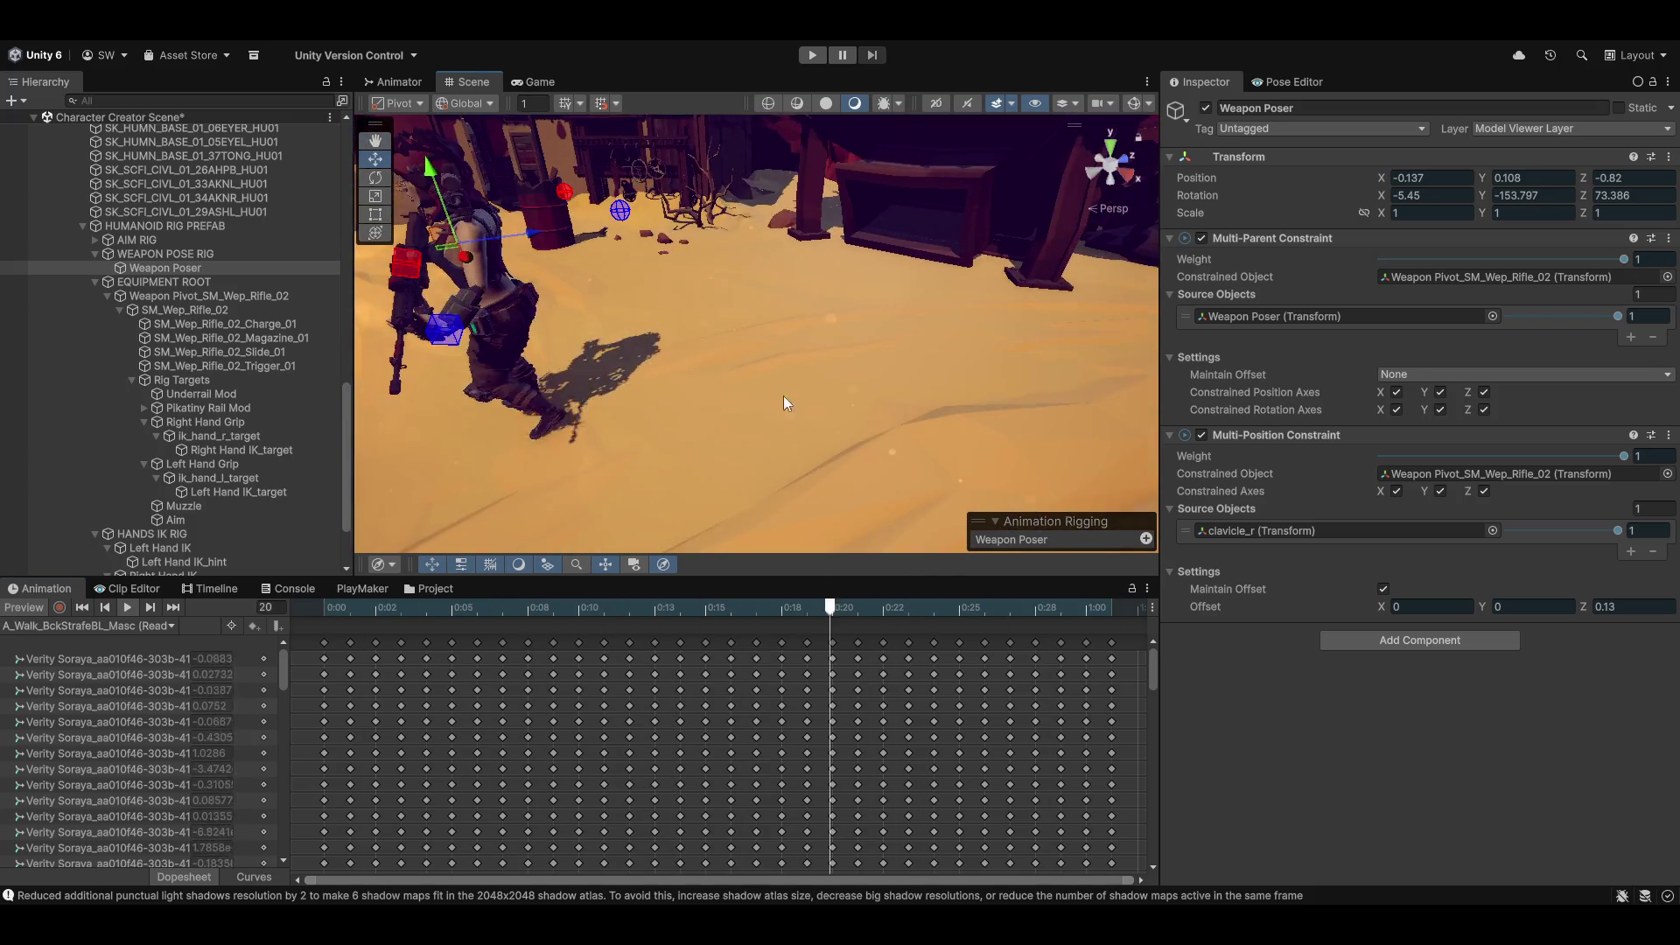
pyautogui.moveTo(782, 395); pyautogui.dragTo(408, 579)
pyautogui.moveTo(637, 458)
pyautogui.mouseDown()
pyautogui.moveTo(750, 349)
pyautogui.moveTo(702, 463)
pyautogui.moveTo(801, 453)
pyautogui.moveTo(770, 433)
pyautogui.moveTo(981, 371)
pyautogui.mouseUp()
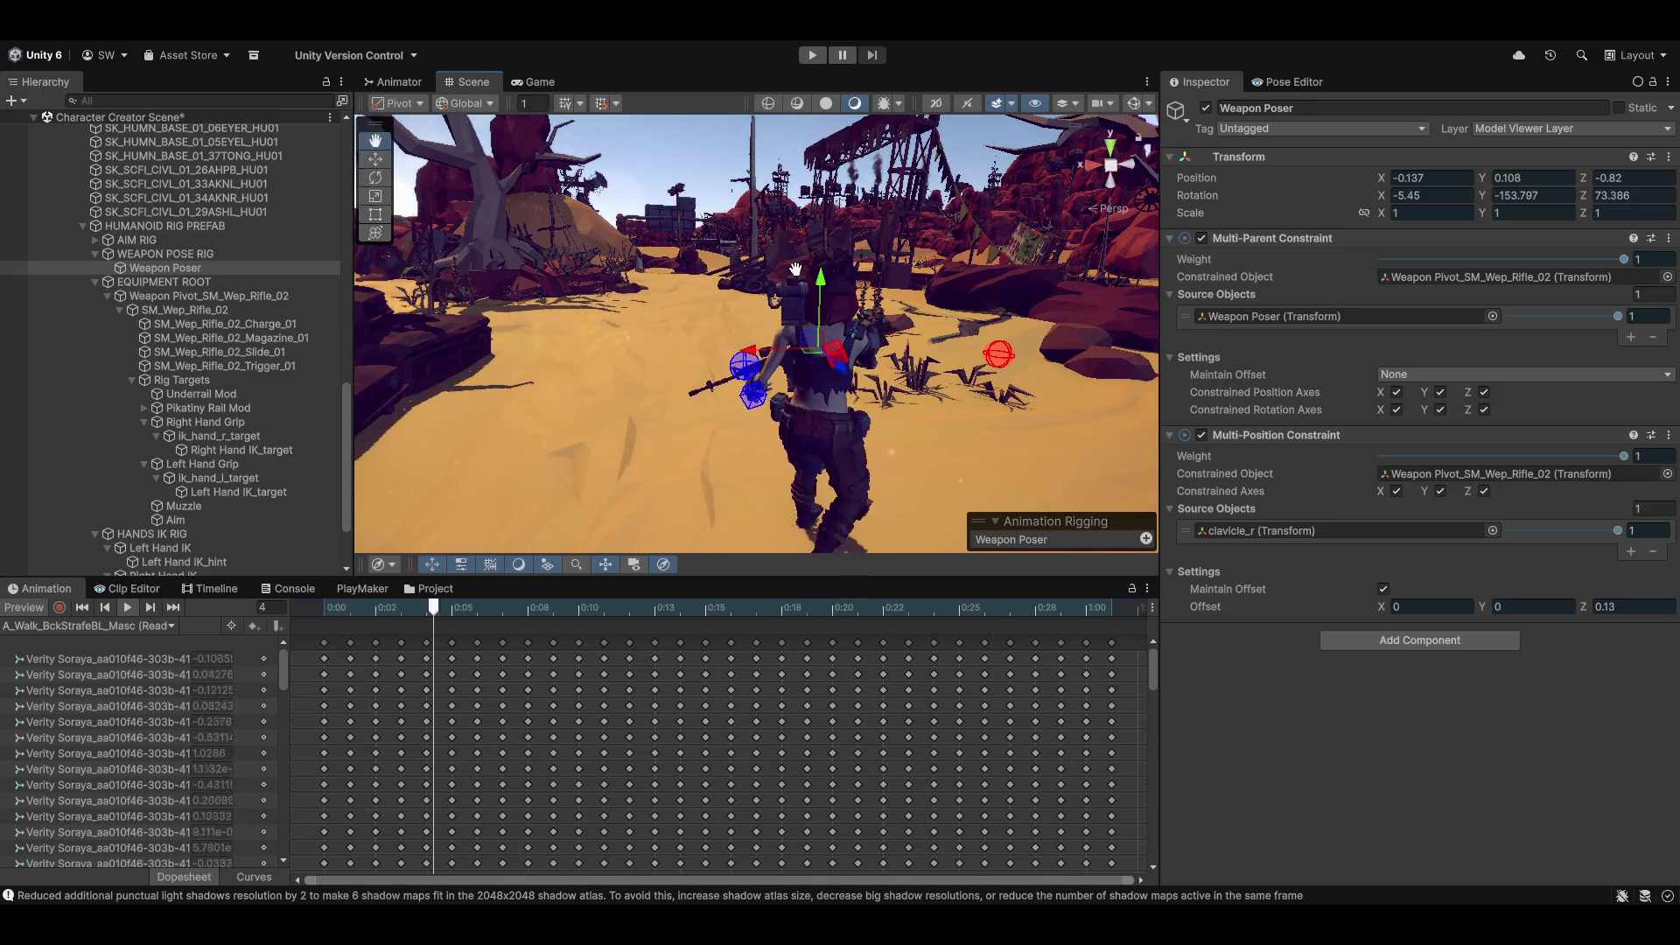
pyautogui.moveTo(764, 257)
pyautogui.mouseDown()
pyautogui.moveTo(837, 537)
pyautogui.moveTo(1017, 495)
pyautogui.moveTo(1163, 512)
pyautogui.mouseUp()
pyautogui.moveTo(1373, 557)
pyautogui.mouseDown()
pyautogui.moveTo(1526, 557)
pyautogui.moveTo(1665, 609)
pyautogui.moveTo(1482, 495)
pyautogui.mouseUp()
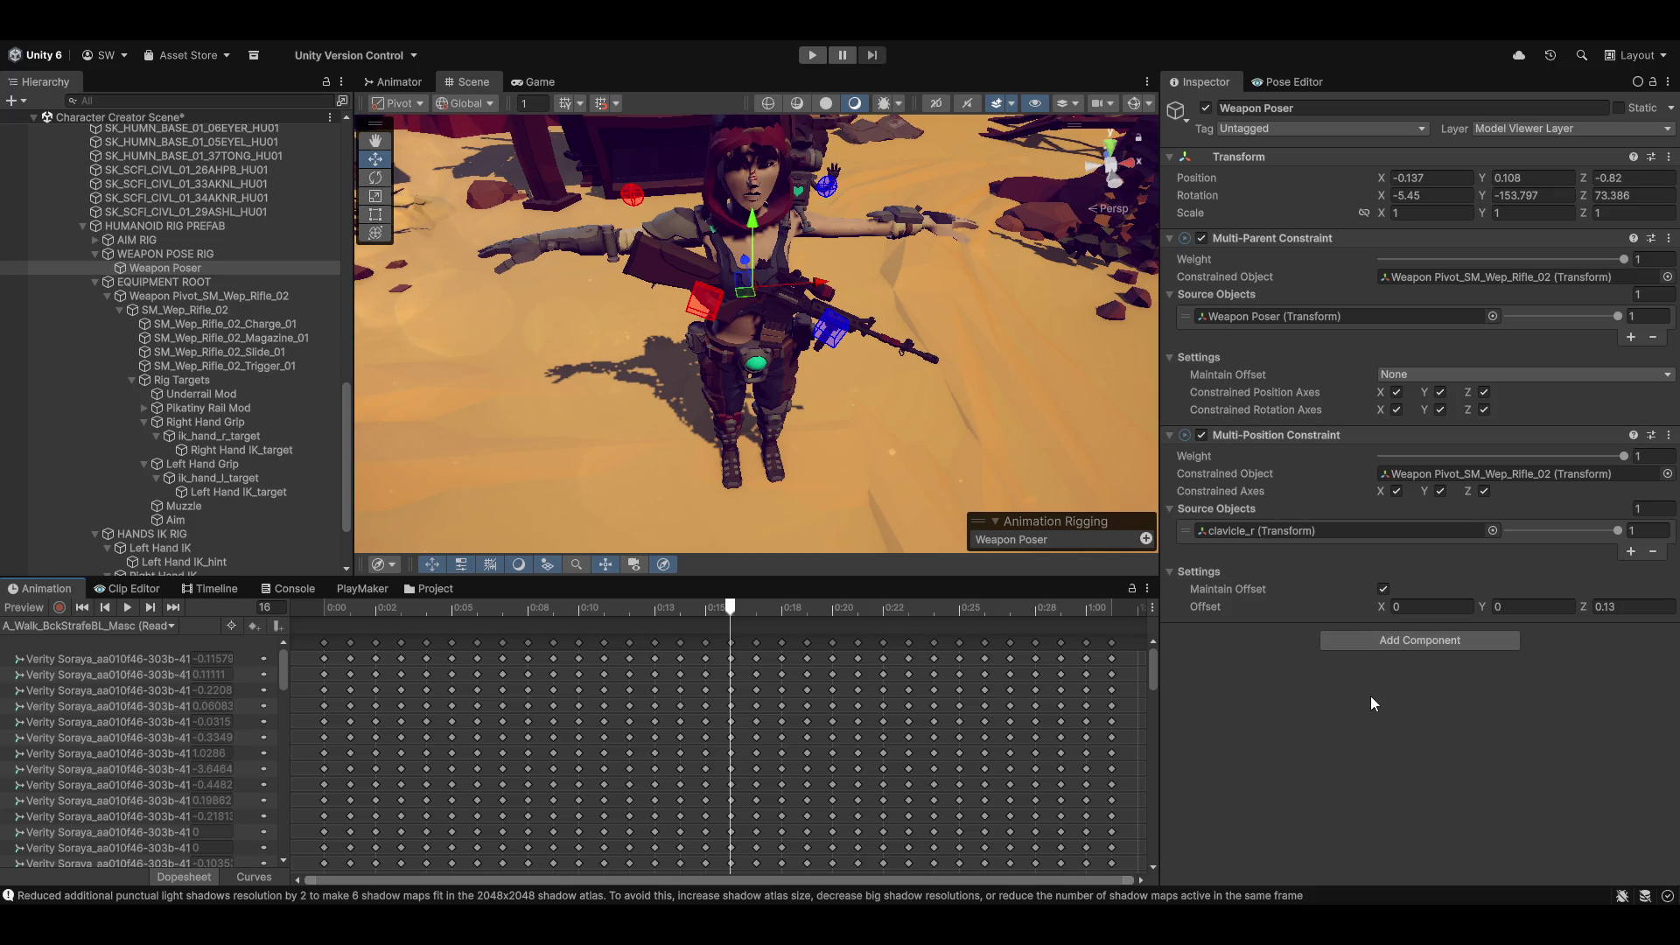
pyautogui.click(1449, 640)
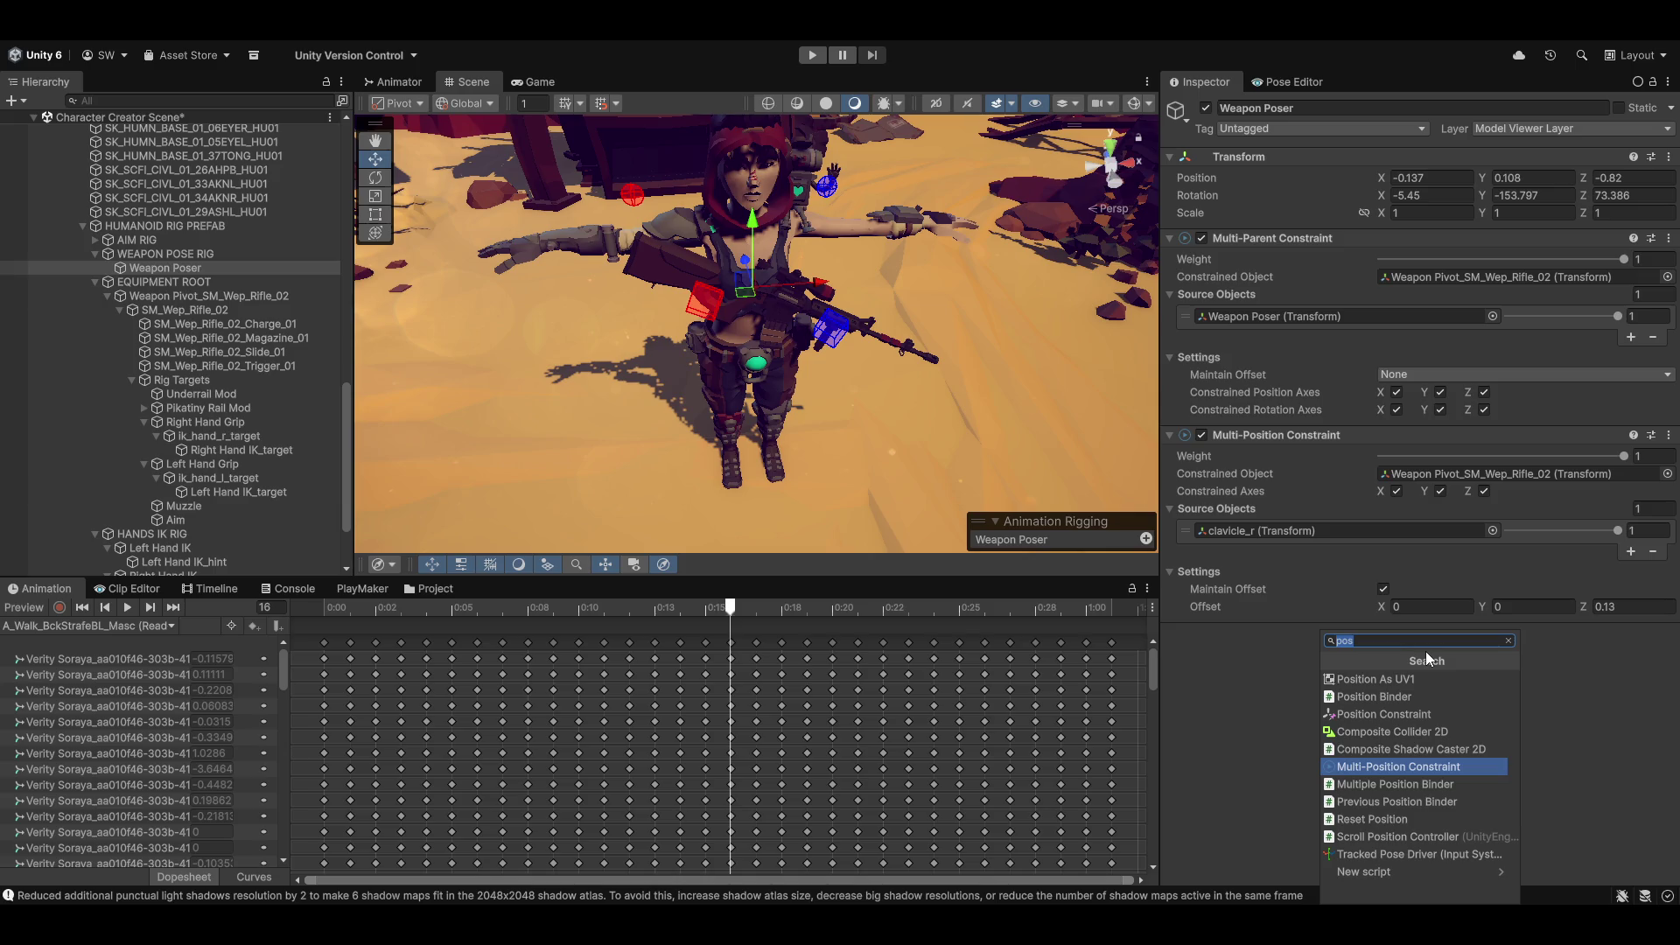
# Step: Add a Multi-Rotation Constraint on Weapon Poser driving Weapon Pivot_SM_Wep_Rifle_02, with one empty source slot
pyautogui.write('rotat')
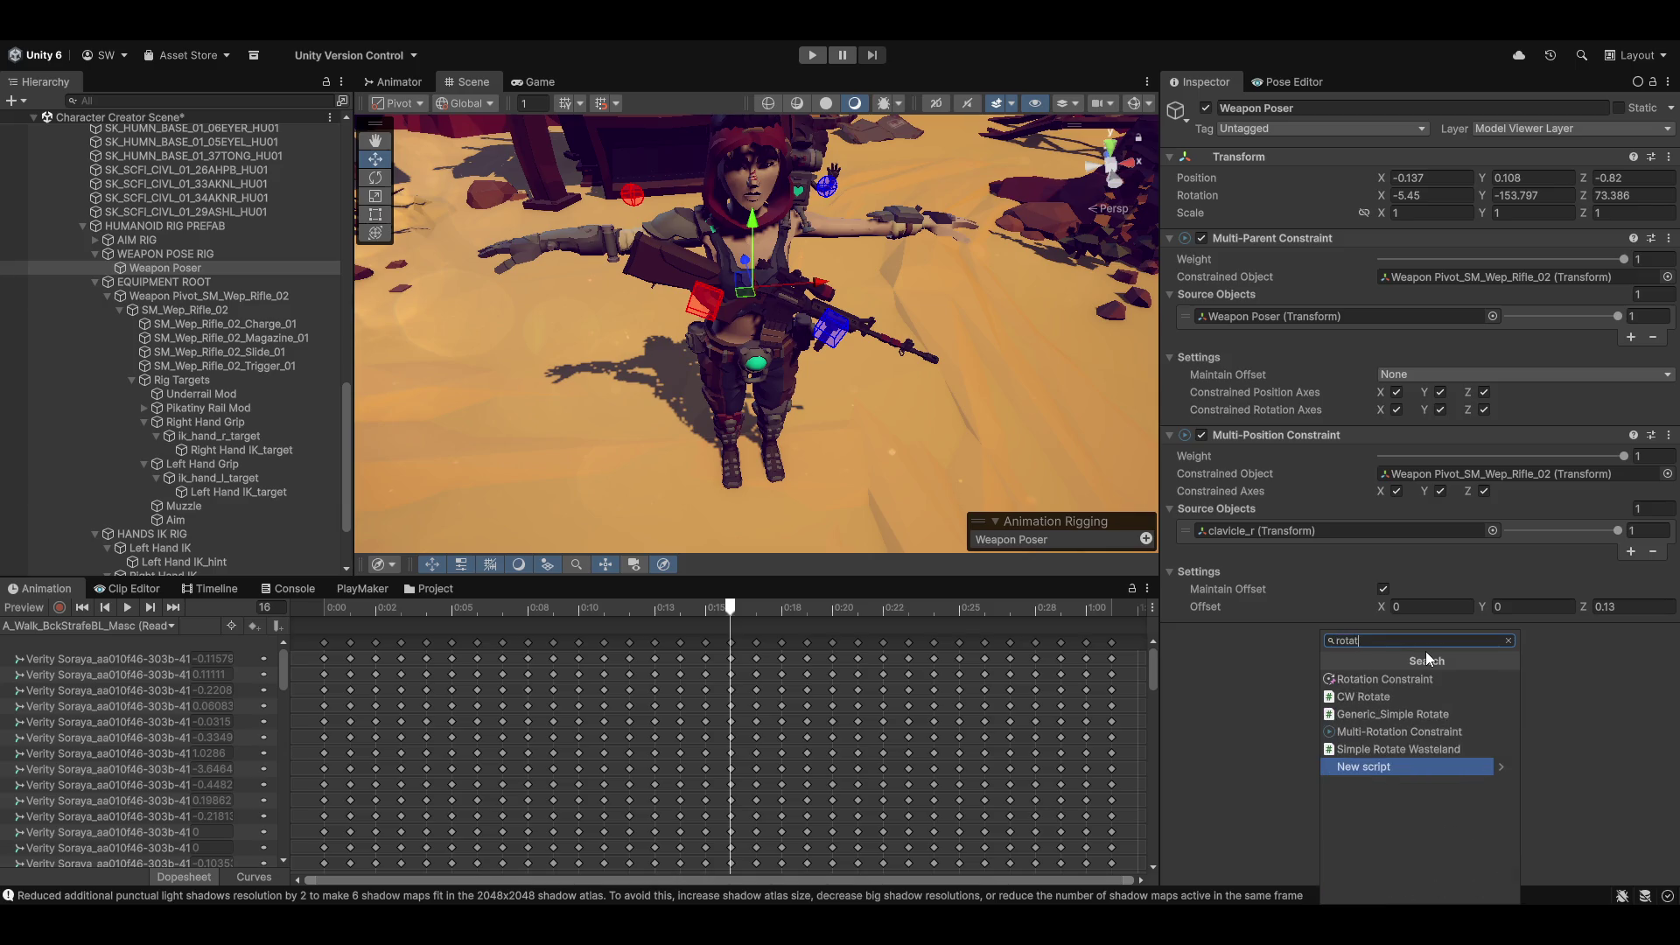
pyautogui.click(1389, 733)
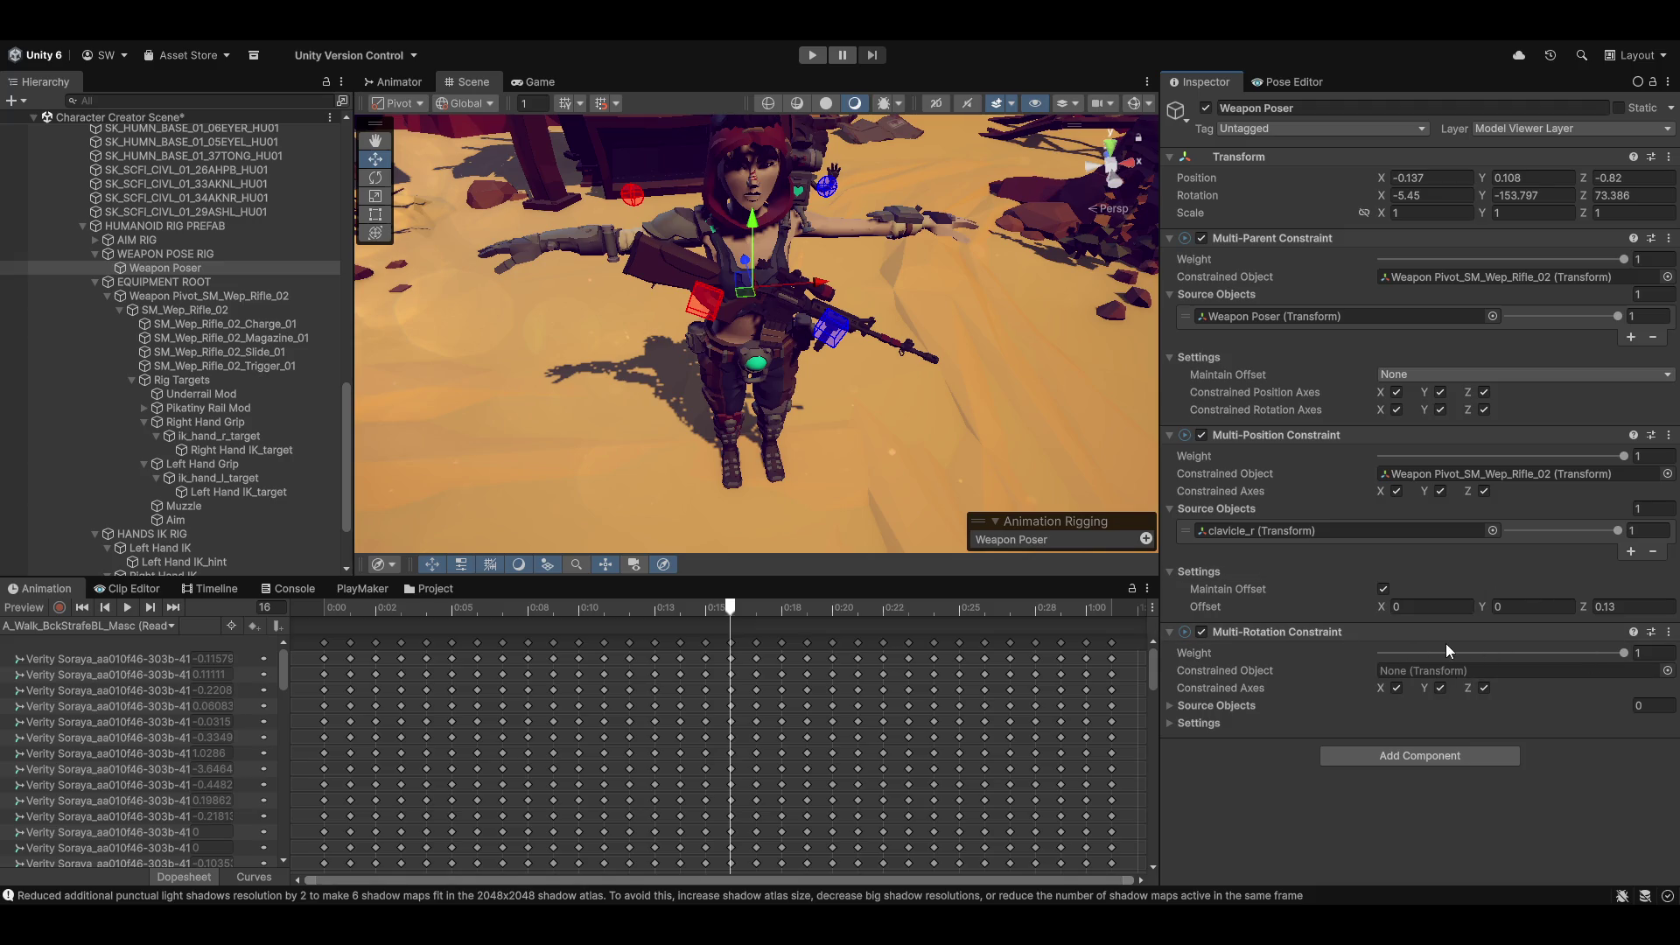
pyautogui.click(1203, 707)
pyautogui.click(1195, 766)
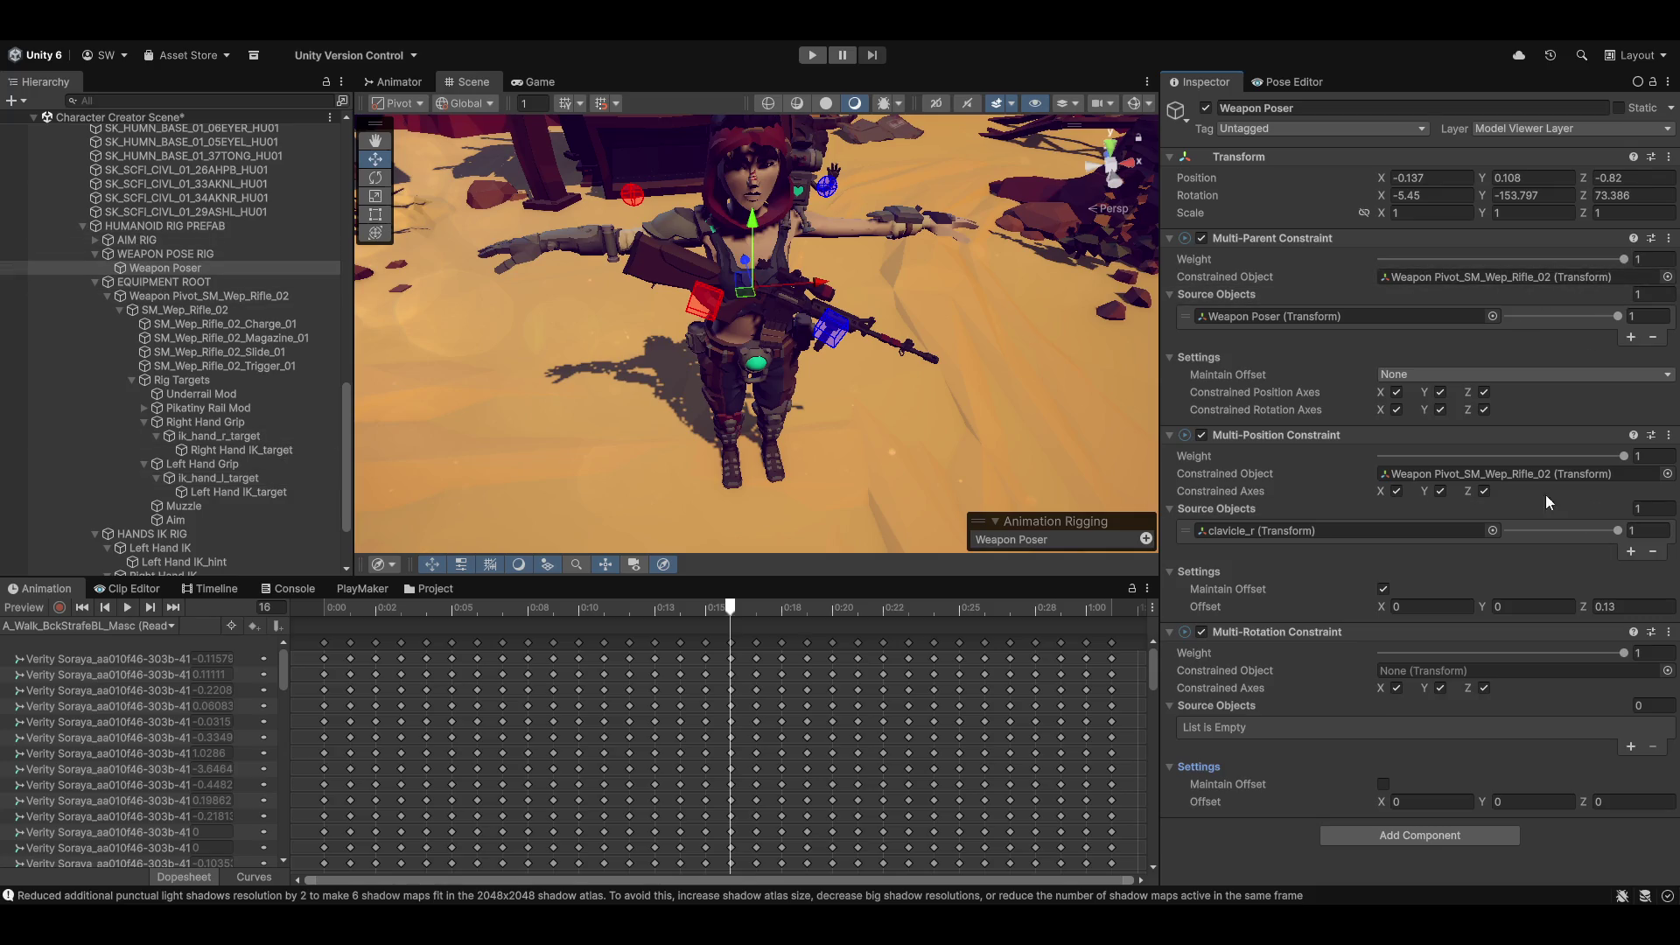
pyautogui.scroll(-3, 206, 401)
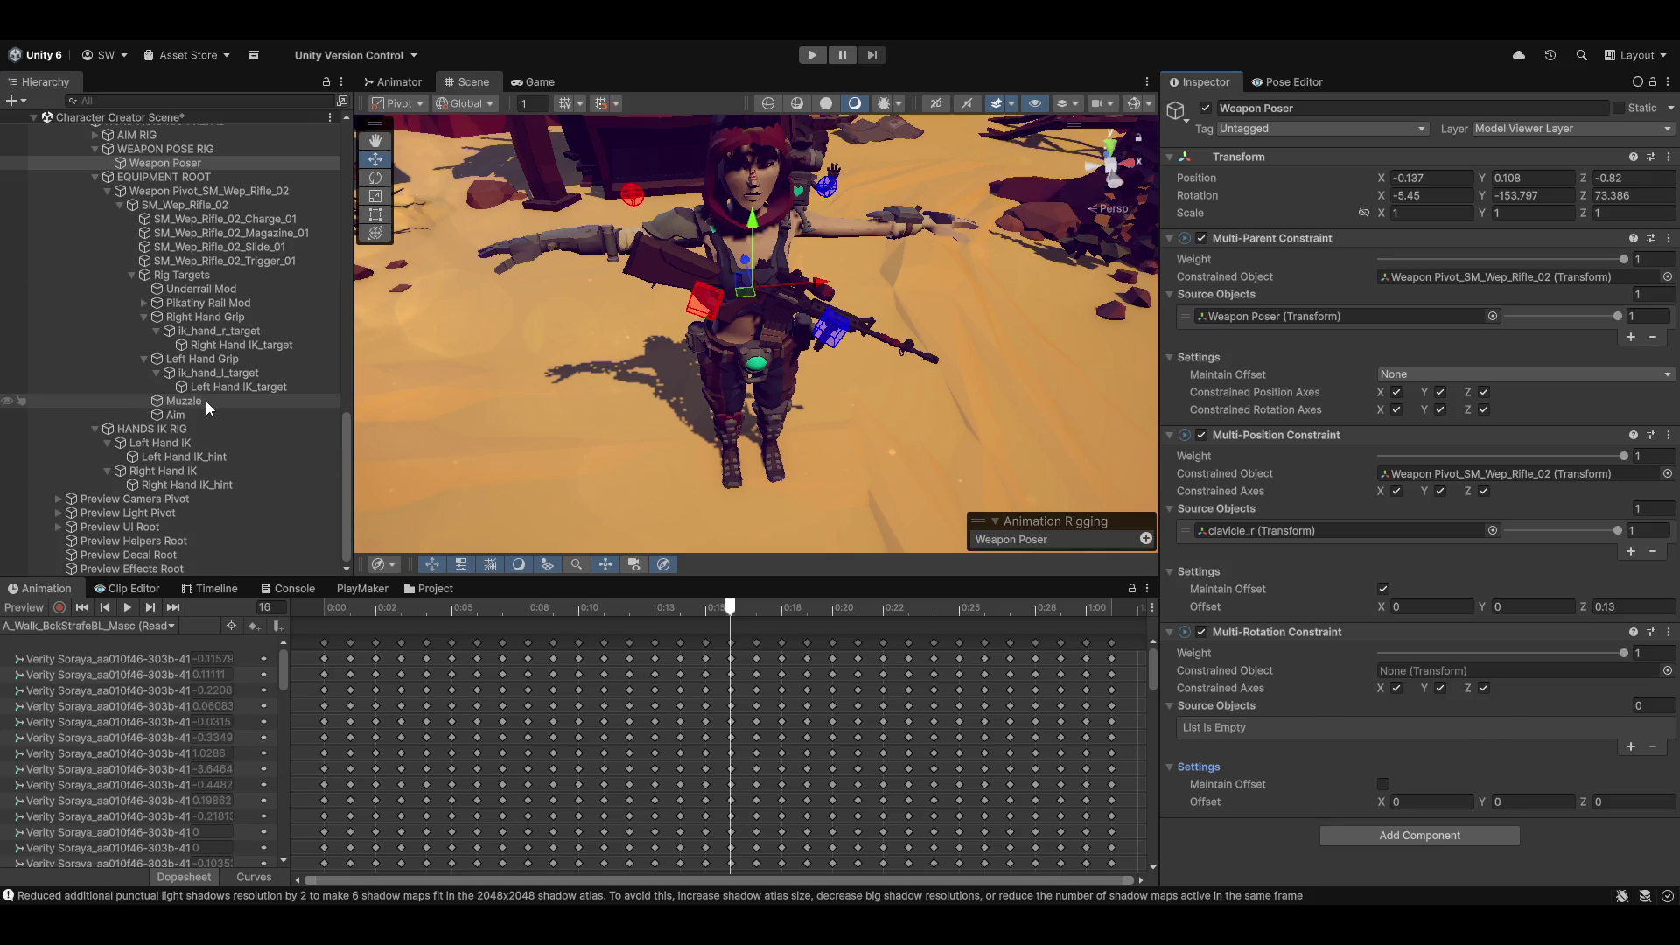
pyautogui.scroll(3, 124, 328)
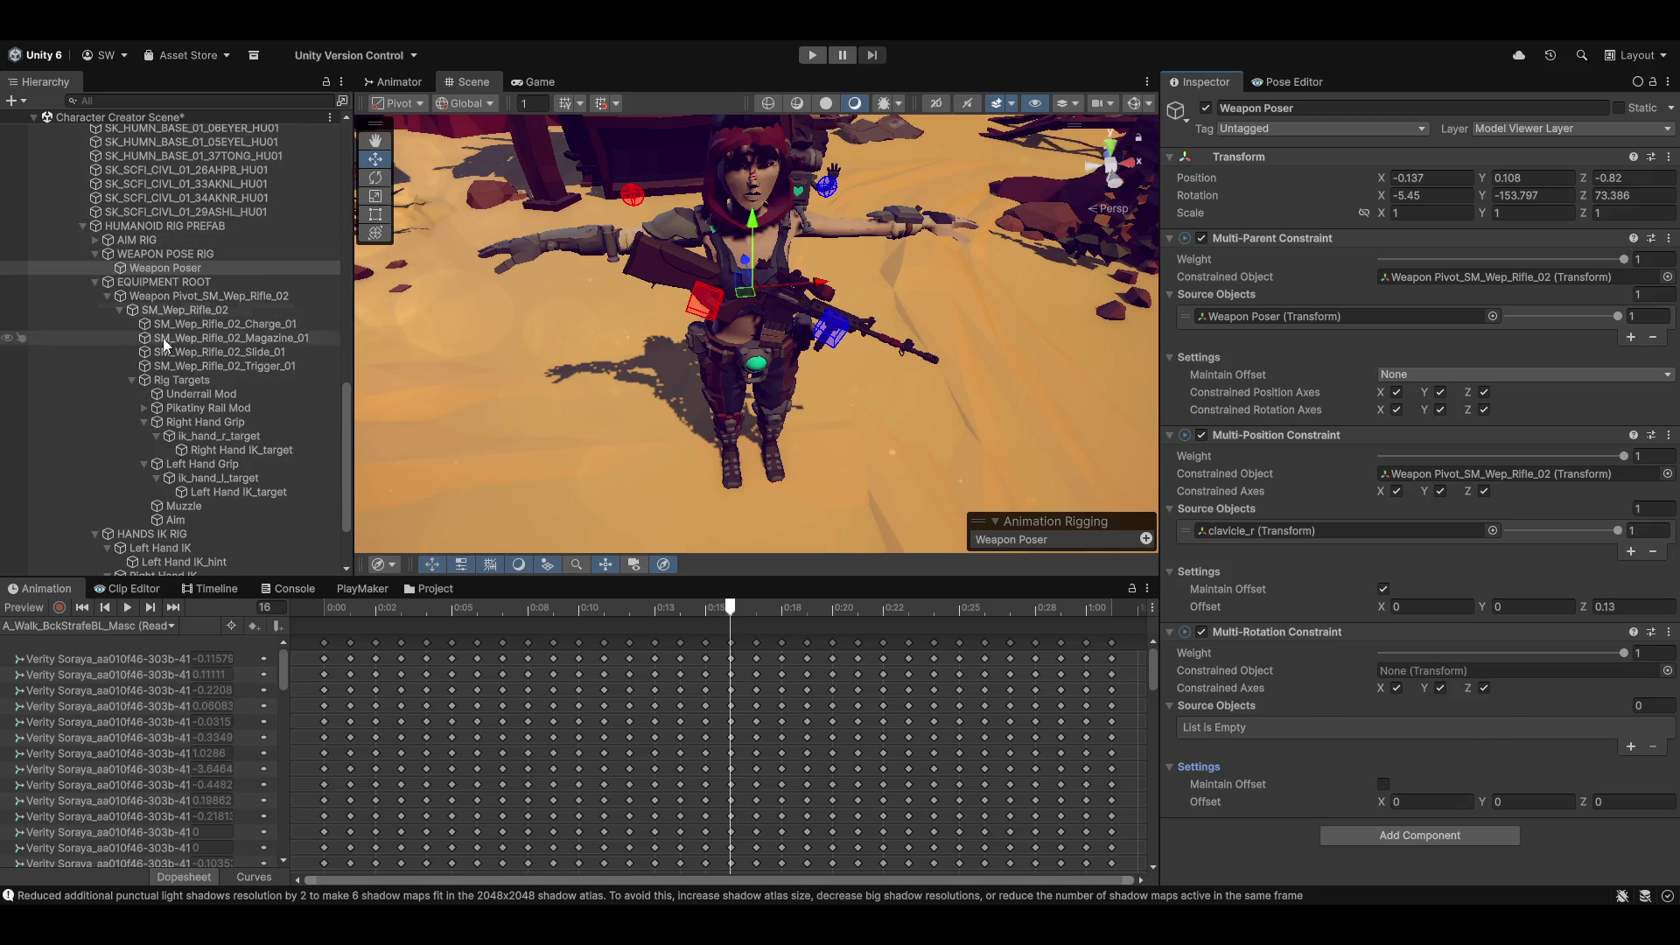
pyautogui.moveTo(154, 298)
pyautogui.mouseDown()
pyautogui.moveTo(1279, 552)
pyautogui.moveTo(1289, 637)
pyautogui.moveTo(1479, 678)
pyautogui.mouseUp()
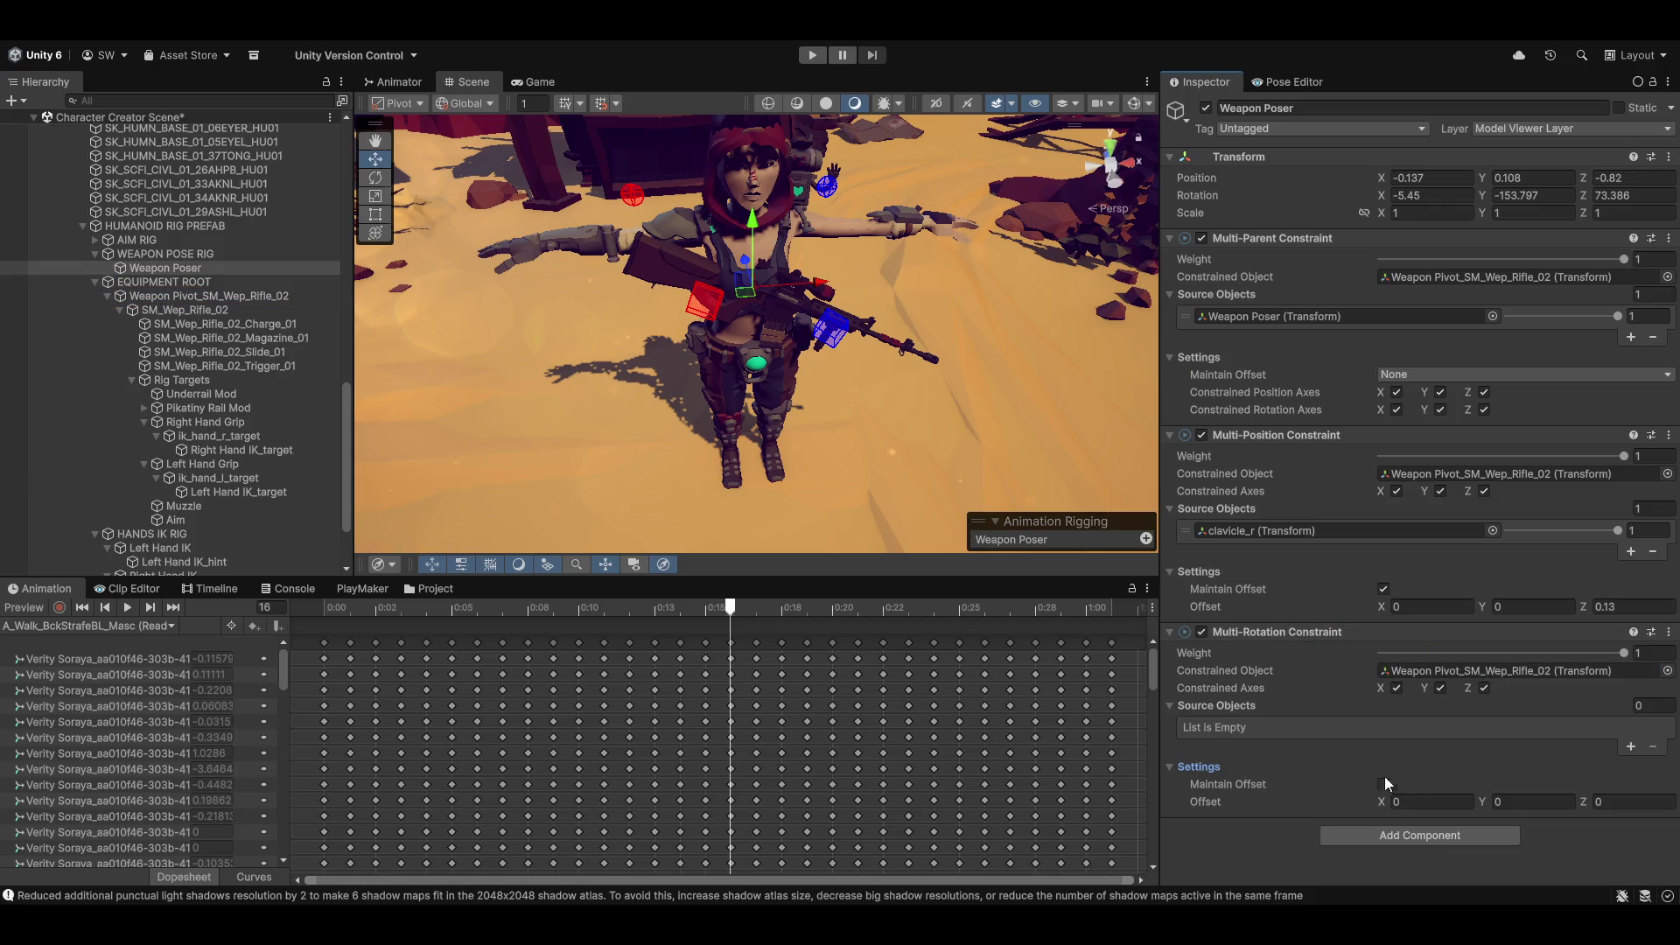
pyautogui.click(1632, 748)
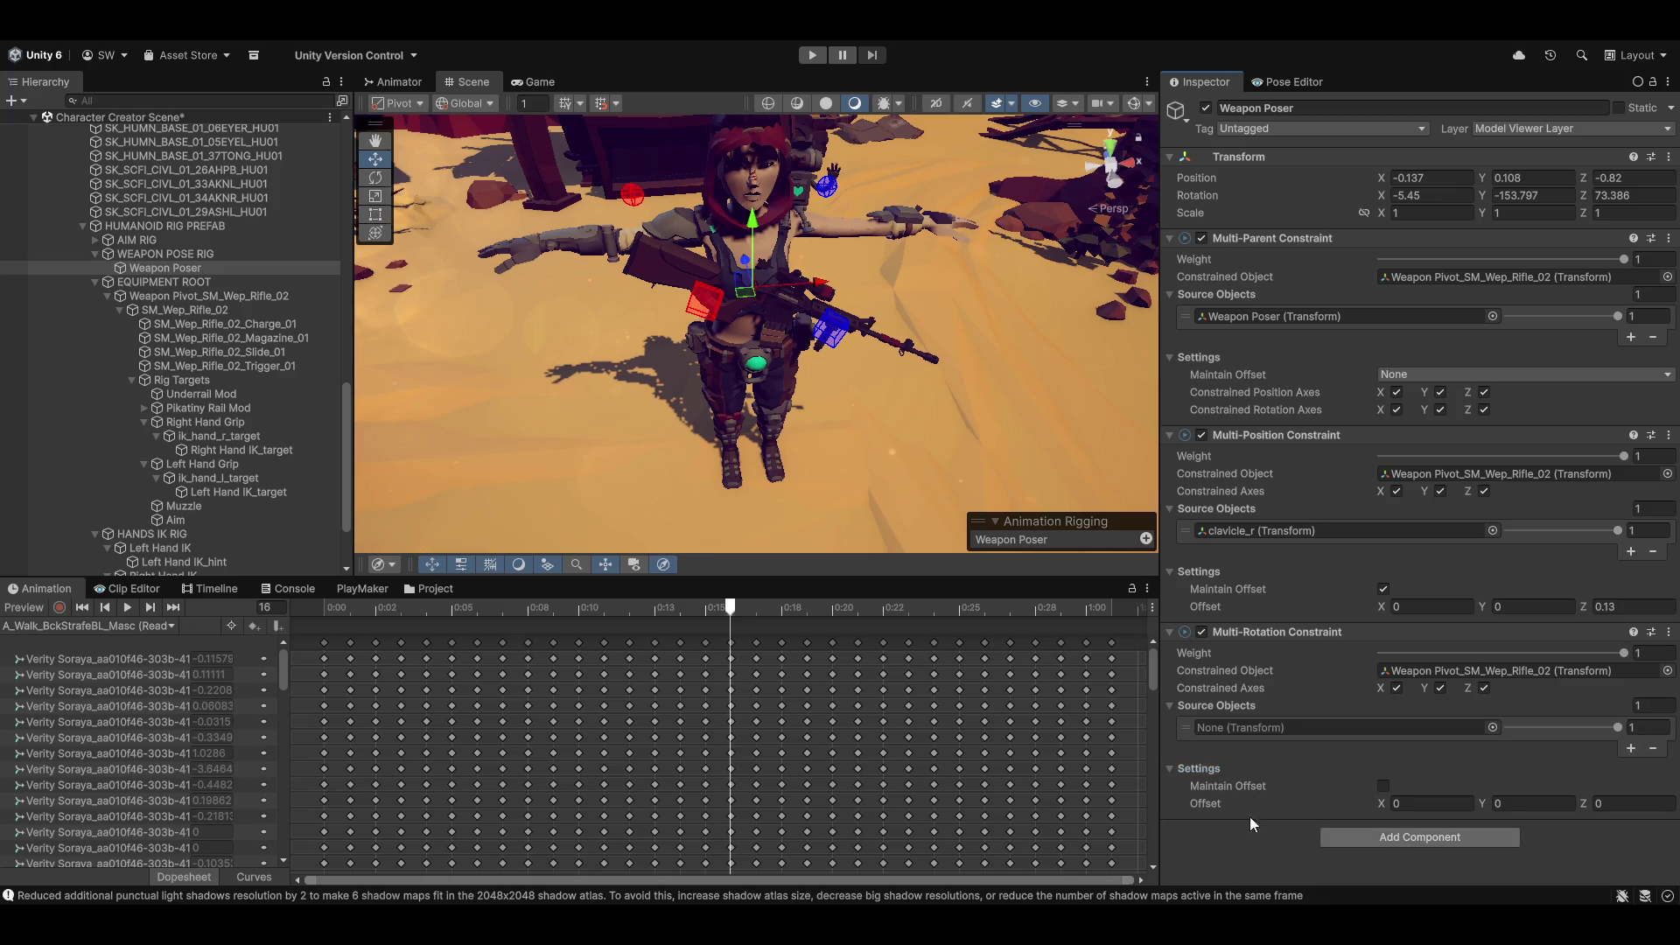
pyautogui.scroll(15, 201, 392)
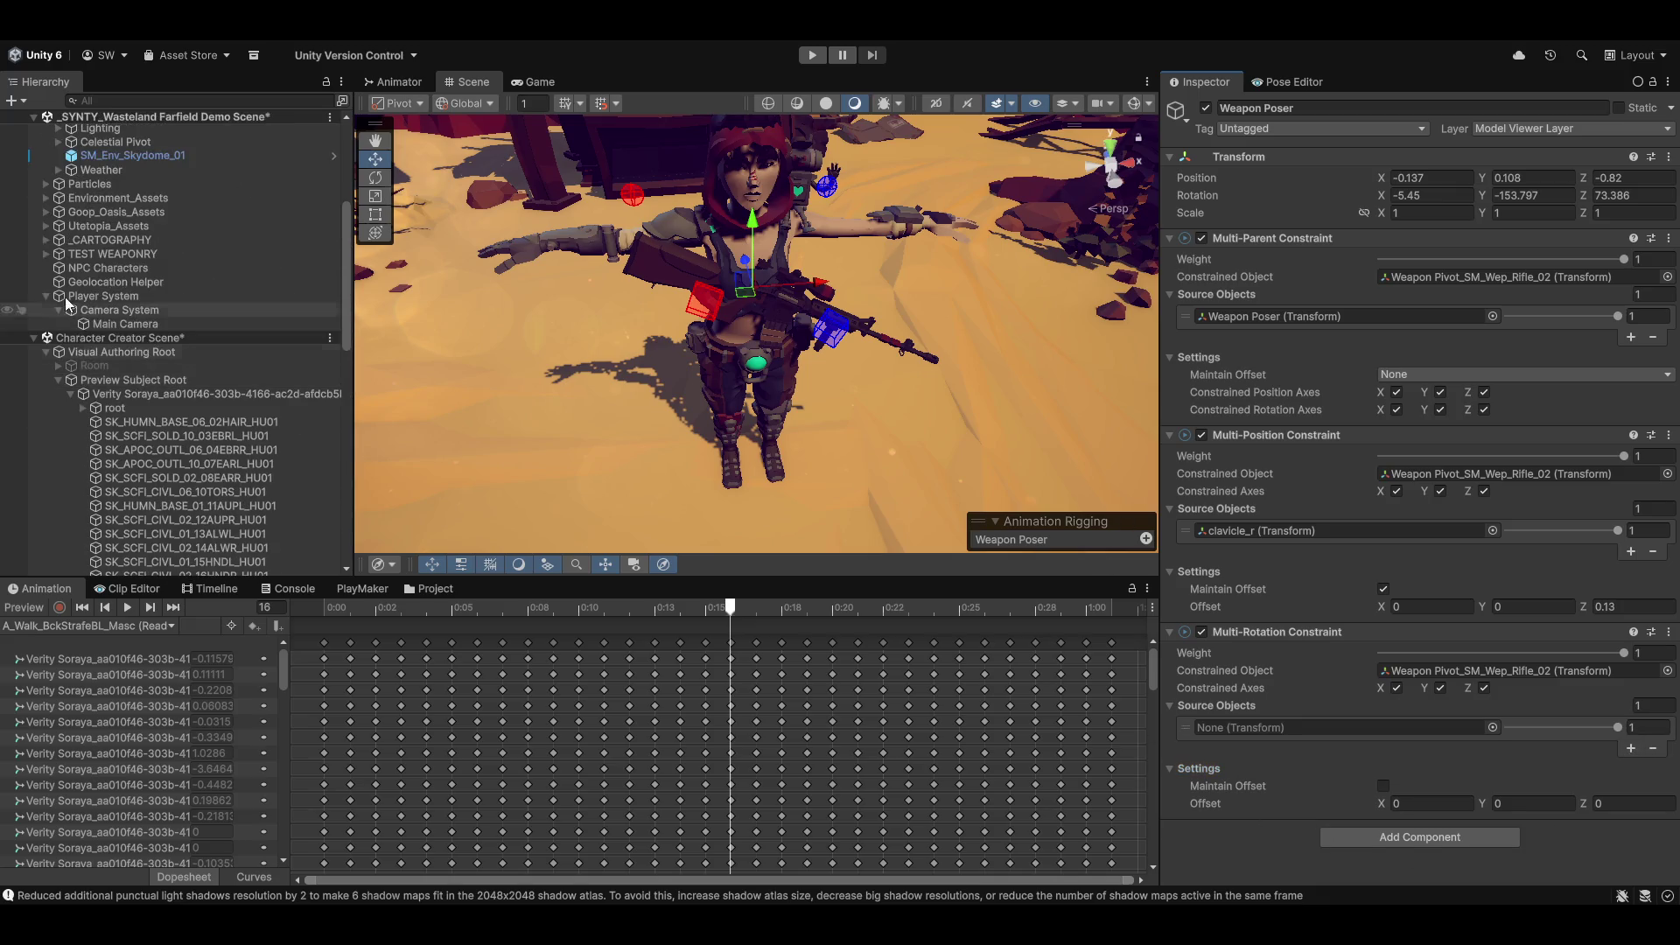
# Step: Expand root, pelvis, spine_01, spine_02 and spine_03 in the Hierarchy, then select clavicle_r
pyautogui.click(86, 407)
pyautogui.click(82, 408)
pyautogui.click(95, 450)
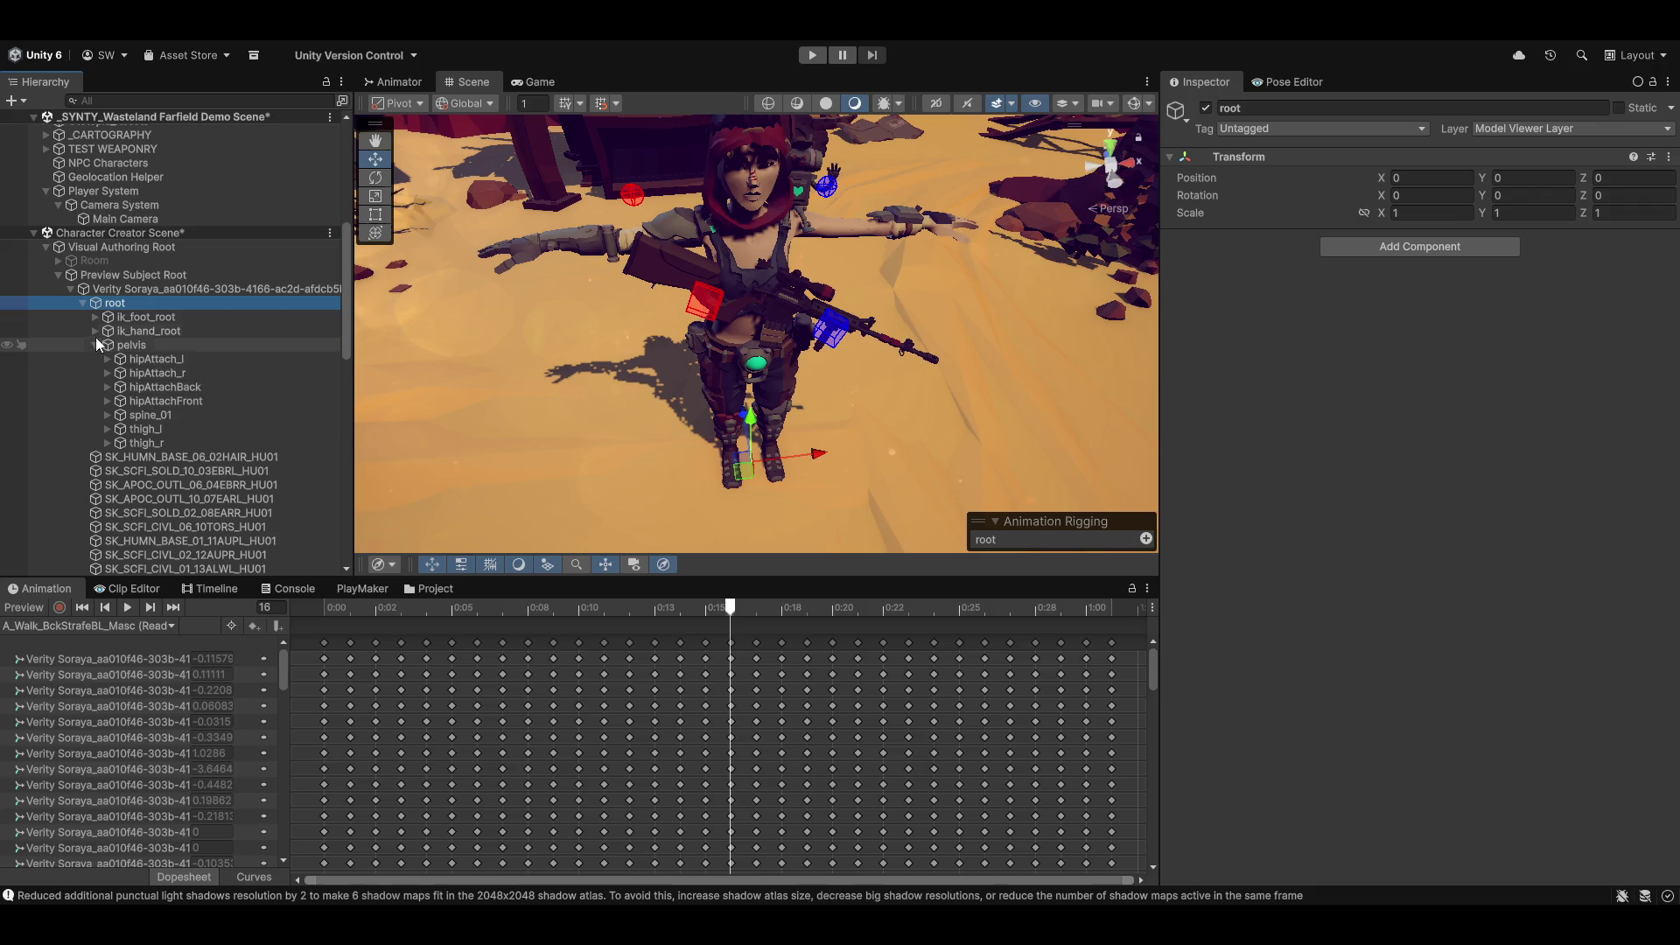
pyautogui.click(107, 415)
pyautogui.click(119, 429)
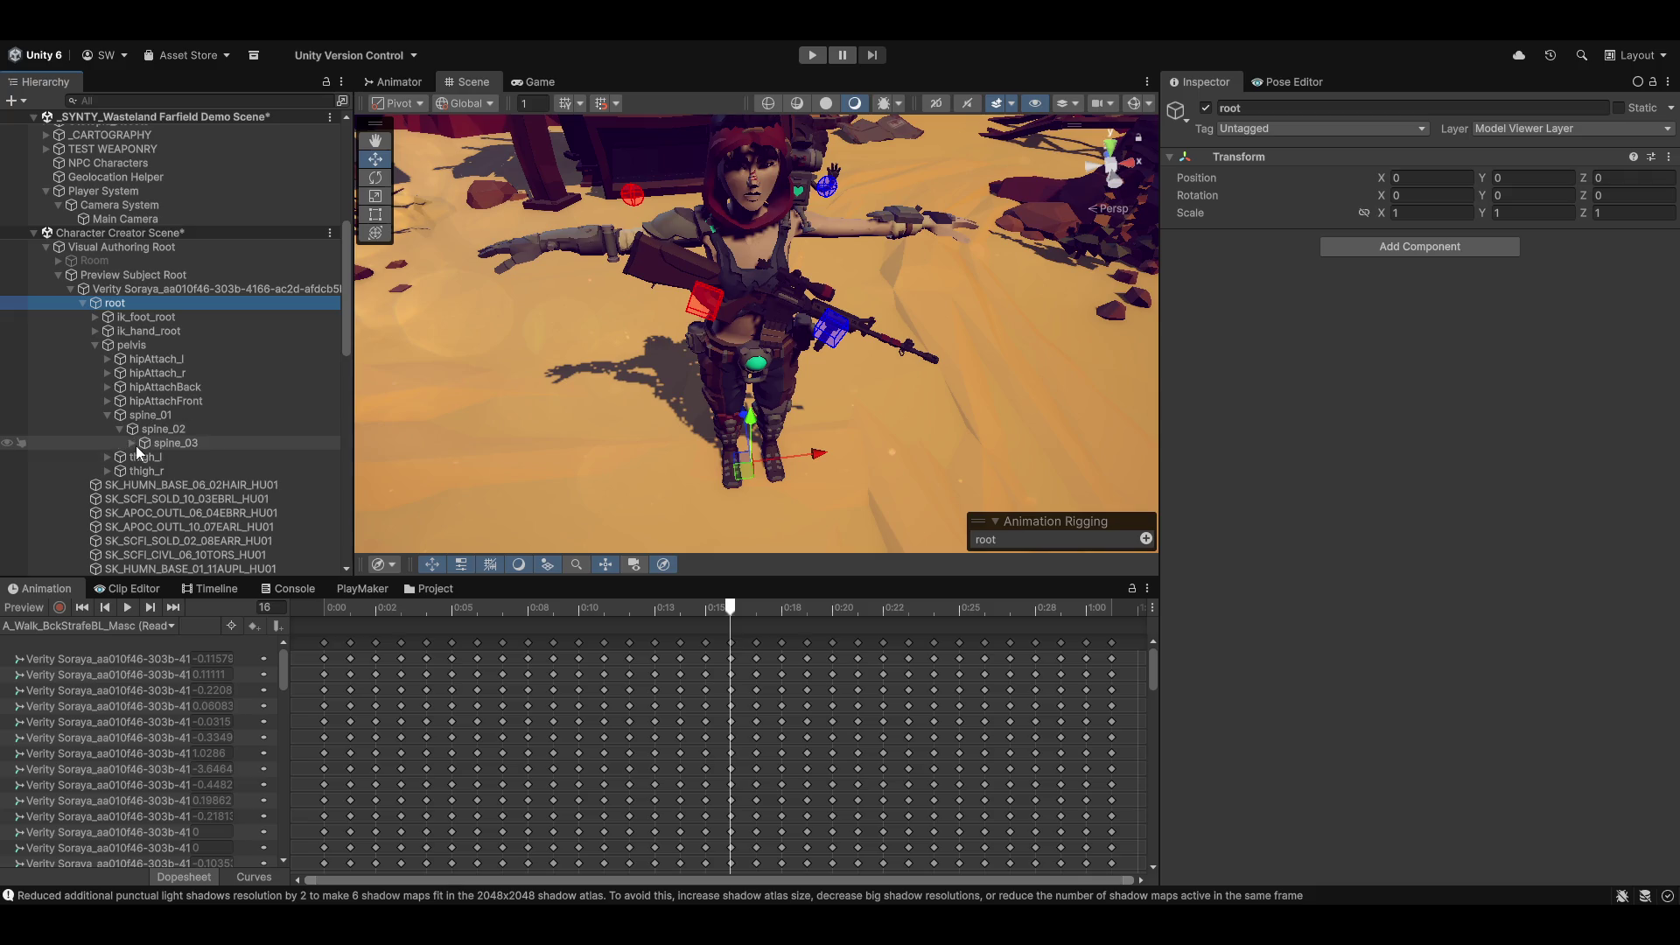
pyautogui.click(133, 443)
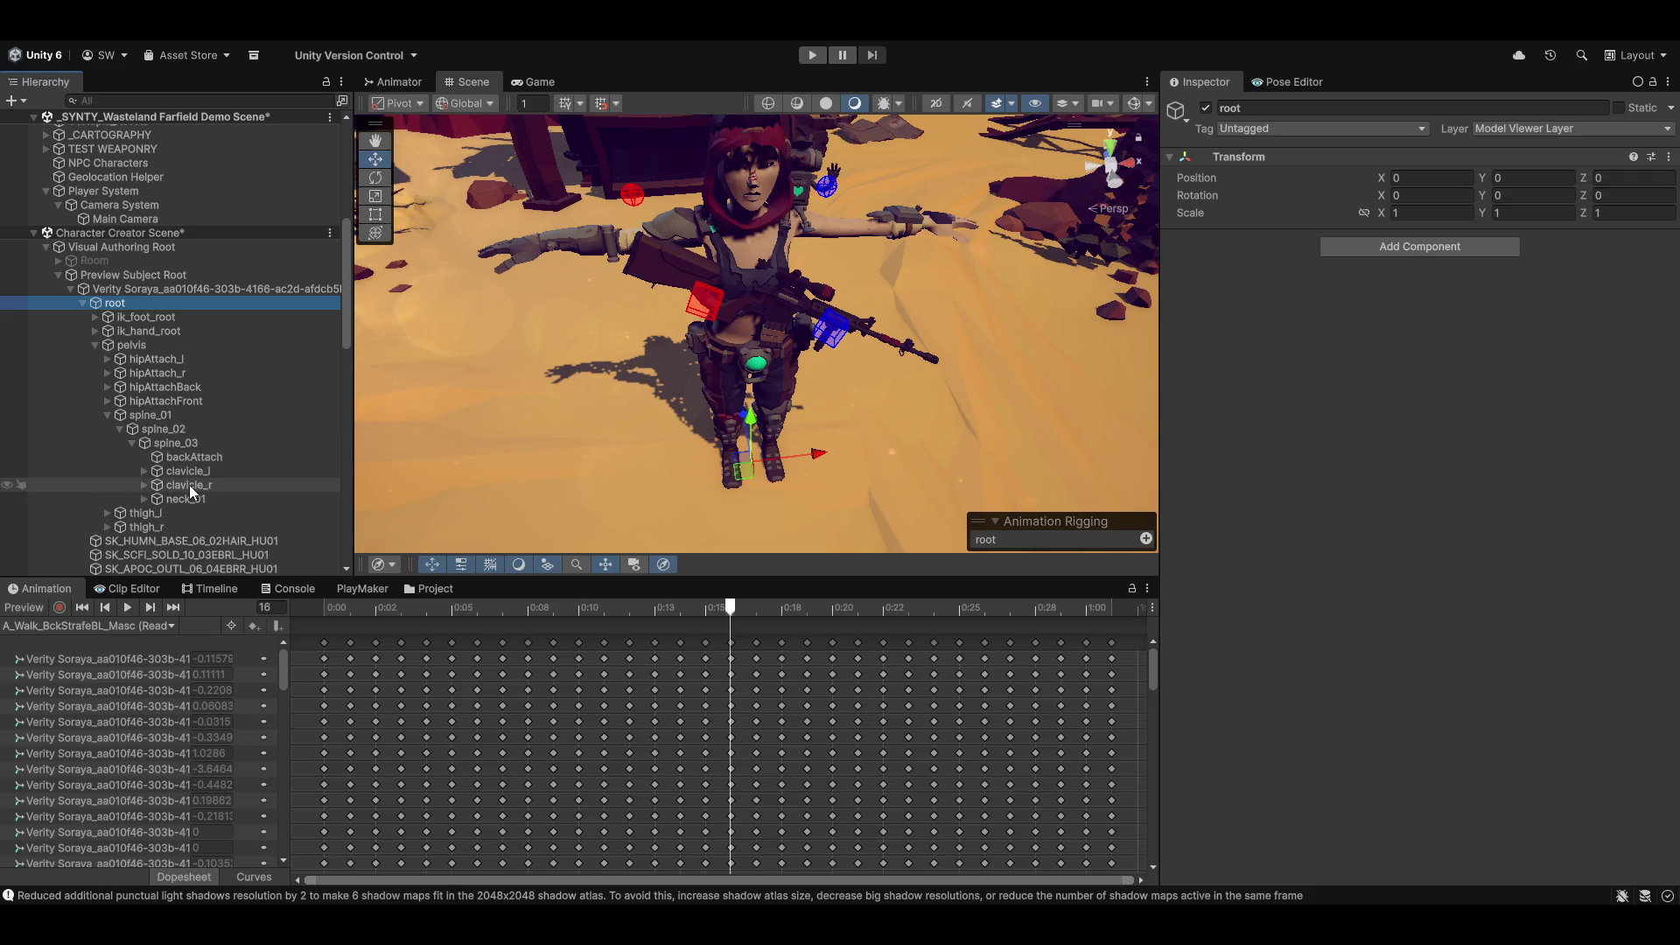
pyautogui.click(181, 486)
pyautogui.scroll(-10, 196, 398)
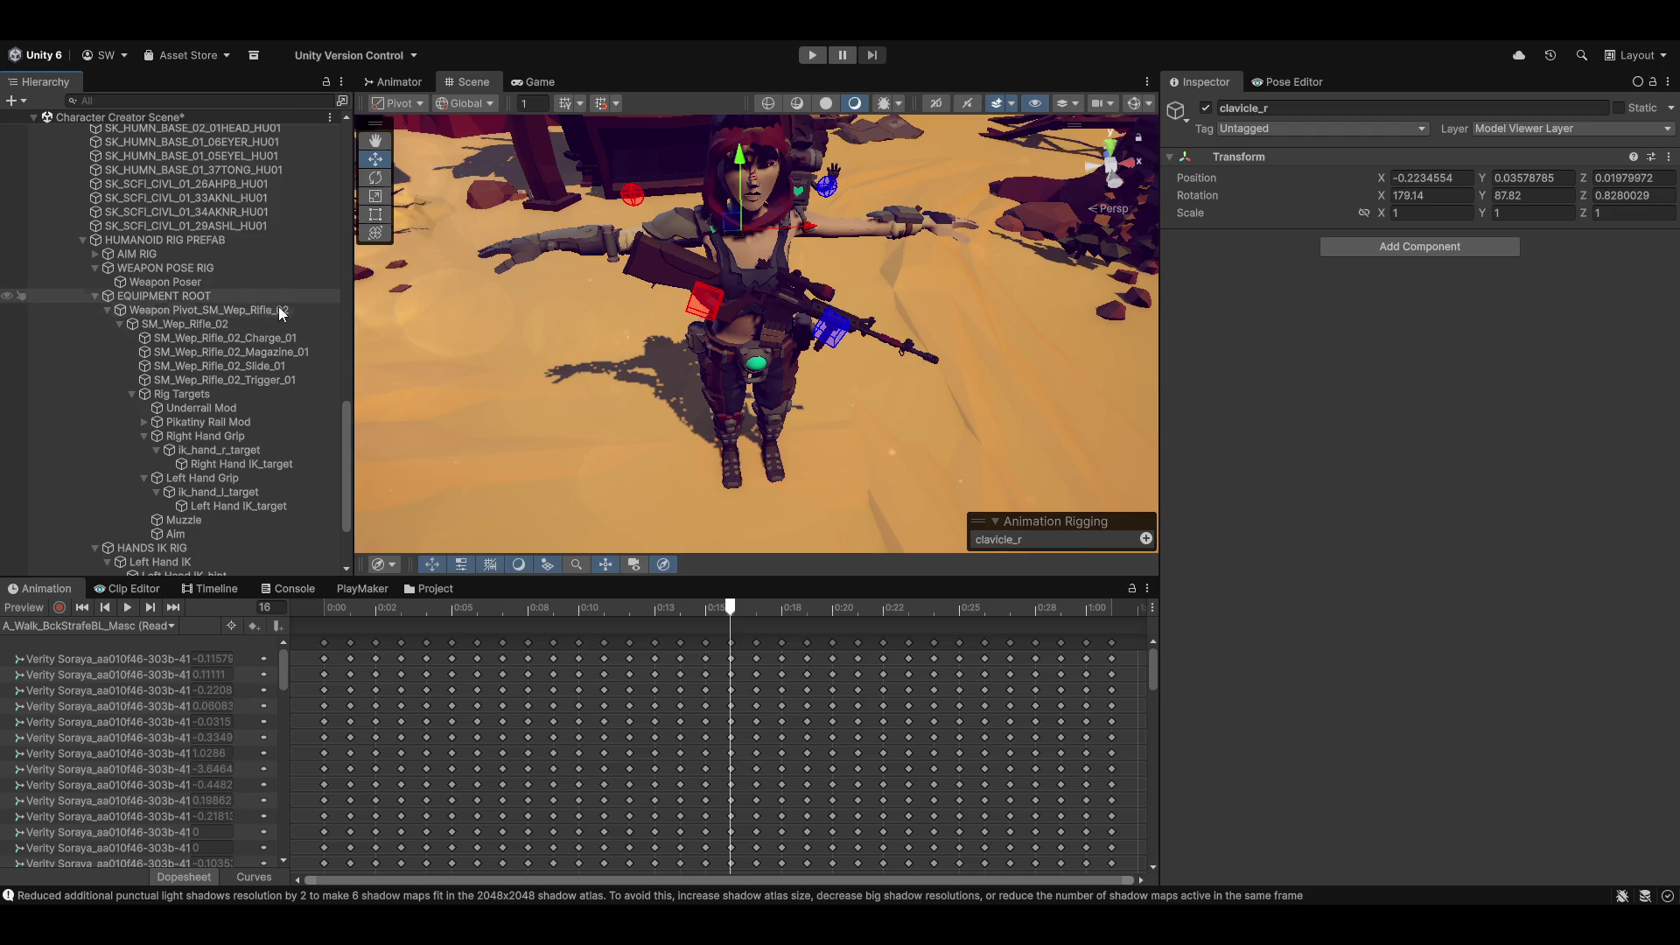
# Step: Rename the Weapon Pivot_SM_Wep_Rifle_02 object to 'Weapon Pivot_Rifle'
pyautogui.click(226, 311)
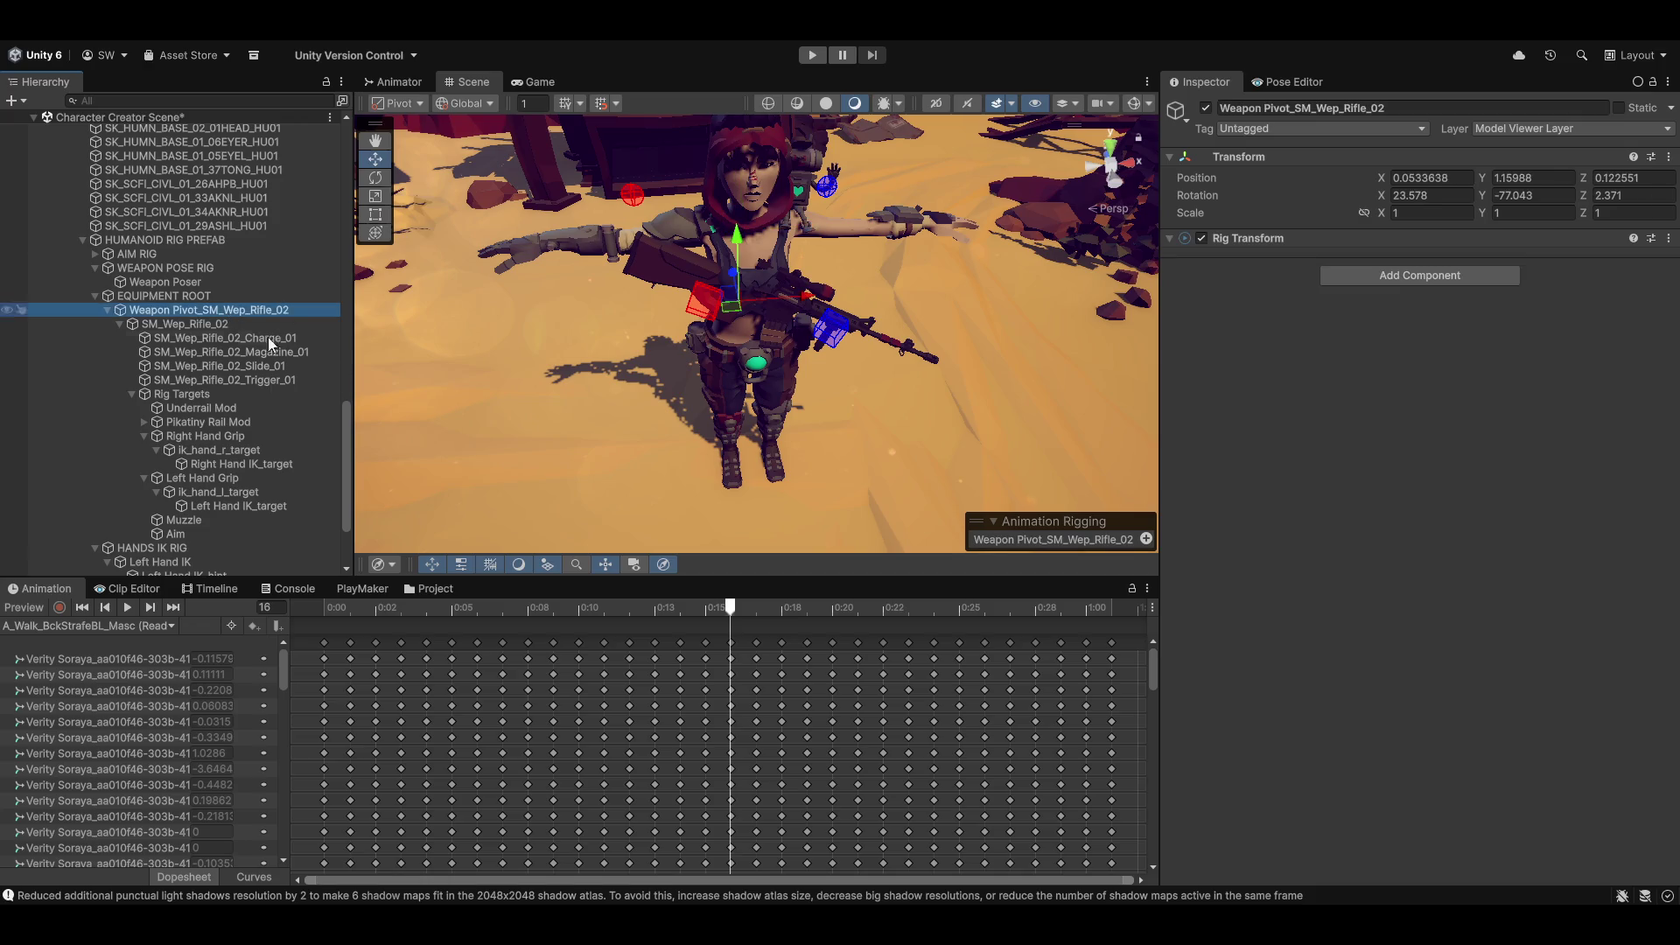
pyautogui.press('F2')
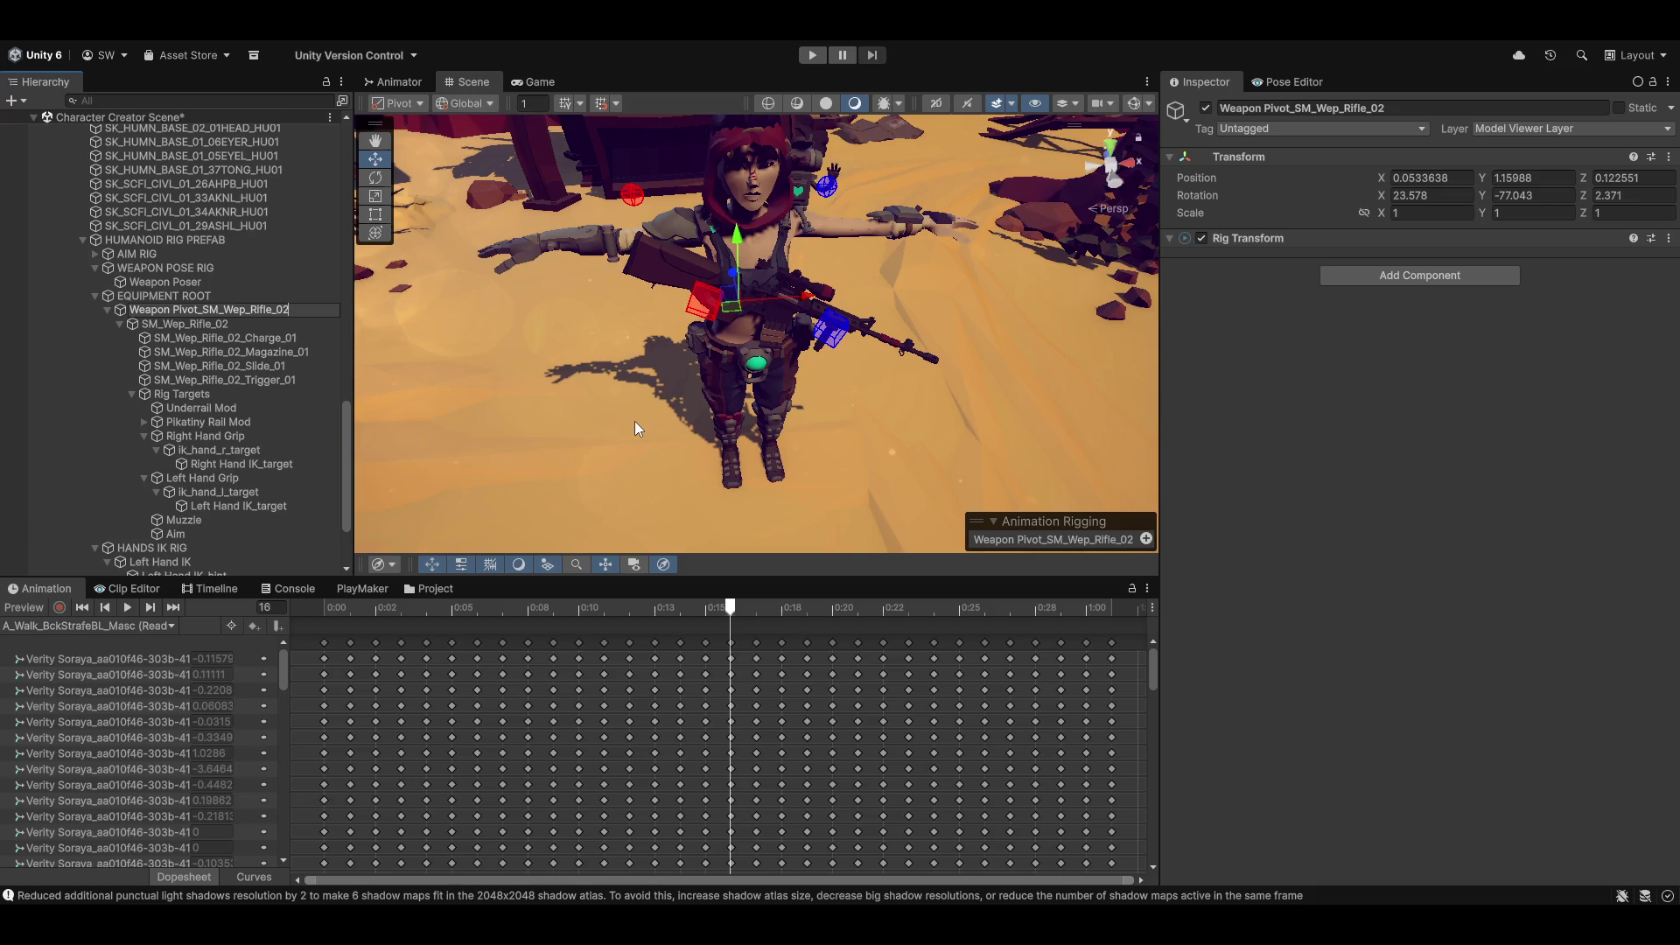
pyautogui.hotkey('ctrl', 'shift', 'Left')
pyautogui.hotkey('ctrl', 'shift', 'Left')
pyautogui.hotkey('ctrl', 'shift', 'Left')
pyautogui.hotkey('ctrl', 'shift', 'Left')
pyautogui.press('BackSpace')
pyautogui.write('Rifle')
pyautogui.press('Return')
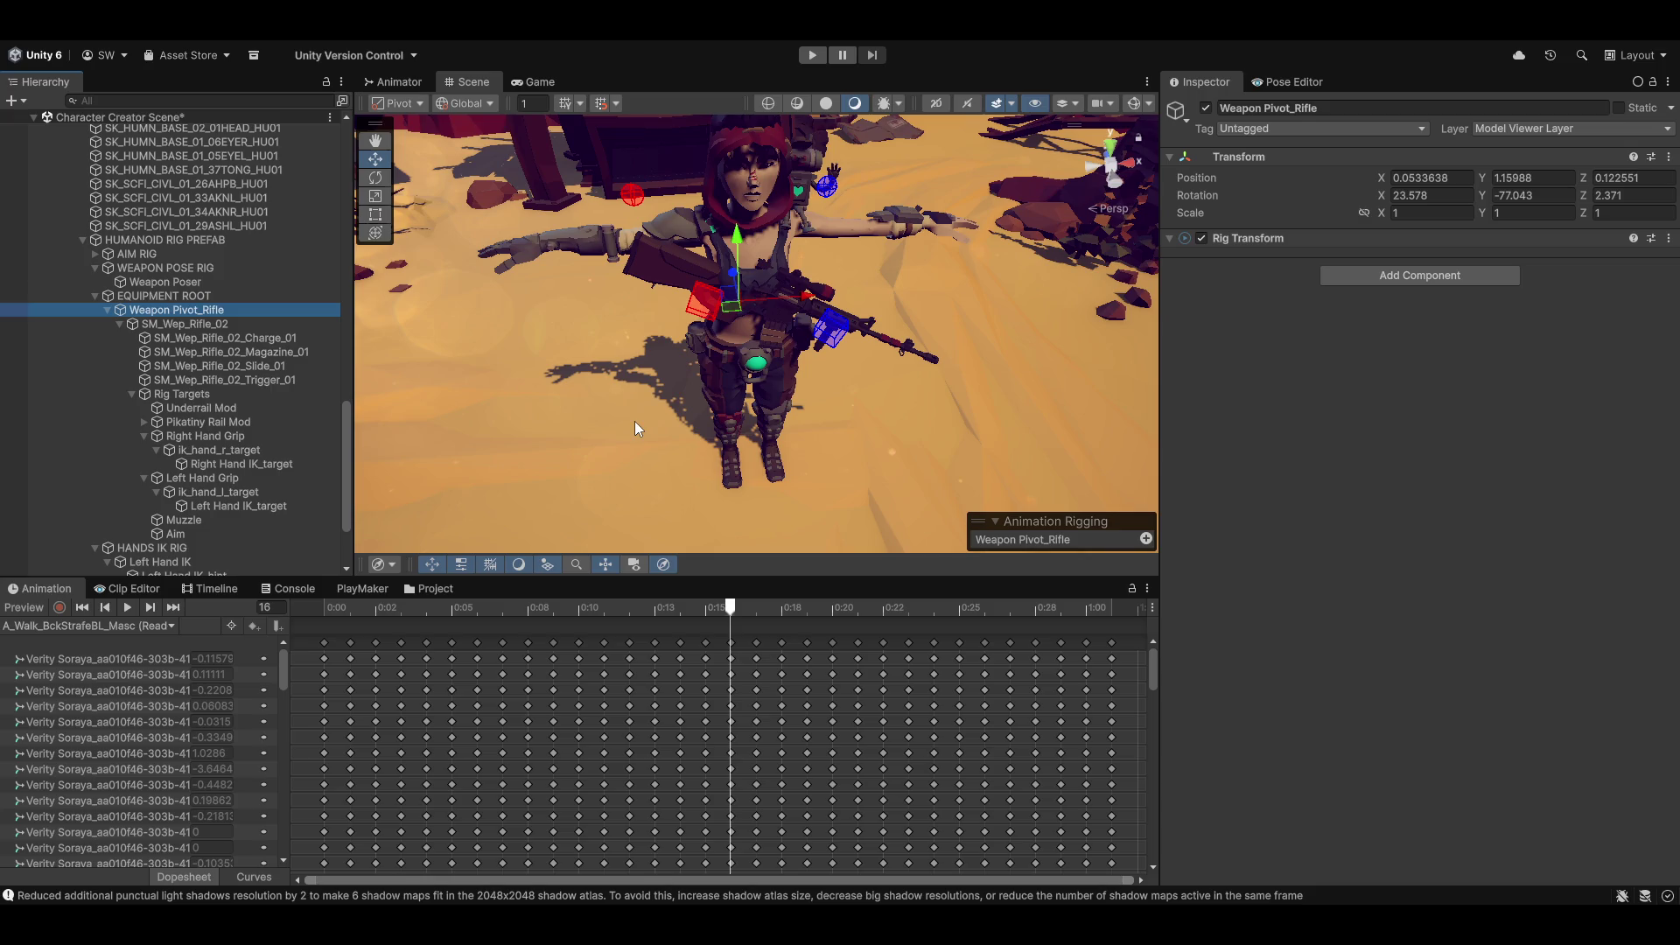
pyautogui.scroll(-3, 156, 443)
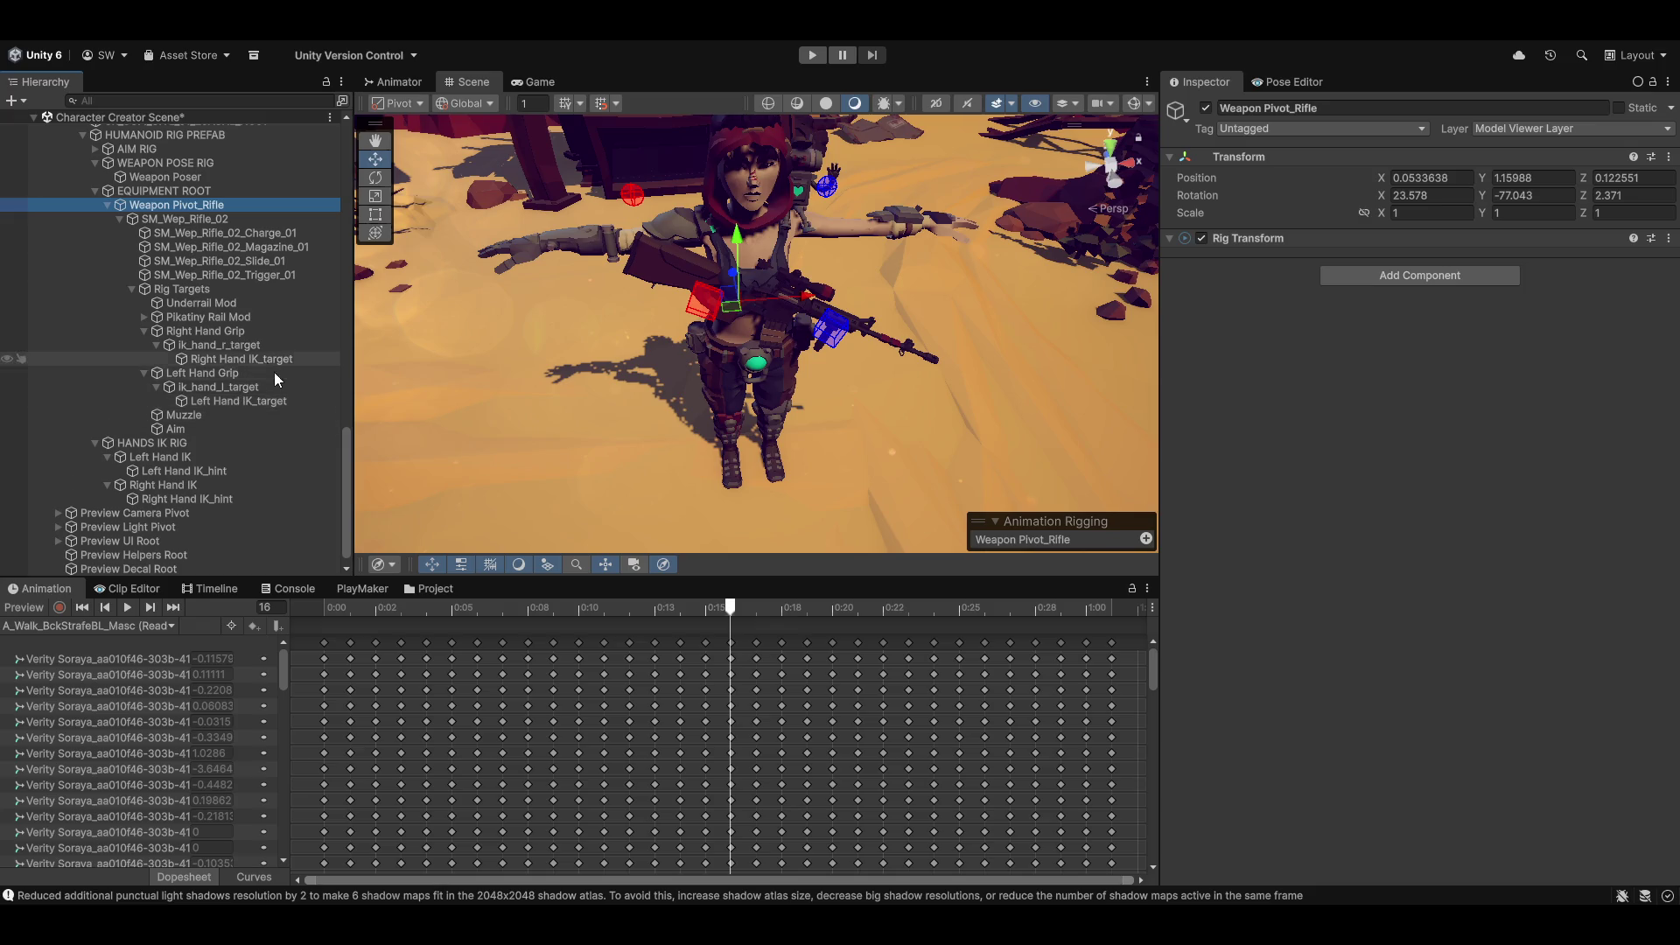
pyautogui.moveTo(890, 282); pyautogui.dragTo(840, 350)
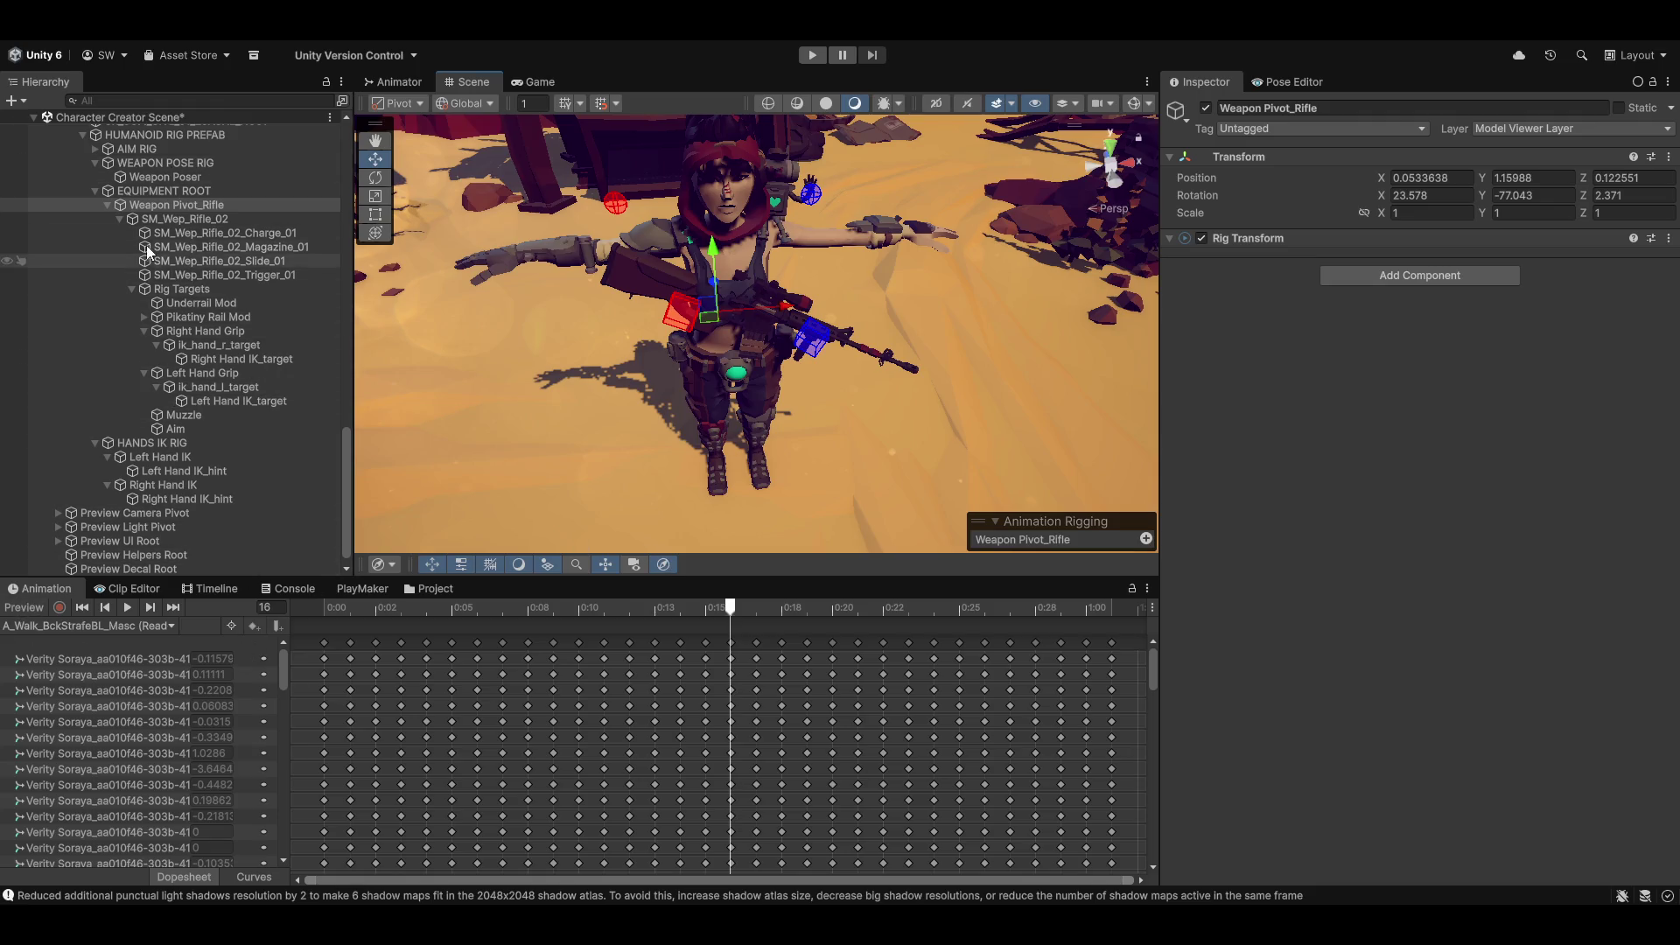
# Step: Save the Character Creator Scene from the File menu
pyautogui.click(18, 31)
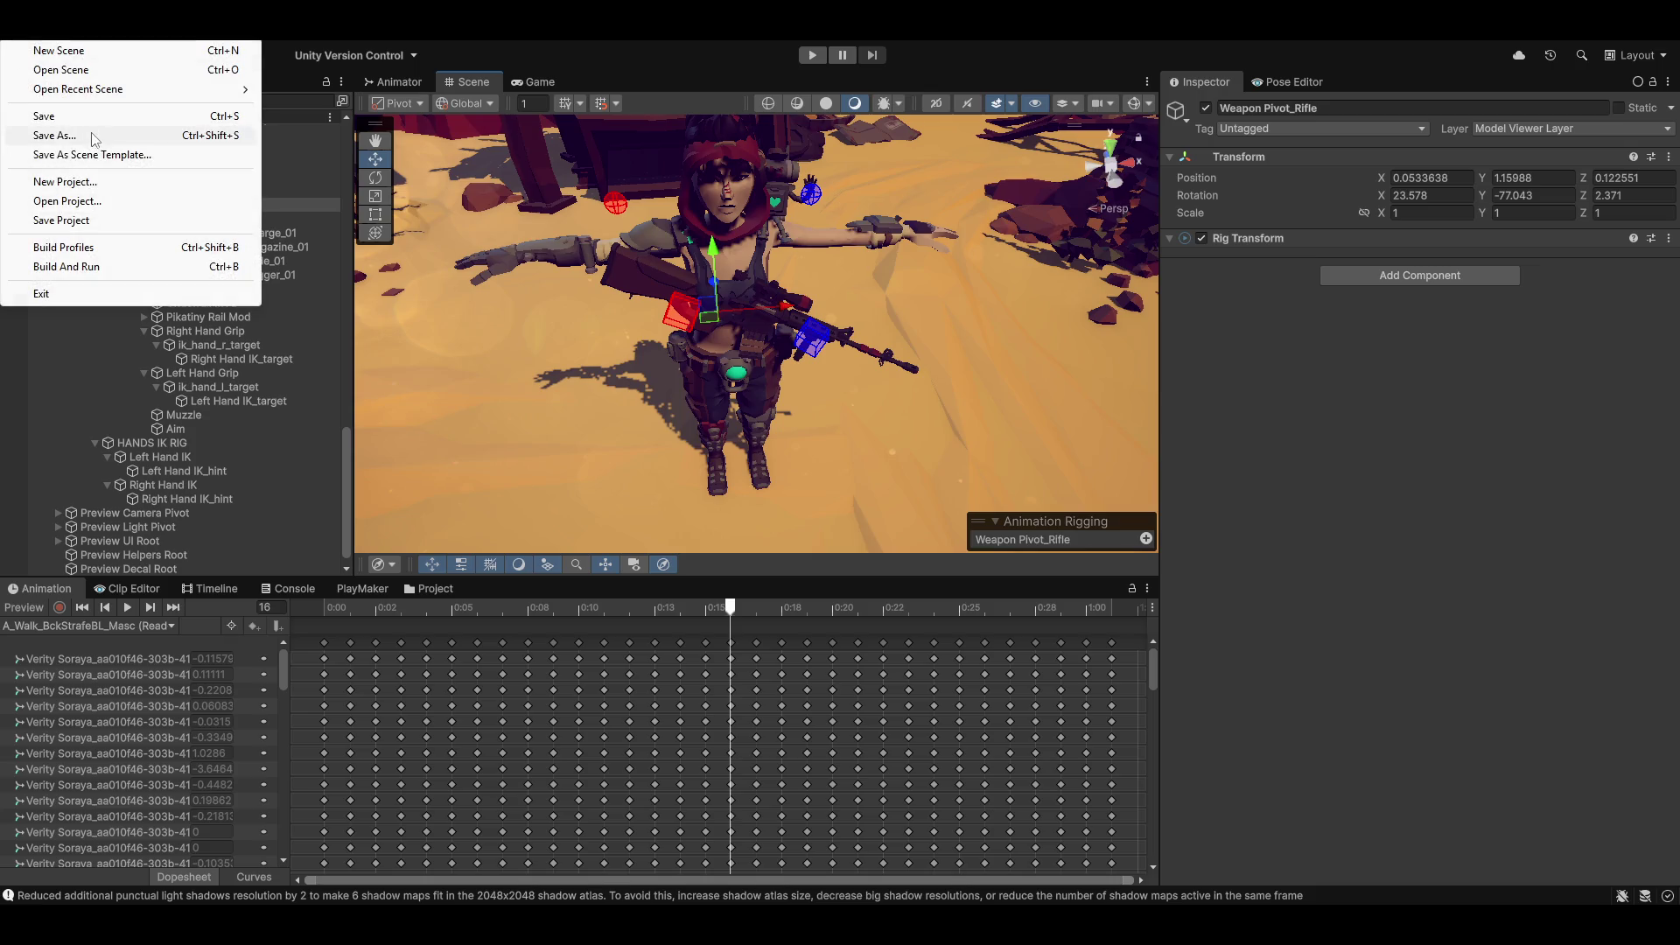
pyautogui.click(50, 117)
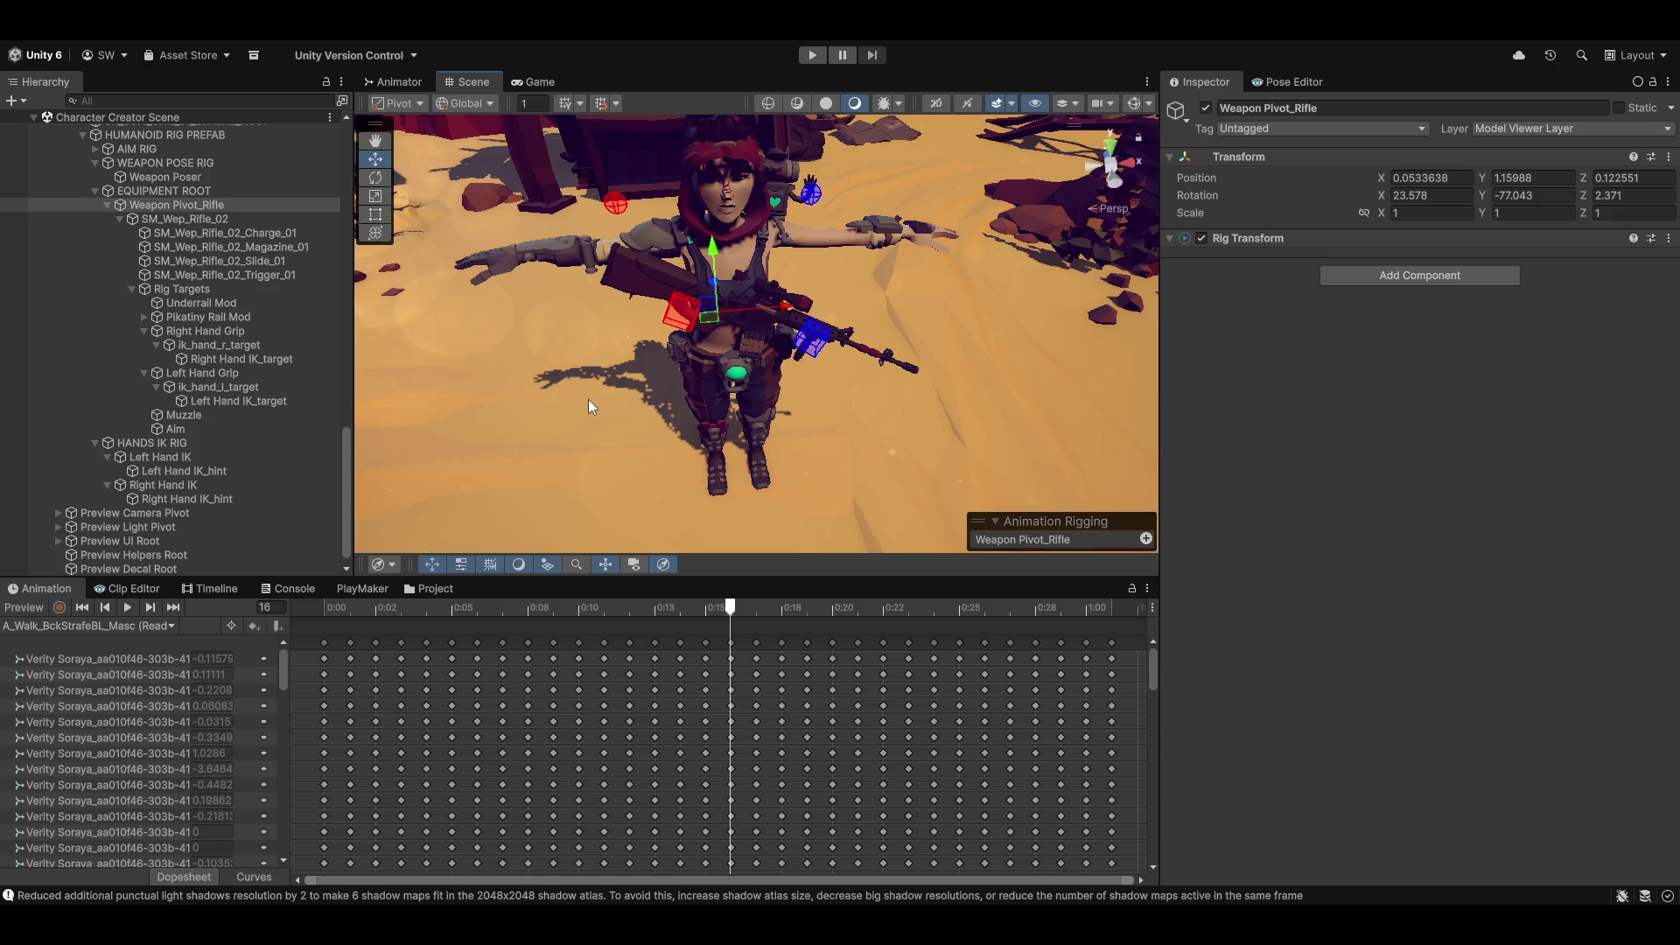
pyautogui.moveTo(674, 282)
pyautogui.mouseDown()
pyautogui.moveTo(1113, 302)
pyautogui.moveTo(874, 289)
pyautogui.moveTo(900, 164)
pyautogui.moveTo(901, 255)
pyautogui.moveTo(854, 319)
pyautogui.moveTo(607, 320)
pyautogui.moveTo(733, 306)
pyautogui.moveTo(854, 347)
pyautogui.mouseUp()
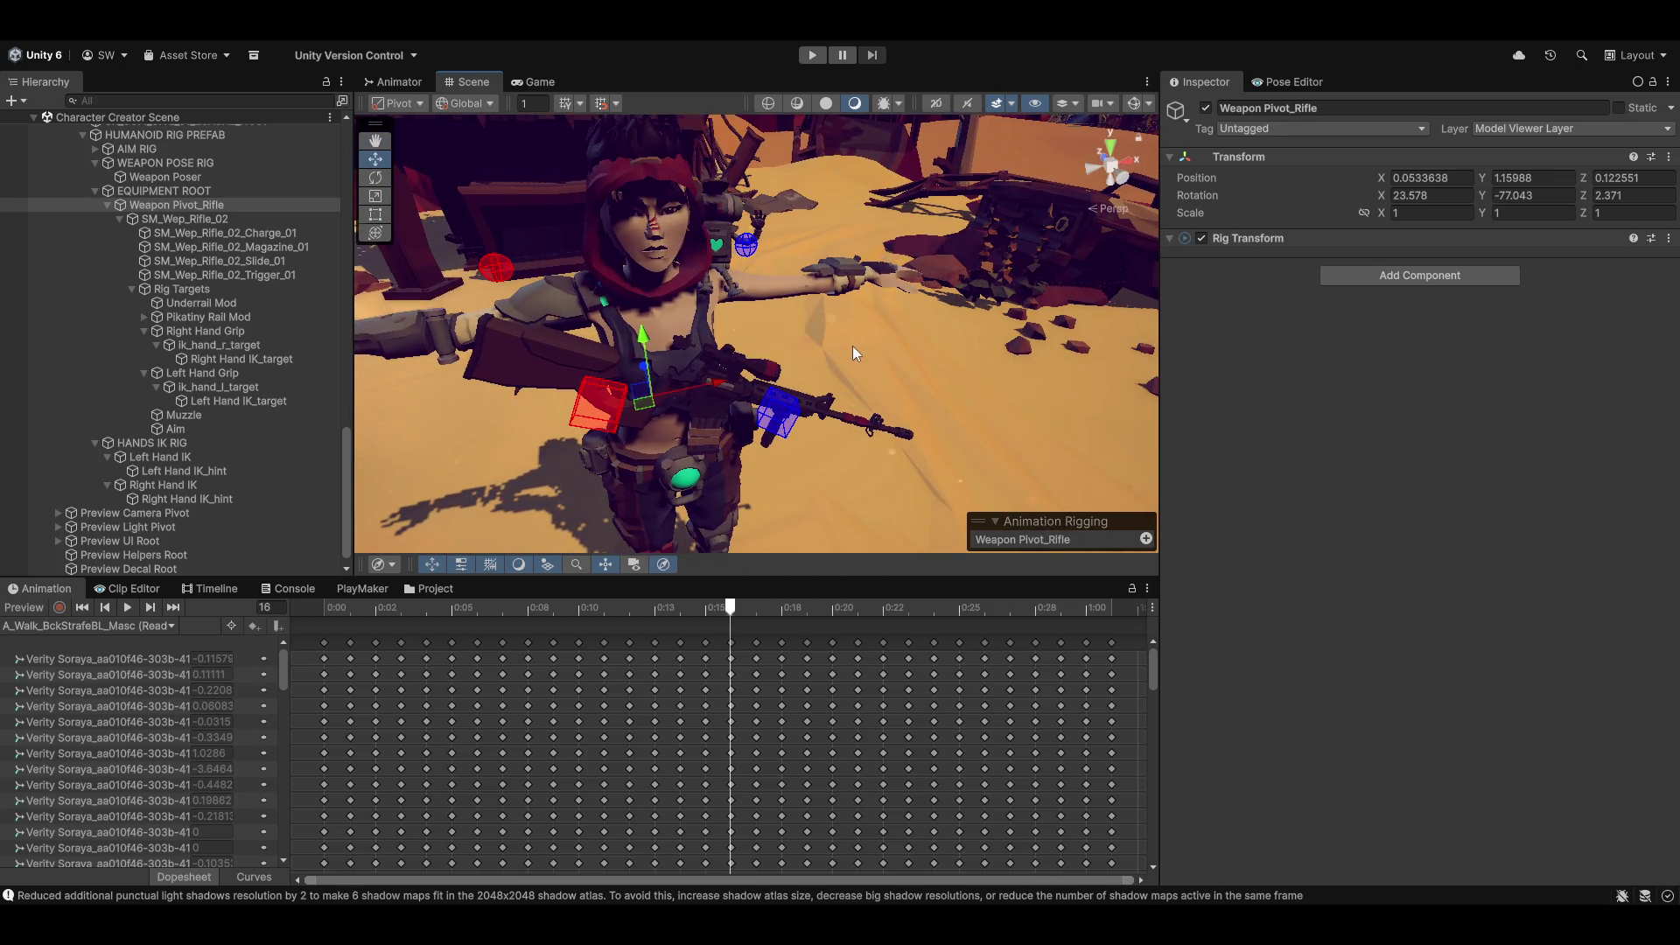
pyautogui.moveTo(739, 378); pyautogui.dragTo(917, 371)
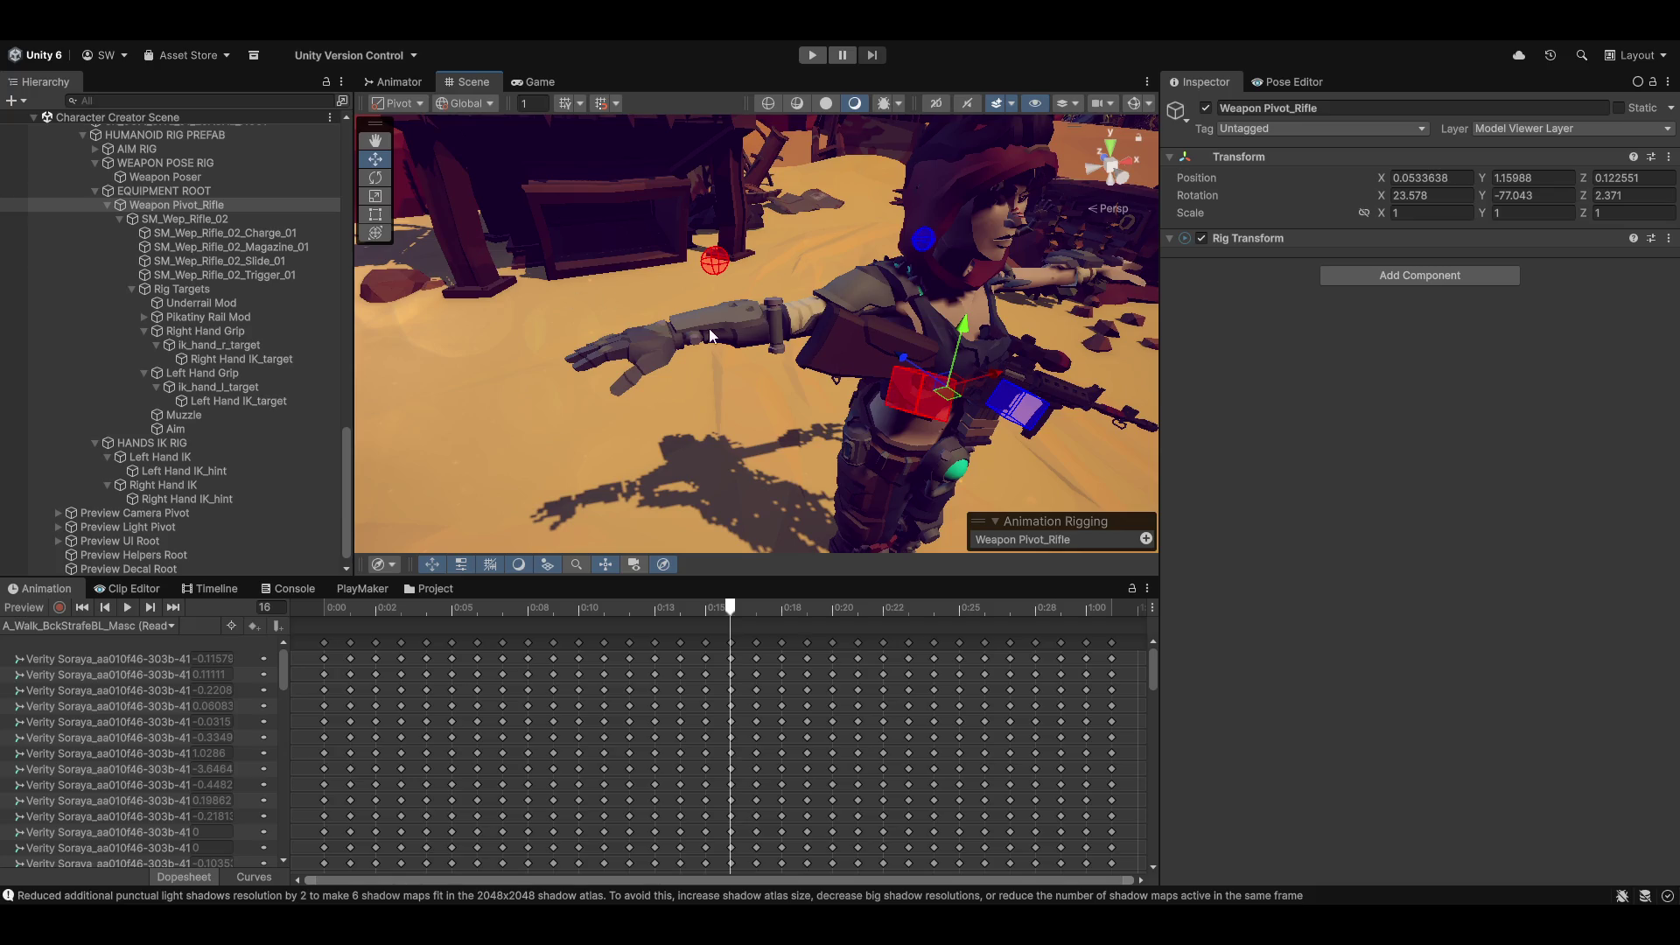
pyautogui.moveTo(696, 317)
pyautogui.mouseDown()
pyautogui.moveTo(681, 303)
pyautogui.moveTo(679, 423)
pyautogui.moveTo(813, 347)
pyautogui.moveTo(821, 307)
pyautogui.mouseUp()
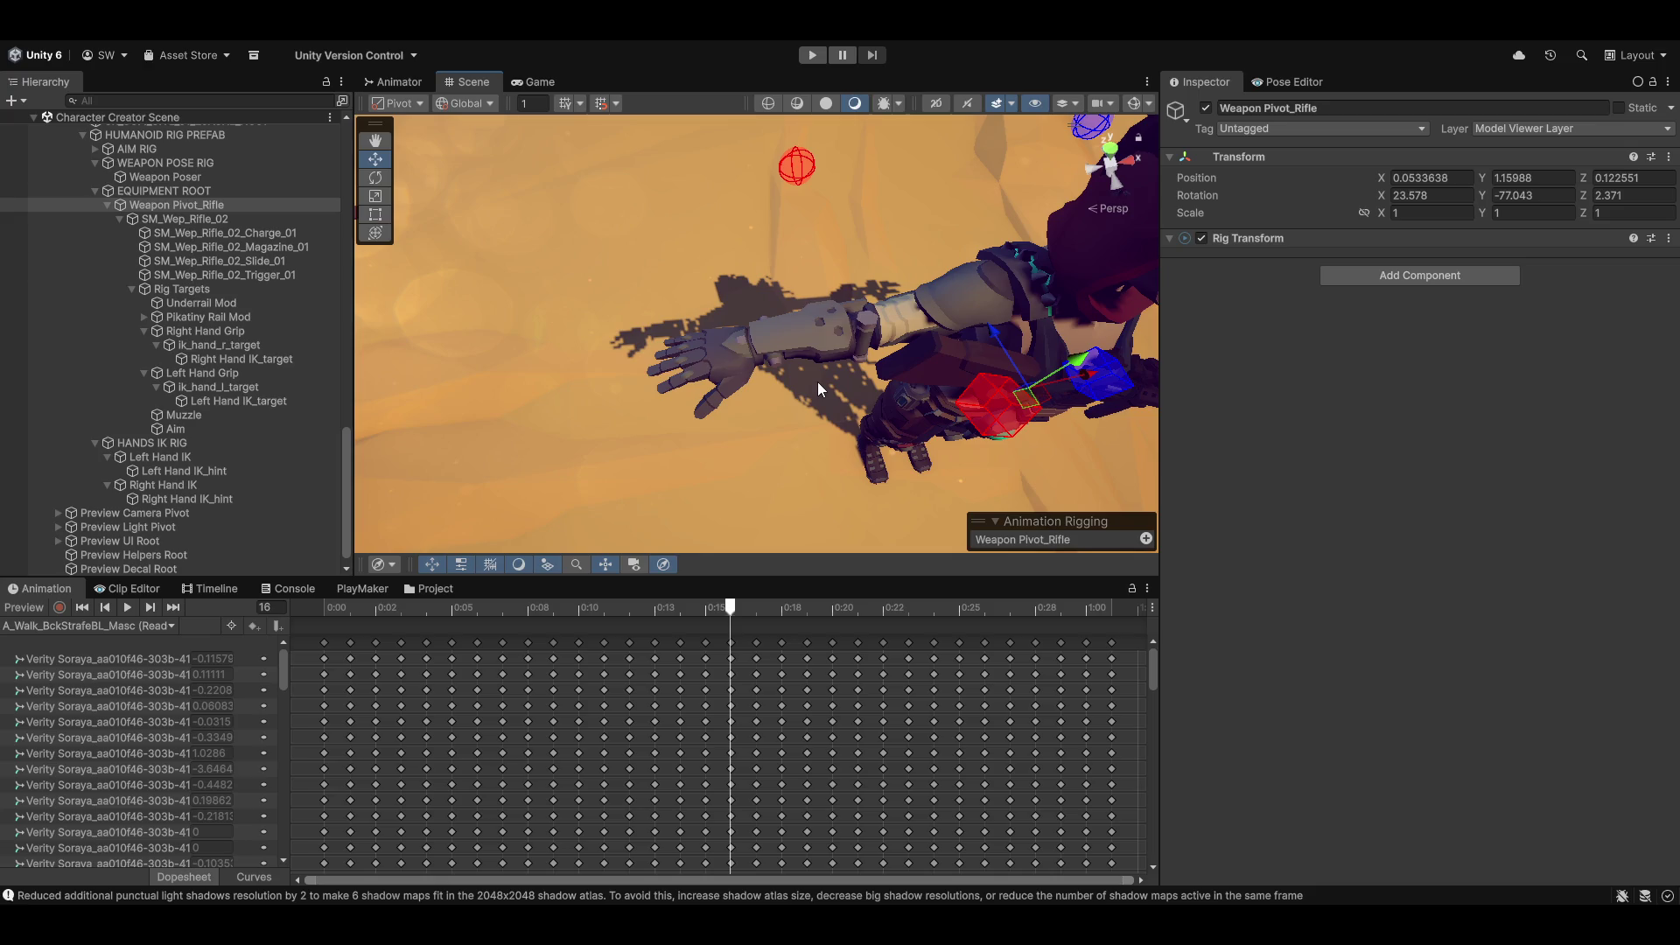
pyautogui.moveTo(688, 439)
pyautogui.mouseDown()
pyautogui.moveTo(800, 353)
pyautogui.moveTo(616, 395)
pyautogui.moveTo(744, 316)
pyautogui.moveTo(909, 366)
pyautogui.moveTo(782, 364)
pyautogui.moveTo(745, 421)
pyautogui.mouseUp()
pyautogui.moveTo(623, 423)
pyautogui.mouseDown()
pyautogui.moveTo(681, 474)
pyautogui.moveTo(754, 364)
pyautogui.mouseUp()
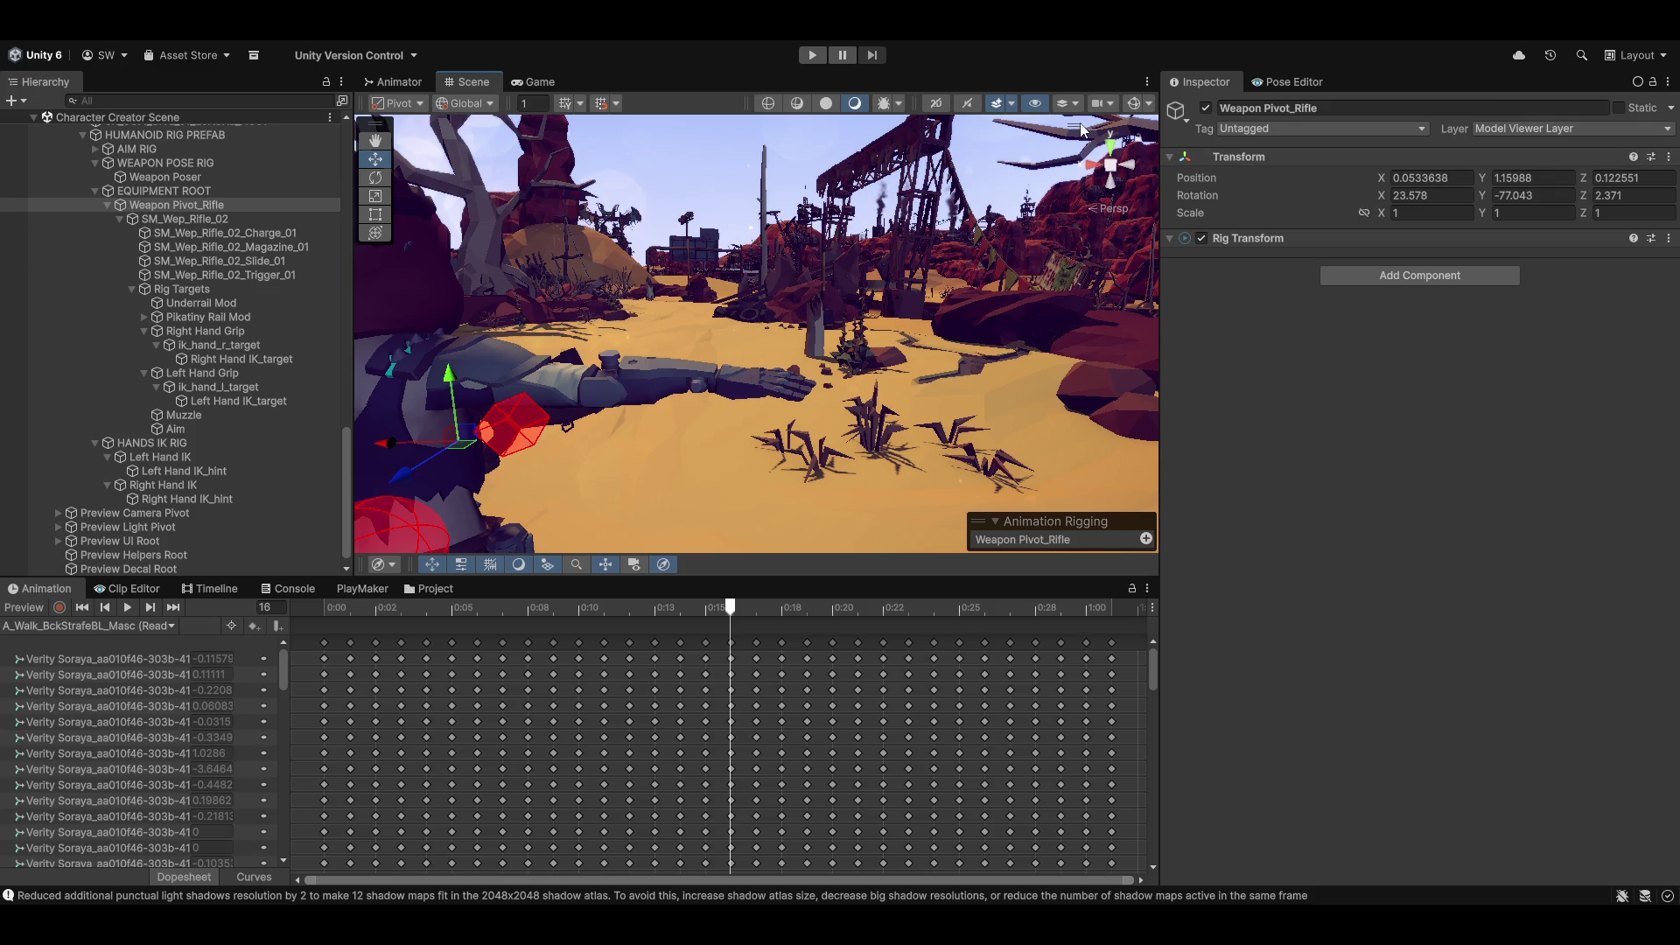
# Step: Fly the Scene view across the desert to a close-up of the character holding the rifle
pyautogui.scroll(-5, 787, 277)
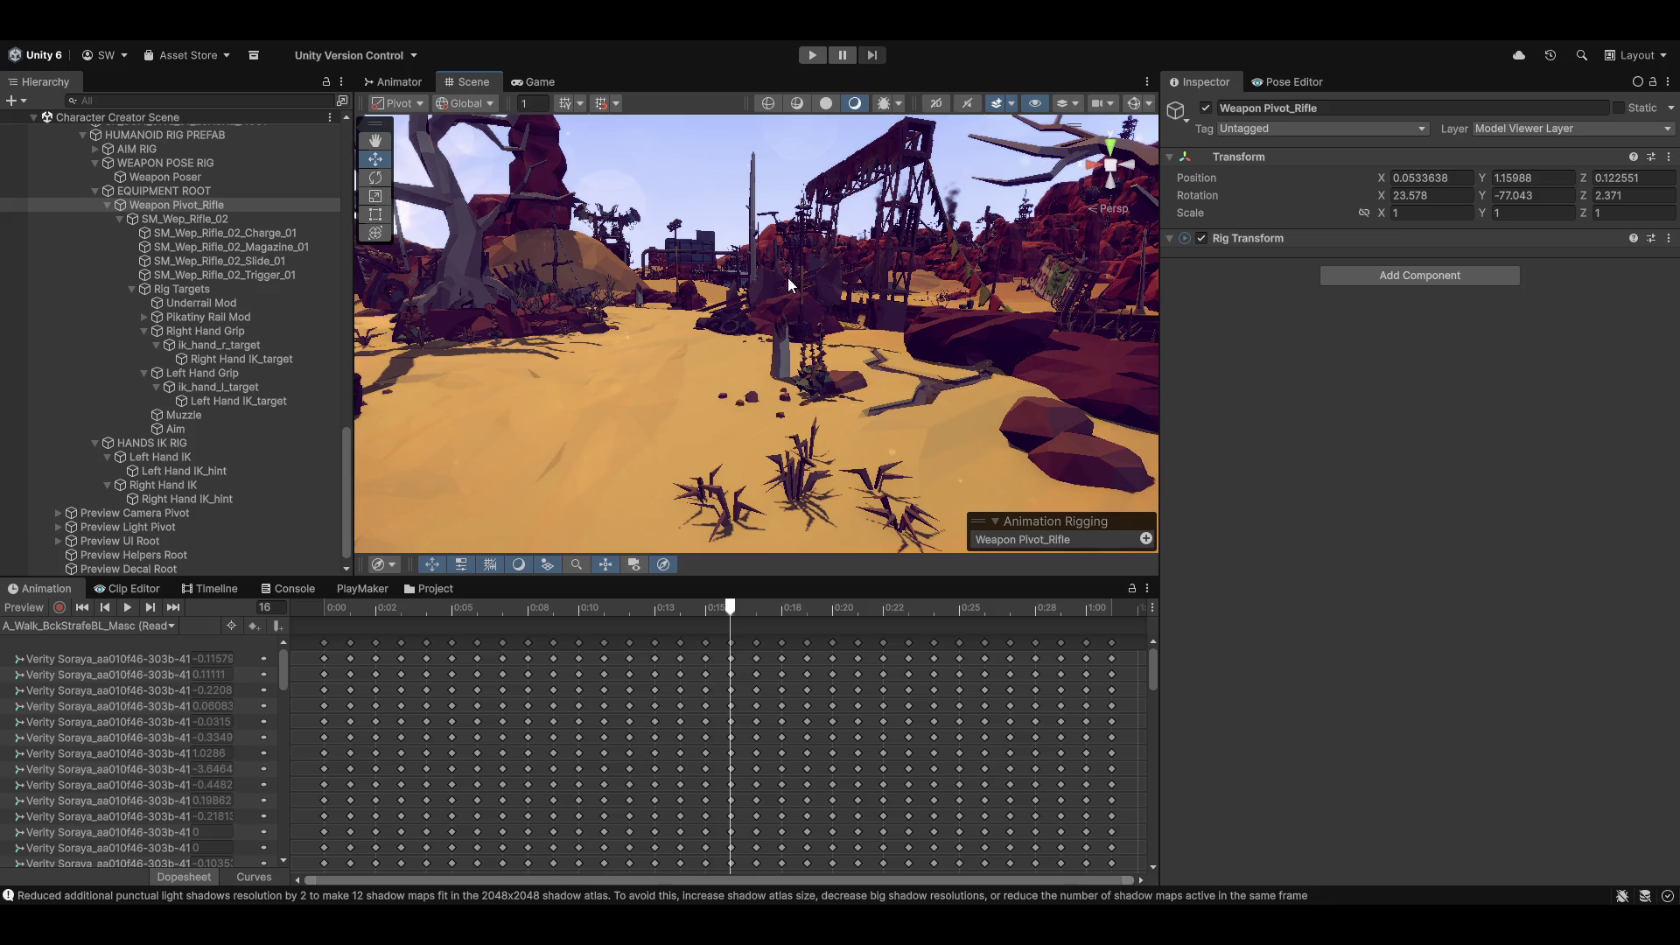
pyautogui.moveTo(821, 328)
pyautogui.mouseDown()
pyautogui.moveTo(754, 490)
pyautogui.moveTo(734, 391)
pyautogui.moveTo(661, 397)
pyautogui.mouseUp()
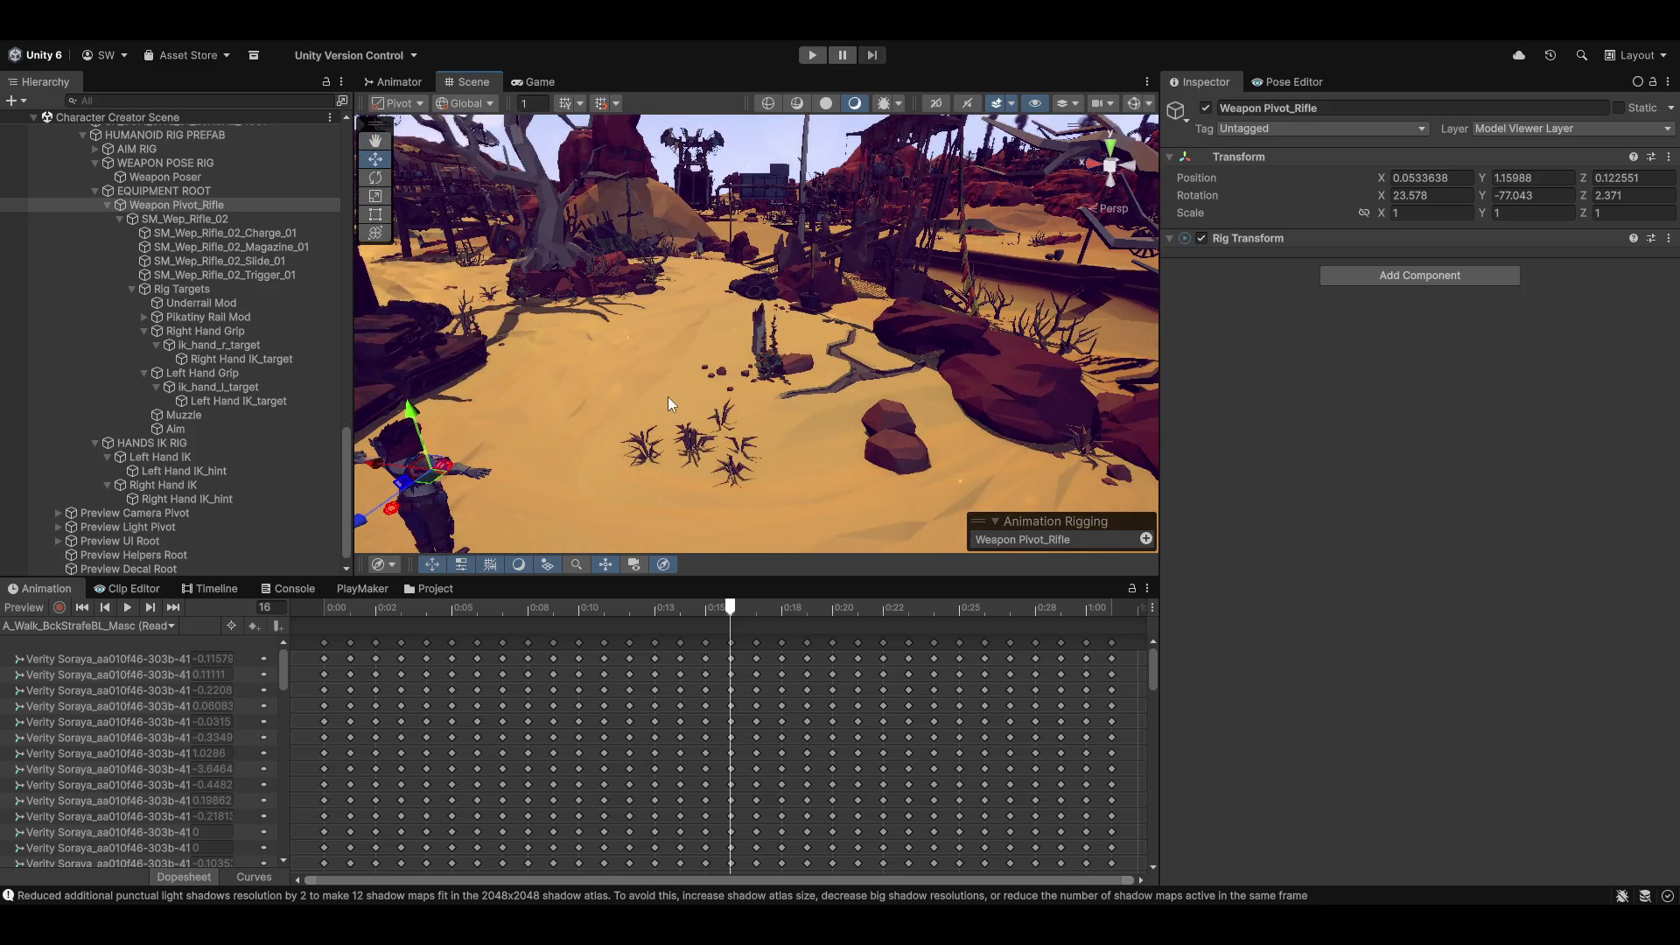
pyautogui.moveTo(805, 409)
pyautogui.mouseDown()
pyautogui.moveTo(581, 435)
pyautogui.moveTo(579, 409)
pyautogui.moveTo(612, 385)
pyautogui.moveTo(600, 459)
pyautogui.moveTo(609, 430)
pyautogui.moveTo(562, 394)
pyautogui.mouseUp()
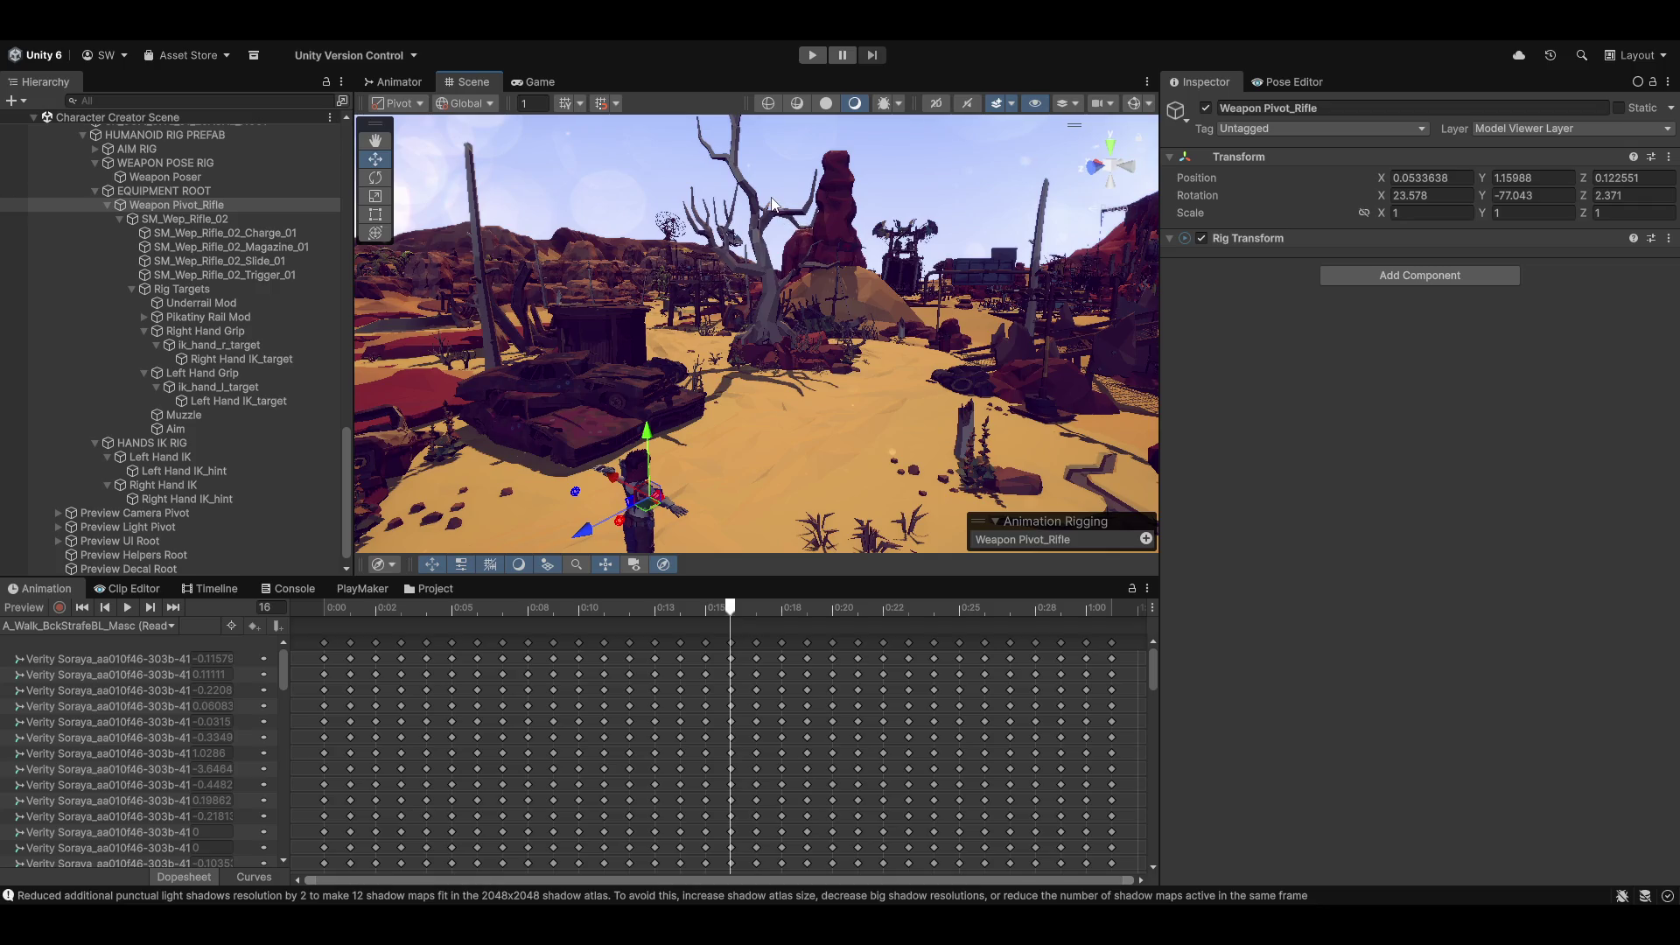
pyautogui.moveTo(772, 204)
pyautogui.mouseDown()
pyautogui.moveTo(612, 366)
pyautogui.moveTo(497, 401)
pyautogui.moveTo(691, 396)
pyautogui.moveTo(633, 320)
pyautogui.moveTo(899, 149)
pyautogui.moveTo(684, 249)
pyautogui.moveTo(701, 270)
pyautogui.mouseUp()
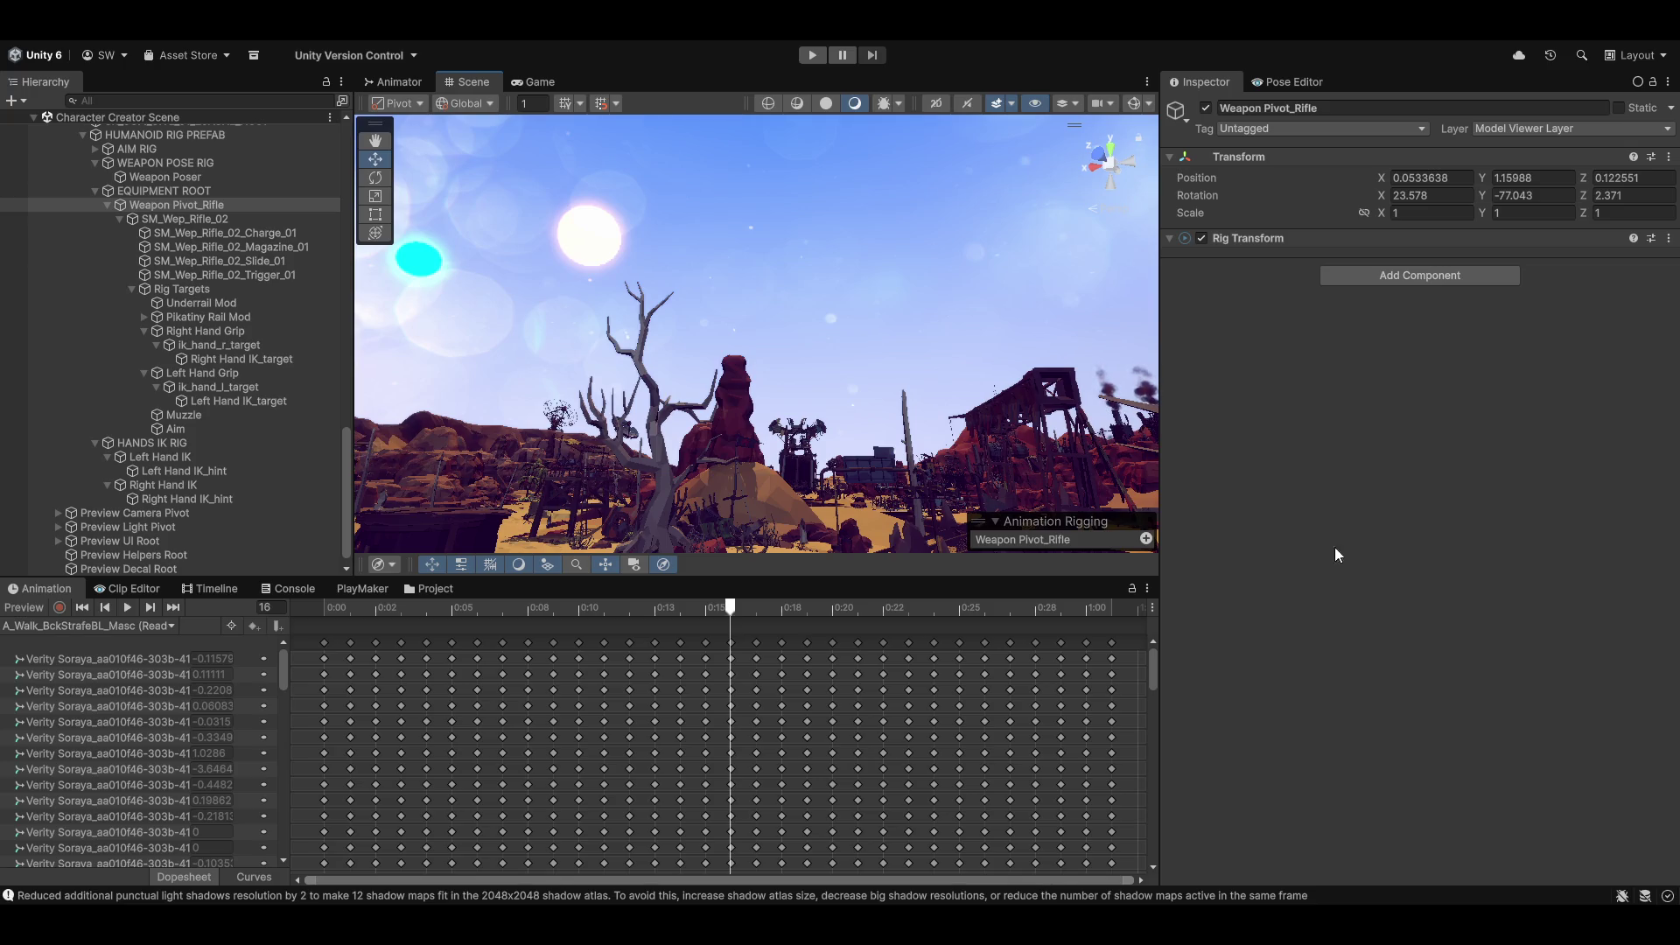
pyautogui.moveTo(490, 262)
pyautogui.mouseDown()
pyautogui.moveTo(490, 333)
pyautogui.moveTo(824, 406)
pyautogui.moveTo(730, 308)
pyautogui.moveTo(941, 328)
pyautogui.moveTo(778, 330)
pyautogui.mouseUp()
pyautogui.moveTo(808, 517); pyautogui.dragTo(914, 402)
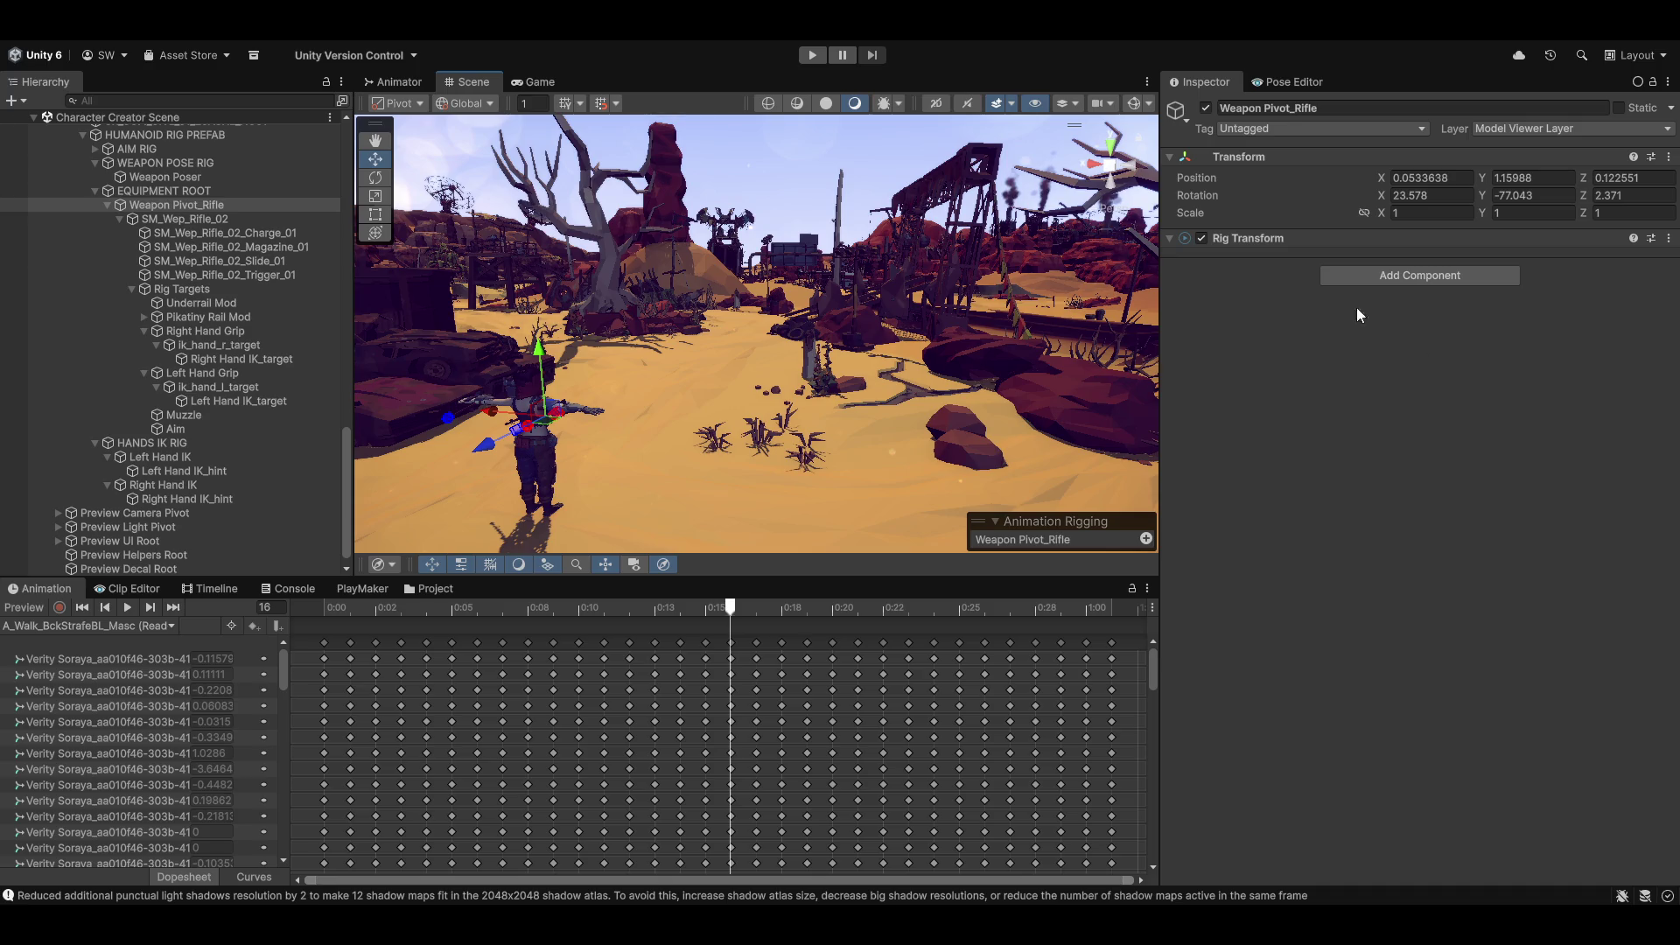
pyautogui.moveTo(611, 520)
pyautogui.mouseDown()
pyautogui.moveTo(891, 348)
pyautogui.moveTo(850, 467)
pyautogui.moveTo(969, 492)
pyautogui.moveTo(930, 313)
pyautogui.moveTo(1005, 312)
pyautogui.moveTo(733, 299)
pyautogui.moveTo(804, 350)
pyautogui.moveTo(875, 319)
pyautogui.moveTo(888, 420)
pyautogui.moveTo(826, 360)
pyautogui.moveTo(612, 262)
pyautogui.mouseUp()
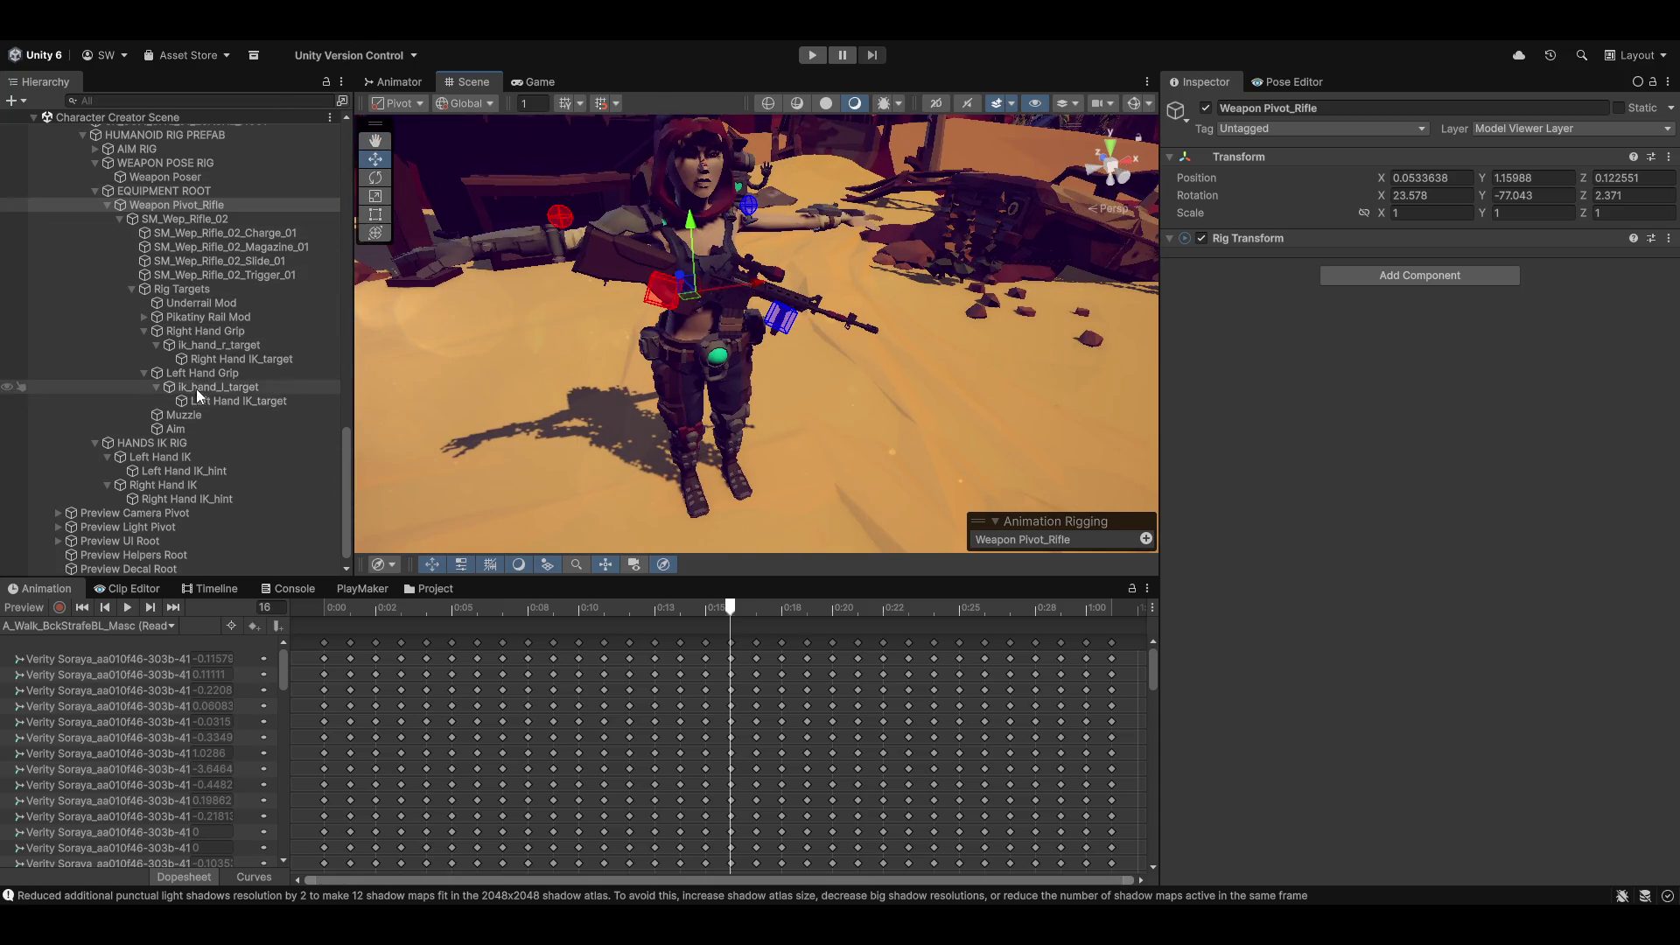
# Step: Select Left Hand IK_target and switch transform handles to Local orientation while orbiting the character
pyautogui.click(240, 401)
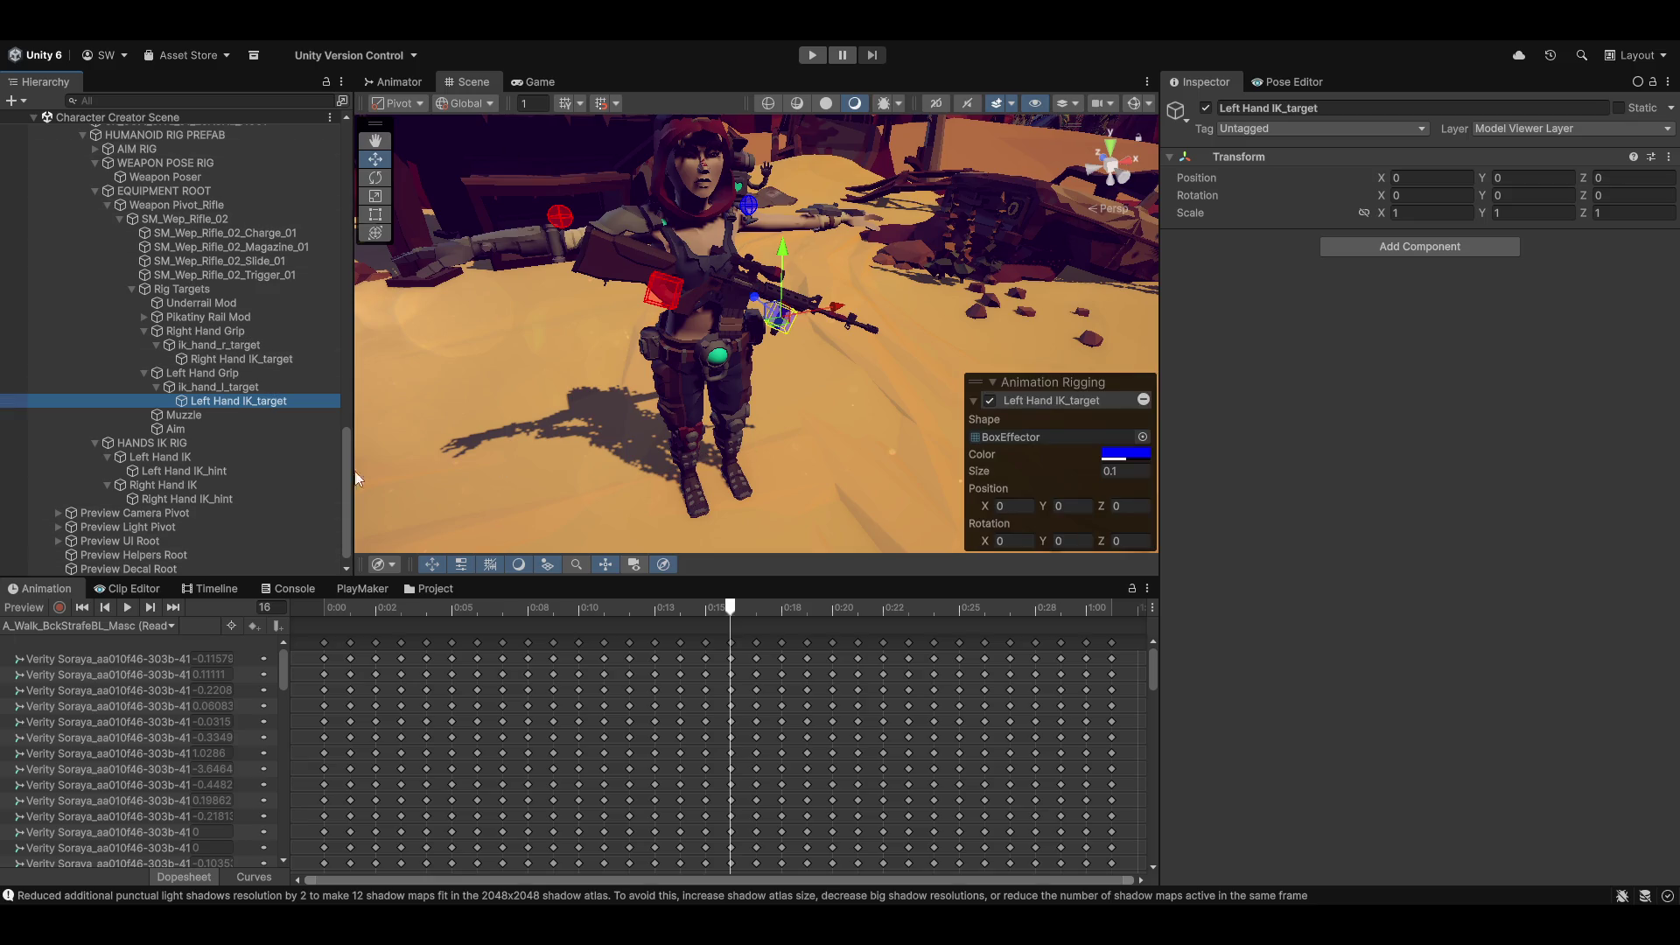
pyautogui.moveTo(814, 368)
pyautogui.mouseDown()
pyautogui.moveTo(705, 396)
pyautogui.moveTo(799, 291)
pyautogui.mouseUp()
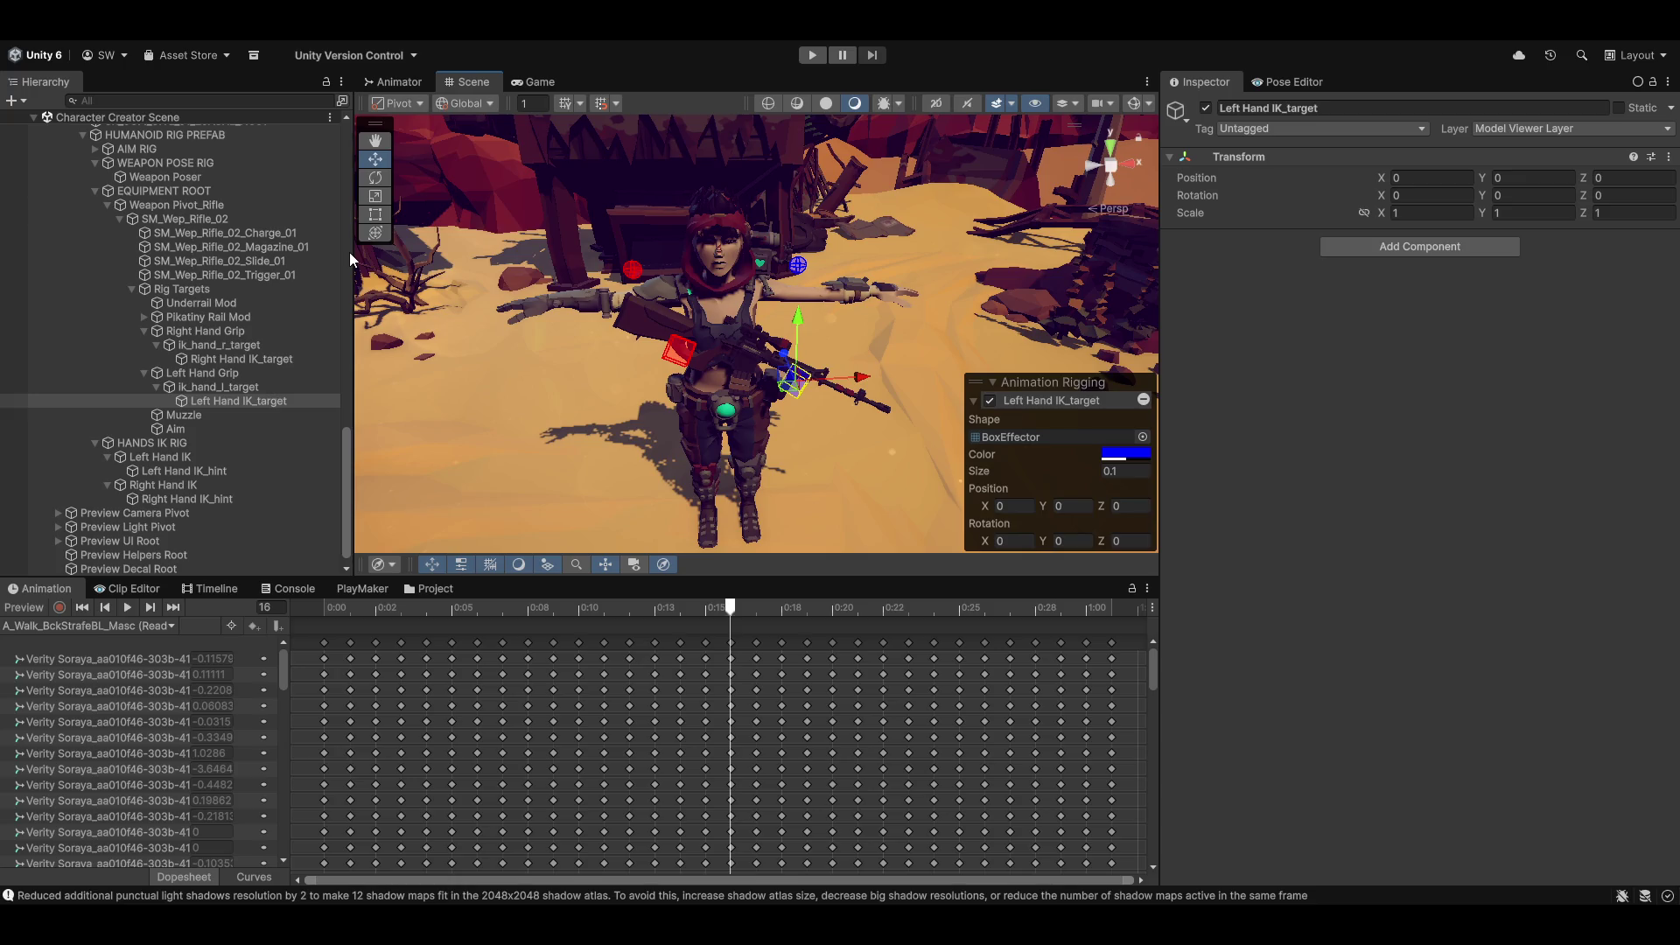
pyautogui.press('x')
pyautogui.moveTo(928, 437)
pyautogui.mouseDown()
pyautogui.moveTo(846, 442)
pyautogui.moveTo(646, 401)
pyautogui.moveTo(651, 346)
pyautogui.moveTo(609, 389)
pyautogui.moveTo(694, 324)
pyautogui.moveTo(691, 308)
pyautogui.moveTo(799, 400)
pyautogui.moveTo(580, 404)
pyautogui.moveTo(564, 355)
pyautogui.moveTo(606, 291)
pyautogui.moveTo(658, 310)
pyautogui.moveTo(546, 239)
pyautogui.moveTo(574, 316)
pyautogui.moveTo(613, 345)
pyautogui.moveTo(724, 346)
pyautogui.mouseUp()
pyautogui.scroll(5, 724, 347)
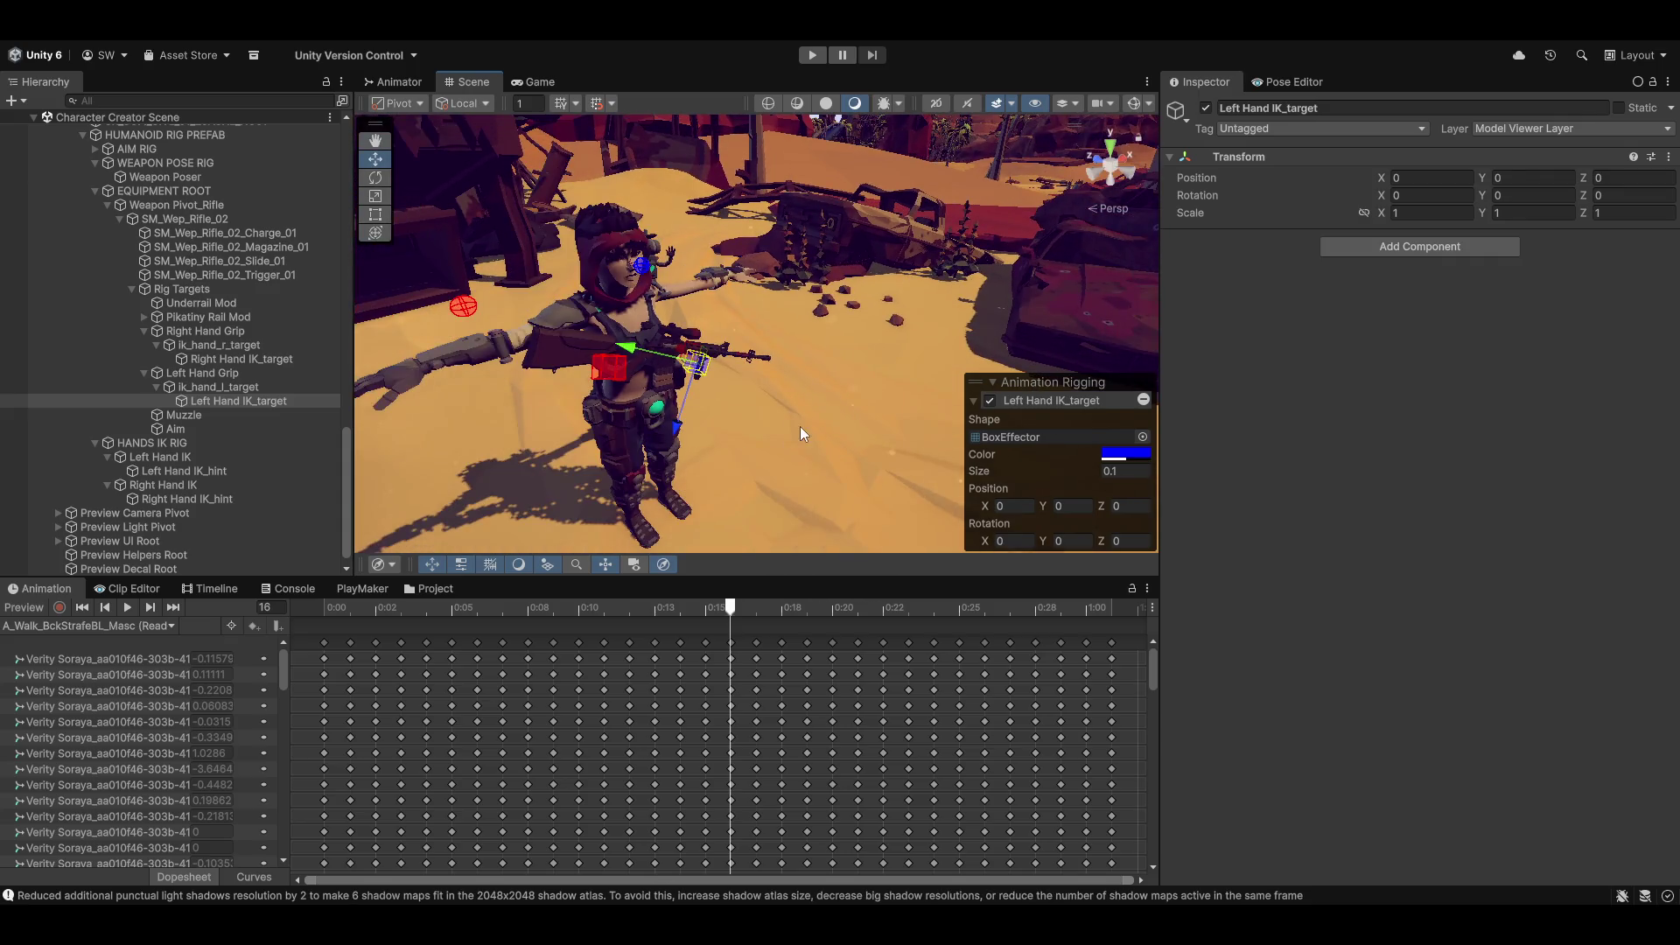
# Step: Orbit the character, then fly the Scene camera over to the nearby crane cockpit
pyautogui.moveTo(784, 402)
pyautogui.mouseDown()
pyautogui.moveTo(769, 453)
pyautogui.moveTo(733, 430)
pyautogui.moveTo(778, 376)
pyautogui.mouseUp()
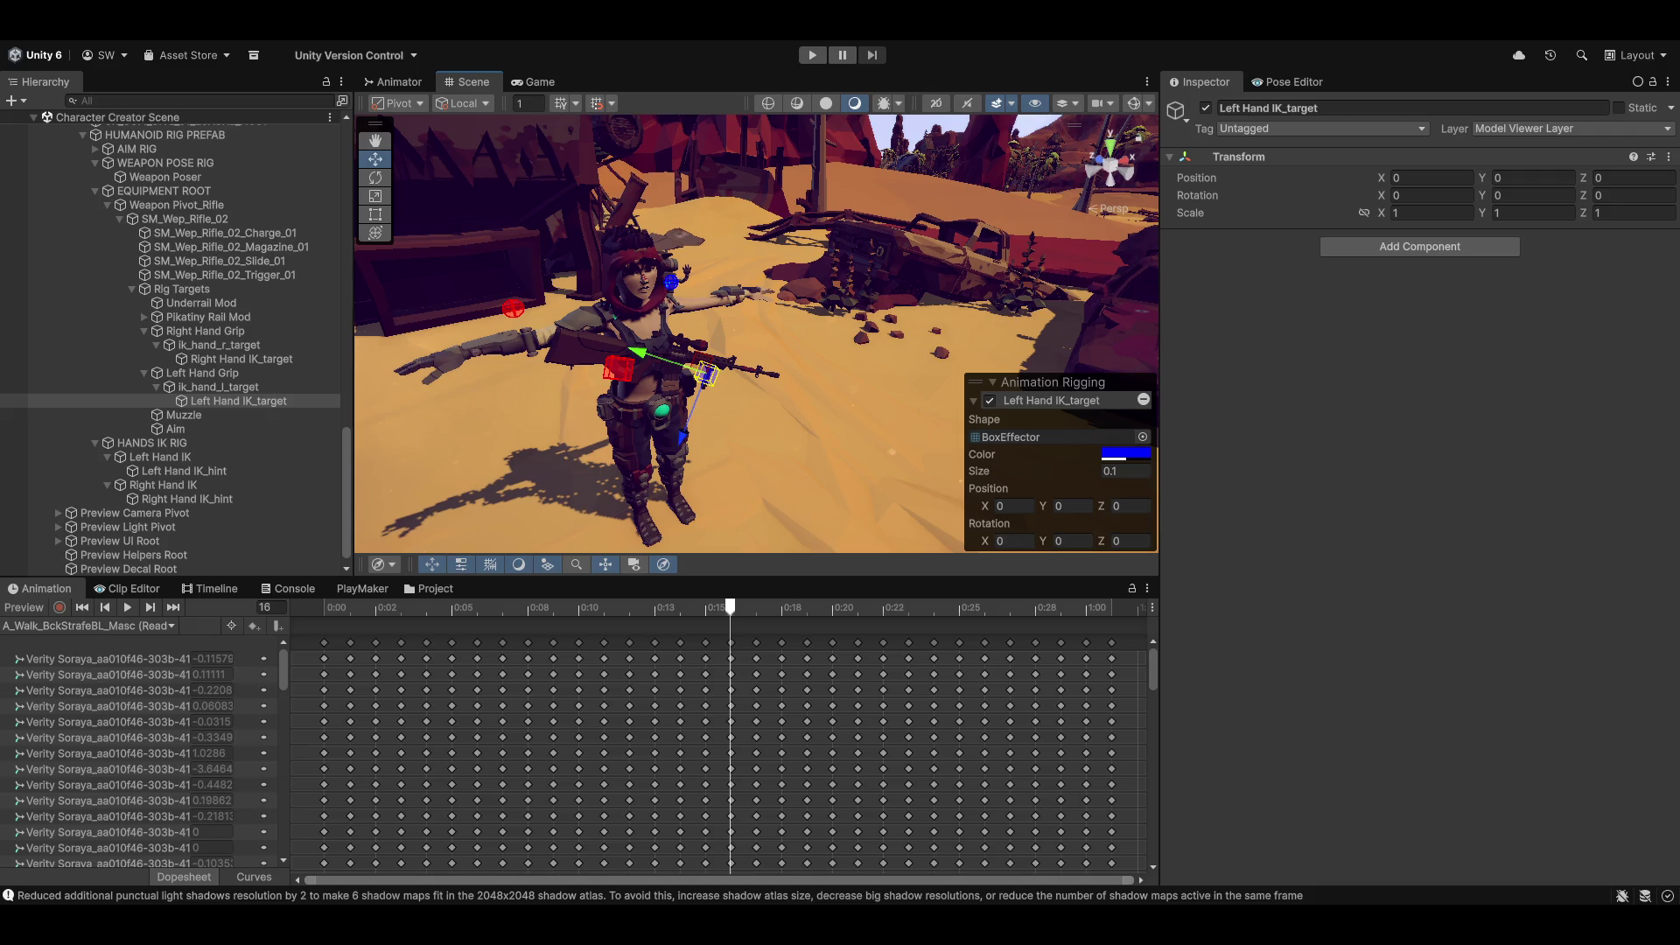
pyautogui.moveTo(673, 274)
pyautogui.mouseDown()
pyautogui.moveTo(1146, 255)
pyautogui.moveTo(823, 246)
pyautogui.moveTo(809, 254)
pyautogui.moveTo(858, 266)
pyautogui.moveTo(794, 394)
pyautogui.moveTo(884, 497)
pyautogui.moveTo(1260, 587)
pyautogui.moveTo(1340, 546)
pyautogui.moveTo(878, 413)
pyautogui.moveTo(753, 147)
pyautogui.moveTo(927, 205)
pyautogui.moveTo(733, 301)
pyautogui.moveTo(565, 333)
pyautogui.moveTo(557, 363)
pyautogui.moveTo(694, 303)
pyautogui.moveTo(858, 394)
pyautogui.moveTo(710, 389)
pyautogui.moveTo(799, 491)
pyautogui.moveTo(760, 447)
pyautogui.moveTo(803, 427)
pyautogui.moveTo(681, 298)
pyautogui.moveTo(787, 339)
pyautogui.moveTo(697, 463)
pyautogui.moveTo(695, 374)
pyautogui.mouseUp()
pyautogui.scroll(-3, 858, 266)
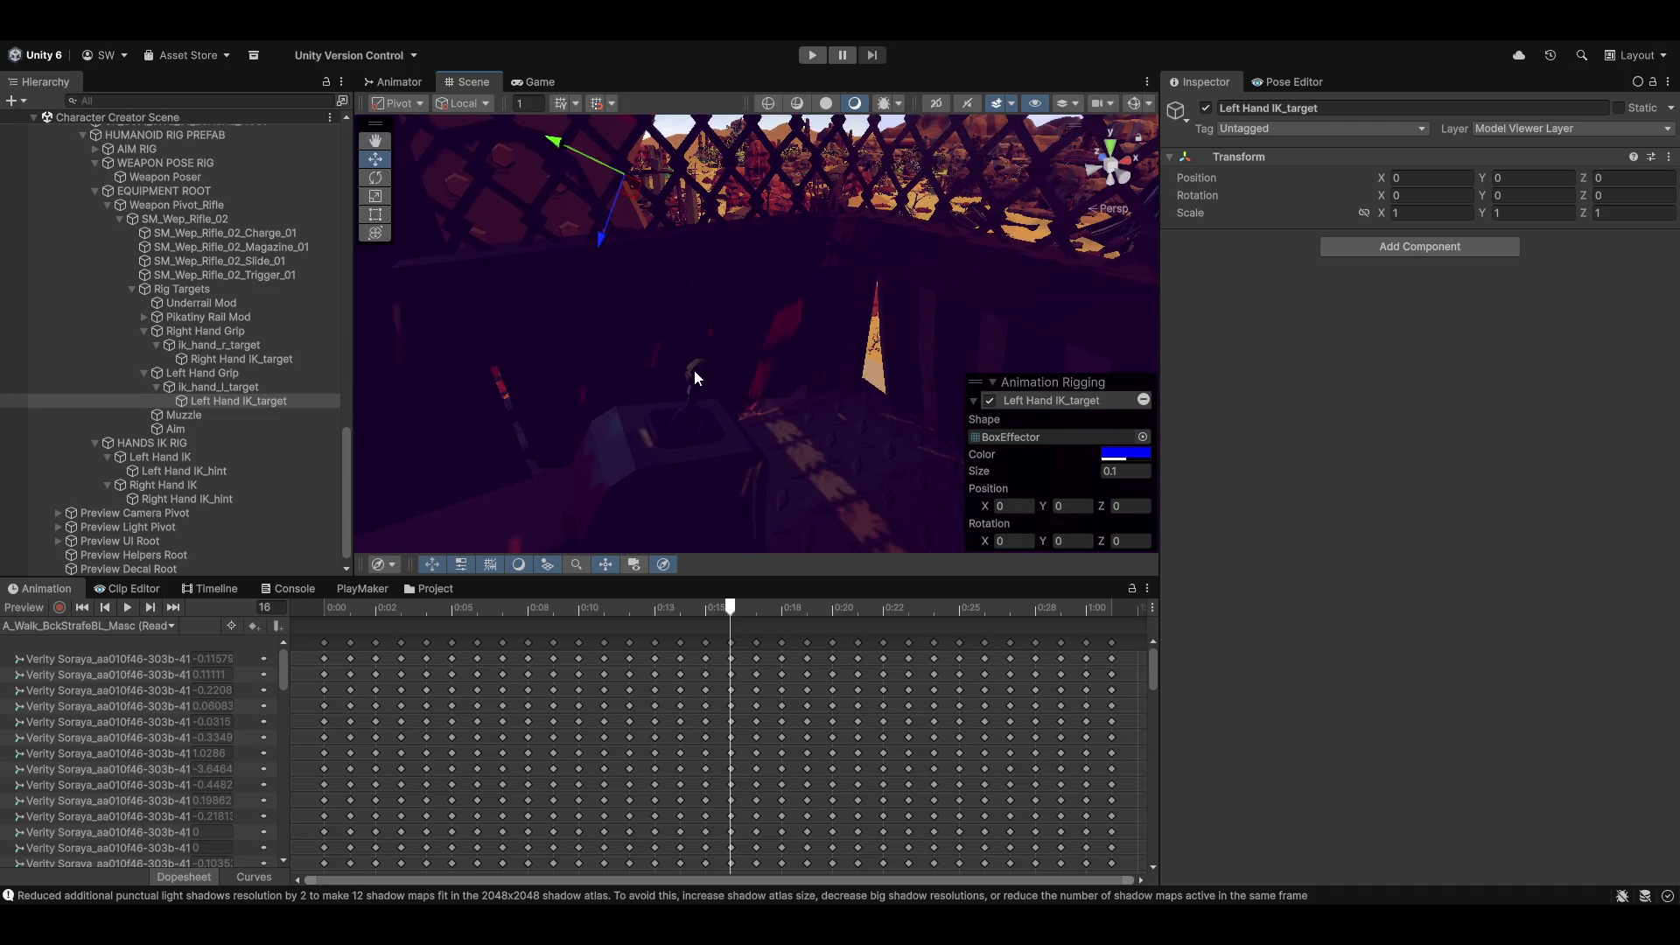
# Step: Switch to the Move tool and select the SM_Prop_Crane_Cockpit_02 prop
pyautogui.press('w')
pyautogui.click(691, 378)
pyautogui.click(697, 373)
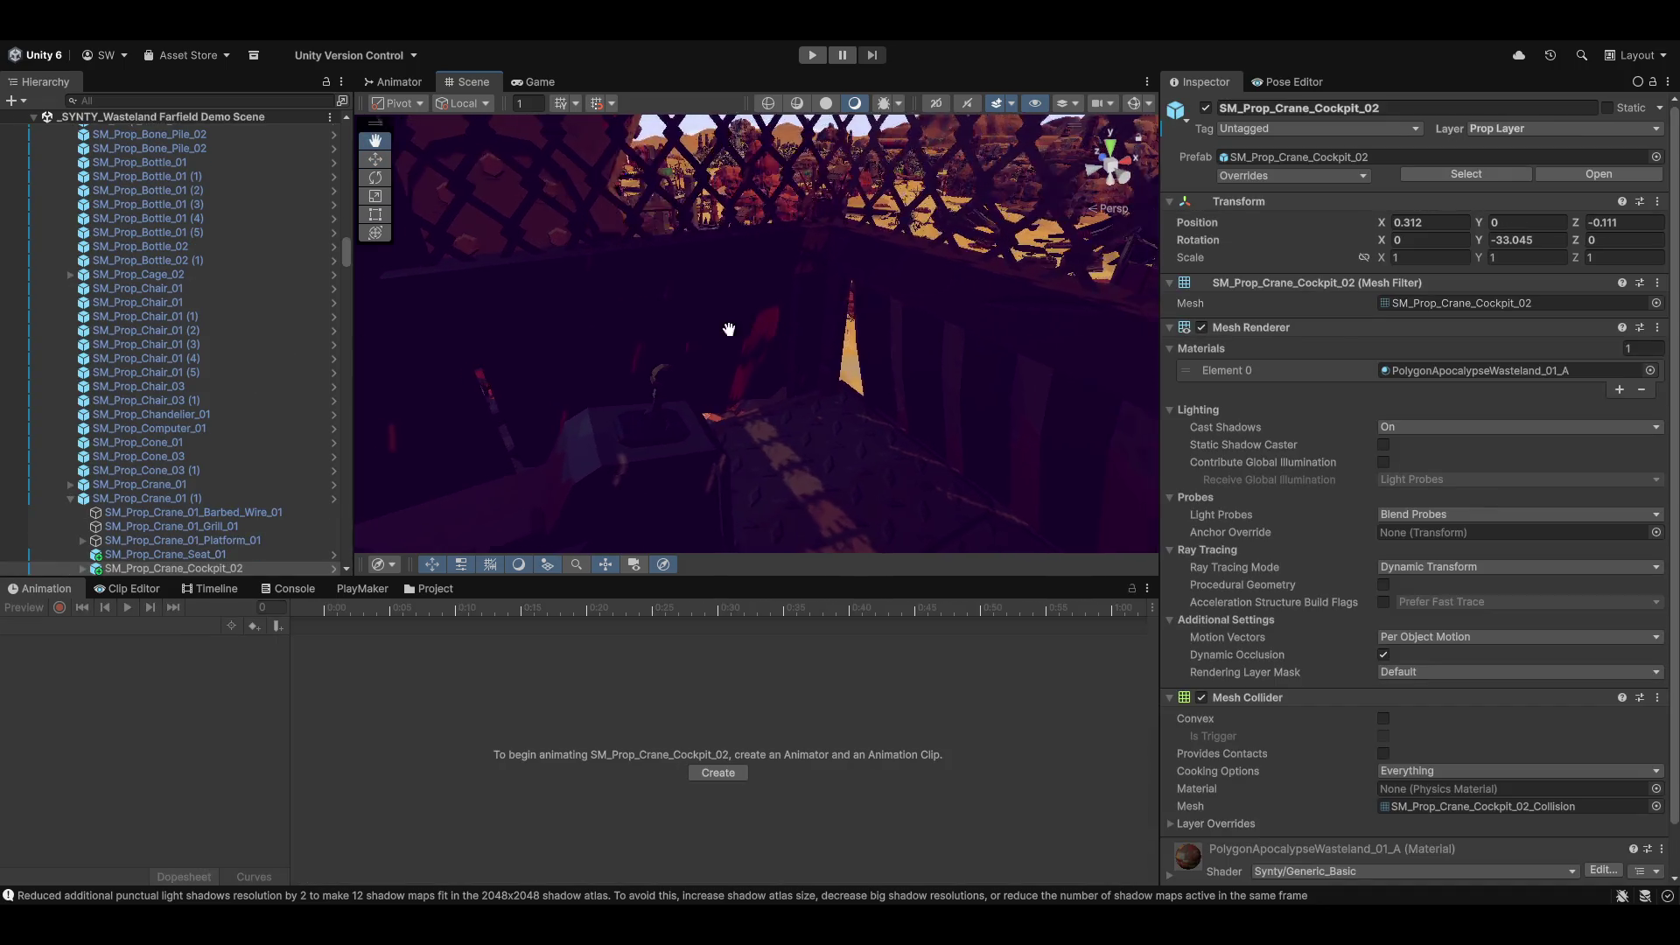
pyautogui.scroll(-5, 739, 330)
# Step: Orbit the Scene view over the desert, cockpit, smokestacks and surrounding town
pyautogui.moveTo(616, 391)
pyautogui.mouseDown()
pyautogui.moveTo(745, 335)
pyautogui.moveTo(682, 358)
pyautogui.moveTo(214, 330)
pyautogui.moveTo(1583, 300)
pyautogui.mouseUp()
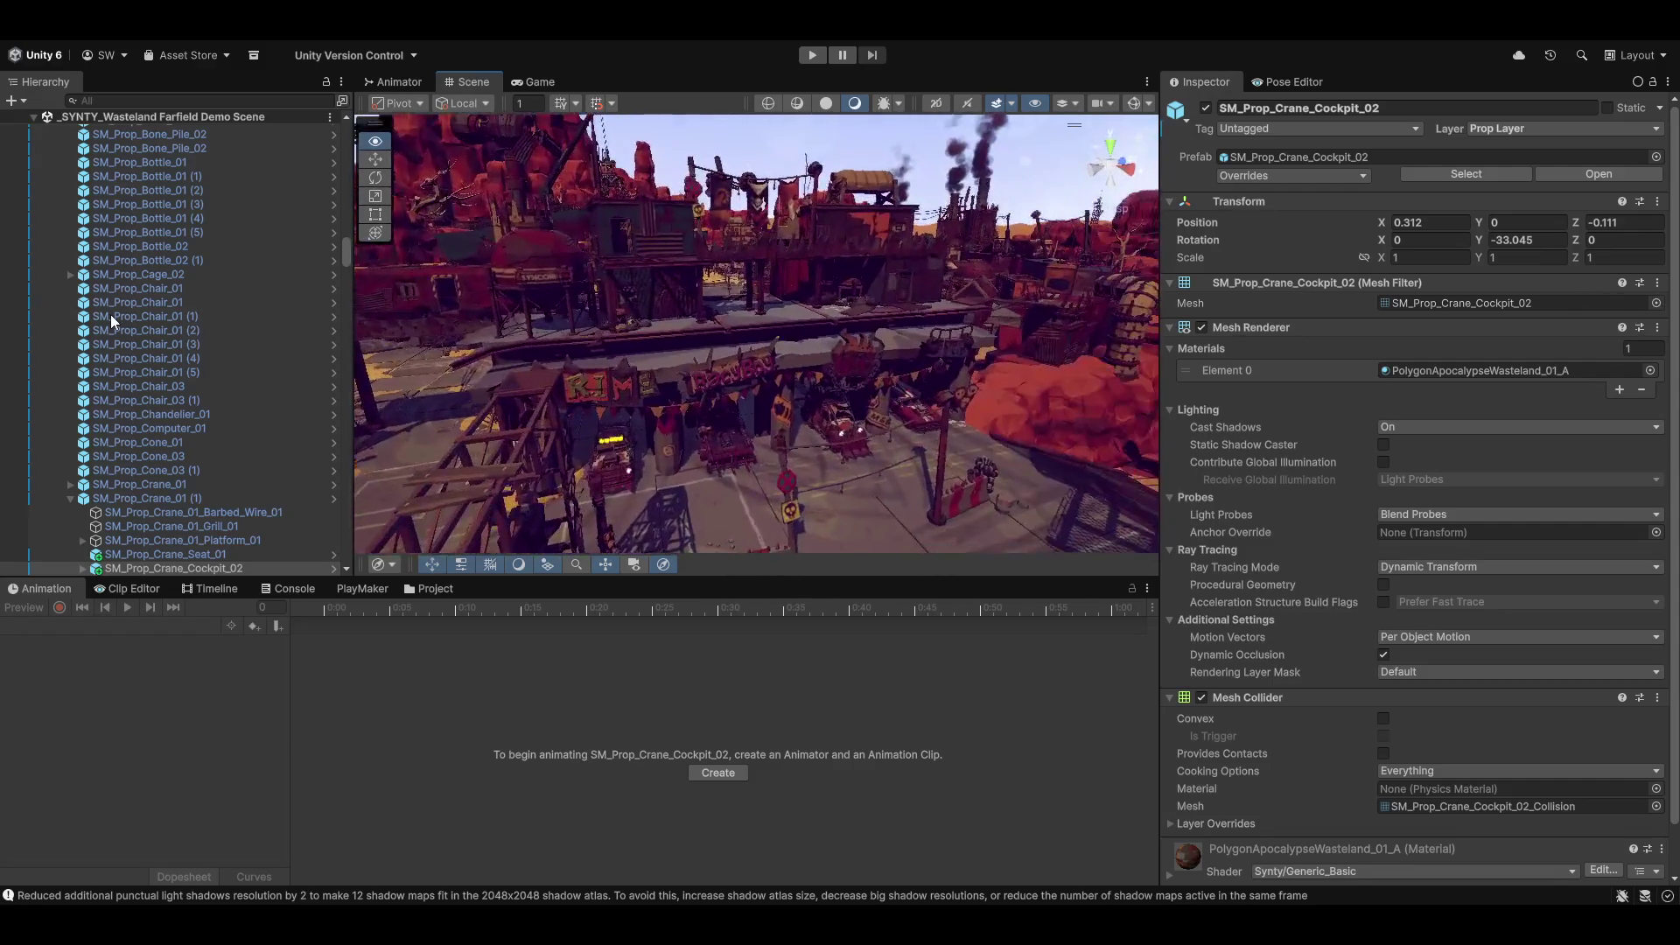
pyautogui.scroll(-3, 114, 313)
pyautogui.scroll(-5, 202, 254)
pyautogui.moveTo(419, 289)
pyautogui.mouseDown()
pyautogui.moveTo(558, 323)
pyautogui.moveTo(957, 329)
pyautogui.moveTo(155, 280)
pyautogui.moveTo(127, 224)
pyautogui.moveTo(166, 194)
pyautogui.moveTo(122, 207)
pyautogui.moveTo(134, 145)
pyautogui.moveTo(114, 202)
pyautogui.moveTo(121, 176)
pyautogui.moveTo(317, 159)
pyautogui.moveTo(216, 137)
pyautogui.moveTo(49, 145)
pyautogui.moveTo(93, 208)
pyautogui.moveTo(470, 211)
pyautogui.mouseUp()
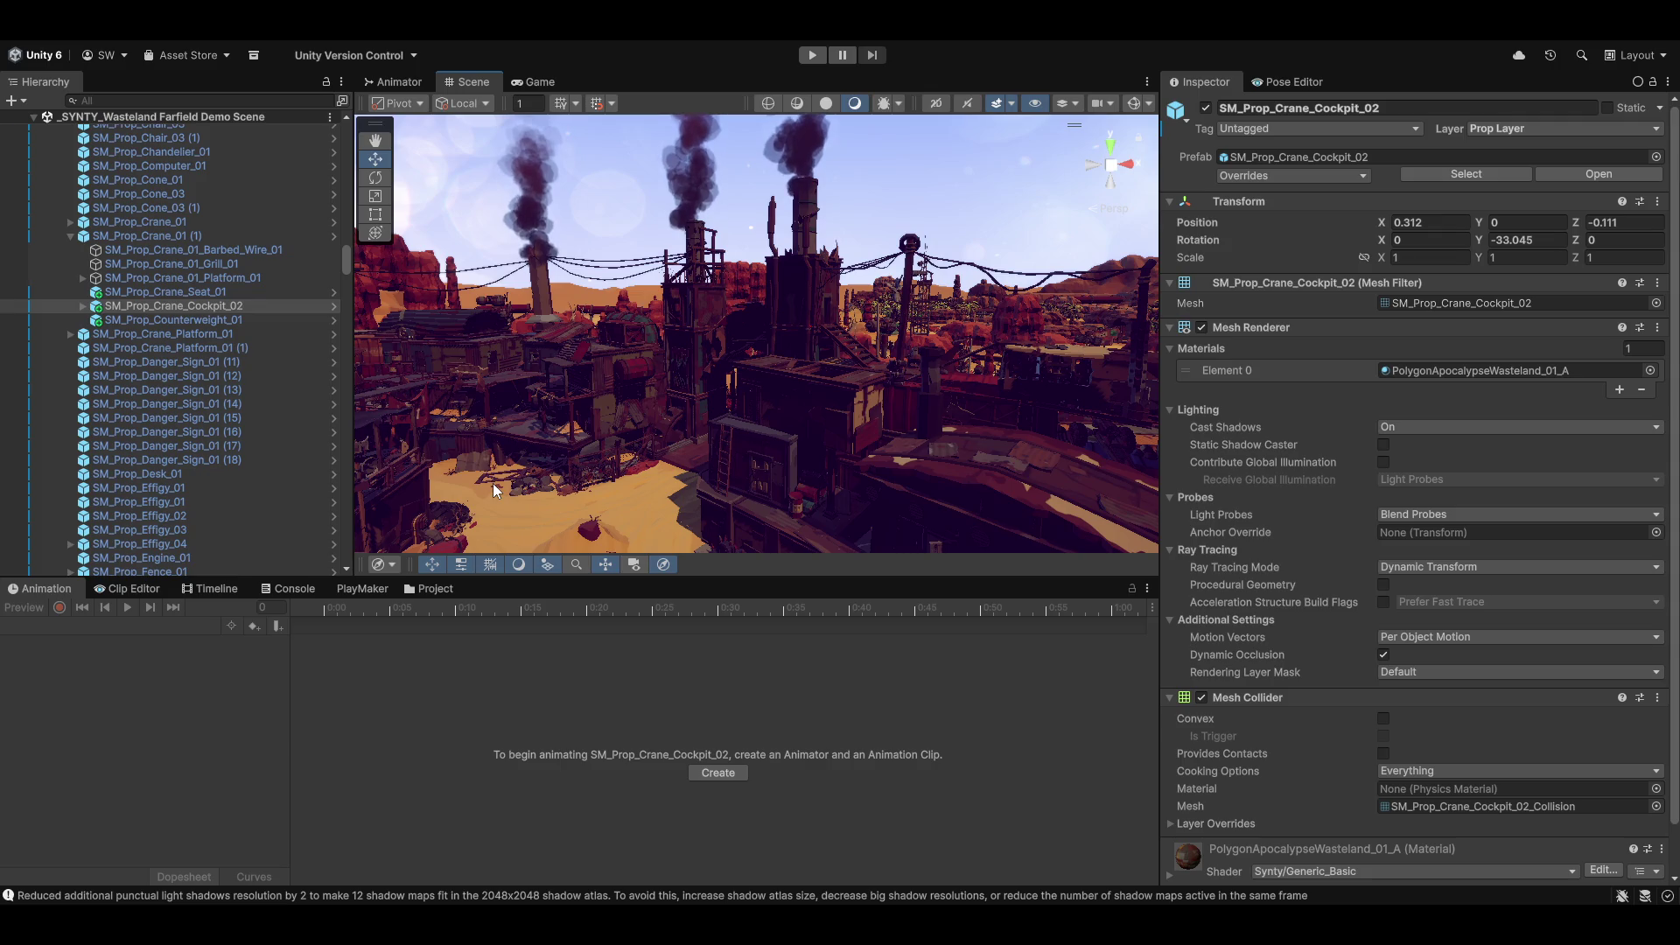
pyautogui.moveTo(991, 348)
pyautogui.mouseDown()
pyautogui.moveTo(888, 347)
pyautogui.moveTo(923, 351)
pyautogui.moveTo(1065, 268)
pyautogui.moveTo(1189, 229)
pyautogui.mouseUp()
pyautogui.moveTo(1457, 206)
pyautogui.mouseDown()
pyautogui.moveTo(254, 212)
pyautogui.moveTo(1293, 193)
pyautogui.moveTo(935, 300)
pyautogui.moveTo(690, 320)
pyautogui.moveTo(709, 340)
pyautogui.moveTo(691, 348)
pyautogui.moveTo(875, 336)
pyautogui.moveTo(433, 346)
pyautogui.moveTo(978, 339)
pyautogui.moveTo(1237, 299)
pyautogui.moveTo(1277, 224)
pyautogui.moveTo(1195, 254)
pyautogui.moveTo(451, 248)
pyautogui.moveTo(402, 233)
pyautogui.moveTo(731, 543)
pyautogui.moveTo(1136, 548)
pyautogui.mouseUp()
# Step: Frame the crane cockpit, then fly past the towers and red rocks back to the character
pyautogui.press('f')
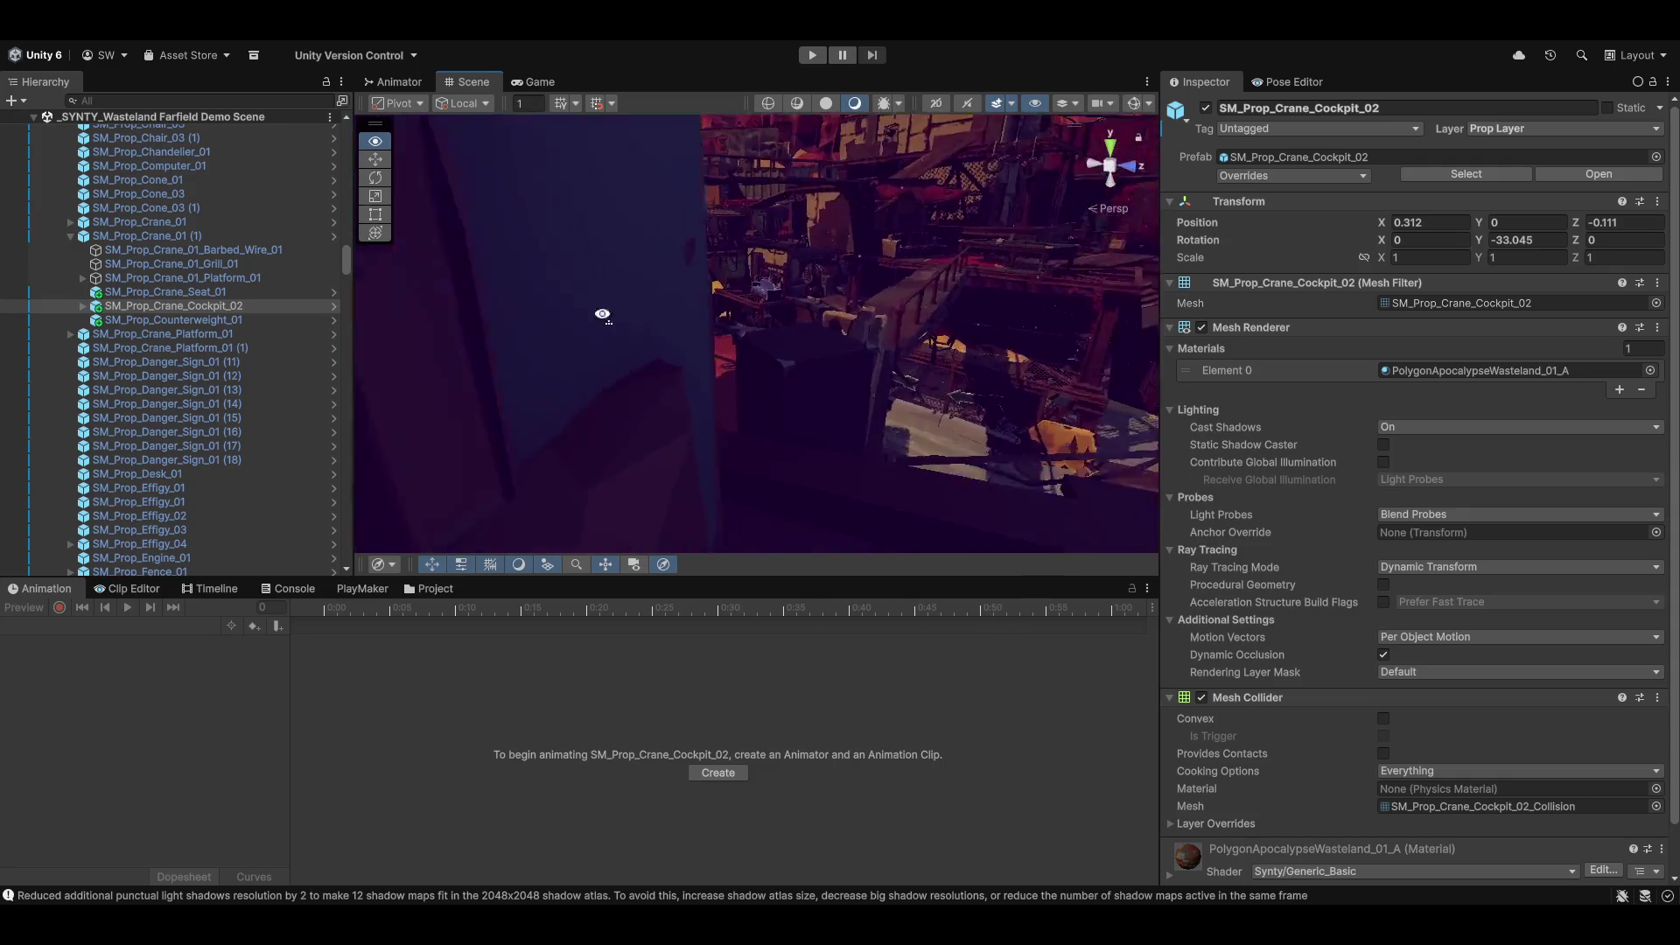
pyautogui.moveTo(134, 285)
pyautogui.mouseDown()
pyautogui.moveTo(307, 233)
pyautogui.moveTo(542, 331)
pyautogui.moveTo(801, 302)
pyautogui.moveTo(838, 317)
pyautogui.moveTo(1210, 166)
pyautogui.moveTo(1363, 183)
pyautogui.moveTo(105, 157)
pyautogui.moveTo(313, 144)
pyautogui.moveTo(134, 110)
pyautogui.moveTo(129, 148)
pyautogui.moveTo(98, 147)
pyautogui.moveTo(1645, 166)
pyautogui.moveTo(1415, 186)
pyautogui.moveTo(1363, 133)
pyautogui.moveTo(1287, 159)
pyautogui.moveTo(1384, 139)
pyautogui.moveTo(1475, 159)
pyautogui.moveTo(1610, 78)
pyautogui.moveTo(1675, 87)
pyautogui.moveTo(46, 144)
pyautogui.moveTo(234, 194)
pyautogui.moveTo(181, 218)
pyautogui.moveTo(1287, 280)
pyautogui.moveTo(1253, 158)
pyautogui.moveTo(796, 144)
pyautogui.moveTo(818, 281)
pyautogui.moveTo(1192, 244)
pyautogui.moveTo(1205, 188)
pyautogui.moveTo(1143, 172)
pyautogui.moveTo(1146, 255)
pyautogui.moveTo(1231, 350)
pyautogui.moveTo(825, 350)
pyautogui.moveTo(953, 319)
pyautogui.moveTo(818, 399)
pyautogui.moveTo(581, 492)
pyautogui.moveTo(571, 575)
pyautogui.mouseUp()
pyautogui.scroll(-1, 809, 219)
pyautogui.scroll(2, 813, 253)
pyautogui.scroll(-2, 818, 281)
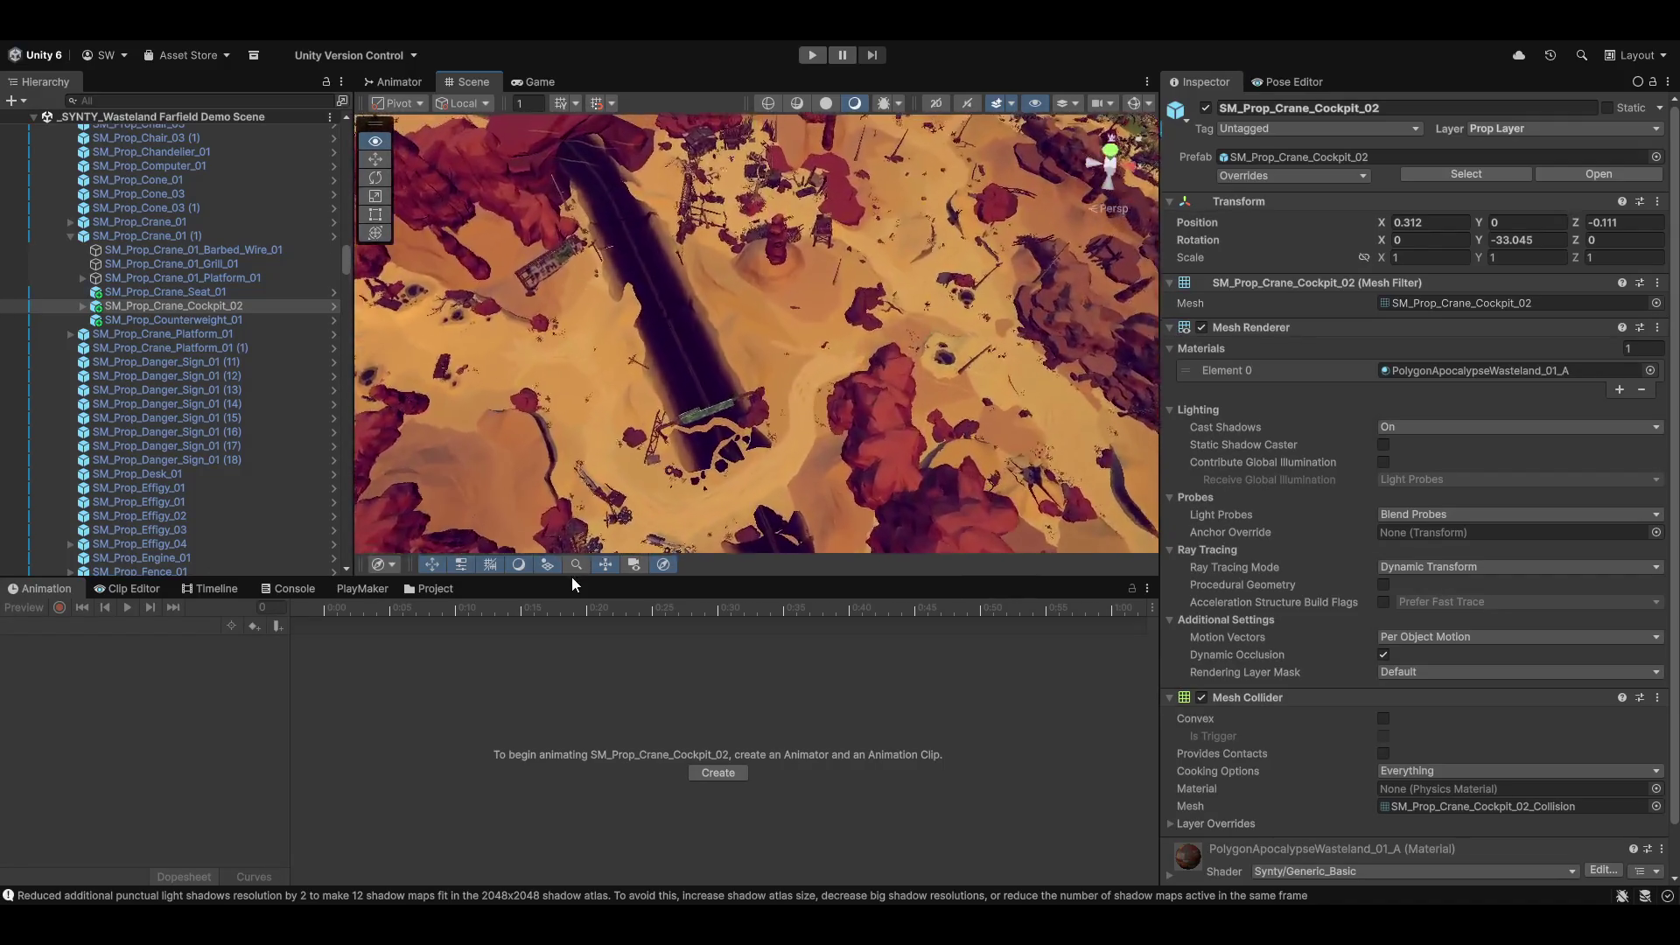
pyautogui.moveTo(555, 646)
pyautogui.mouseDown()
pyautogui.moveTo(517, 317)
pyautogui.moveTo(675, 346)
pyautogui.mouseUp()
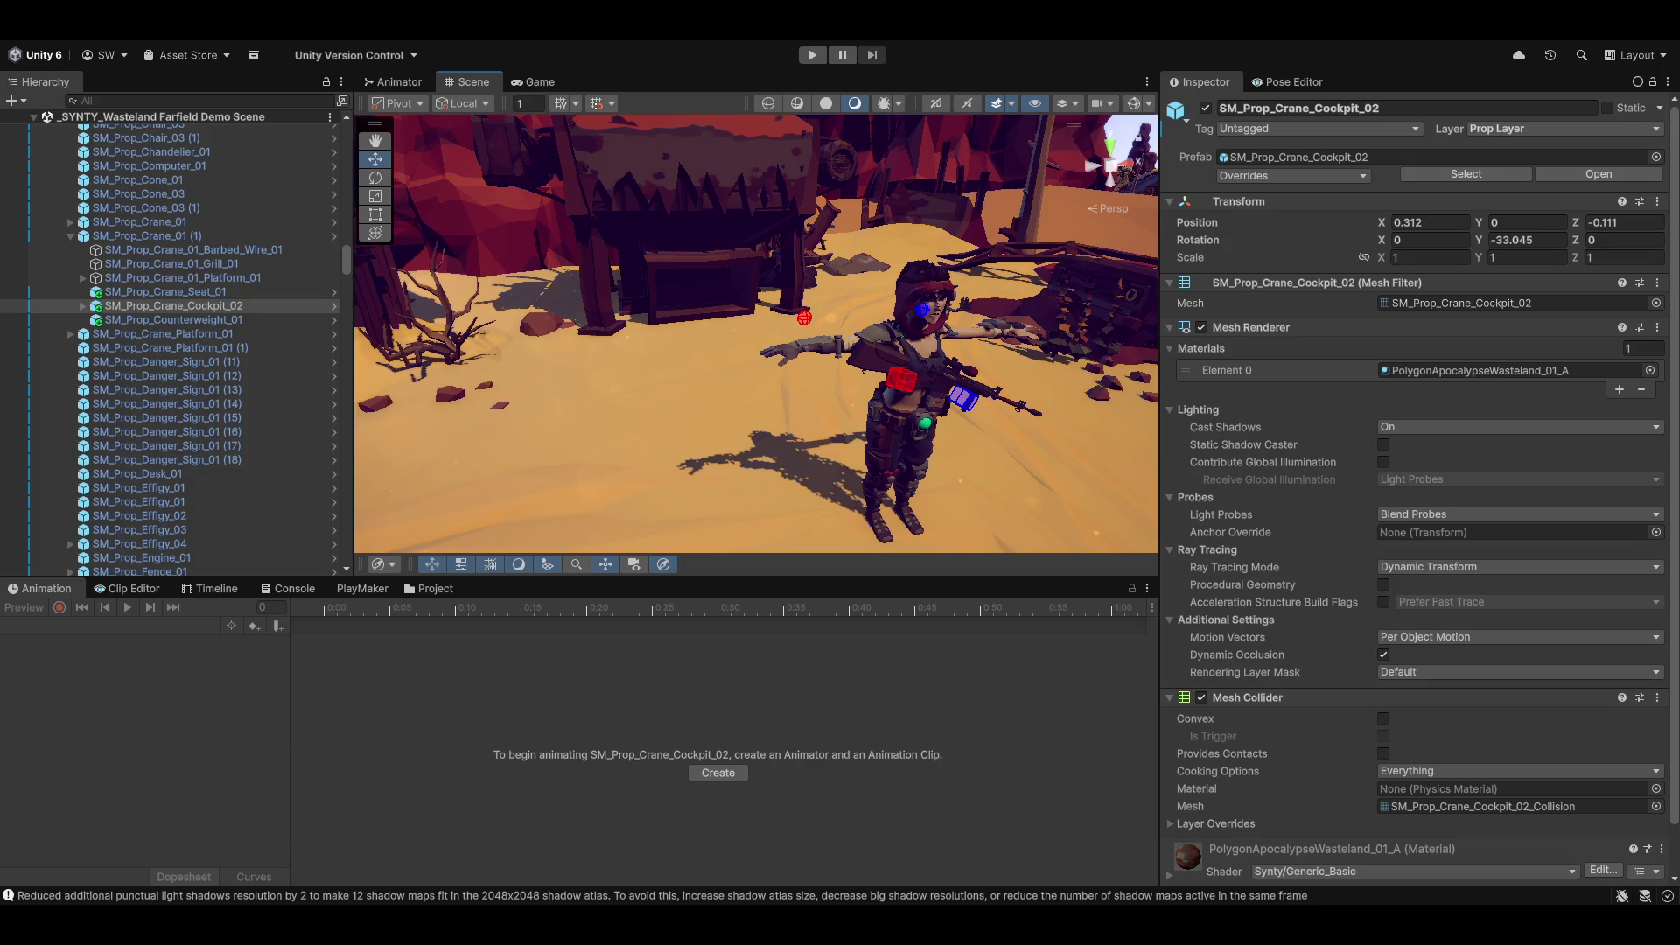
# Step: Collapse the Props and Utetopia_Assets groups in the Hierarchy to reveal the character's rig entries
pyautogui.scroll(20, 139, 285)
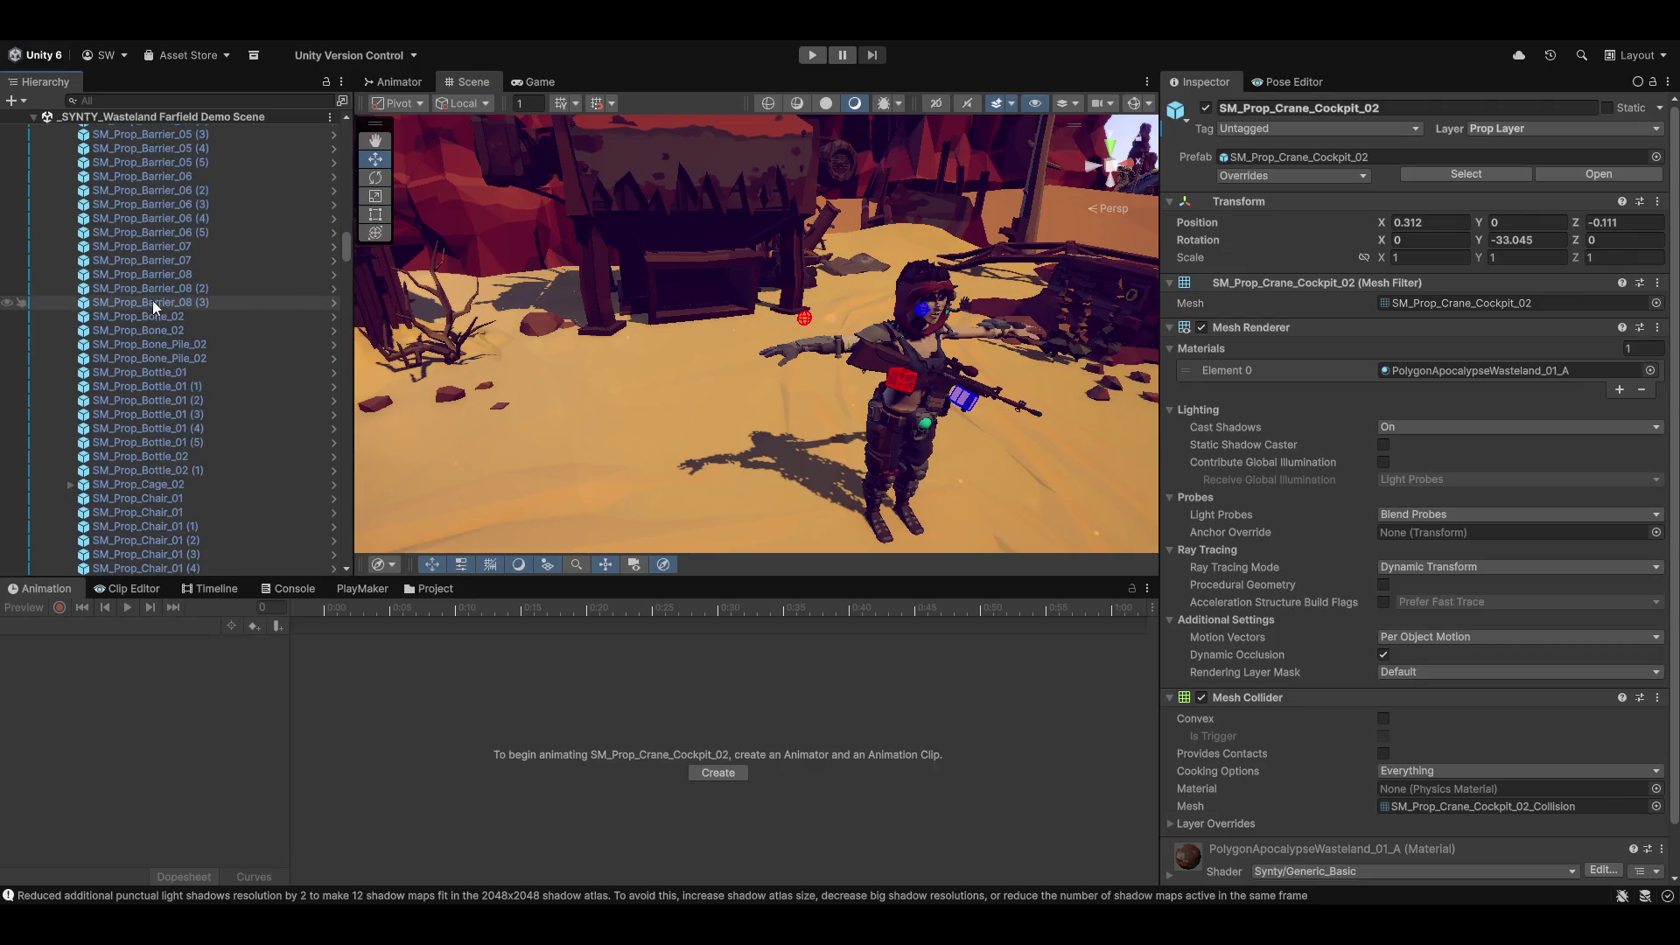
pyautogui.scroll(20, 140, 298)
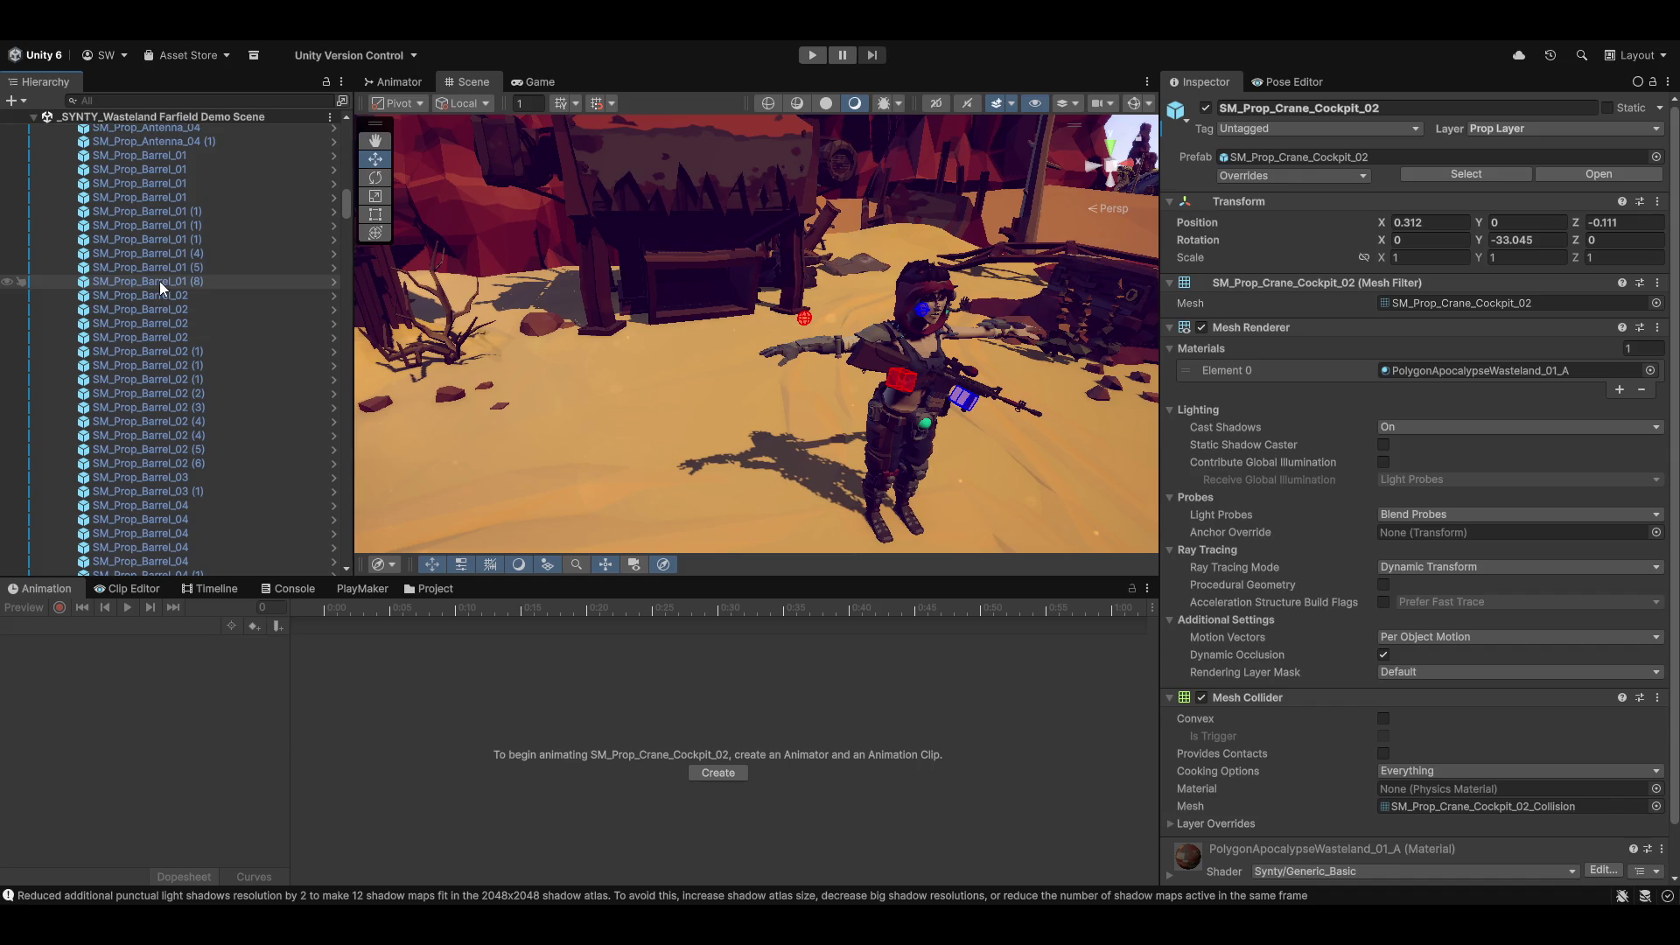
pyautogui.scroll(-20, 140, 285)
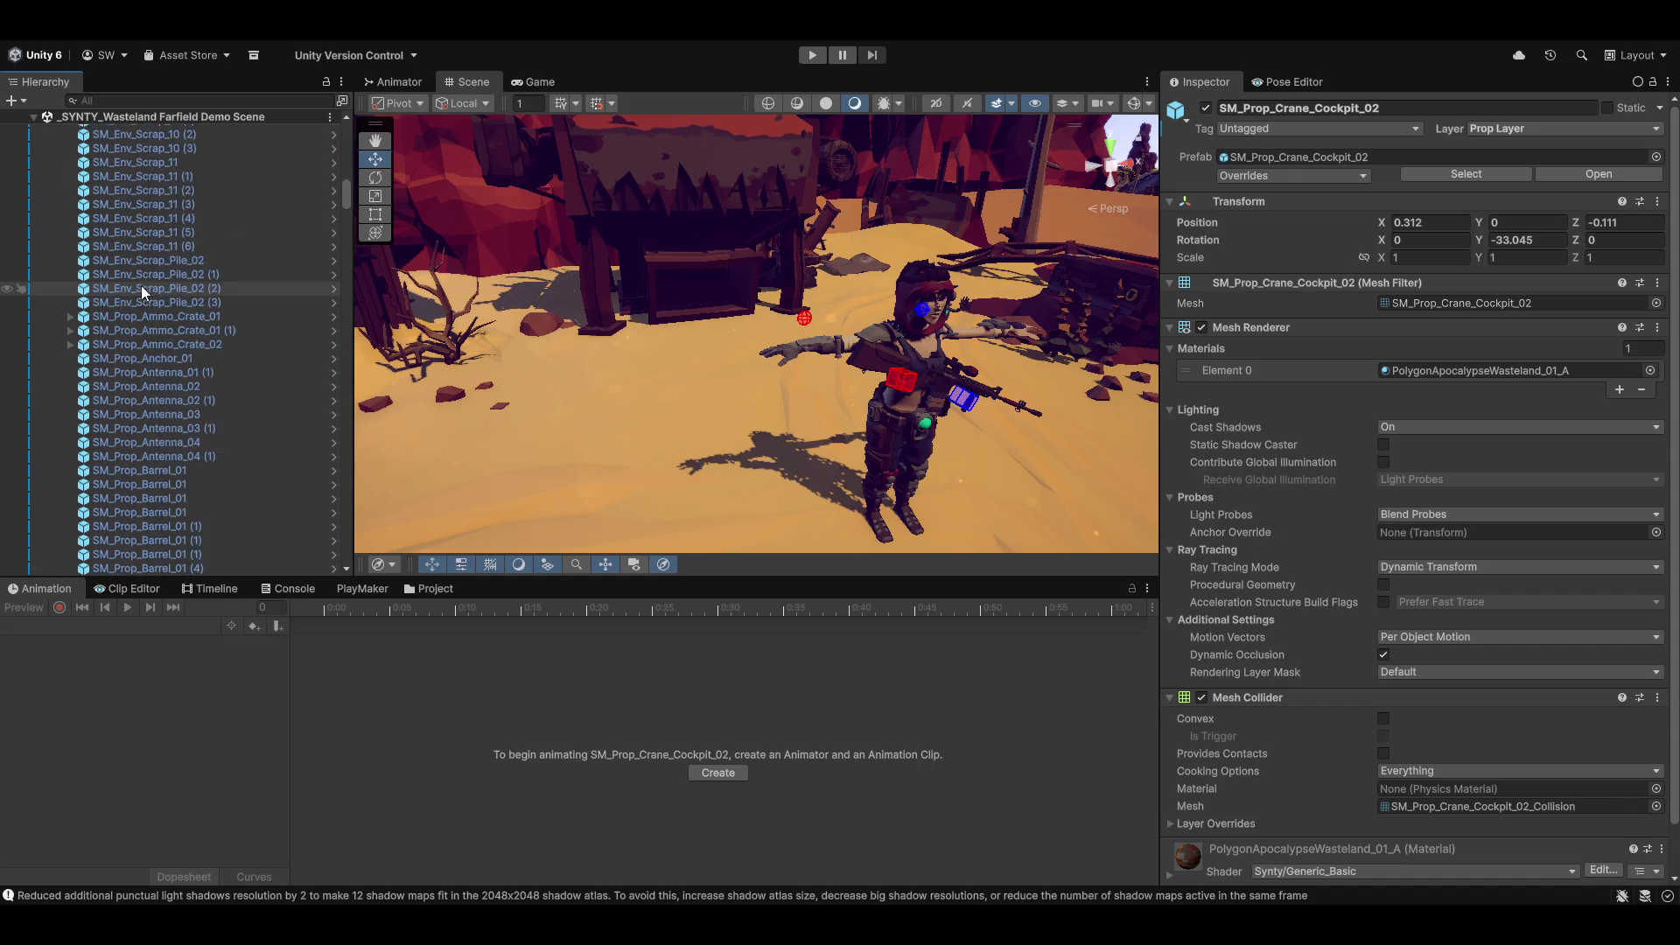
pyautogui.scroll(20, 156, 278)
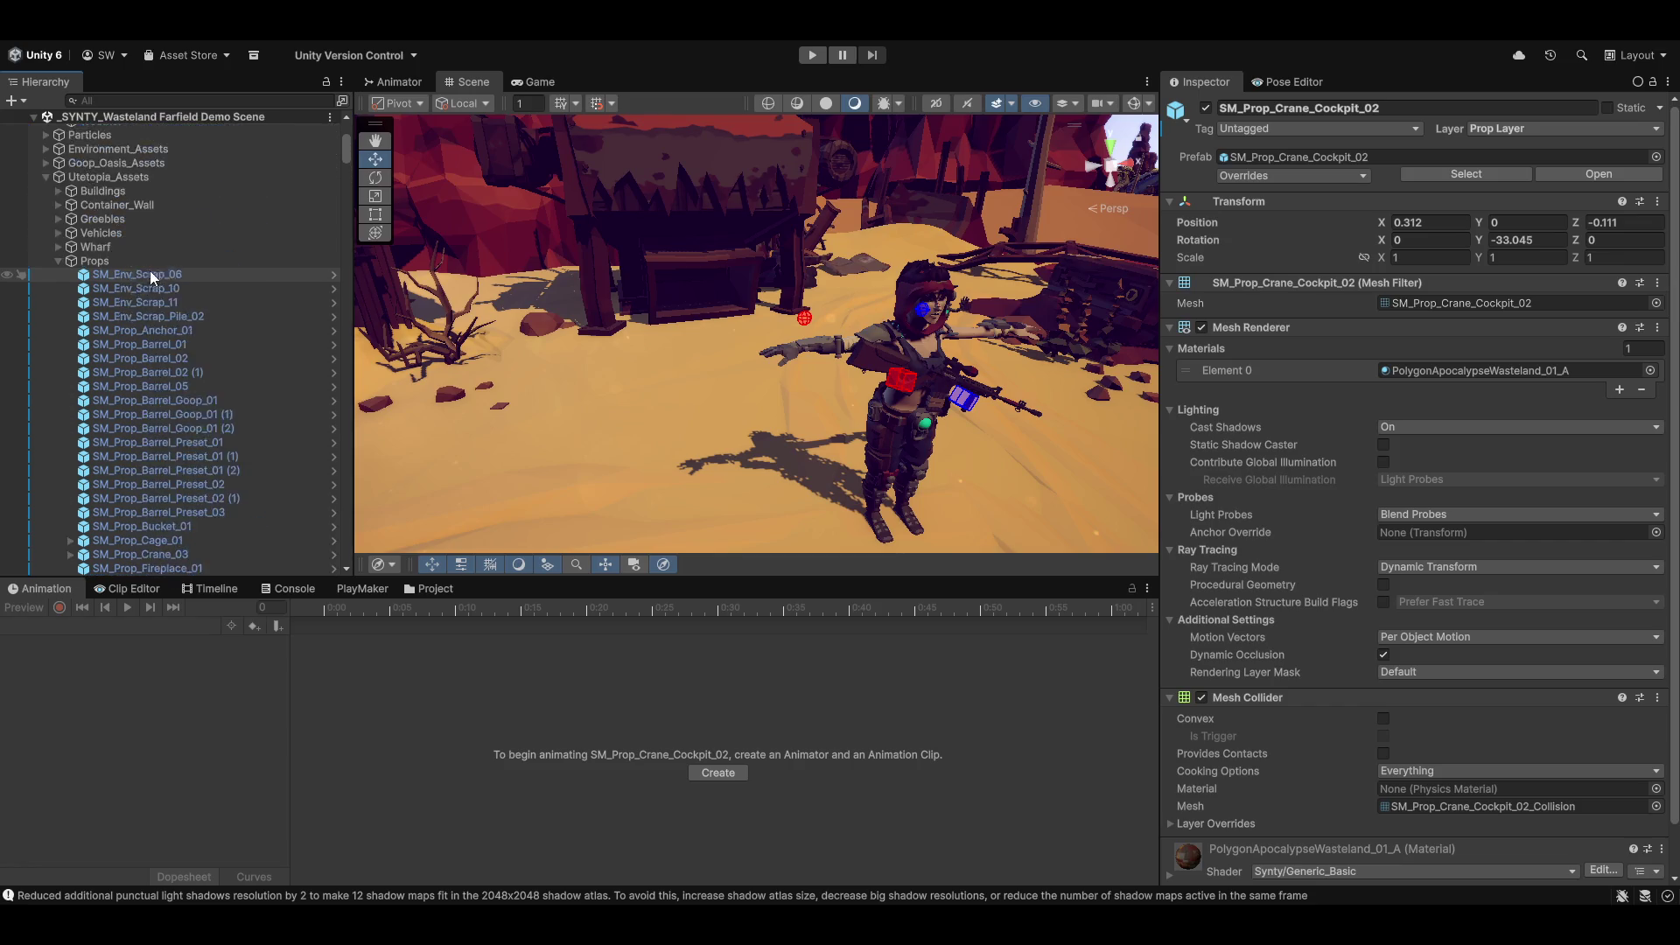
pyautogui.scroll(-6, 158, 271)
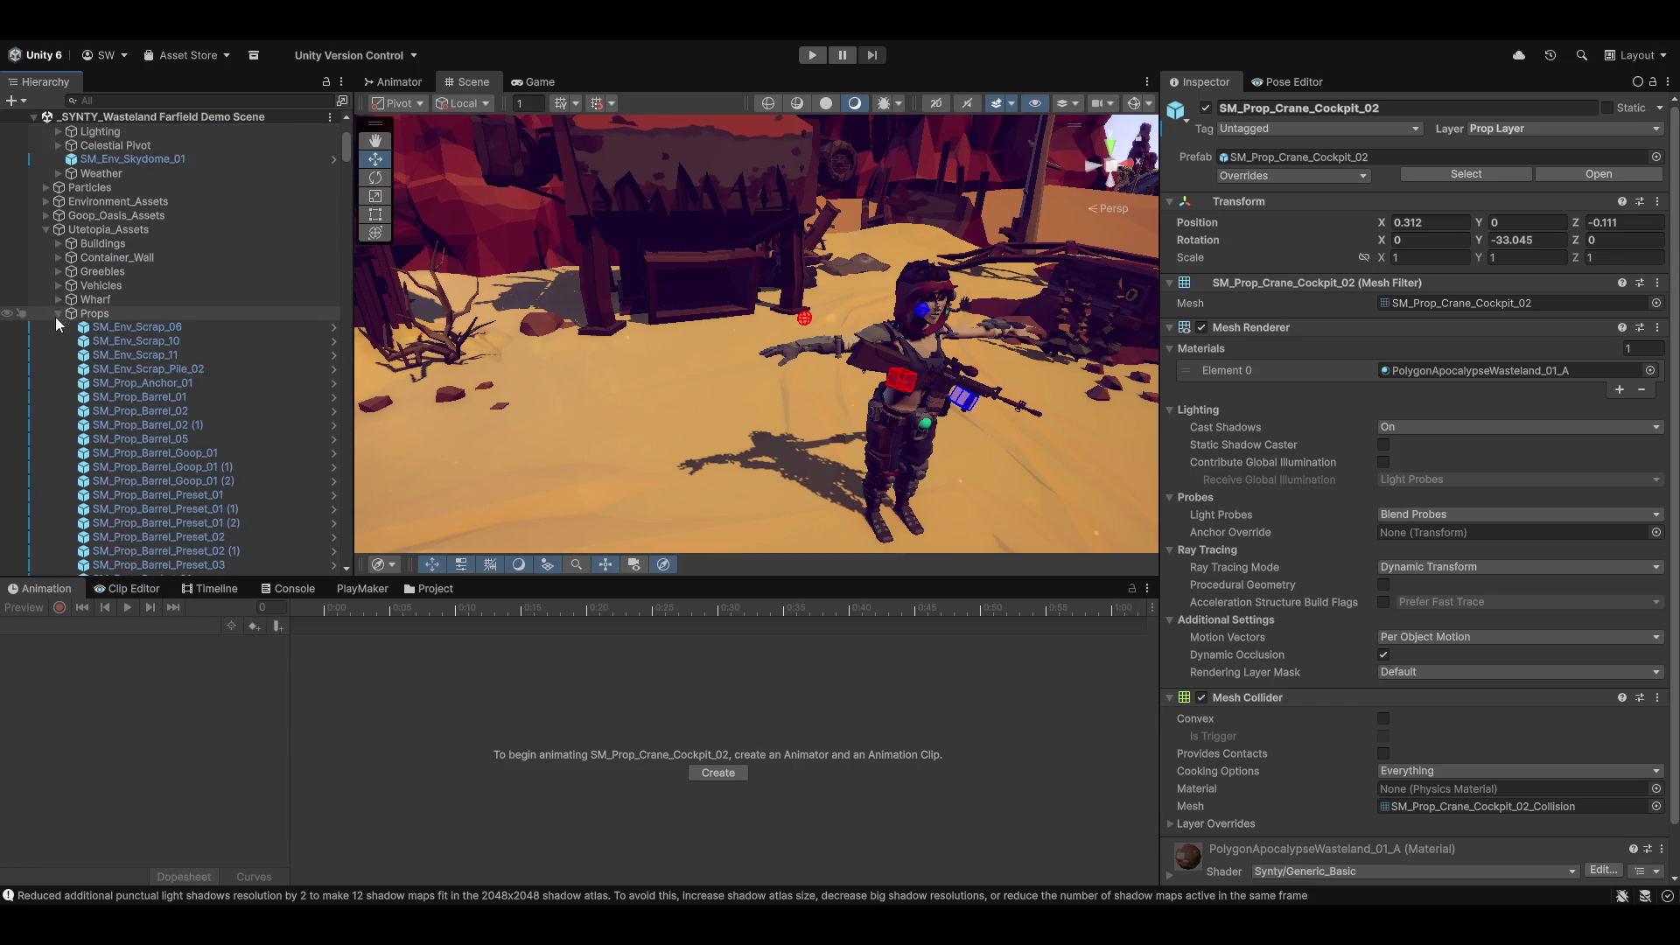
pyautogui.click(57, 313)
pyautogui.click(46, 229)
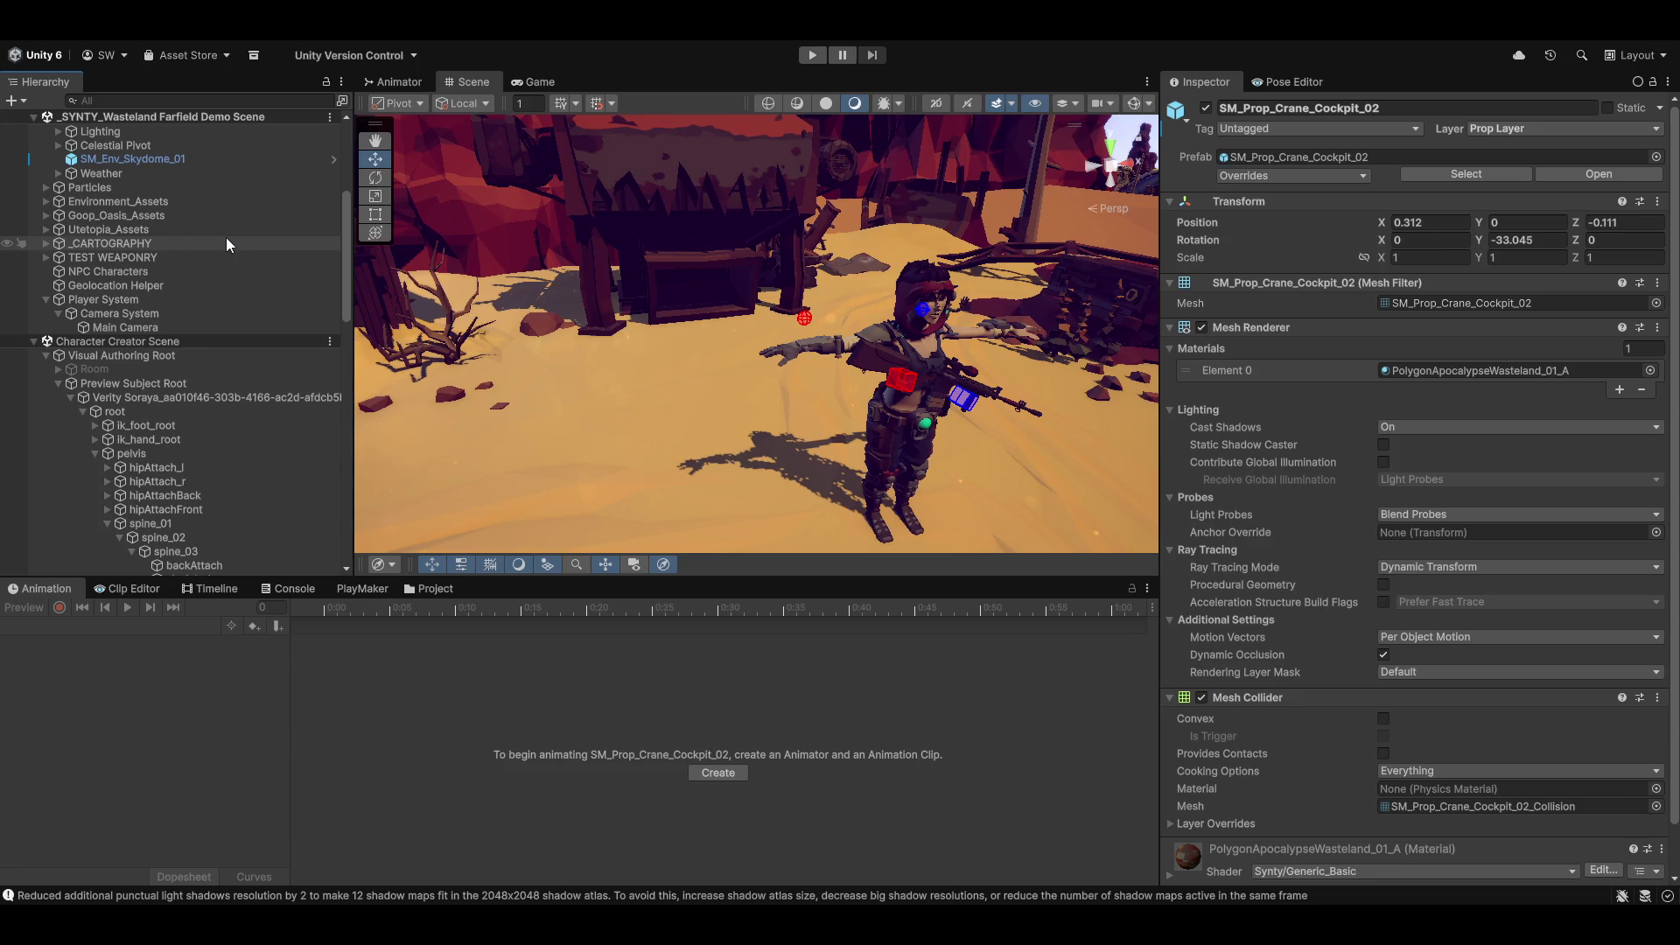
pyautogui.moveTo(770, 332)
pyautogui.mouseDown()
pyautogui.moveTo(737, 322)
pyautogui.moveTo(856, 273)
pyautogui.moveTo(822, 284)
pyautogui.moveTo(830, 317)
pyautogui.moveTo(786, 348)
pyautogui.mouseUp()
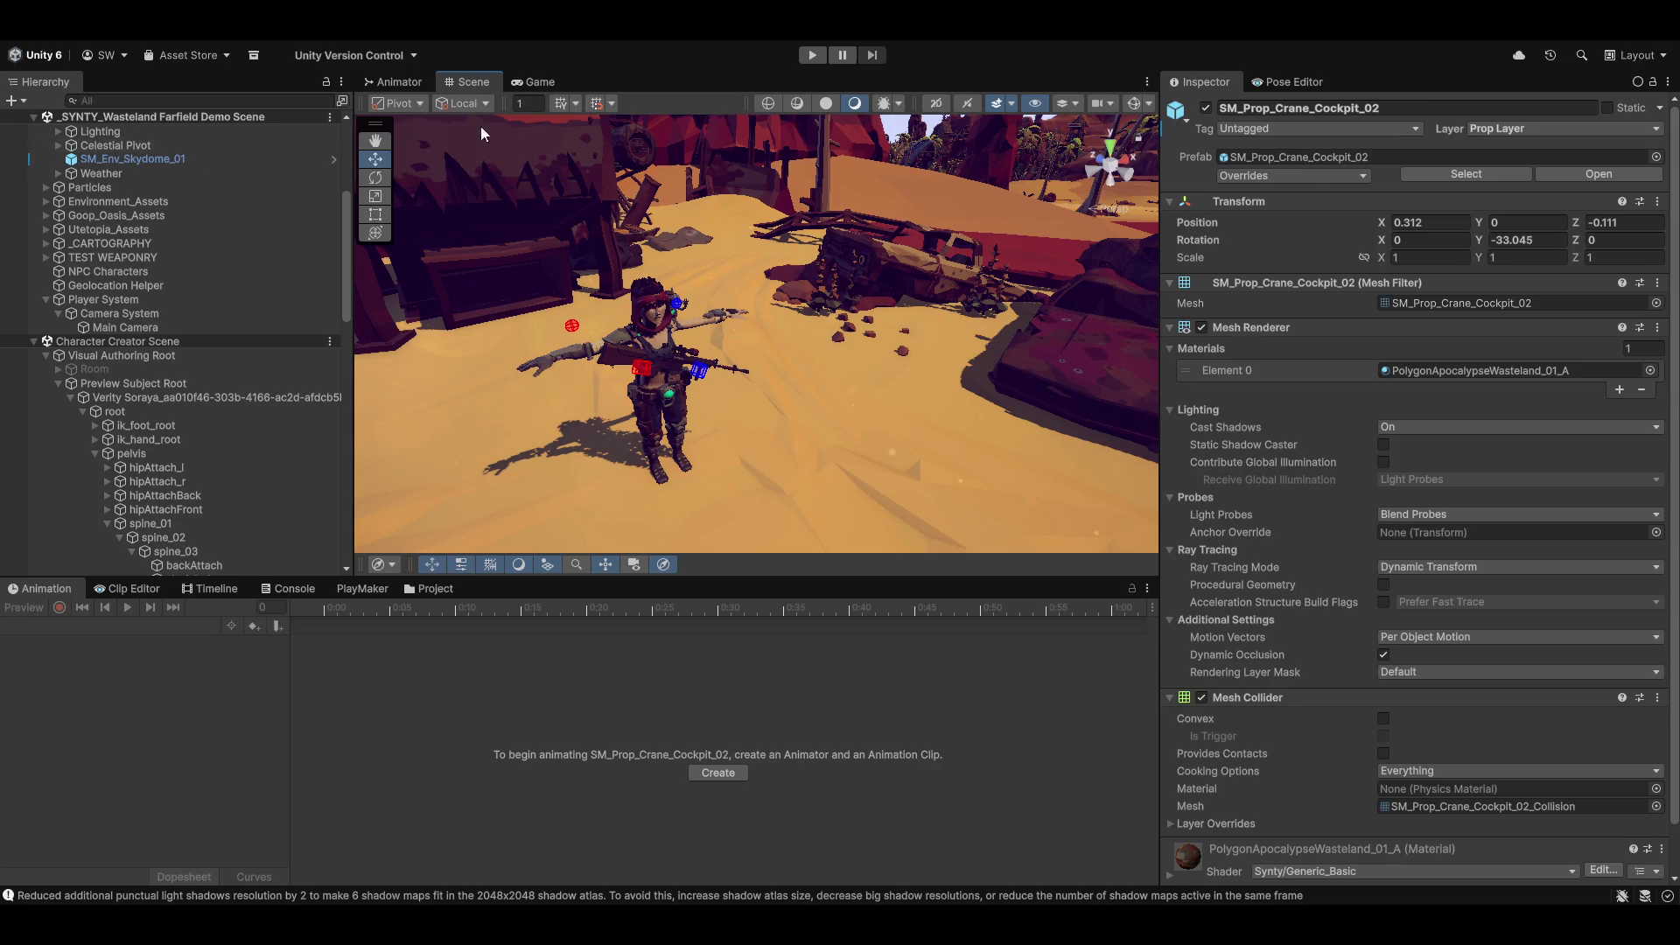
# Step: Zoom the Scene view out and back in around the rifle-holding character
pyautogui.scroll(-3, 36, 493)
pyautogui.scroll(4, 35, 486)
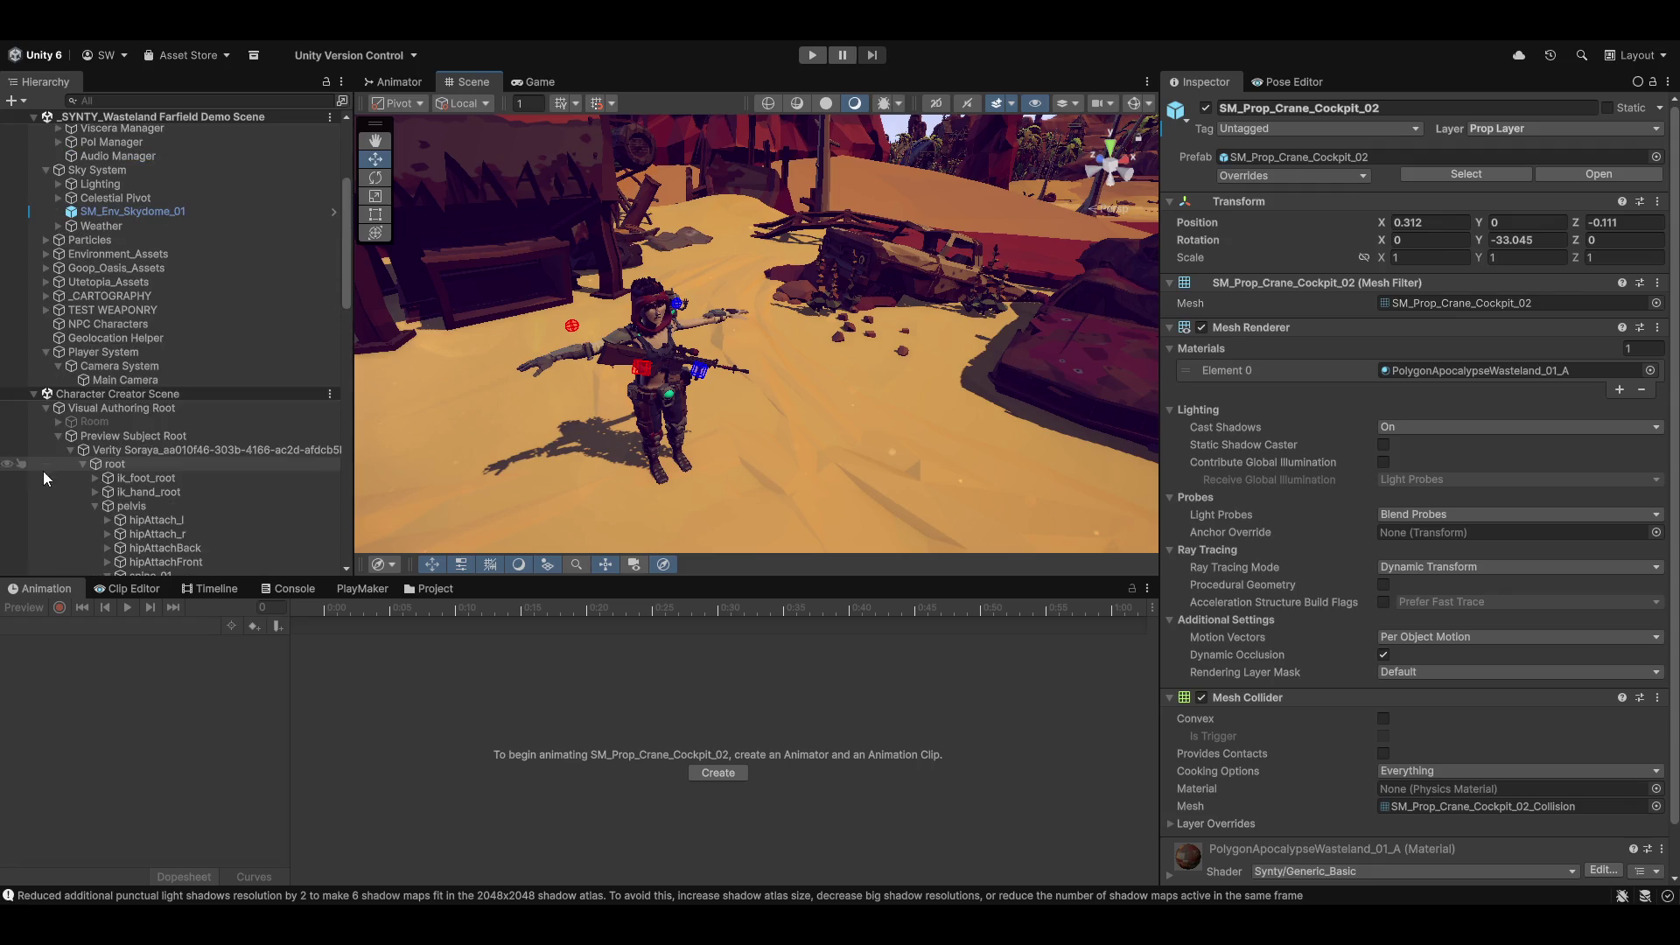
# Step: Collapse Sky System, select NPC Characters, then select the character's torso mesh up close
pyautogui.scroll(4, 37, 401)
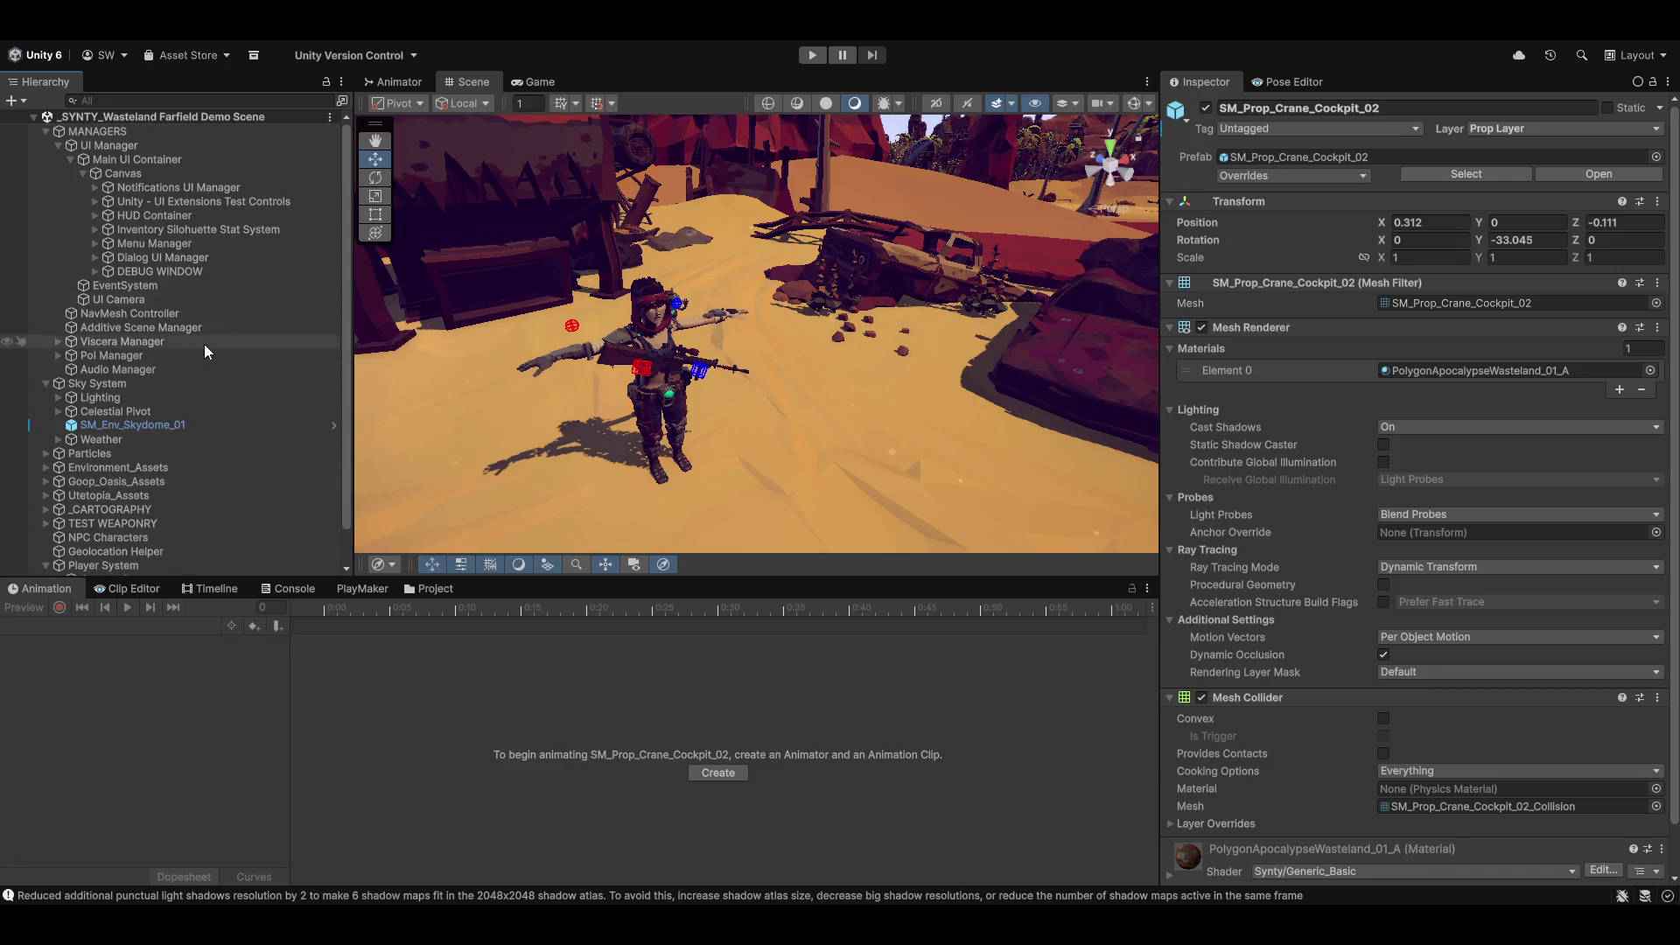
pyautogui.scroll(-1, 114, 411)
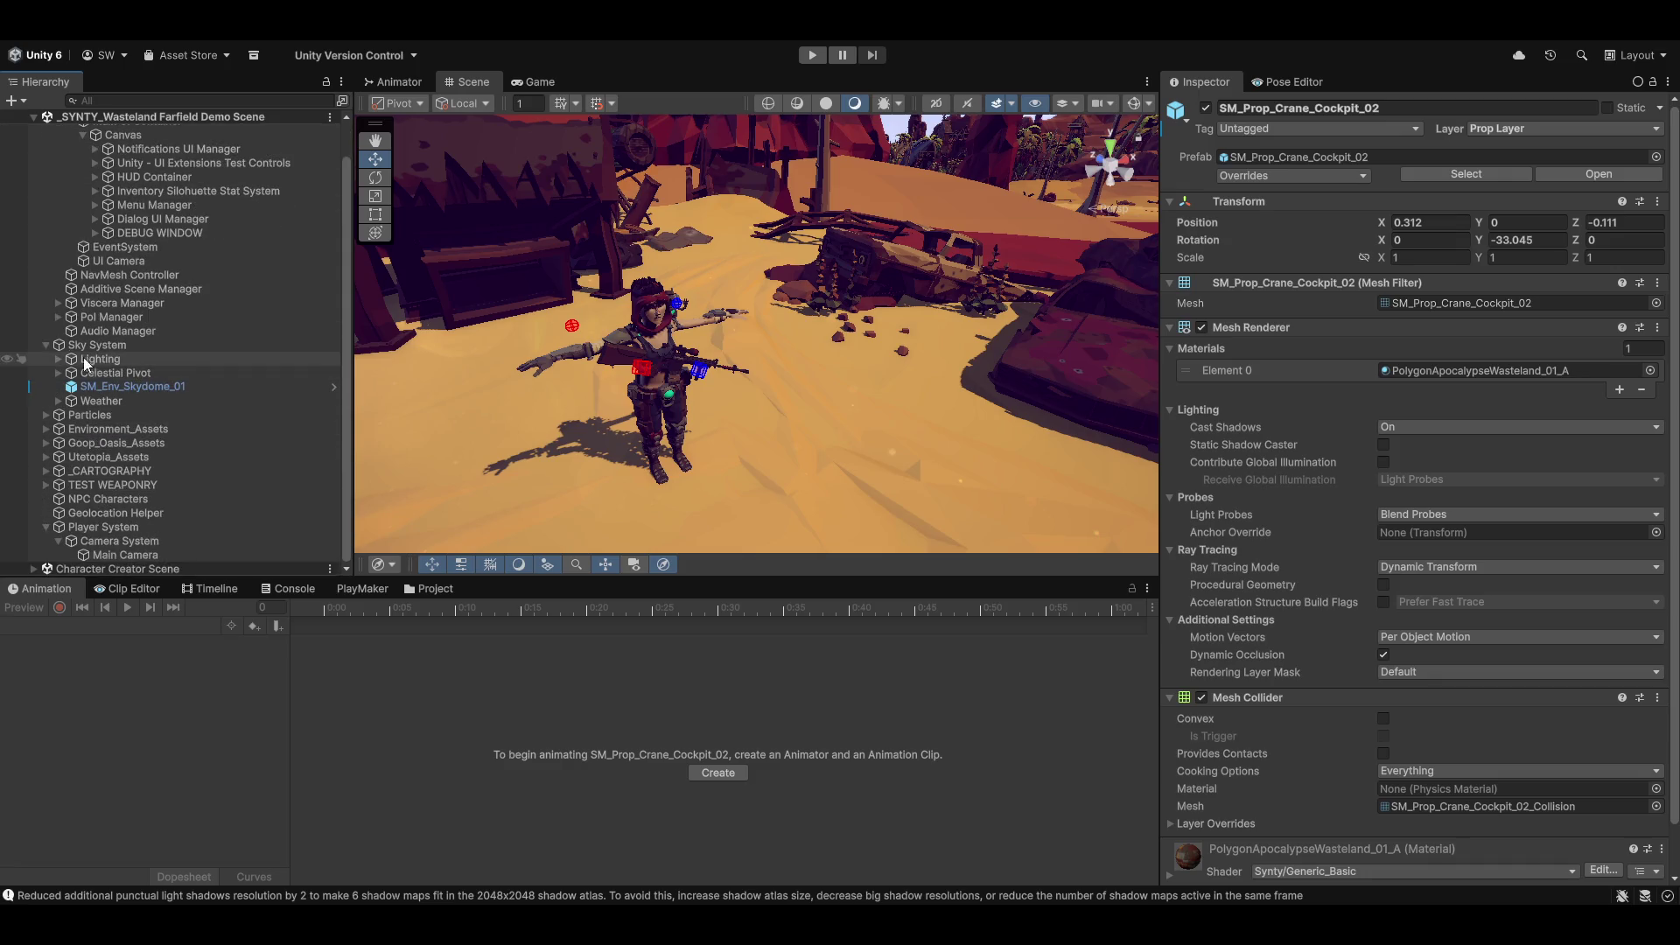
pyautogui.click(46, 346)
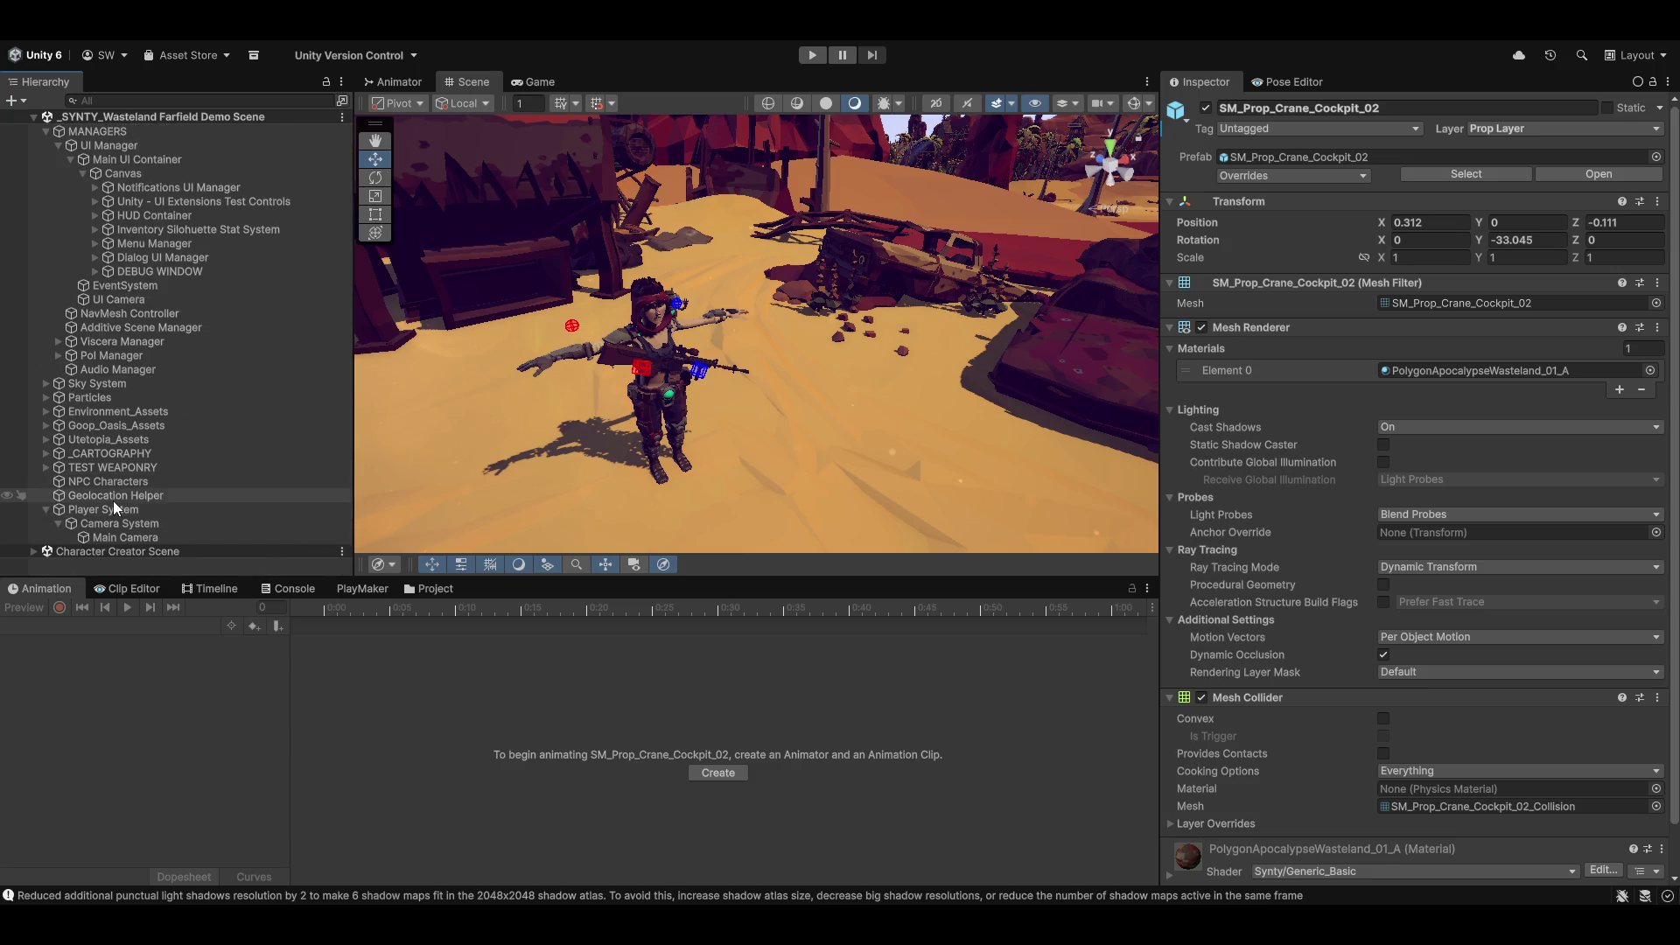
pyautogui.click(101, 480)
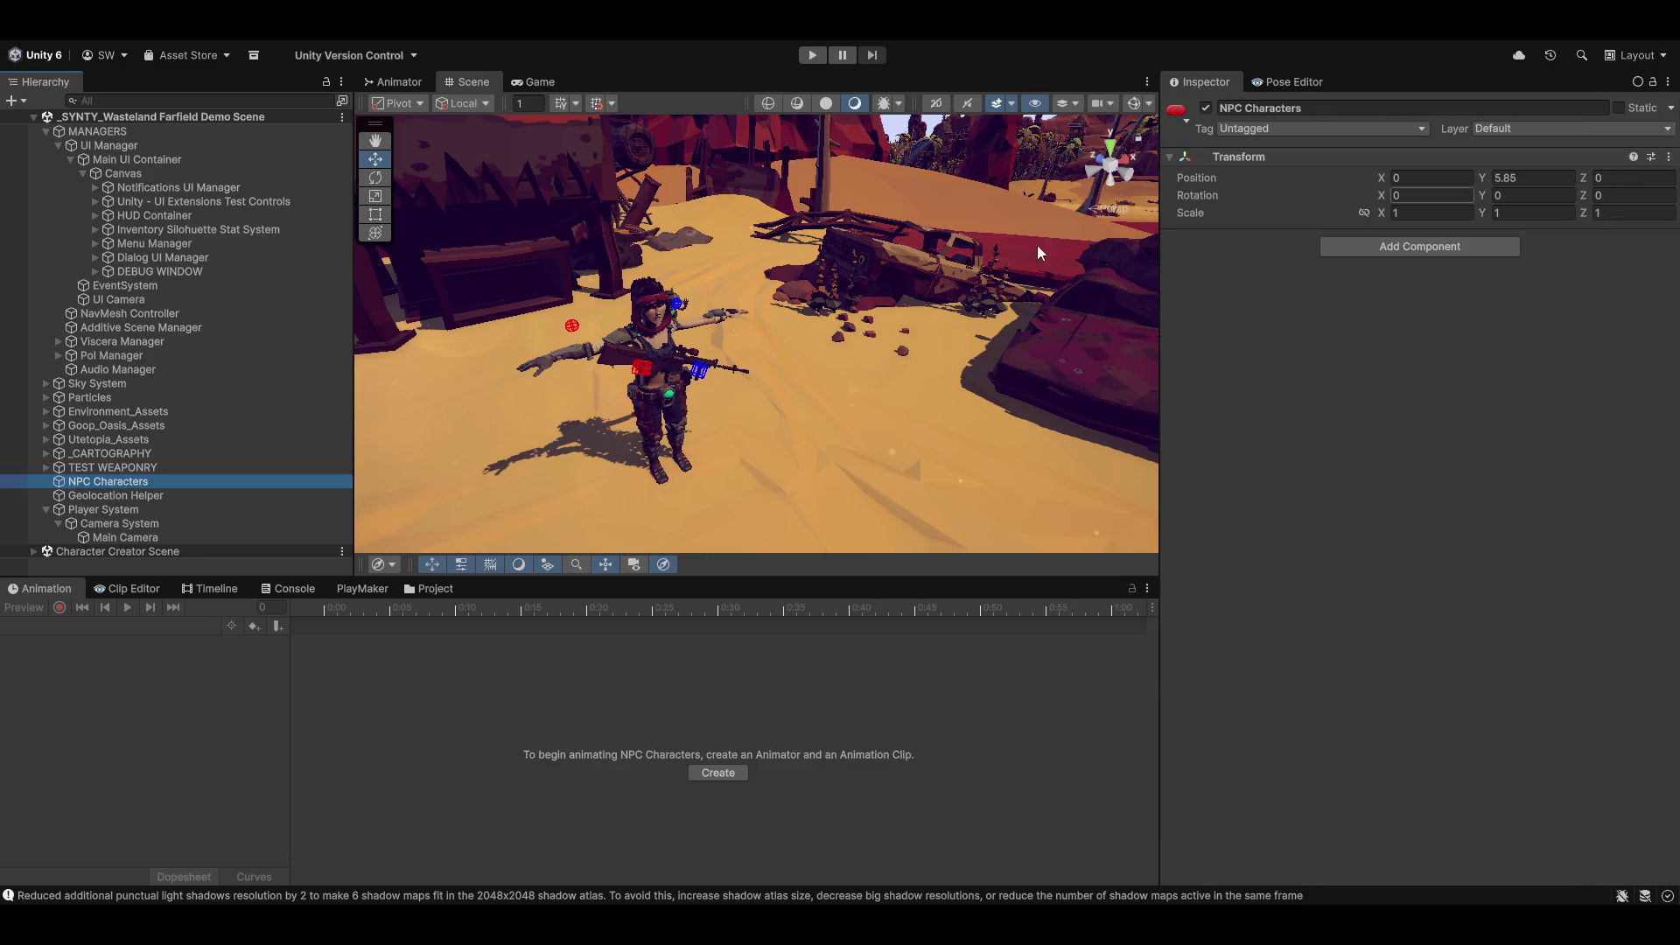
pyautogui.moveTo(858, 302)
pyautogui.mouseDown()
pyautogui.moveTo(776, 371)
pyautogui.moveTo(786, 315)
pyautogui.moveTo(779, 359)
pyautogui.moveTo(729, 408)
pyautogui.moveTo(760, 381)
pyautogui.moveTo(789, 402)
pyautogui.moveTo(769, 420)
pyautogui.mouseUp()
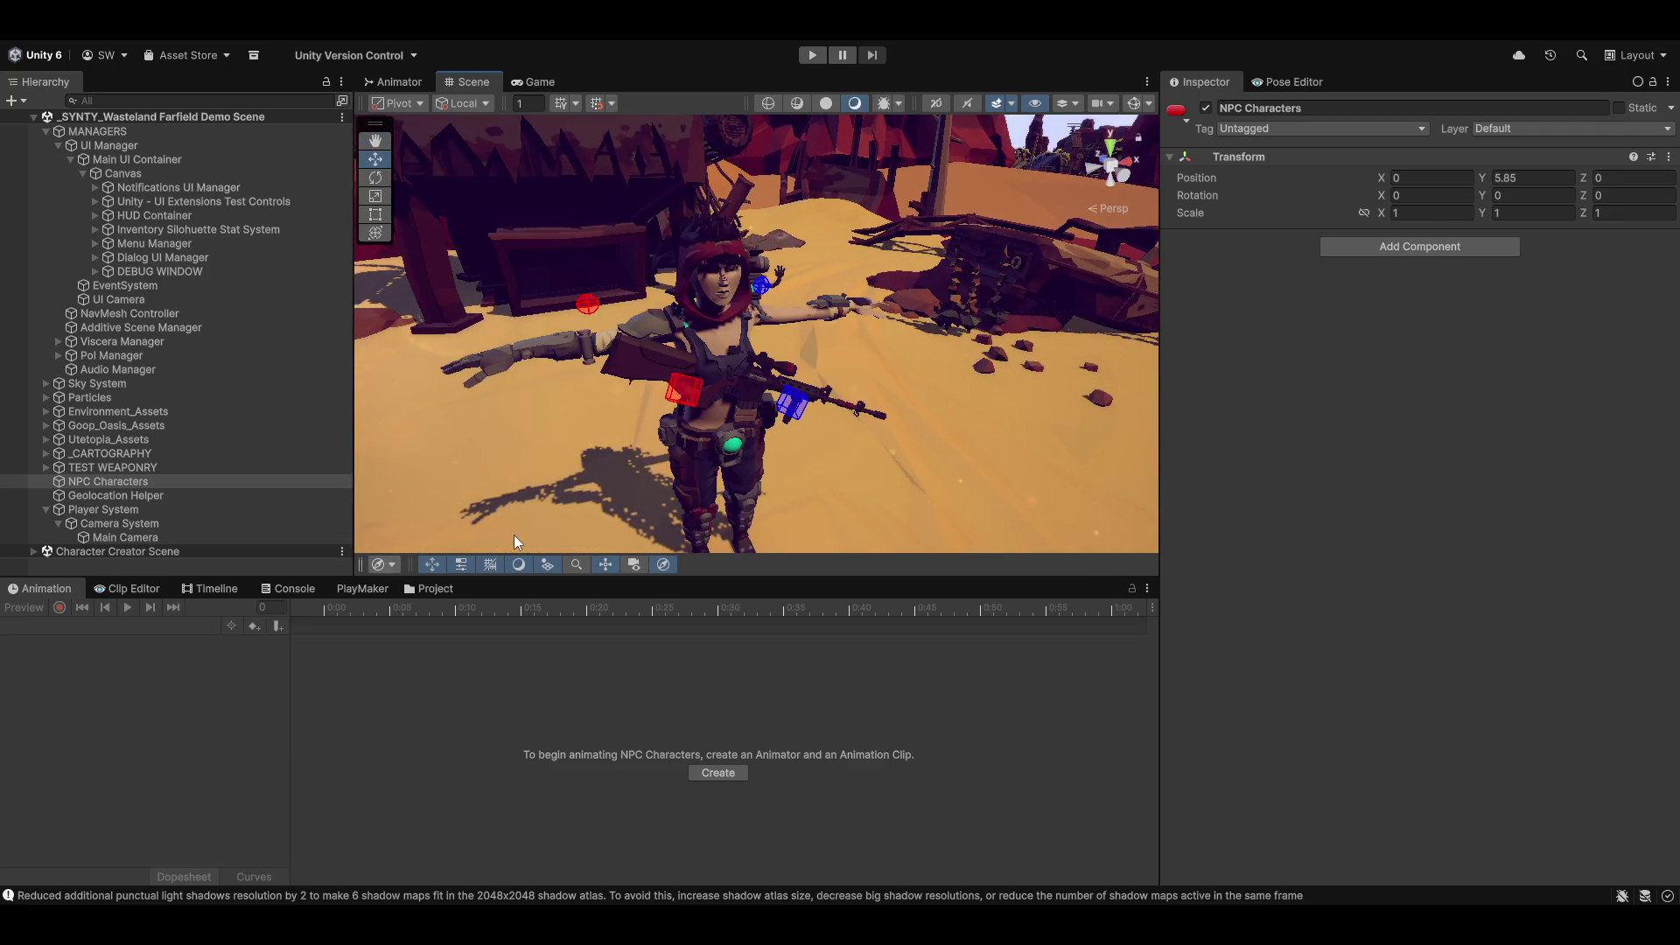
pyautogui.click(712, 392)
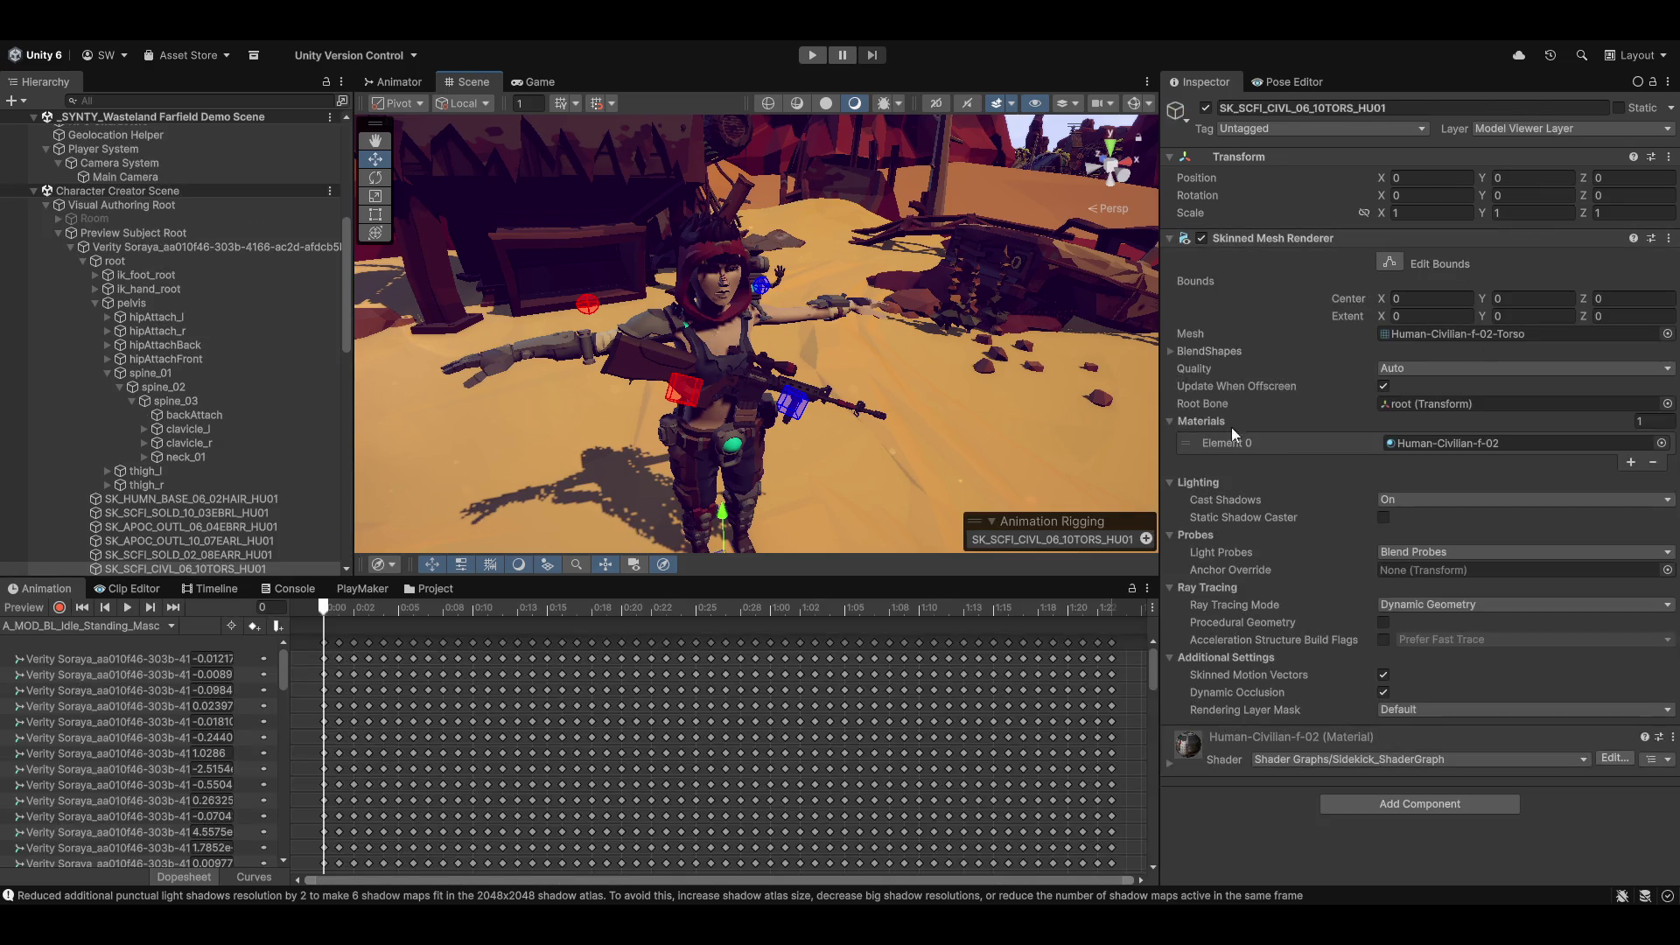
# Step: Enable animation preview and switch the clip to Fists_Kick_Front_Move_R
pyautogui.click(26, 608)
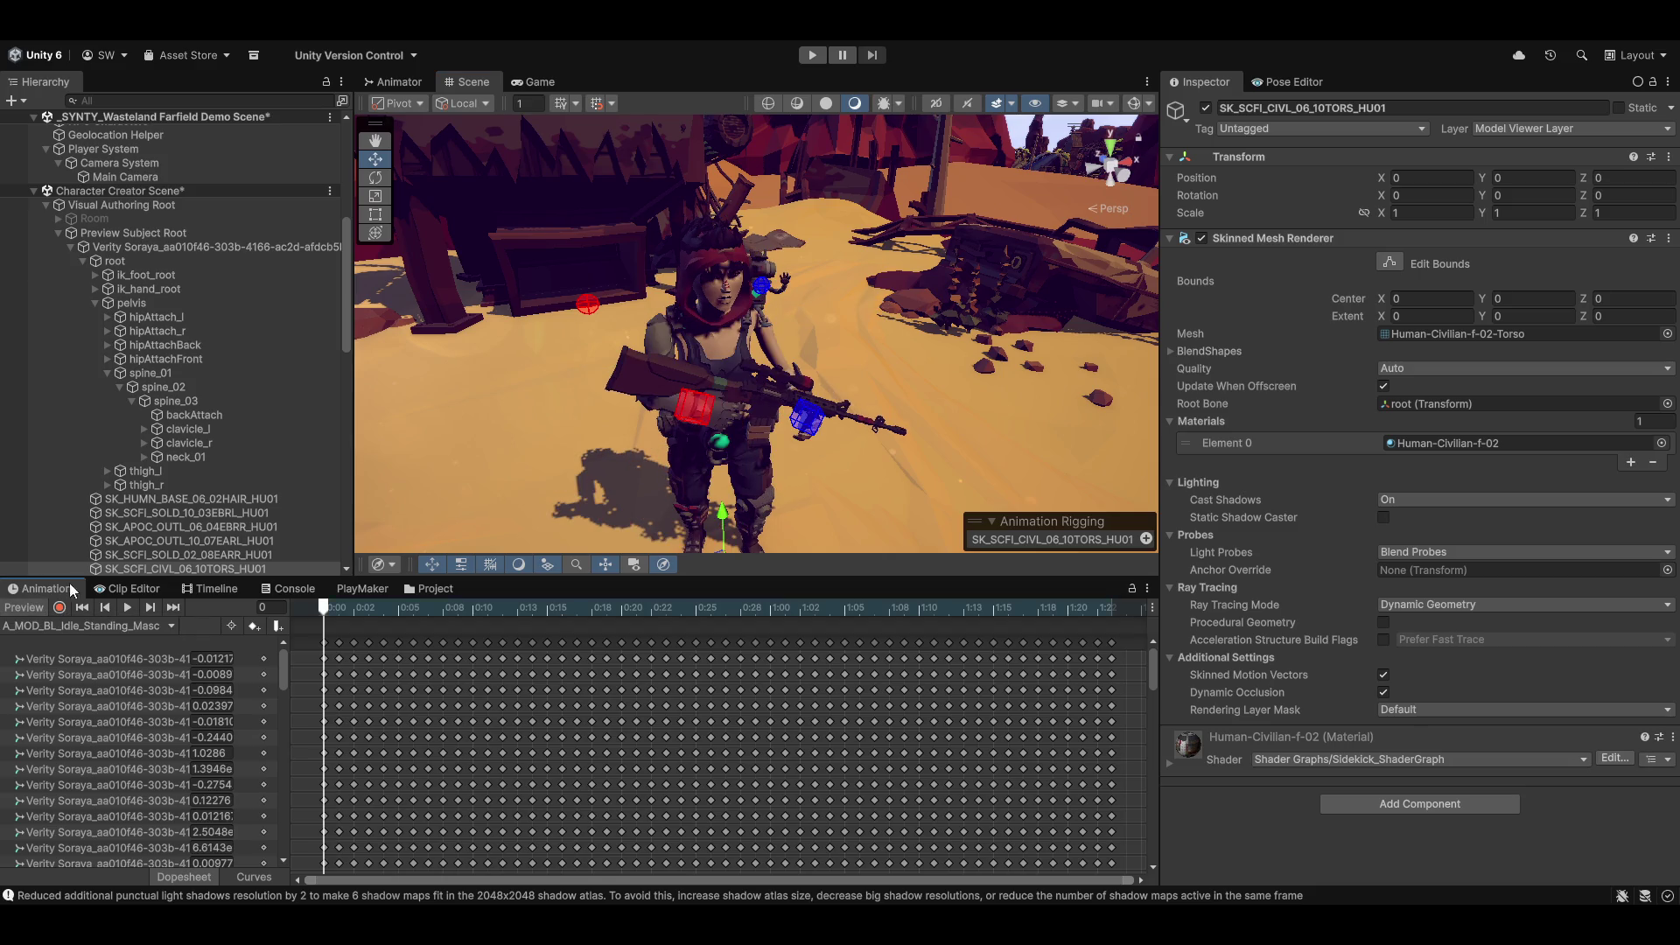
pyautogui.click(107, 623)
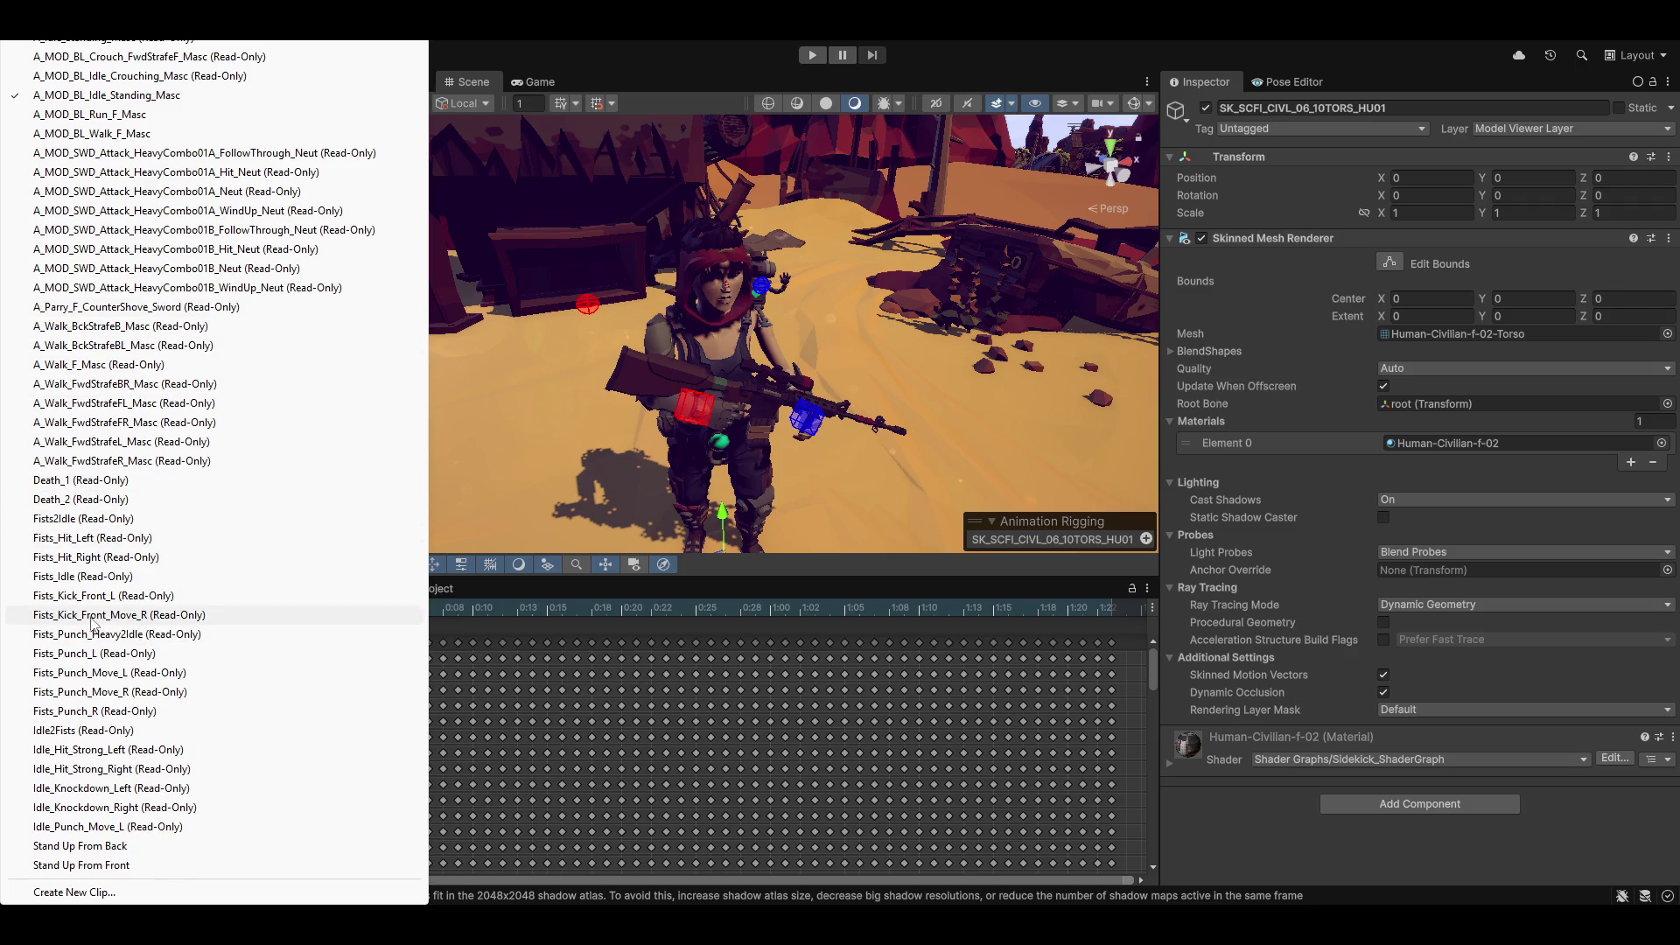
pyautogui.click(90, 616)
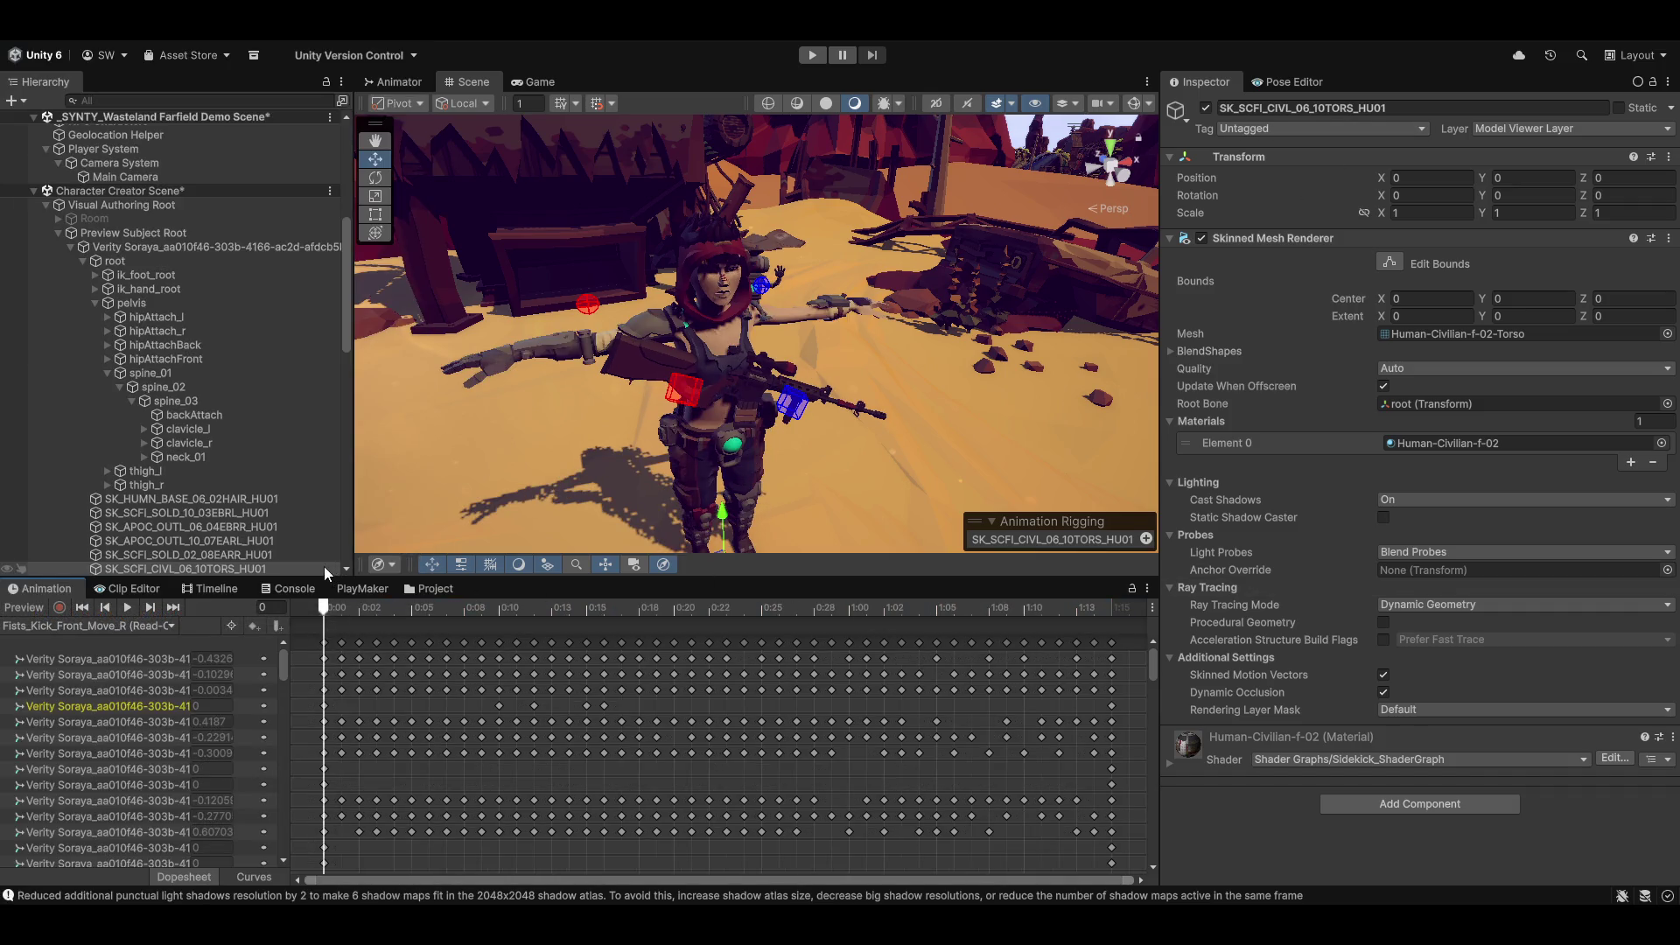
# Step: Frame the character, scrub the kick clip to frames 10 and 23, then loop-play it
pyautogui.press('f')
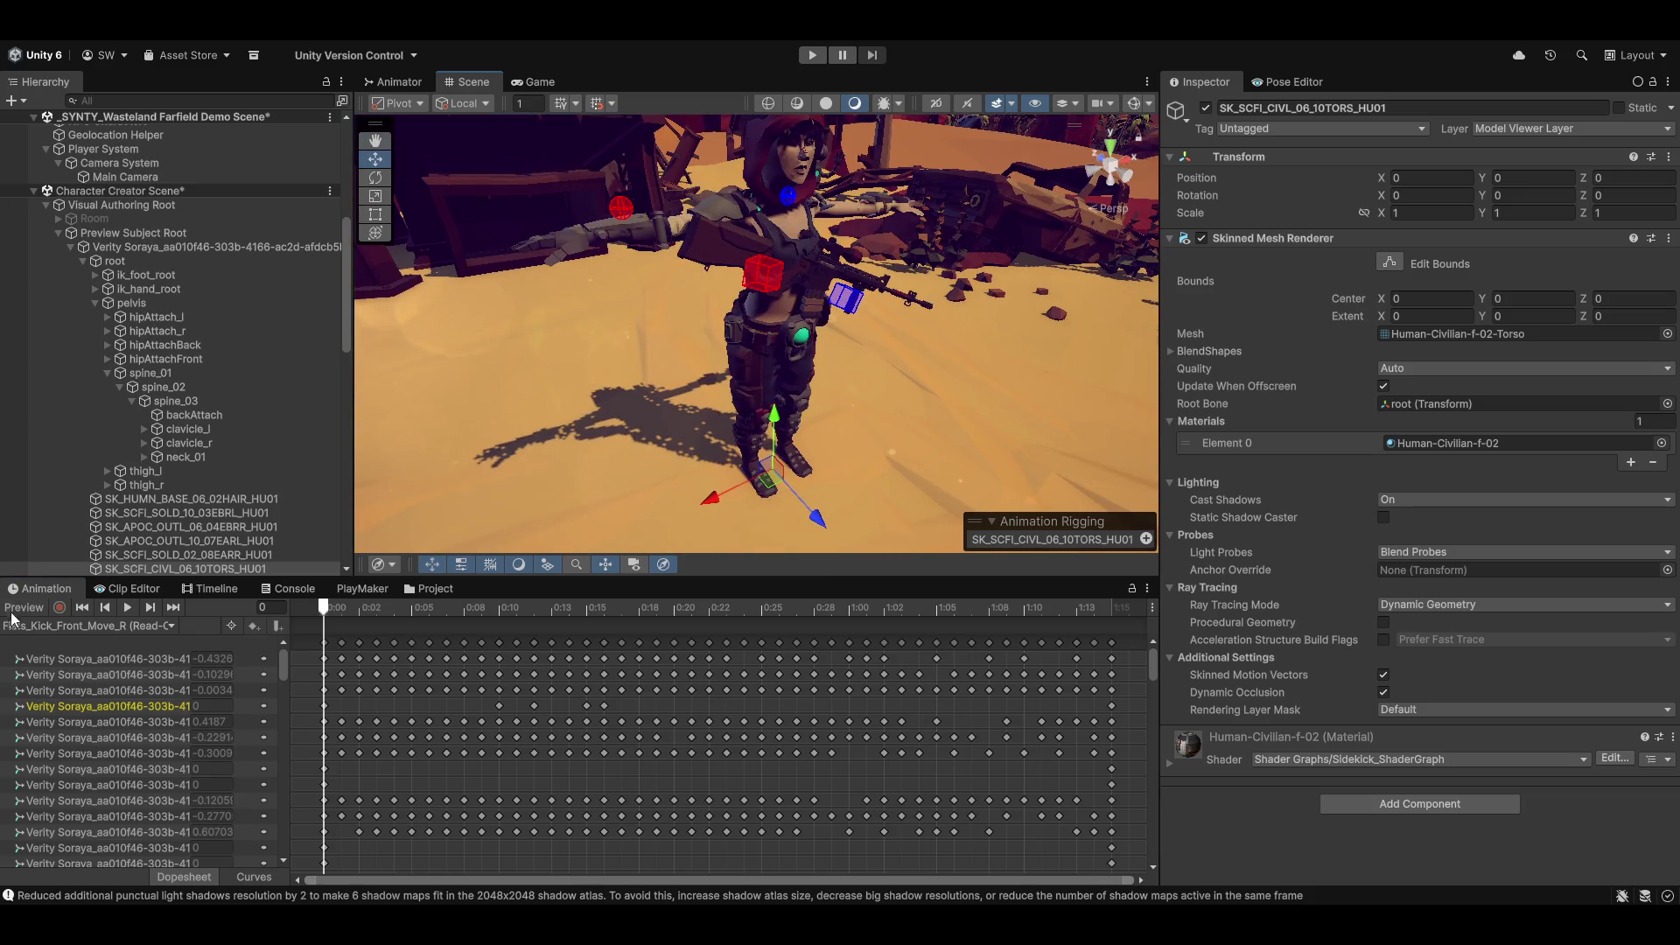
pyautogui.click(24, 608)
pyautogui.moveTo(325, 615)
pyautogui.mouseDown()
pyautogui.moveTo(454, 576)
pyautogui.moveTo(516, 584)
pyautogui.moveTo(724, 549)
pyautogui.mouseUp()
pyautogui.moveTo(699, 350)
pyautogui.mouseDown()
pyautogui.moveTo(643, 303)
pyautogui.moveTo(929, 355)
pyautogui.moveTo(852, 395)
pyautogui.moveTo(763, 406)
pyautogui.mouseUp()
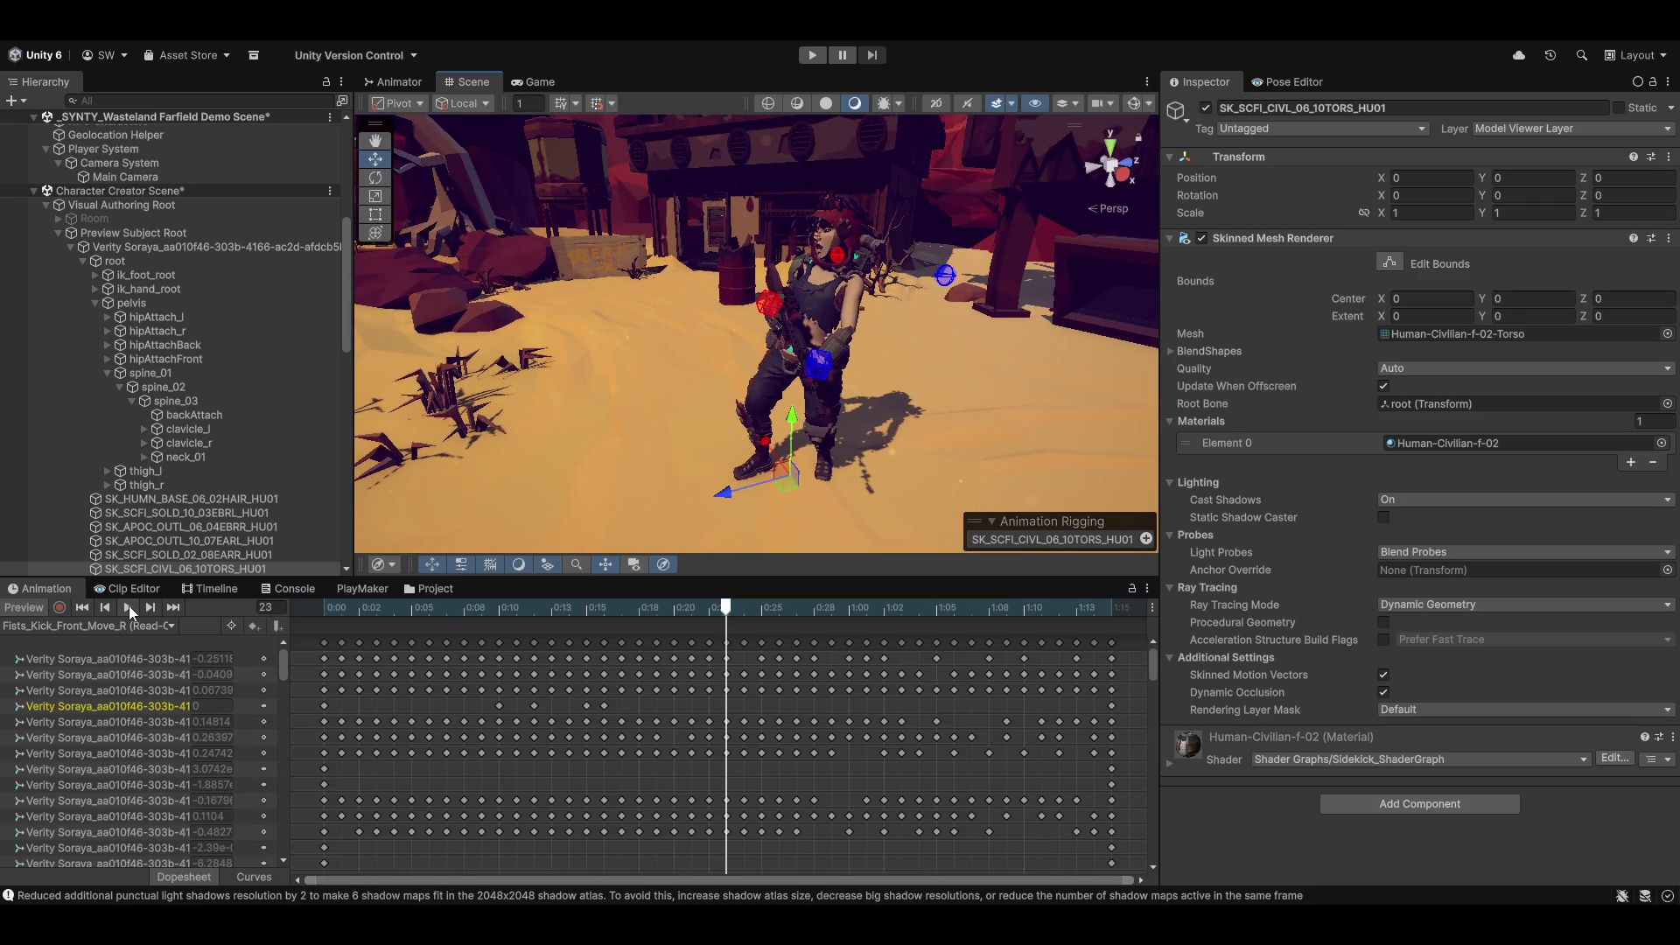
pyautogui.click(128, 606)
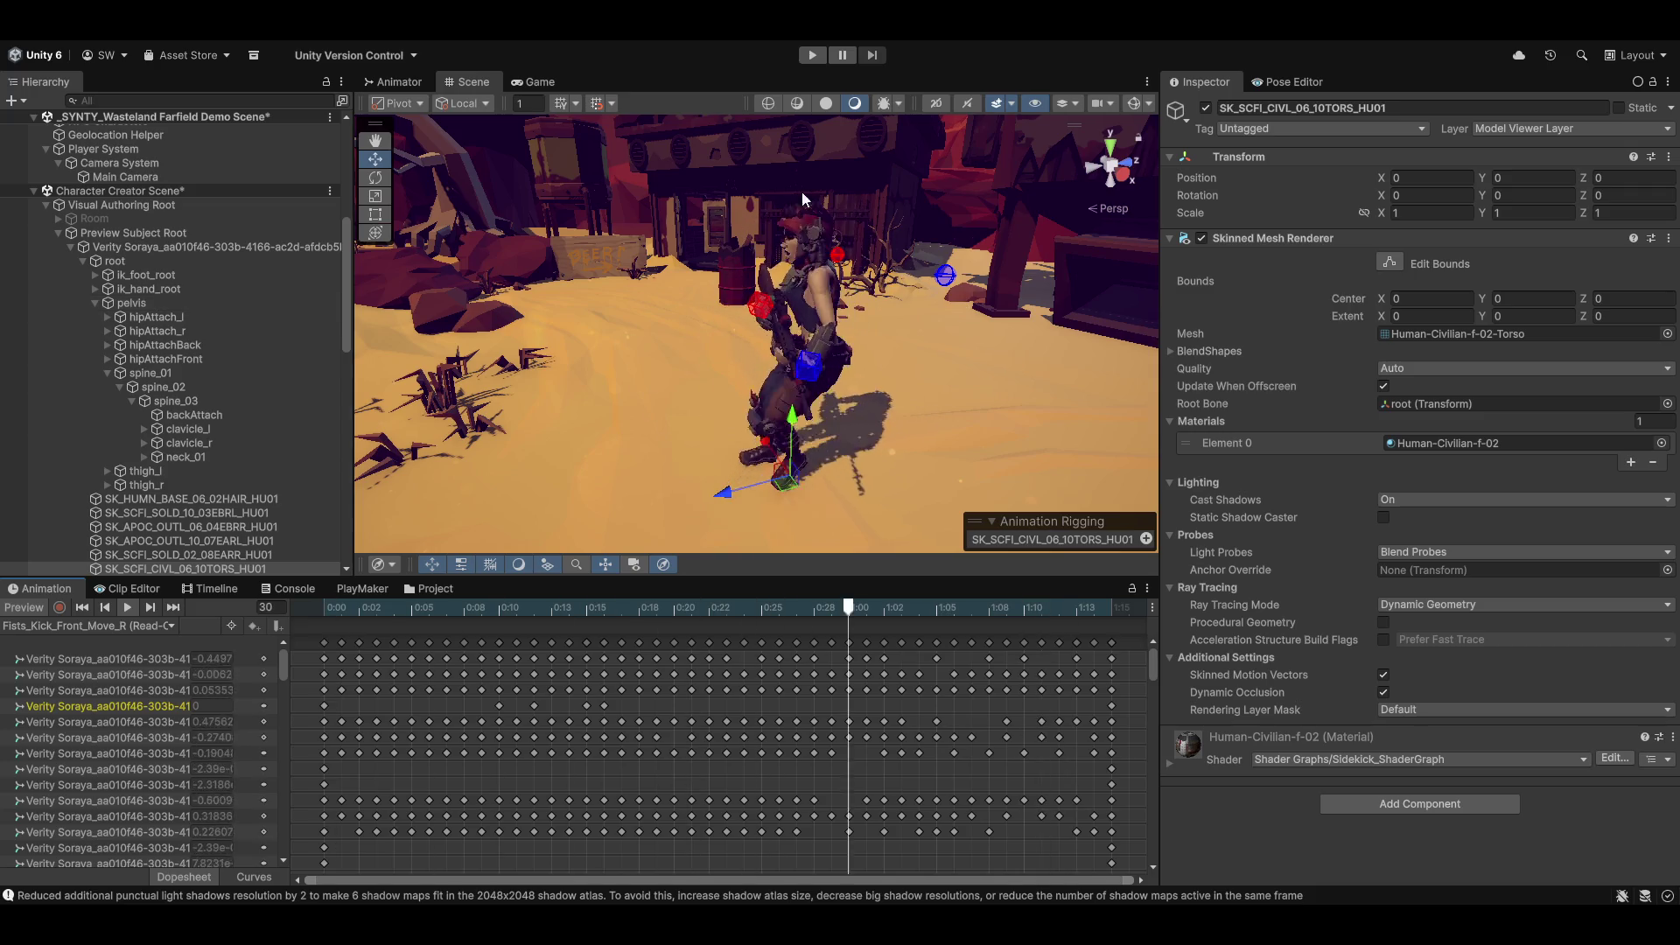
# Step: Orbit around the character to watch the looping kick from the side and behind
pyautogui.moveTo(869, 453)
pyautogui.mouseDown()
pyautogui.moveTo(810, 422)
pyautogui.moveTo(899, 407)
pyautogui.mouseUp()
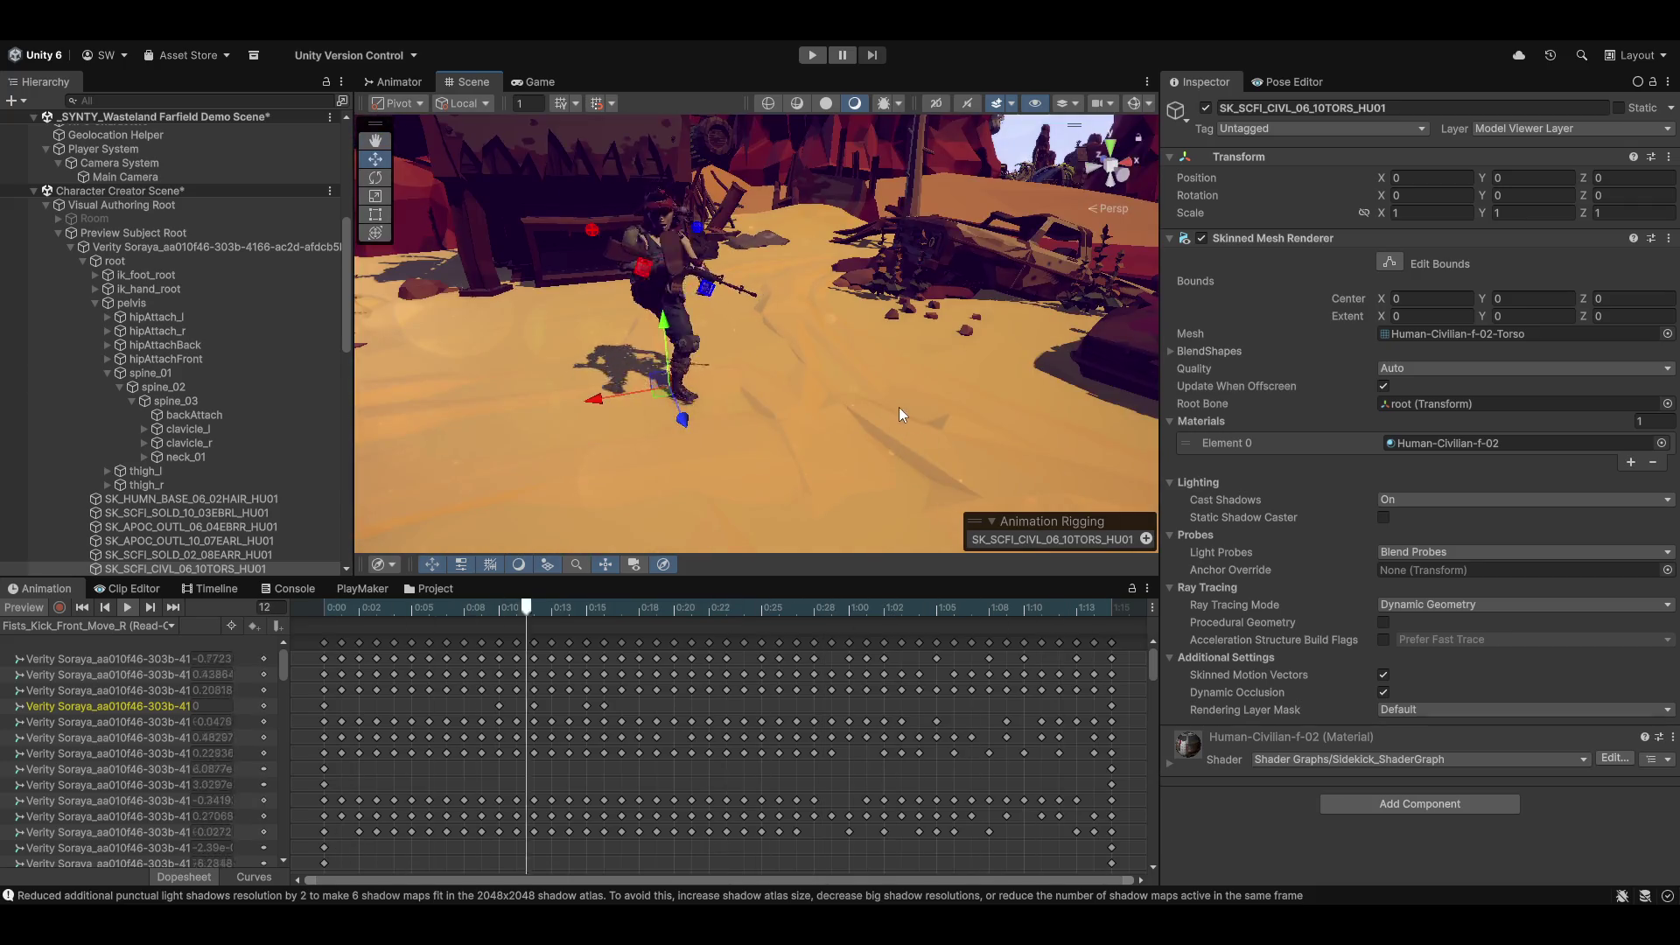
pyautogui.moveTo(612, 396)
pyautogui.mouseDown()
pyautogui.moveTo(617, 418)
pyautogui.moveTo(848, 412)
pyautogui.moveTo(885, 381)
pyautogui.mouseUp()
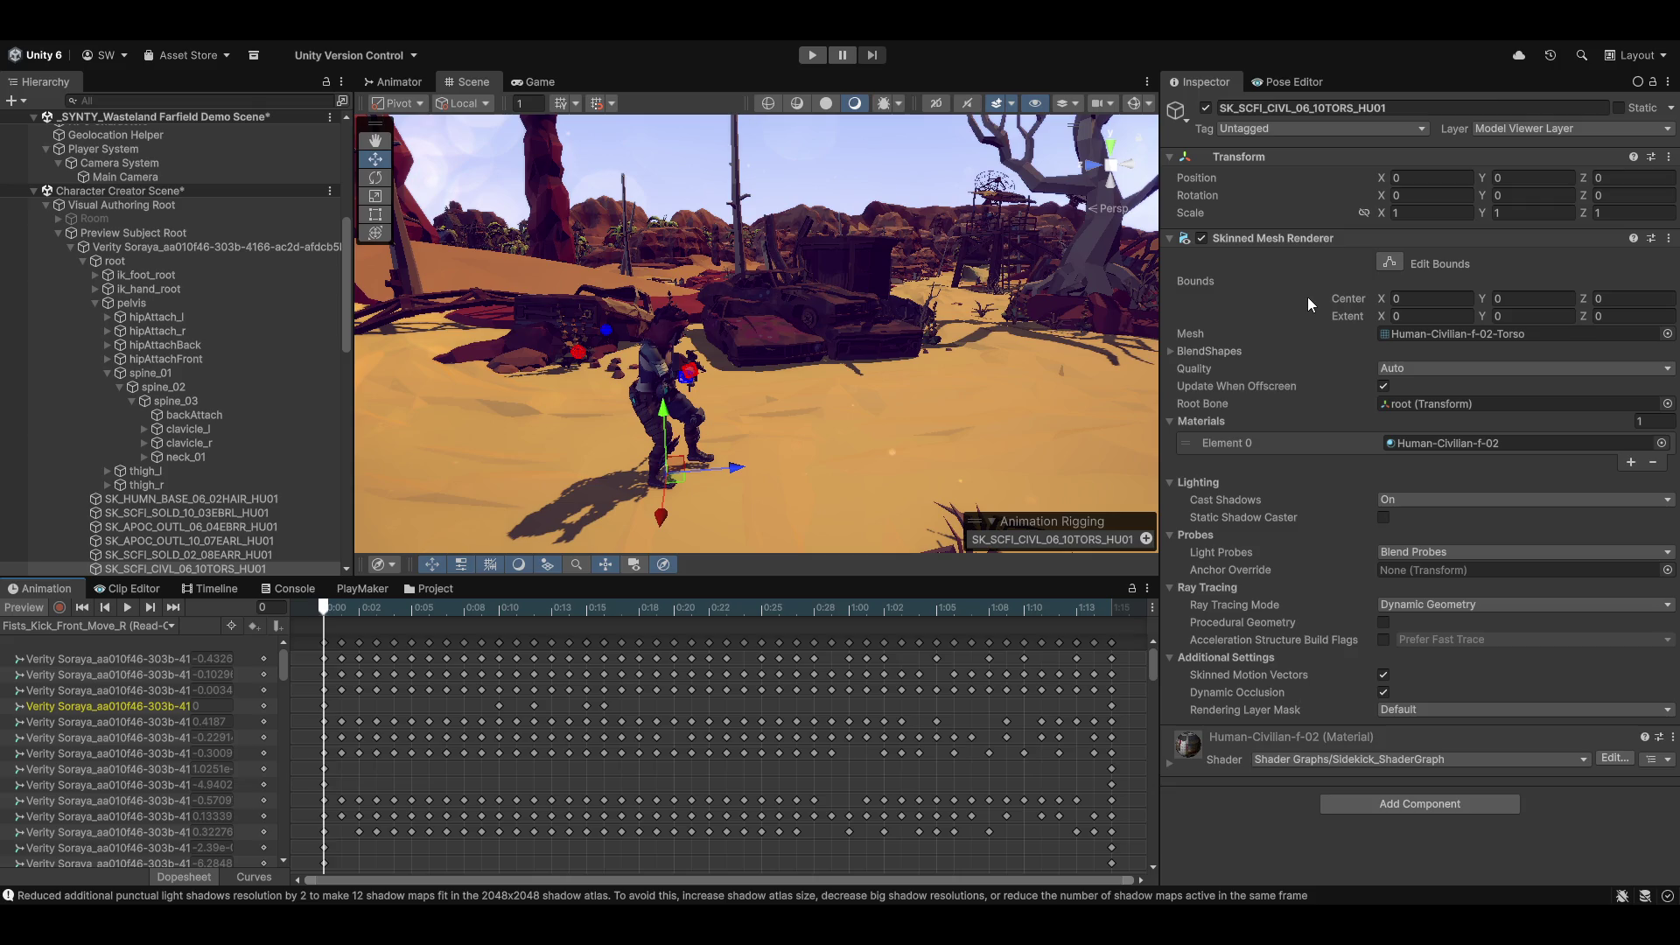
pyautogui.moveTo(866, 385)
pyautogui.mouseDown()
pyautogui.moveTo(901, 376)
pyautogui.moveTo(473, 334)
pyautogui.moveTo(560, 325)
pyautogui.mouseUp()
# Step: Zoom in closer on the character while the kick preview keeps looping
pyautogui.scroll(5, 875, 378)
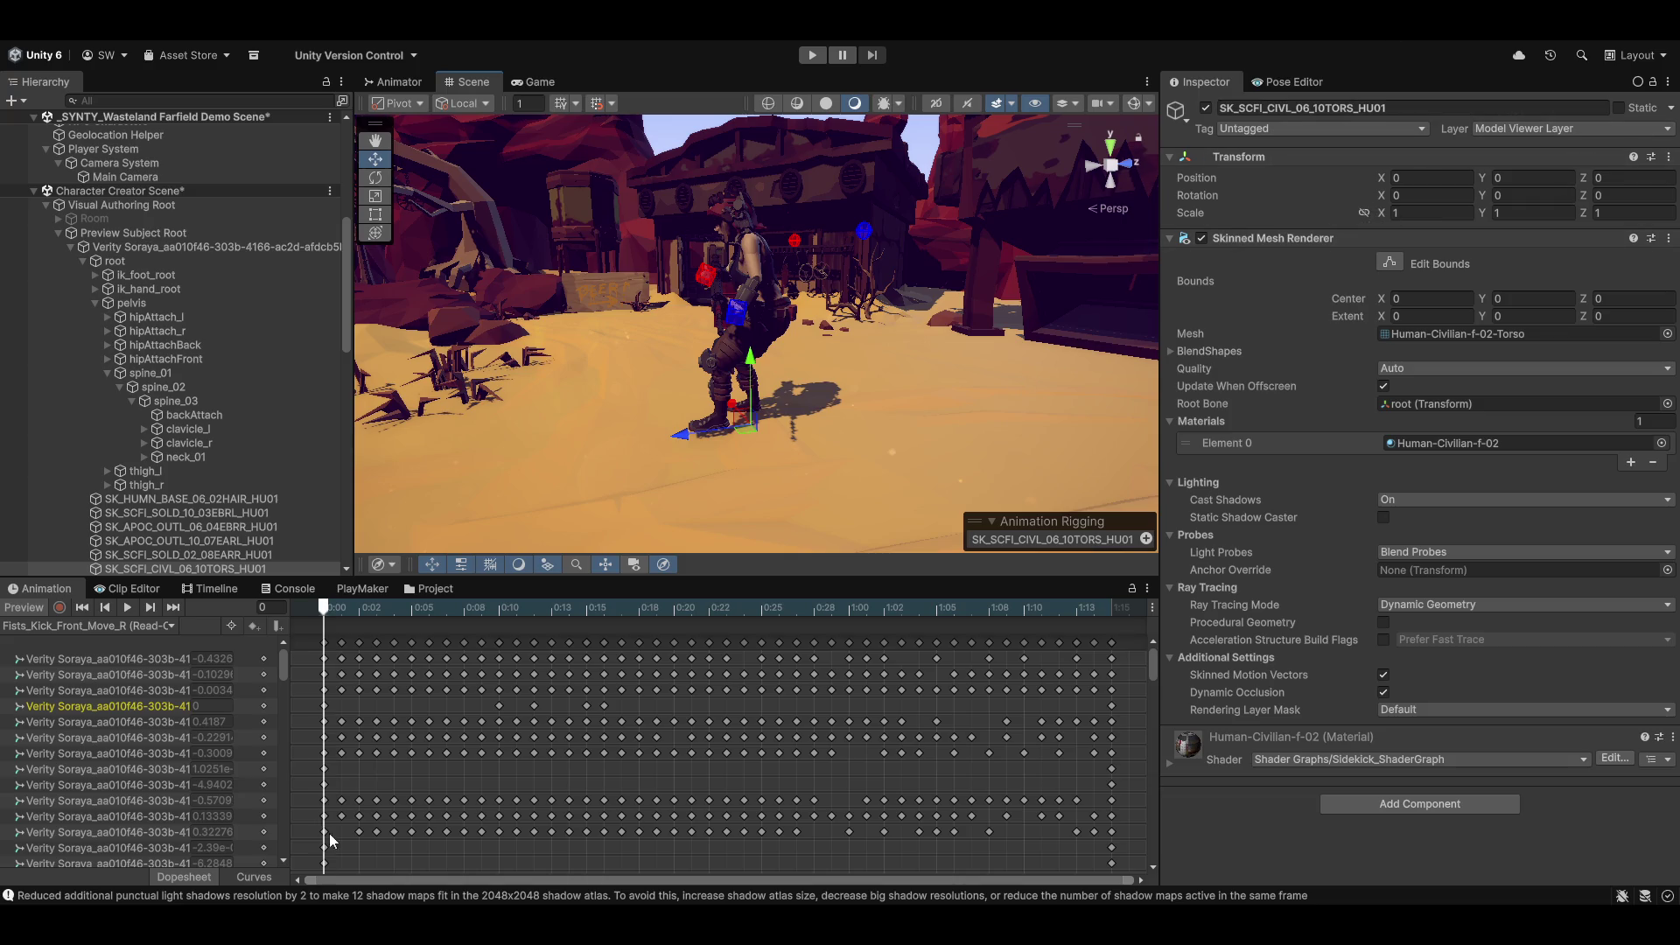
# Step: Turn off the kick preview, face the character up close, and confirm the Scale Y value
pyautogui.click(17, 608)
pyautogui.moveTo(869, 323)
pyautogui.mouseDown()
pyautogui.moveTo(632, 423)
pyautogui.moveTo(653, 397)
pyautogui.moveTo(588, 401)
pyautogui.moveTo(789, 354)
pyautogui.mouseUp()
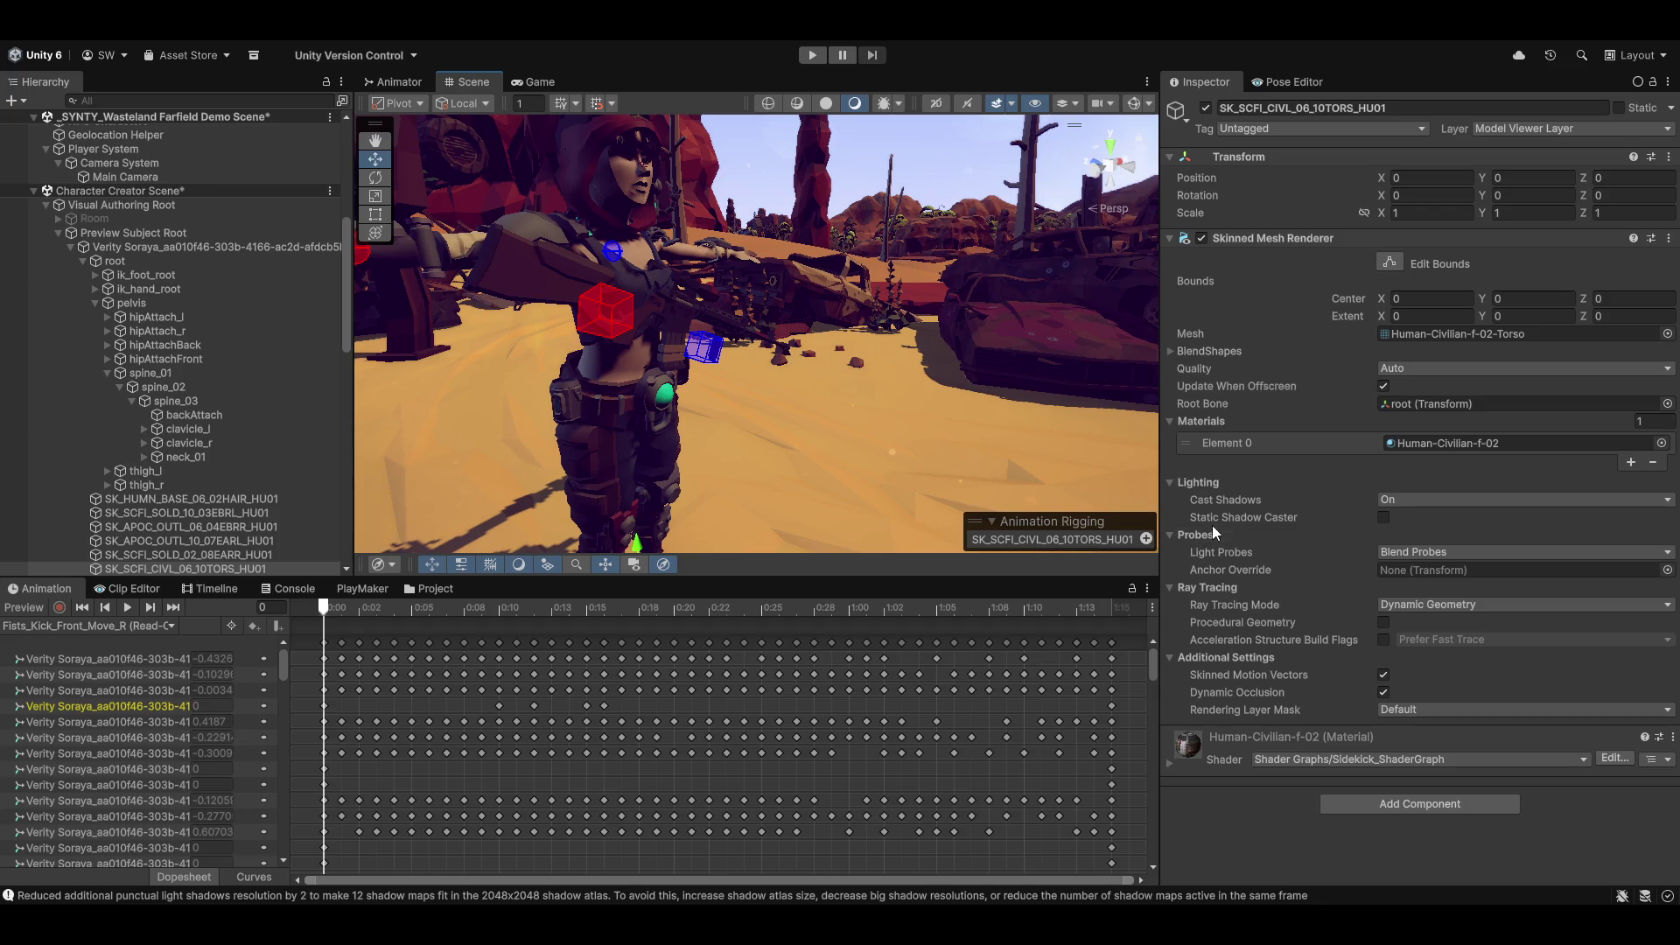
pyautogui.press('Return')
pyautogui.moveTo(1111, 925)
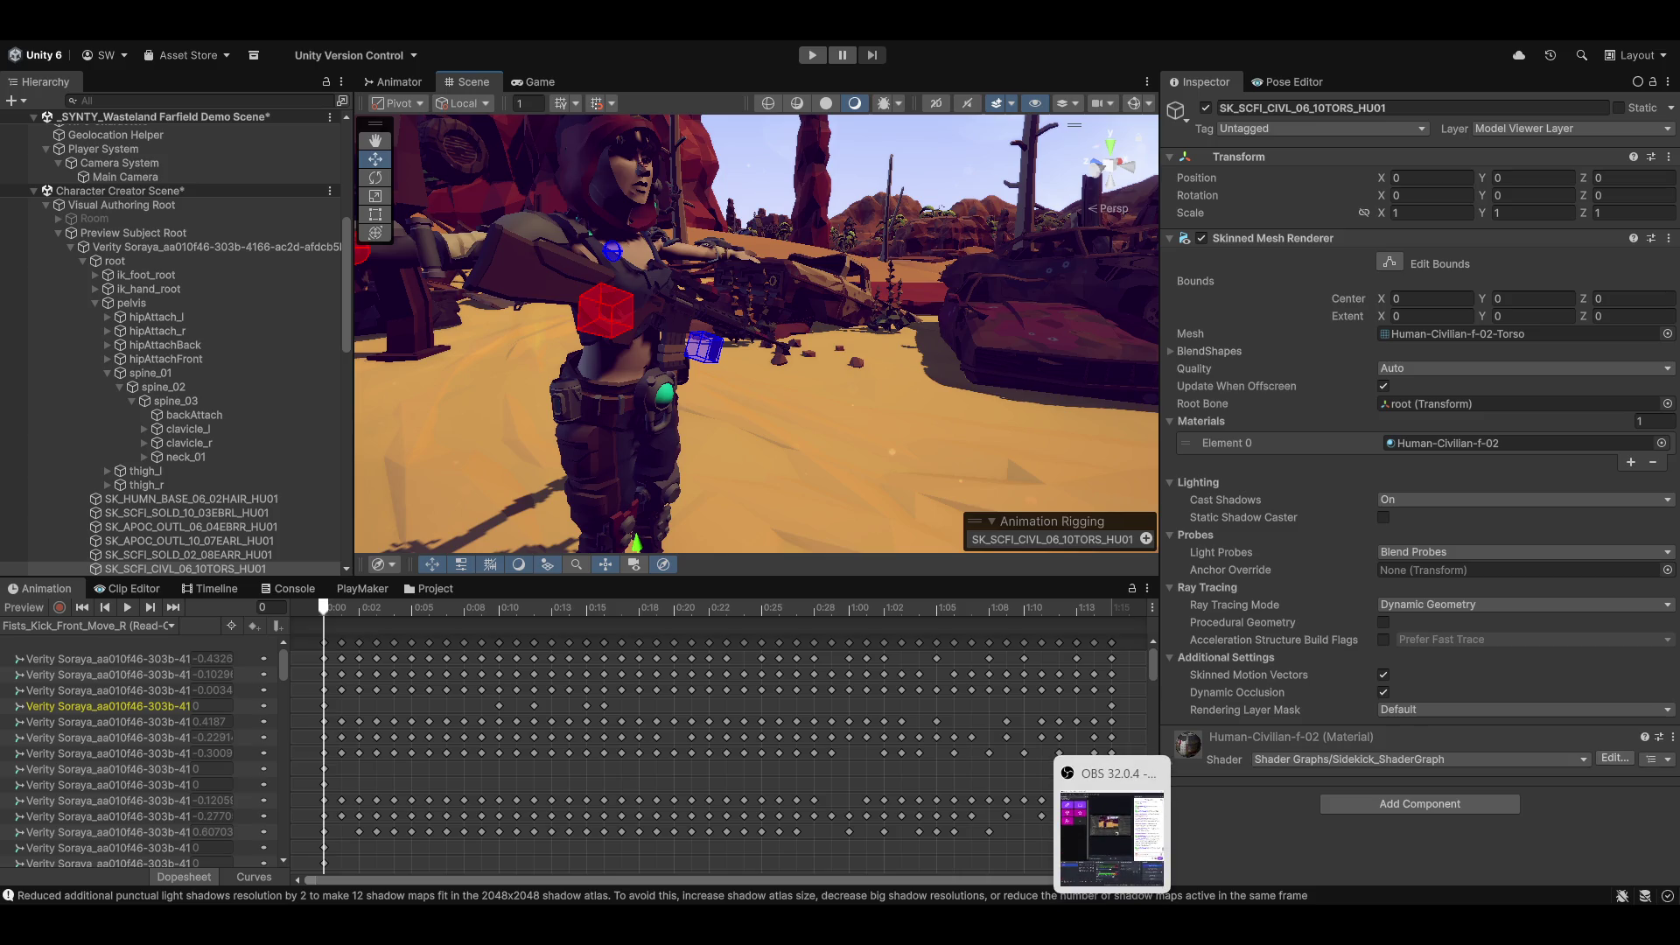
# Step: Close the SyntyDex browser window and open ClickUp's #General chat channel
pyautogui.moveTo(842, 926)
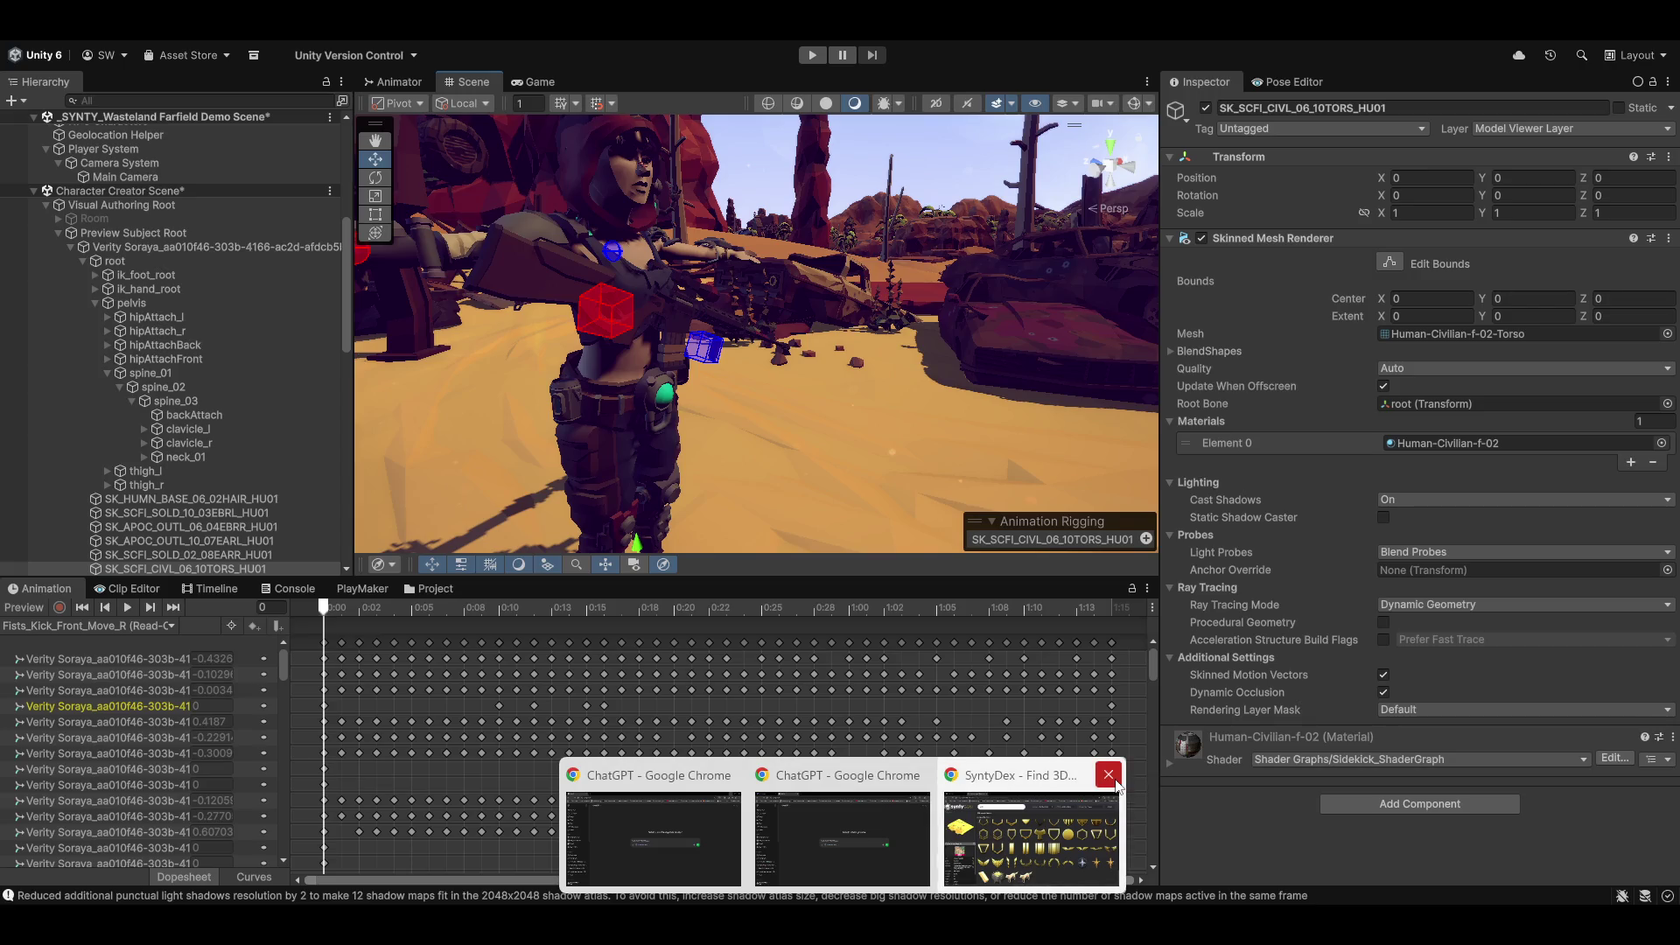
pyautogui.click(1113, 775)
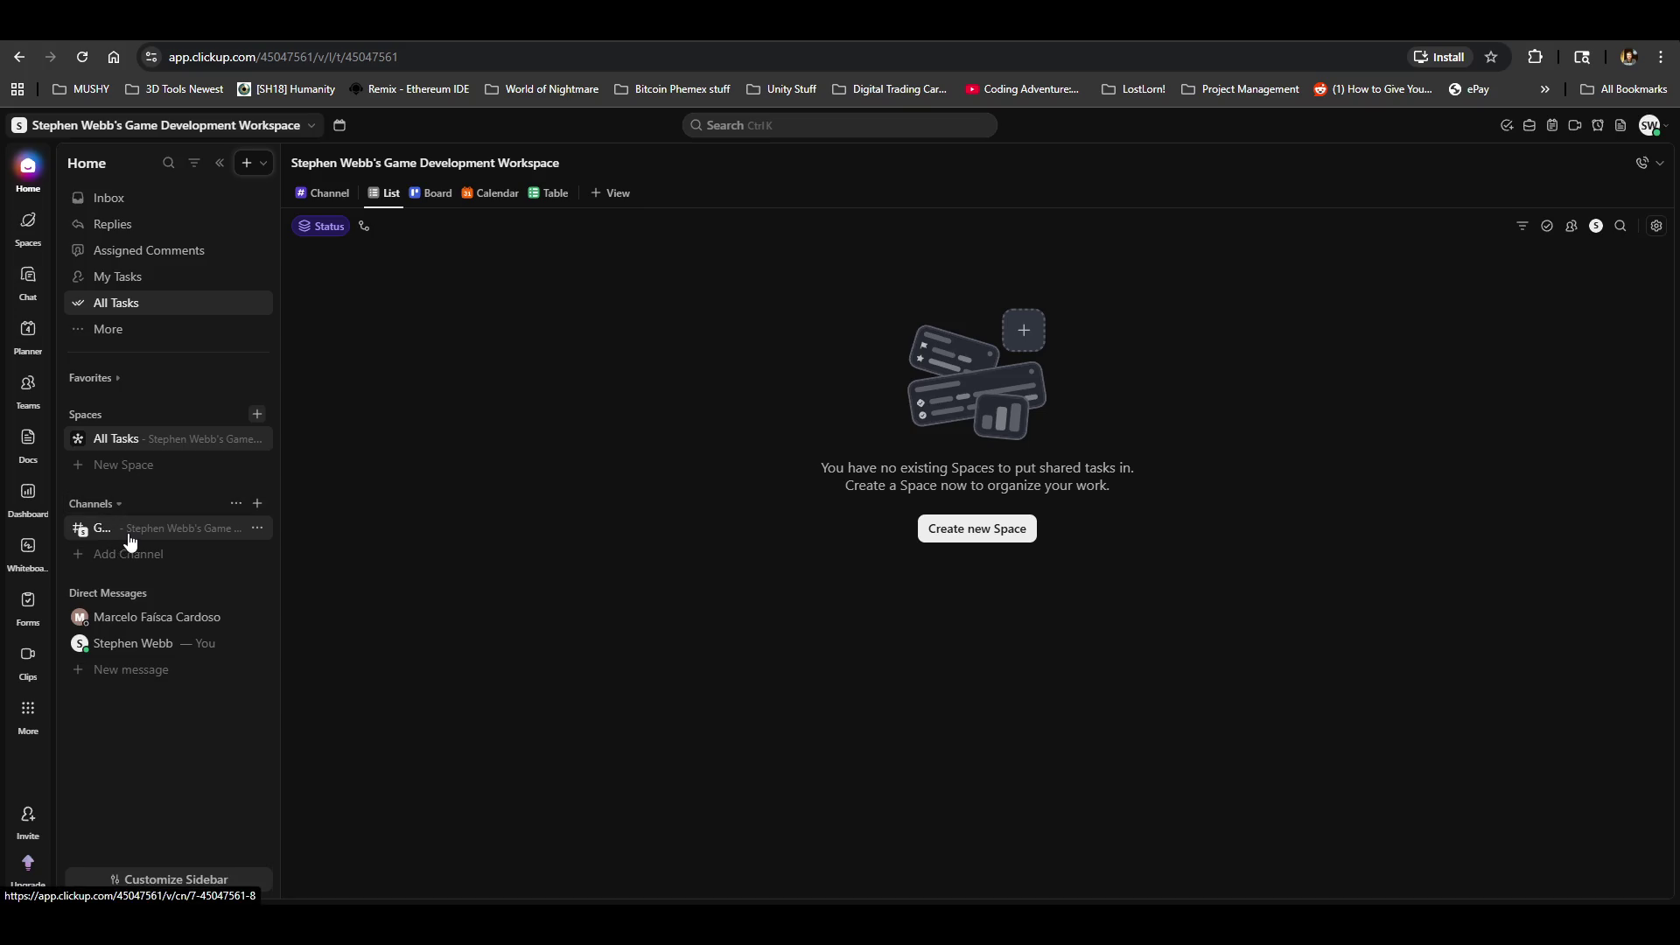
pyautogui.click(199, 532)
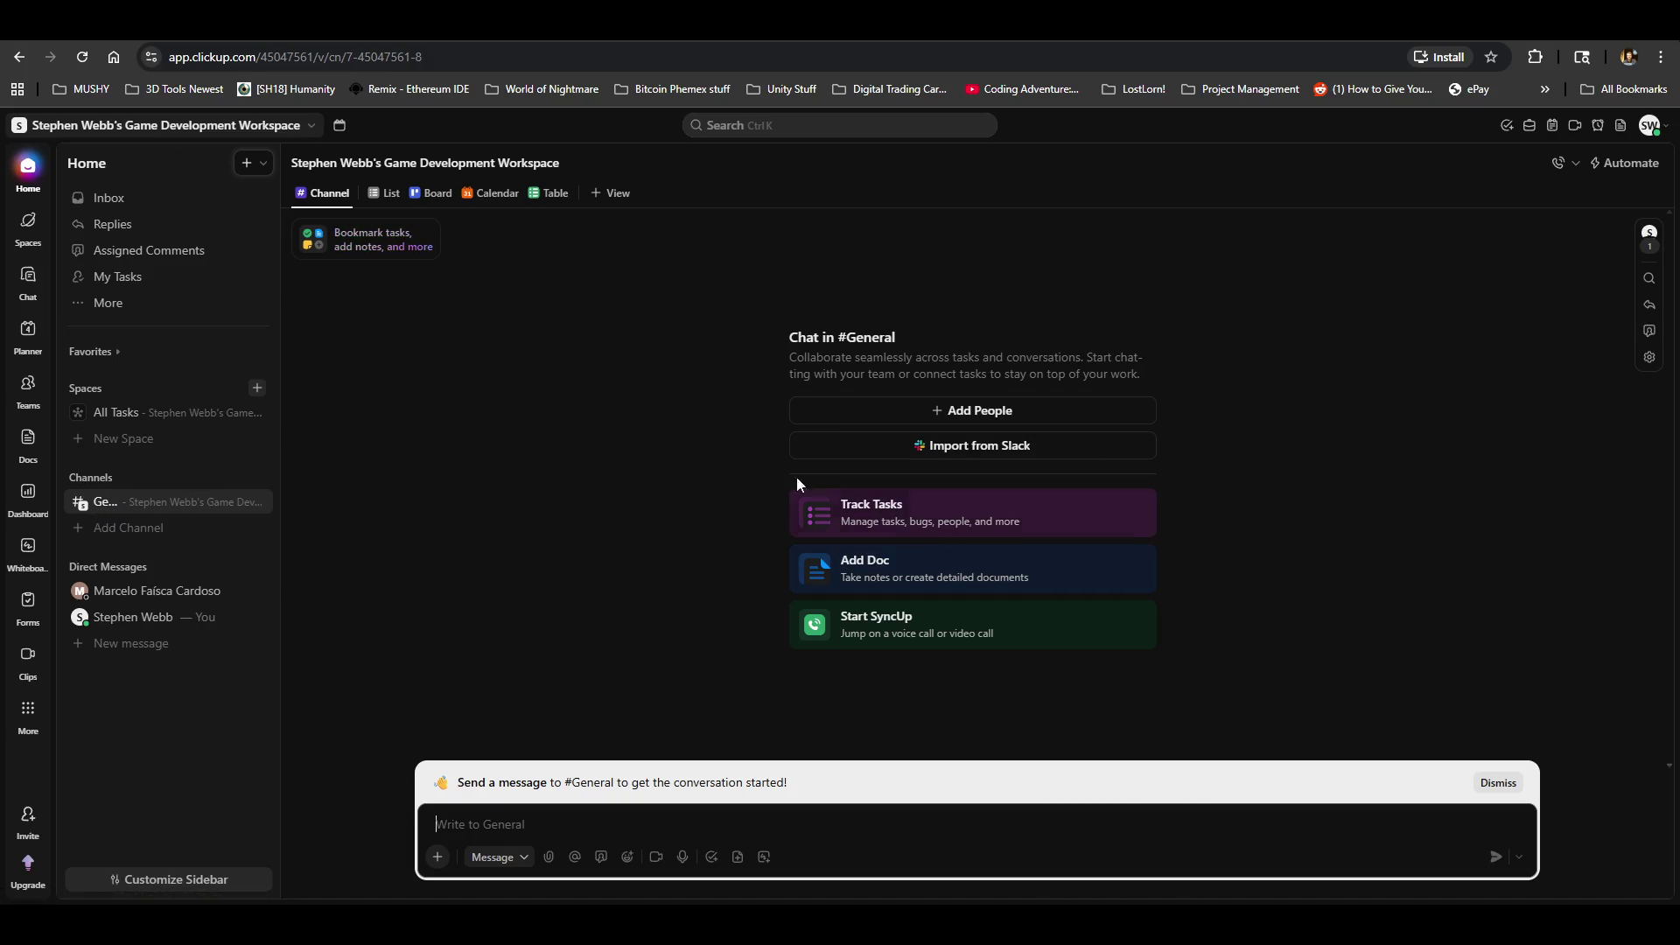
# Step: Go to Dashboards and start one from the Simple Dashboard template
pyautogui.click(28, 493)
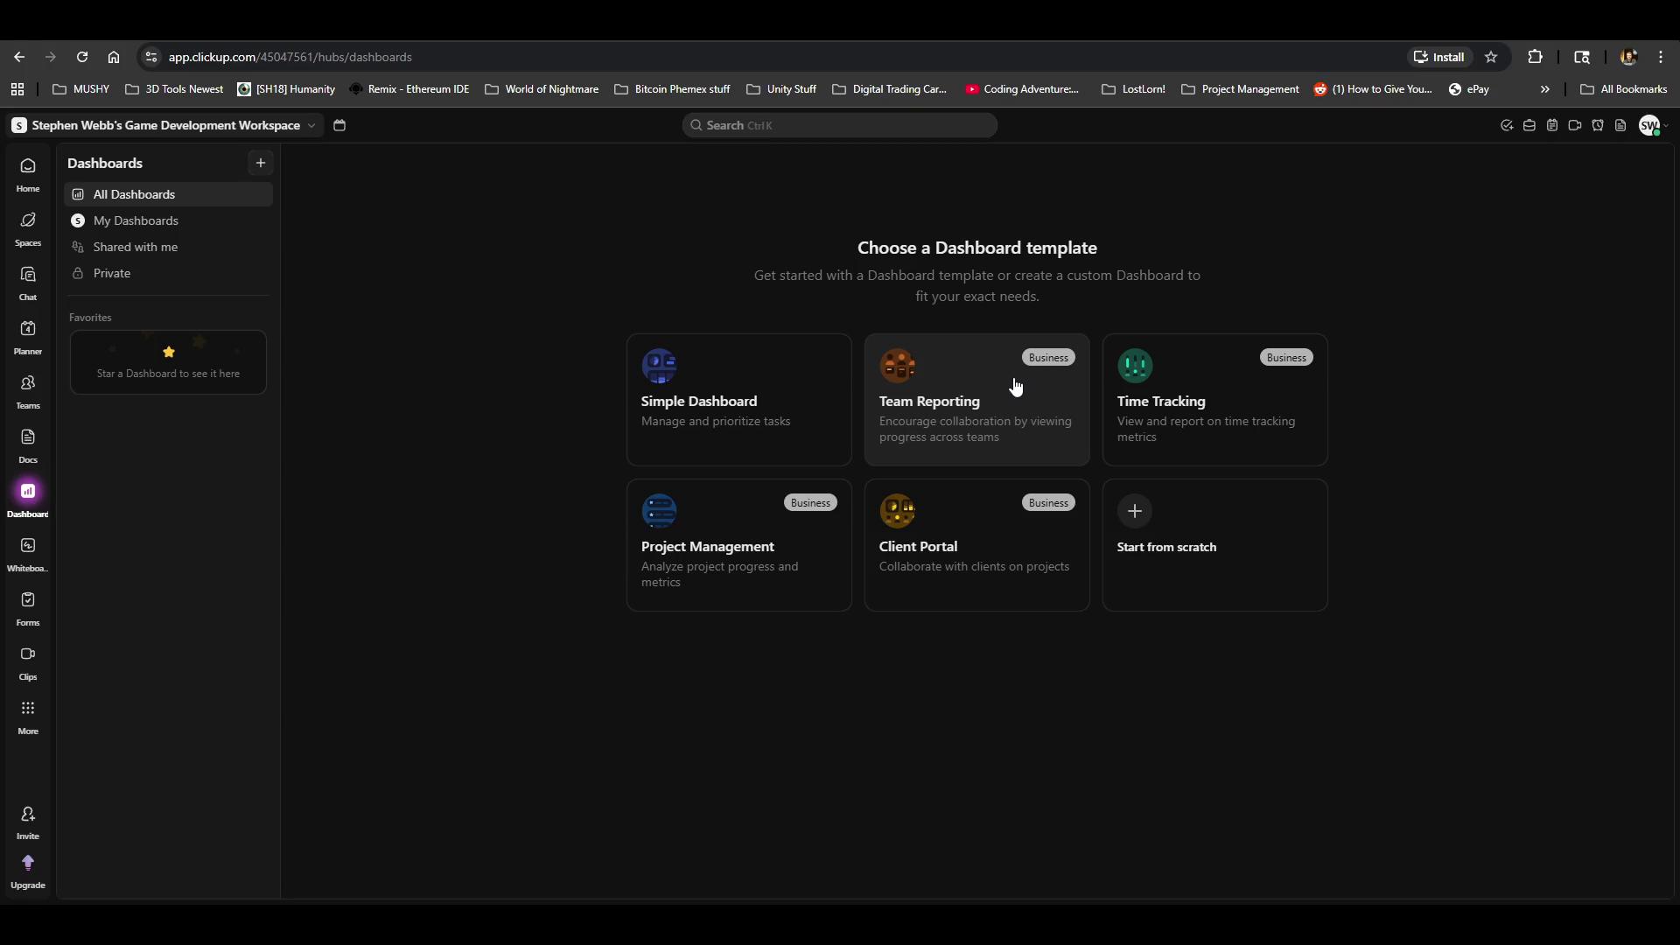
pyautogui.click(784, 400)
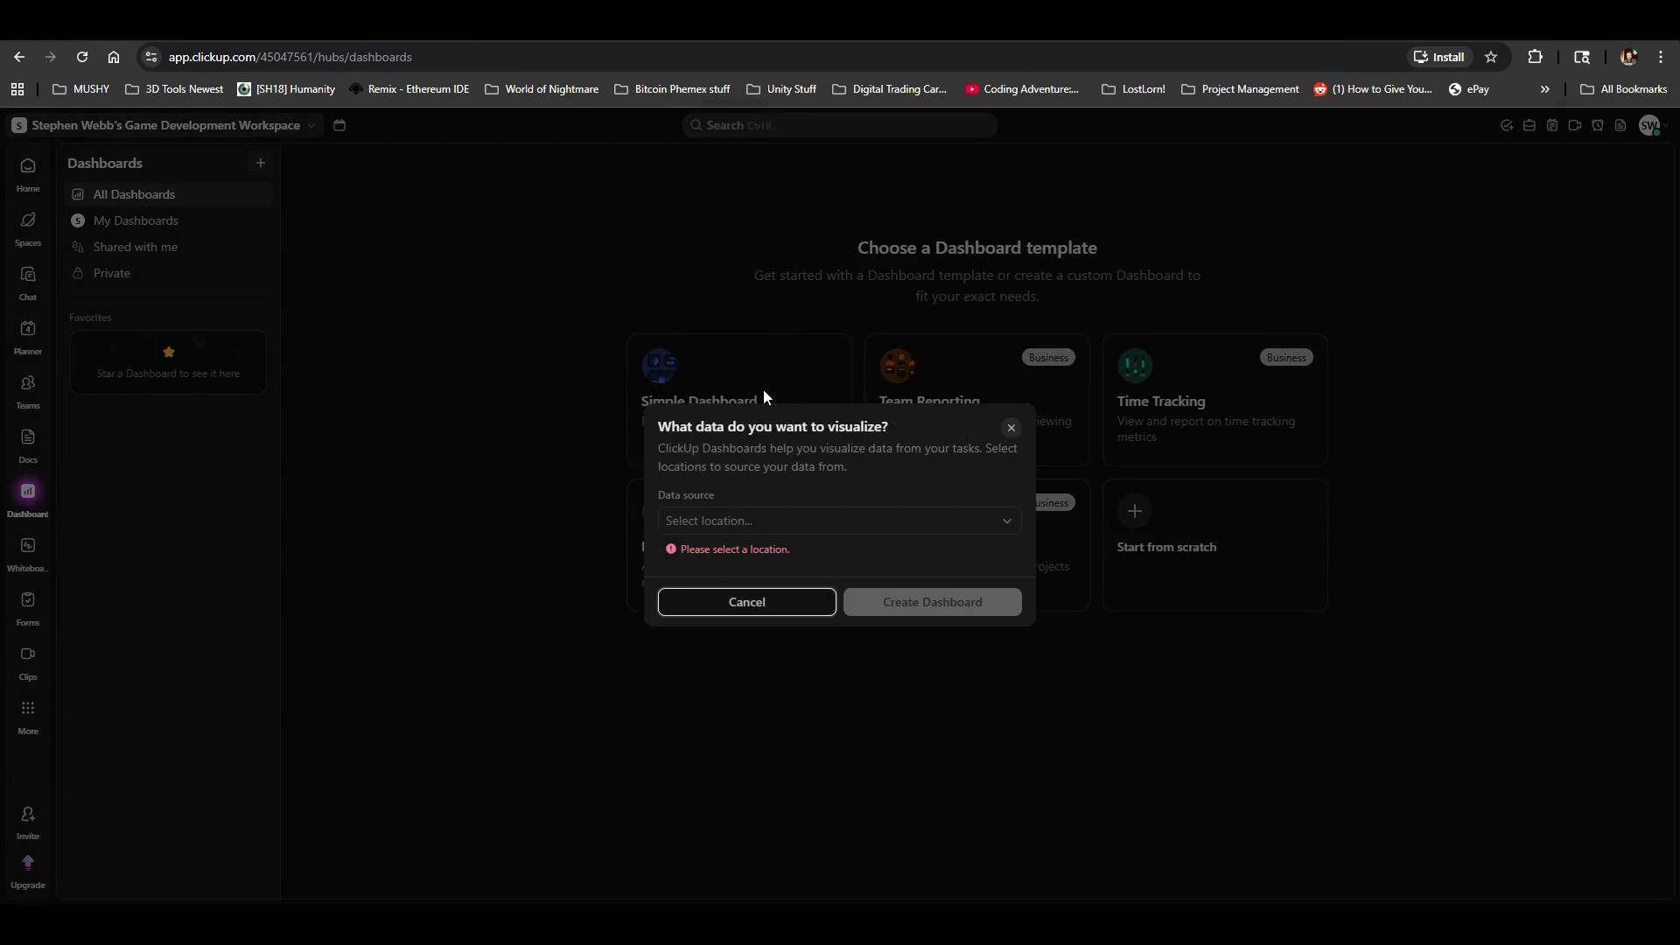
# Step: Pick Spaces as the dashboard data source, then close the prompt and return Home
pyautogui.click(818, 522)
pyautogui.click(726, 523)
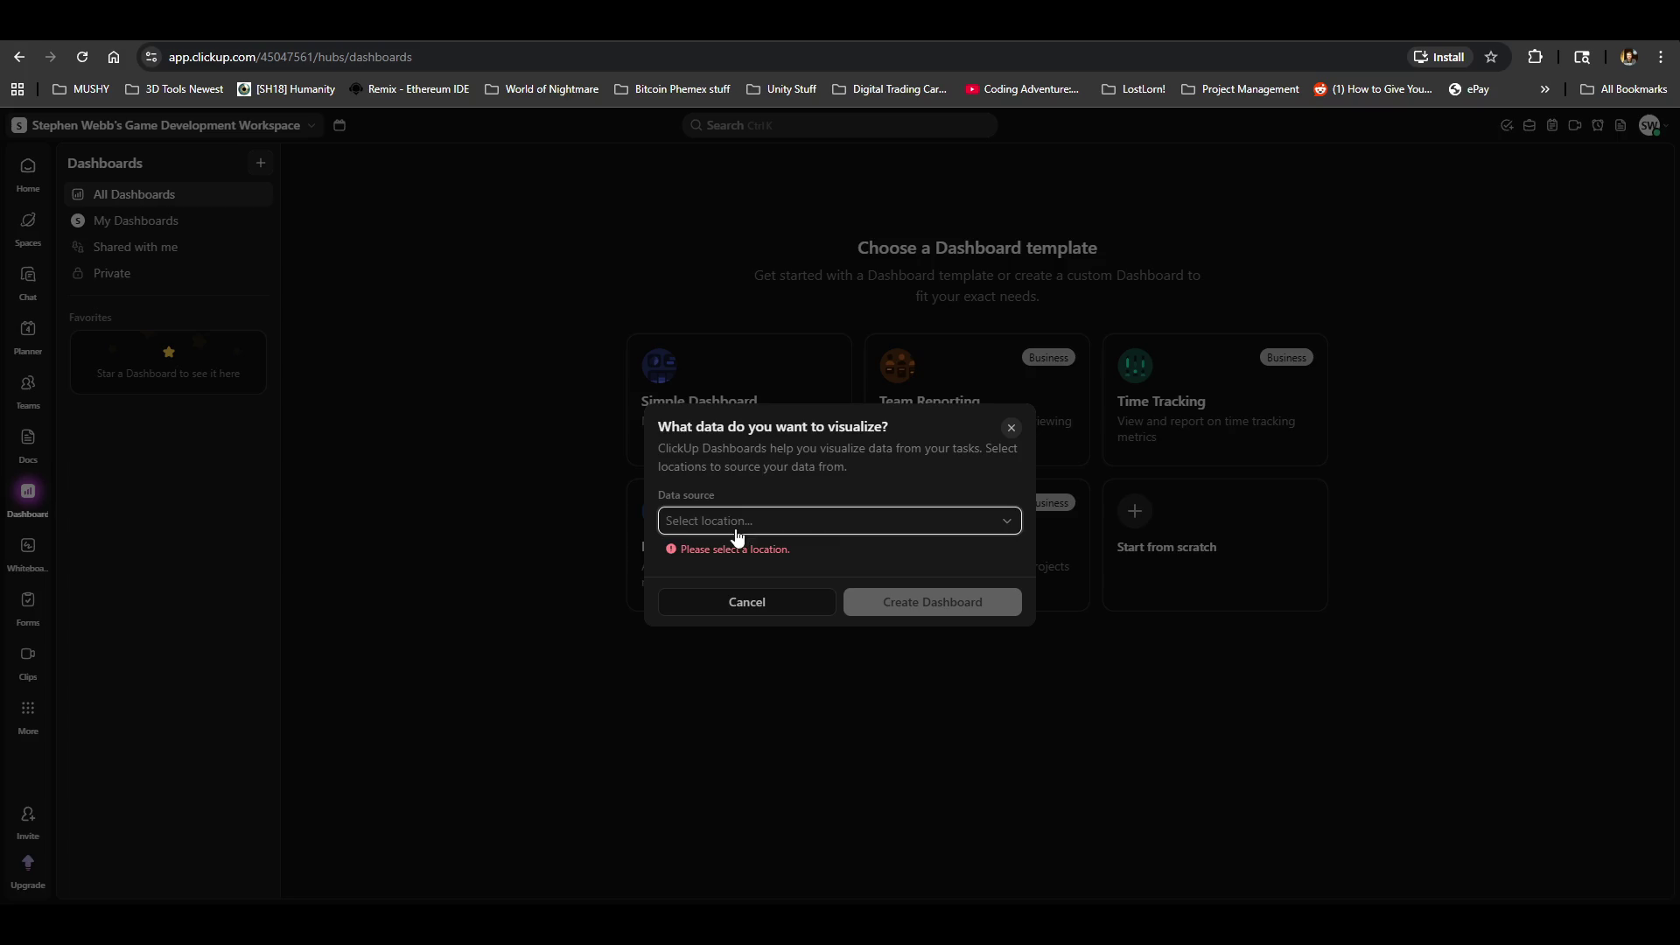
pyautogui.click(1002, 529)
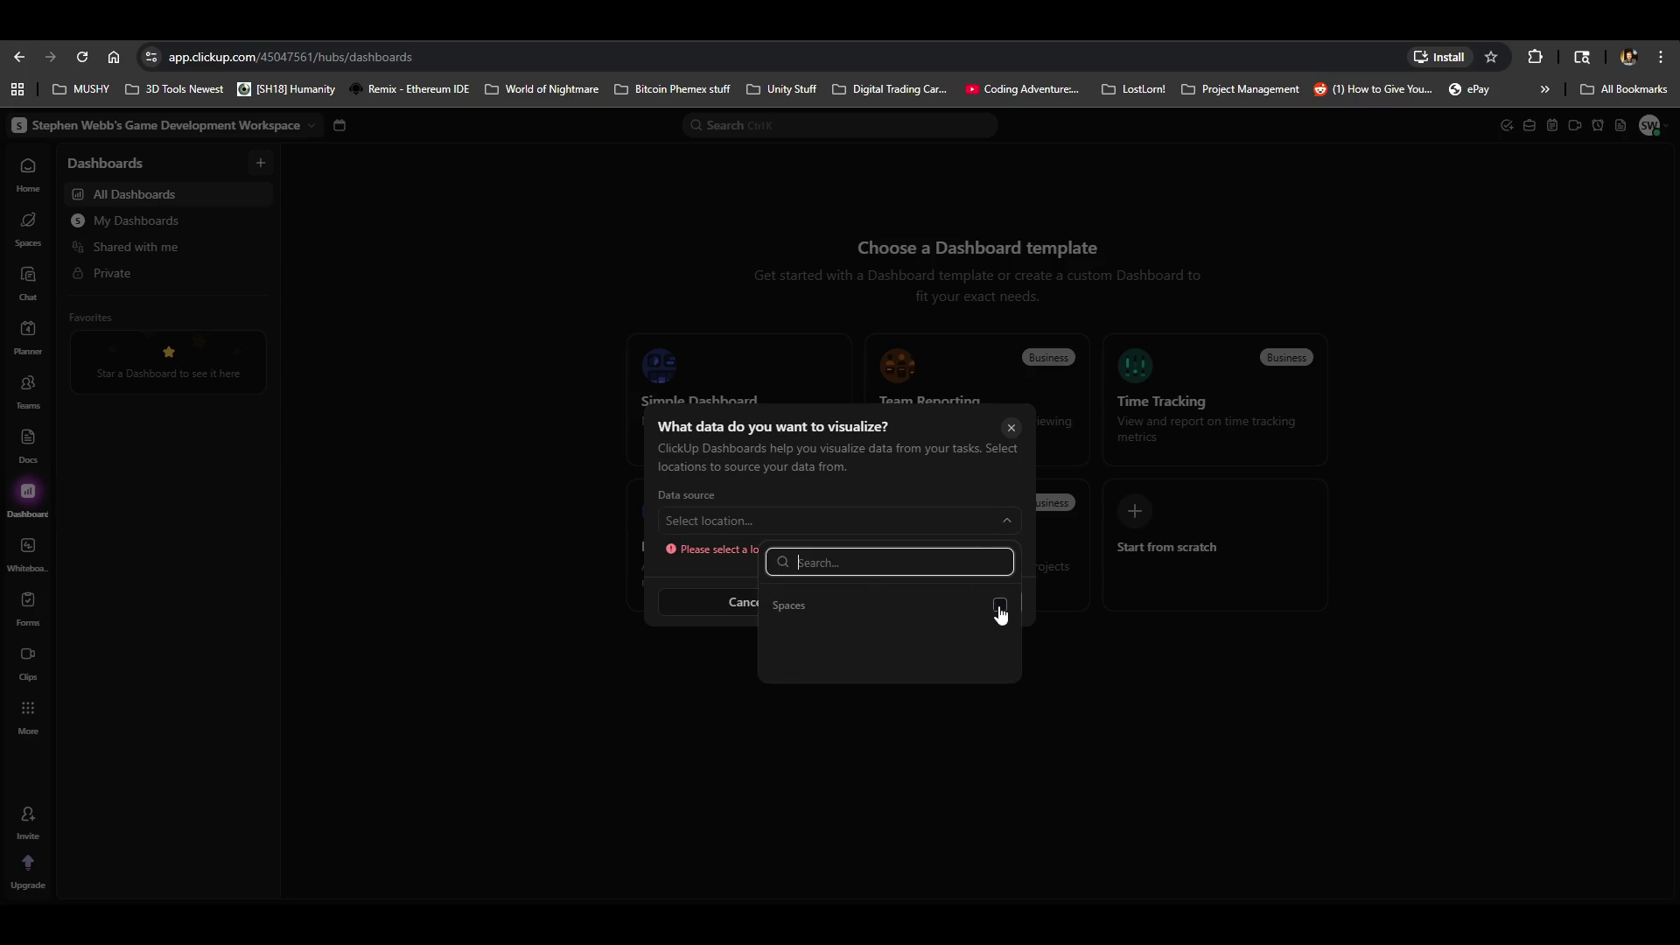
pyautogui.click(604, 583)
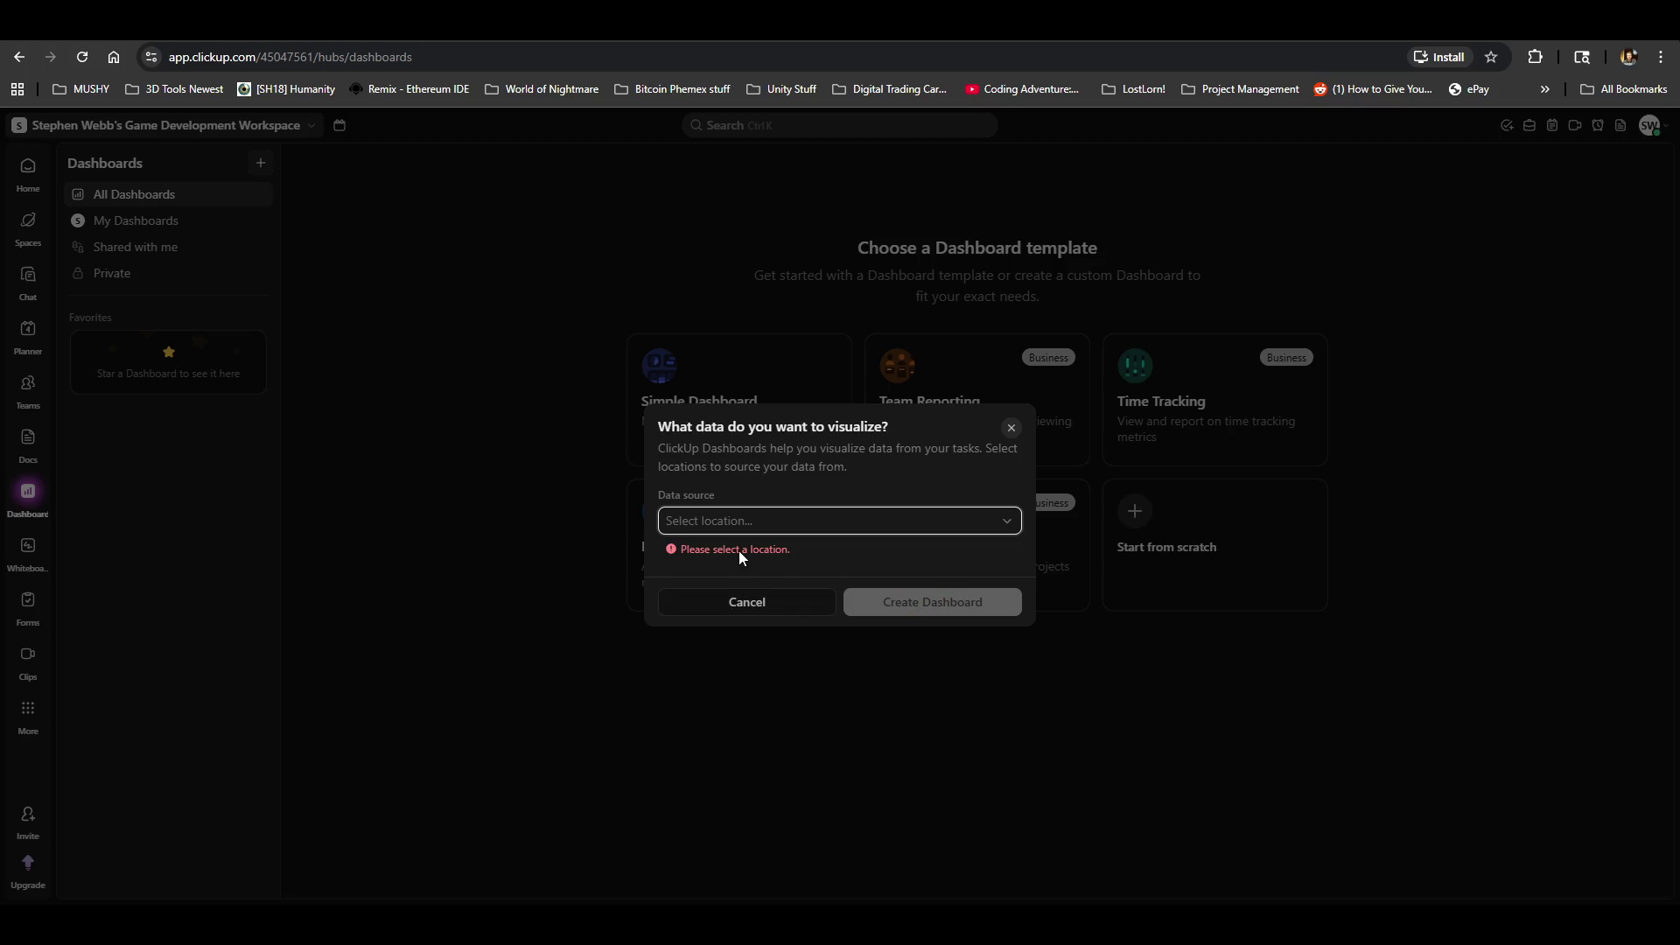
pyautogui.click(742, 528)
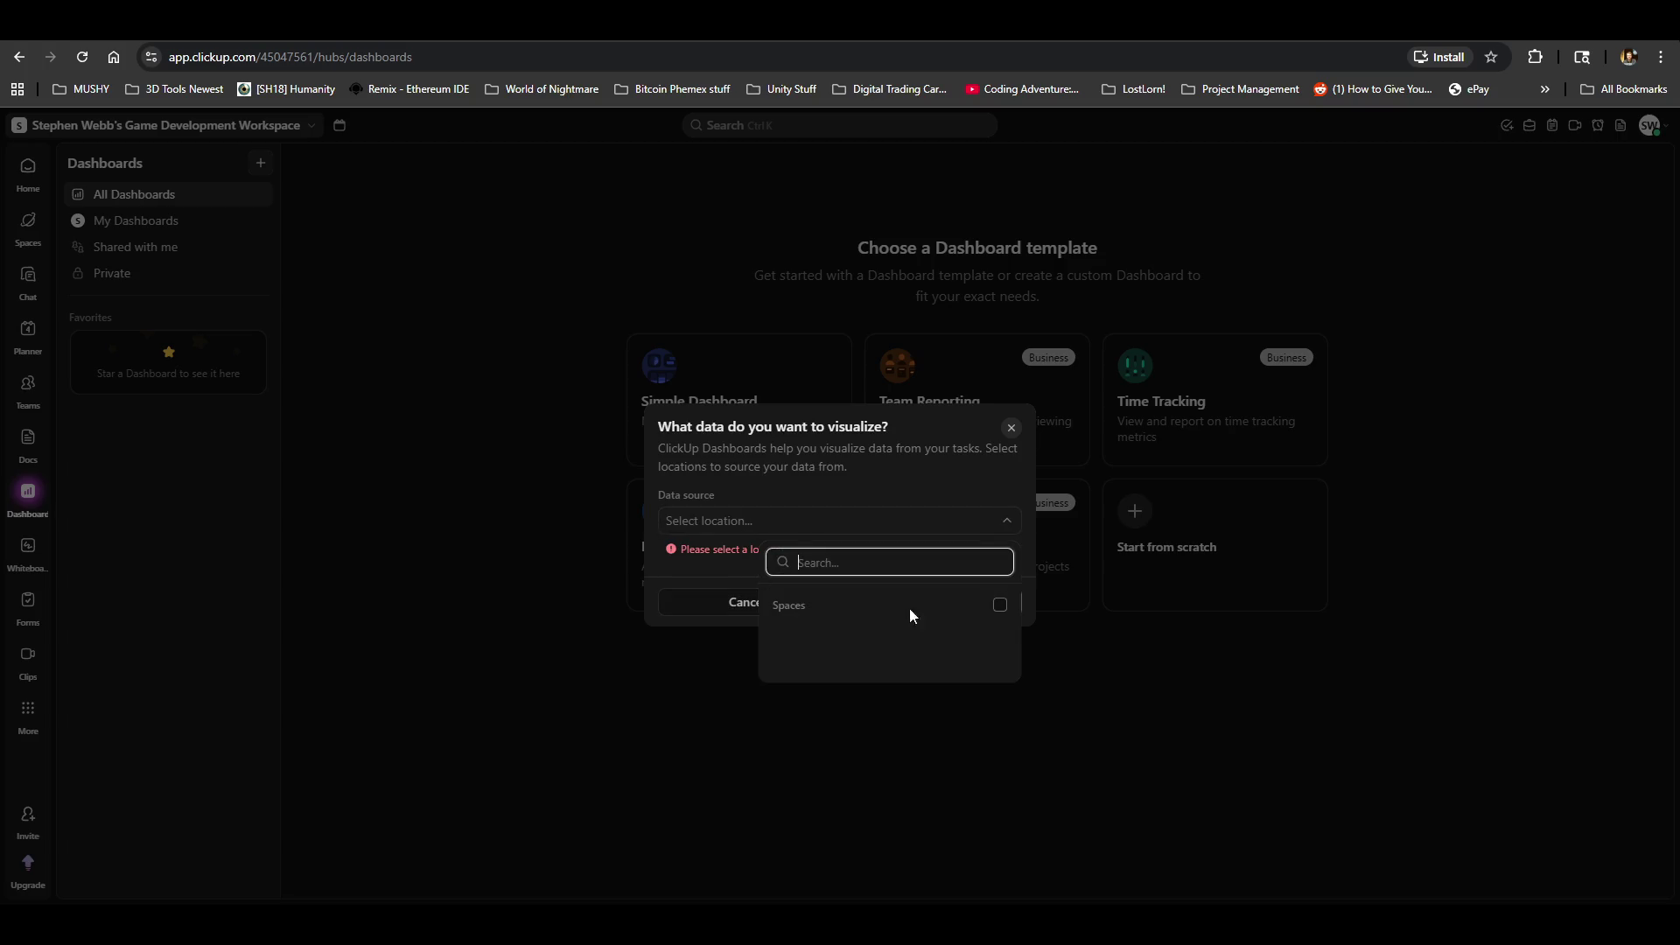
pyautogui.click(1000, 604)
pyautogui.click(845, 486)
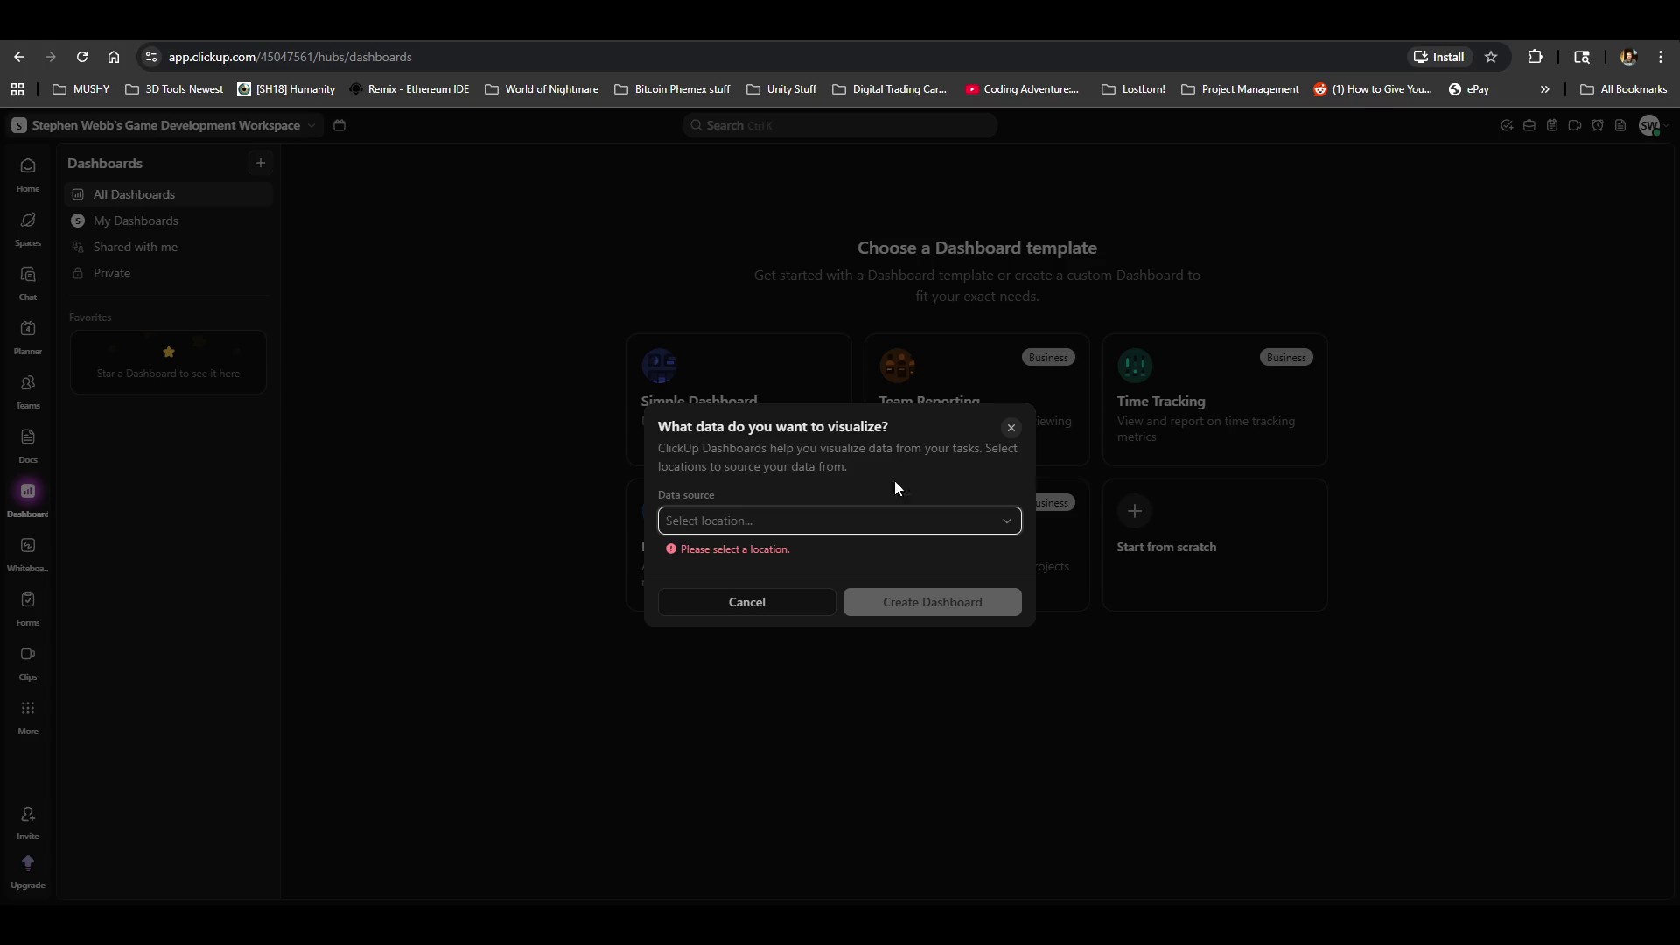
pyautogui.click(1010, 427)
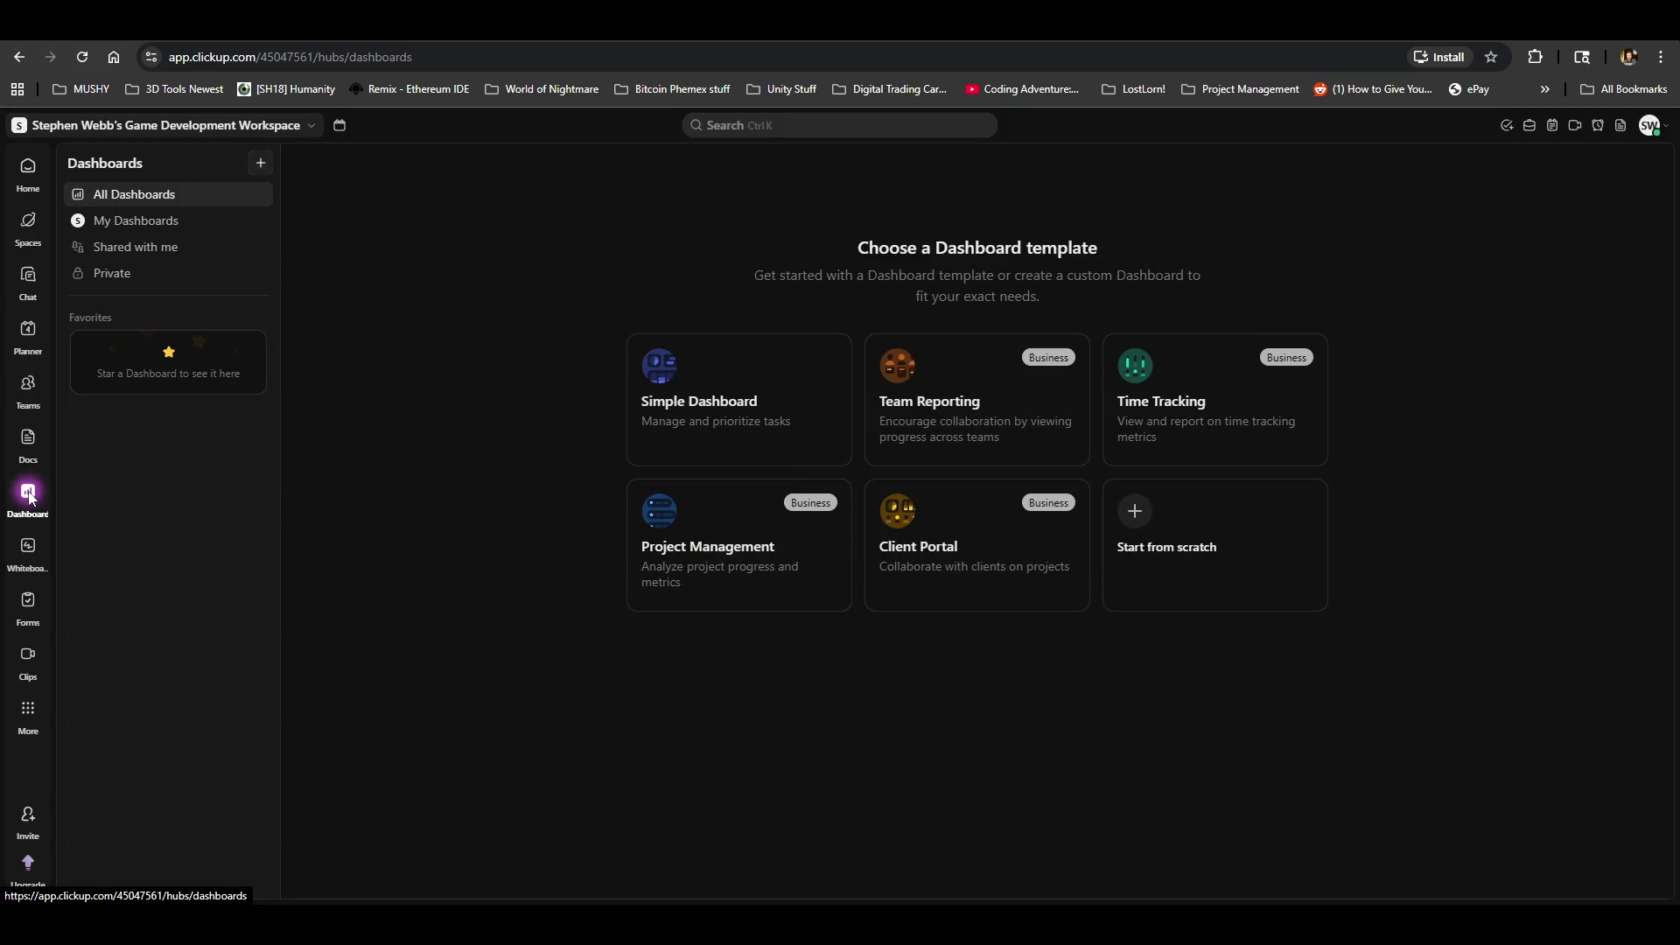
pyautogui.click(17, 191)
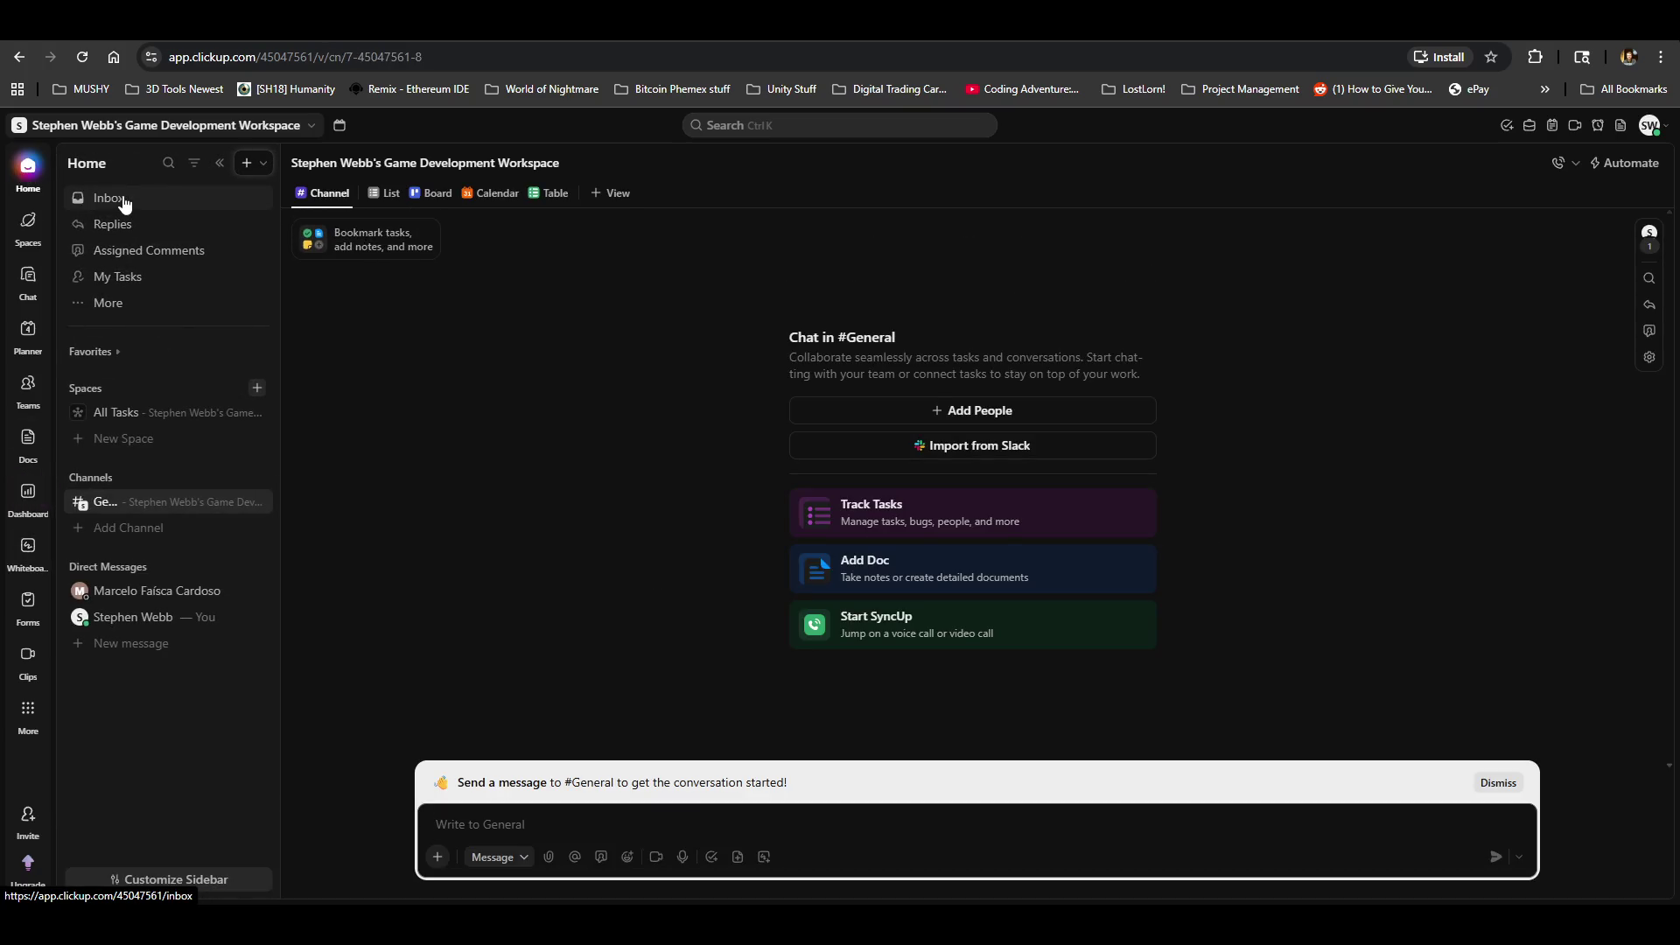
# Step: Open the #General channel's Followers panel listing its follower and members with access
pyautogui.click(926, 409)
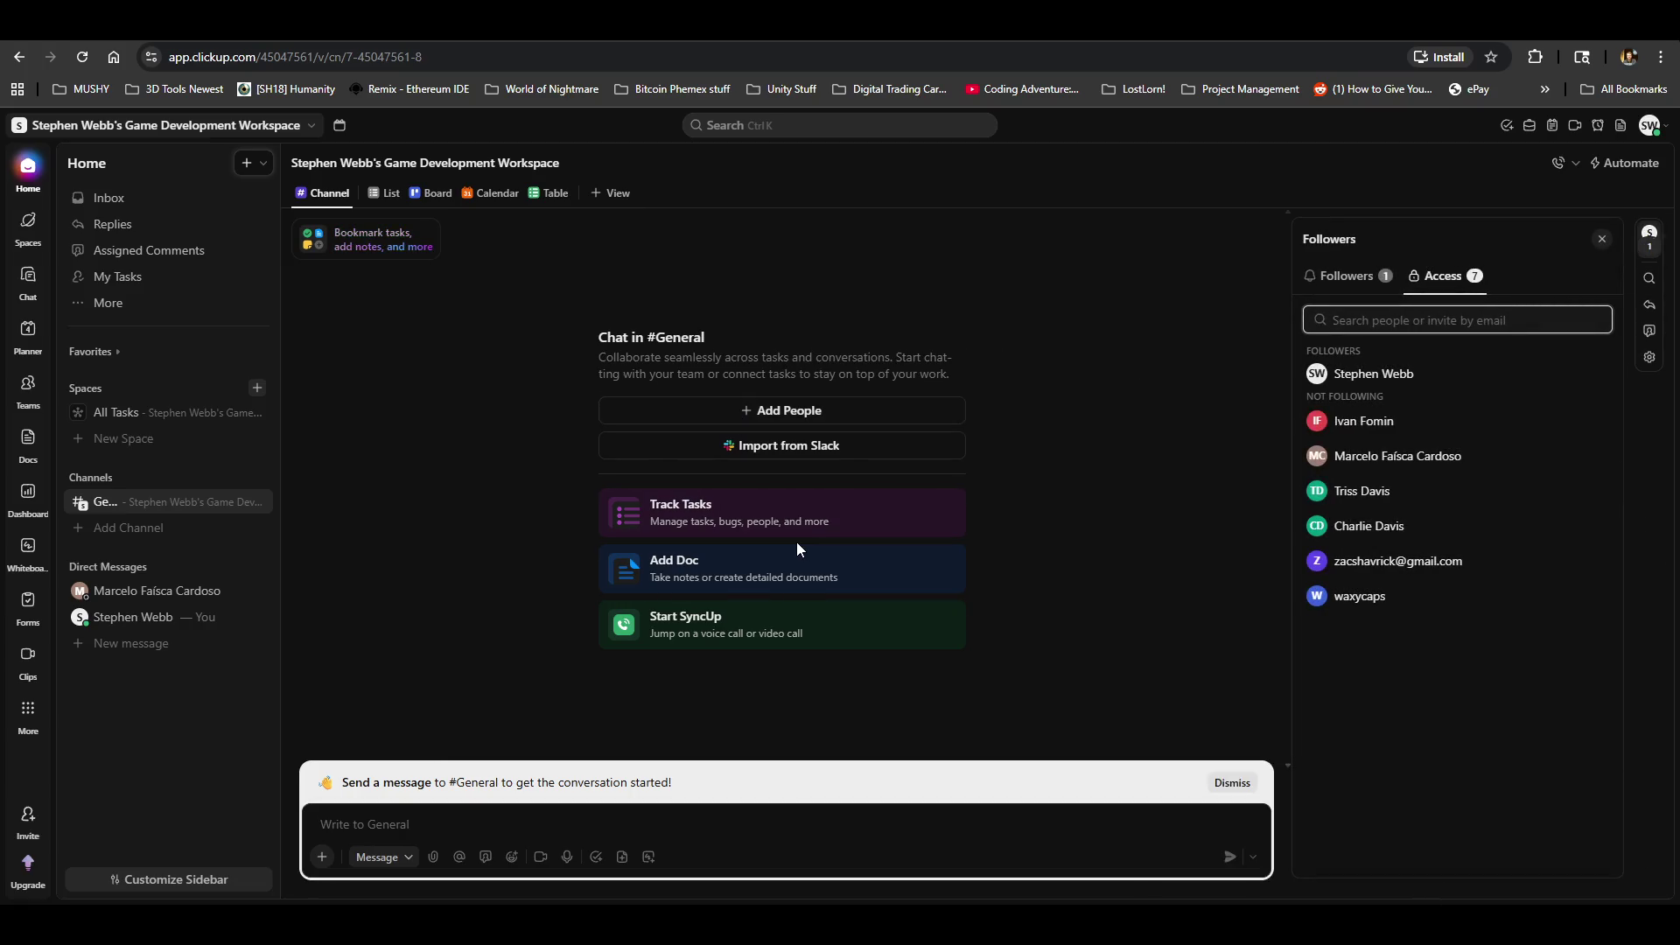
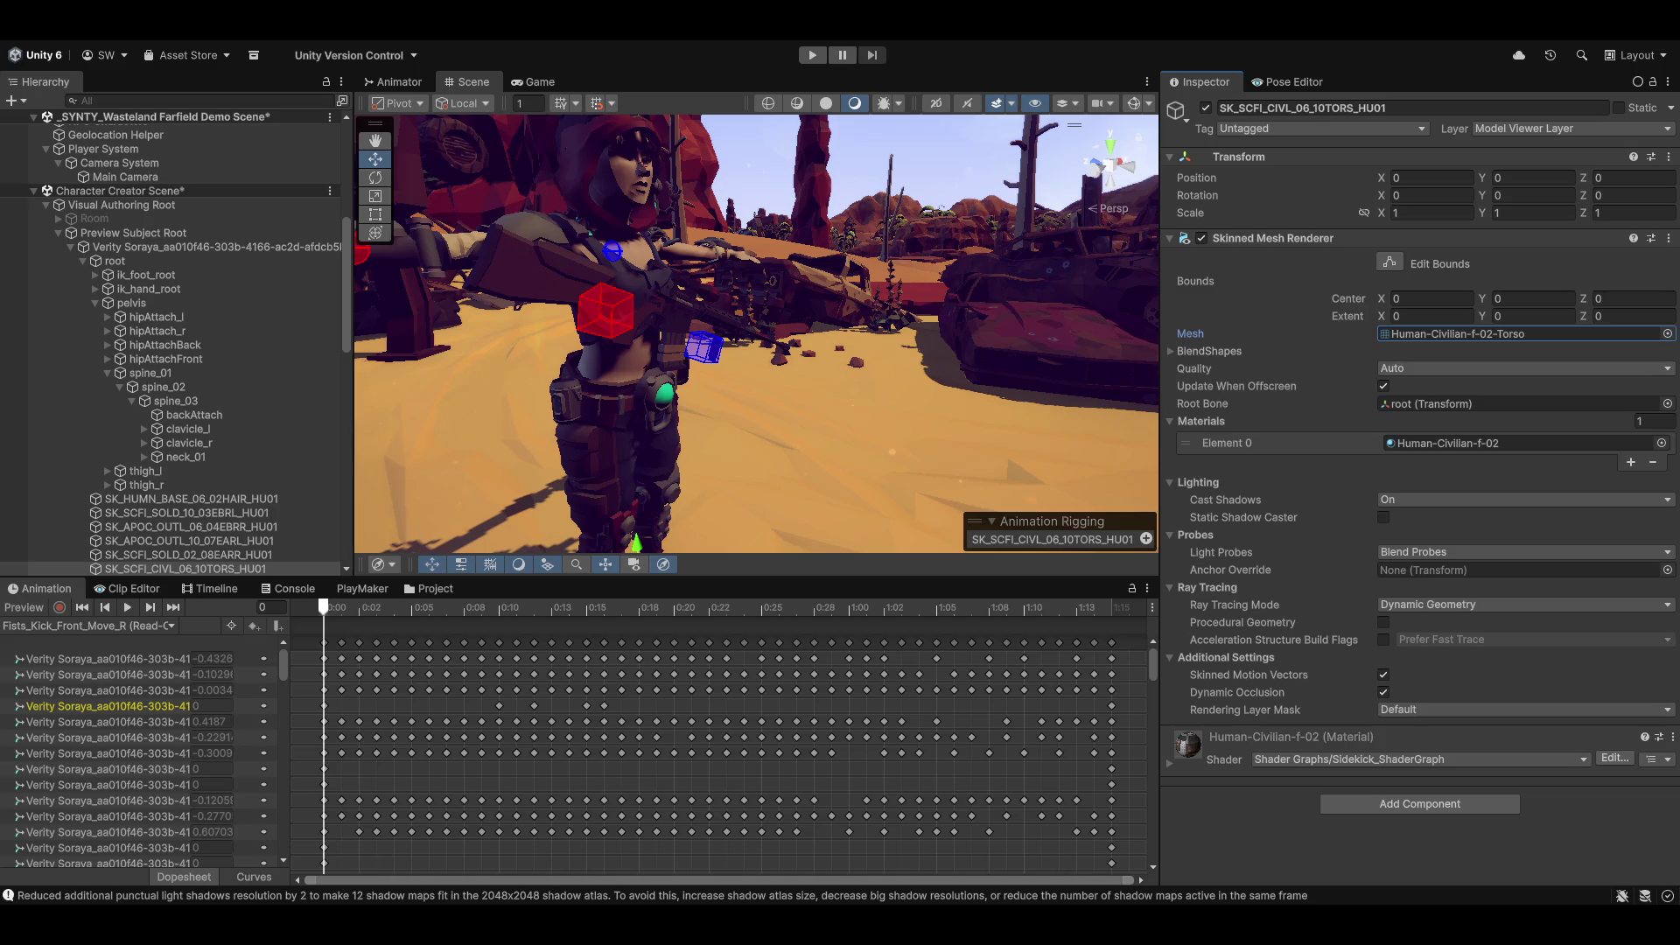
# Step: Frame the character, play its animation preview, and launch the Magnum Opus editor from Utilities
pyautogui.moveTo(826, 219); pyautogui.dragTo(724, 396)
pyautogui.press('f')
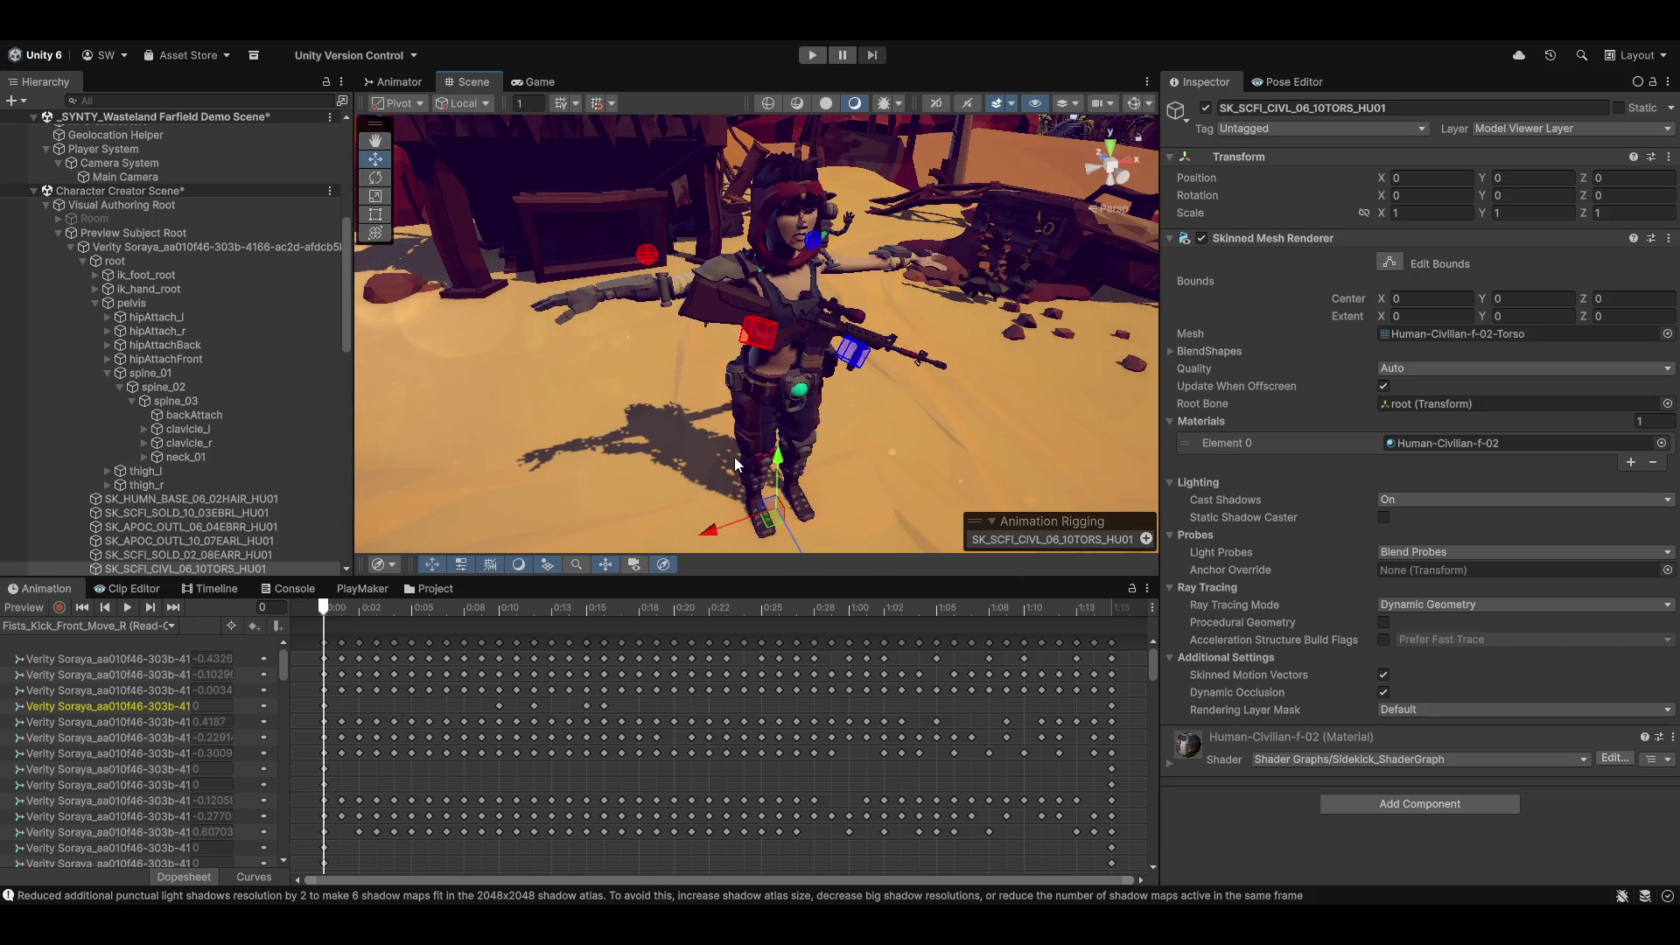
pyautogui.press('space')
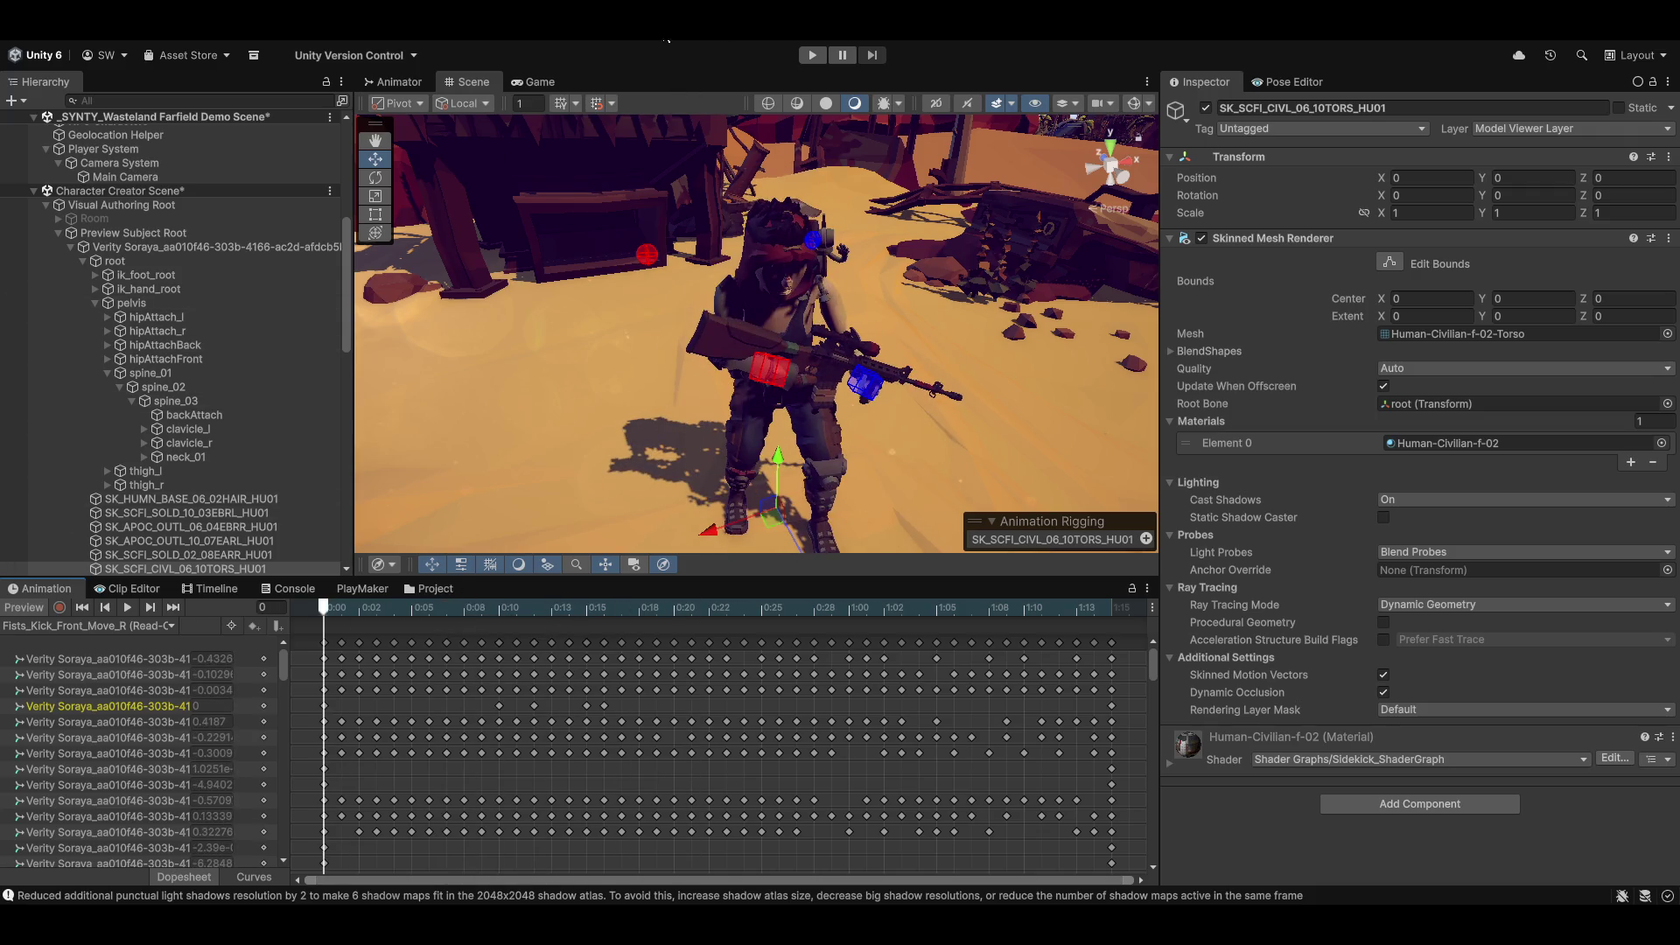
pyautogui.click(582, 19)
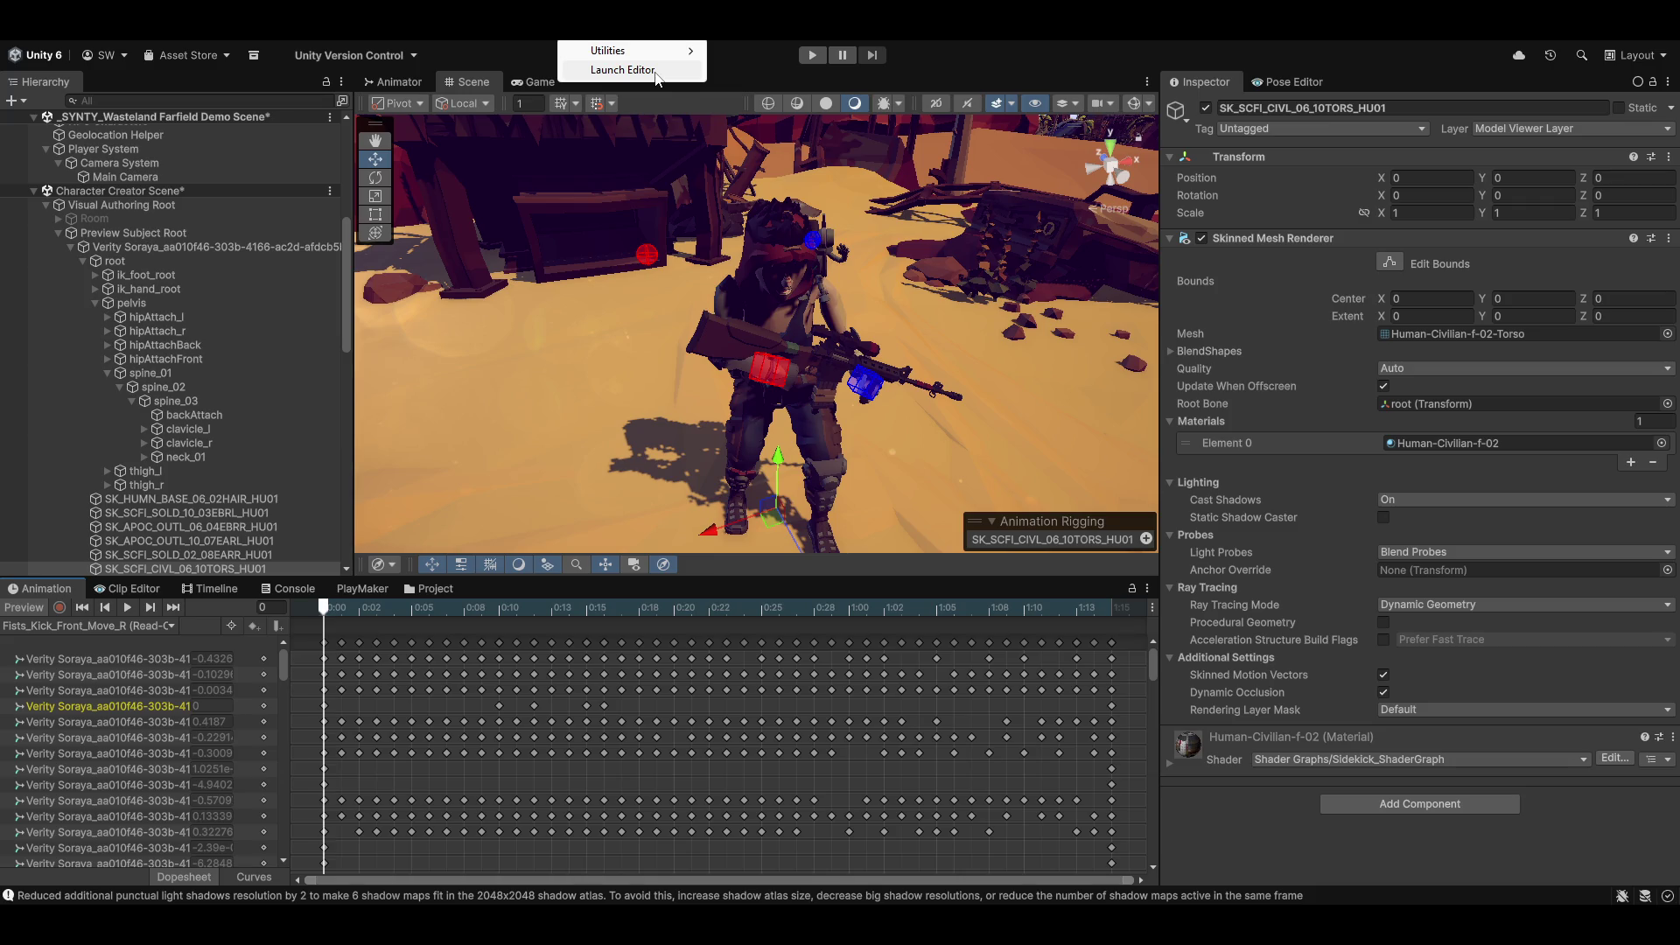
pyautogui.click(654, 72)
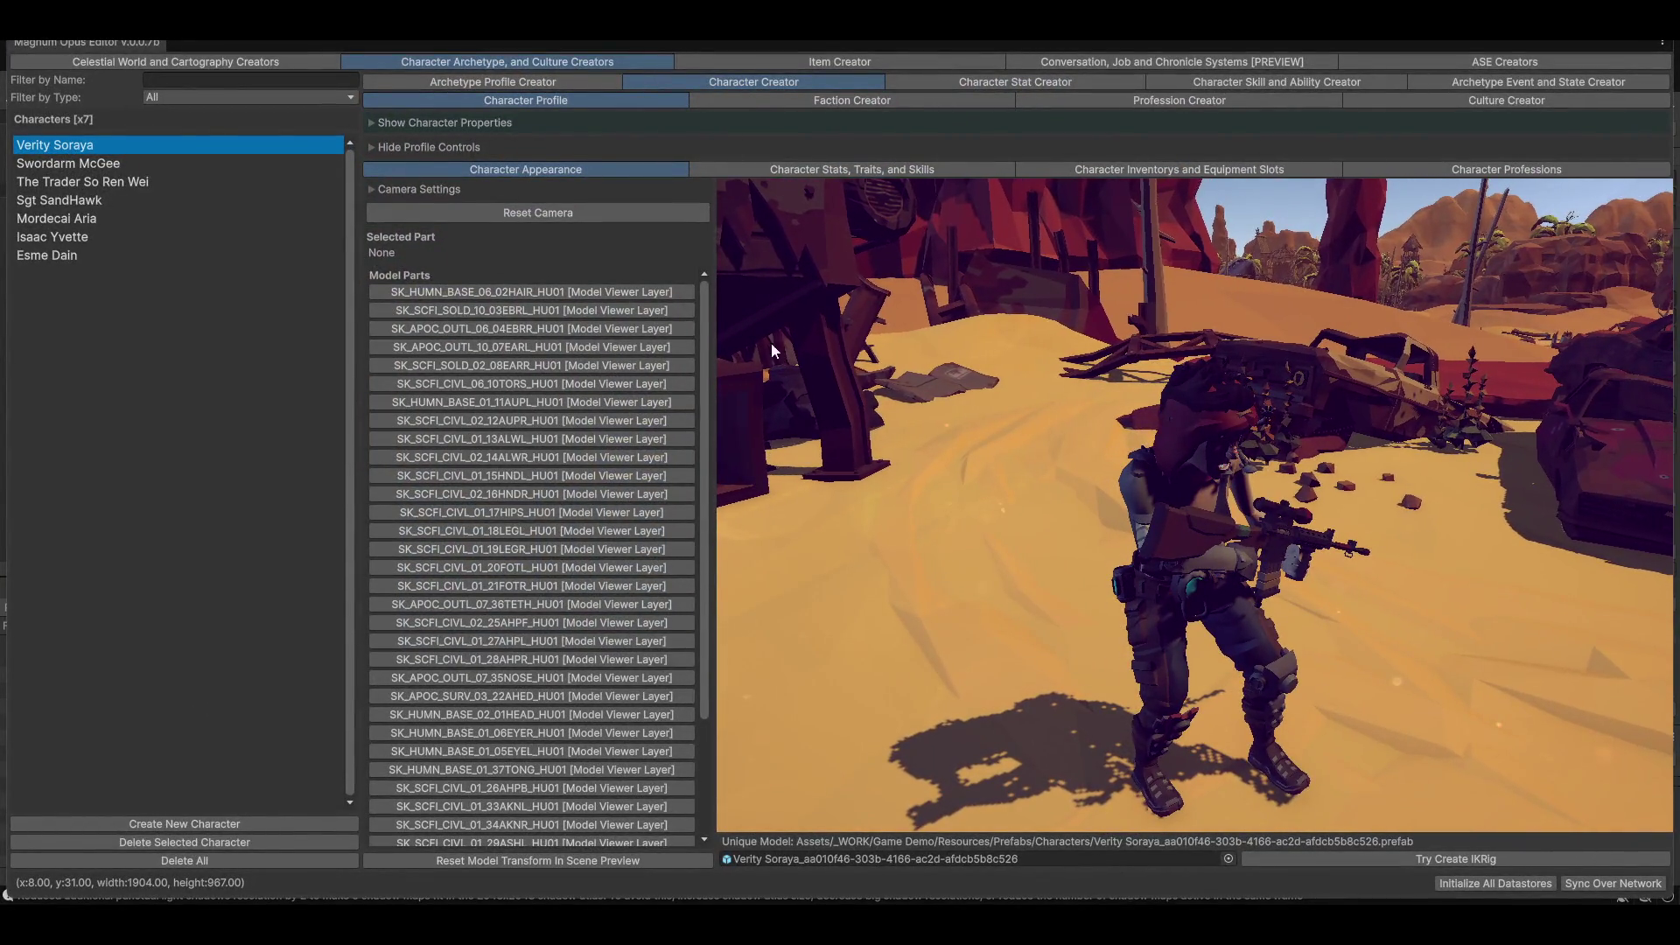
# Step: Orbit the preview camera to a close left-side view of Verity Soraya
pyautogui.moveTo(1146, 628)
pyautogui.mouseDown()
pyautogui.moveTo(1184, 623)
pyautogui.moveTo(1178, 667)
pyautogui.moveTo(1451, 552)
pyautogui.mouseUp()
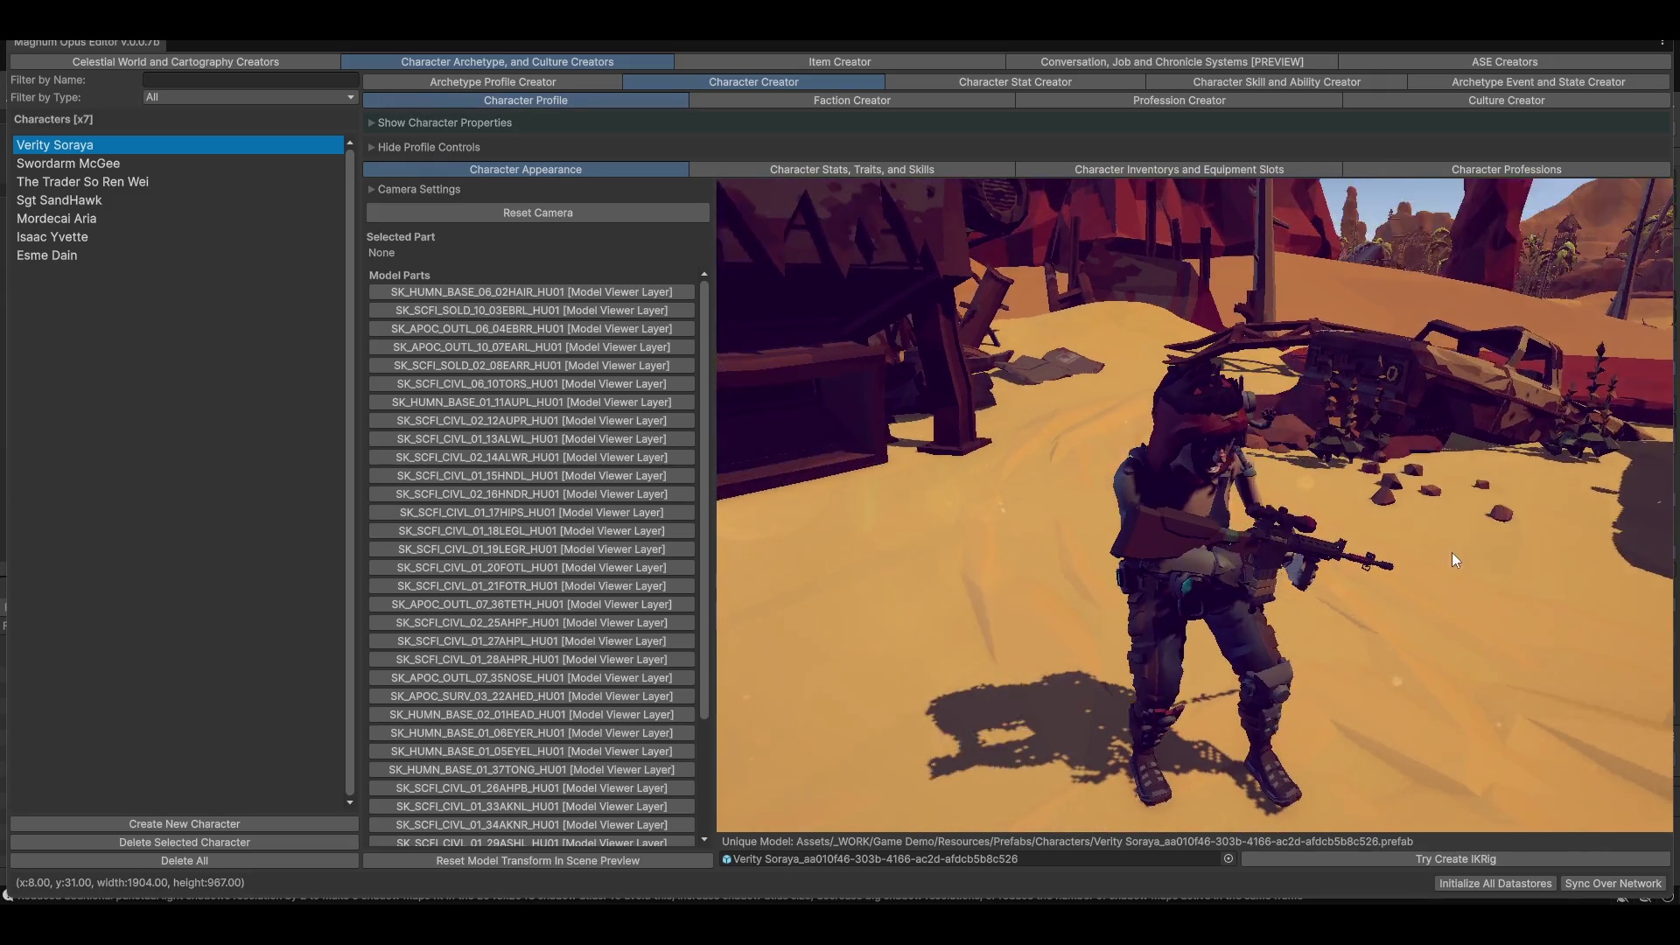
pyautogui.moveTo(1340, 481)
pyautogui.mouseDown()
pyautogui.moveTo(1373, 512)
pyautogui.moveTo(1290, 580)
pyautogui.moveTo(1356, 574)
pyautogui.mouseUp()
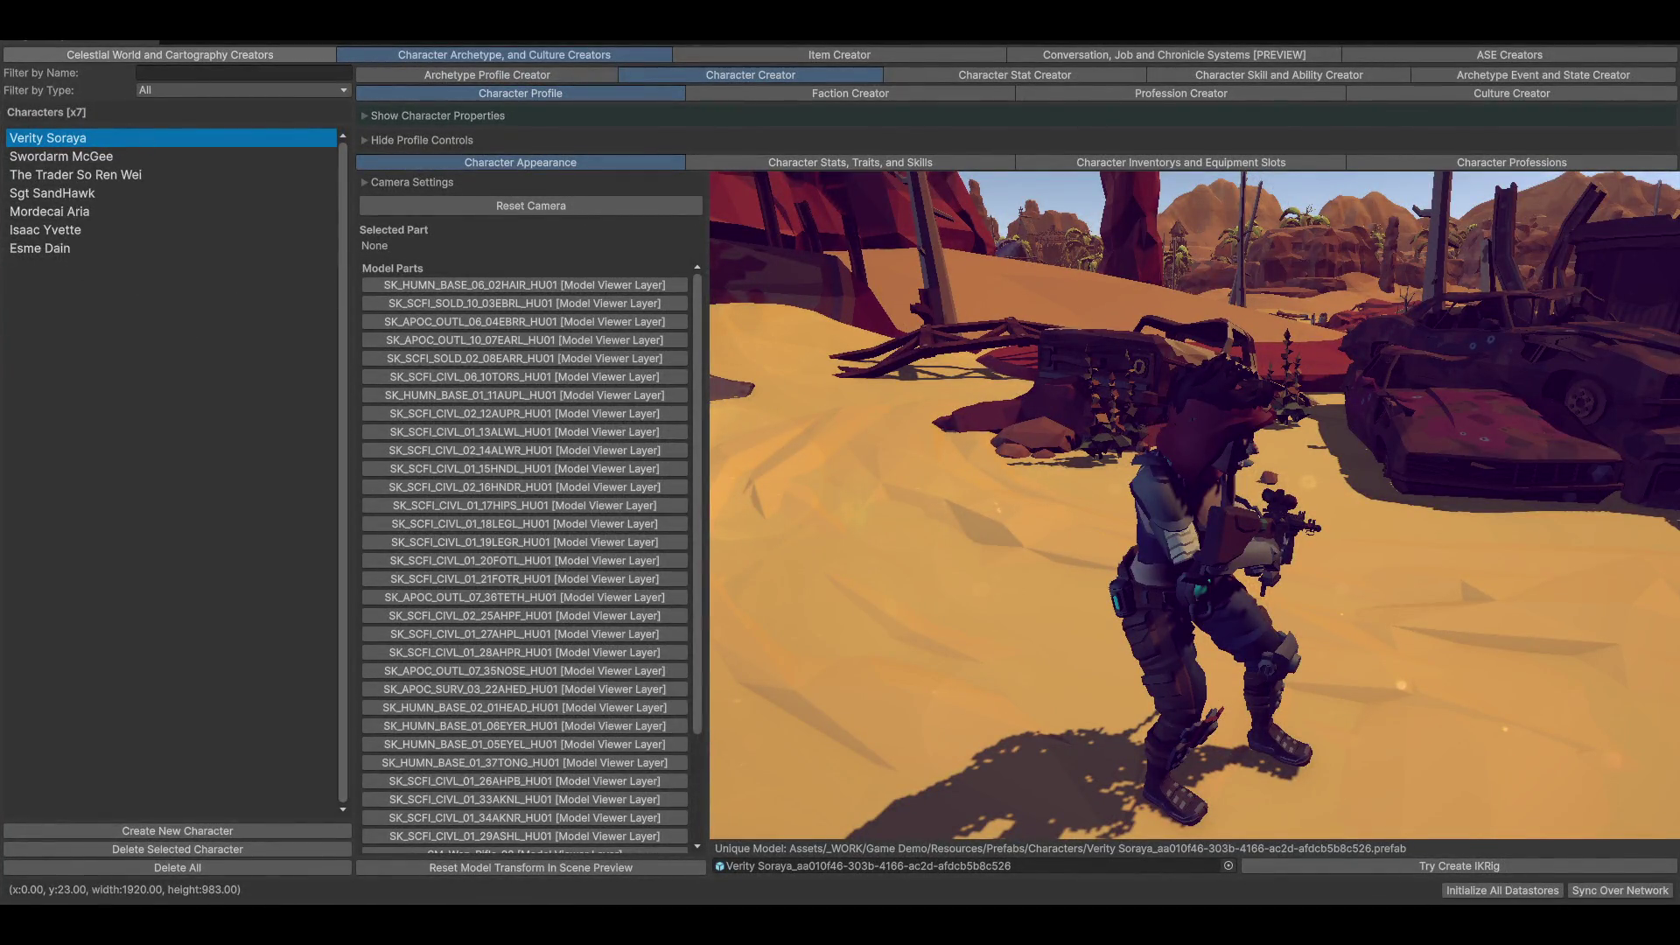
pyautogui.click(1125, 56)
pyautogui.scroll(-5, 777, 671)
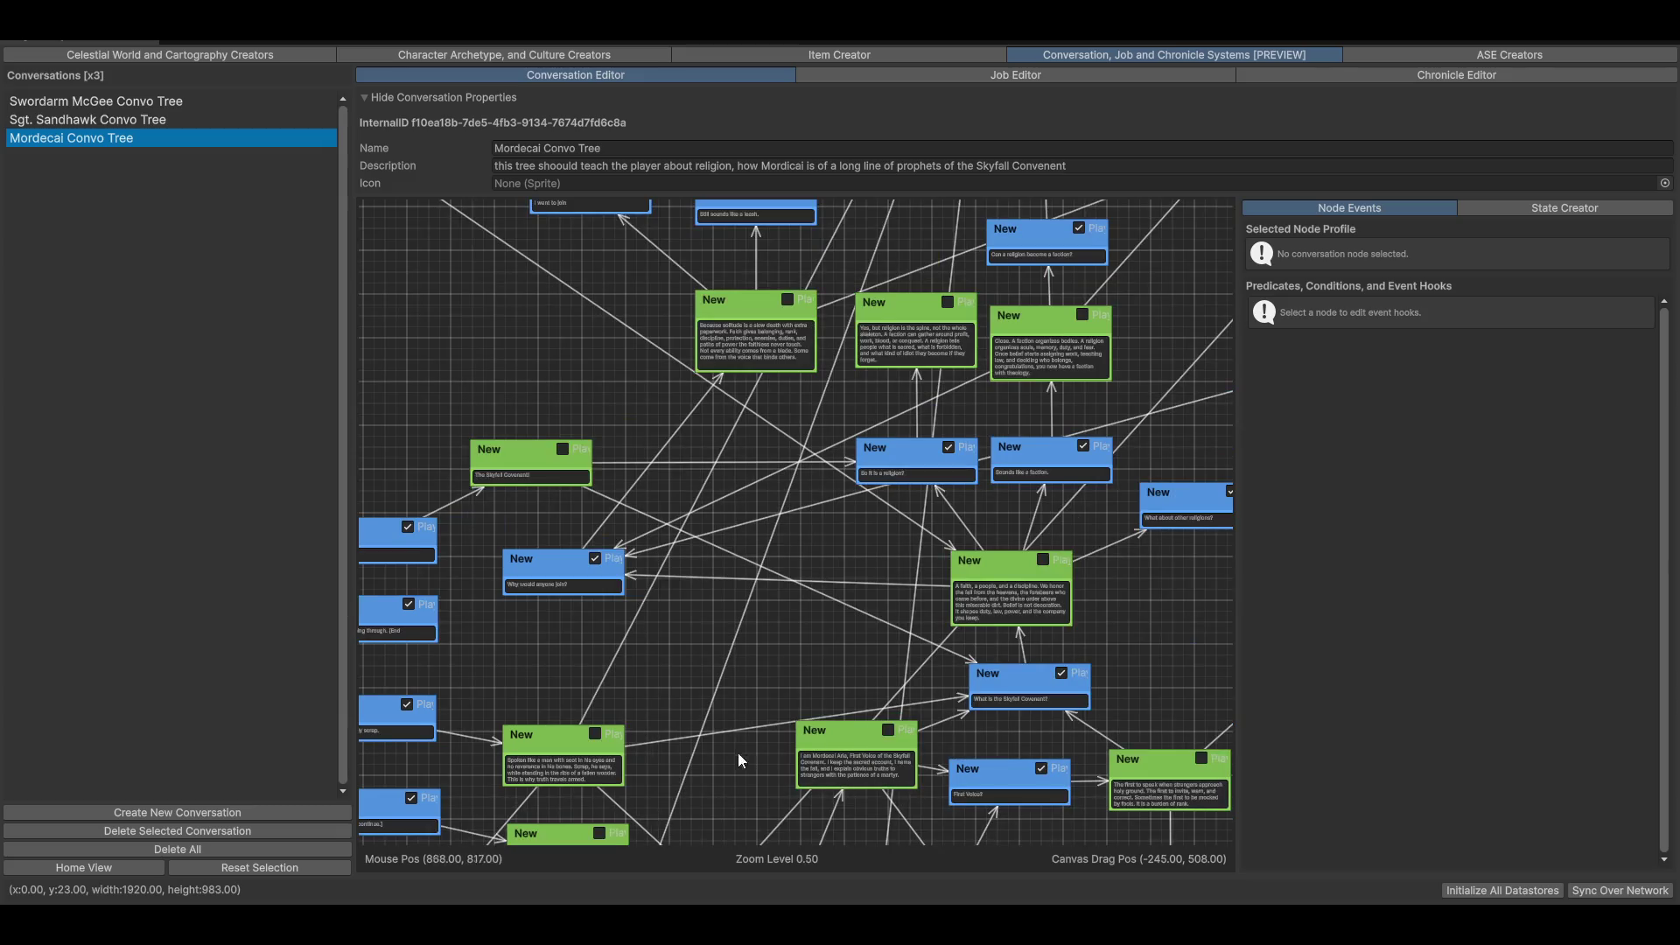
pyautogui.moveTo(809, 551)
pyautogui.mouseDown()
pyautogui.moveTo(632, 851)
pyautogui.moveTo(612, 787)
pyautogui.moveTo(980, 803)
pyautogui.moveTo(699, 542)
pyautogui.moveTo(848, 516)
pyautogui.mouseUp()
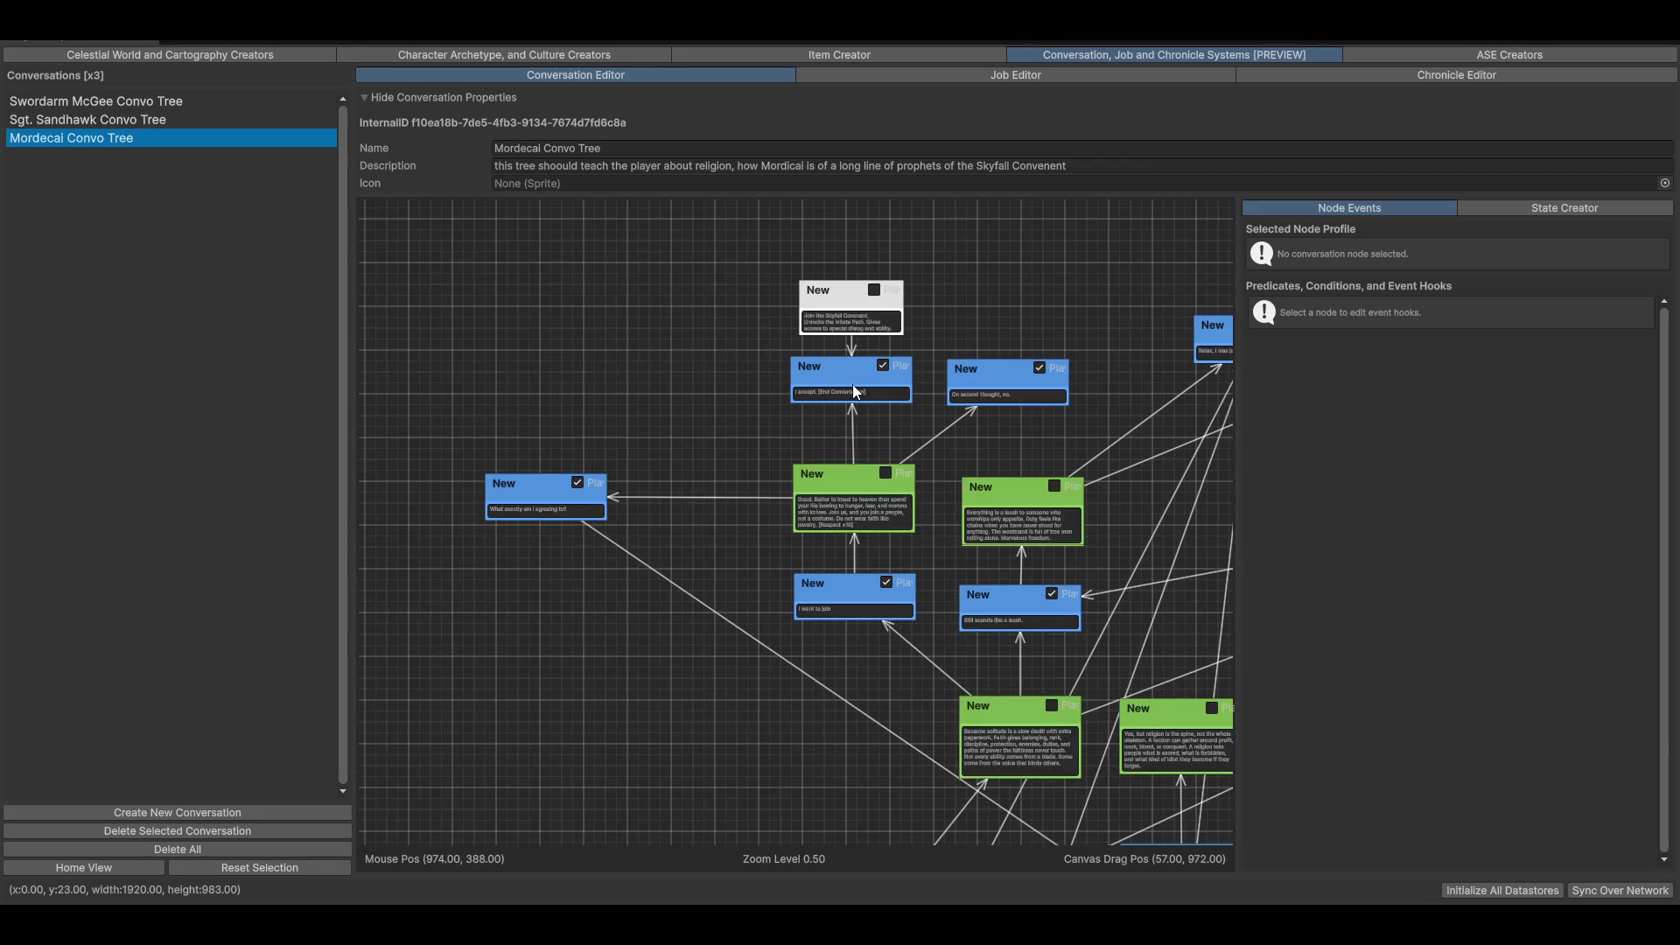
pyautogui.scroll(3, 857, 455)
pyautogui.moveTo(864, 400)
pyautogui.mouseDown()
pyautogui.moveTo(782, 570)
pyautogui.moveTo(710, 642)
pyautogui.moveTo(506, 699)
pyautogui.moveTo(1061, 665)
pyautogui.moveTo(729, 559)
pyautogui.mouseUp()
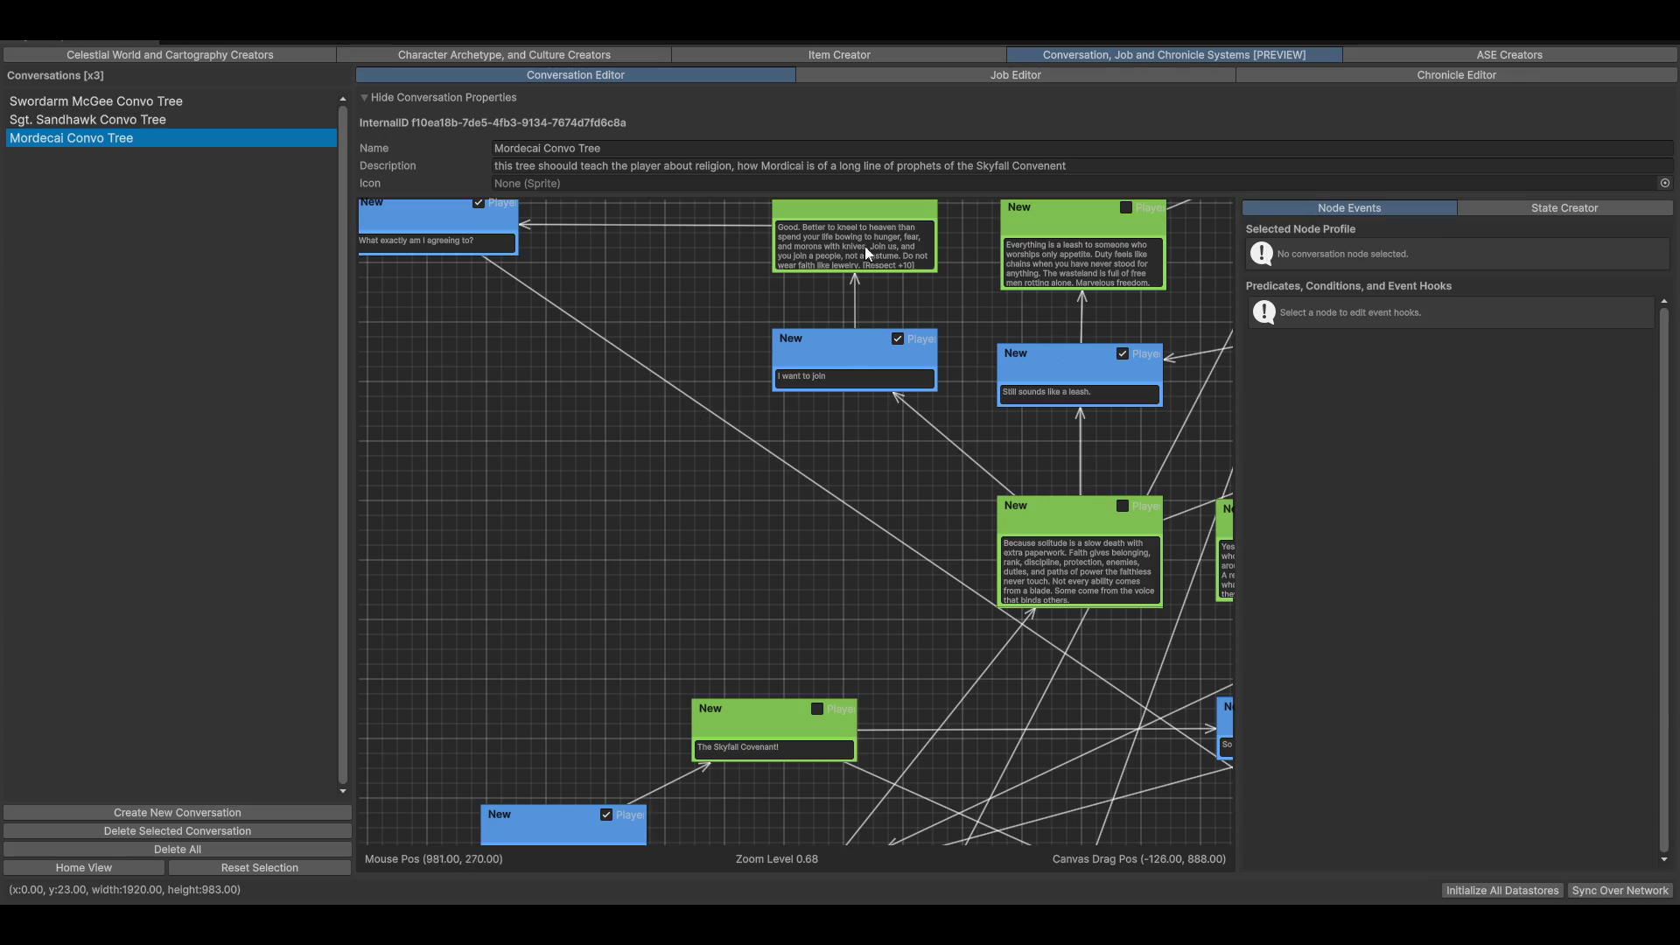
pyautogui.moveTo(871, 559)
pyautogui.mouseDown()
pyautogui.moveTo(629, 656)
pyautogui.moveTo(911, 442)
pyautogui.moveTo(948, 538)
pyautogui.moveTo(1008, 595)
pyautogui.mouseUp()
pyautogui.moveTo(1135, 632); pyautogui.dragTo(1127, 446)
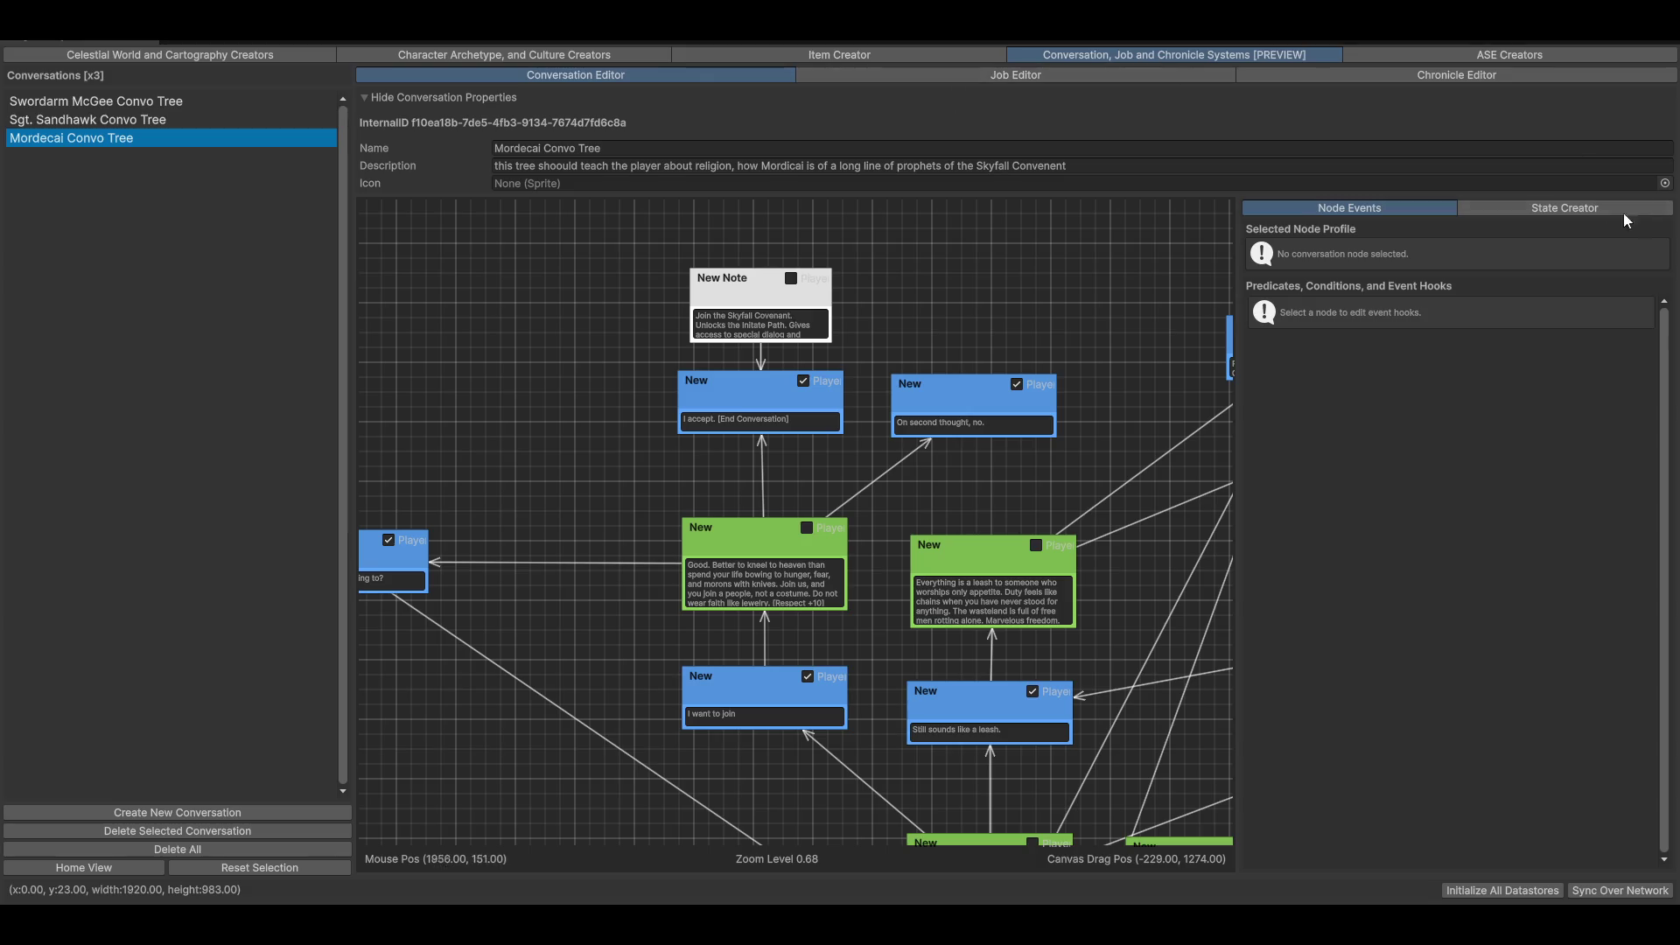
pyautogui.click(726, 403)
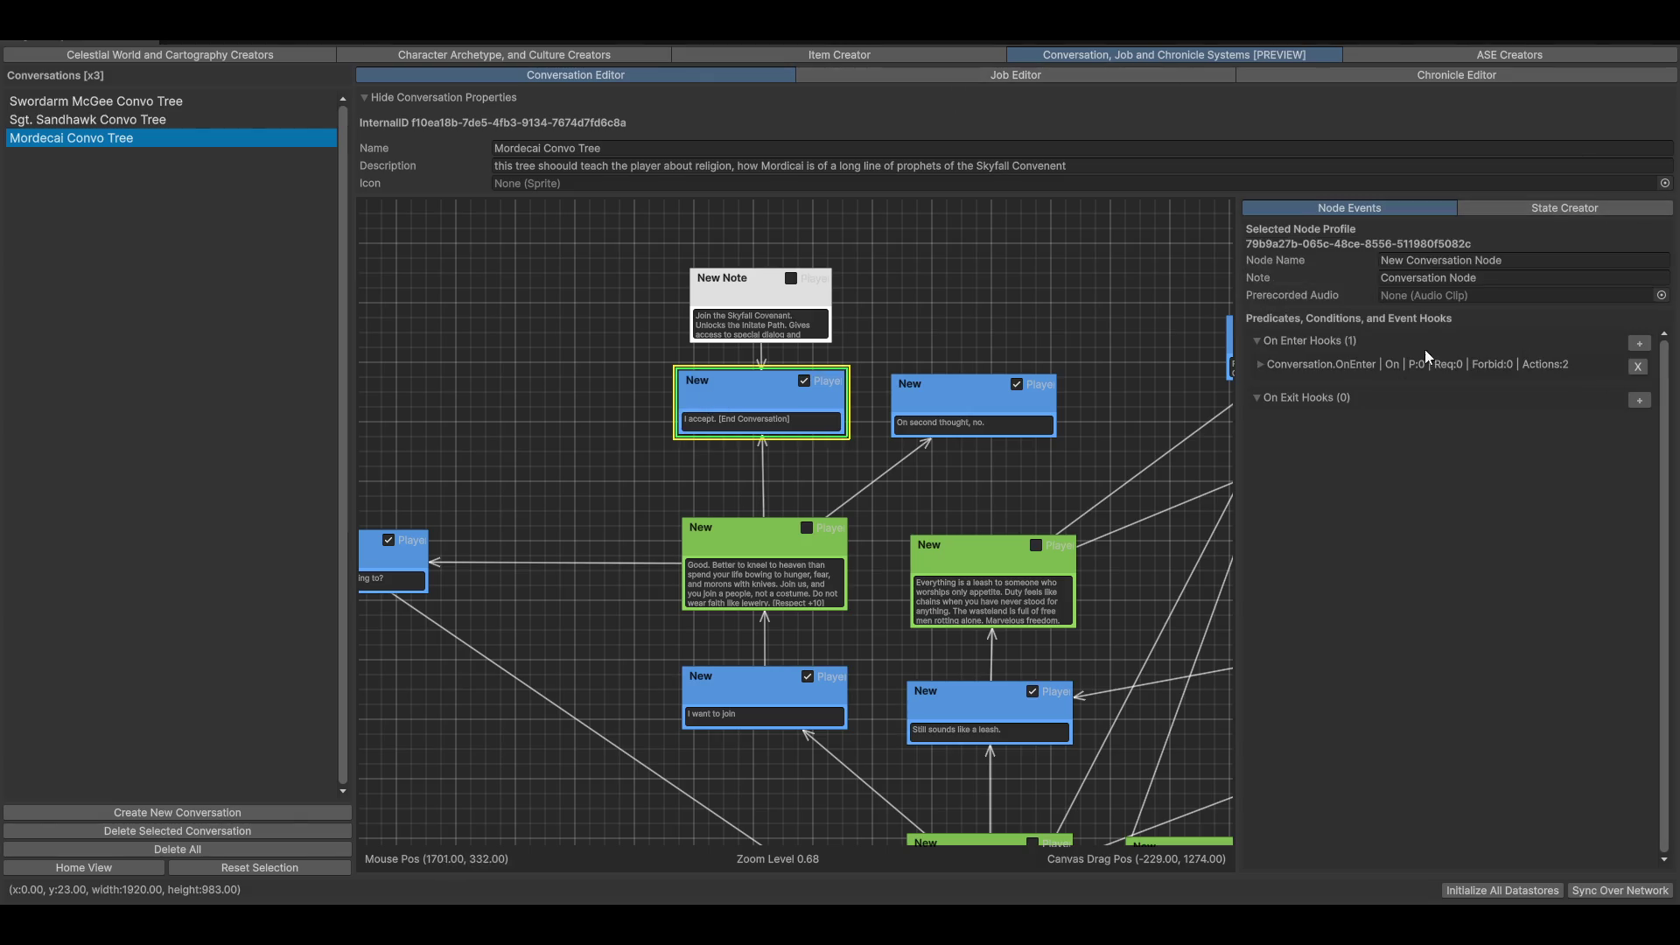
pyautogui.click(1278, 363)
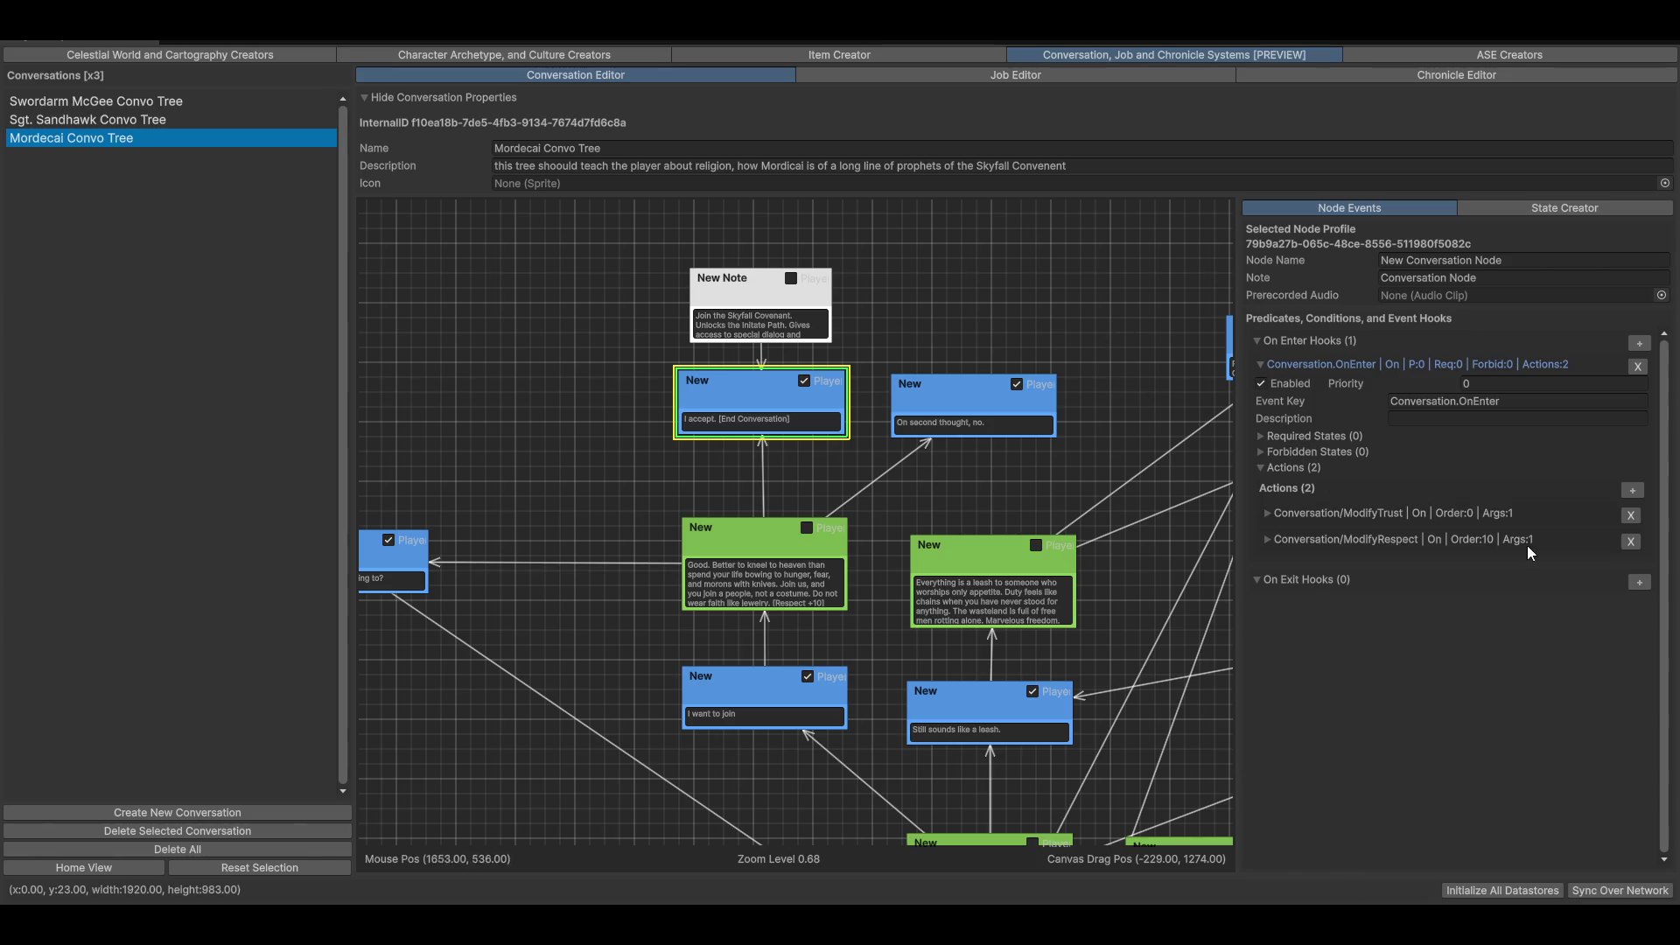
pyautogui.click(1284, 514)
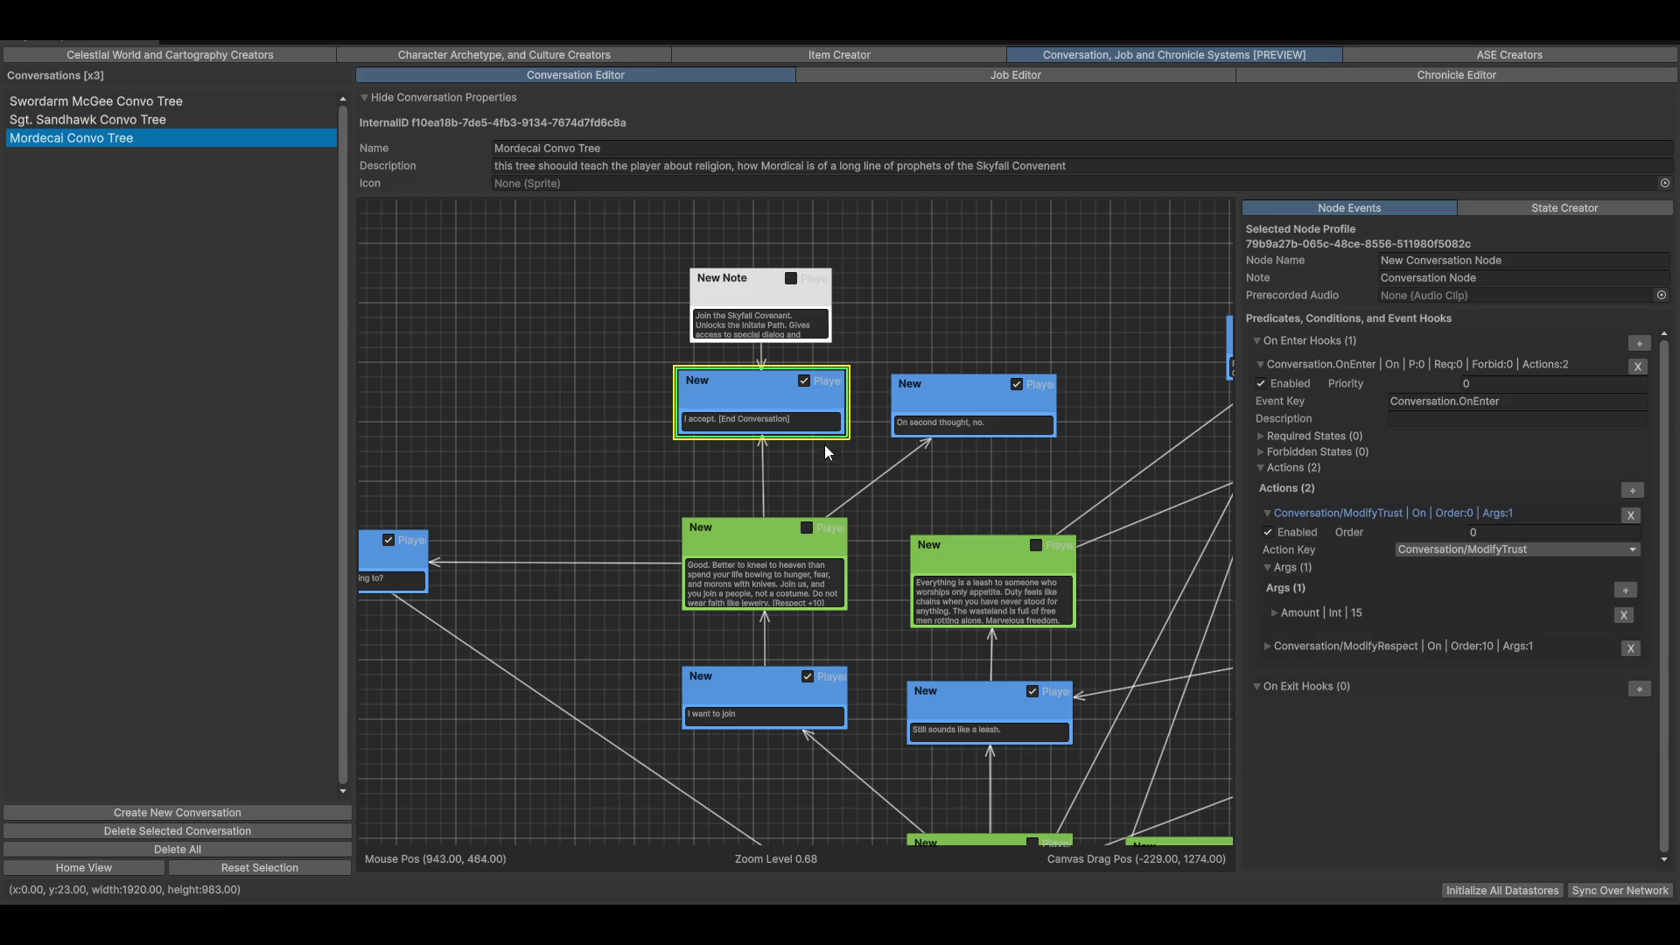
pyautogui.scroll(2, 824, 444)
pyautogui.moveTo(814, 361)
pyautogui.mouseDown()
pyautogui.moveTo(523, 639)
pyautogui.moveTo(732, 565)
pyautogui.mouseUp()
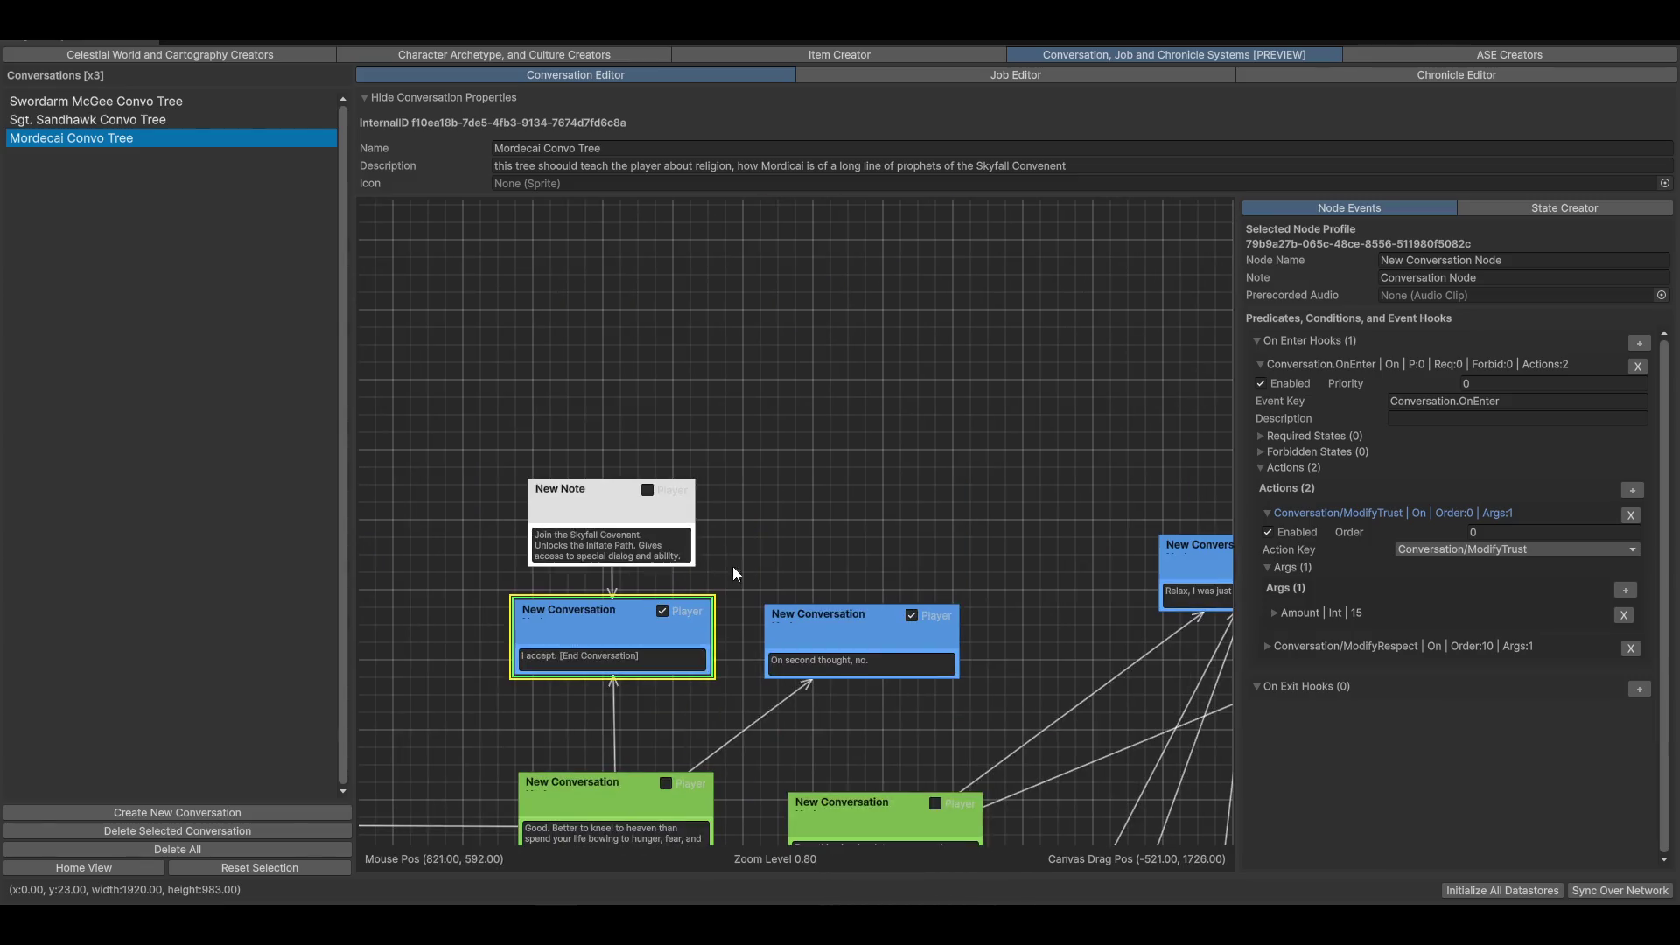
pyautogui.scroll(2, 732, 565)
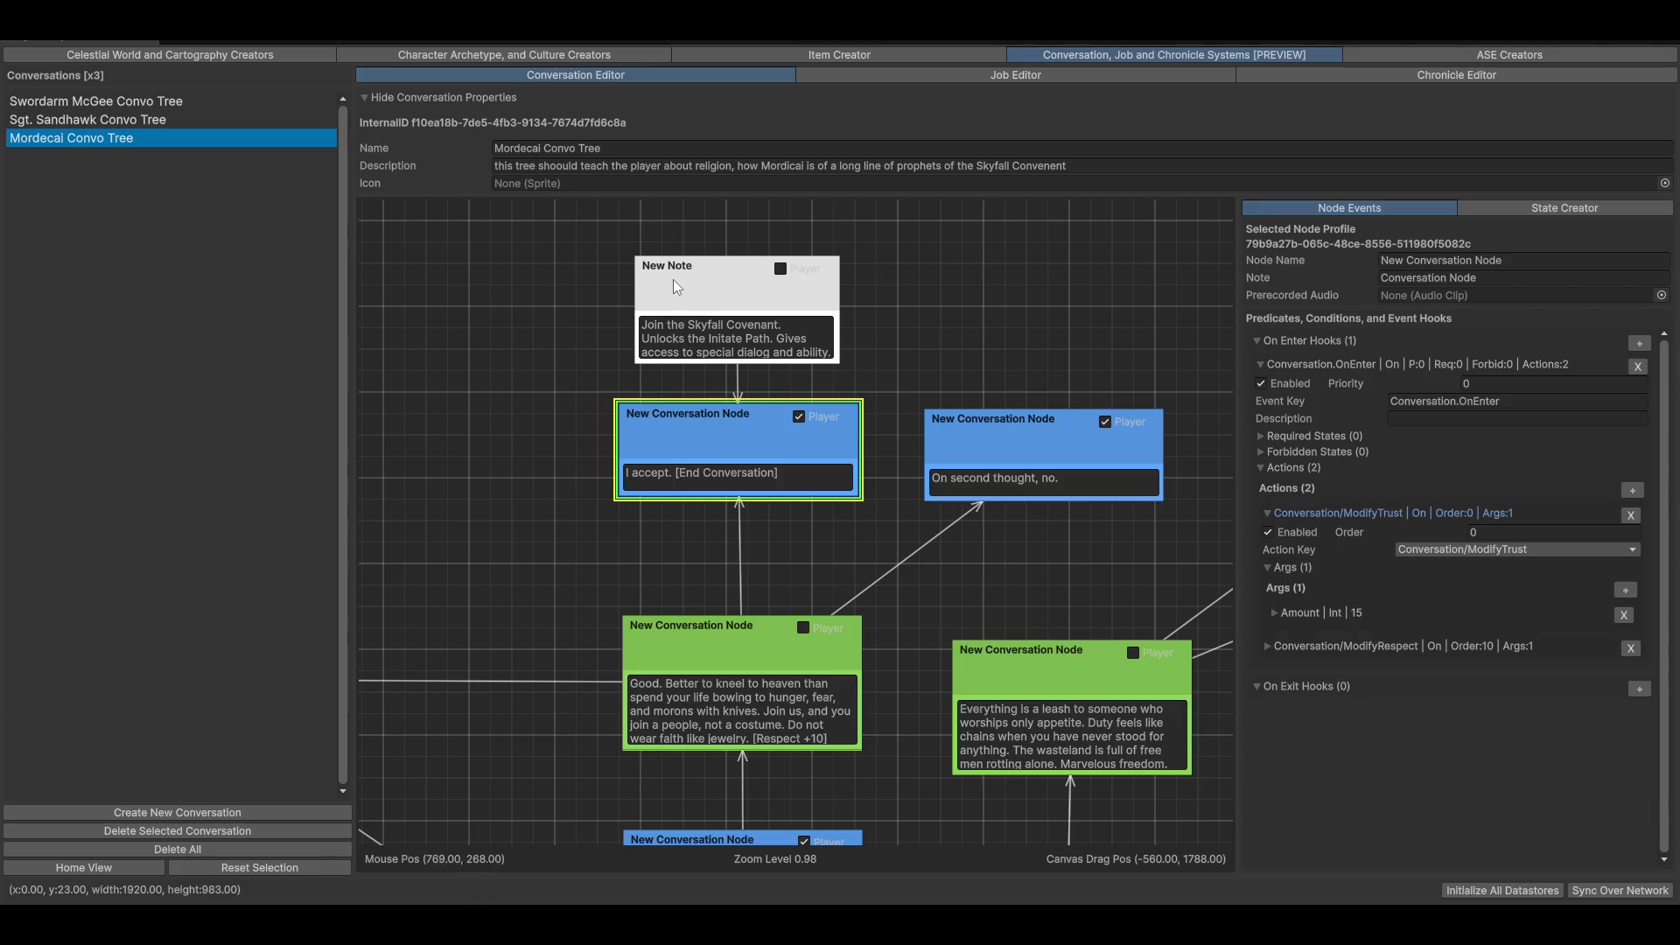
pyautogui.click(553, 58)
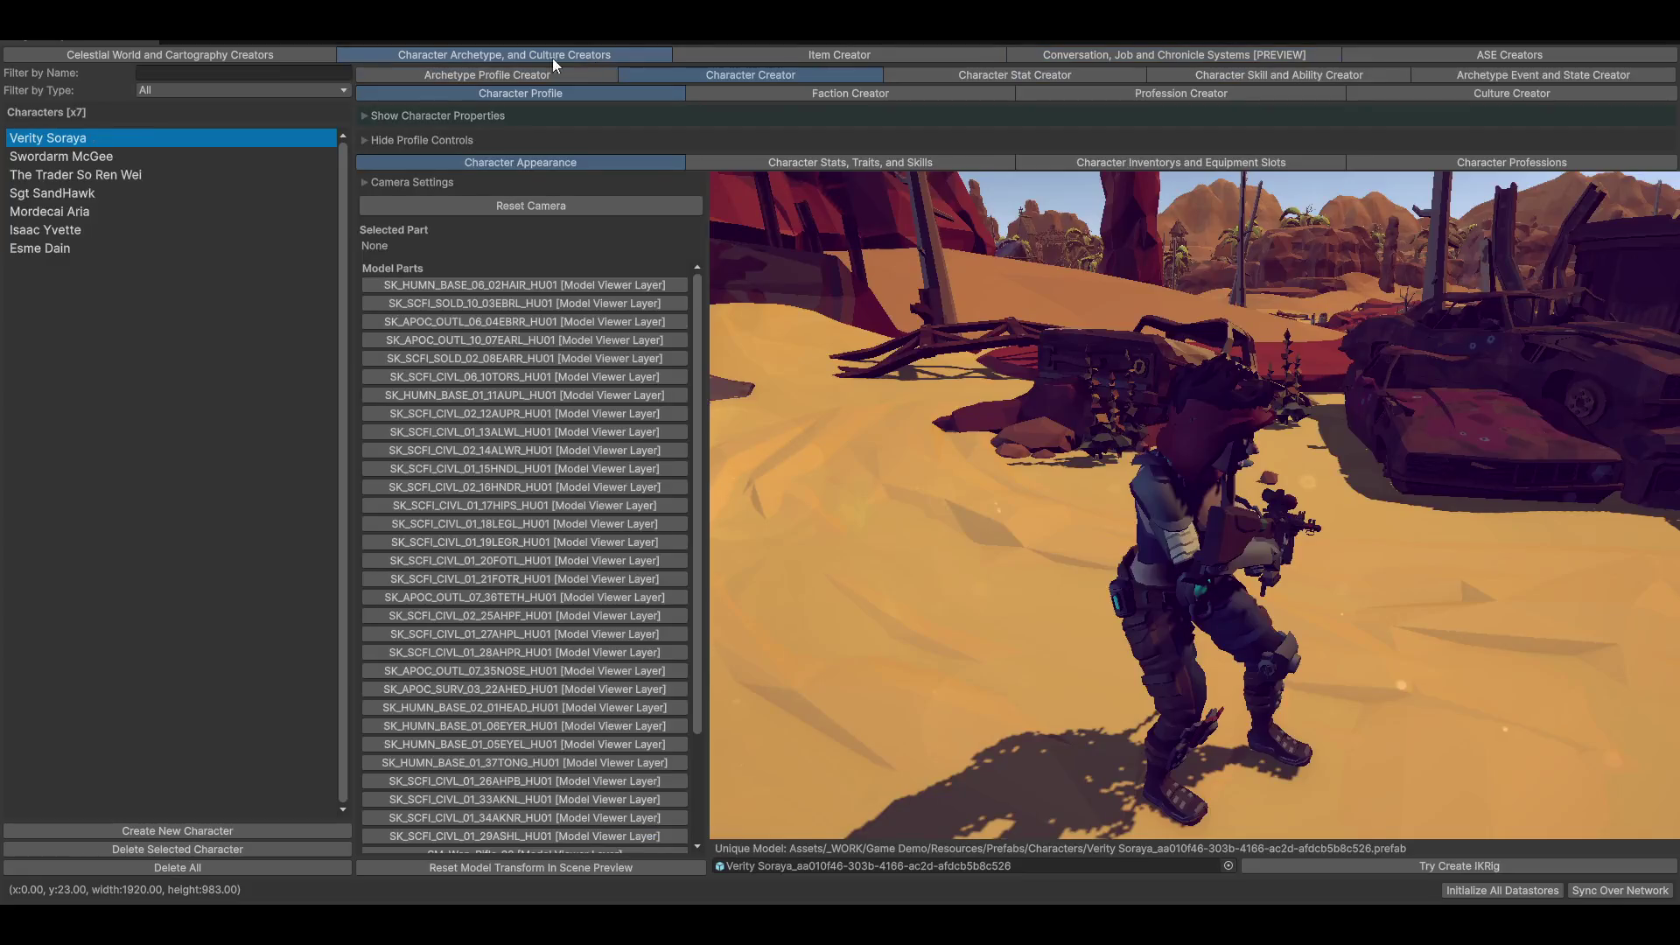
# Step: Open the Faction Creator and inspect the diplomacy grid's Deadnaughts versus Agnosticism value
pyautogui.click(875, 93)
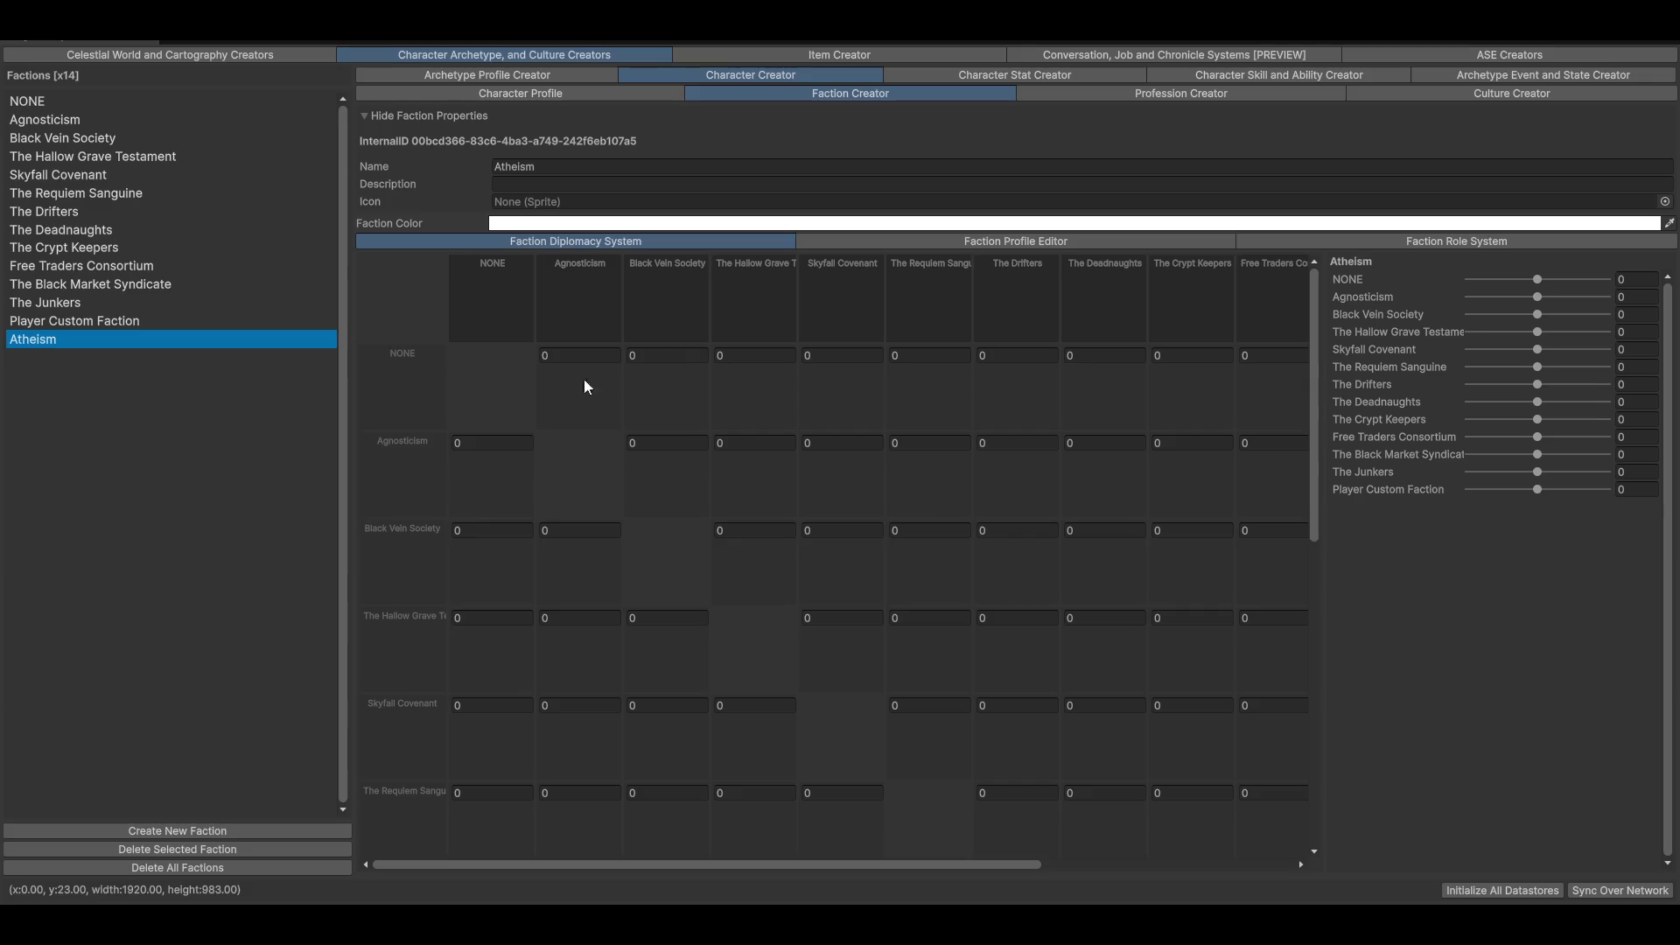
pyautogui.scroll(-3, 1010, 534)
pyautogui.scroll(3, 947, 533)
pyautogui.click(1145, 443)
# Step: Give NONE relations of -94 with Agnosticism and -100 with Black Vein Society, then list its members
pyautogui.click(30, 119)
pyautogui.click(31, 103)
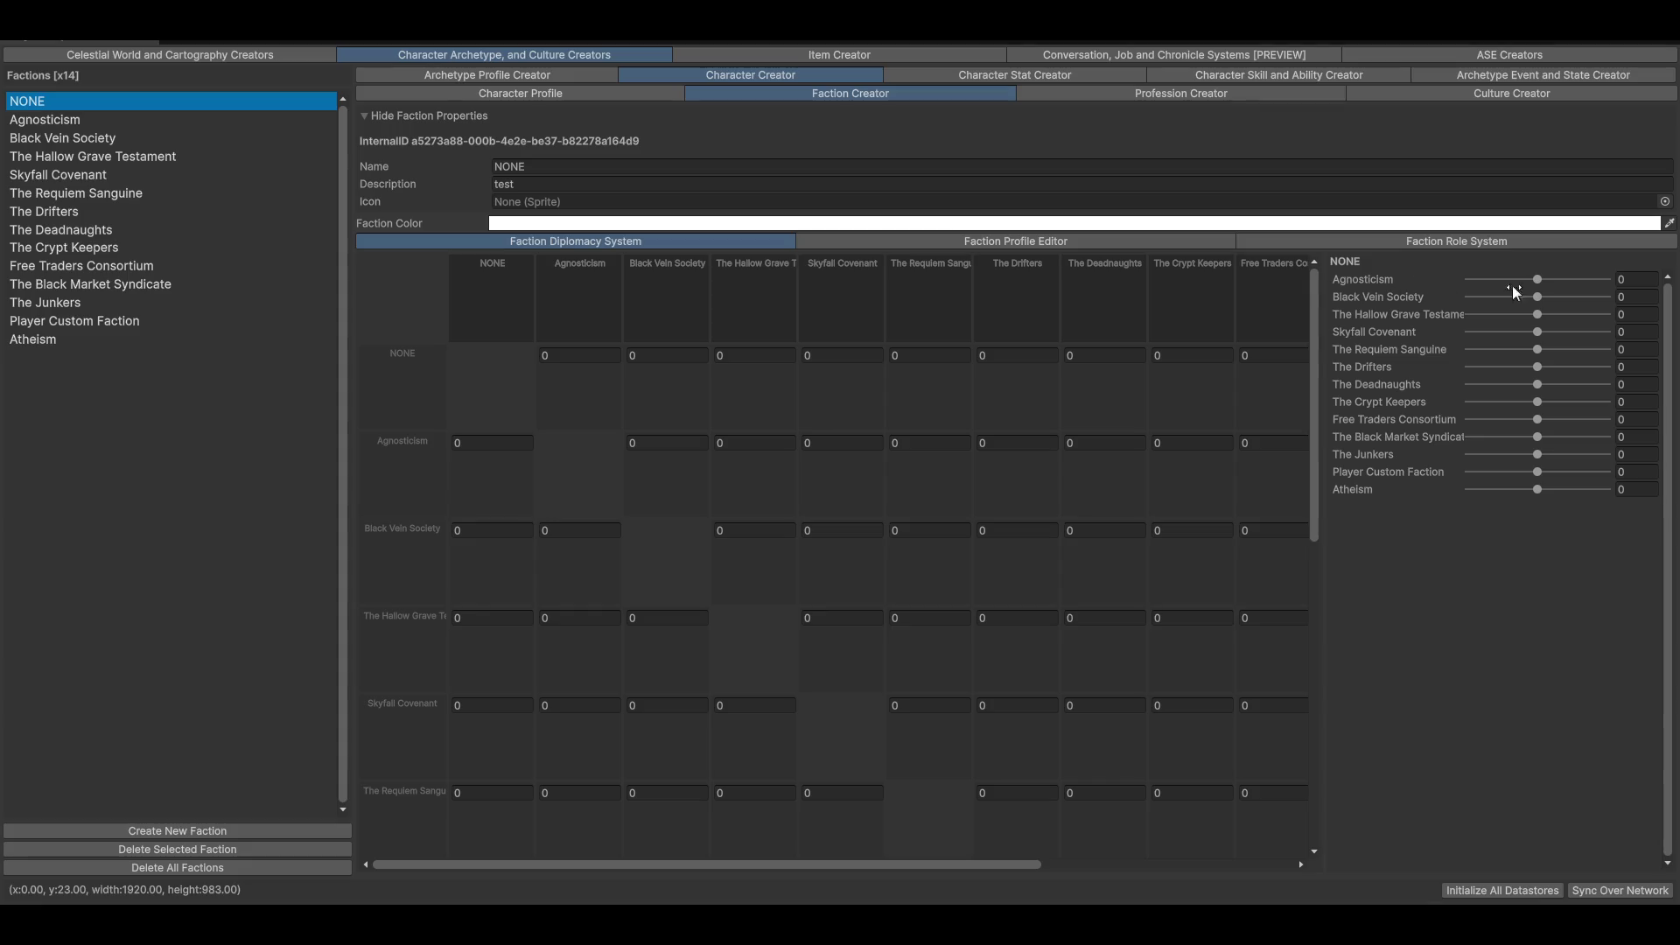
pyautogui.moveTo(1541, 285)
pyautogui.mouseDown()
pyautogui.moveTo(1630, 289)
pyautogui.moveTo(1473, 296)
pyautogui.moveTo(1614, 285)
pyautogui.mouseUp()
pyautogui.moveTo(1537, 298)
pyautogui.mouseDown()
pyautogui.moveTo(1638, 306)
pyautogui.moveTo(1601, 317)
pyautogui.mouseUp()
pyautogui.moveTo(1598, 298); pyautogui.dragTo(978, 327)
pyautogui.click(1063, 245)
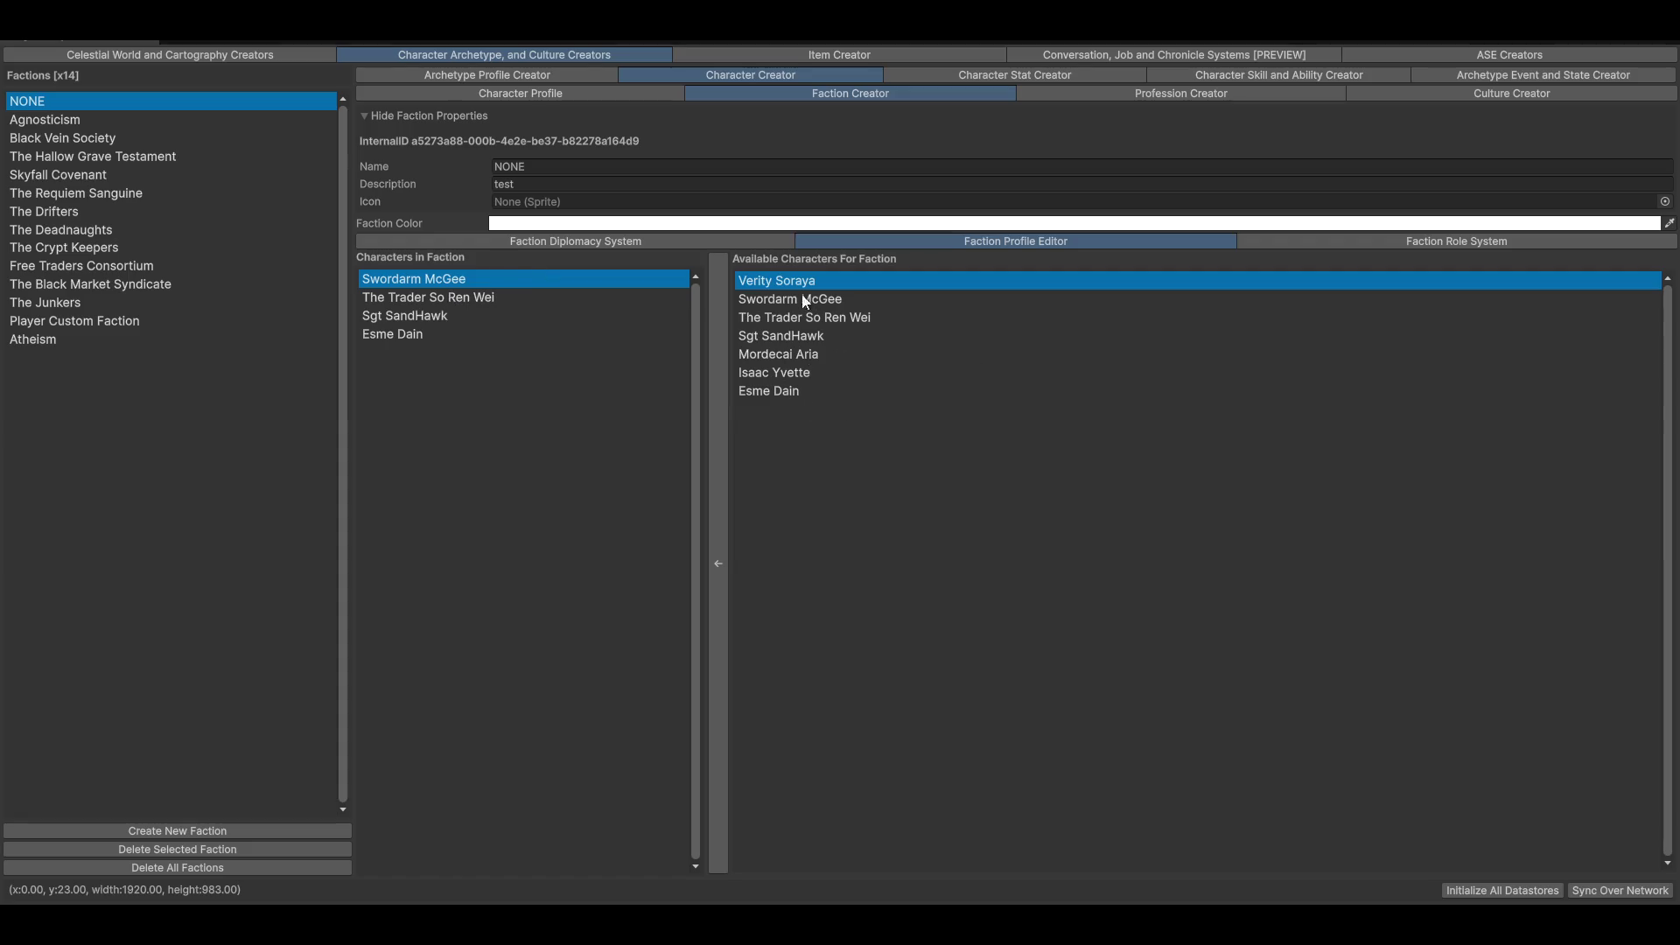
# Step: In the faction's role hierarchy, give the Root Role the Thief profession
pyautogui.click(1413, 242)
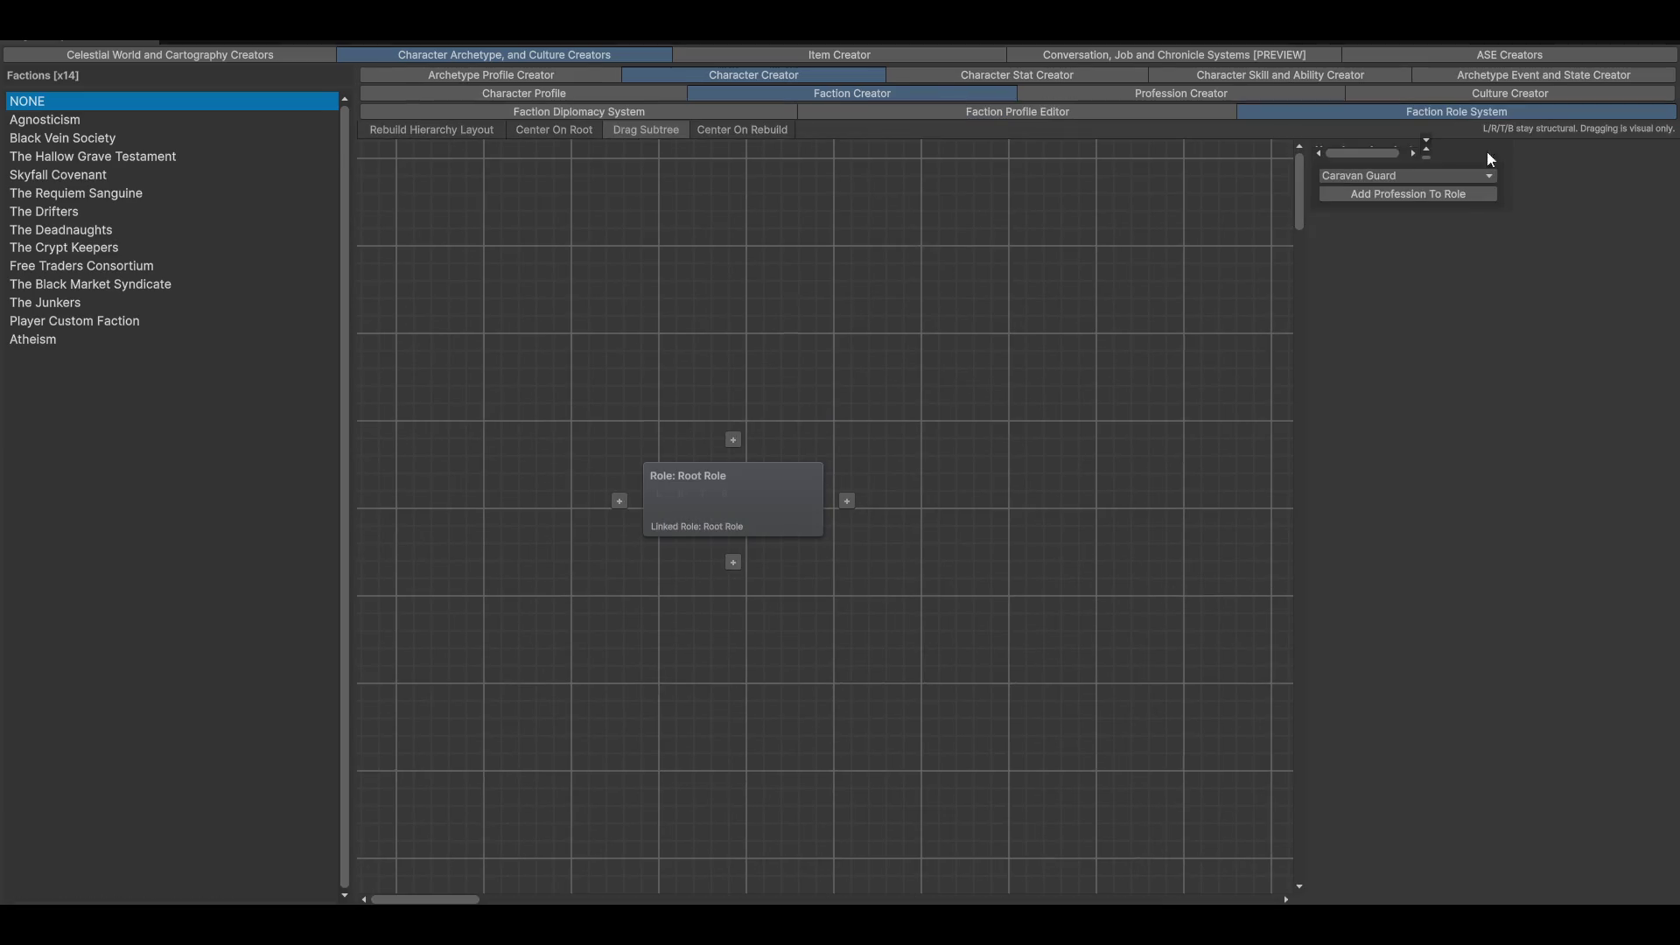
pyautogui.click(1410, 176)
pyautogui.click(1392, 219)
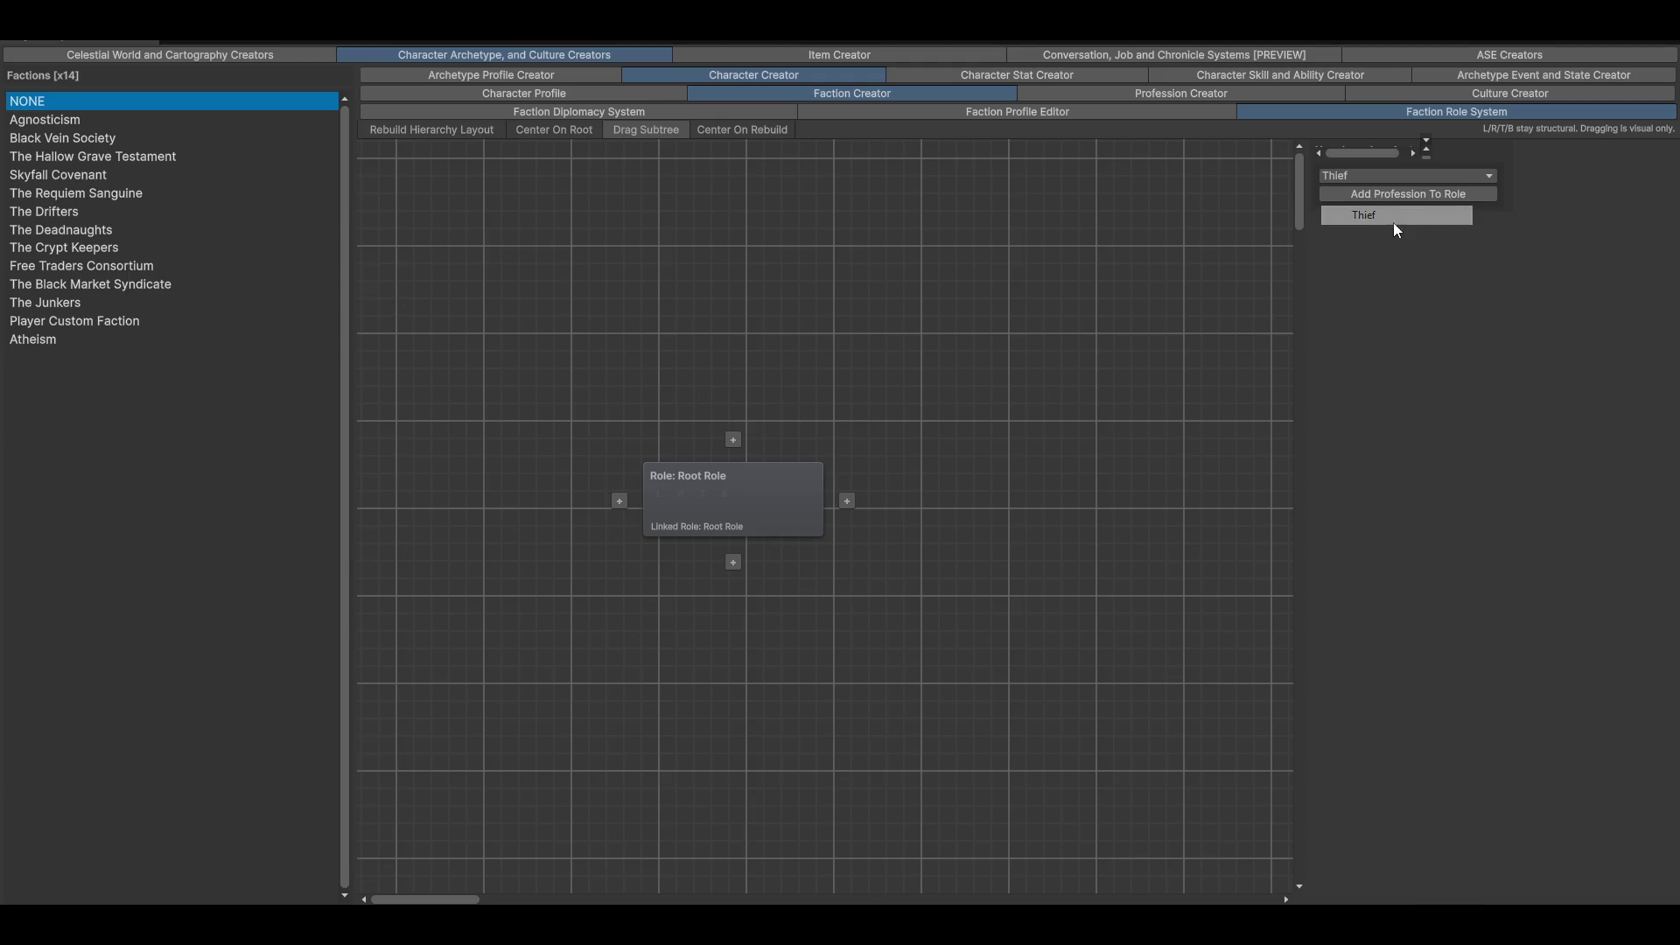
pyautogui.click(1383, 177)
pyautogui.click(1365, 154)
pyautogui.click(761, 481)
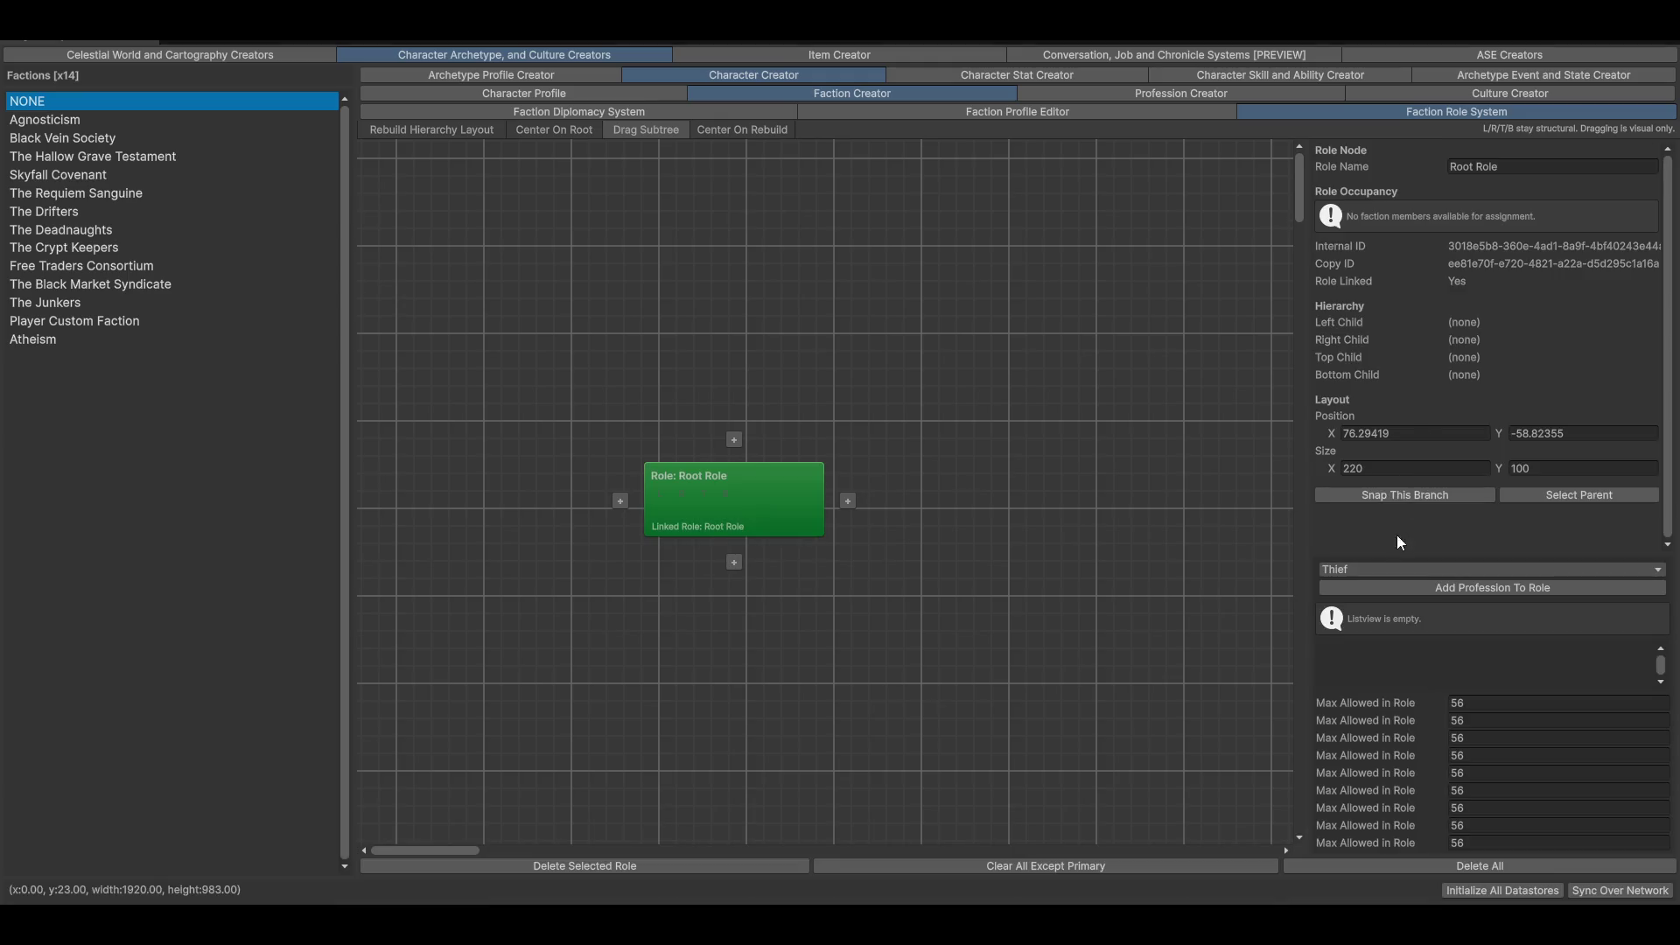
pyautogui.scroll(2, 774, 361)
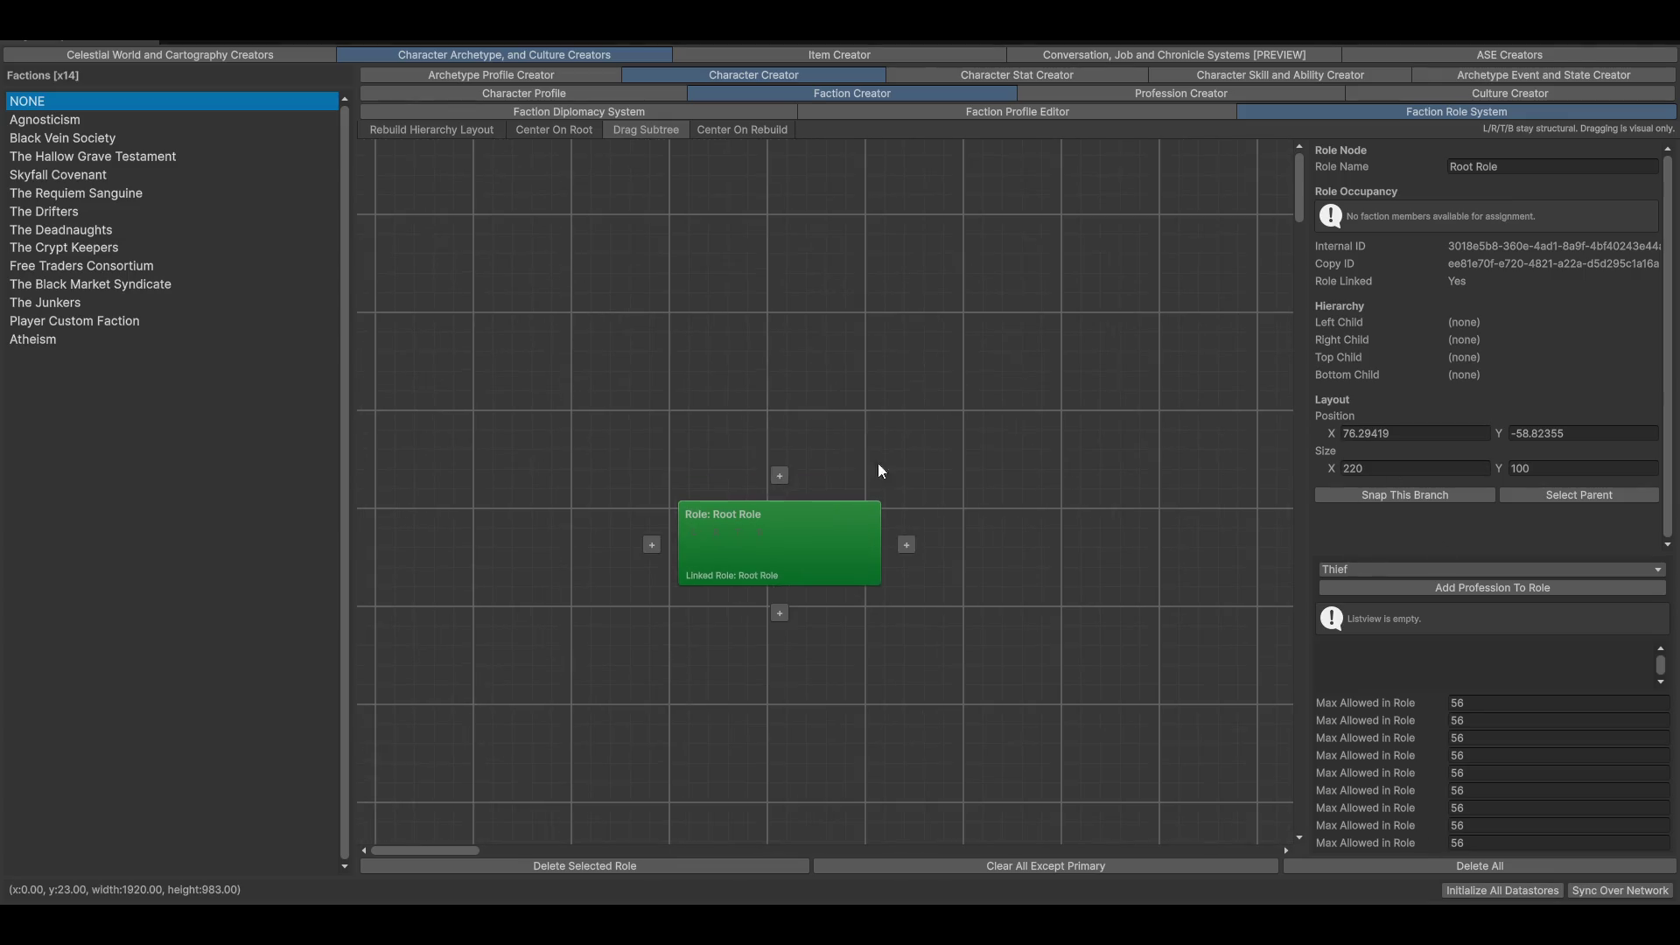
pyautogui.click(1412, 570)
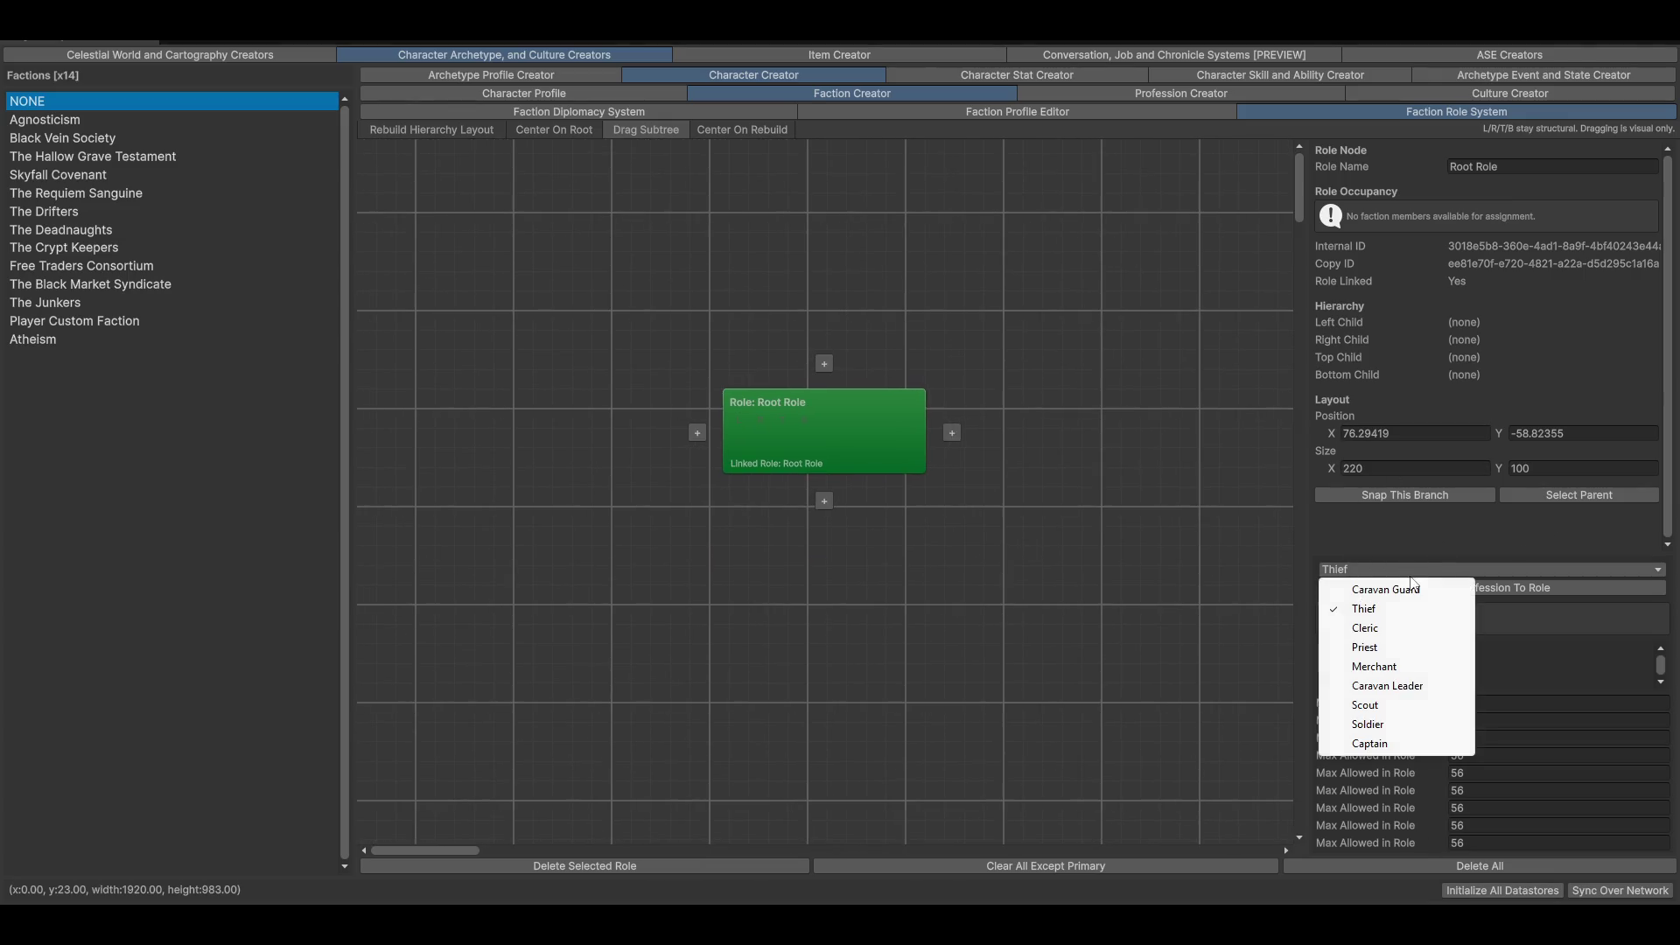
pyautogui.press('Escape')
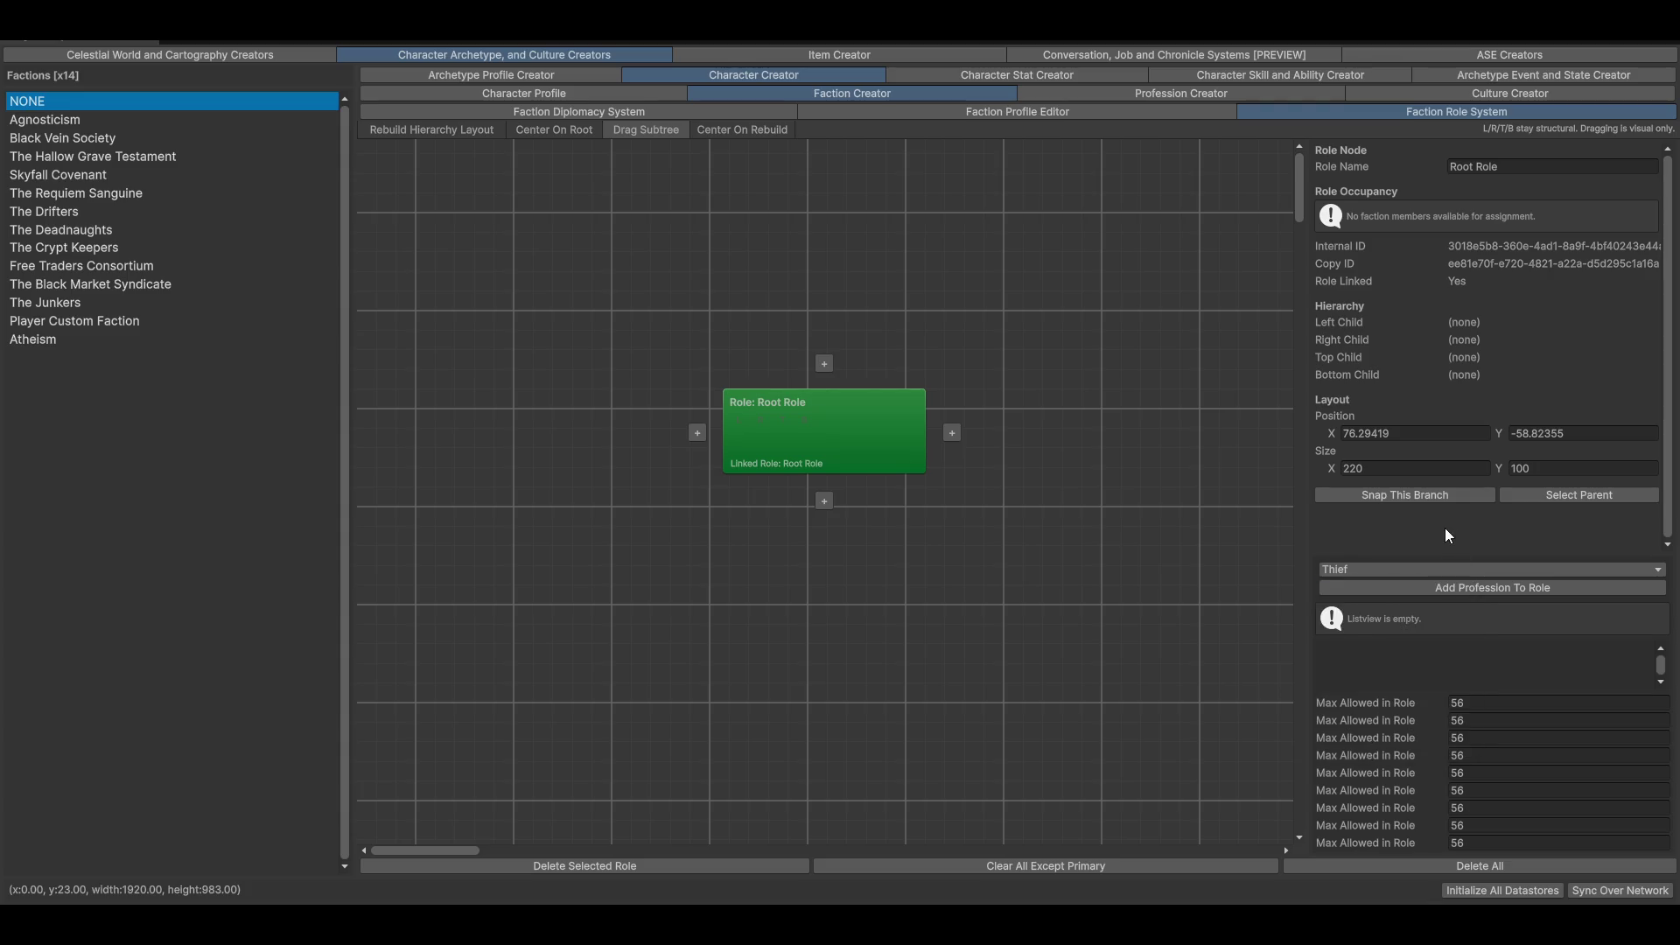
# Step: Add Role 2 below Root Role, with Role 3 to its right and Role 4 to its left
pyautogui.moveTo(845, 443); pyautogui.dragTo(831, 435)
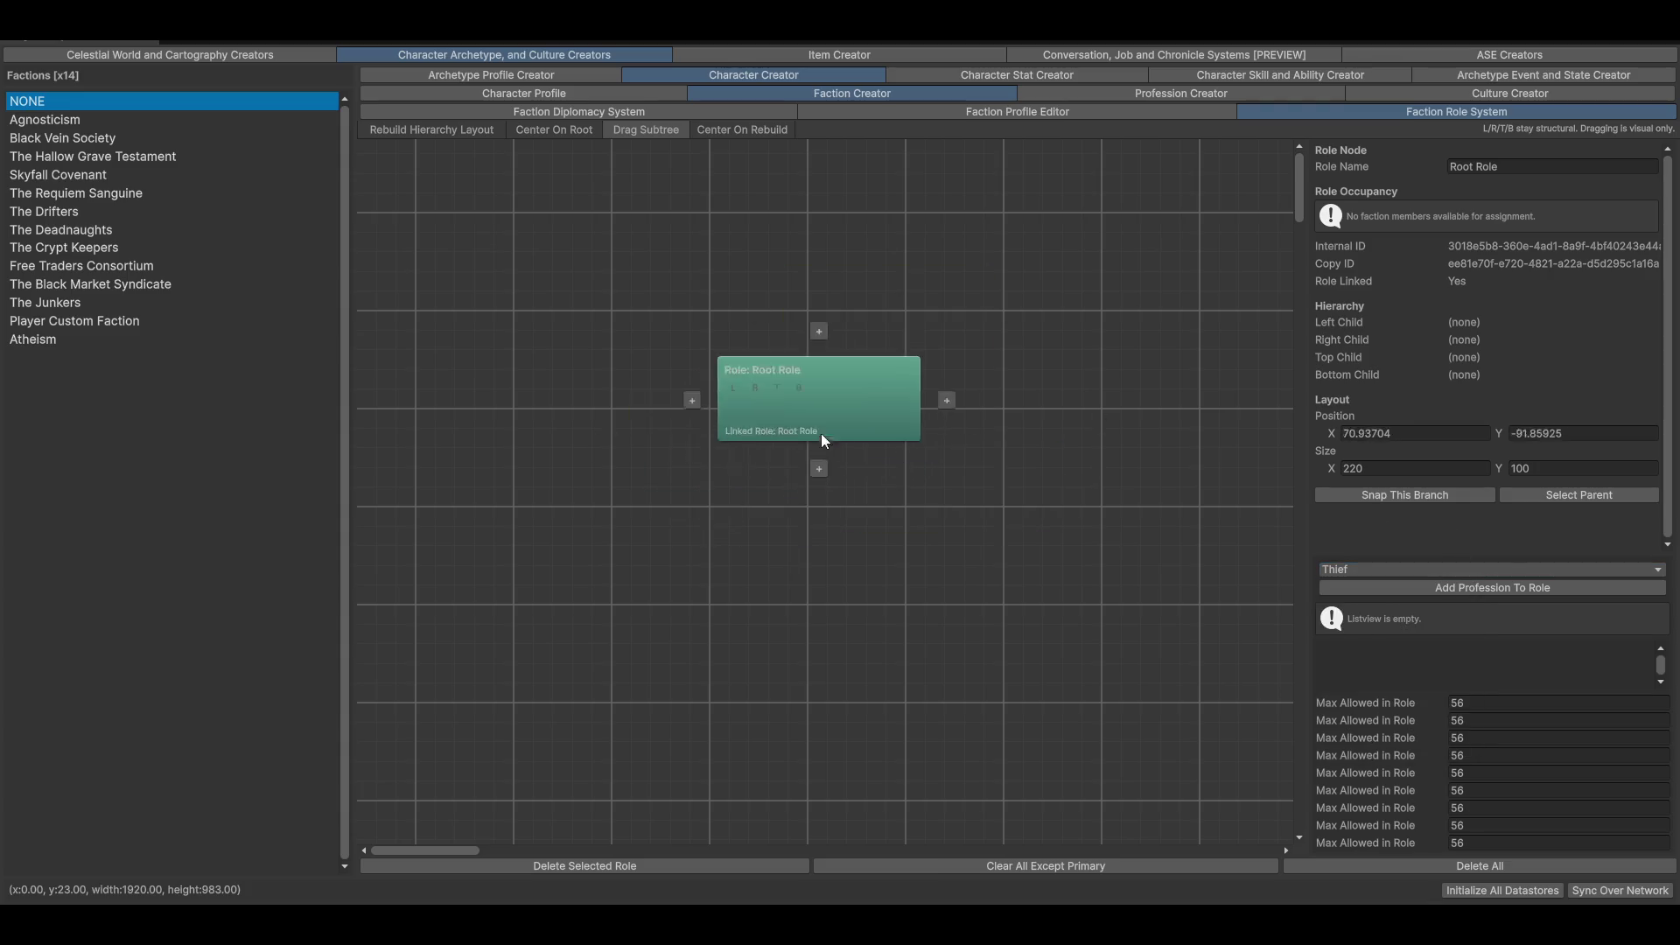
pyautogui.click(810, 492)
pyautogui.click(968, 592)
pyautogui.moveTo(1021, 443)
pyautogui.mouseDown()
pyautogui.moveTo(1001, 406)
pyautogui.moveTo(890, 406)
pyautogui.mouseUp()
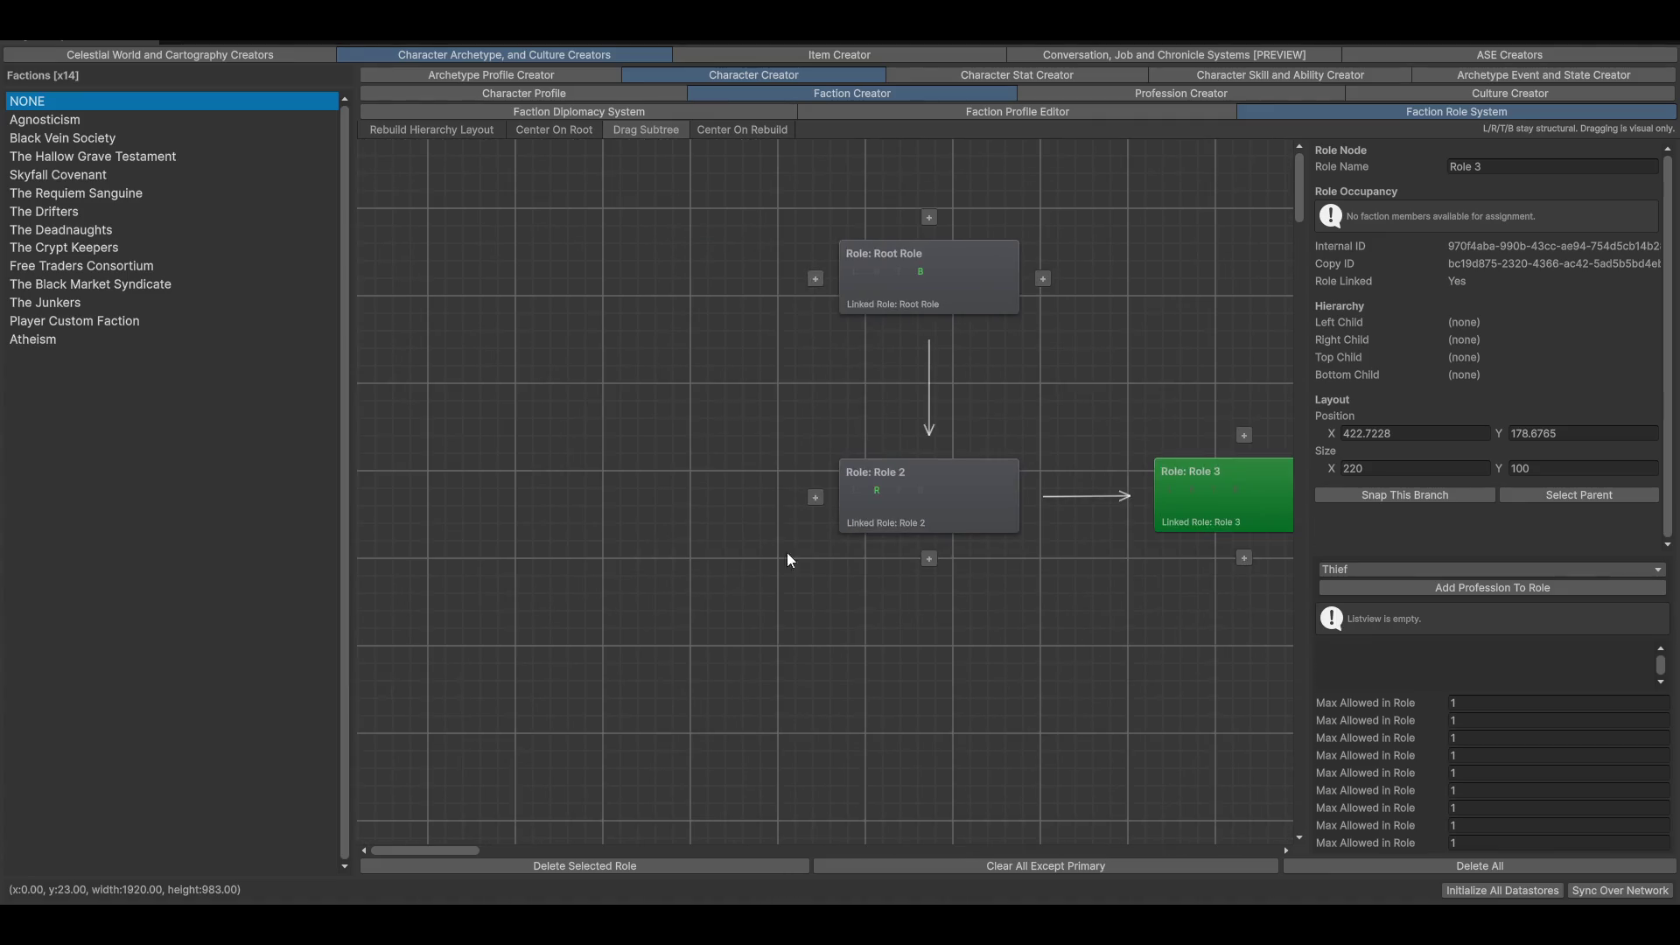
pyautogui.click(816, 497)
pyautogui.moveTo(562, 487)
pyautogui.mouseDown()
pyautogui.moveTo(660, 507)
pyautogui.moveTo(700, 490)
pyautogui.moveTo(686, 495)
pyautogui.mouseUp()
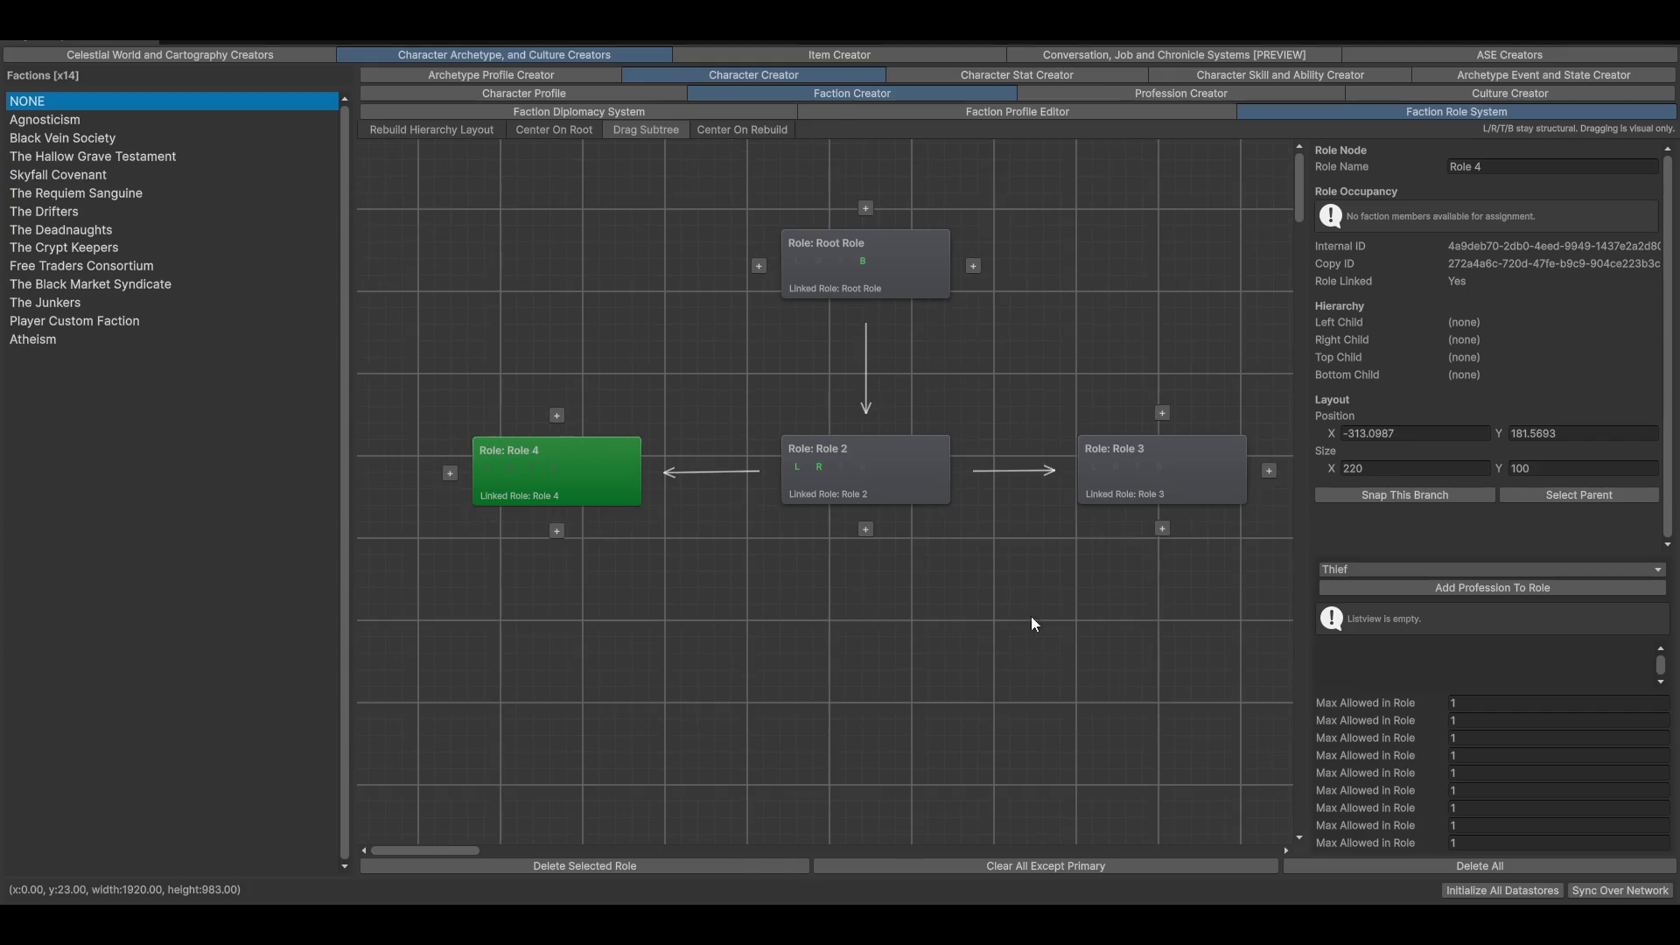
# Step: Inspect each role's details and recentre the graph on Root Role
pyautogui.click(905, 265)
pyautogui.click(927, 532)
pyautogui.click(652, 529)
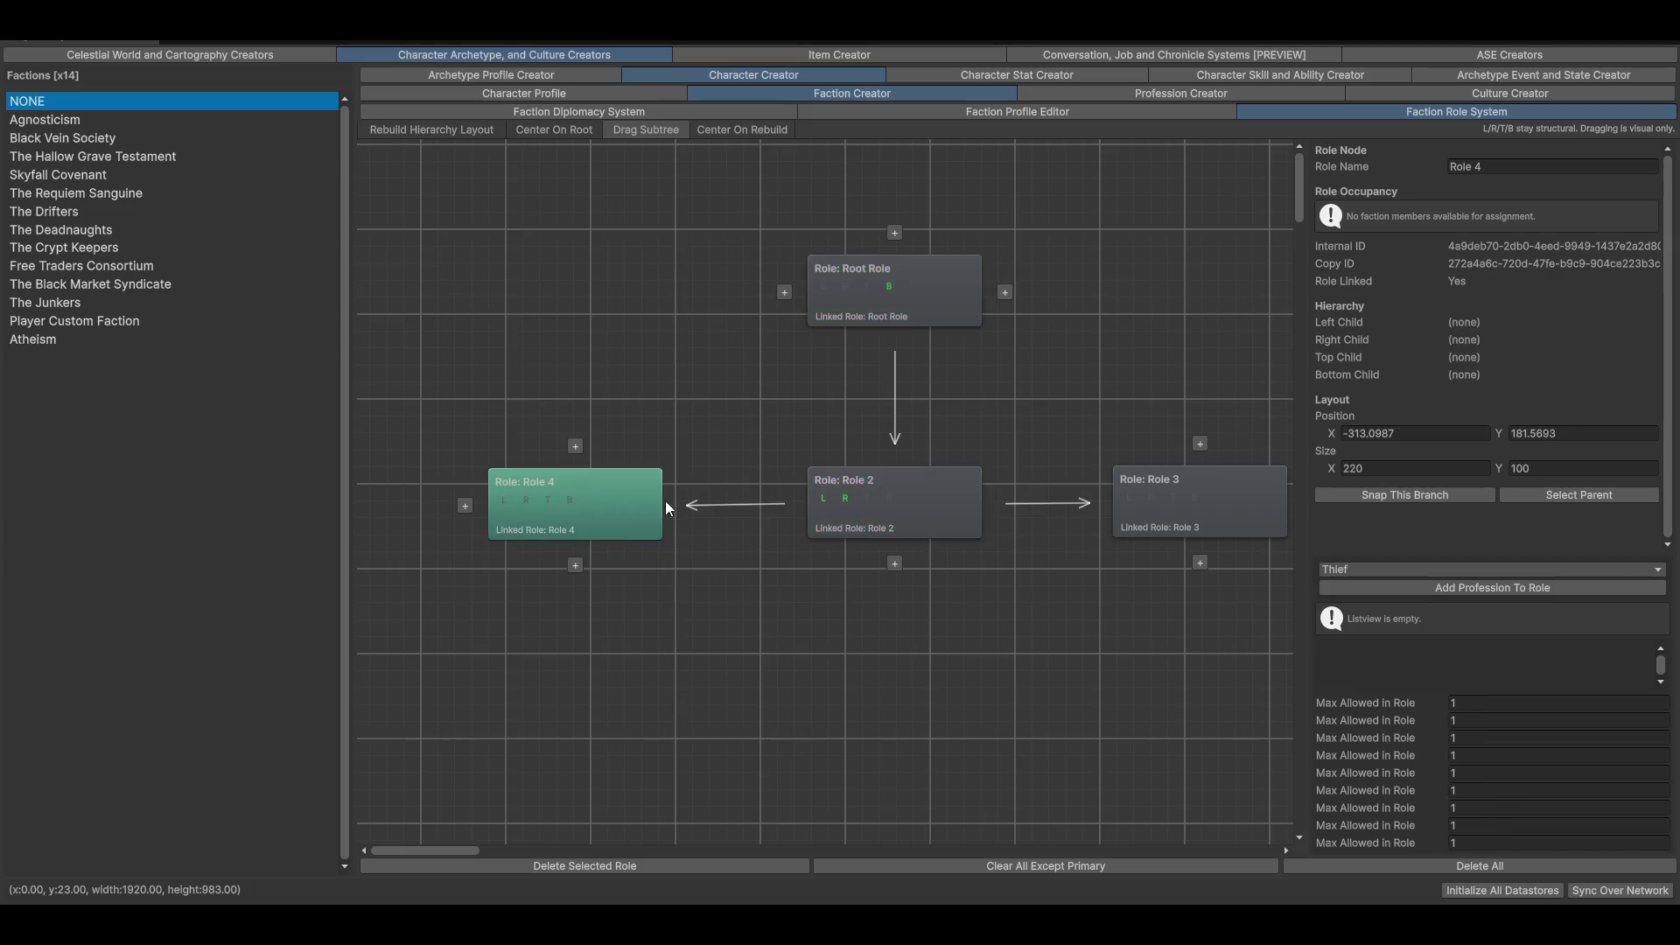
pyautogui.click(1216, 480)
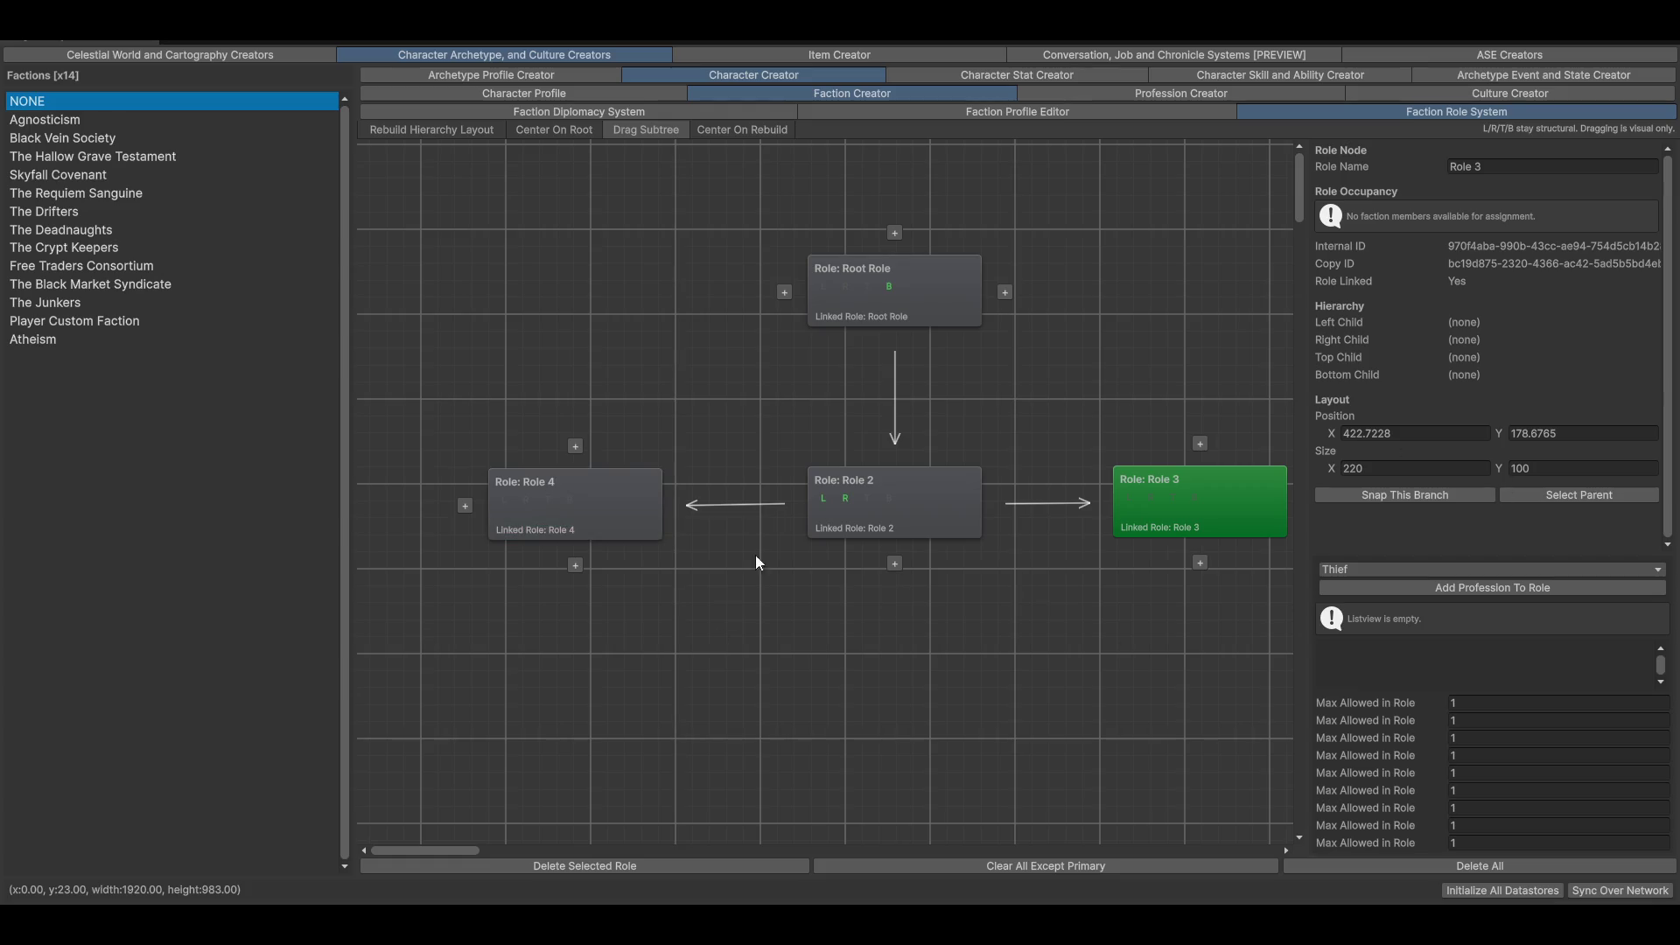
pyautogui.moveTo(1174, 289); pyautogui.dragTo(1072, 322)
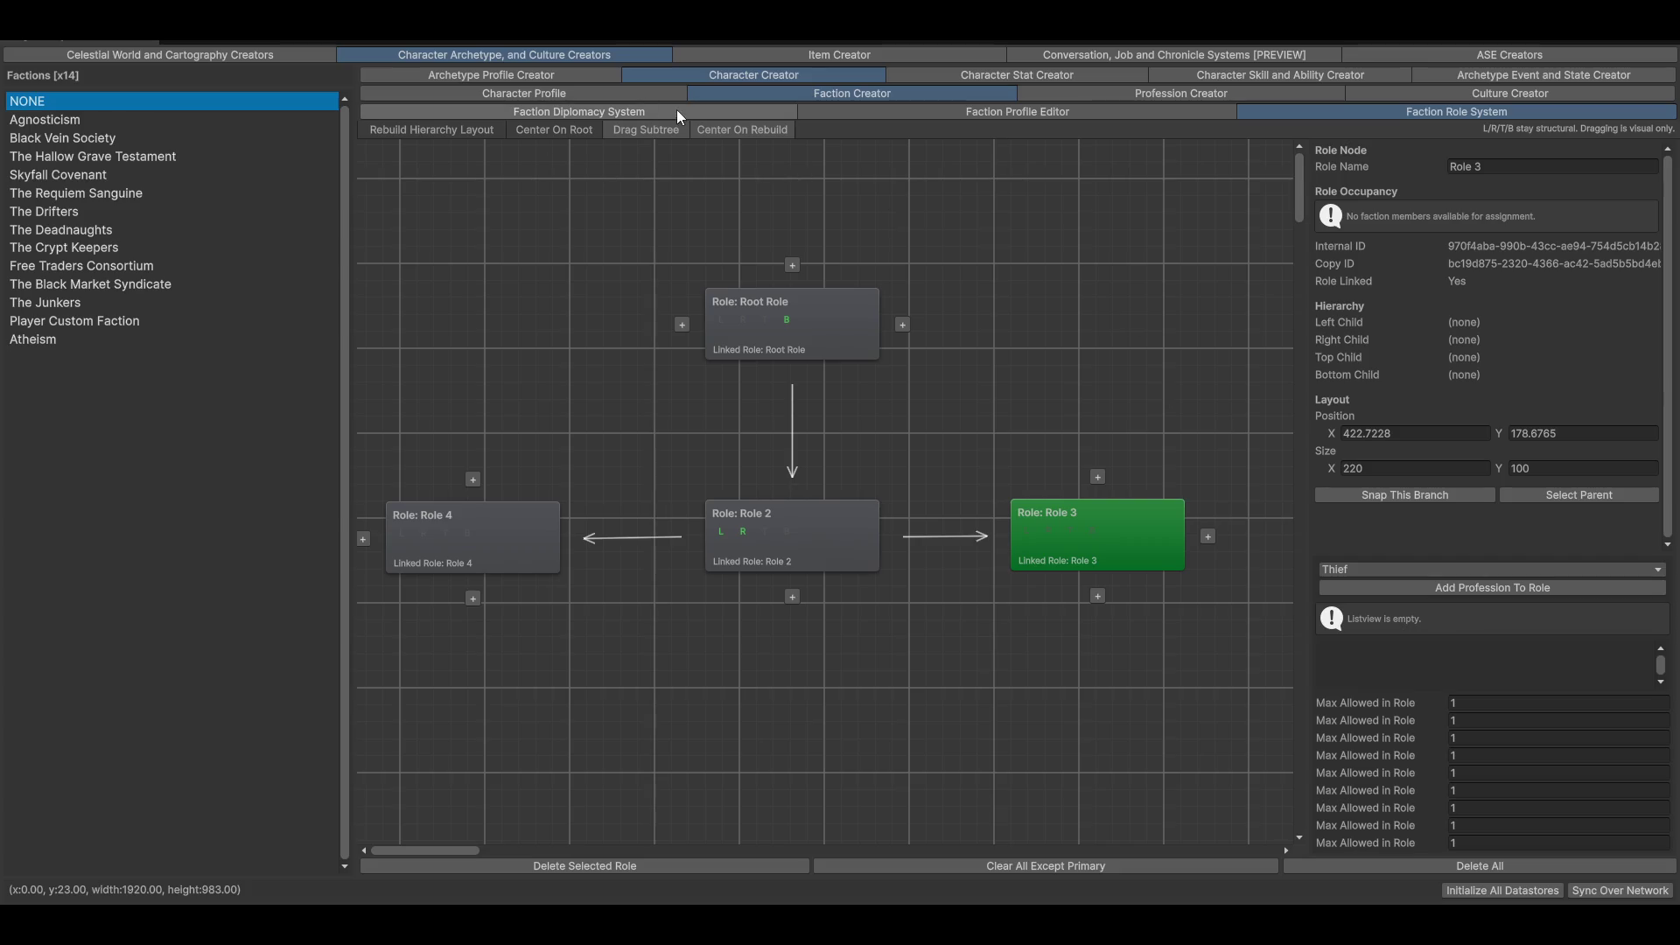
pyautogui.click(558, 129)
pyautogui.moveTo(841, 337); pyautogui.dragTo(1206, 423)
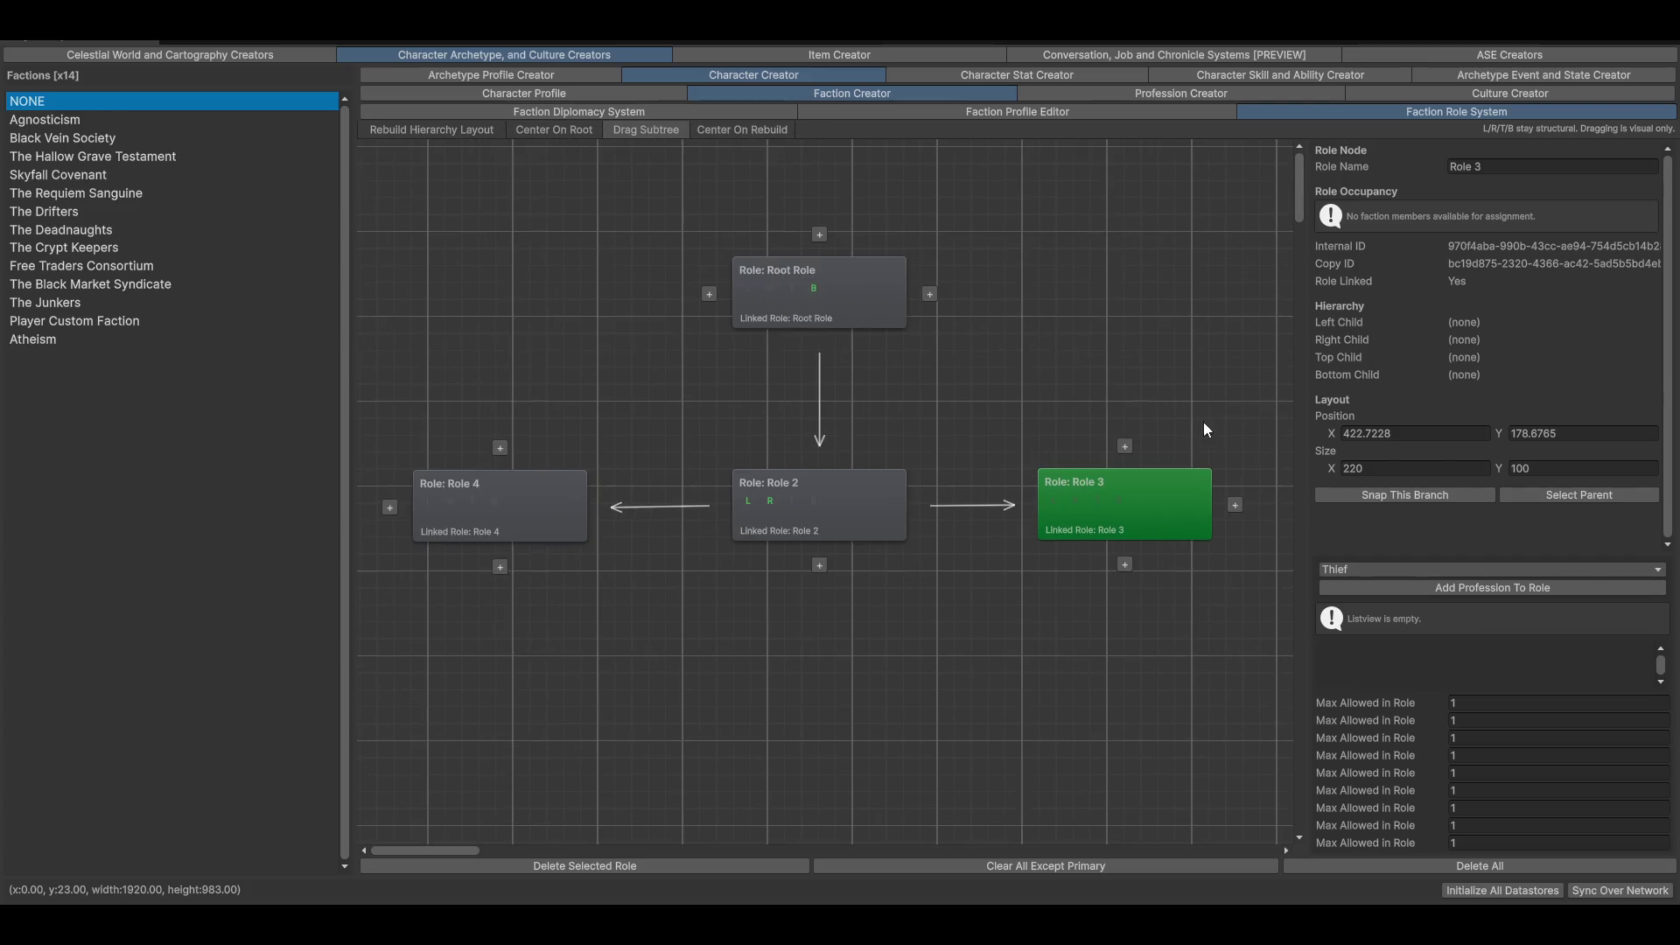
pyautogui.click(844, 266)
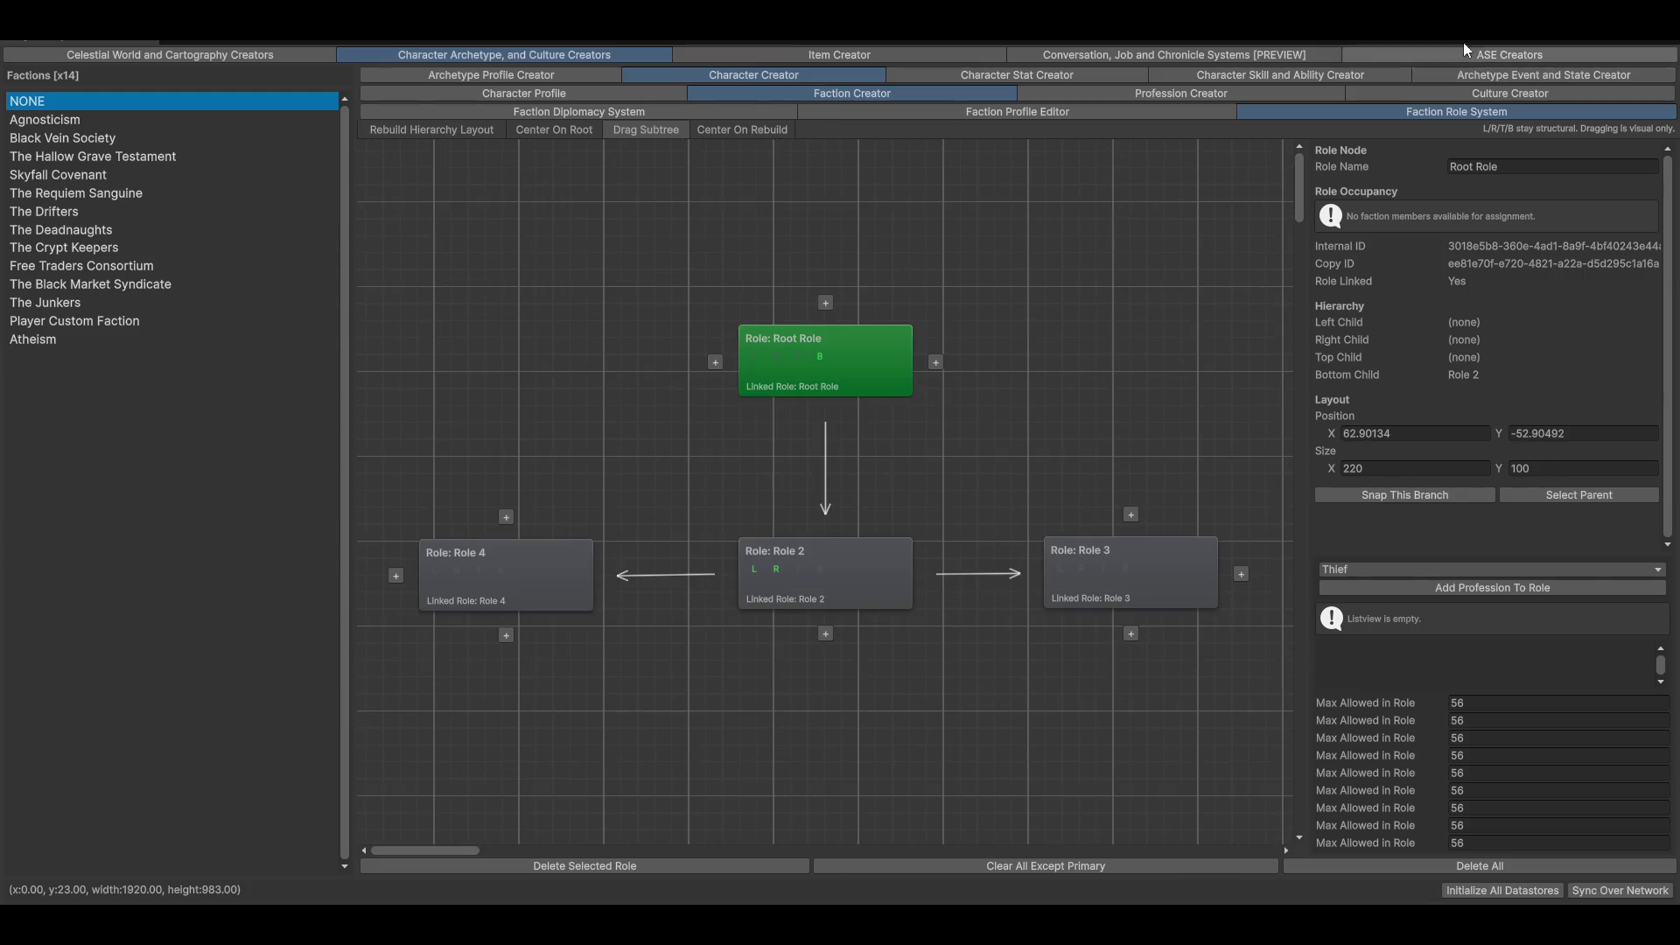
# Step: Visit Item Creator, return to Character Archetype and Culture Creators, and open Character Profile
pyautogui.click(761, 56)
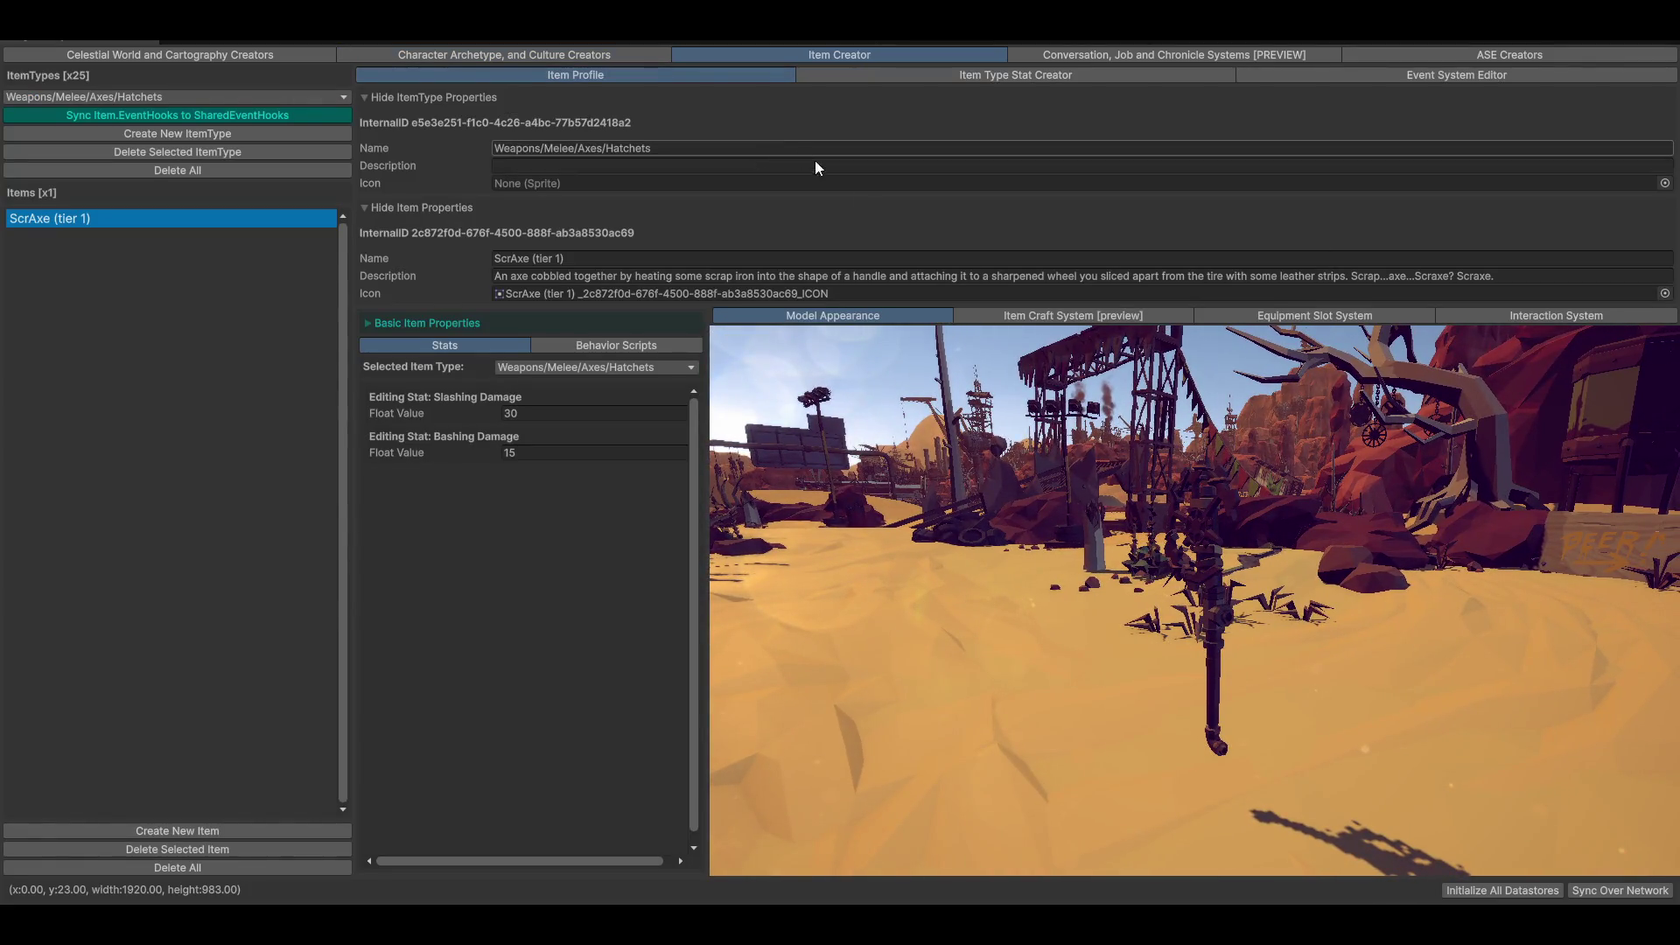
pyautogui.click(535, 51)
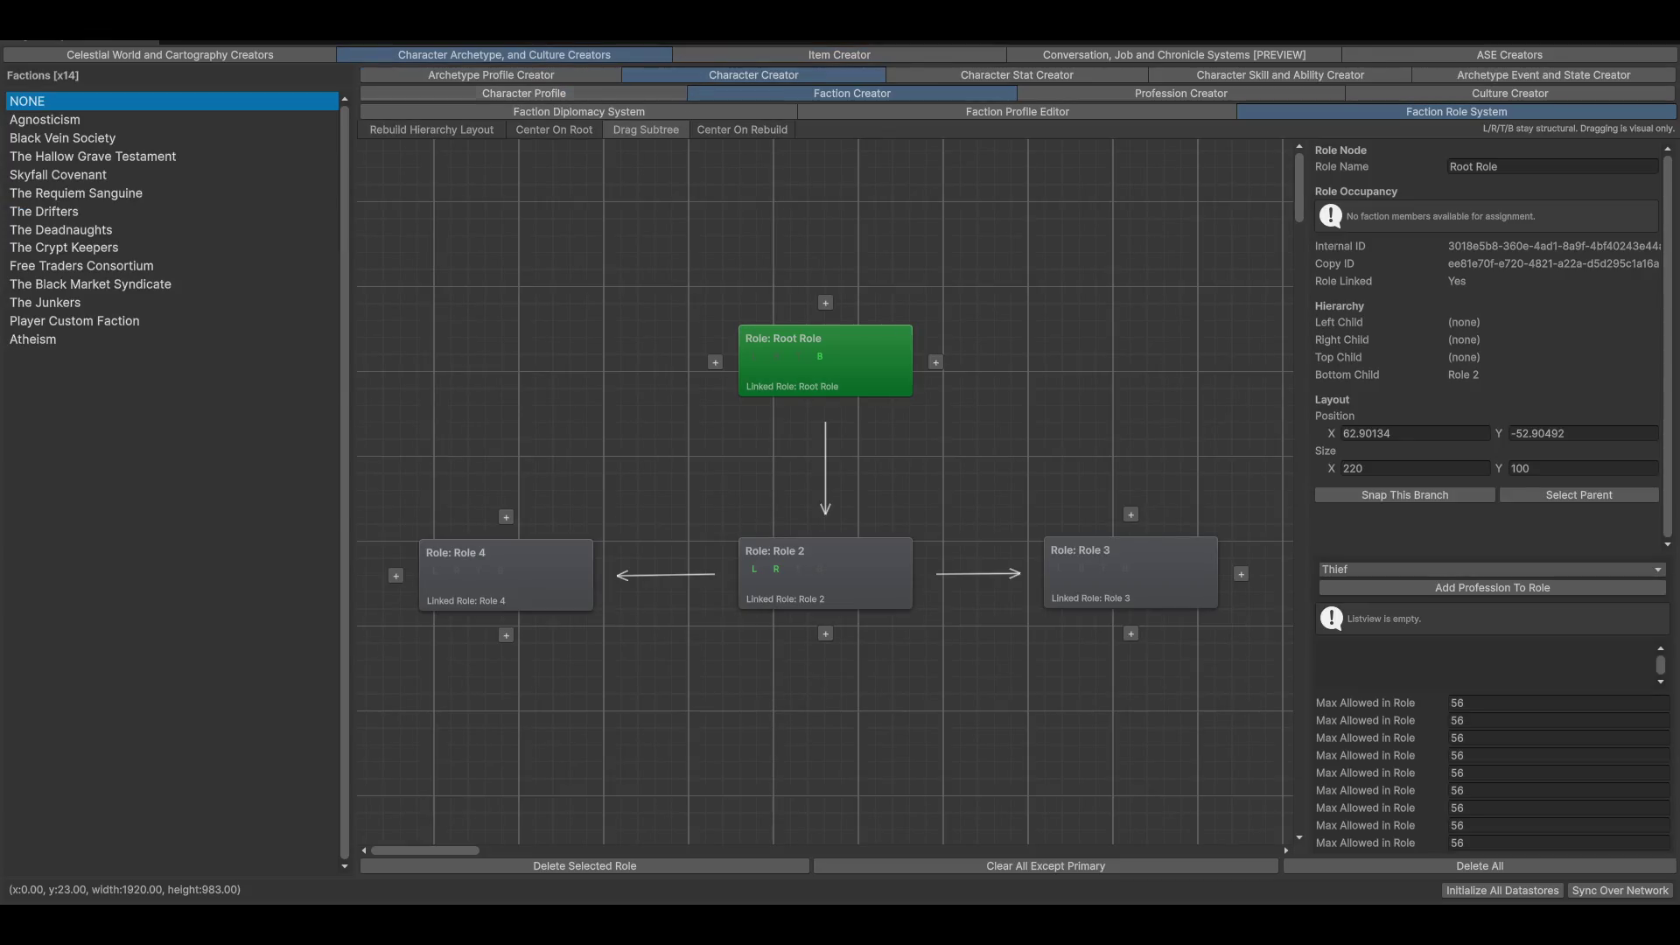
pyautogui.click(513, 94)
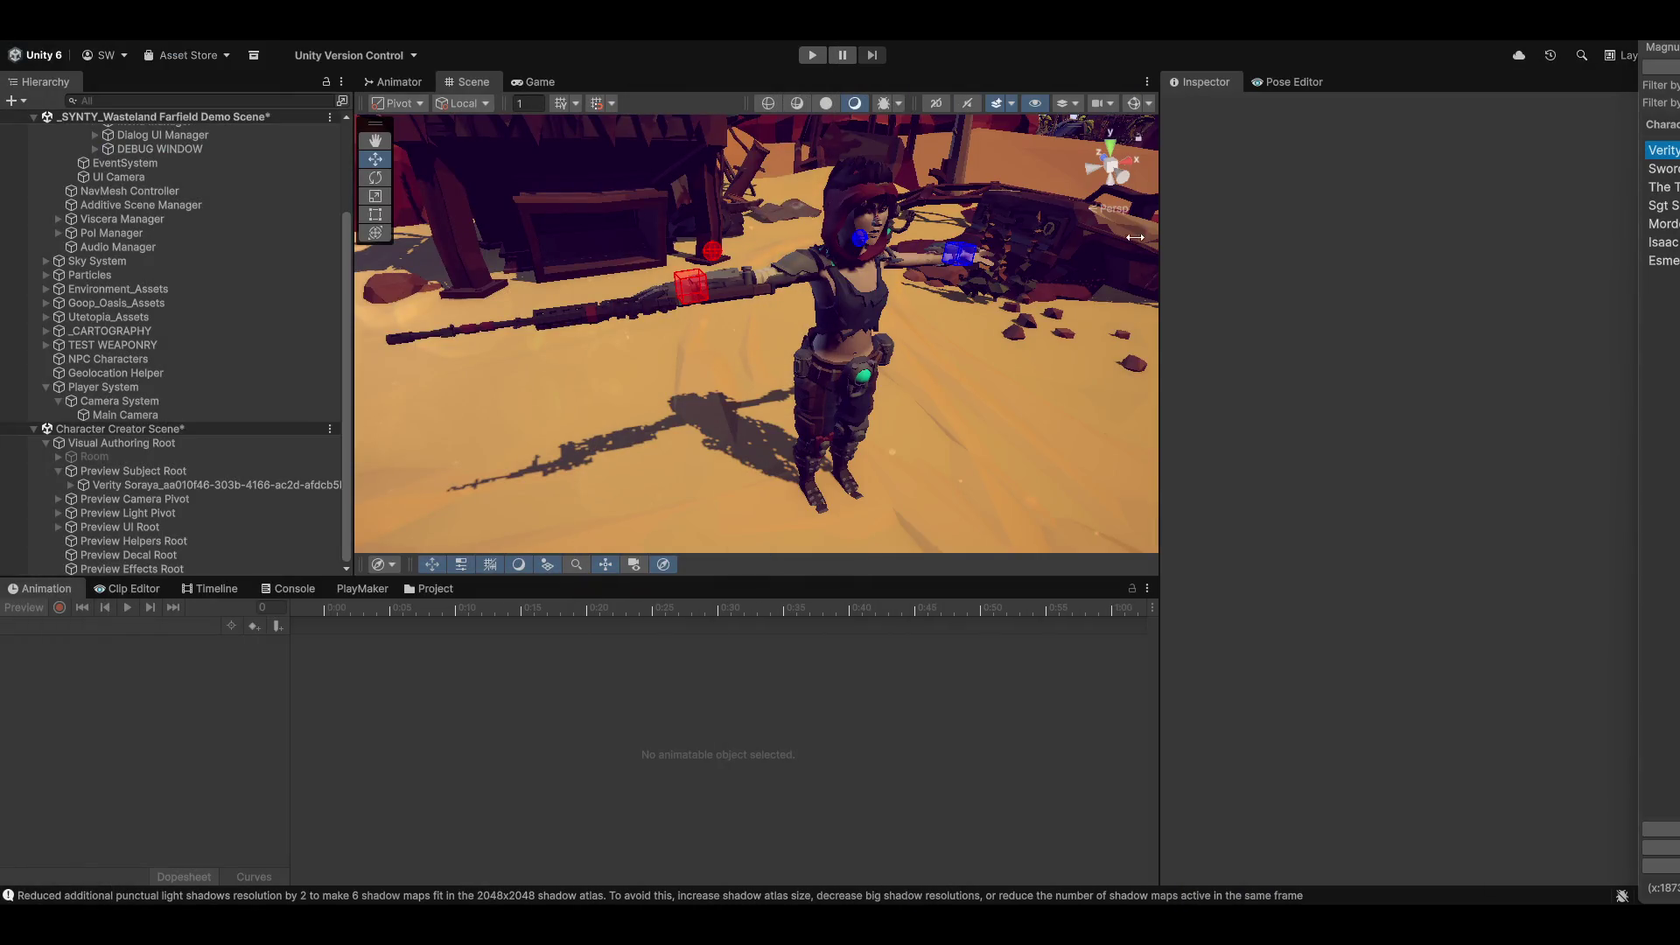
pyautogui.moveTo(841, 356)
pyautogui.mouseDown()
pyautogui.moveTo(805, 350)
pyautogui.moveTo(962, 332)
pyautogui.mouseUp()
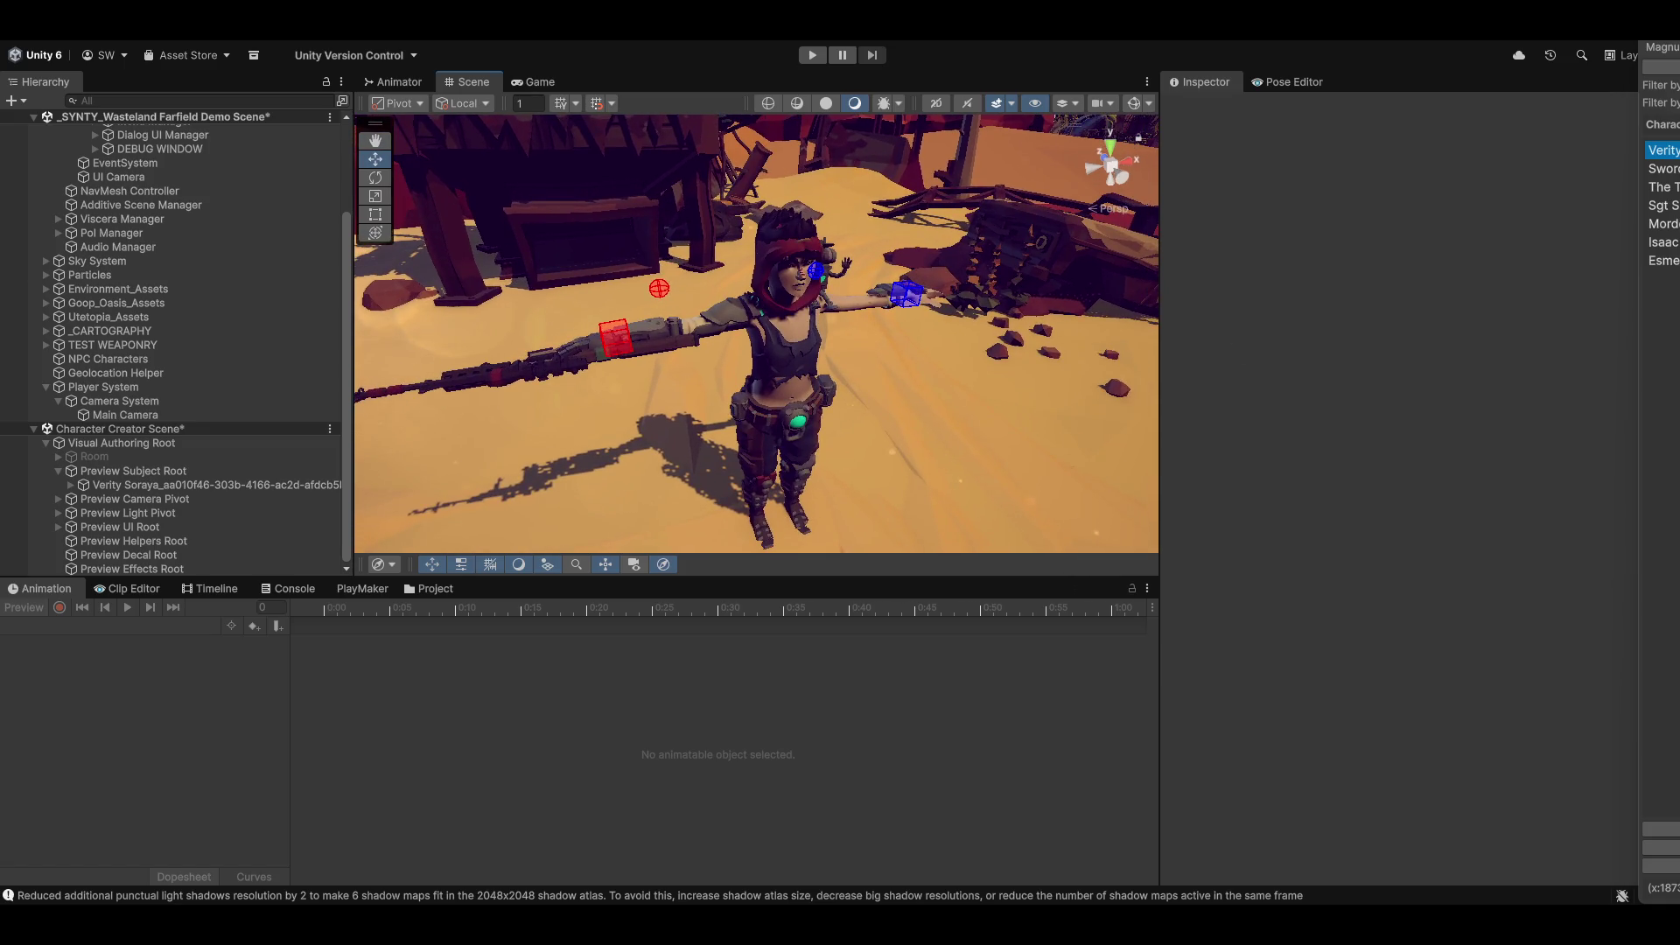
# Step: Select Verity Soraya and set its Transform position to 0, -0.9, 0
pyautogui.scroll(5, 538, 525)
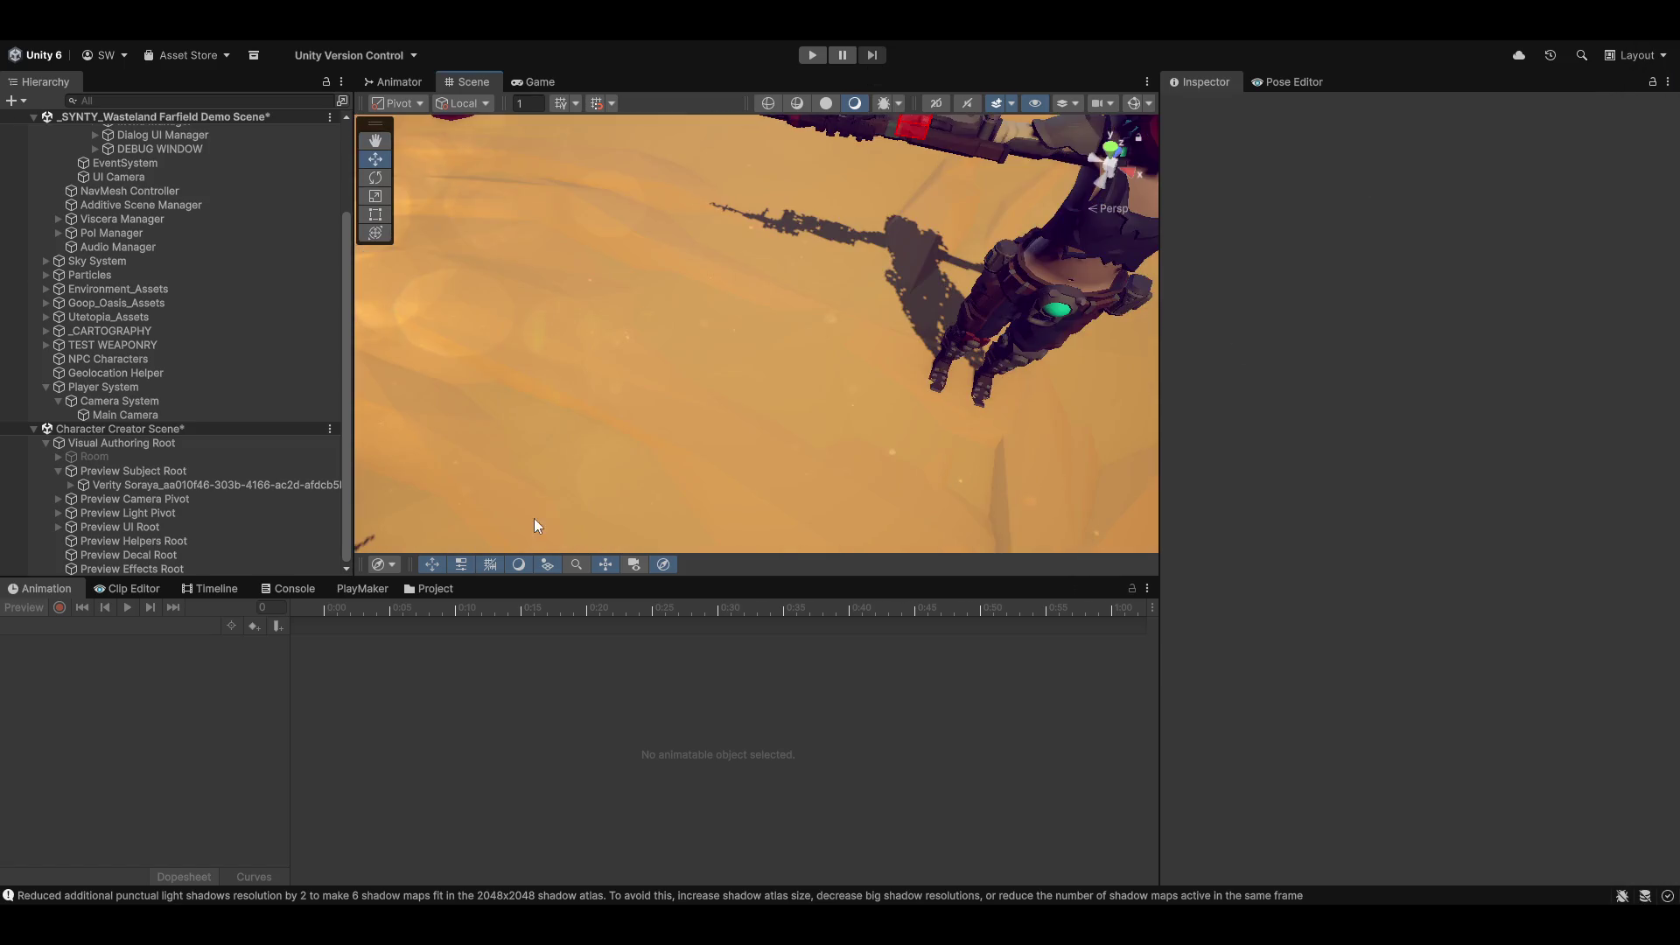
pyautogui.moveTo(998, 311); pyautogui.dragTo(962, 315)
pyautogui.click(919, 319)
pyautogui.press('f')
pyautogui.click(133, 472)
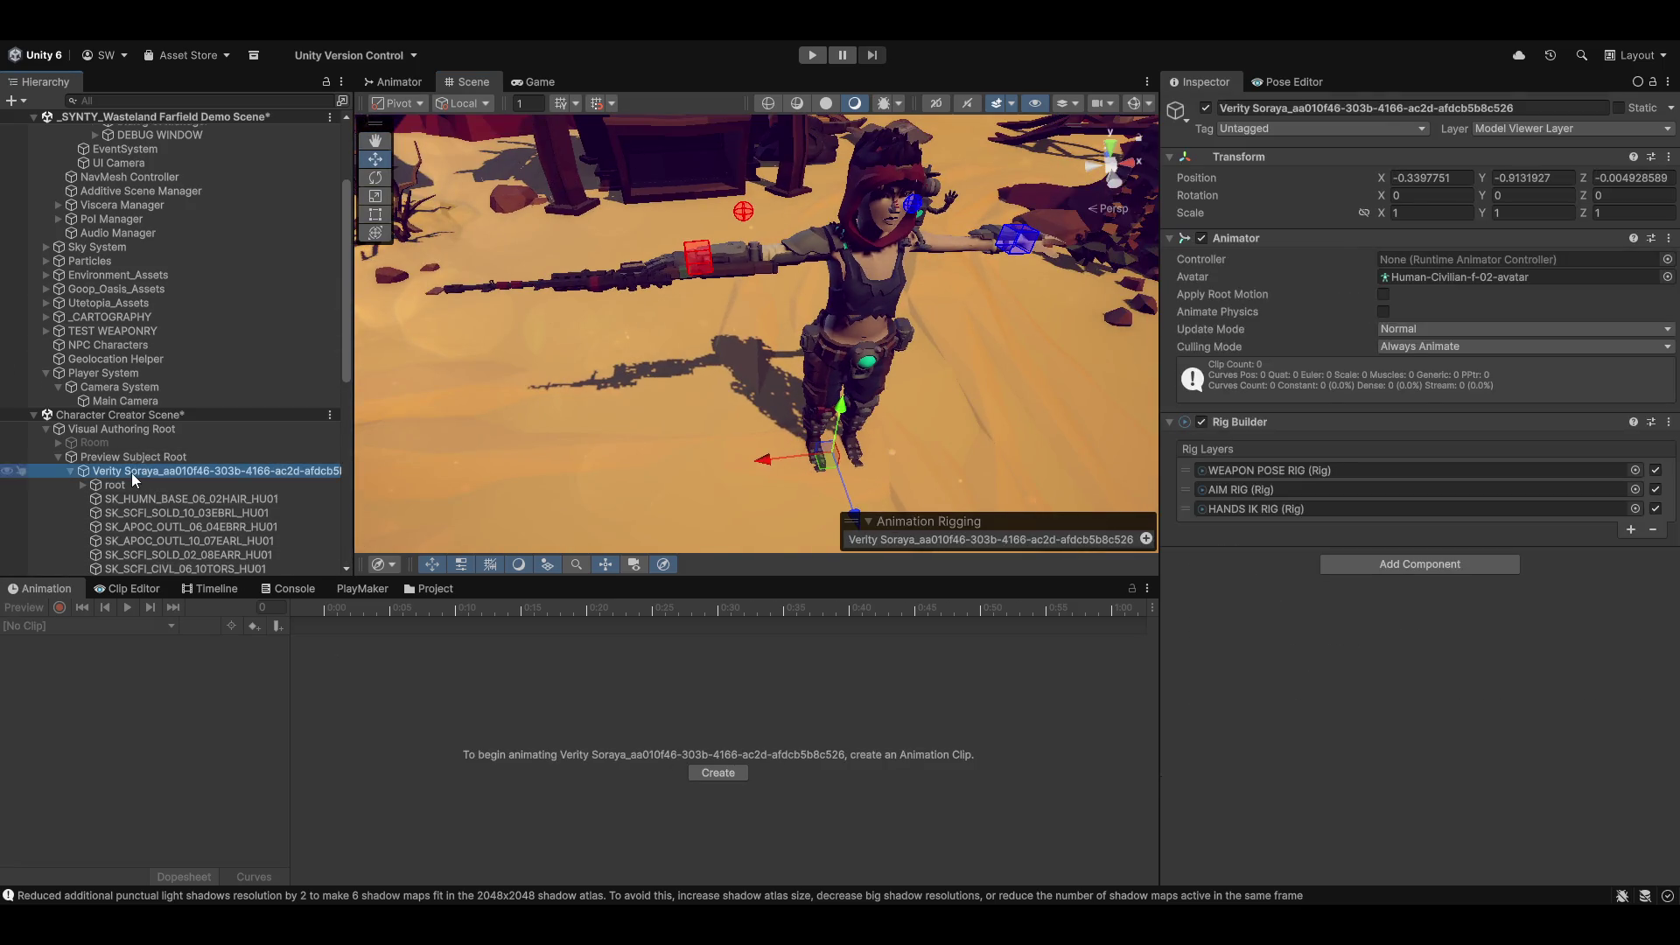
pyautogui.click(1466, 176)
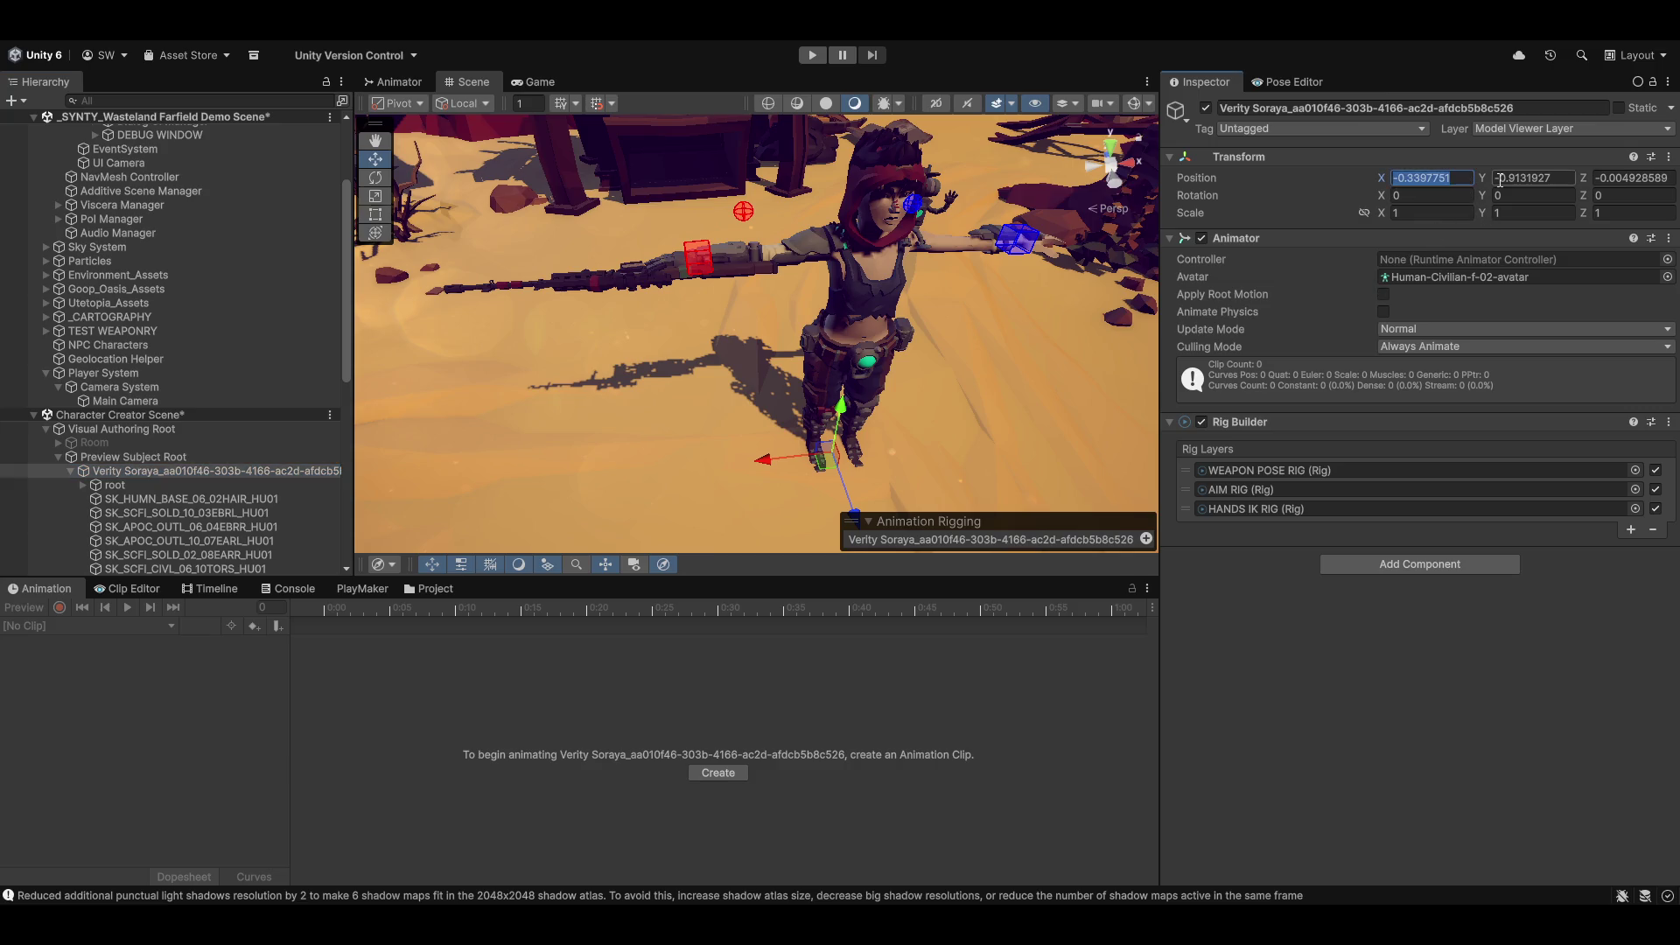
pyautogui.write('0')
pyautogui.press('Tab')
pyautogui.write('0')
pyautogui.press('Tab')
pyautogui.write('0')
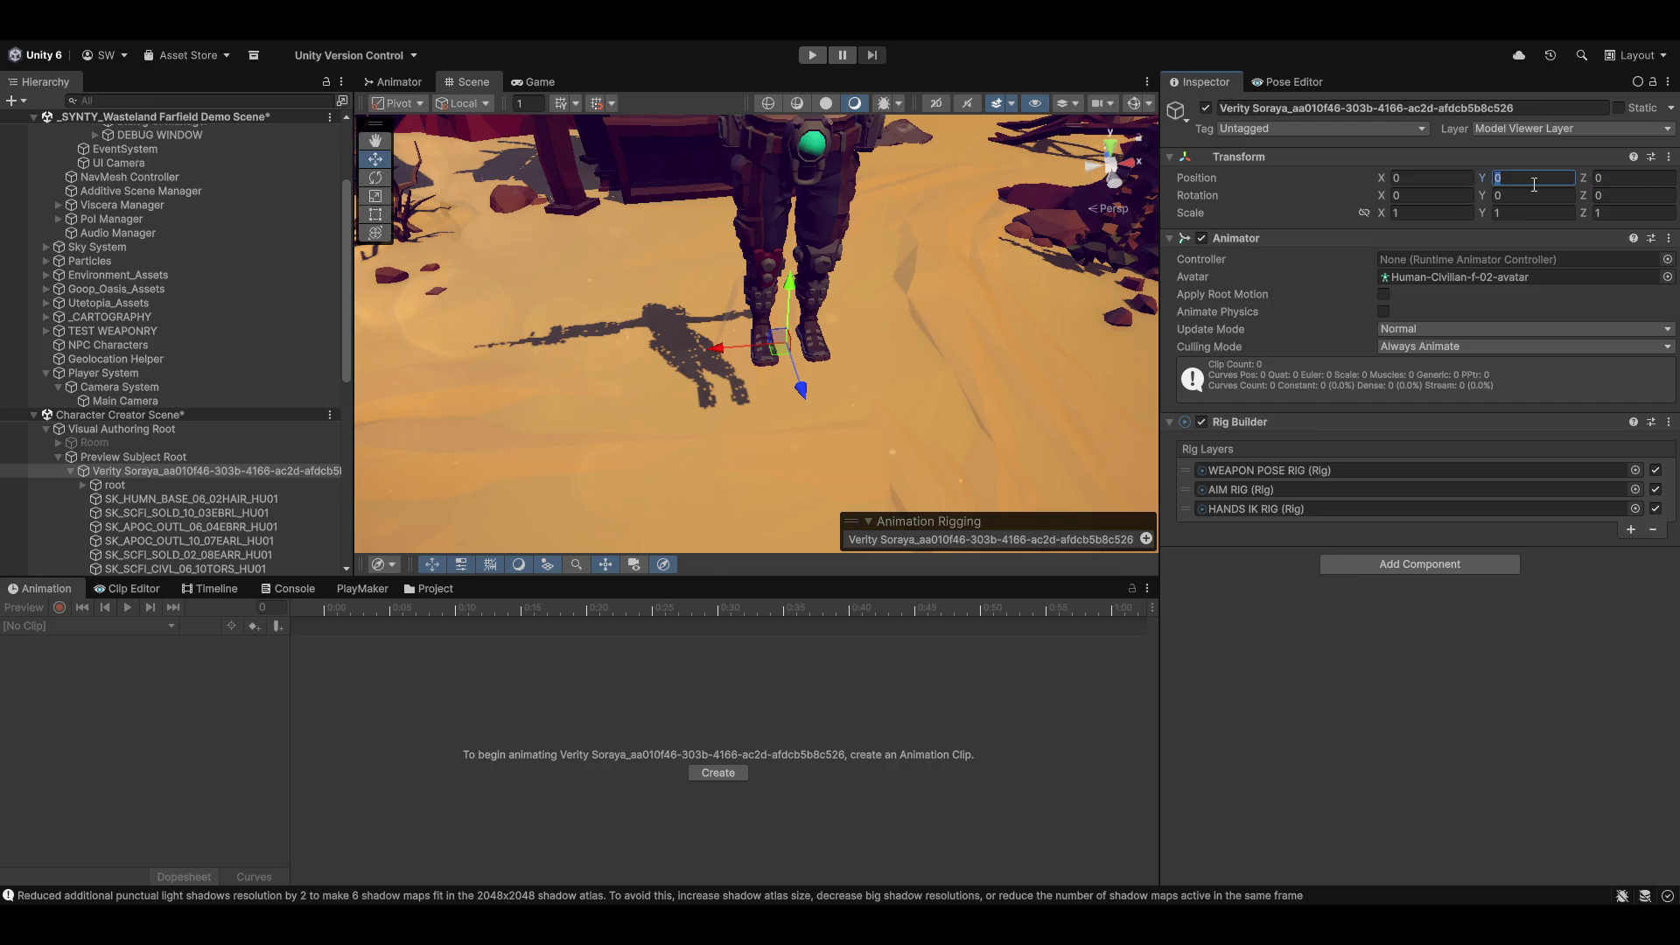
pyautogui.write('.9')
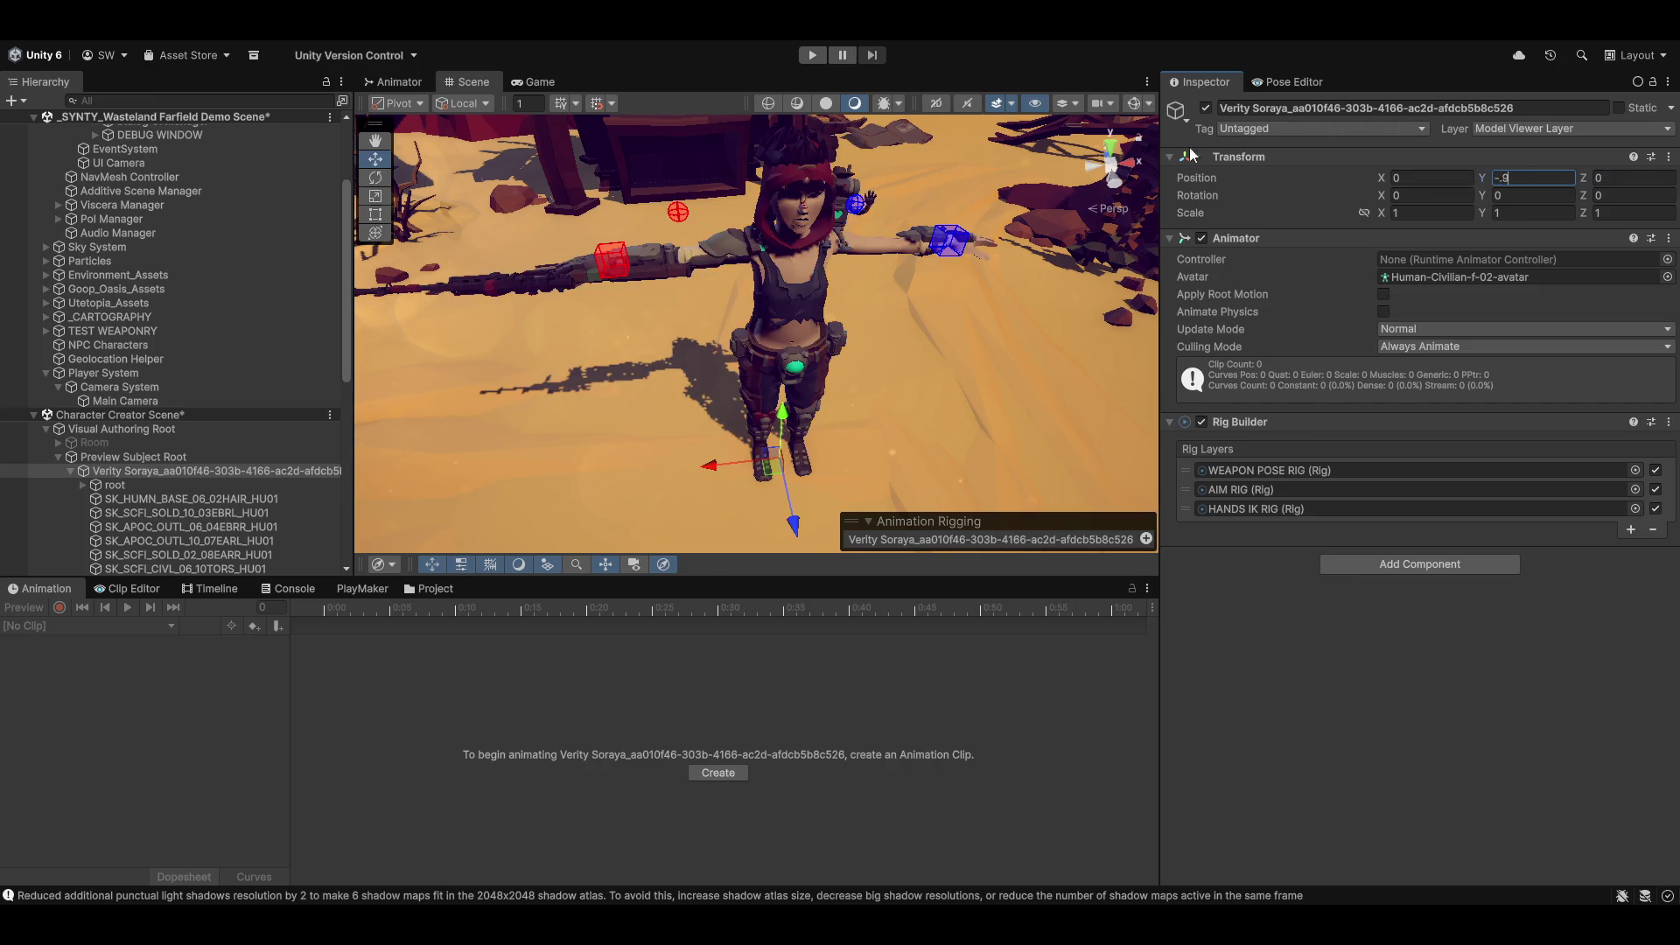
# Step: Assign SK_BaseModelAvatar as the Animator avatar and add an empty Rig Builder layer
pyautogui.click(1667, 277)
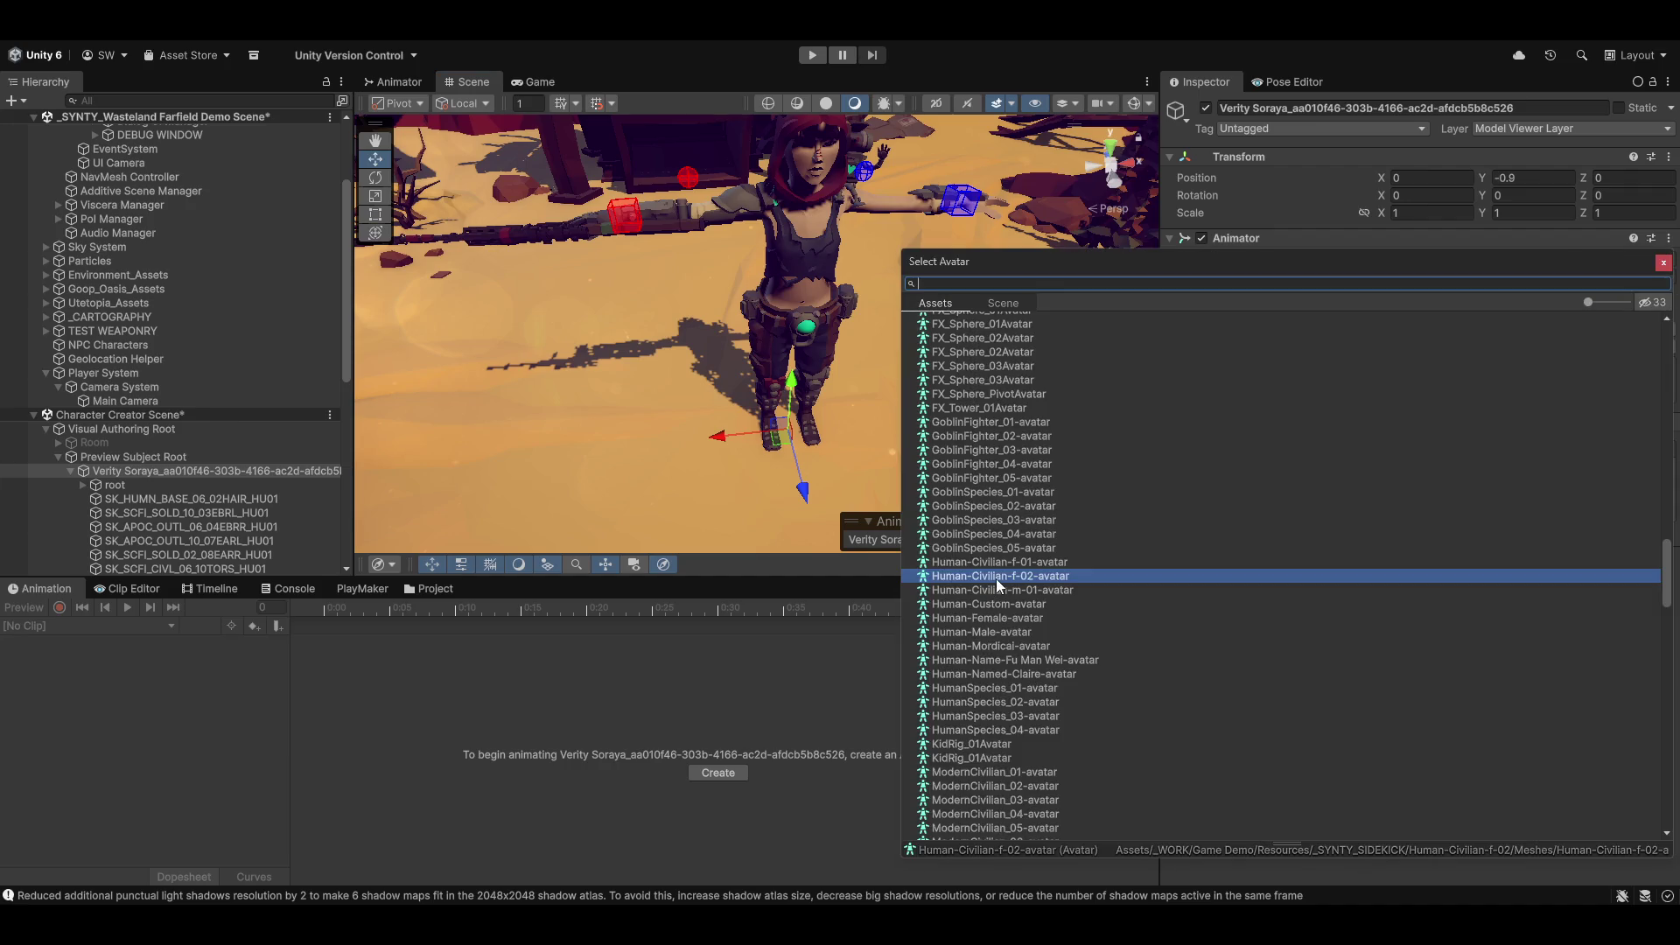
pyautogui.write('sk_')
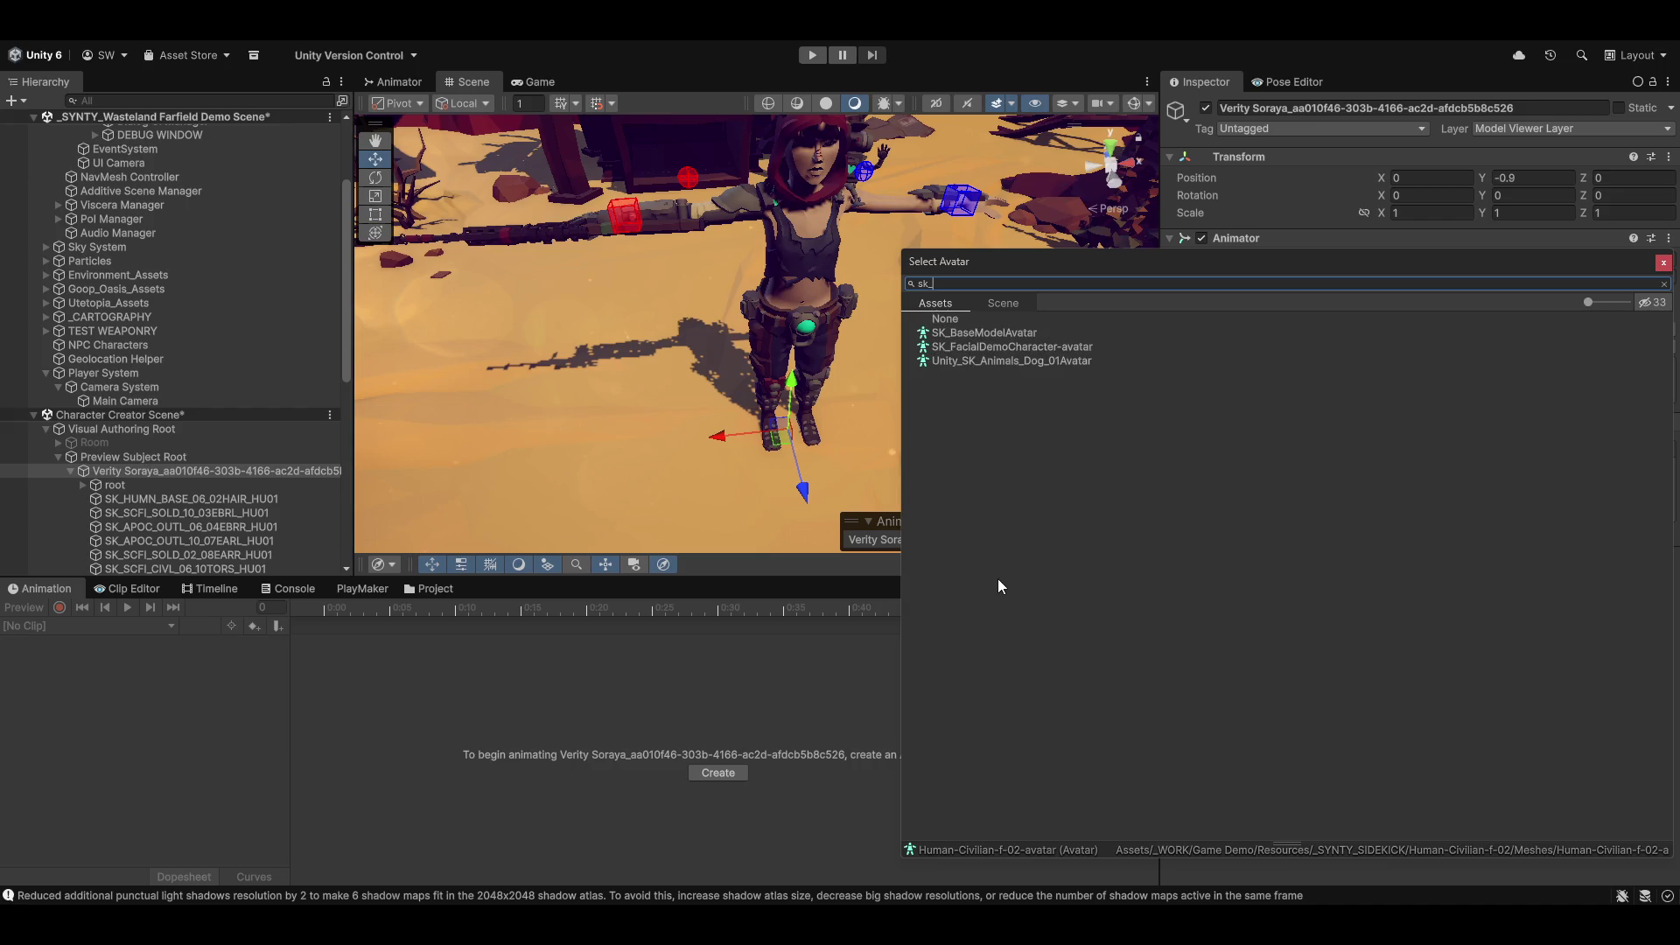
pyautogui.doubleClick(1013, 331)
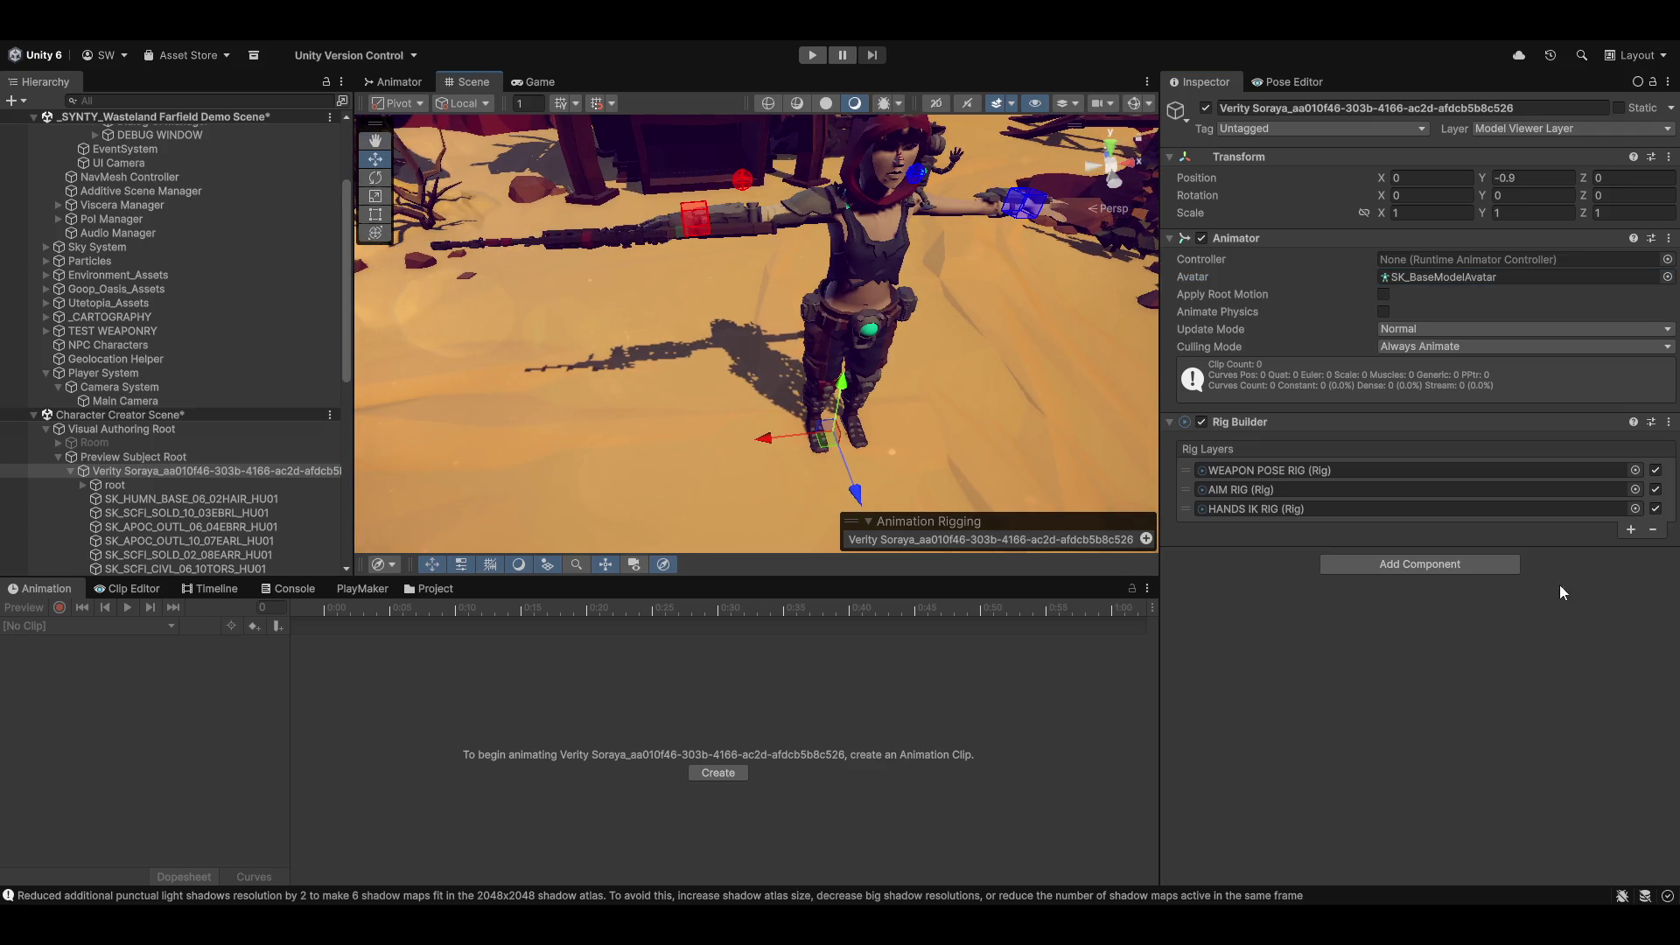
pyautogui.click(1630, 529)
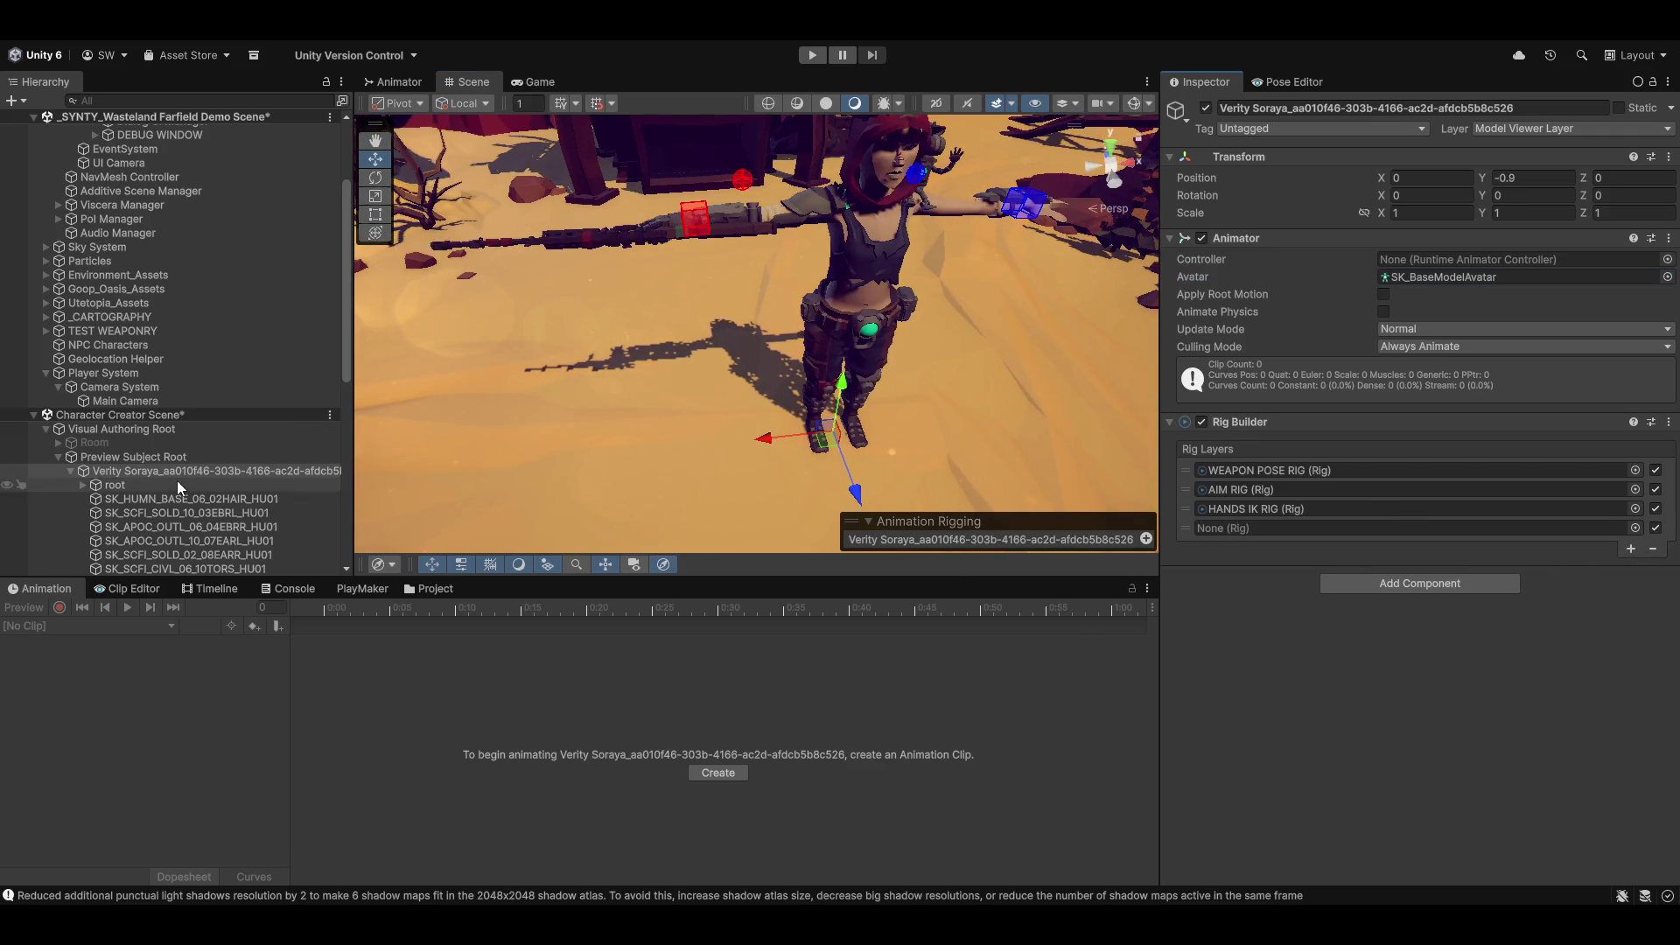
pyautogui.scroll(-10, 163, 484)
pyautogui.click(83, 486)
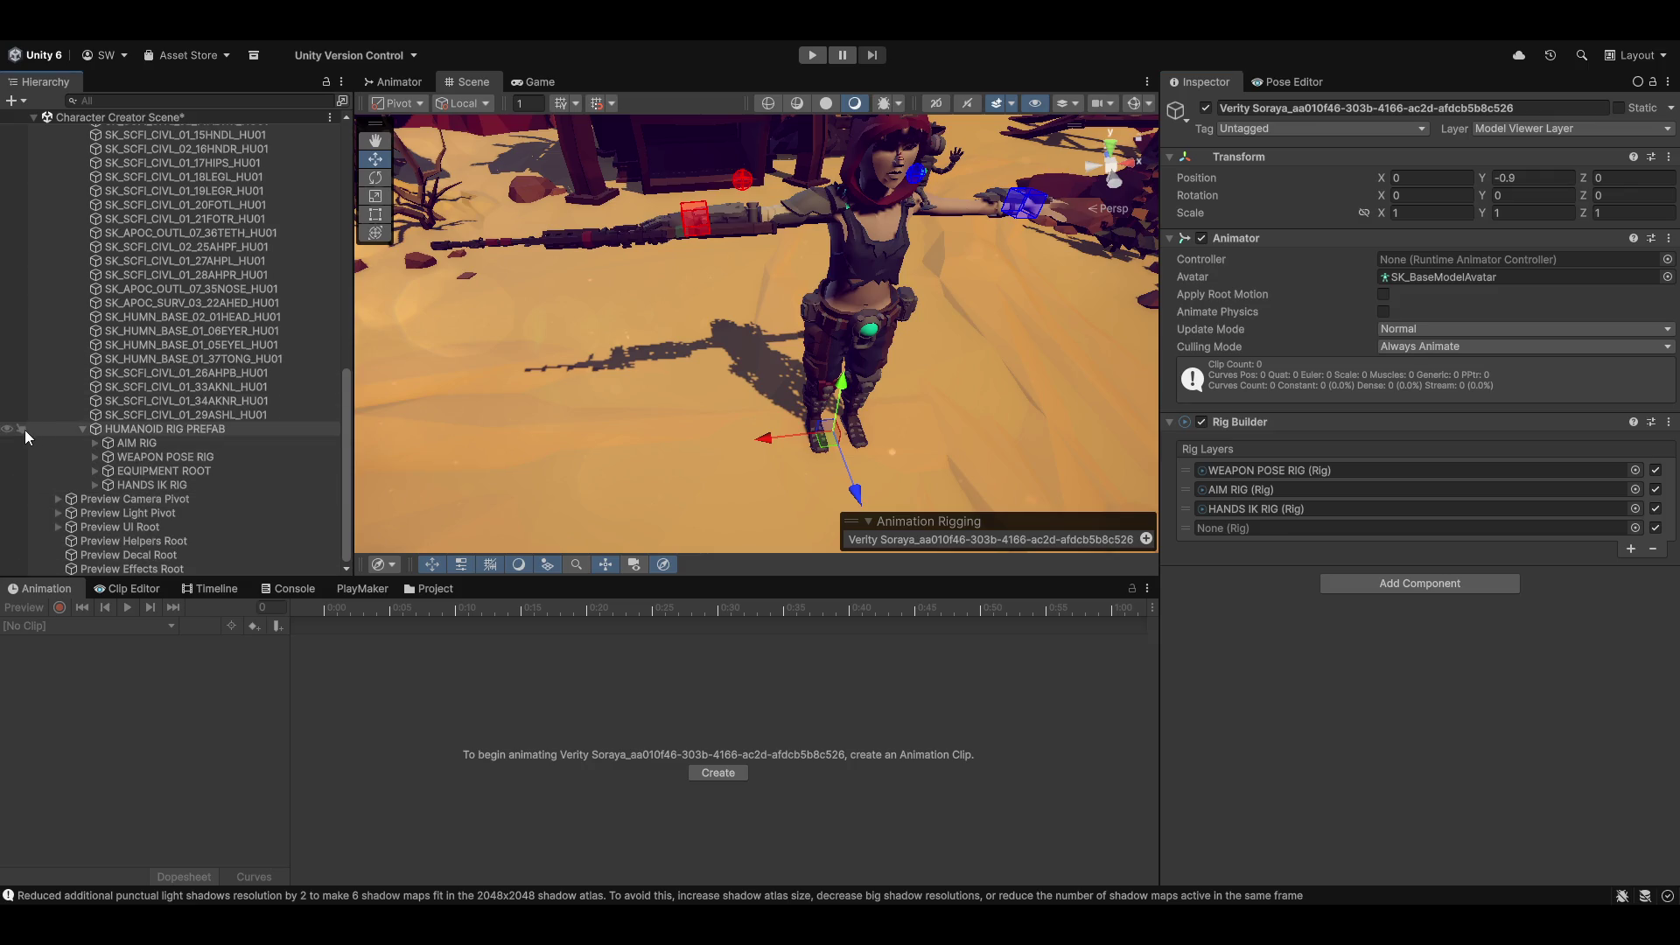